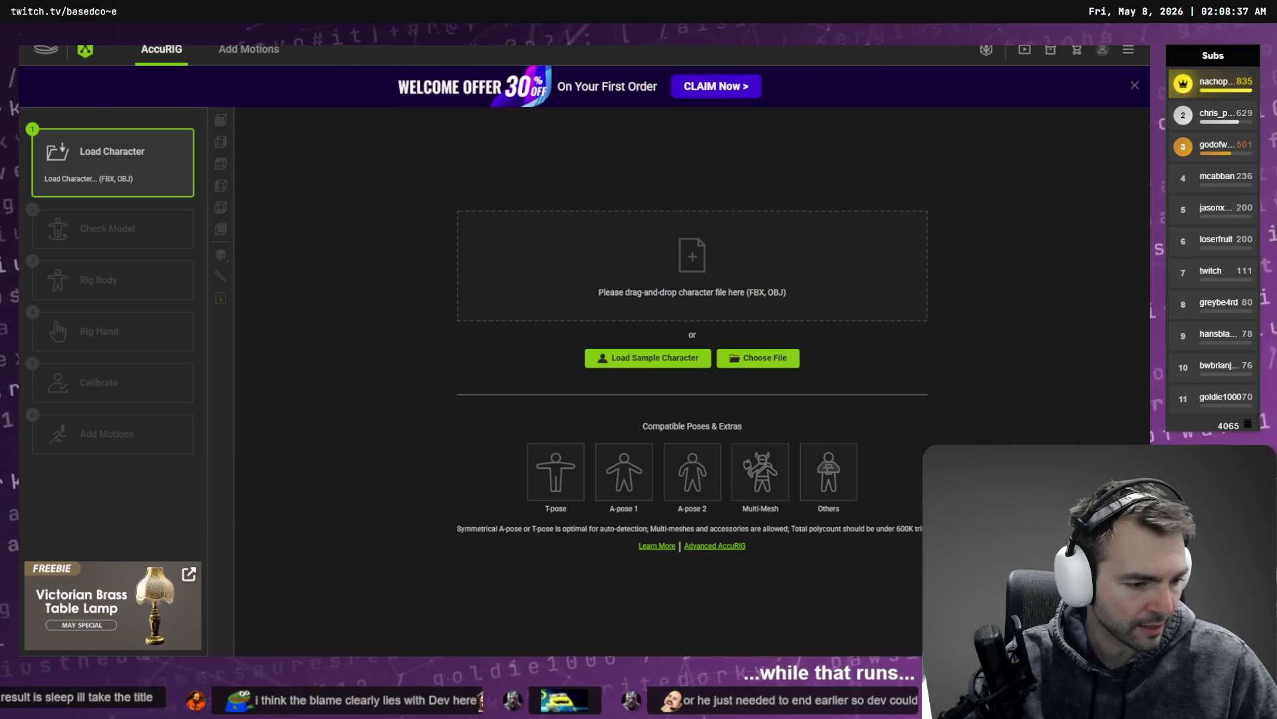
# Step: Open and close a file browser, then dismiss AccuRIG's Welcome Offer banner
pyautogui.press('super+e')
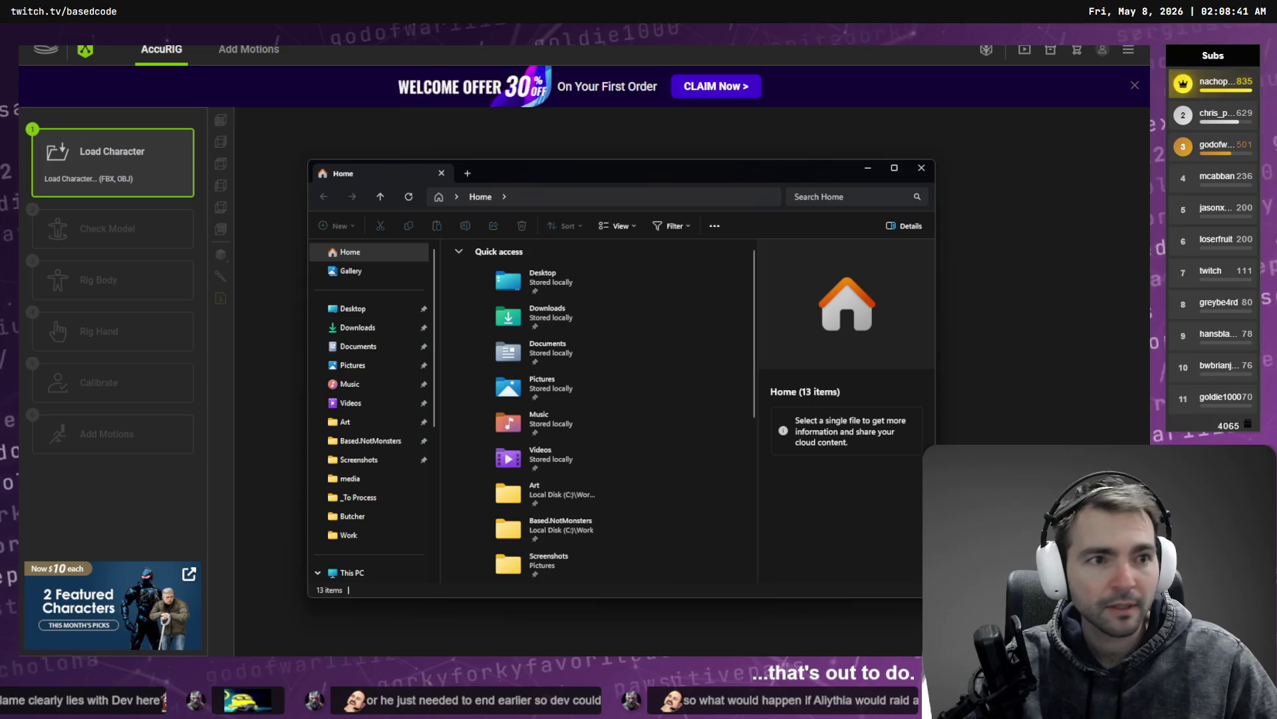
pyautogui.hotkey('alt', 'F4')
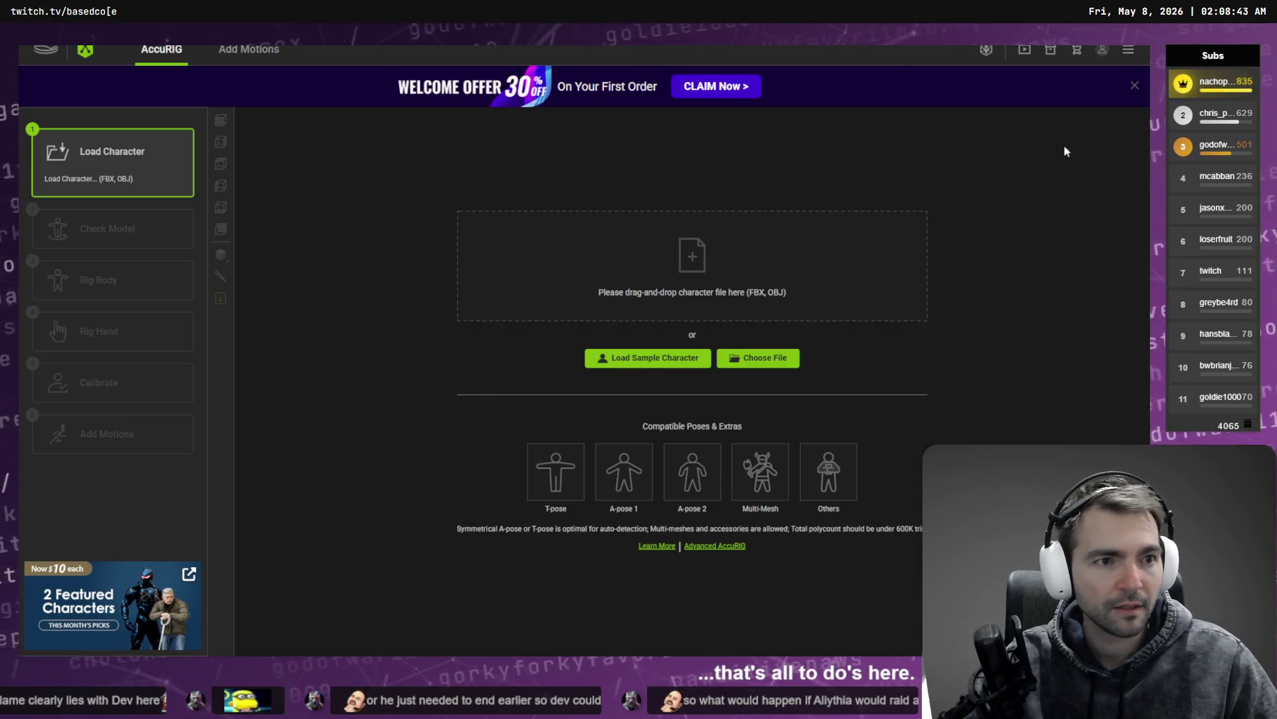
pyautogui.click(1135, 86)
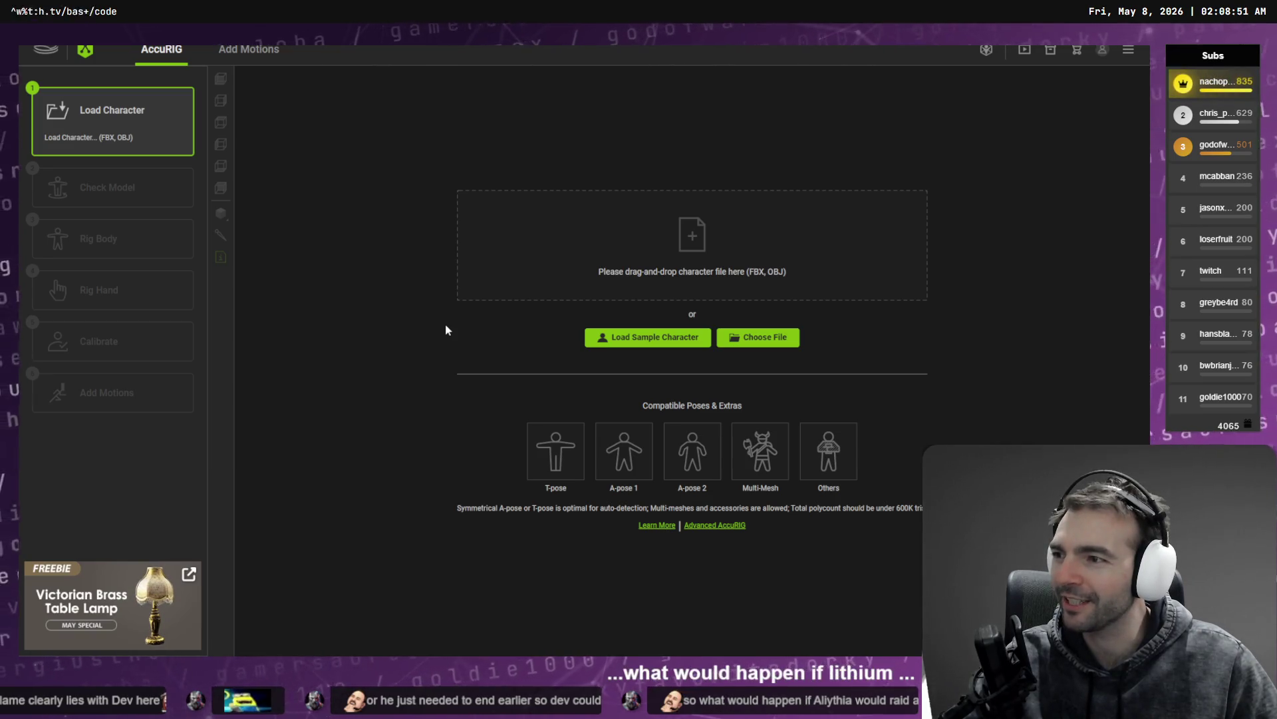
# Step: Browse via Choose File into Based.NotMonsters and its Client folder, then back up
pyautogui.click(758, 337)
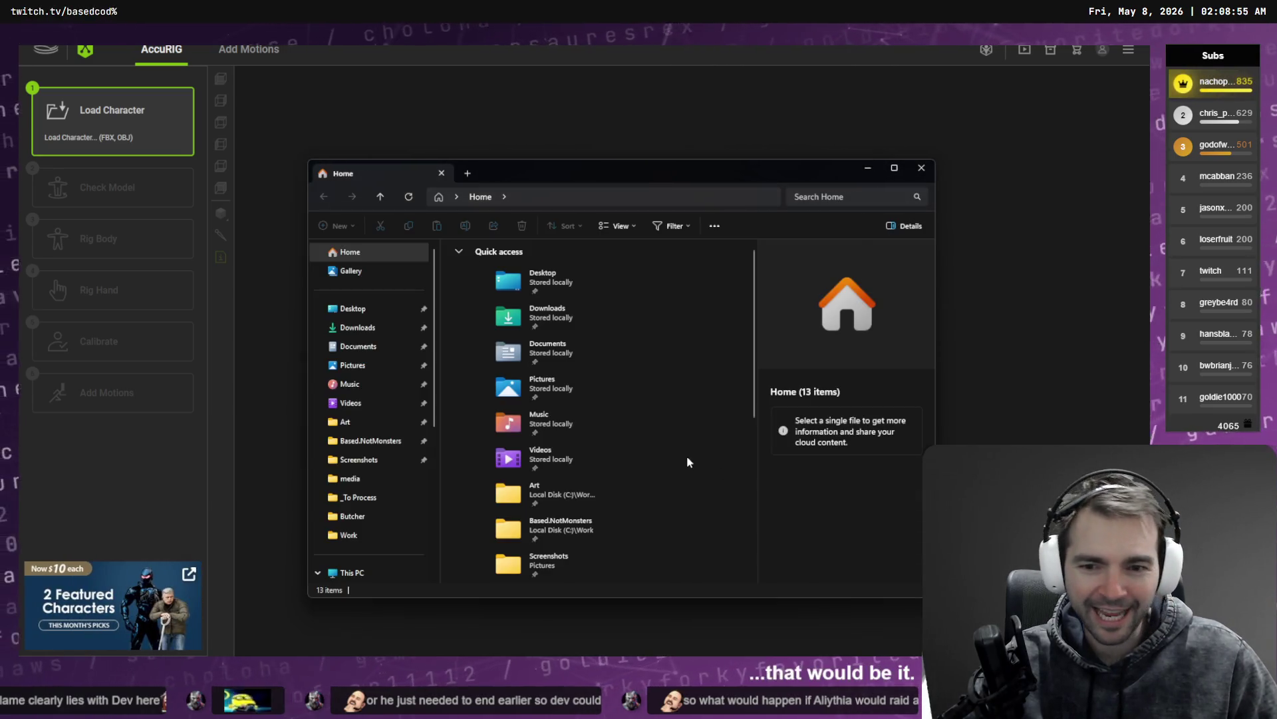
pyautogui.scroll(-3, 650, 439)
pyautogui.scroll(3, 651, 441)
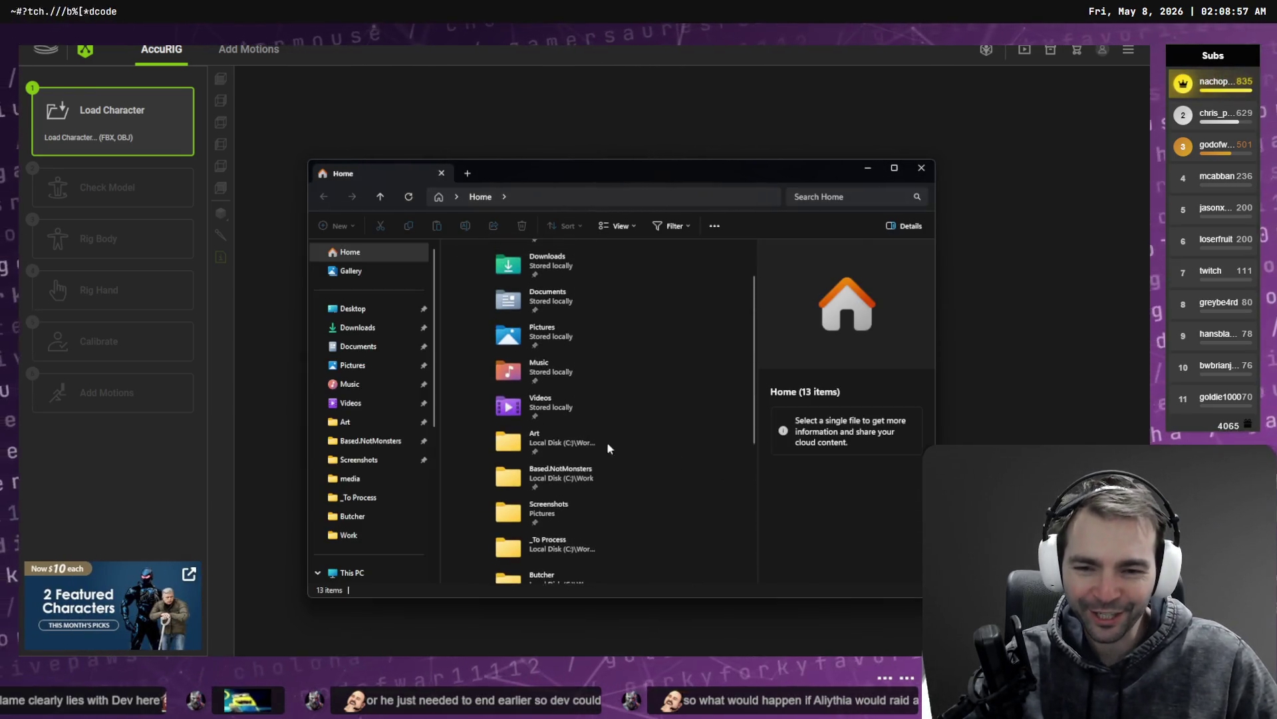
pyautogui.scroll(-2, 581, 408)
pyautogui.doubleClick(581, 418)
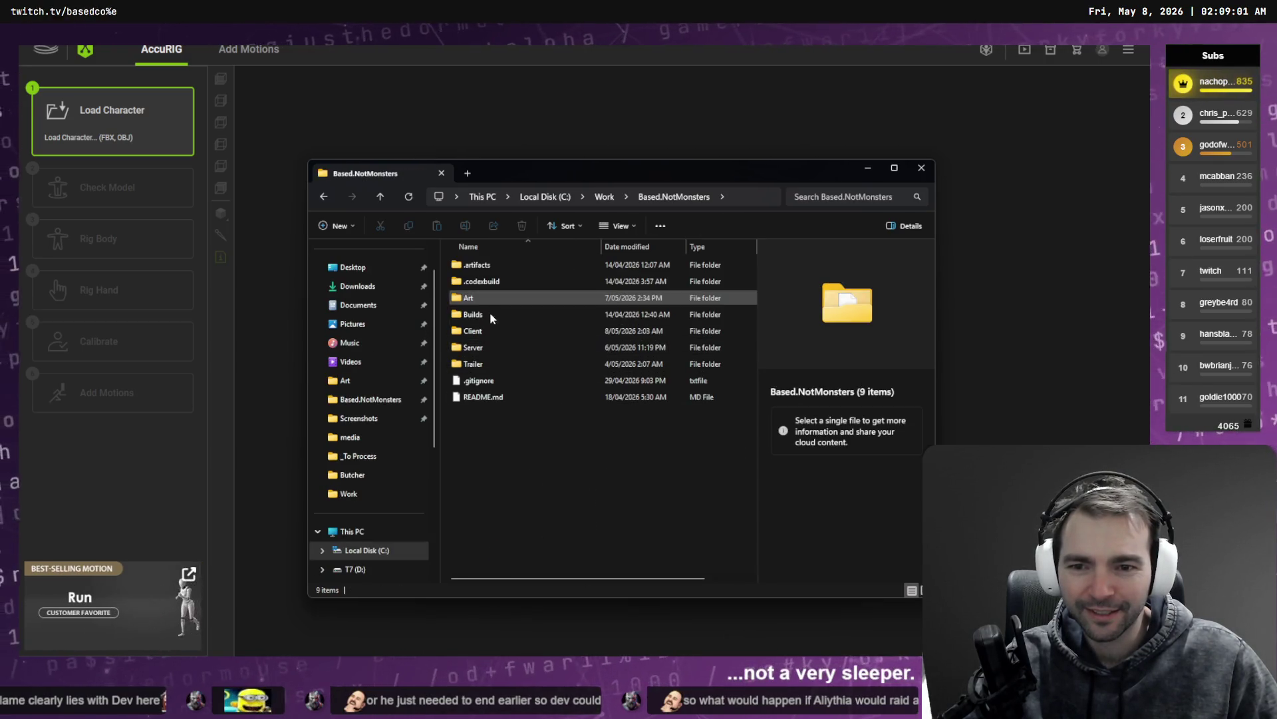
pyautogui.doubleClick(496, 331)
pyautogui.click(503, 268)
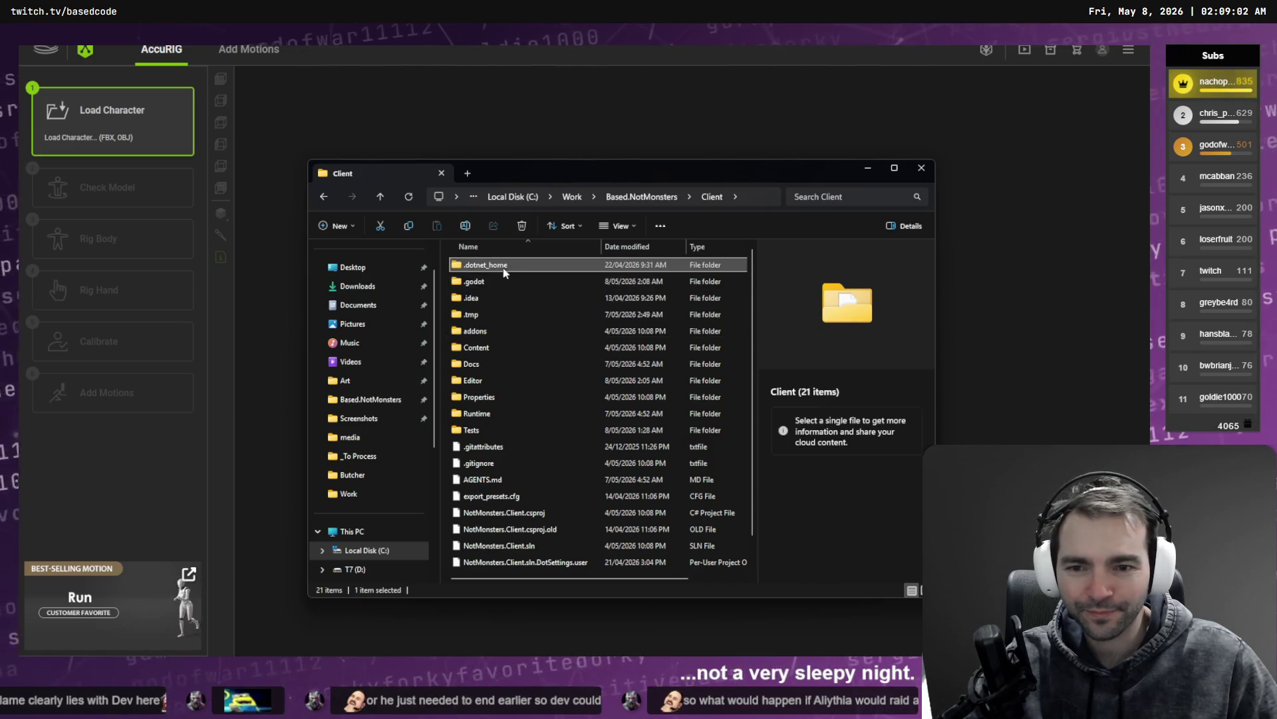
pyautogui.click(509, 347)
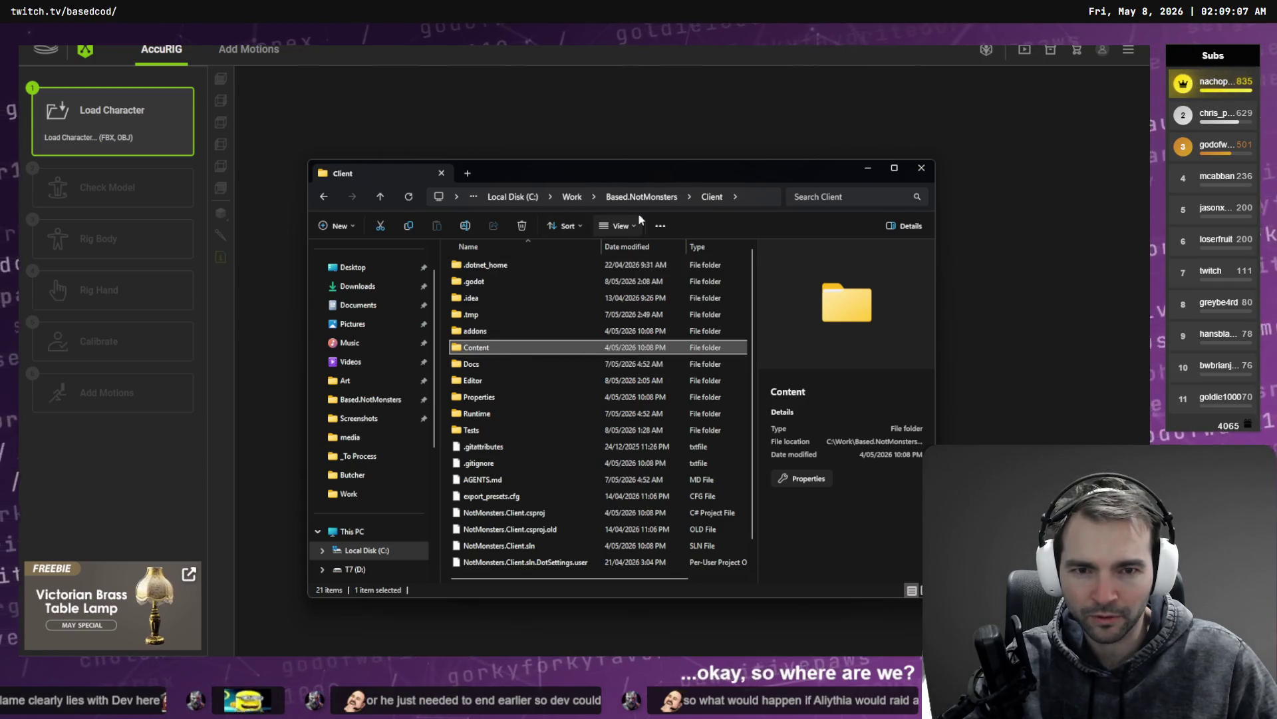
pyautogui.press('BackSpace')
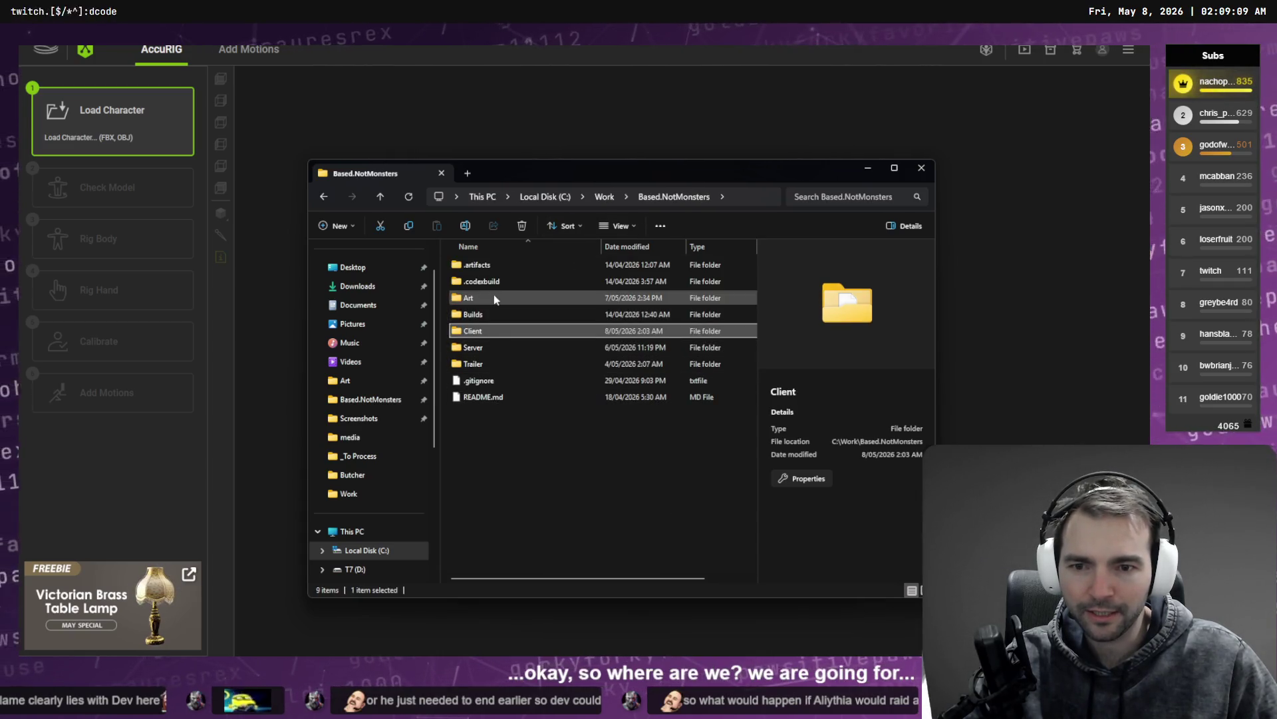
# Step: Open Art > Pipeline > _Characters and look through the Artist, Barbarian and Doctor folders
pyautogui.doubleClick(494, 299)
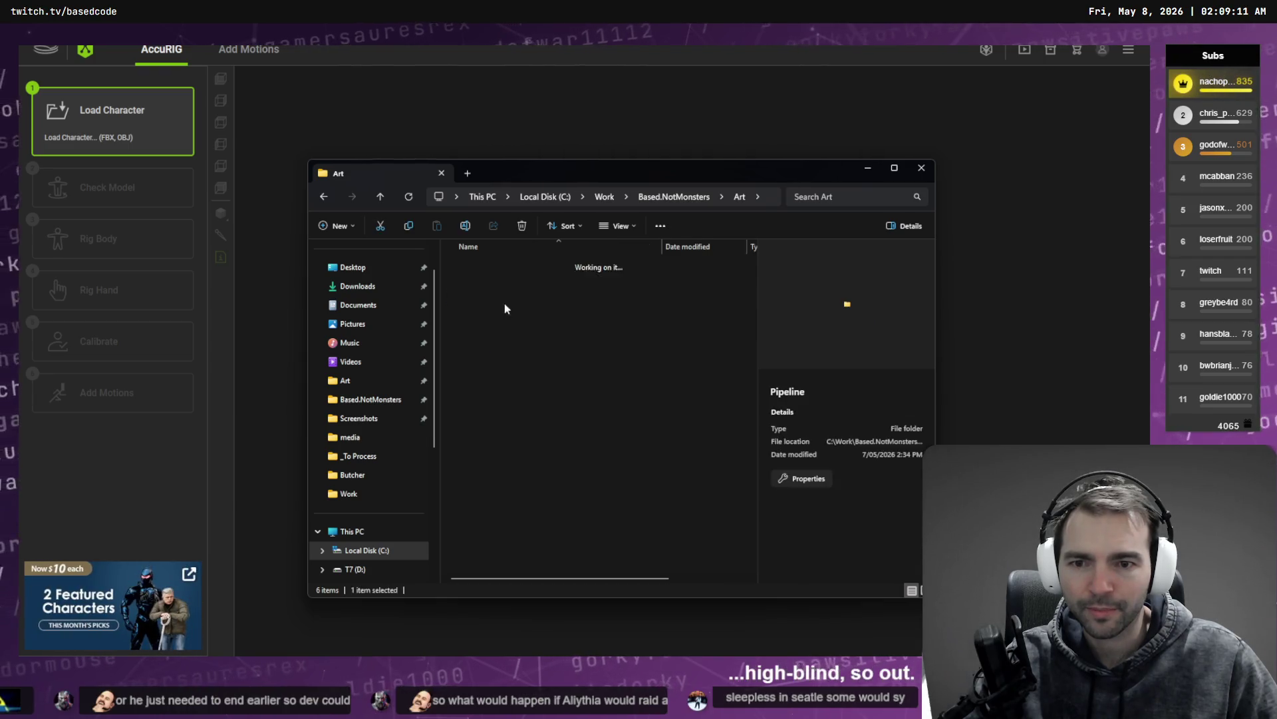
pyautogui.doubleClick(501, 304)
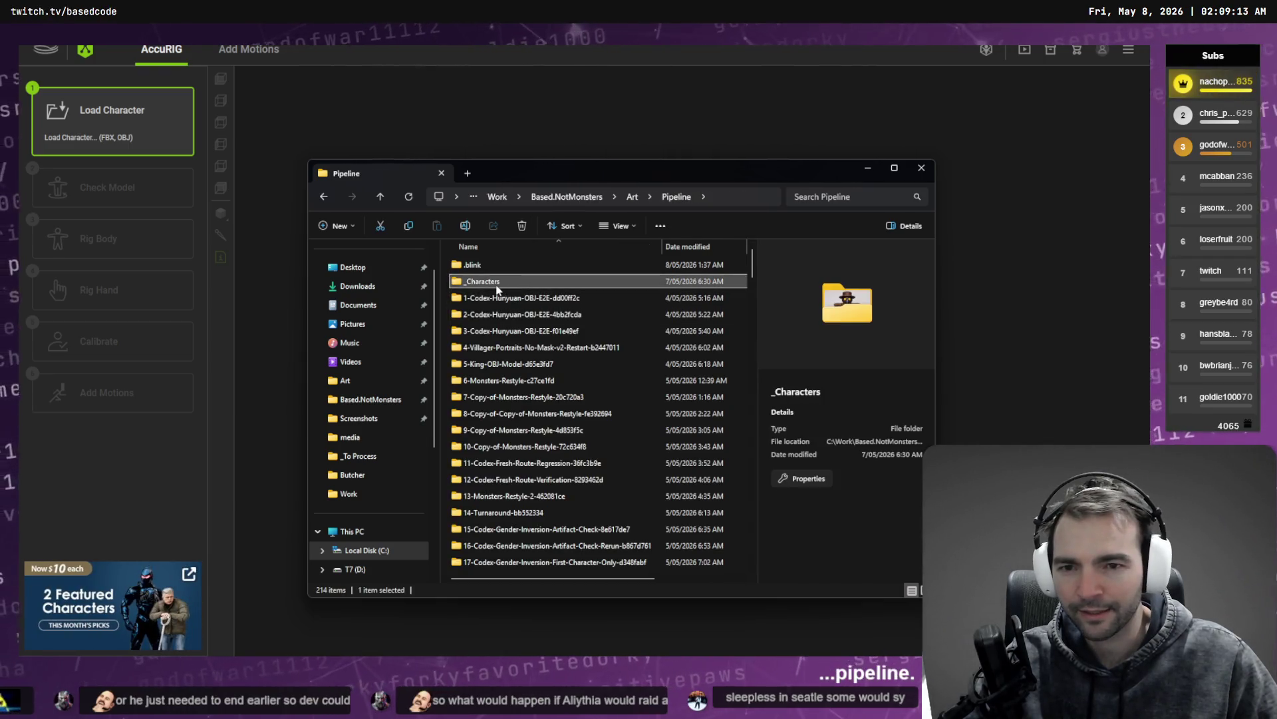
pyautogui.scroll(-5, 497, 293)
pyautogui.scroll(5, 495, 300)
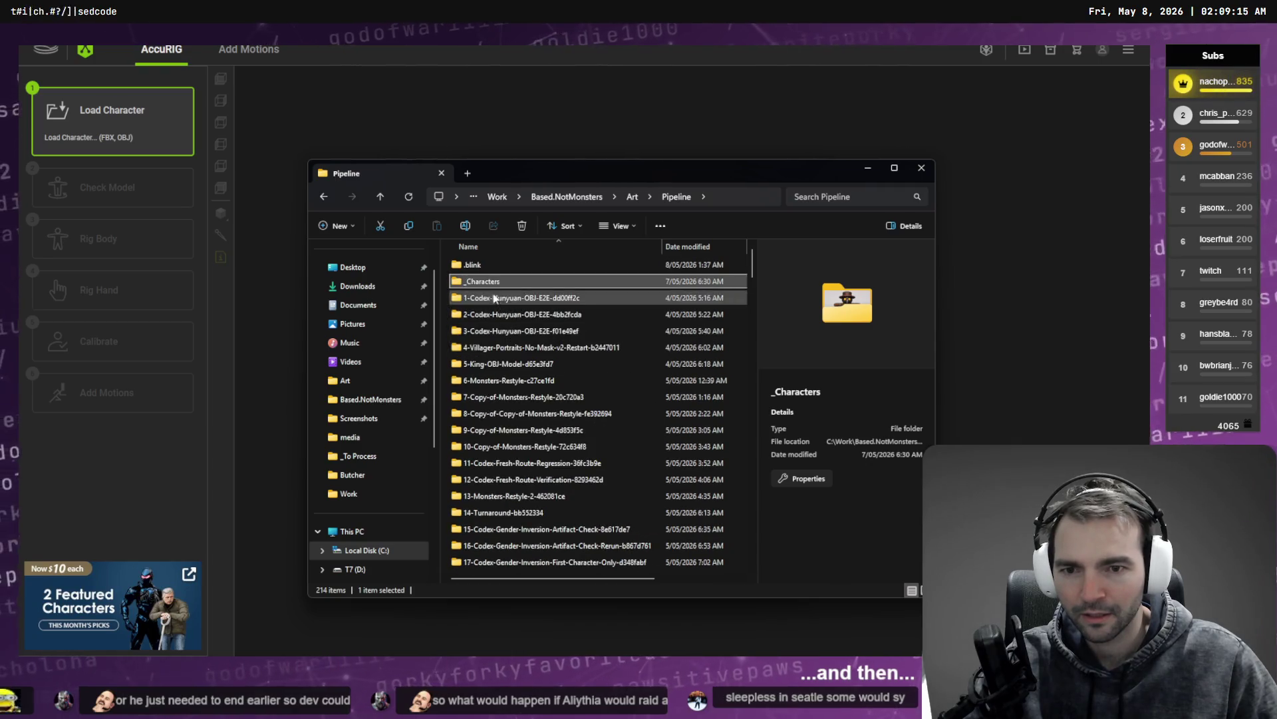
pyautogui.doubleClick(488, 278)
pyautogui.scroll(-3, 559, 373)
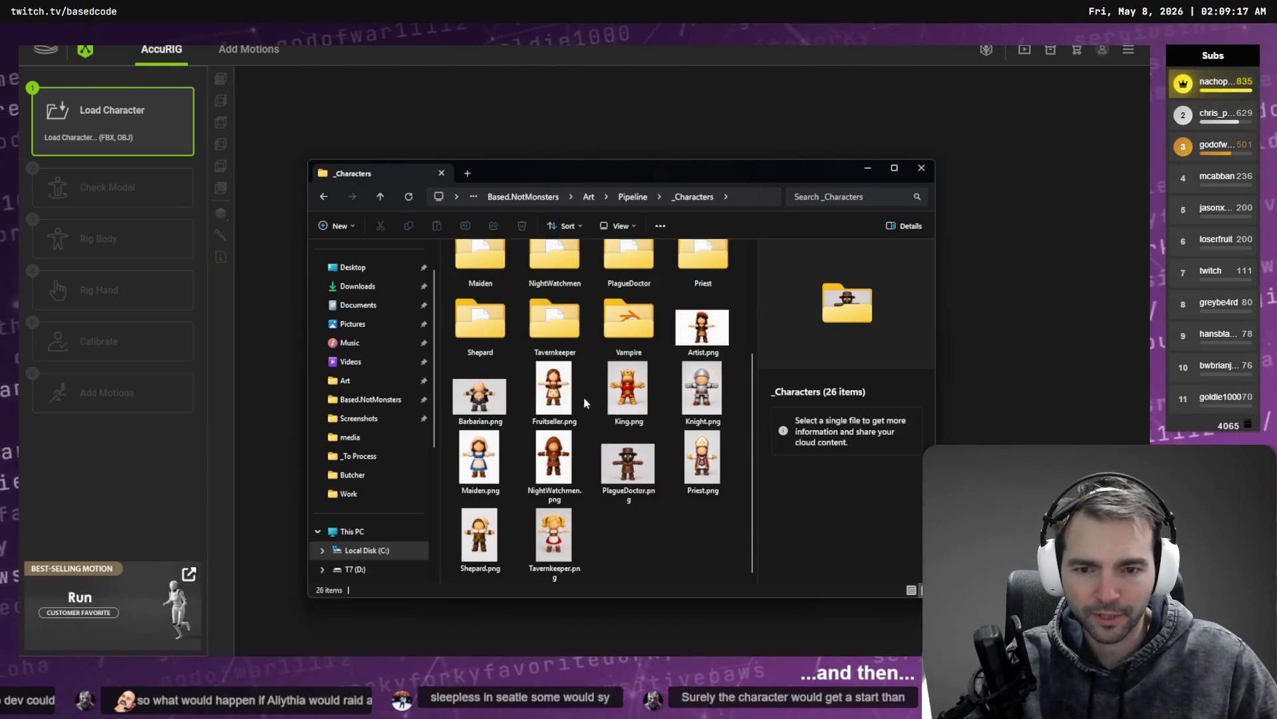
pyautogui.scroll(3, 588, 402)
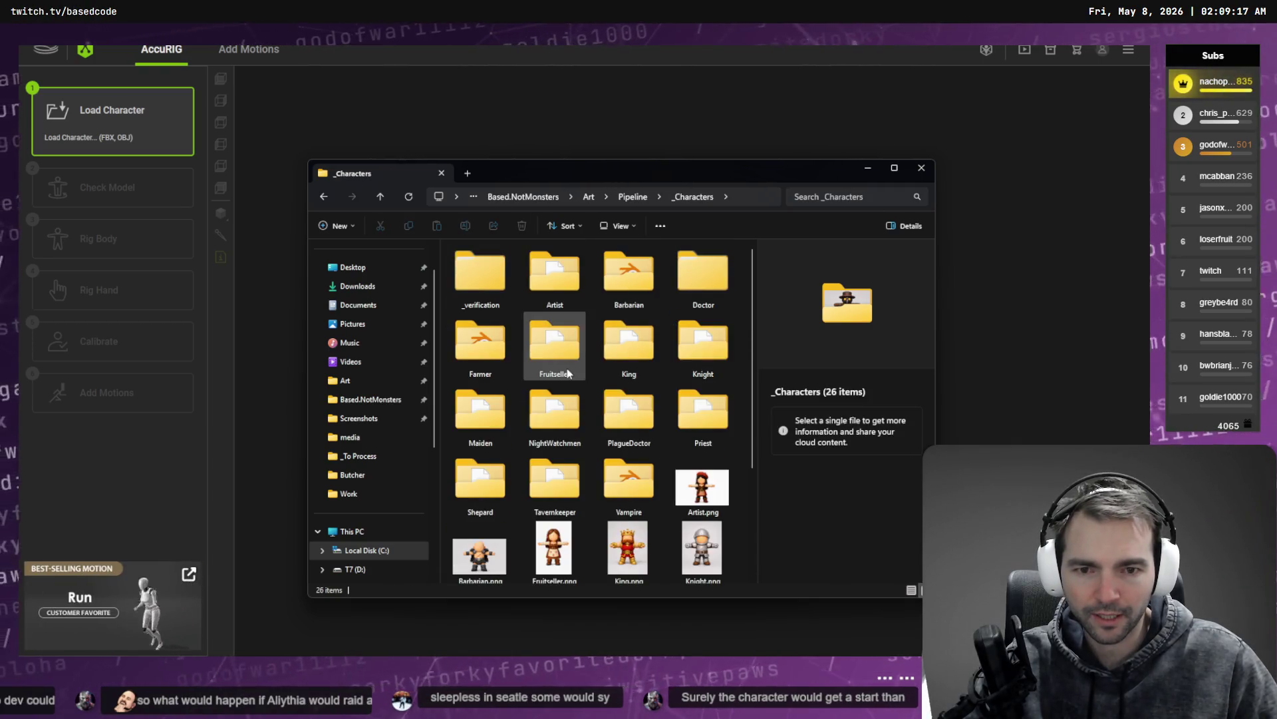
pyautogui.click(568, 286)
pyautogui.click(628, 276)
pyautogui.doubleClick(703, 273)
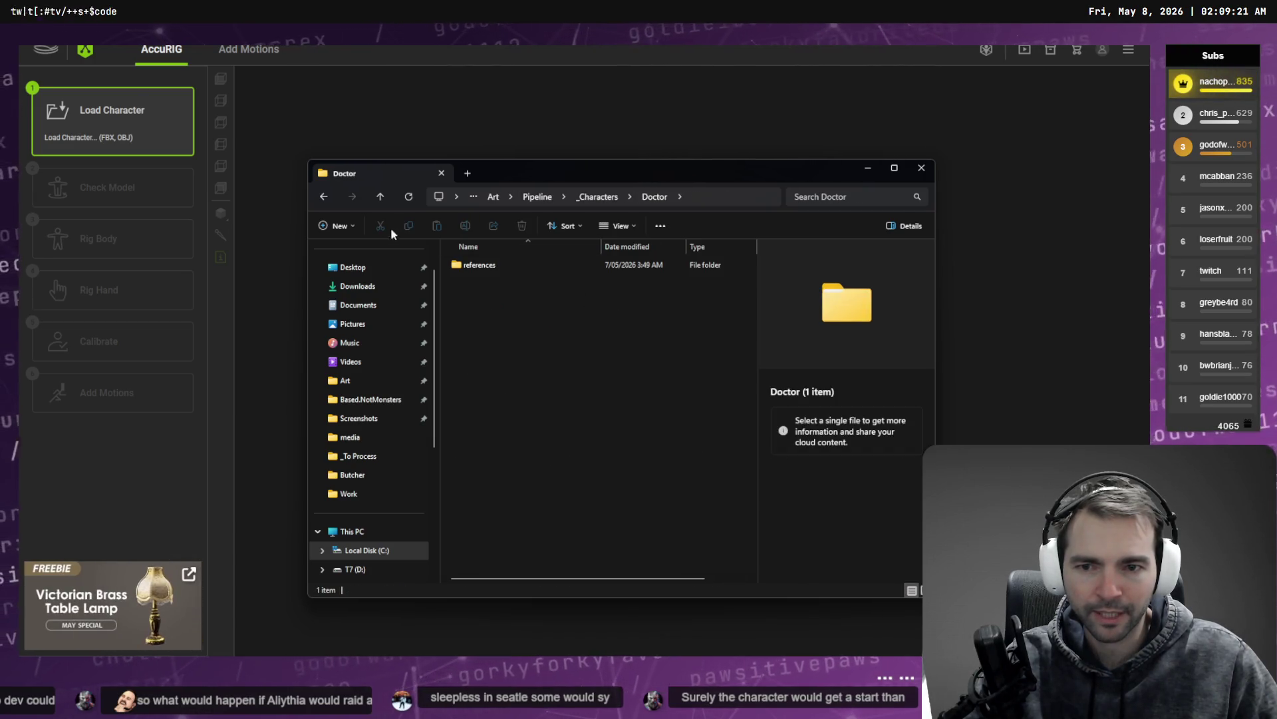
pyautogui.click(323, 196)
# Step: Inspect Farmer.blend and Farmer.fbx in the Farmer folder, then return to _Characters
pyautogui.doubleClick(485, 349)
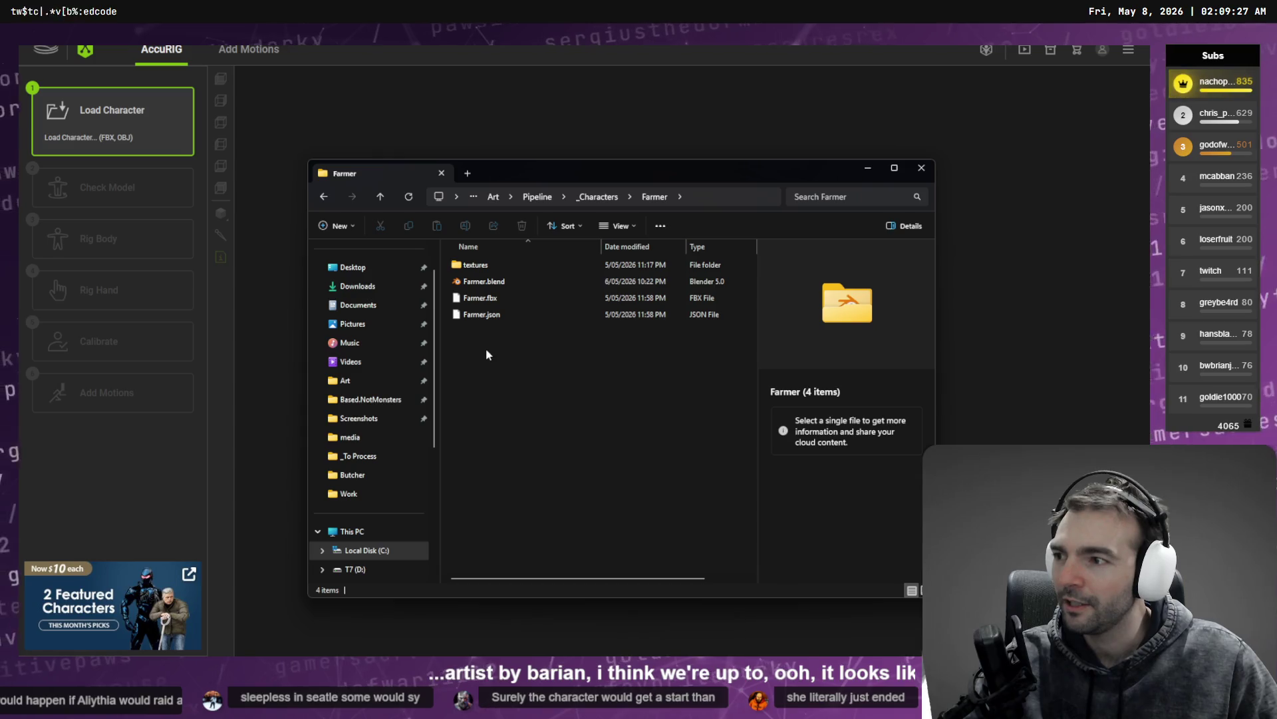
pyautogui.click(489, 282)
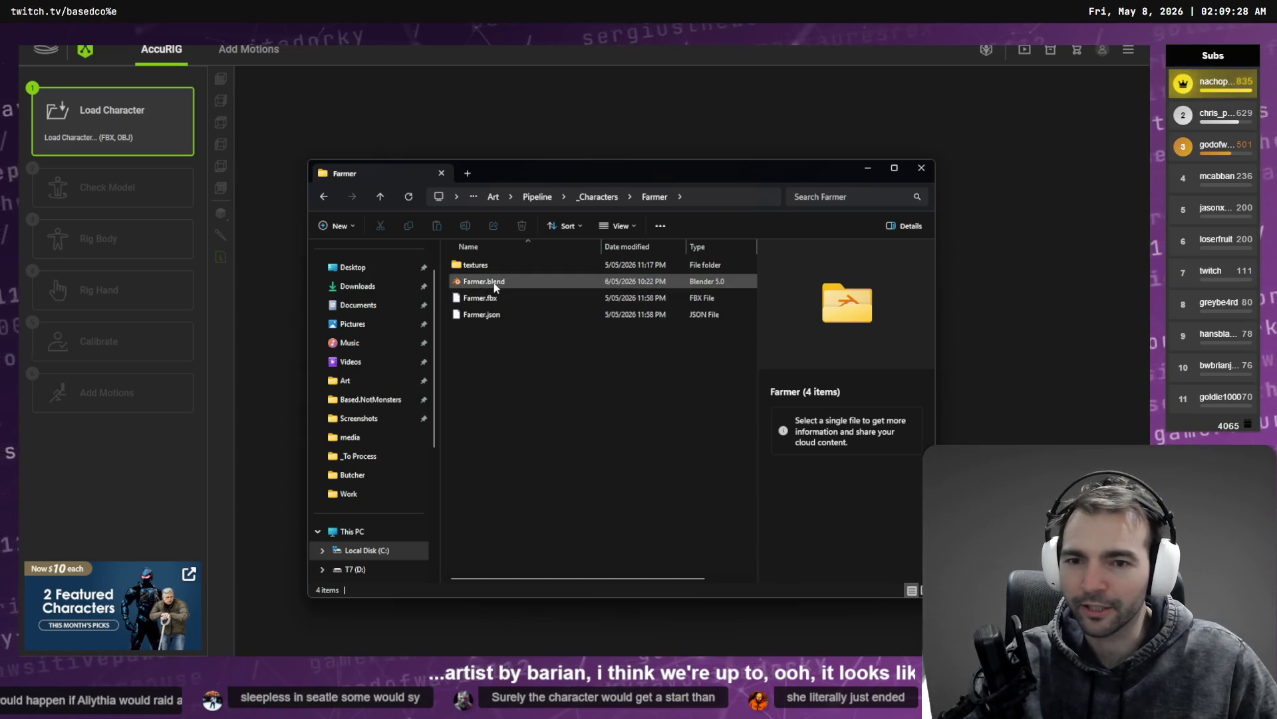
pyautogui.click(545, 373)
pyautogui.moveTo(540, 297); pyautogui.dragTo(544, 305)
pyautogui.click(596, 200)
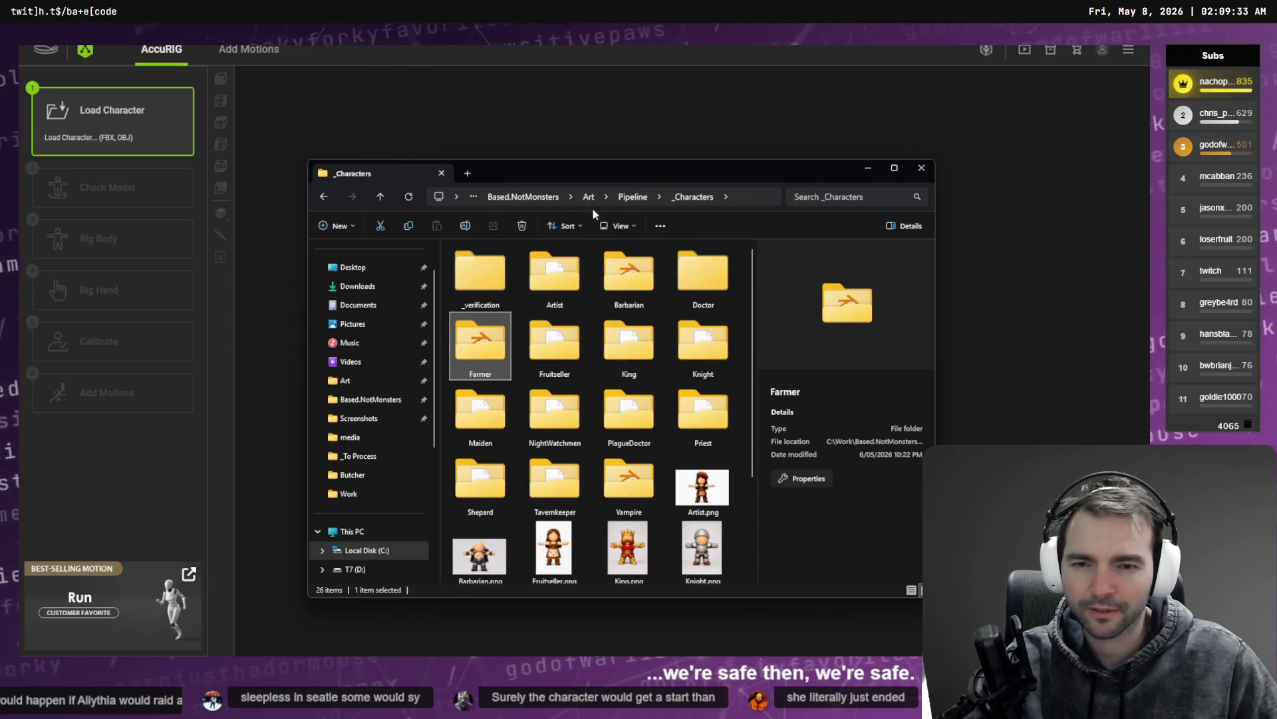
# Step: Open the Fruitseller folder and drag Fruitseller.obj into AccuRIG to load it
pyautogui.doubleClick(545, 347)
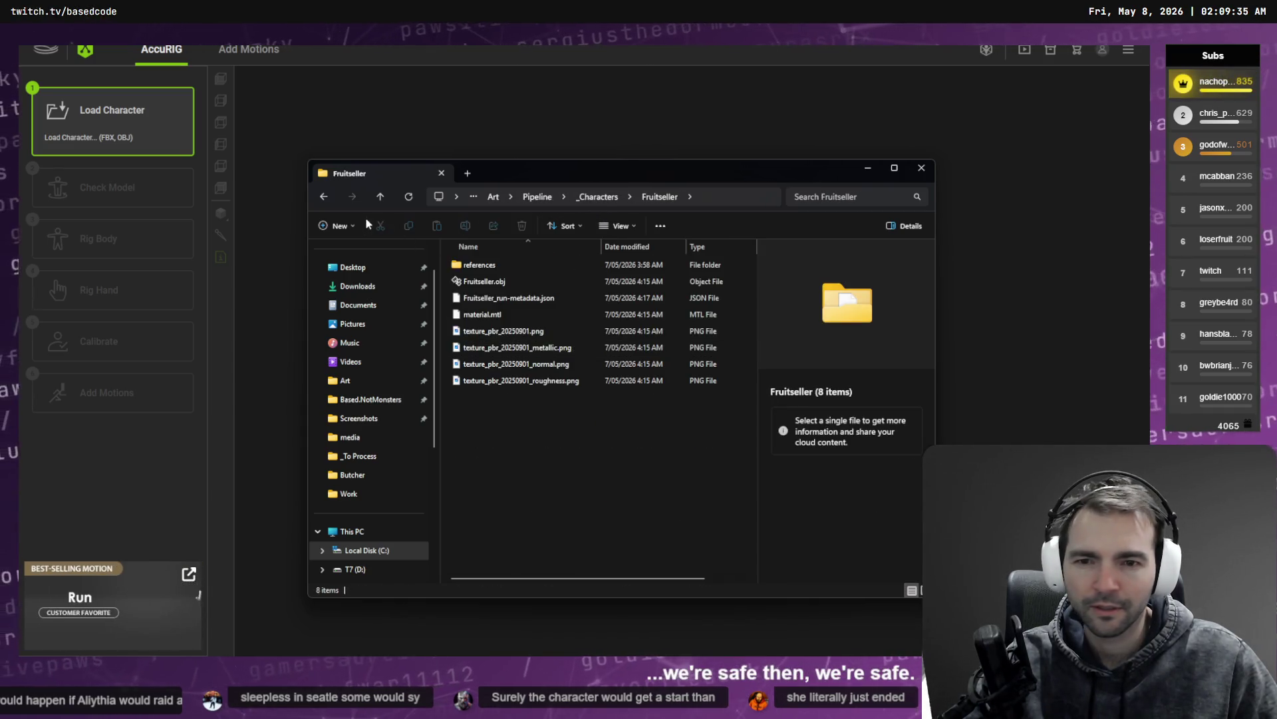
pyautogui.click(324, 197)
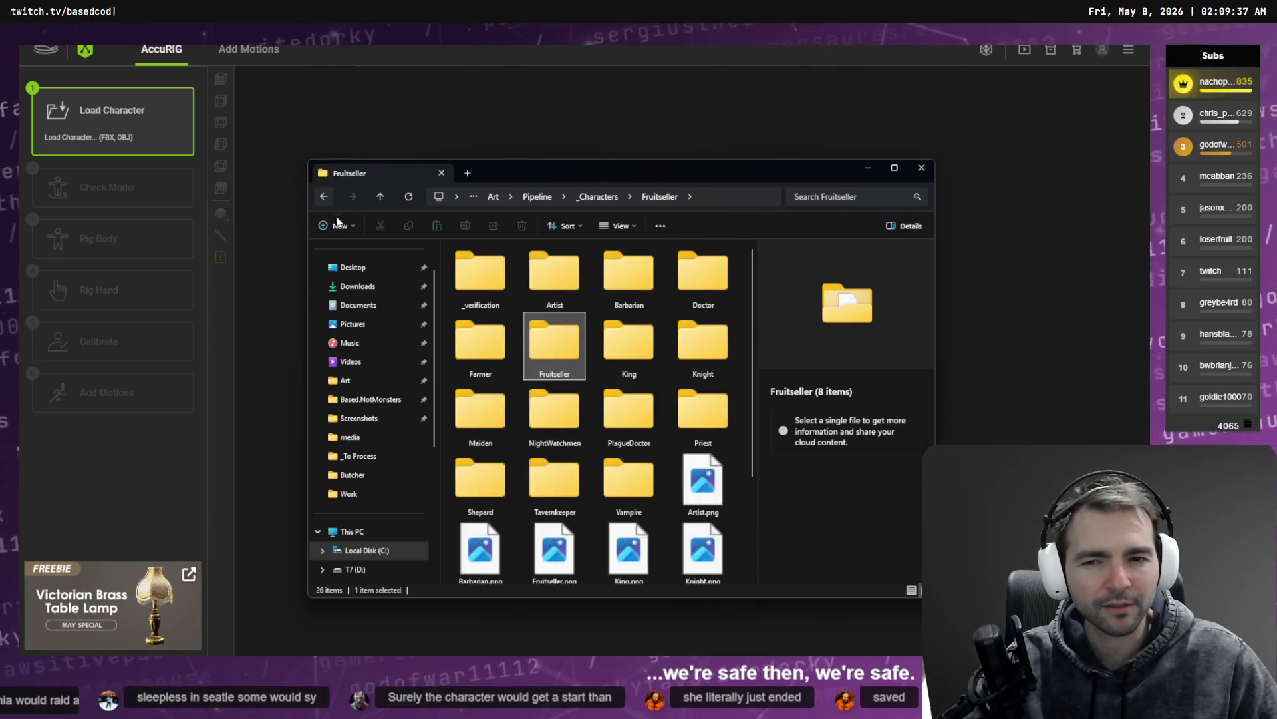
pyautogui.doubleClick(484, 348)
pyautogui.click(499, 284)
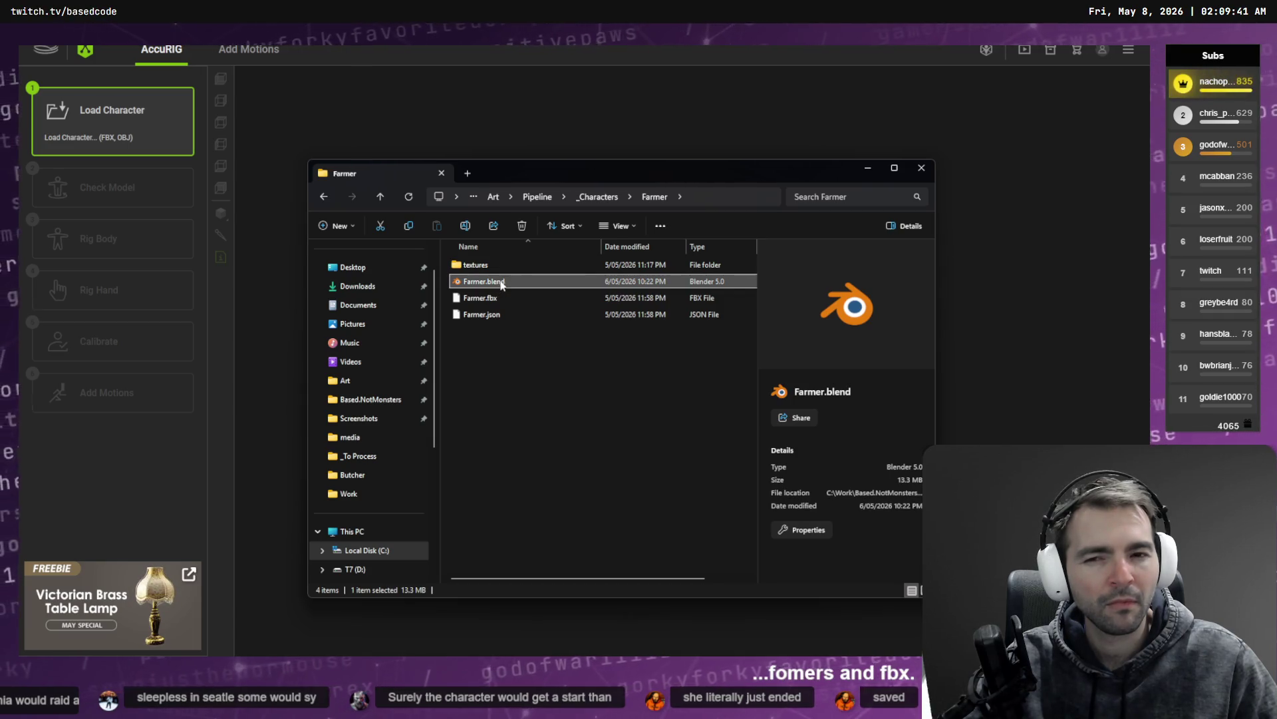
pyautogui.hotkey('alt', 'Left')
pyautogui.doubleClick(531, 308)
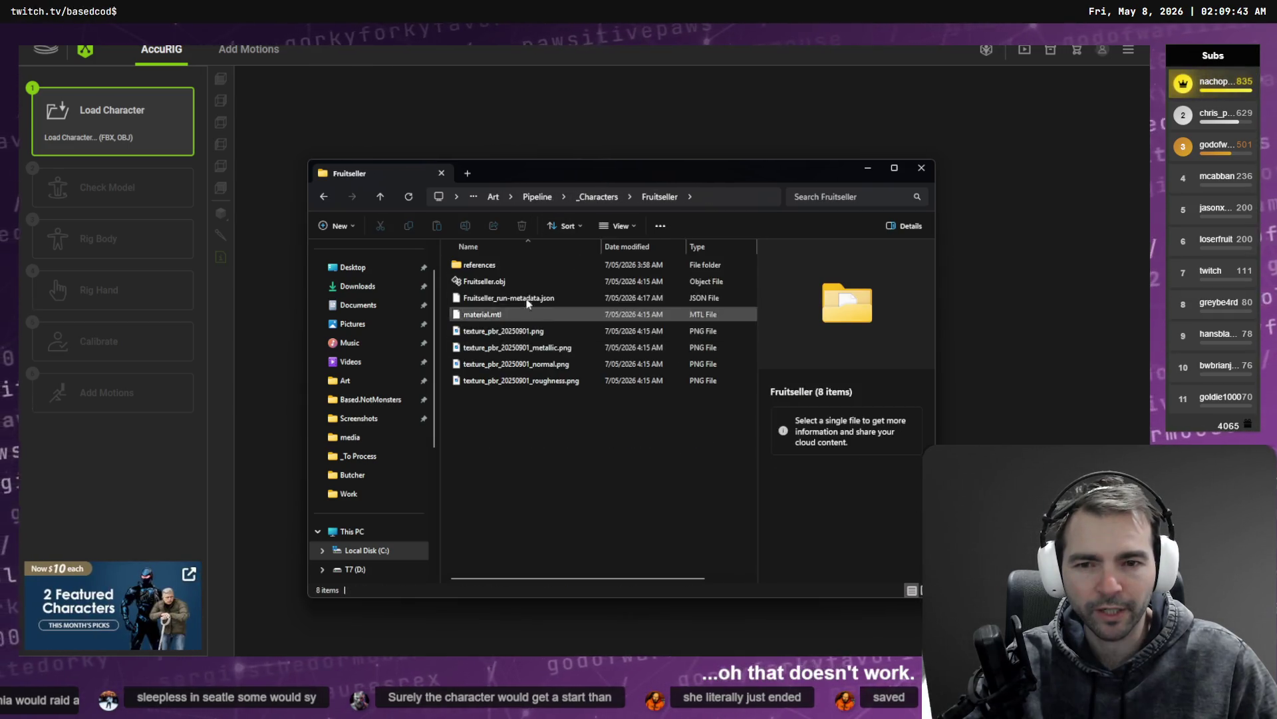
pyautogui.moveTo(532, 281)
pyautogui.mouseDown()
pyautogui.moveTo(552, 292)
pyautogui.moveTo(533, 293)
pyautogui.moveTo(661, 256)
pyautogui.moveTo(660, 270)
pyautogui.mouseUp()
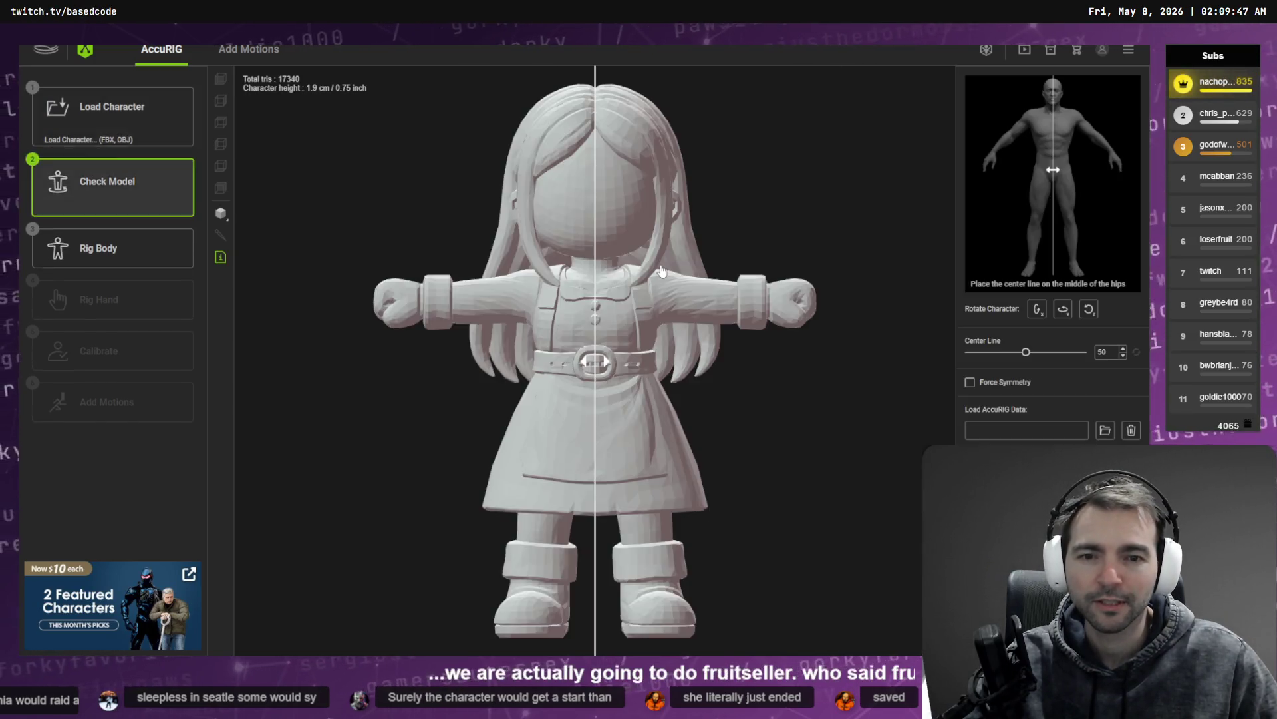
# Step: Tick Force Symmetry, move on to Rig Body, and drag the wrist joint onto the wrist
pyautogui.click(970, 382)
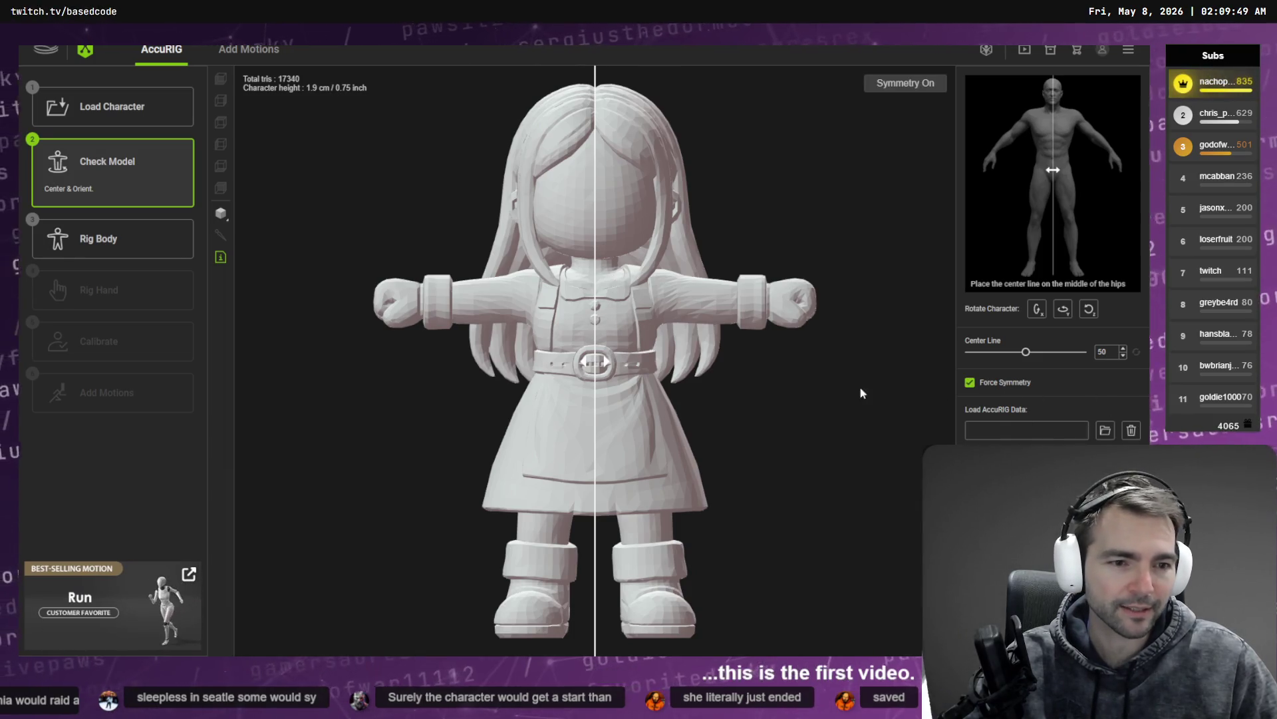
pyautogui.click(158, 239)
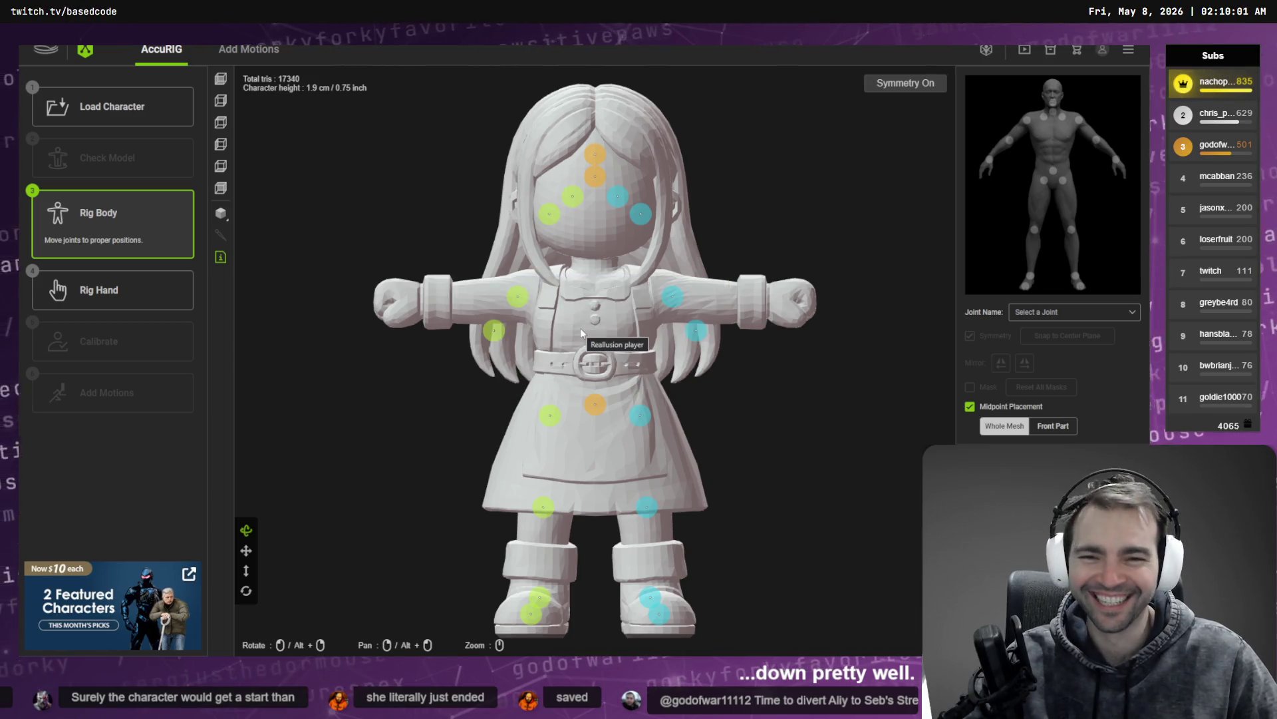
pyautogui.moveTo(494, 330); pyautogui.dragTo(439, 303)
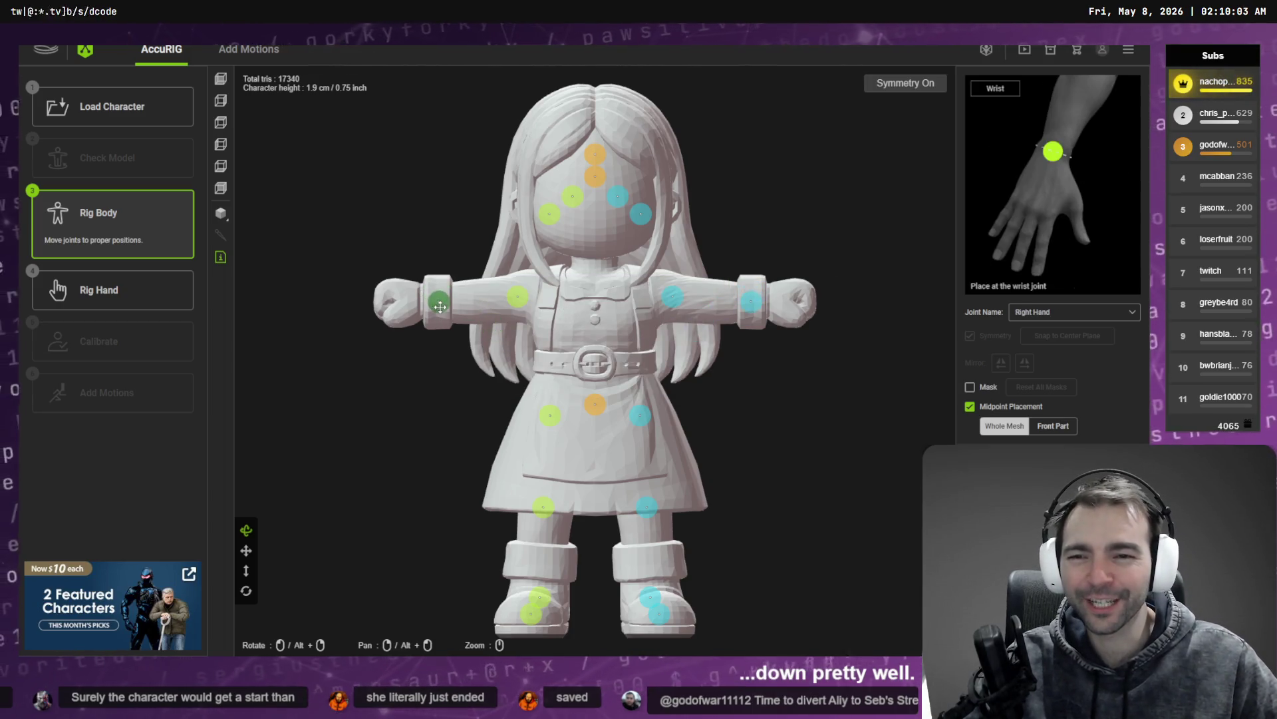
# Step: Lower the shoulder joint onto the shoulder and fine-tune both arms' joint positions
pyautogui.moveTo(519, 302)
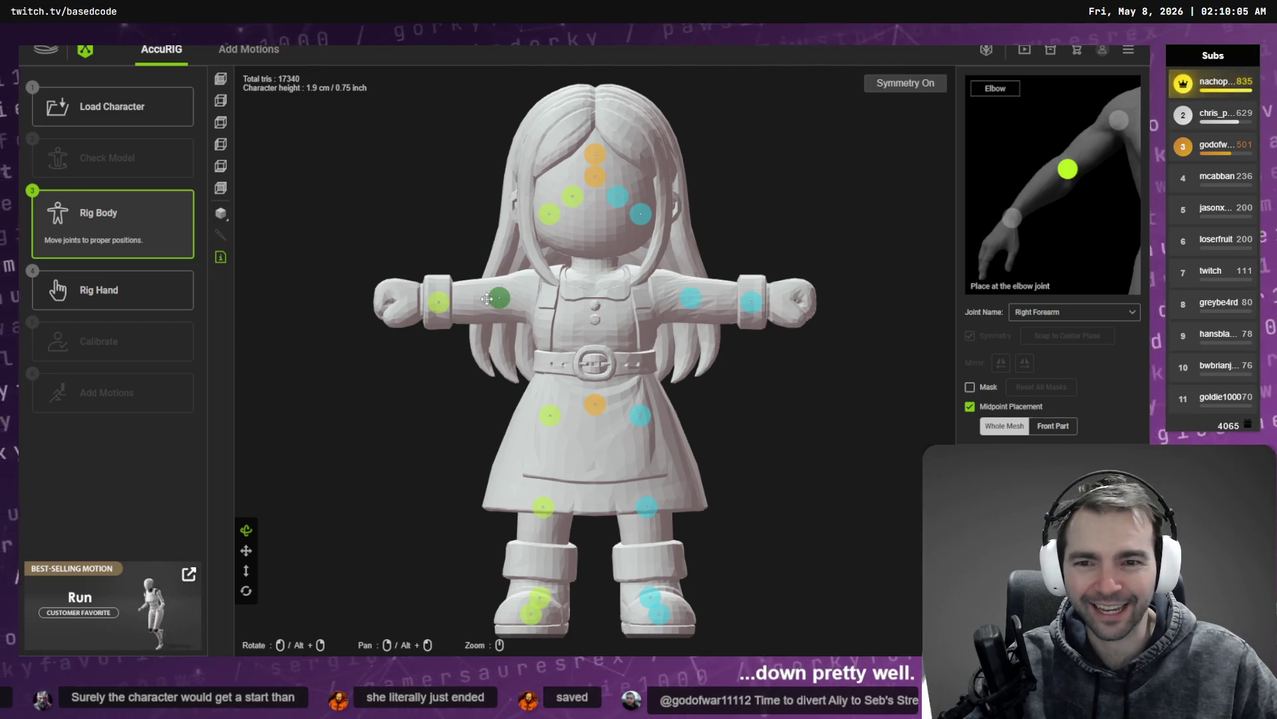
pyautogui.moveTo(549, 214); pyautogui.dragTo(544, 291)
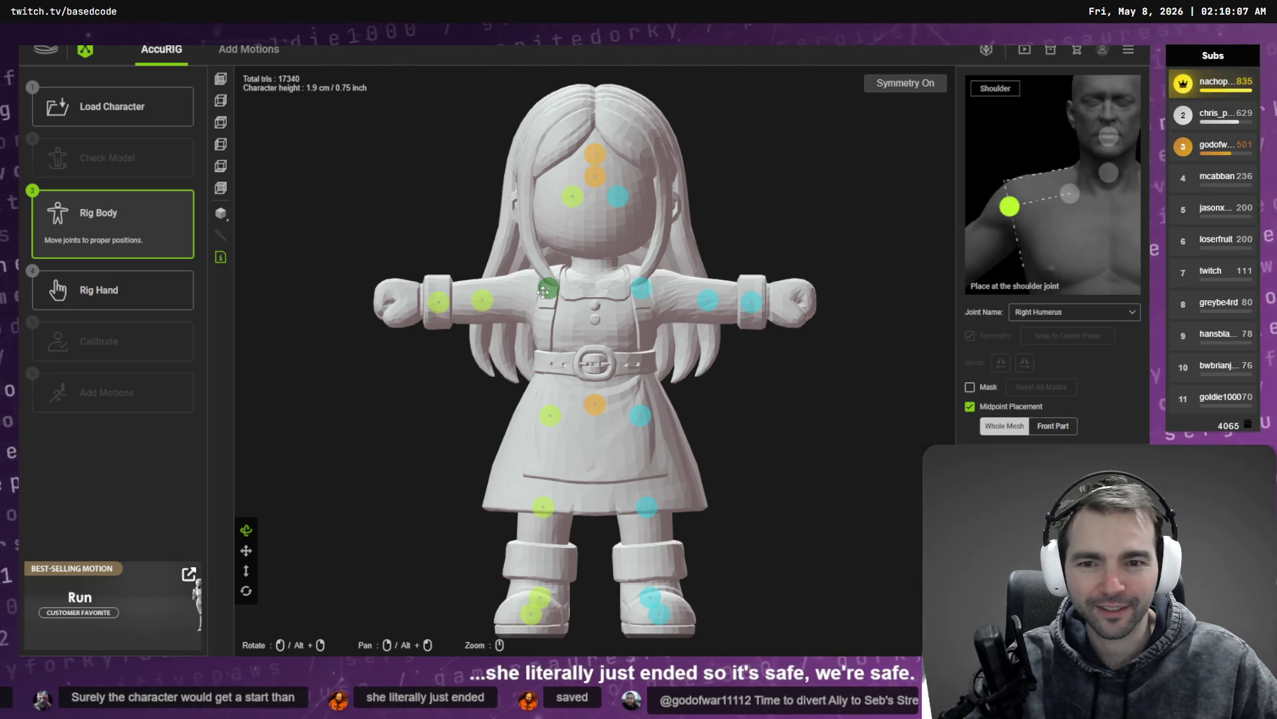
pyautogui.moveTo(588, 200); pyautogui.dragTo(513, 203)
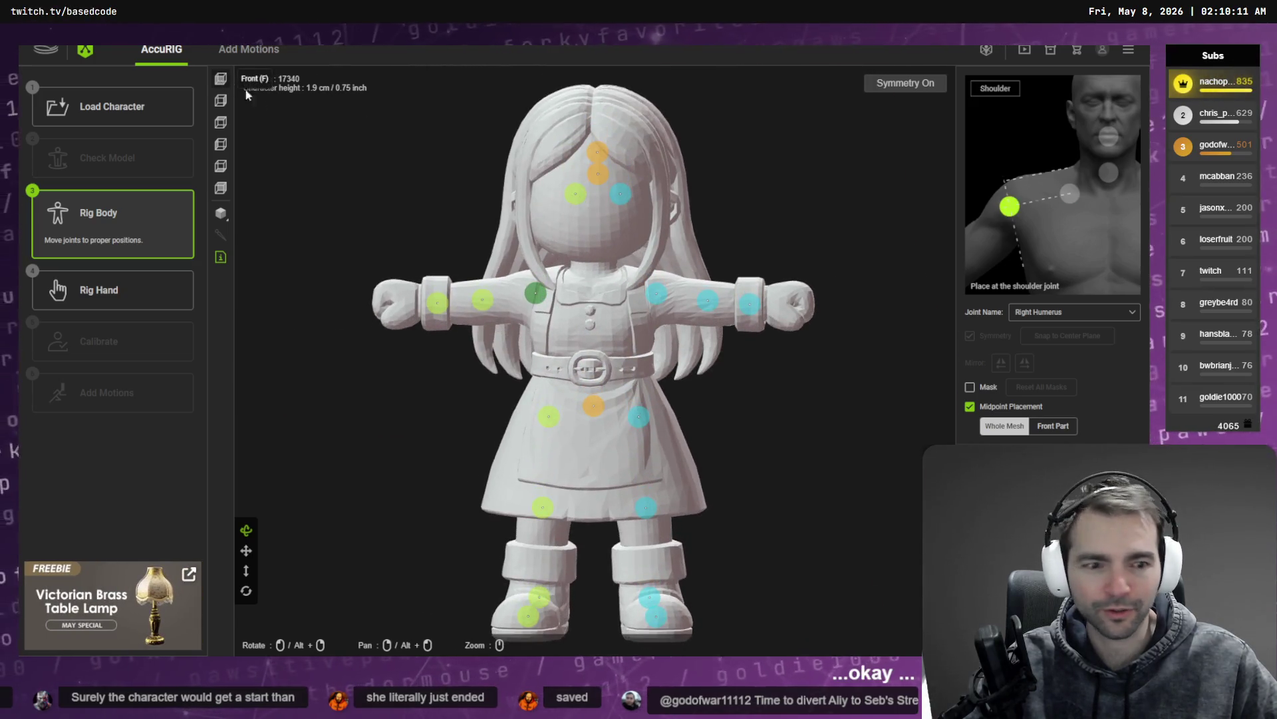
pyautogui.scroll(5, 474, 222)
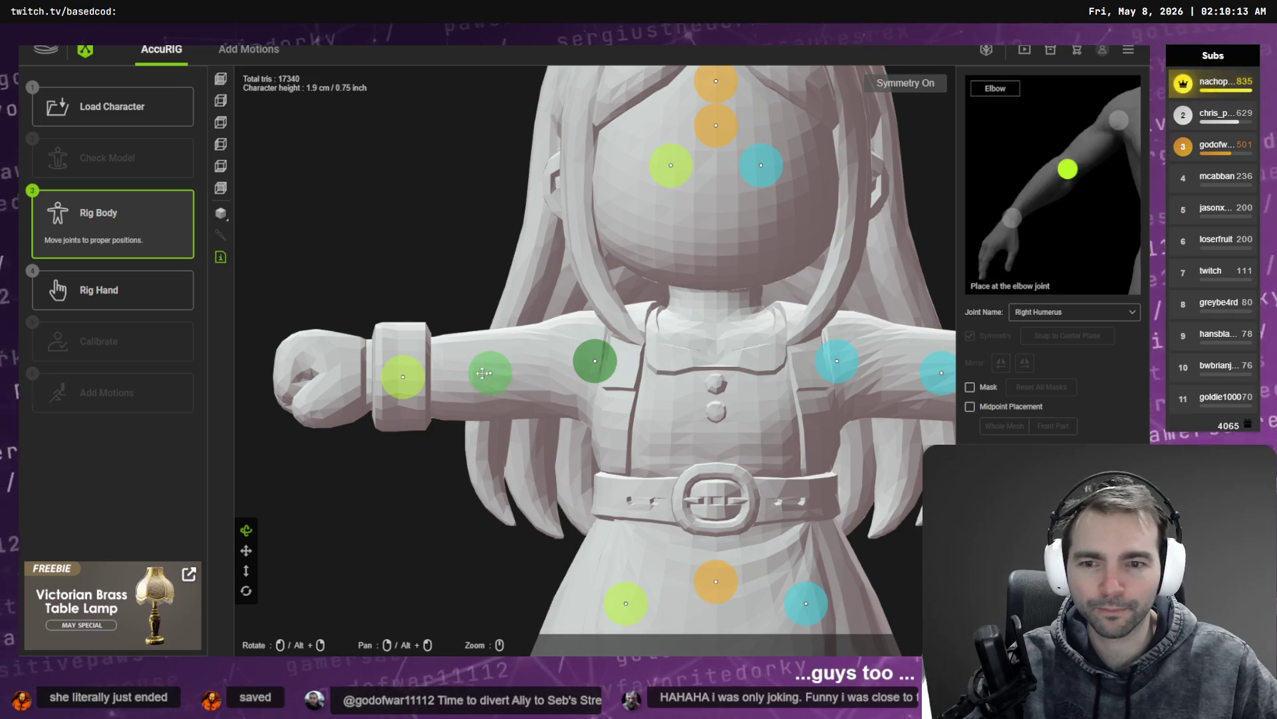
pyautogui.moveTo(483, 373); pyautogui.dragTo(500, 373)
pyautogui.moveTo(403, 377); pyautogui.dragTo(406, 373)
pyautogui.moveTo(599, 363); pyautogui.dragTo(594, 367)
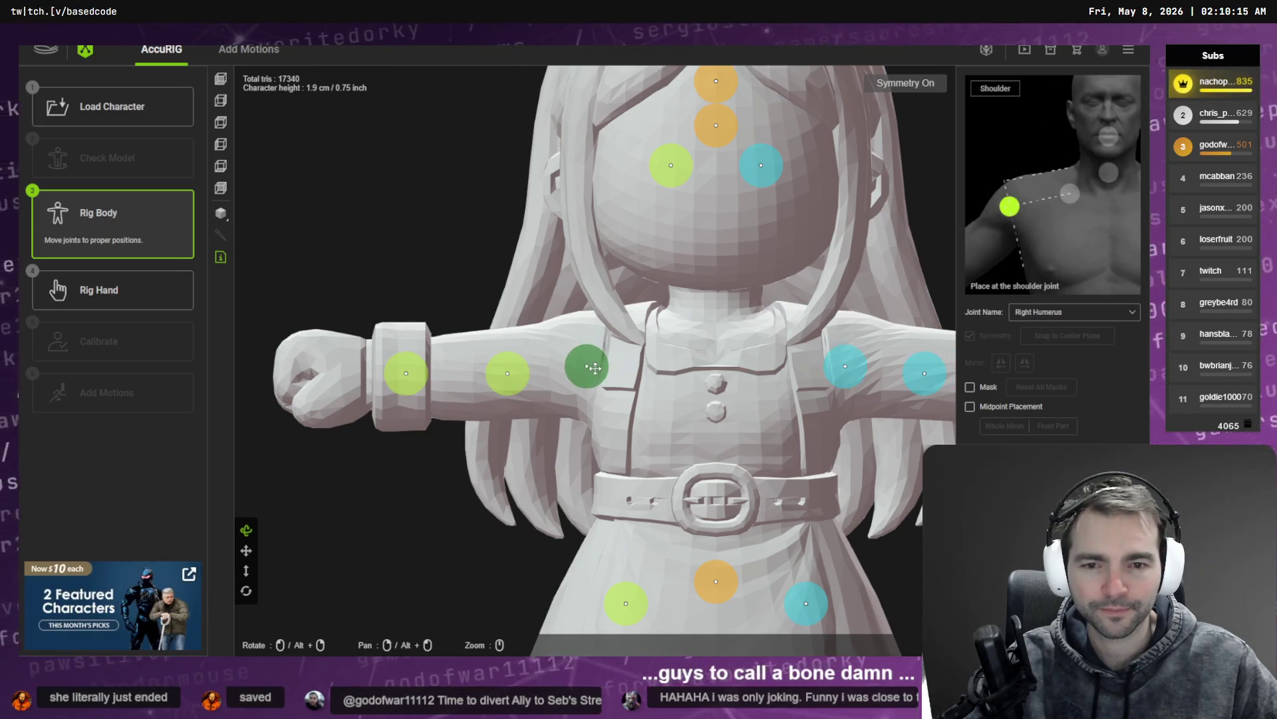
pyautogui.scroll(-3, 632, 378)
# Step: Drag the clavicle, neck and head joints down to the shoulder, neck base and chin
pyautogui.moveTo(660, 229); pyautogui.dragTo(651, 341)
pyautogui.moveTo(679, 196); pyautogui.dragTo(681, 316)
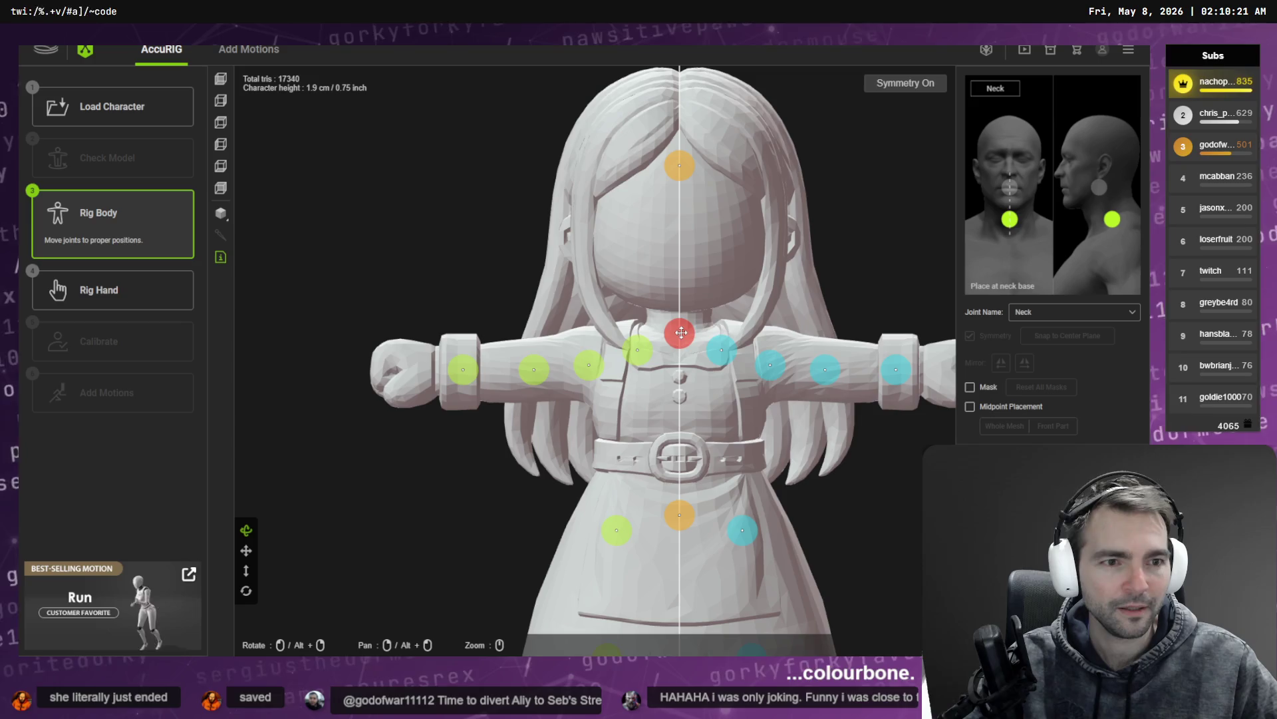
pyautogui.moveTo(684, 160)
pyautogui.mouseDown()
pyautogui.moveTo(691, 319)
pyautogui.moveTo(695, 302)
pyautogui.mouseUp()
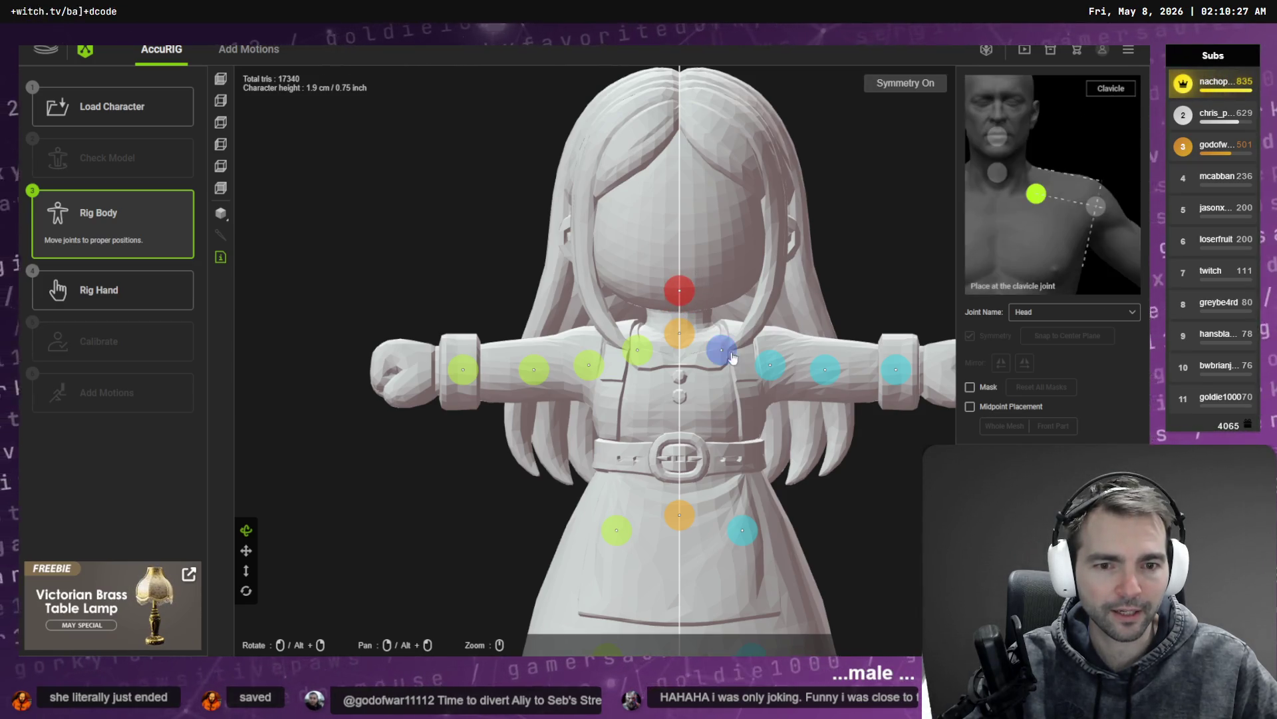
pyautogui.click(909, 374)
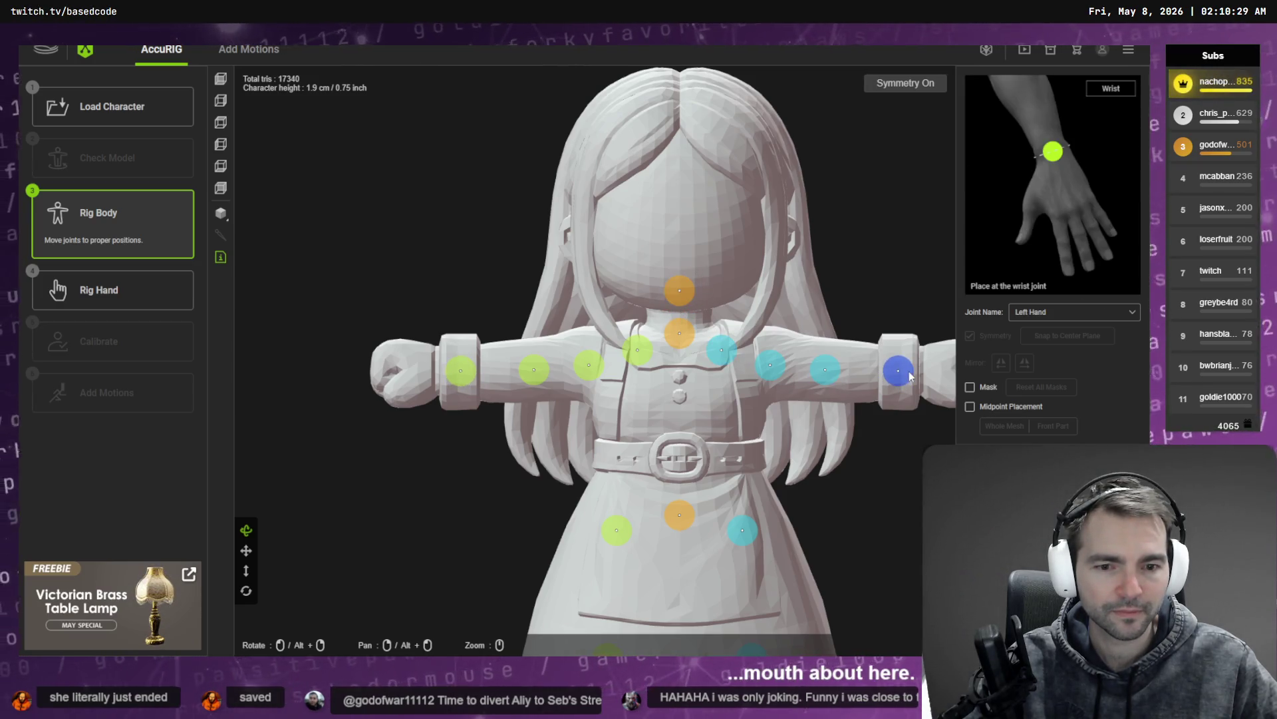
pyautogui.moveTo(827, 519)
pyautogui.mouseDown()
pyautogui.moveTo(841, 485)
pyautogui.moveTo(729, 358)
pyautogui.mouseUp()
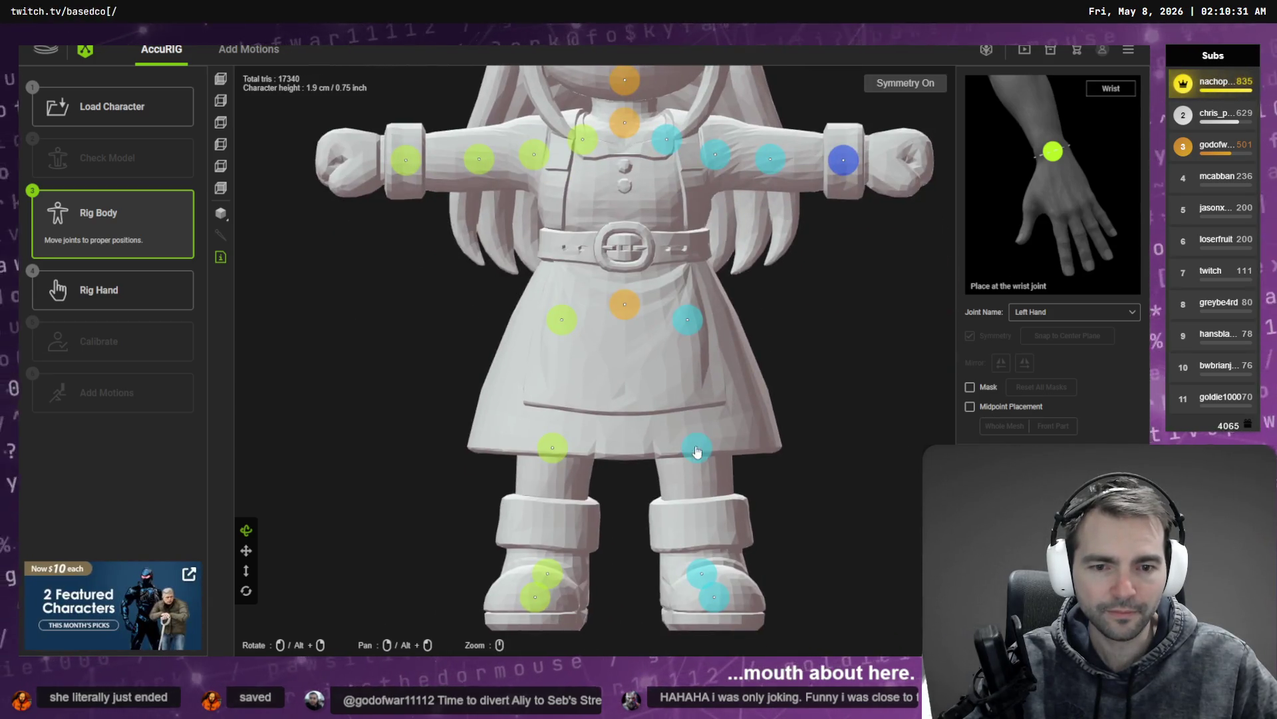
# Step: Move the knee, thigh, pelvis and right hip joints down into place on the hips
pyautogui.moveTo(696, 449); pyautogui.dragTo(697, 501)
pyautogui.moveTo(688, 320)
pyautogui.mouseDown()
pyautogui.moveTo(693, 417)
pyautogui.moveTo(693, 340)
pyautogui.moveTo(698, 366)
pyautogui.mouseUp()
pyautogui.moveTo(624, 304); pyautogui.dragTo(624, 348)
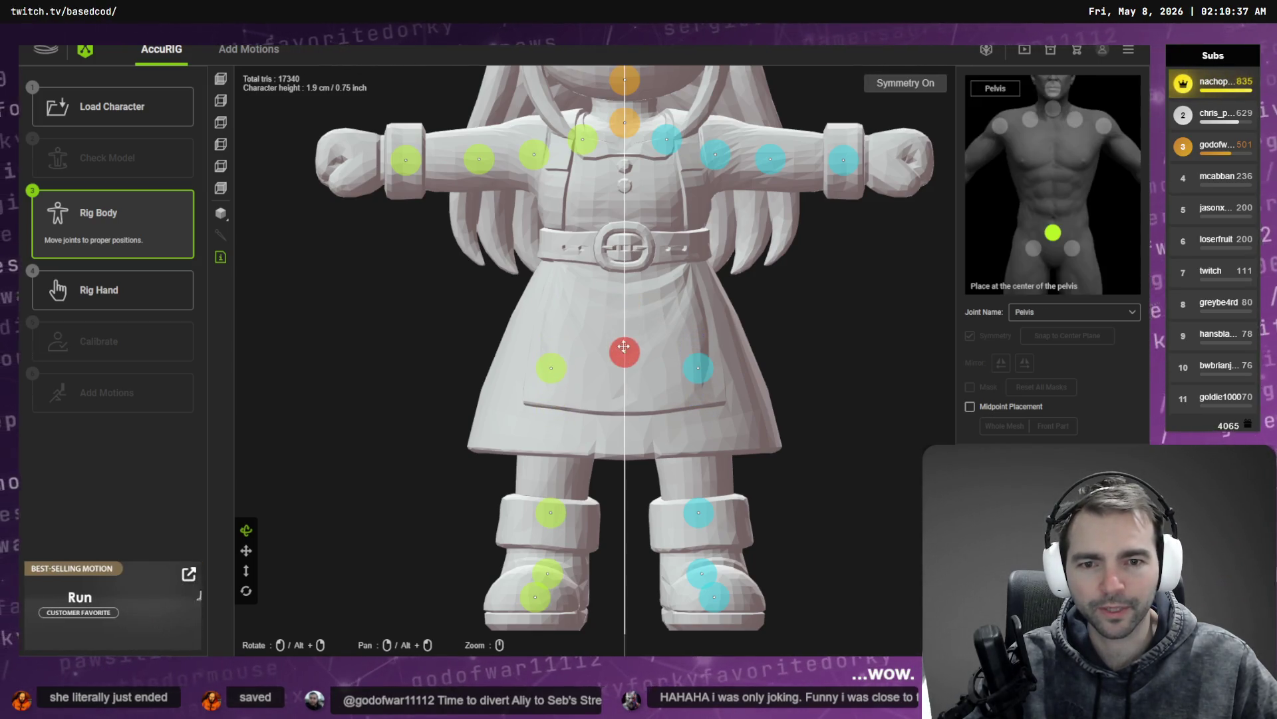
pyautogui.moveTo(550, 373); pyautogui.dragTo(552, 373)
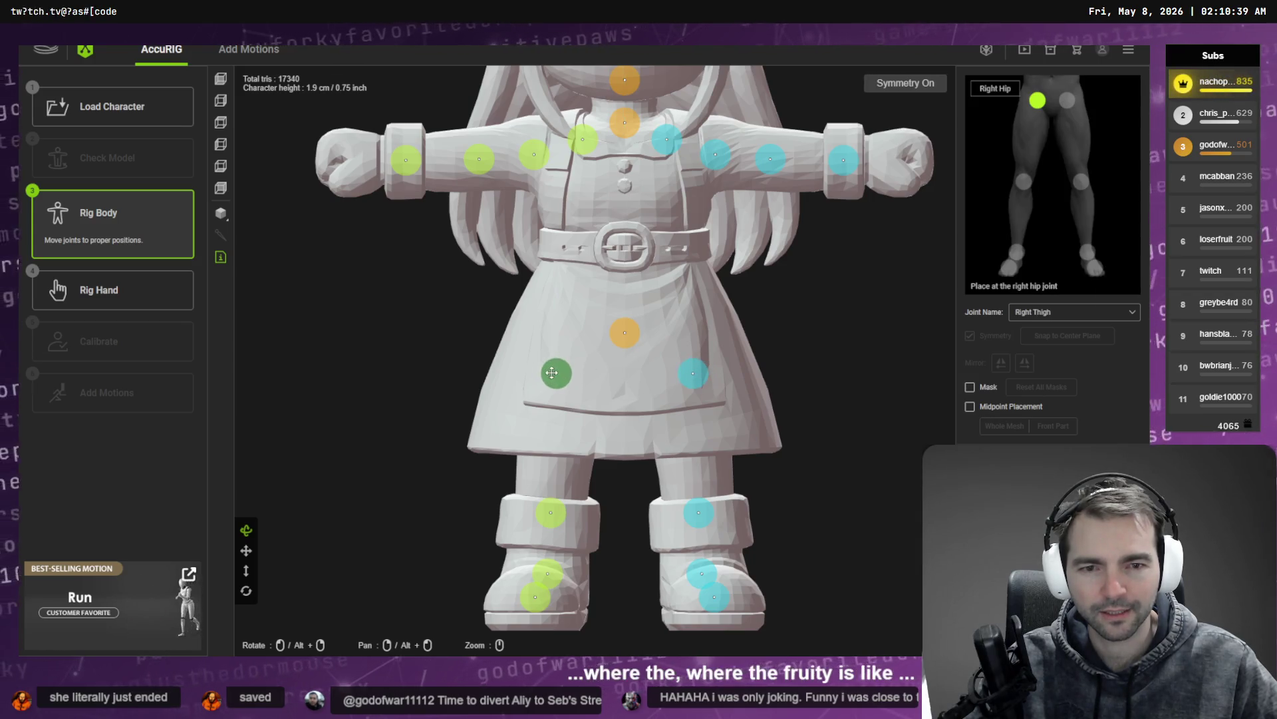
pyautogui.click(629, 339)
pyautogui.moveTo(625, 335); pyautogui.dragTo(626, 349)
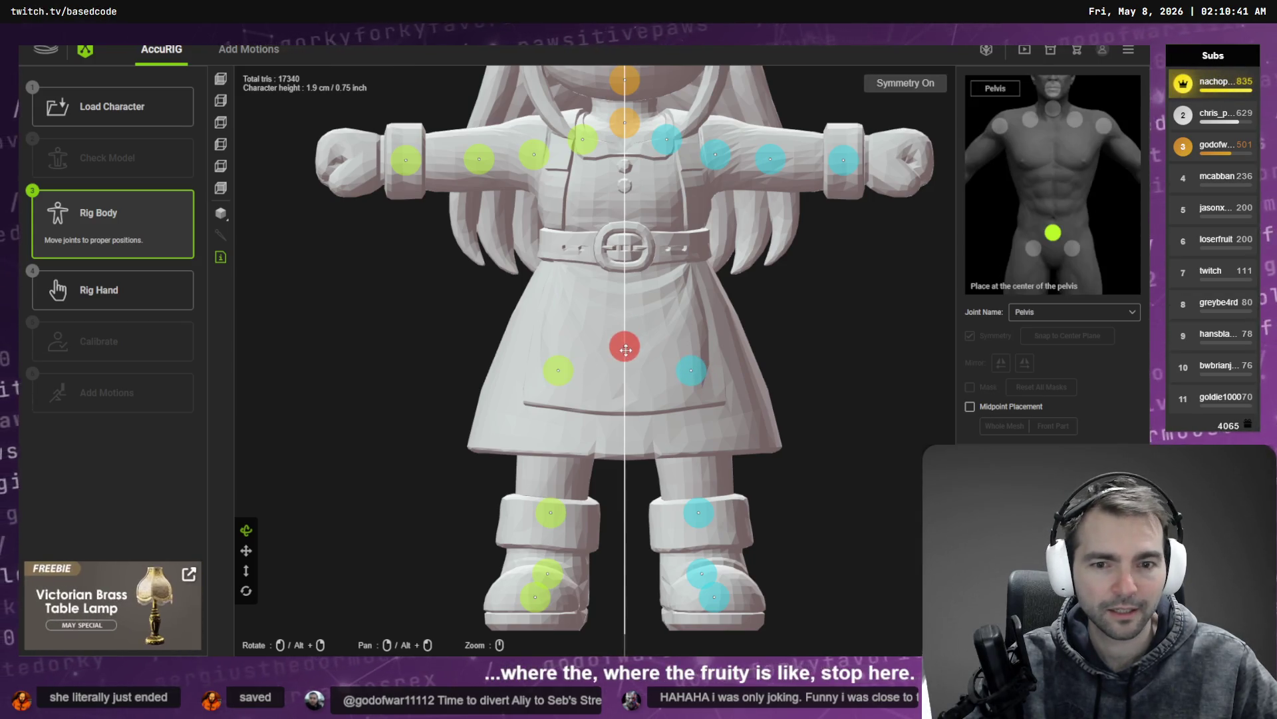
pyautogui.moveTo(569, 381); pyautogui.dragTo(563, 385)
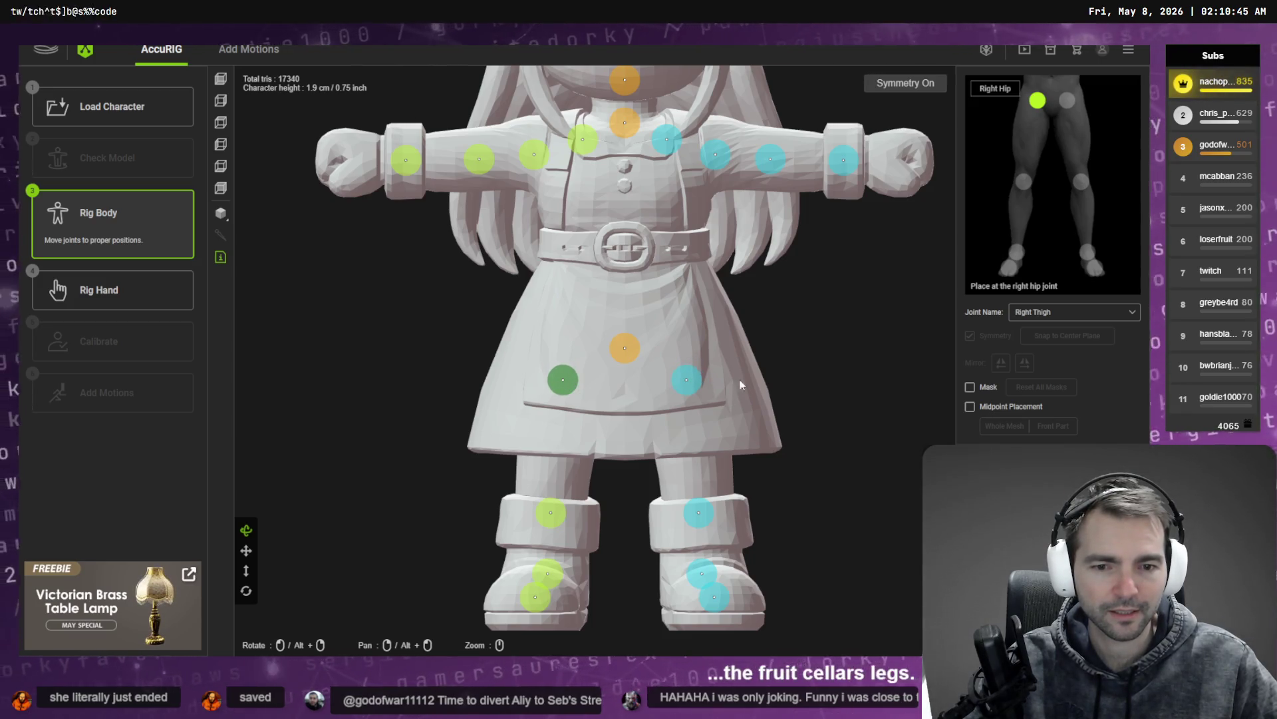
# Step: Check the joints from the side and back, adjusting the left hip and raising the knees
pyautogui.scroll(-3, 475, 323)
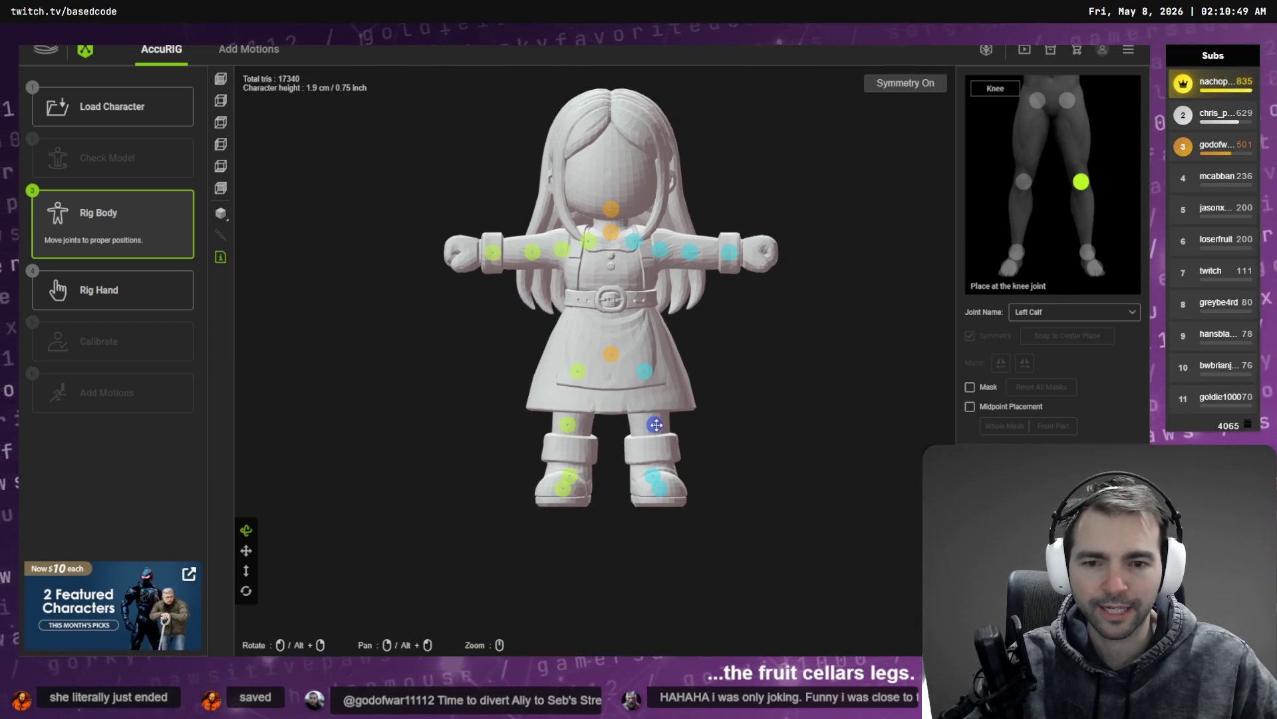
pyautogui.moveTo(715, 383)
pyautogui.mouseDown()
pyautogui.moveTo(646, 342)
pyautogui.moveTo(675, 350)
pyautogui.mouseUp()
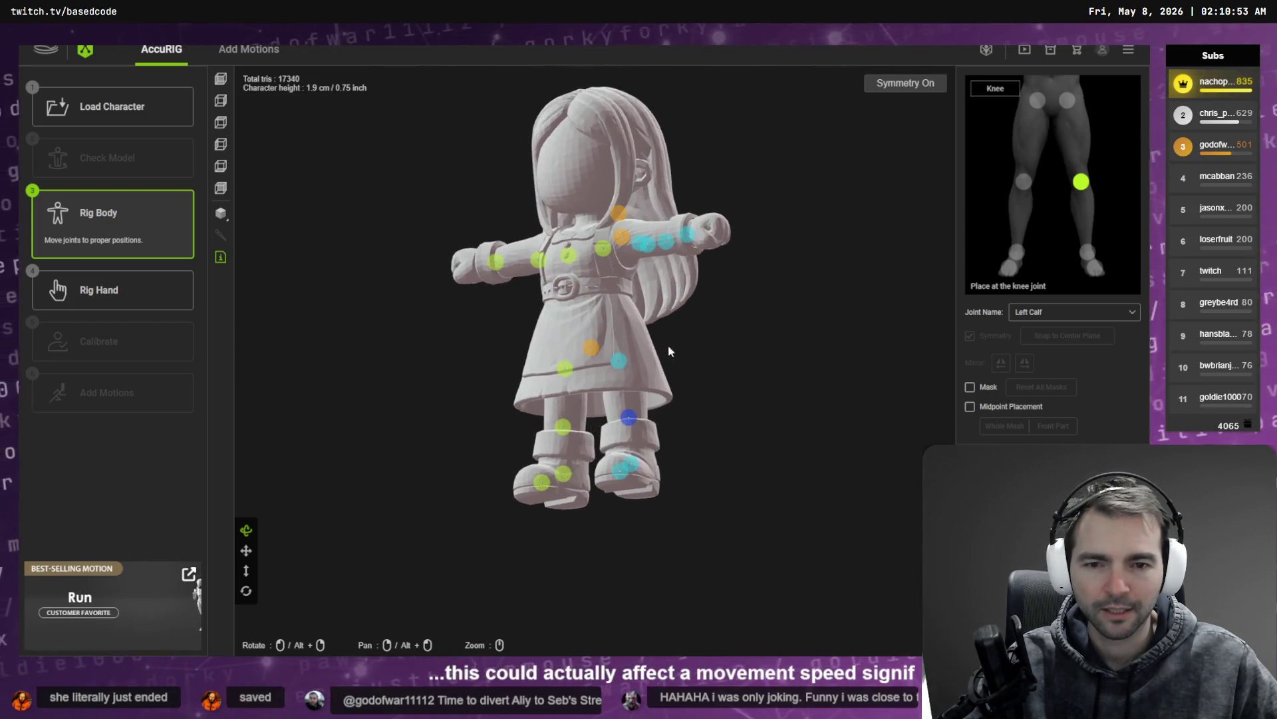
pyautogui.click(591, 336)
pyautogui.click(619, 360)
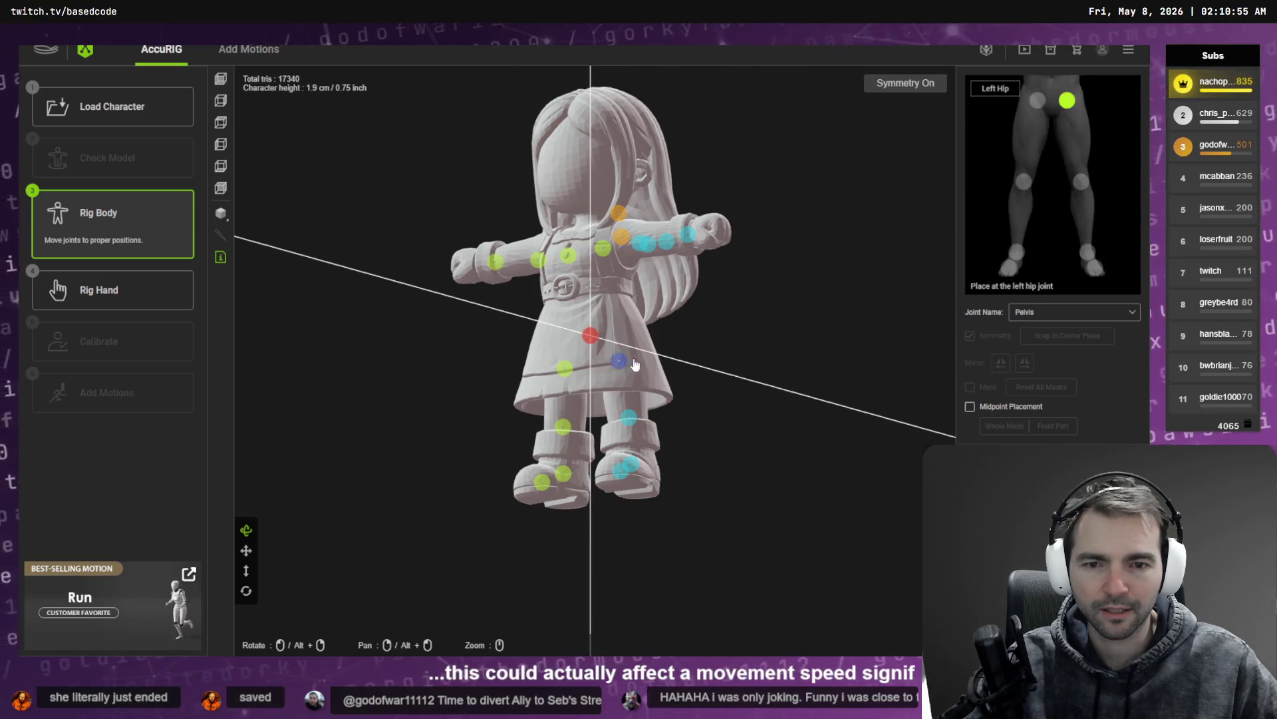
pyautogui.moveTo(642, 371)
pyautogui.mouseDown()
pyautogui.moveTo(716, 375)
pyautogui.moveTo(682, 405)
pyautogui.mouseUp()
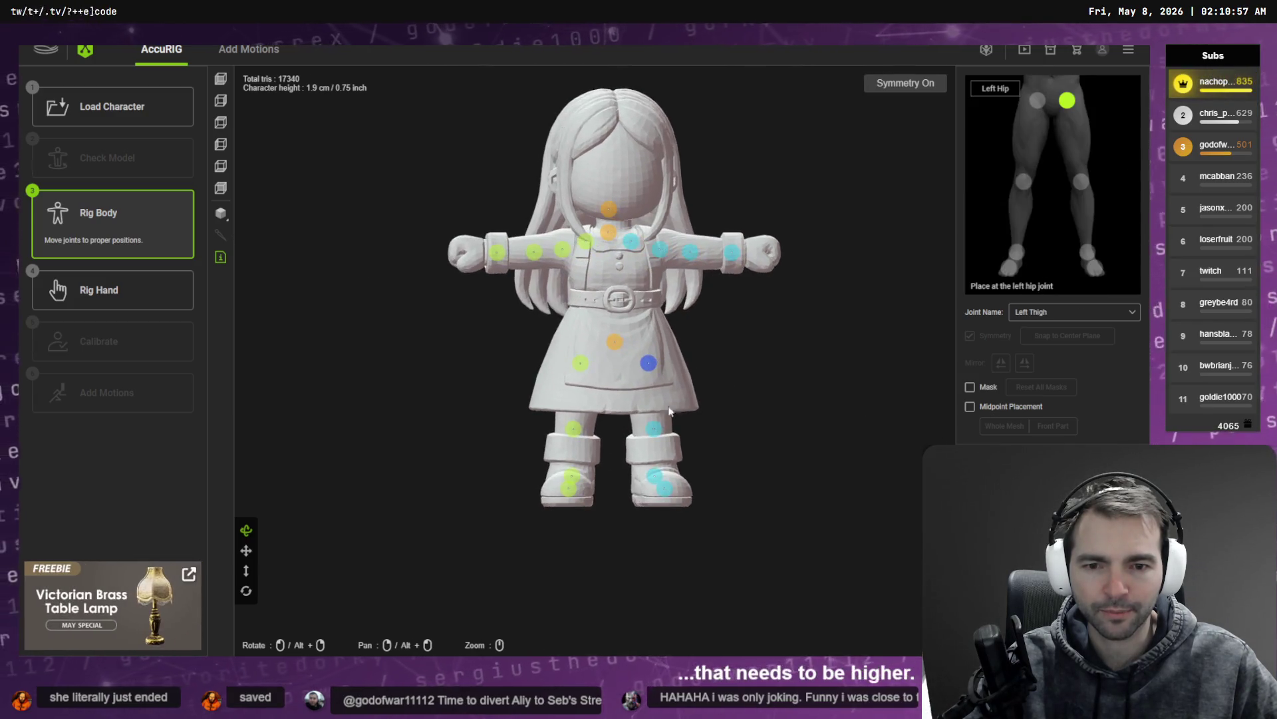
pyautogui.moveTo(581, 434); pyautogui.dragTo(578, 424)
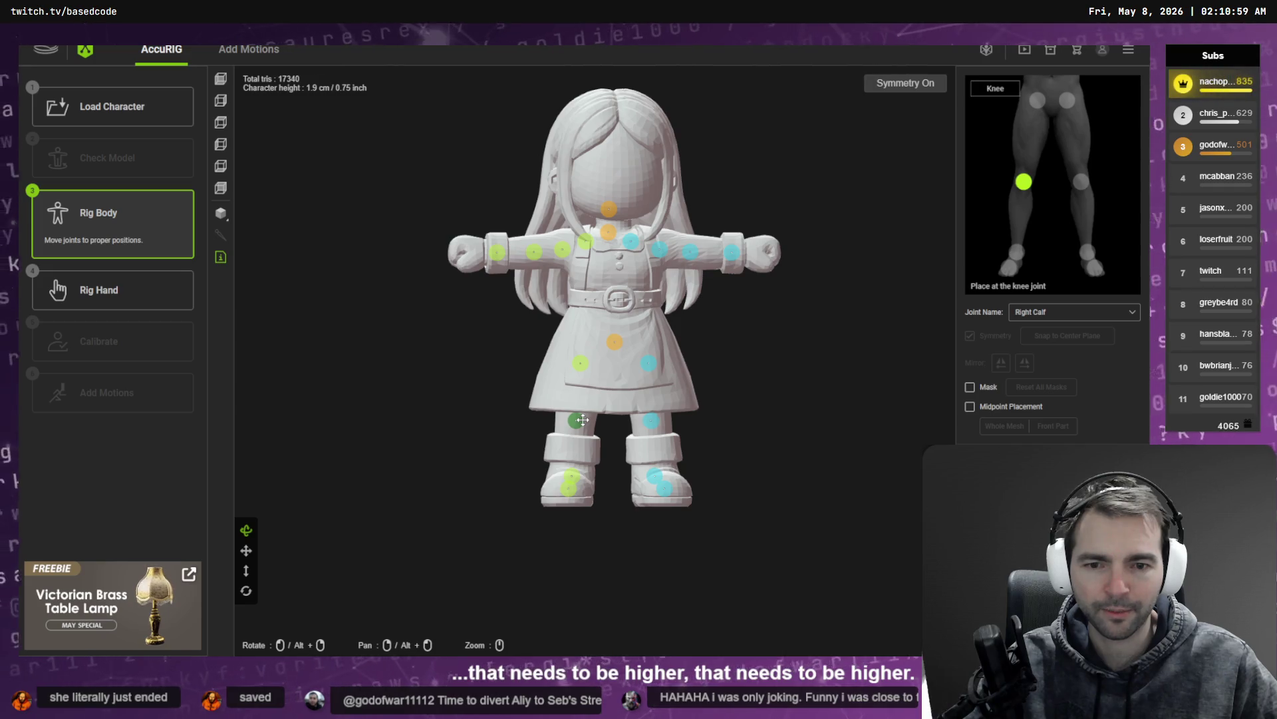
pyautogui.moveTo(736, 422)
pyautogui.mouseDown()
pyautogui.moveTo(693, 408)
pyautogui.moveTo(386, 419)
pyautogui.moveTo(397, 472)
pyautogui.mouseUp()
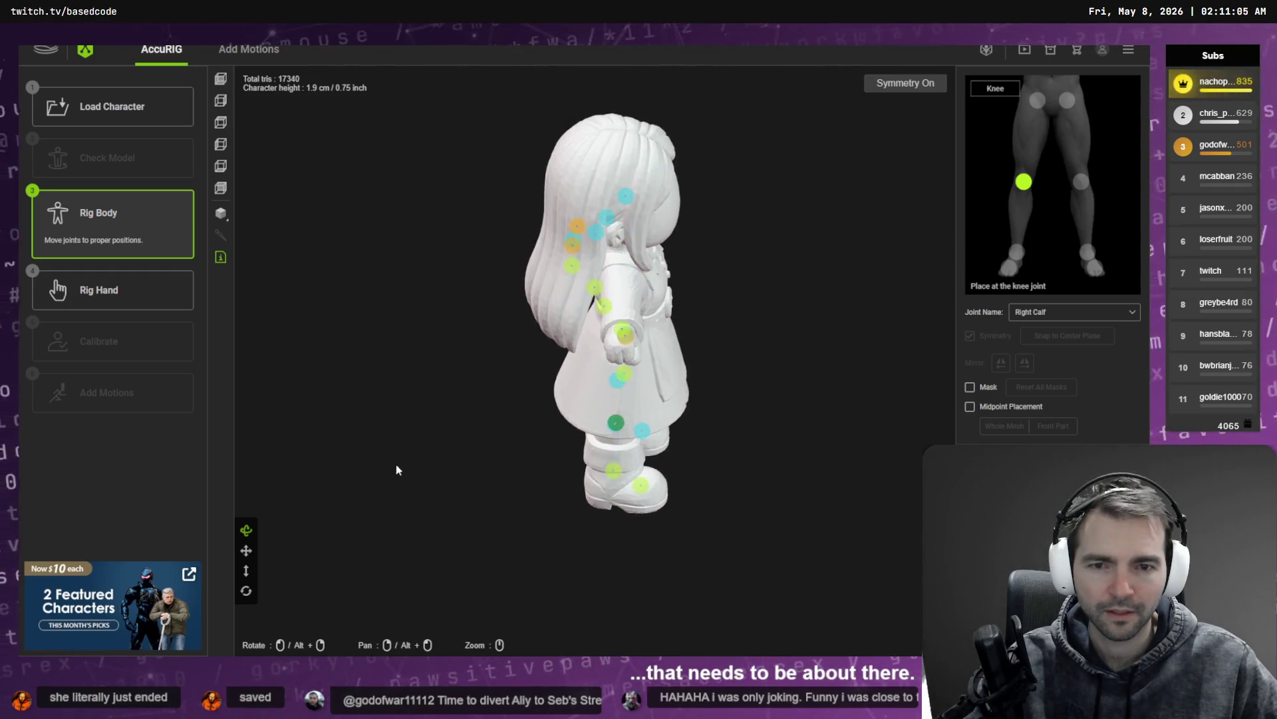
pyautogui.click(220, 81)
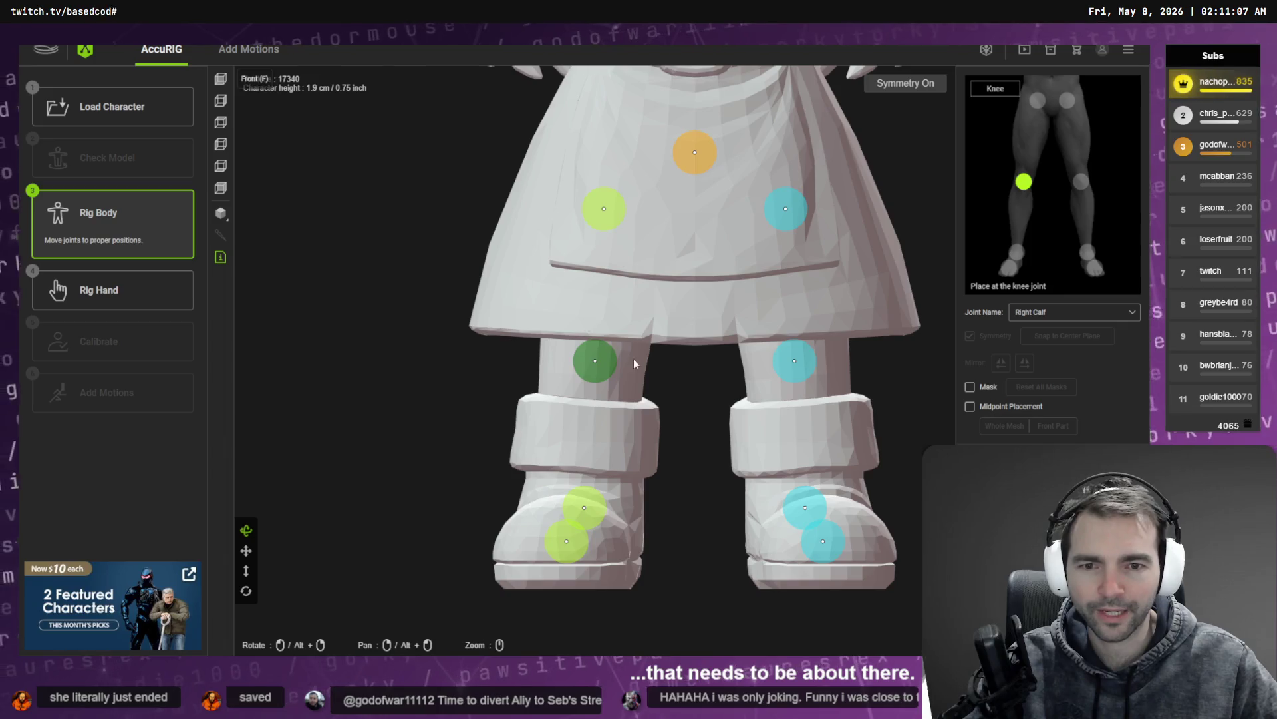
# Step: In top view, move the right wrist and elbow joints inward along the arm
pyautogui.click(221, 123)
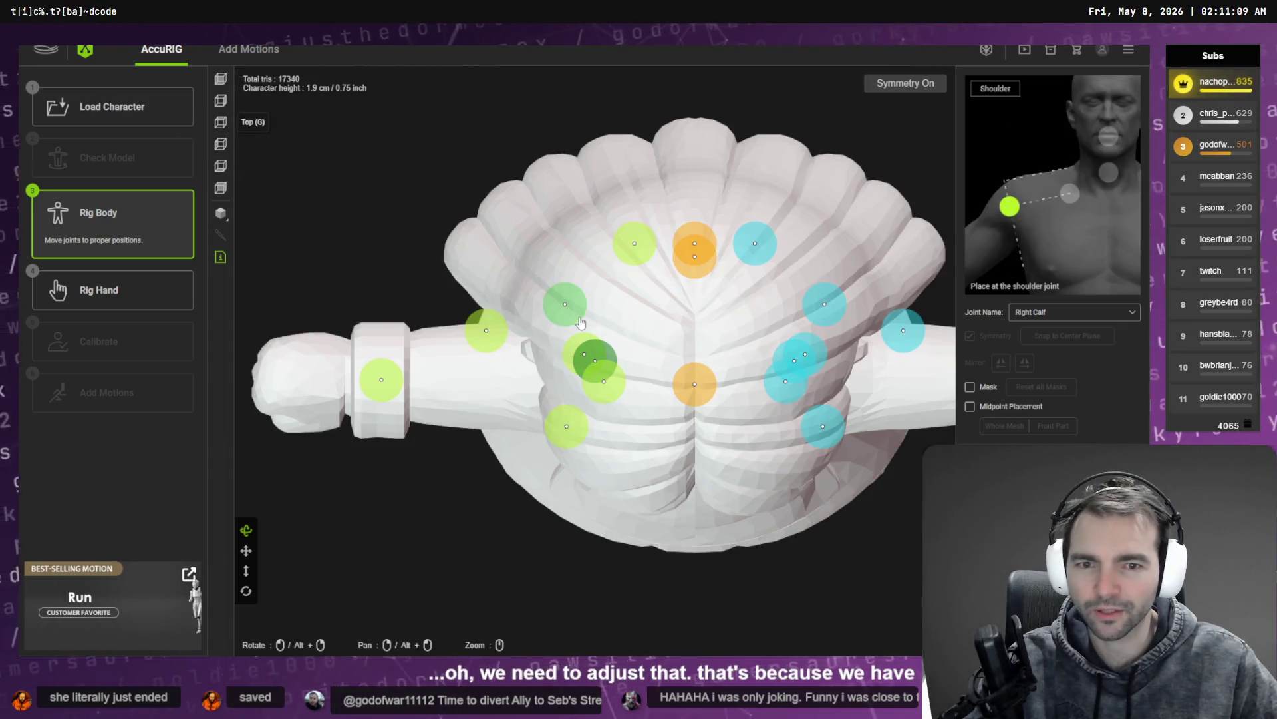
pyautogui.click(471, 389)
pyautogui.moveTo(464, 395)
pyautogui.mouseDown()
pyautogui.moveTo(351, 386)
pyautogui.moveTo(416, 403)
pyautogui.mouseUp()
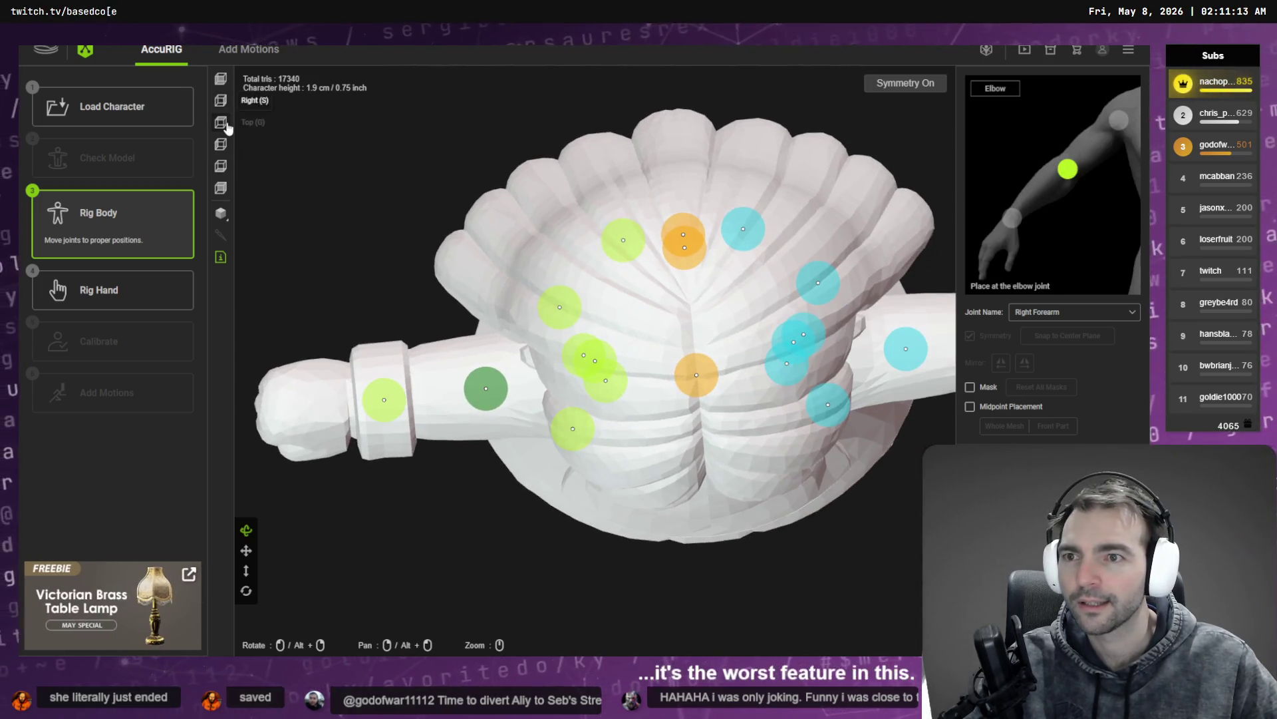
pyautogui.click(221, 122)
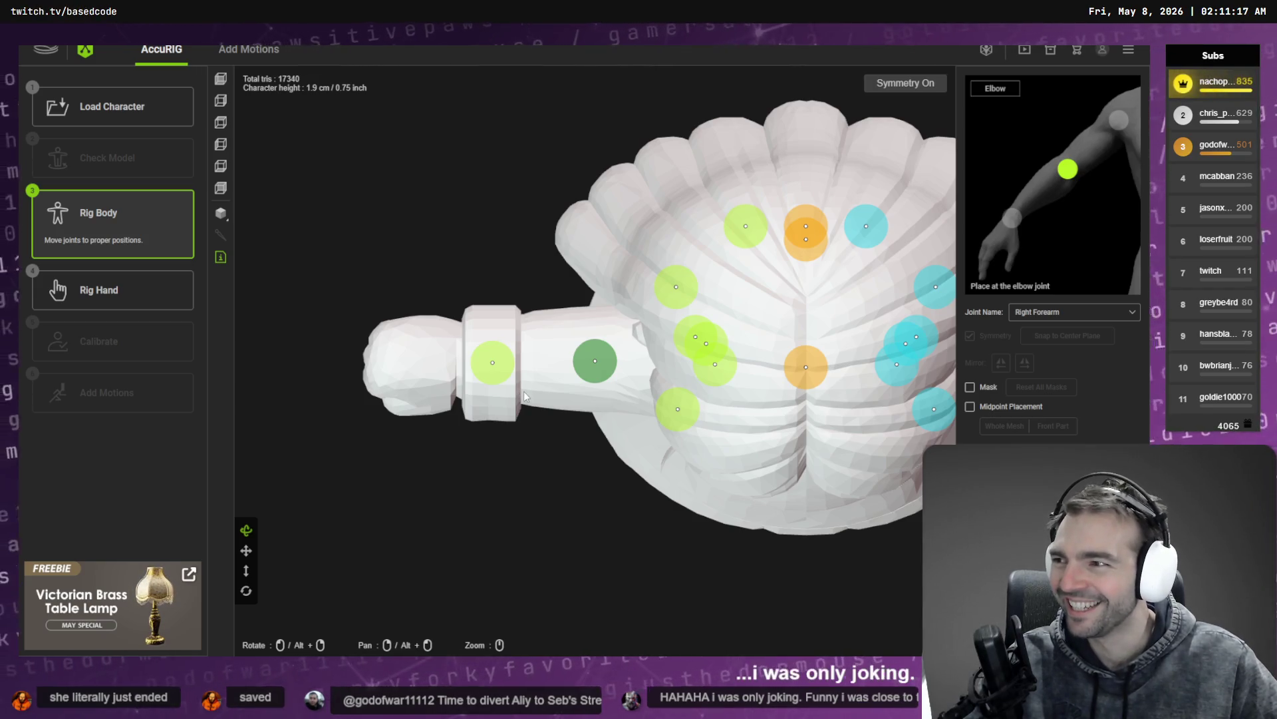
pyautogui.moveTo(492, 362); pyautogui.dragTo(454, 366)
pyautogui.moveTo(594, 360)
pyautogui.mouseDown()
pyautogui.moveTo(548, 363)
pyautogui.moveTo(573, 365)
pyautogui.mouseUp()
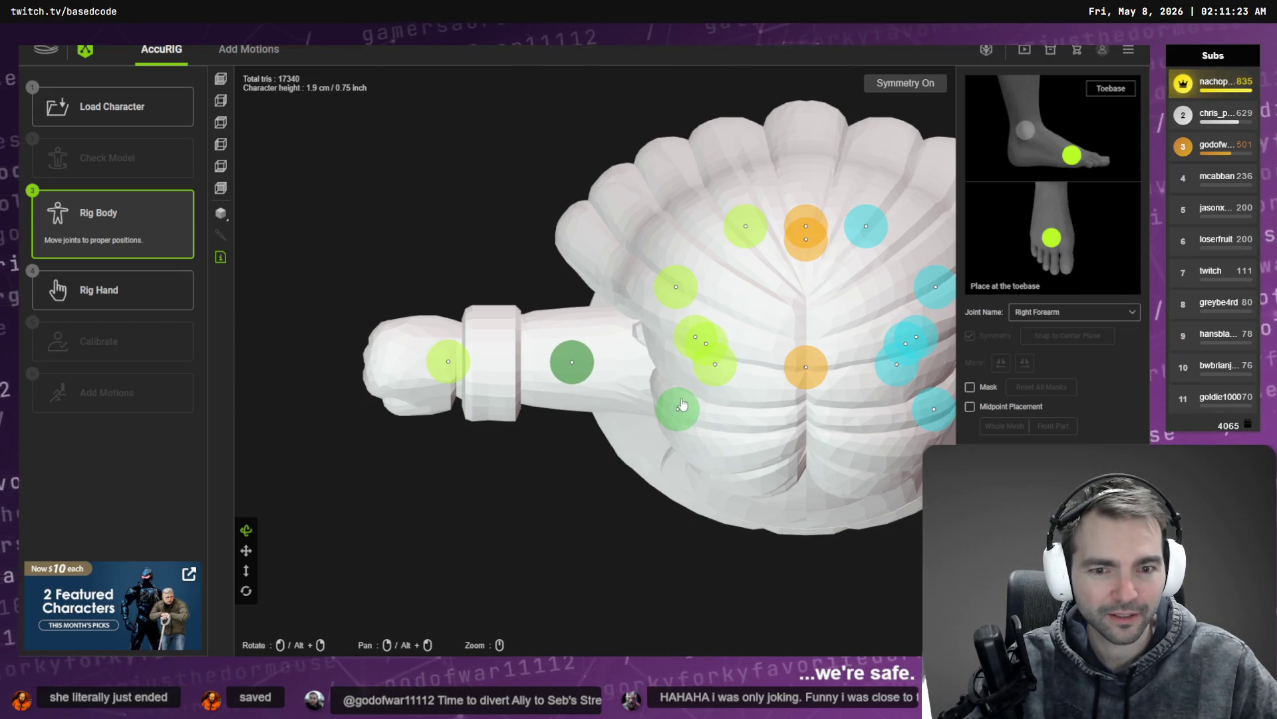
# Step: Line up the right shoulder, clavicle, head and neck joints with the arm and body
pyautogui.moveTo(676, 286); pyautogui.dragTo(657, 364)
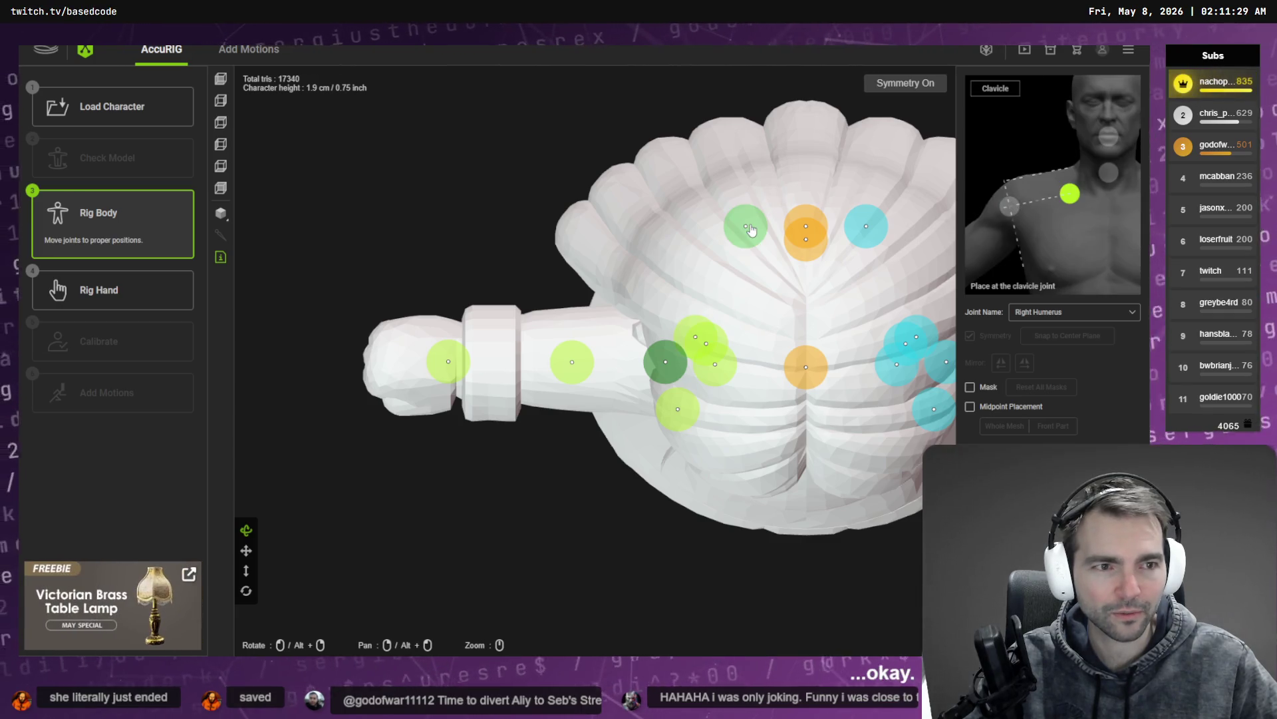
pyautogui.moveTo(749, 228); pyautogui.dragTo(753, 362)
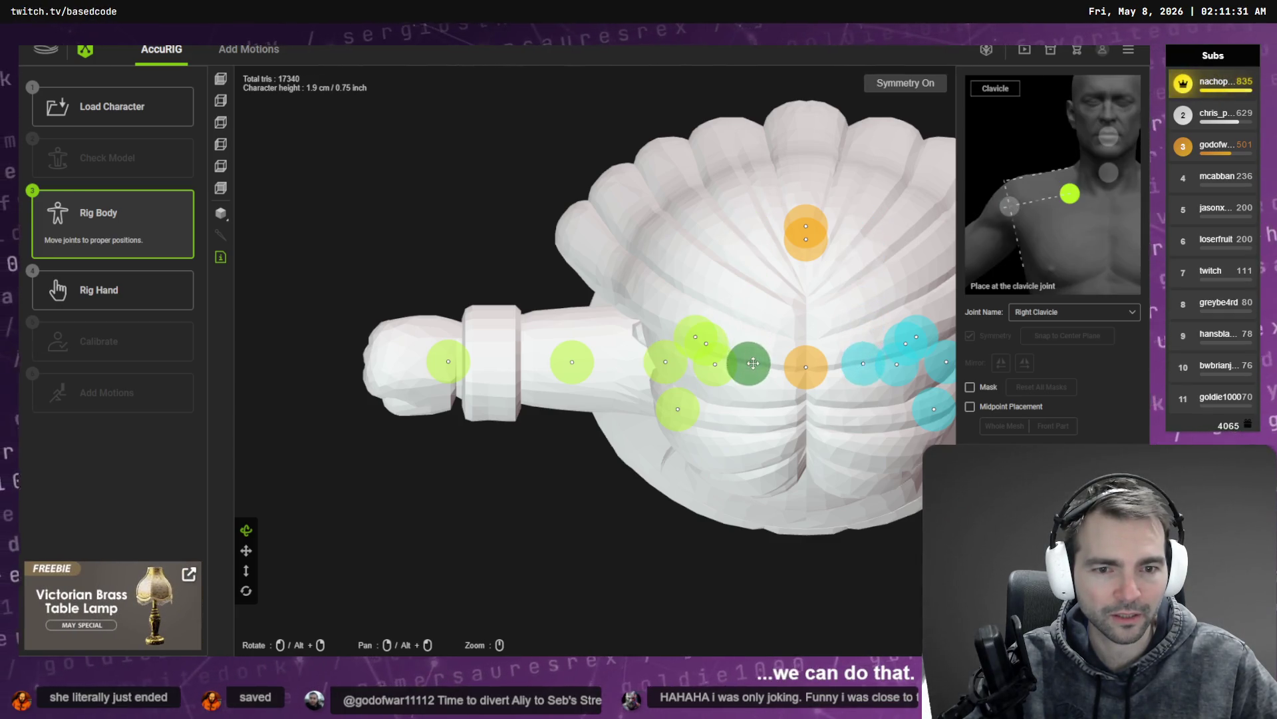
pyautogui.moveTo(793, 240); pyautogui.dragTo(795, 377)
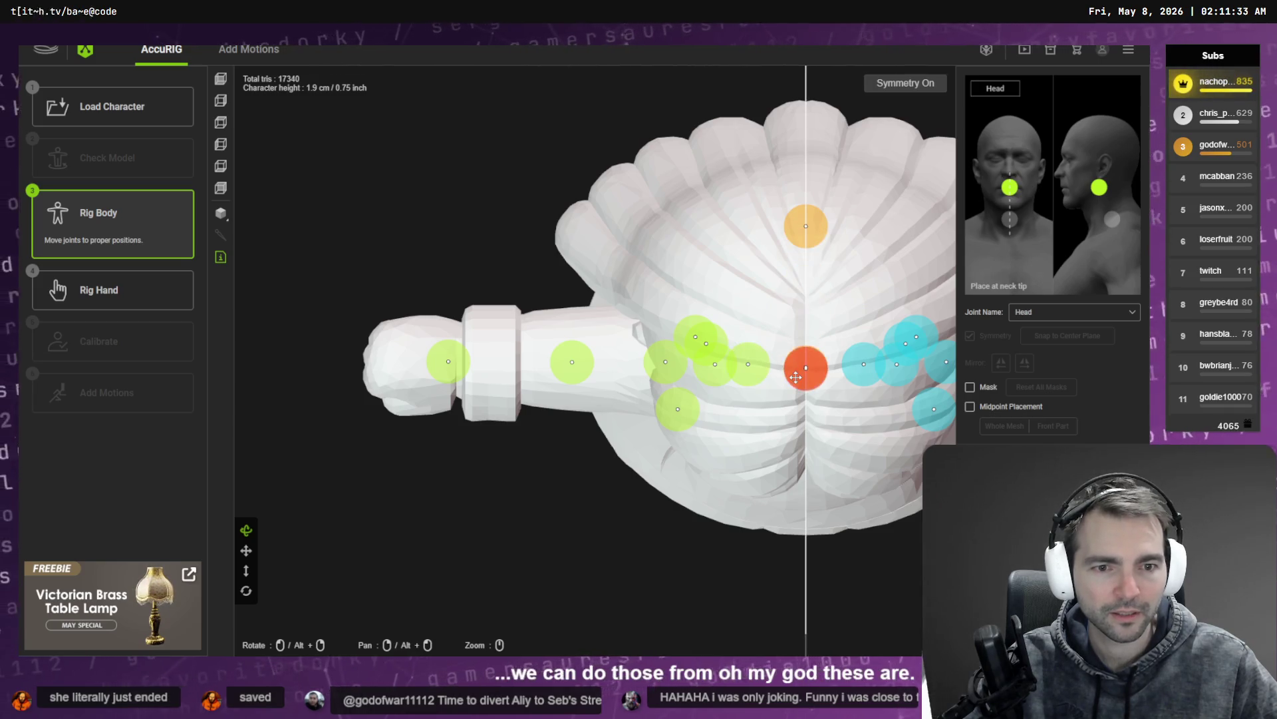
pyautogui.moveTo(806, 226); pyautogui.dragTo(806, 367)
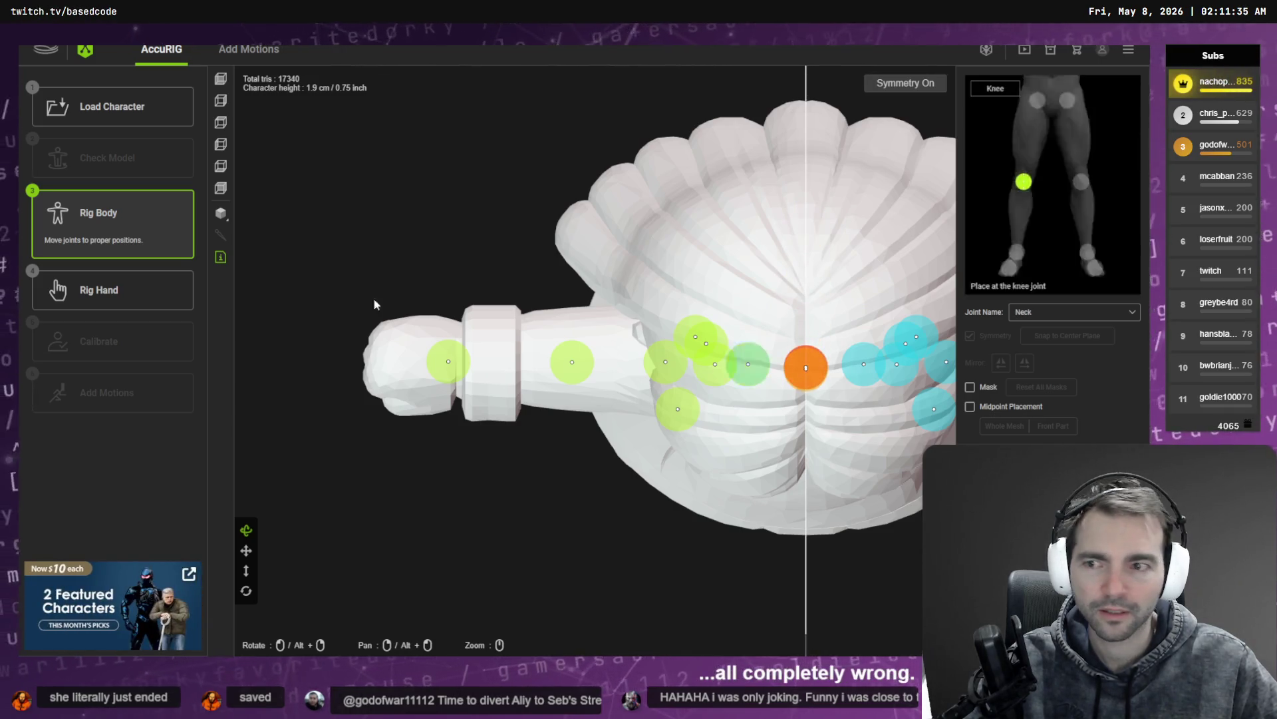
pyautogui.click(222, 101)
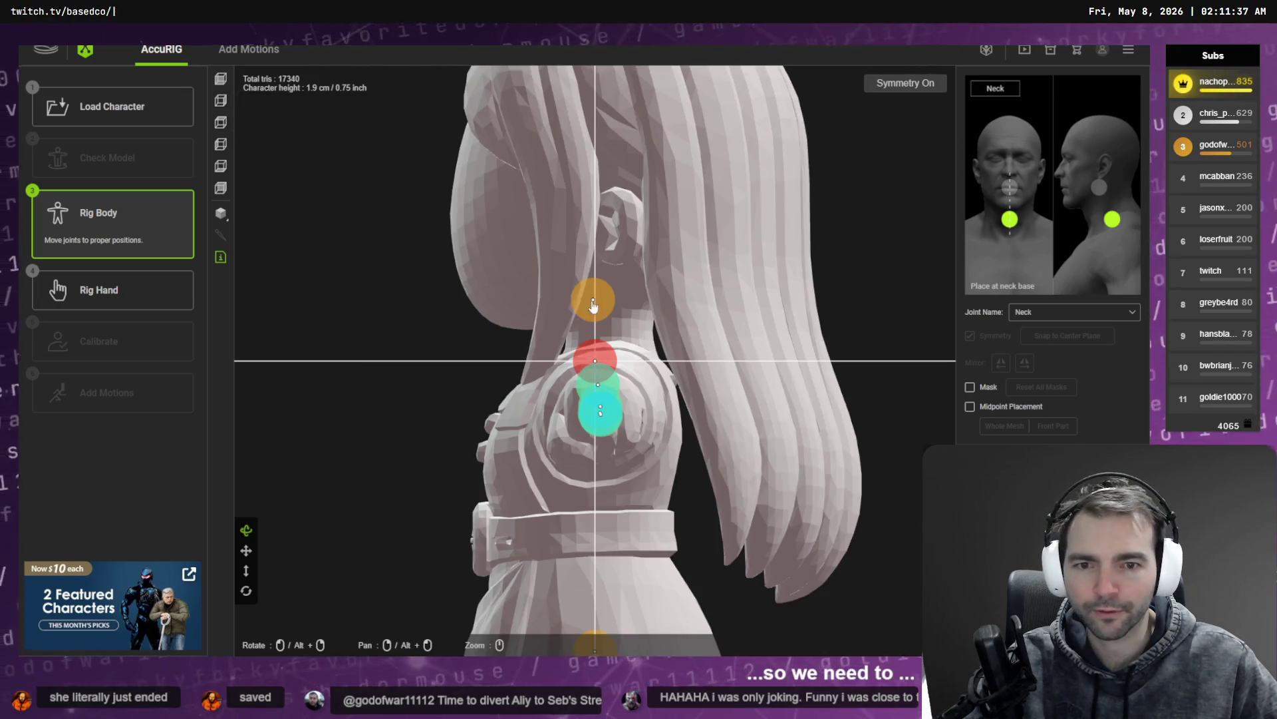
# Step: From the side, raise the head joint into the head and position the neck joint
pyautogui.moveTo(590, 307)
pyautogui.mouseDown()
pyautogui.moveTo(582, 284)
pyautogui.moveTo(603, 262)
pyautogui.mouseUp()
pyautogui.moveTo(603, 342); pyautogui.dragTo(622, 328)
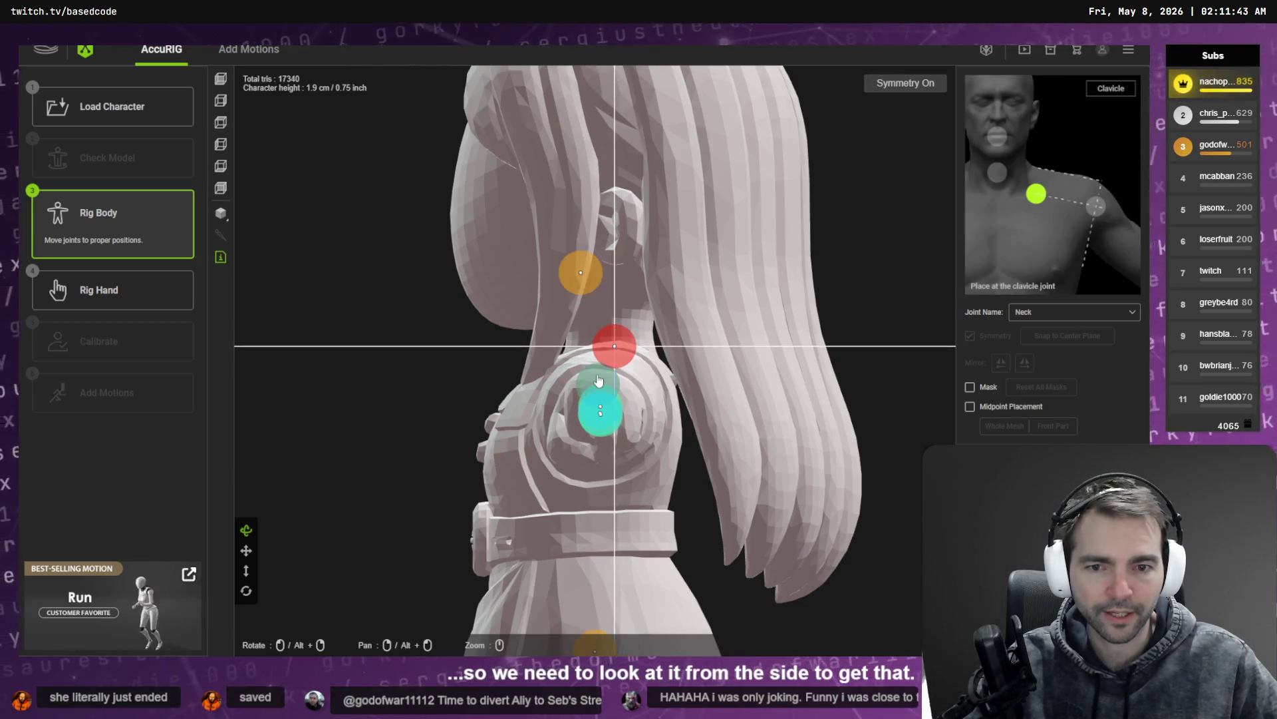
pyautogui.click(598, 375)
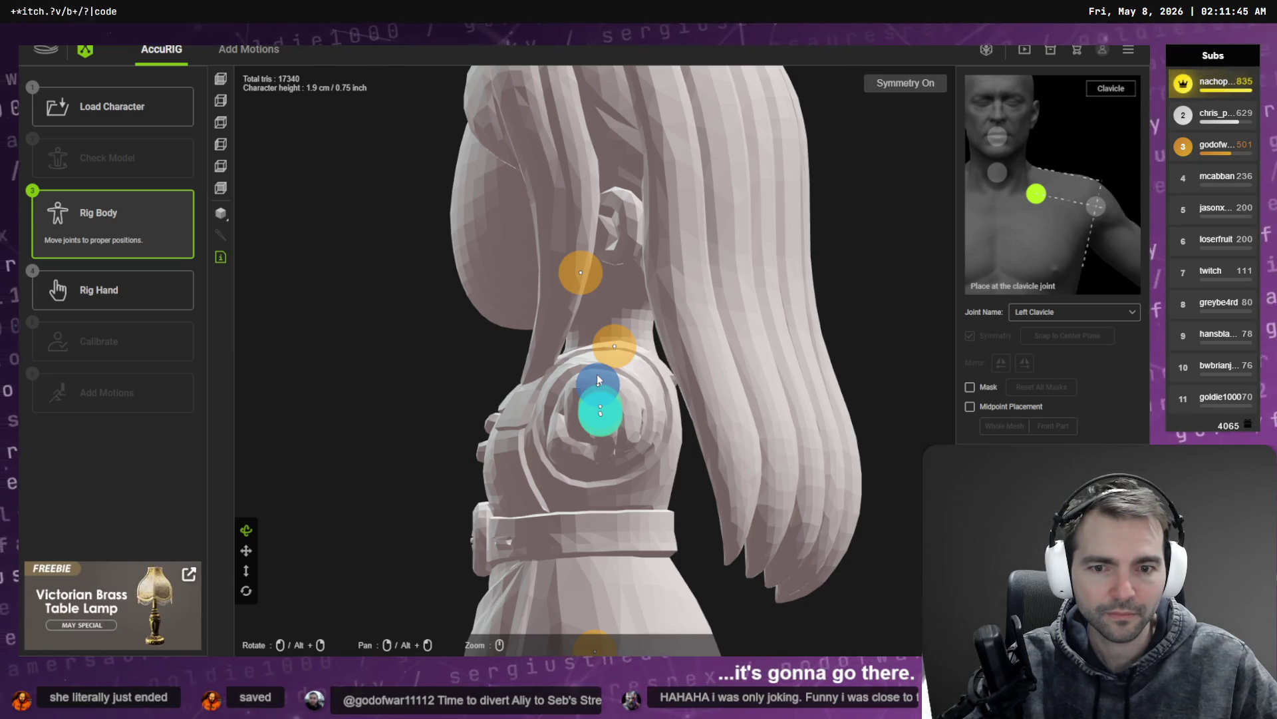
# Step: Centre the boot, move the ankle joint into the boot's ankle and check the toe base
pyautogui.moveTo(565, 492); pyautogui.dragTo(662, 346)
pyautogui.moveTo(628, 418); pyautogui.dragTo(628, 375)
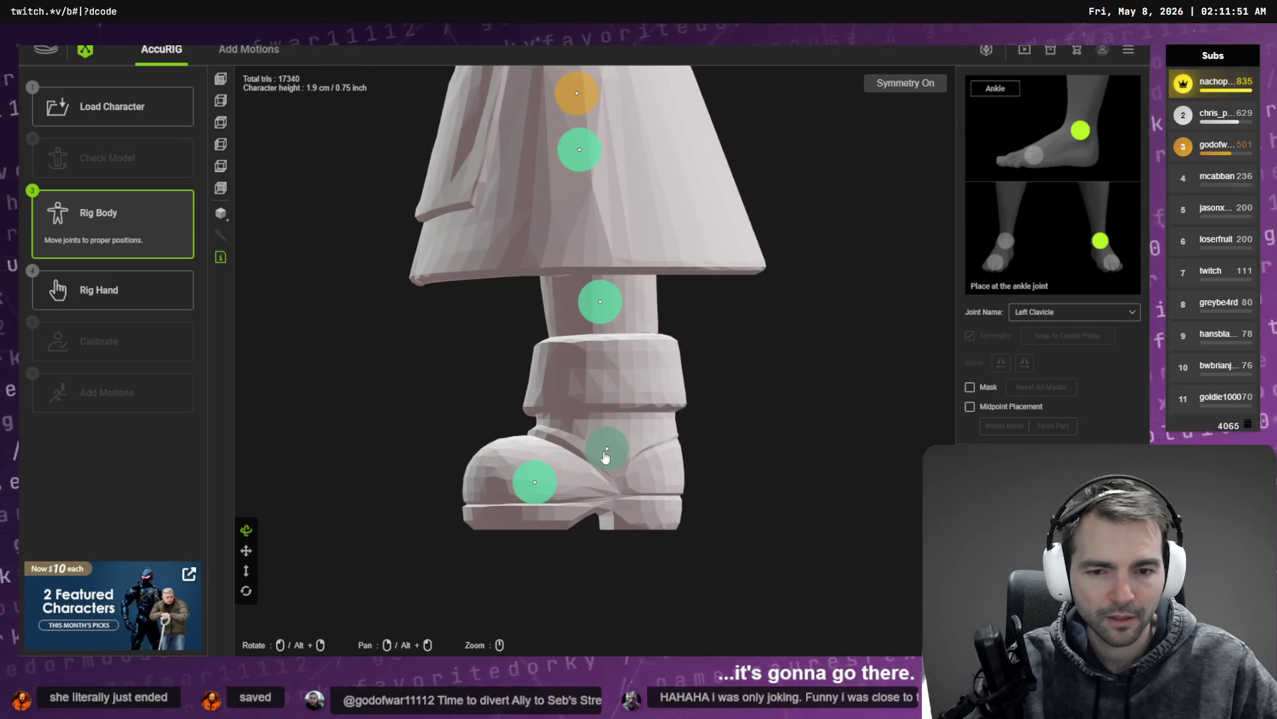
pyautogui.moveTo(605, 449); pyautogui.dragTo(614, 446)
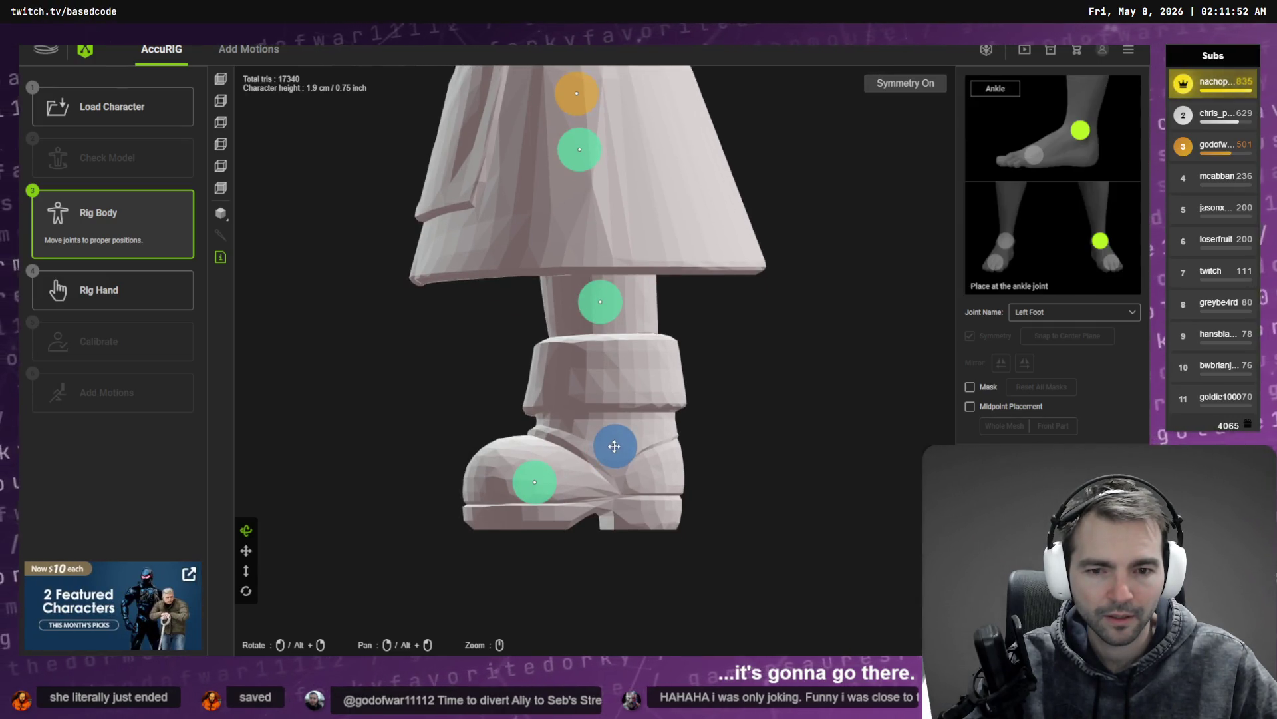
pyautogui.click(535, 482)
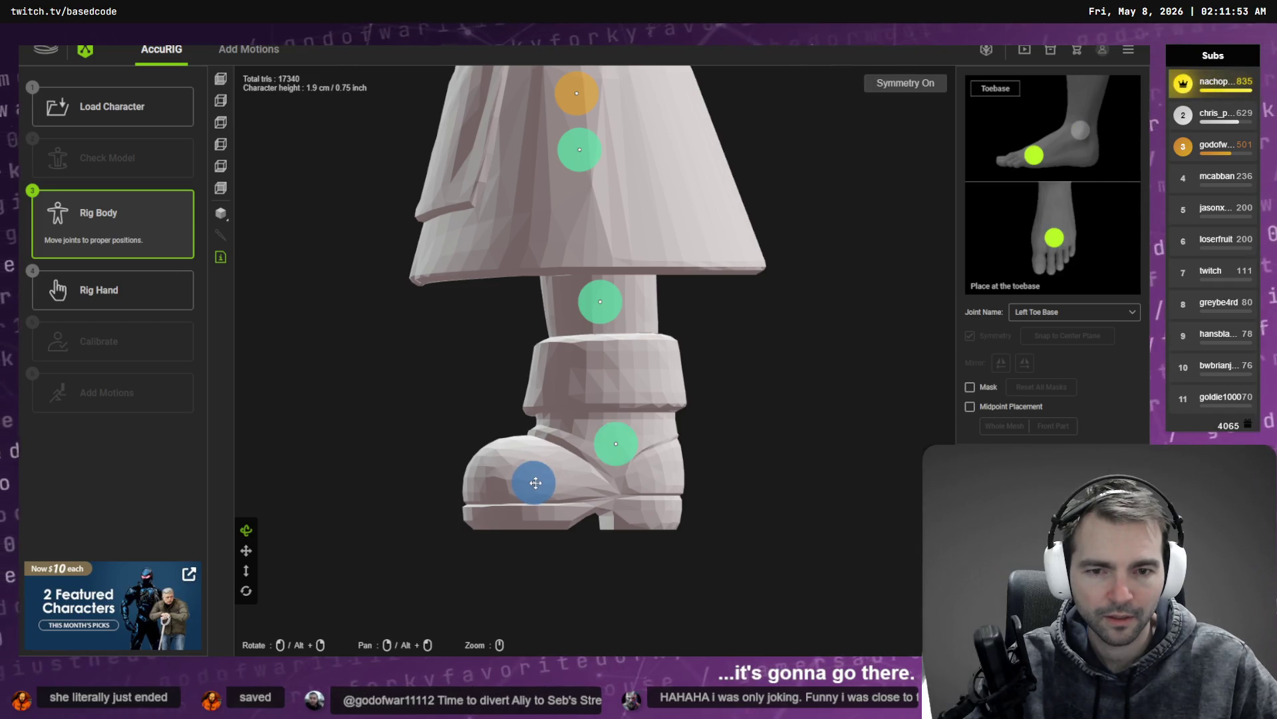
pyautogui.click(221, 166)
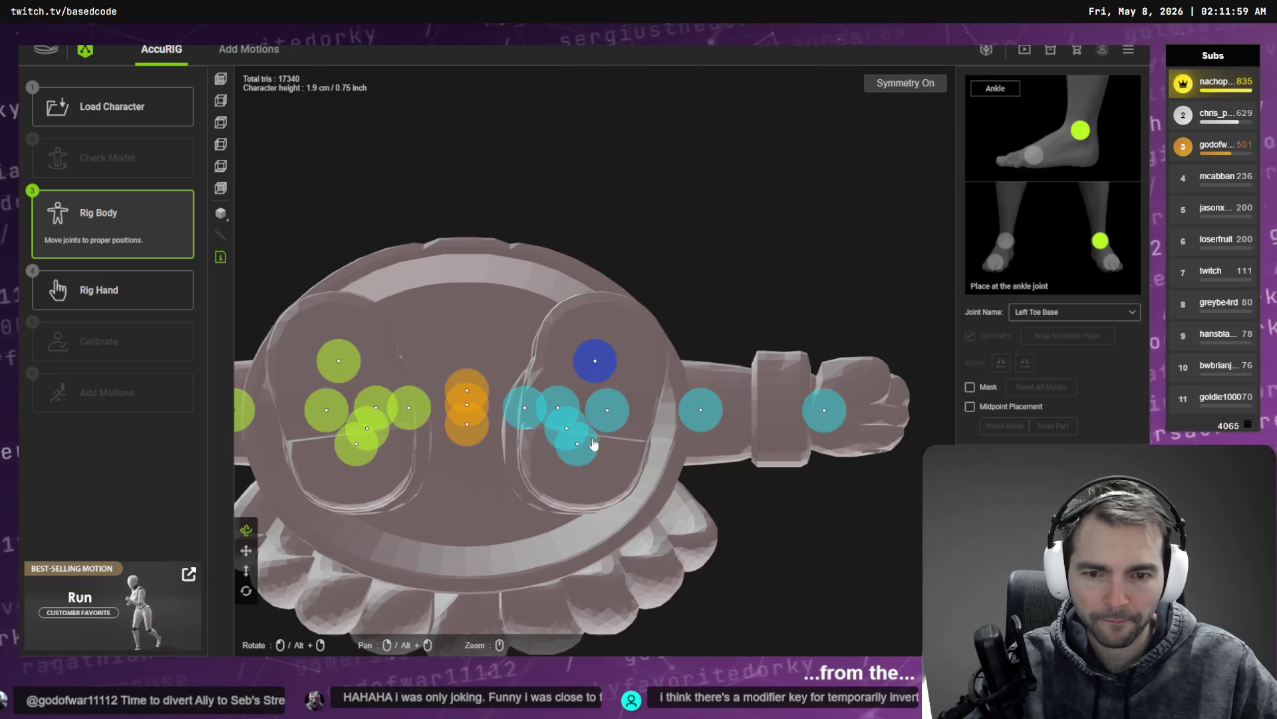
# Step: Nudge the foot joints and review the pelvis, thigh and hip joints from low angles
pyautogui.moveTo(588, 452); pyautogui.dragTo(597, 458)
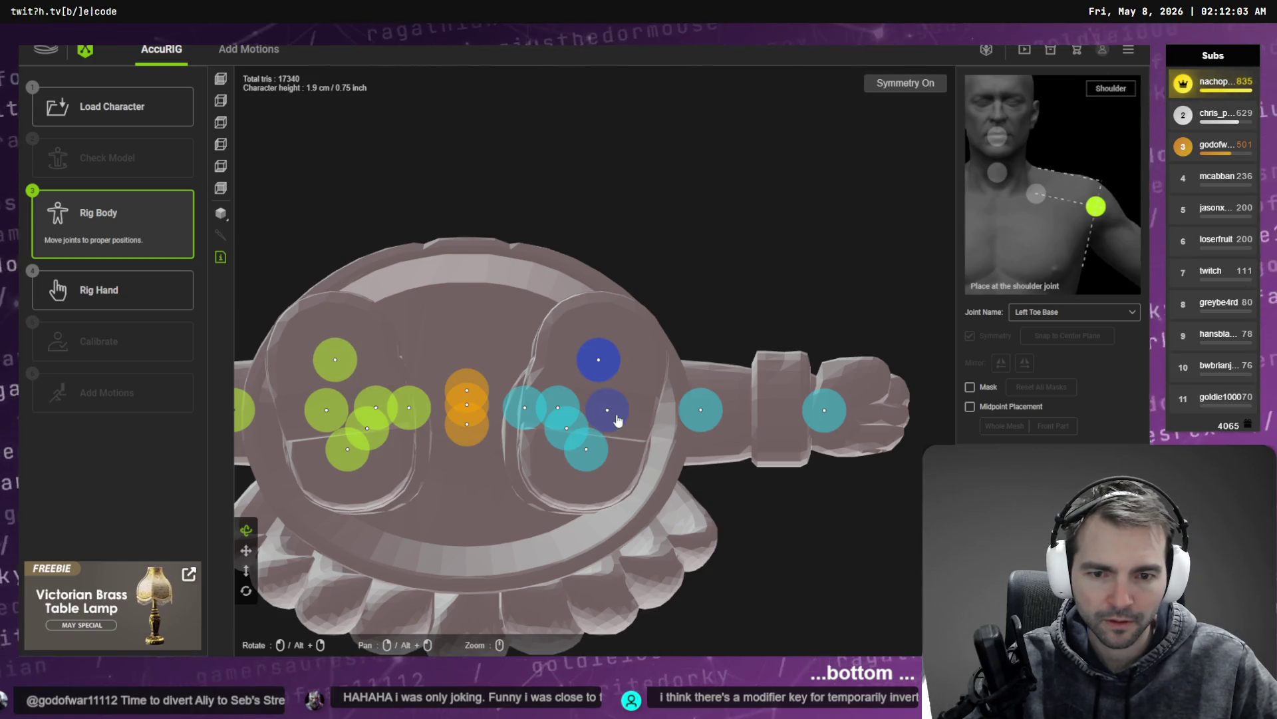
pyautogui.moveTo(513, 371)
pyautogui.mouseDown()
pyautogui.moveTo(673, 245)
pyautogui.moveTo(662, 366)
pyautogui.moveTo(715, 293)
pyautogui.moveTo(700, 317)
pyautogui.moveTo(642, 319)
pyautogui.moveTo(625, 372)
pyautogui.moveTo(589, 356)
pyautogui.moveTo(608, 353)
pyautogui.moveTo(632, 382)
pyautogui.moveTo(710, 391)
pyautogui.moveTo(753, 357)
pyautogui.mouseUp()
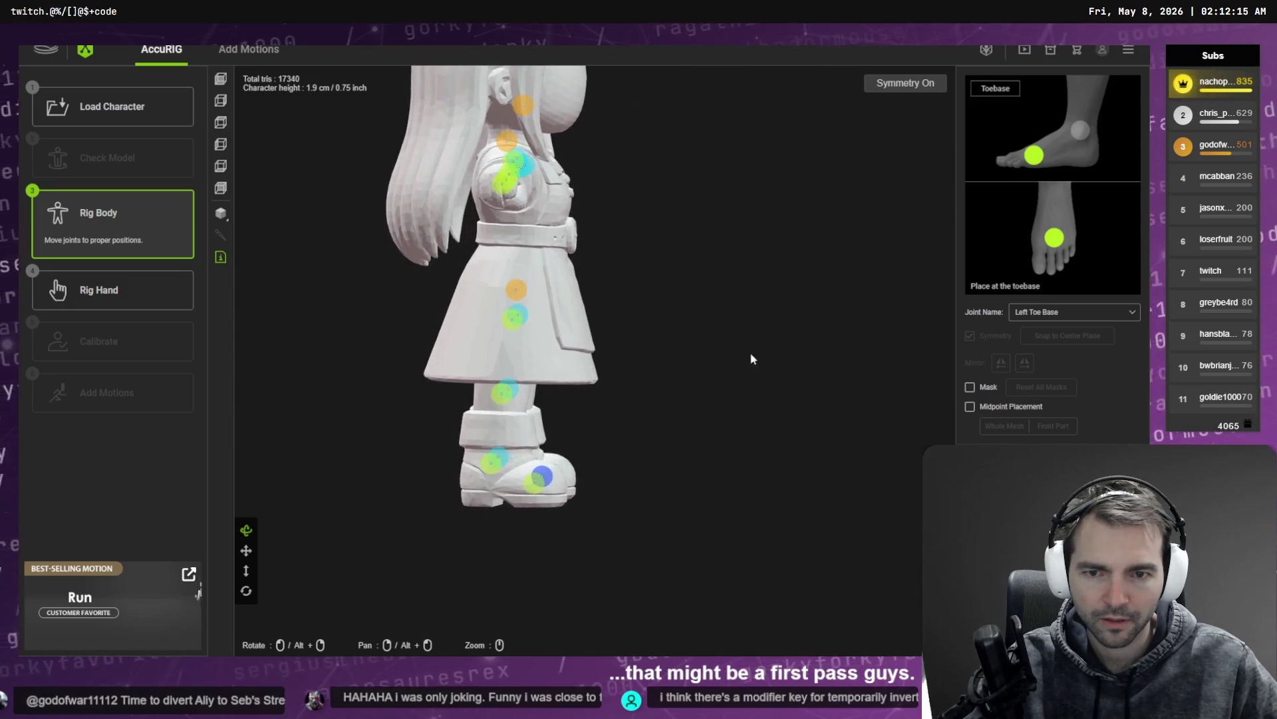
pyautogui.click(523, 288)
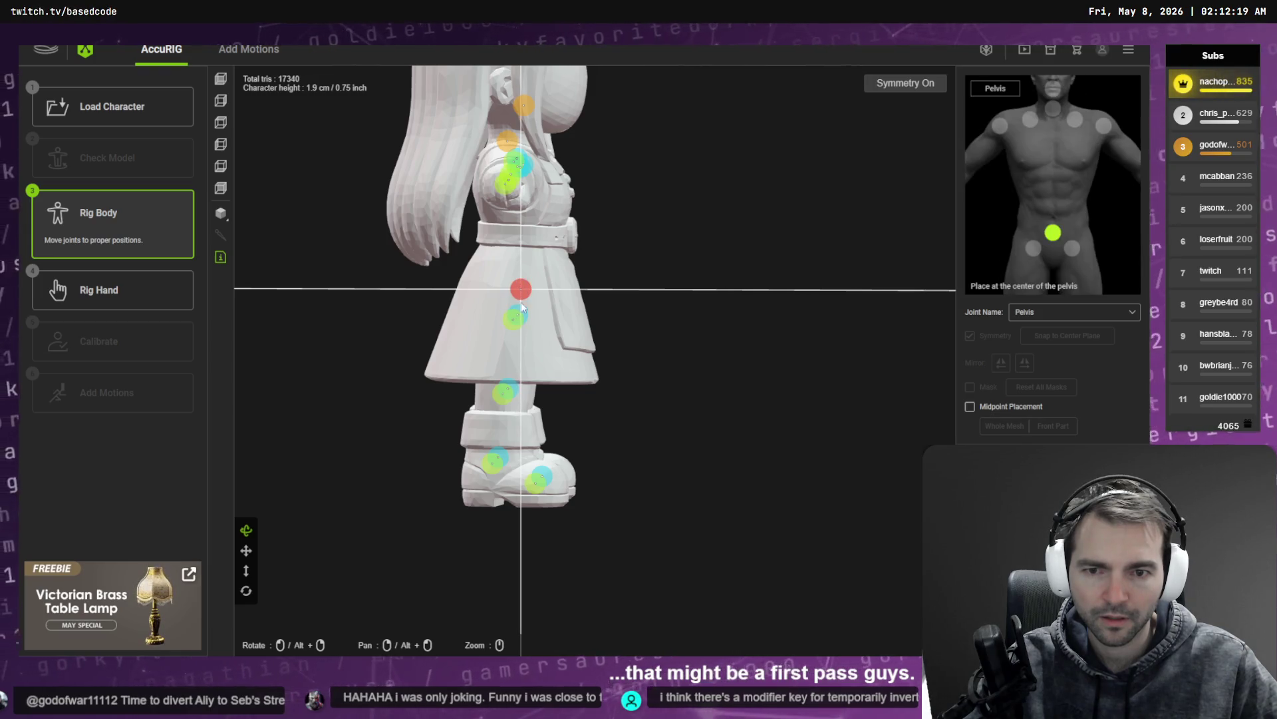
pyautogui.click(517, 317)
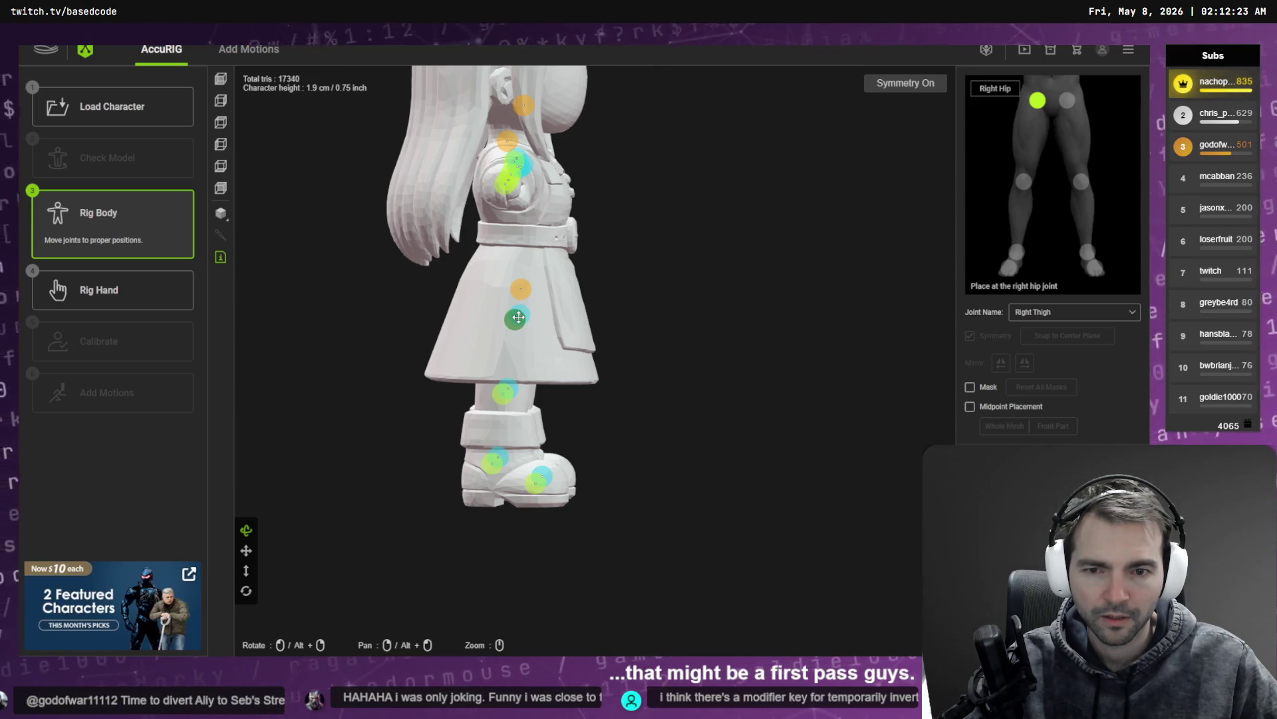
pyautogui.moveTo(696, 338)
pyautogui.mouseDown()
pyautogui.moveTo(616, 322)
pyautogui.moveTo(605, 297)
pyautogui.moveTo(501, 306)
pyautogui.mouseUp()
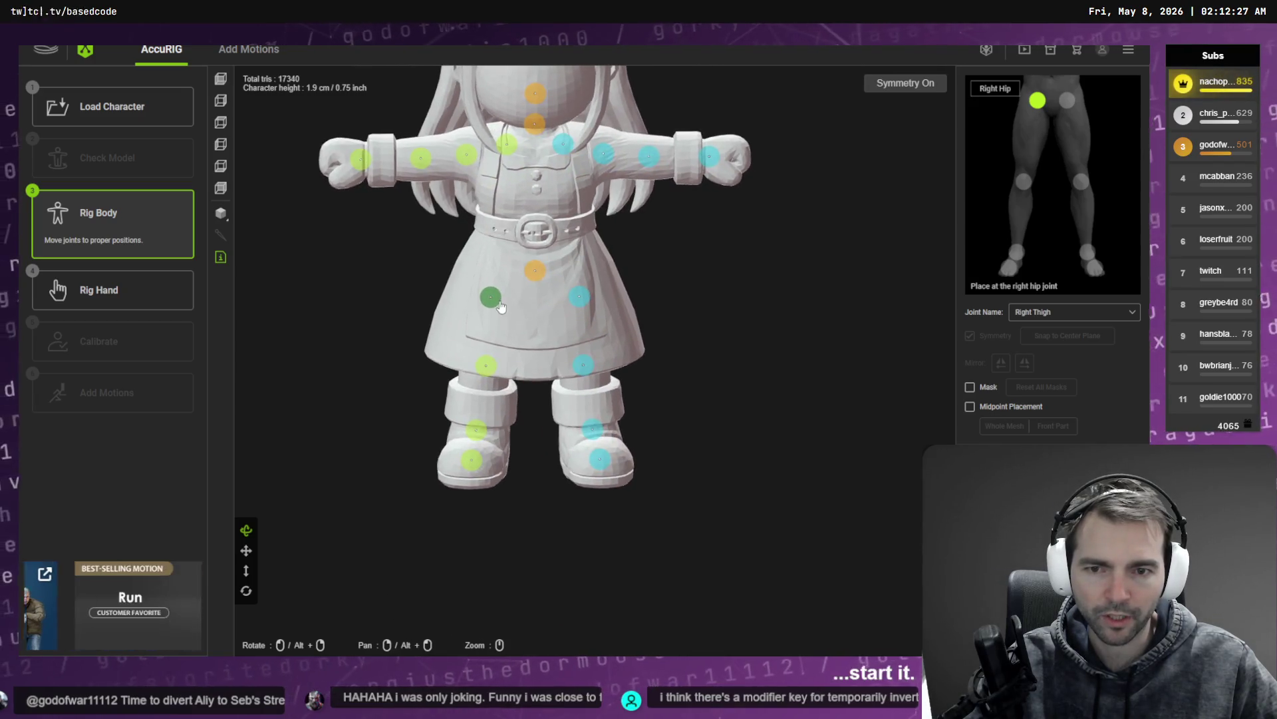
pyautogui.moveTo(647, 332); pyautogui.dragTo(644, 293)
pyautogui.click(582, 320)
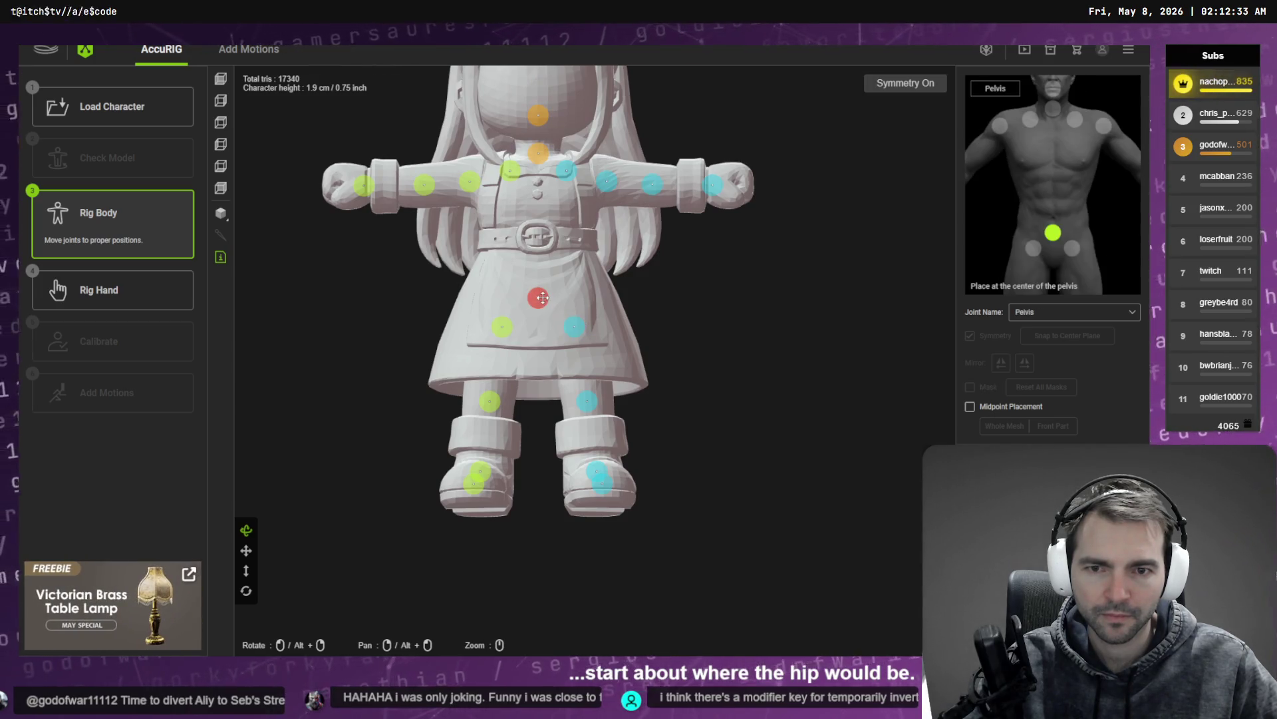
pyautogui.moveTo(682, 322)
pyautogui.mouseDown()
pyautogui.moveTo(687, 339)
pyautogui.moveTo(762, 354)
pyautogui.moveTo(772, 410)
pyautogui.moveTo(761, 473)
pyautogui.moveTo(690, 388)
pyautogui.moveTo(633, 358)
pyautogui.mouseUp()
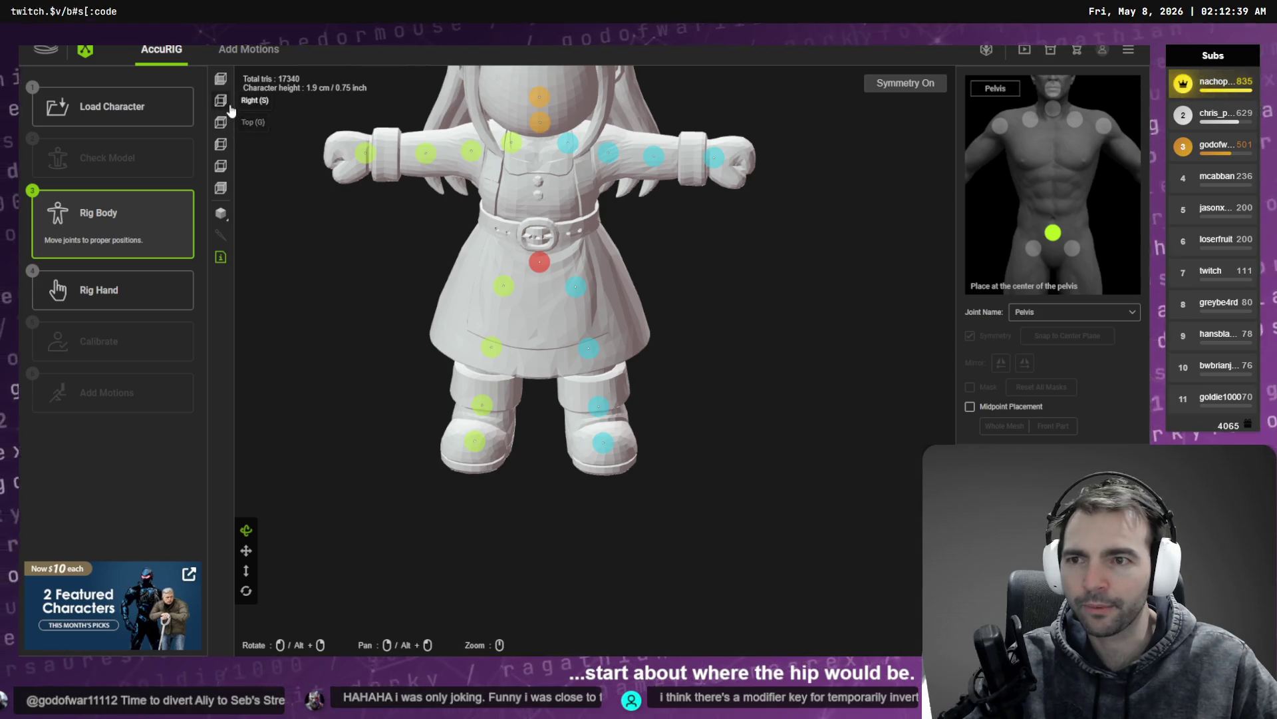
# Step: From the top view, check the wrist joint position across the arms
pyautogui.click(221, 122)
pyautogui.moveTo(300, 286); pyautogui.dragTo(444, 270)
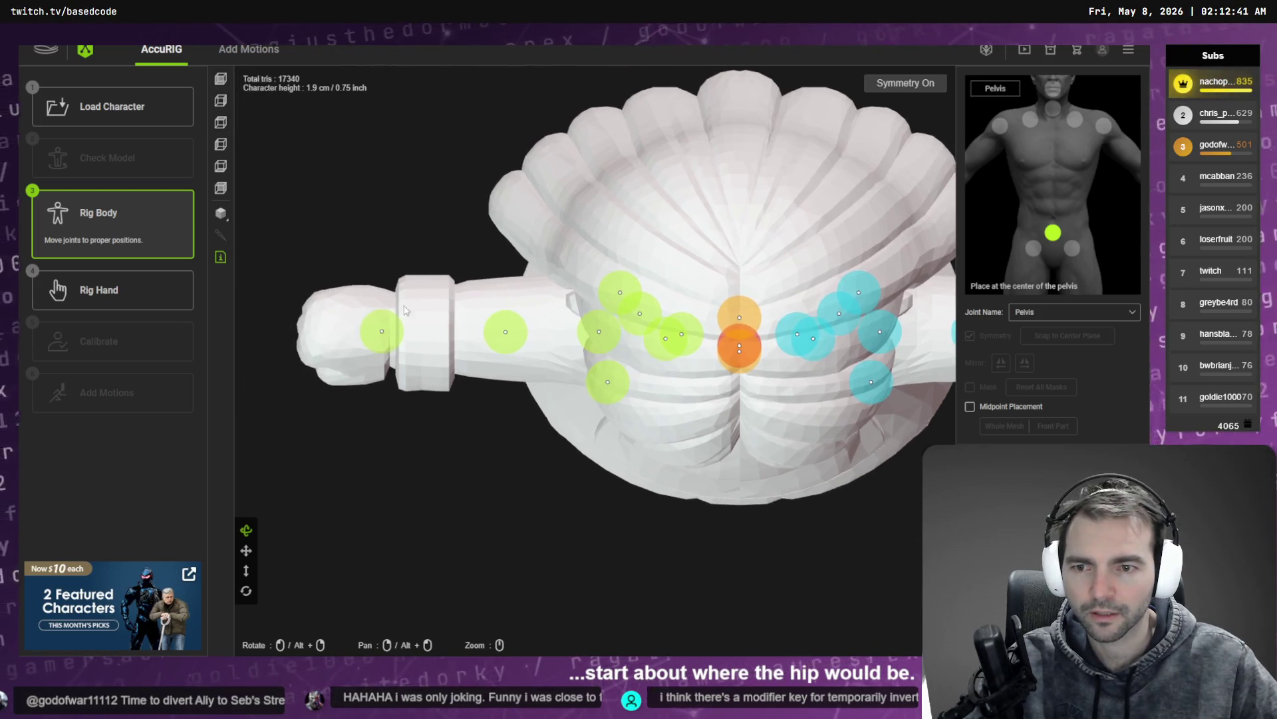
pyautogui.click(398, 329)
pyautogui.scroll(-5, 398, 328)
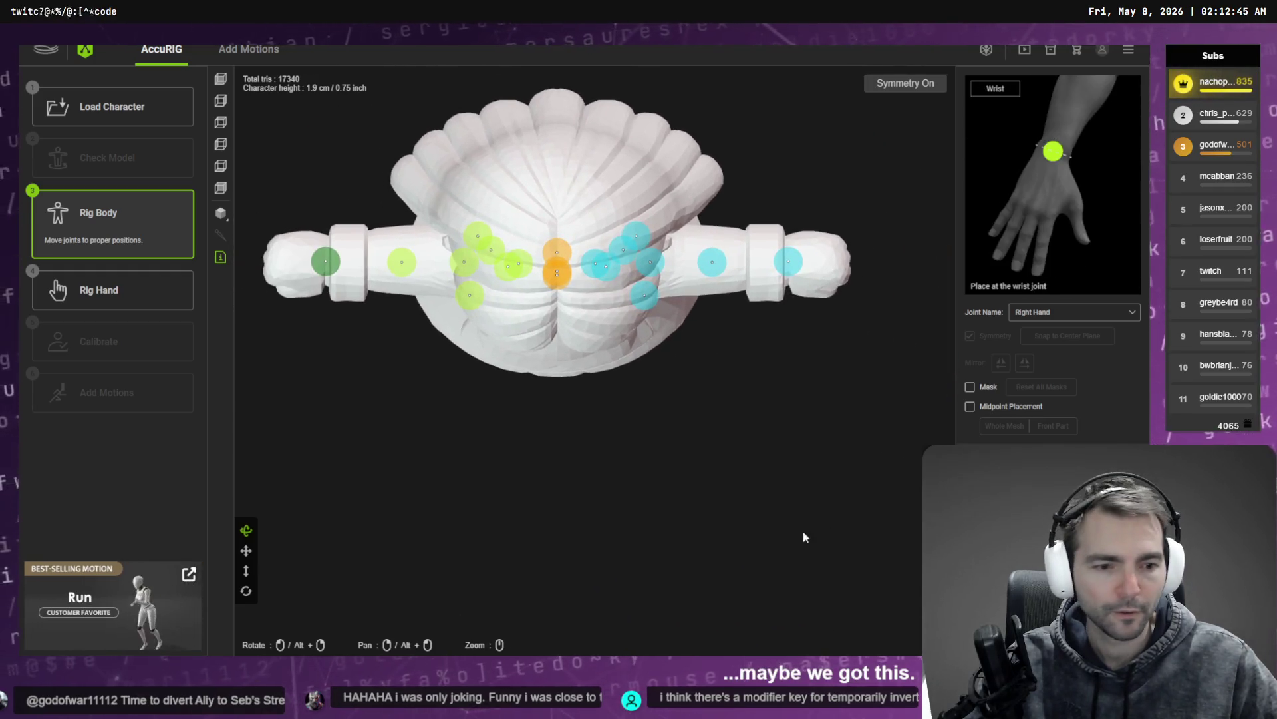
# Step: Move to Rig Hand, set the finger count to 0, and build the rig
pyautogui.click(569, 355)
pyautogui.click(565, 378)
pyautogui.click(559, 396)
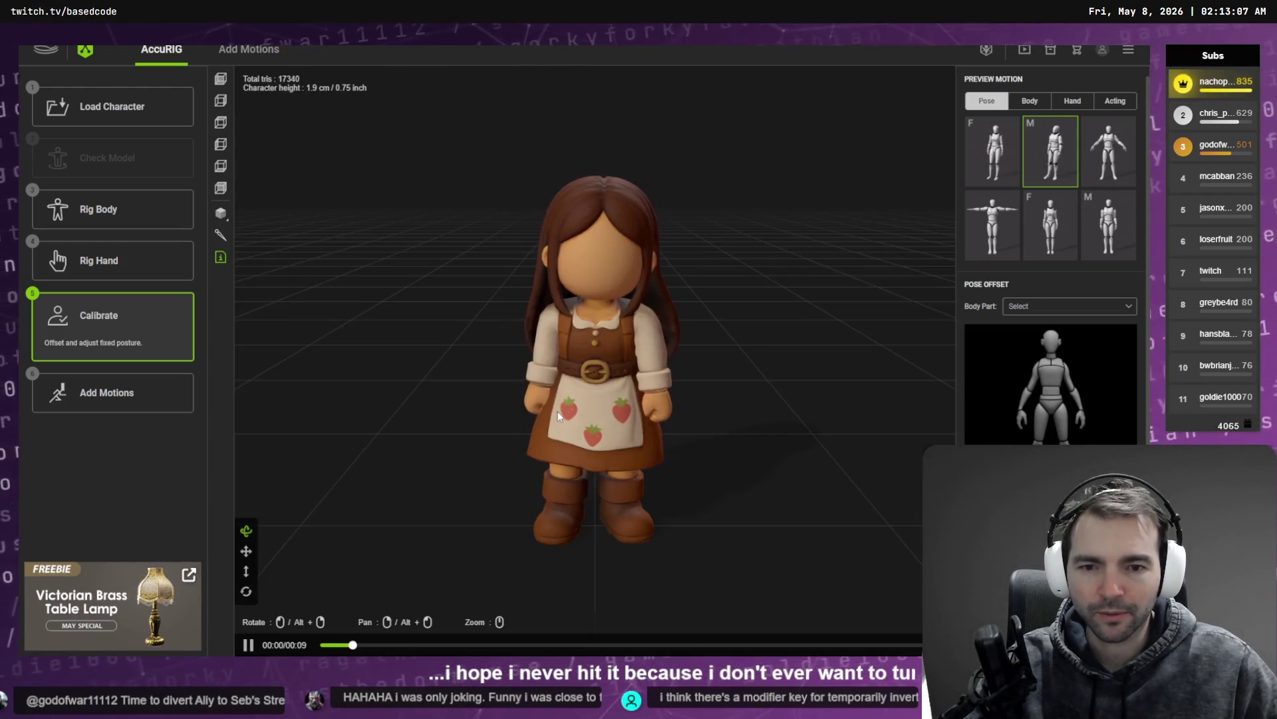
# Step: Play the first Body motion on the rigged character and orbit around to inspect it
pyautogui.moveTo(558, 411)
pyautogui.mouseDown()
pyautogui.moveTo(801, 419)
pyautogui.moveTo(761, 419)
pyautogui.moveTo(575, 308)
pyautogui.mouseUp()
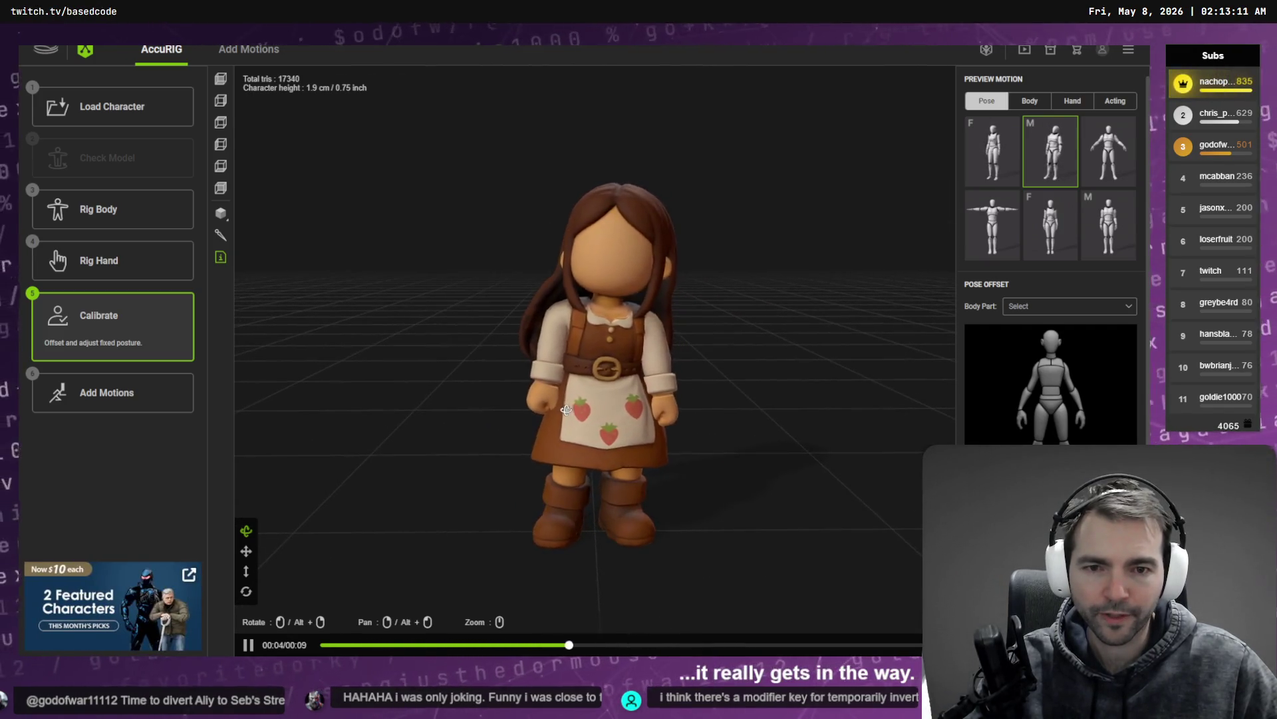
pyautogui.click(1029, 102)
pyautogui.click(991, 151)
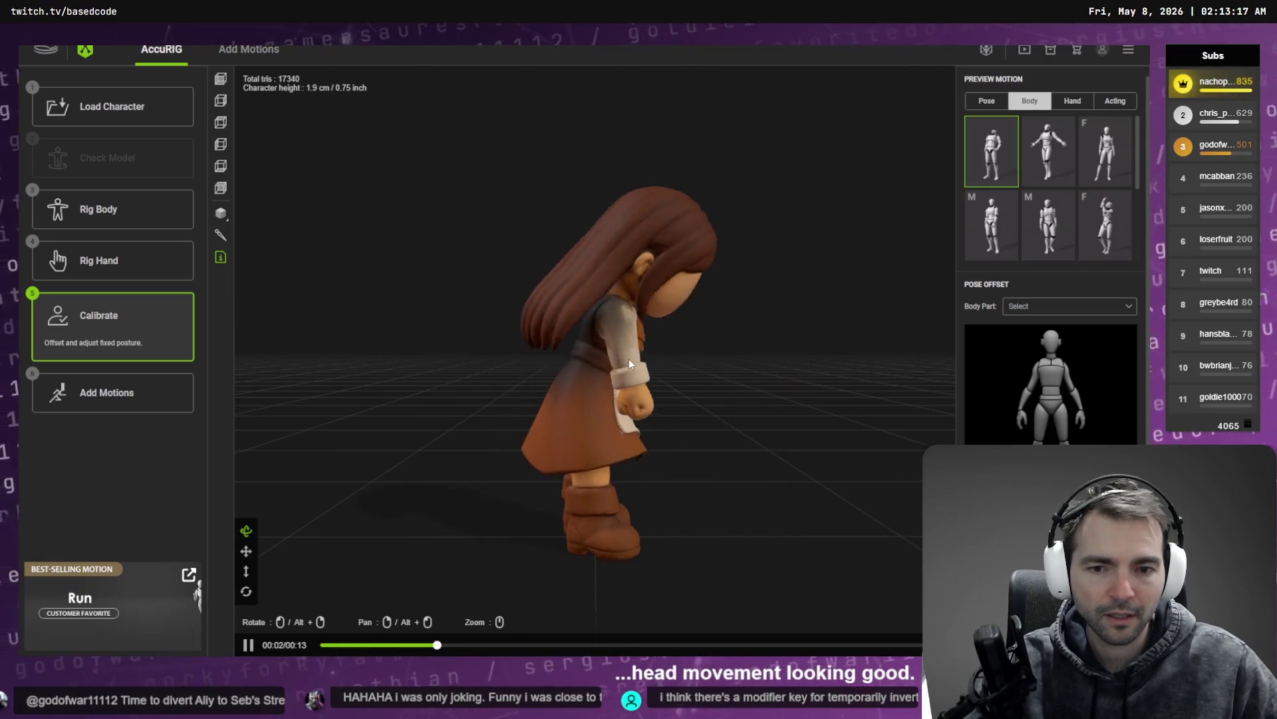
pyautogui.moveTo(605, 369)
pyautogui.mouseDown()
pyautogui.moveTo(741, 380)
pyautogui.moveTo(658, 378)
pyautogui.mouseUp()
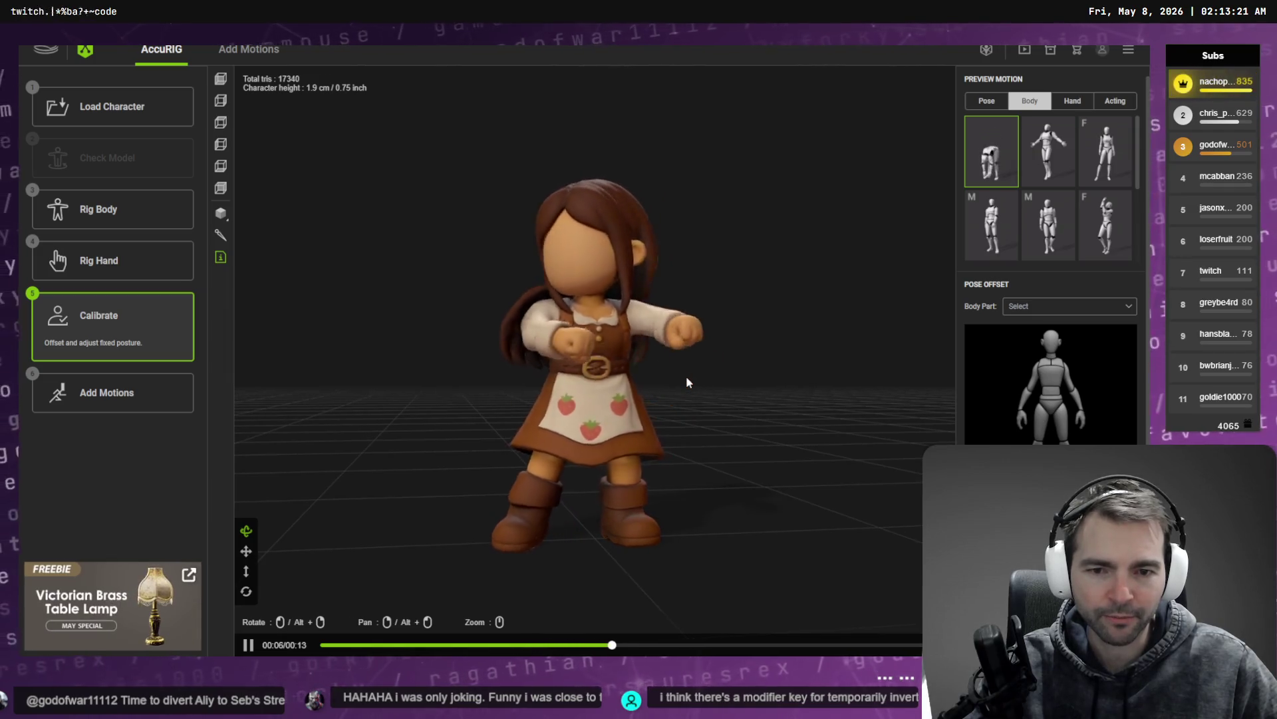
pyautogui.moveTo(477, 387)
pyautogui.mouseDown()
pyautogui.moveTo(646, 406)
pyautogui.moveTo(487, 397)
pyautogui.moveTo(554, 399)
pyautogui.mouseUp()
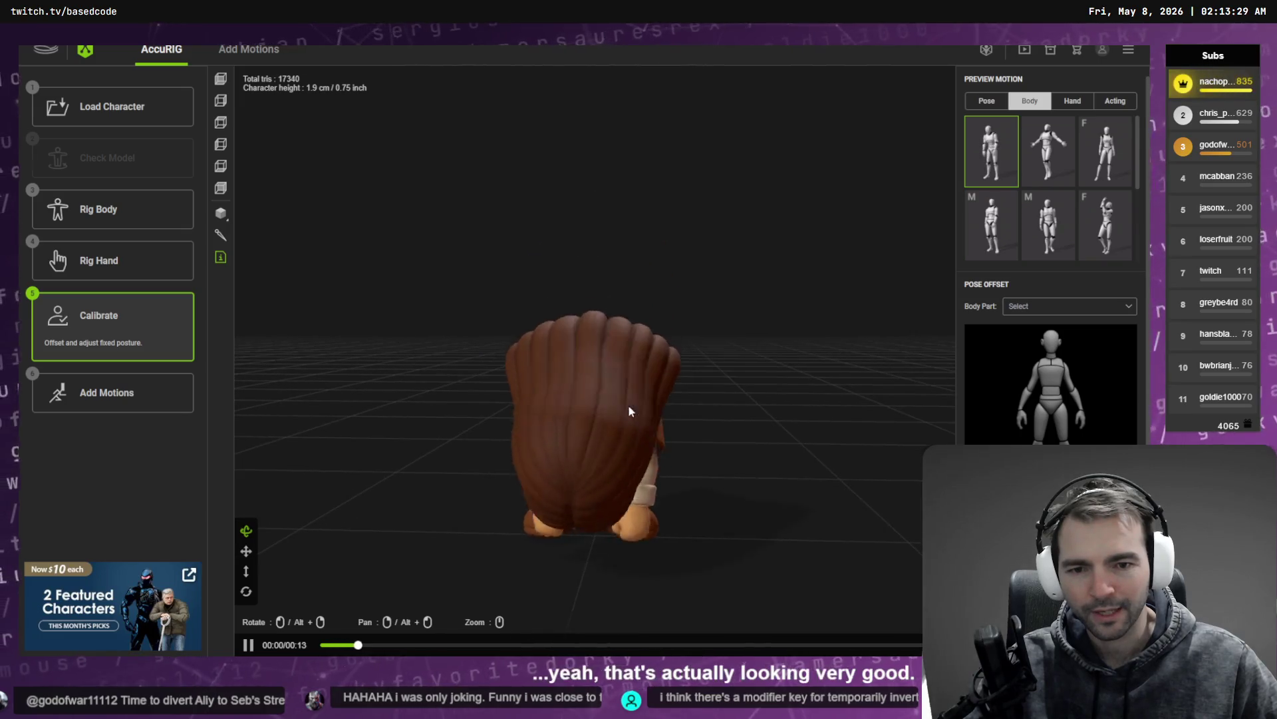
pyautogui.moveTo(579, 408); pyautogui.dragTo(773, 397)
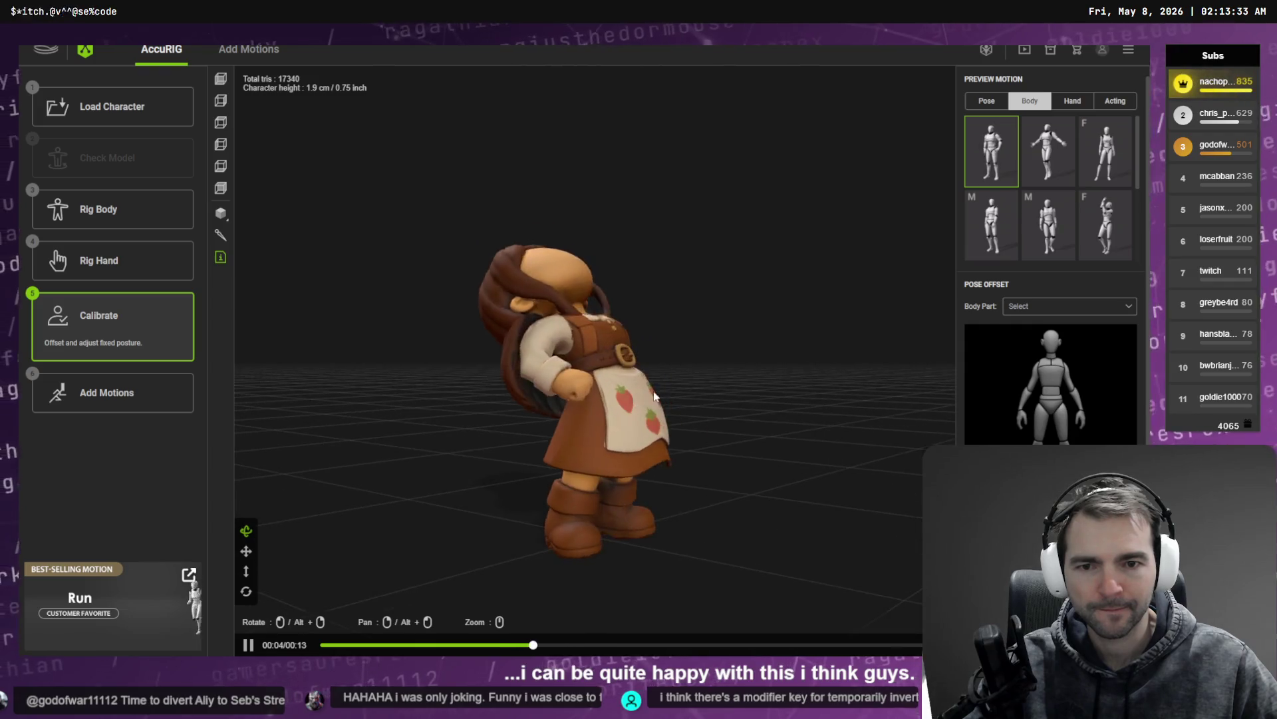
pyautogui.moveTo(685, 390); pyautogui.dragTo(727, 404)
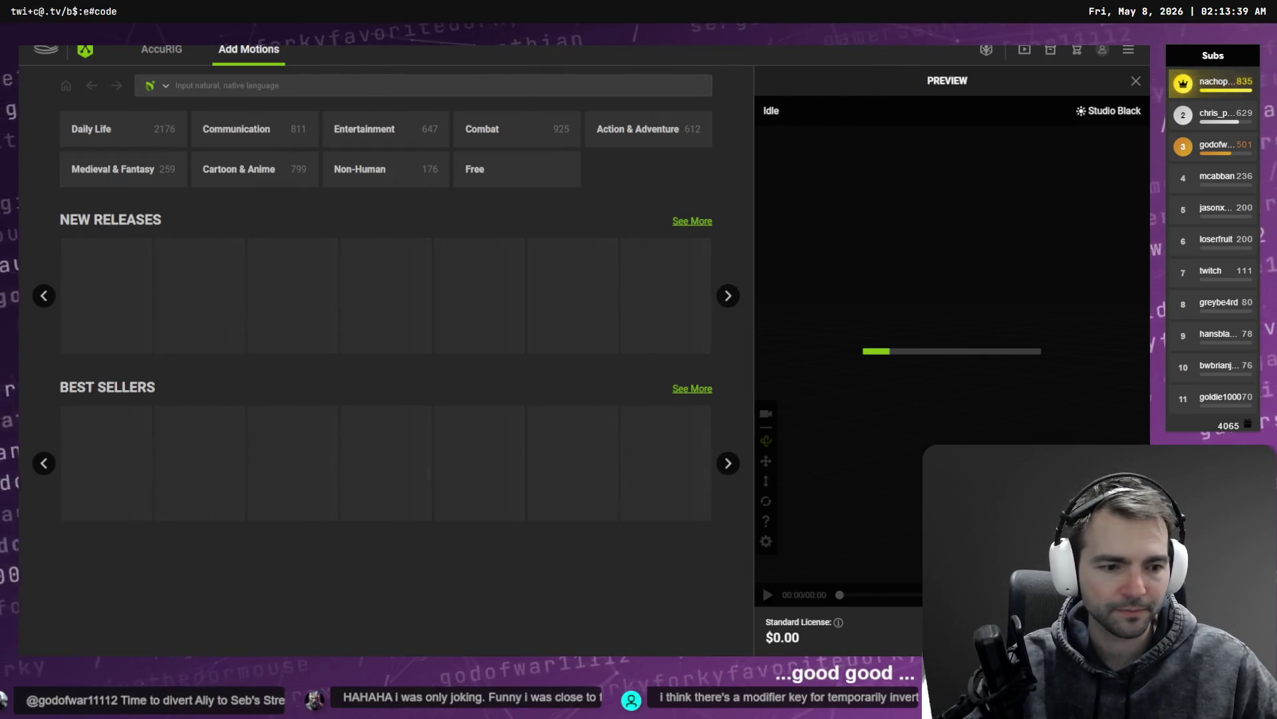
# Step: Export the FBX over Client\Content\Character\Villagers\Fruitseller\FruitSeller.fbx, confirming the replacement
pyautogui.click(602, 344)
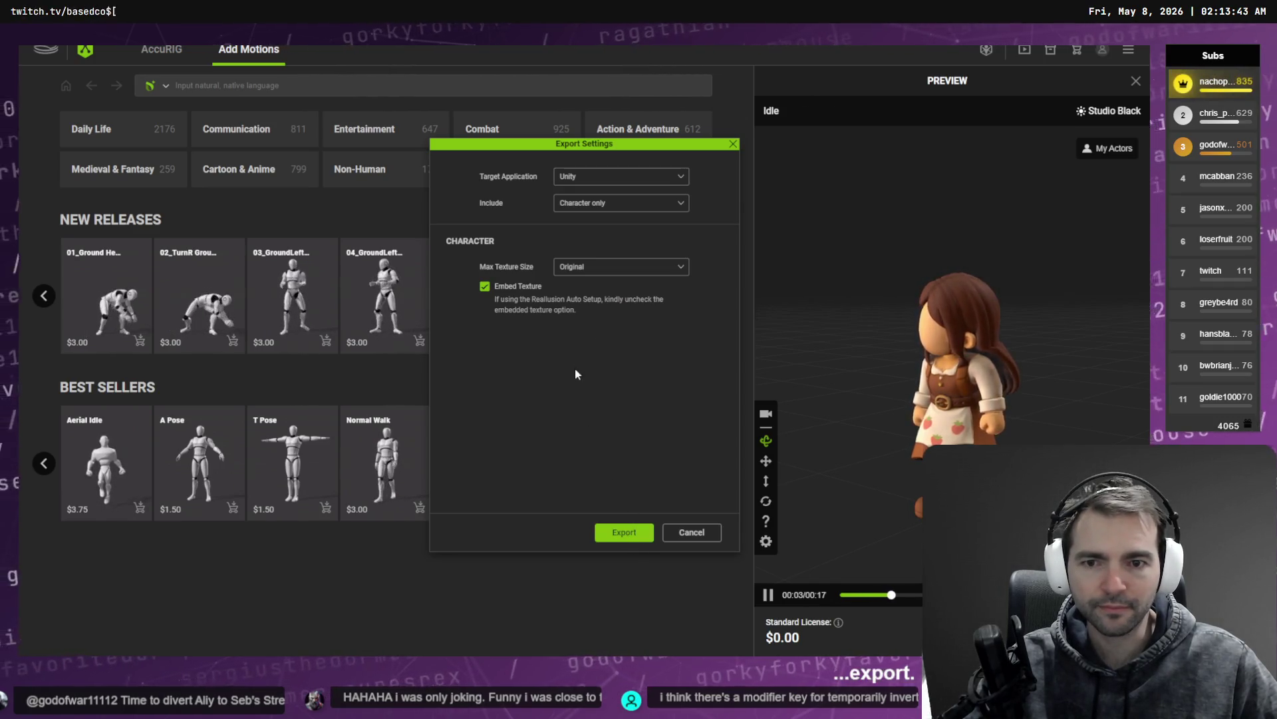
pyautogui.press('Return')
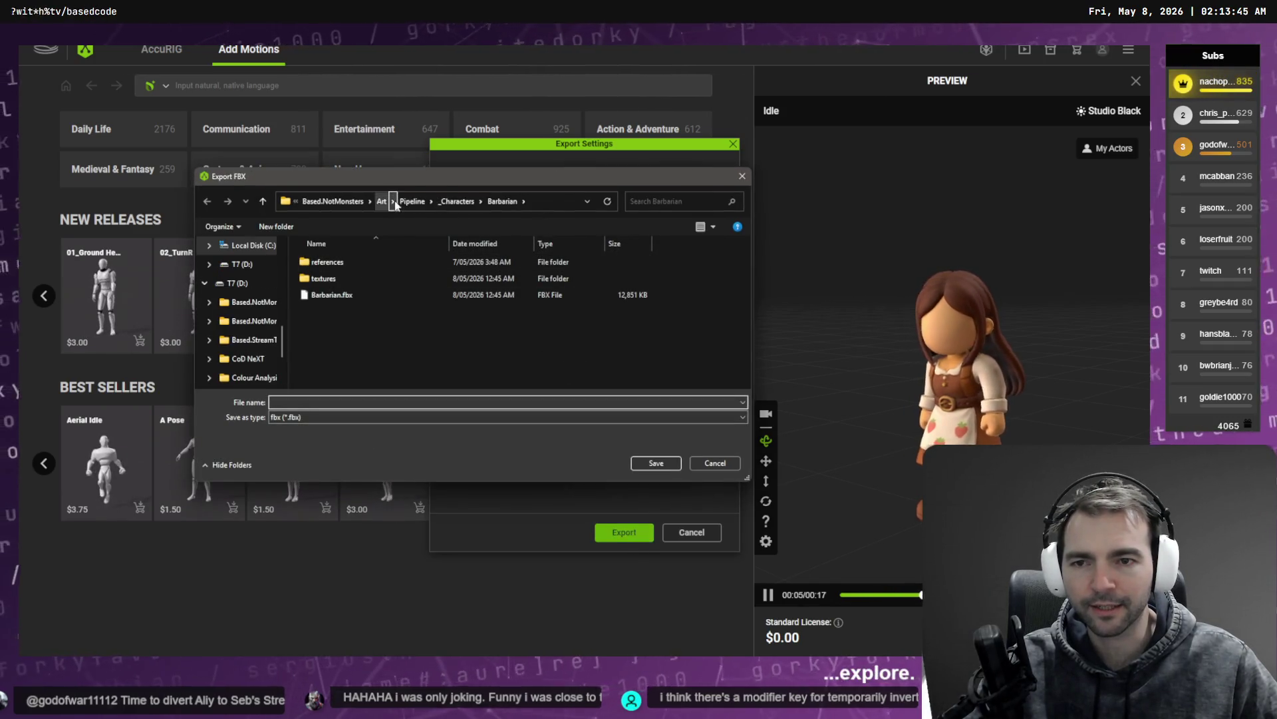
pyautogui.click(261, 302)
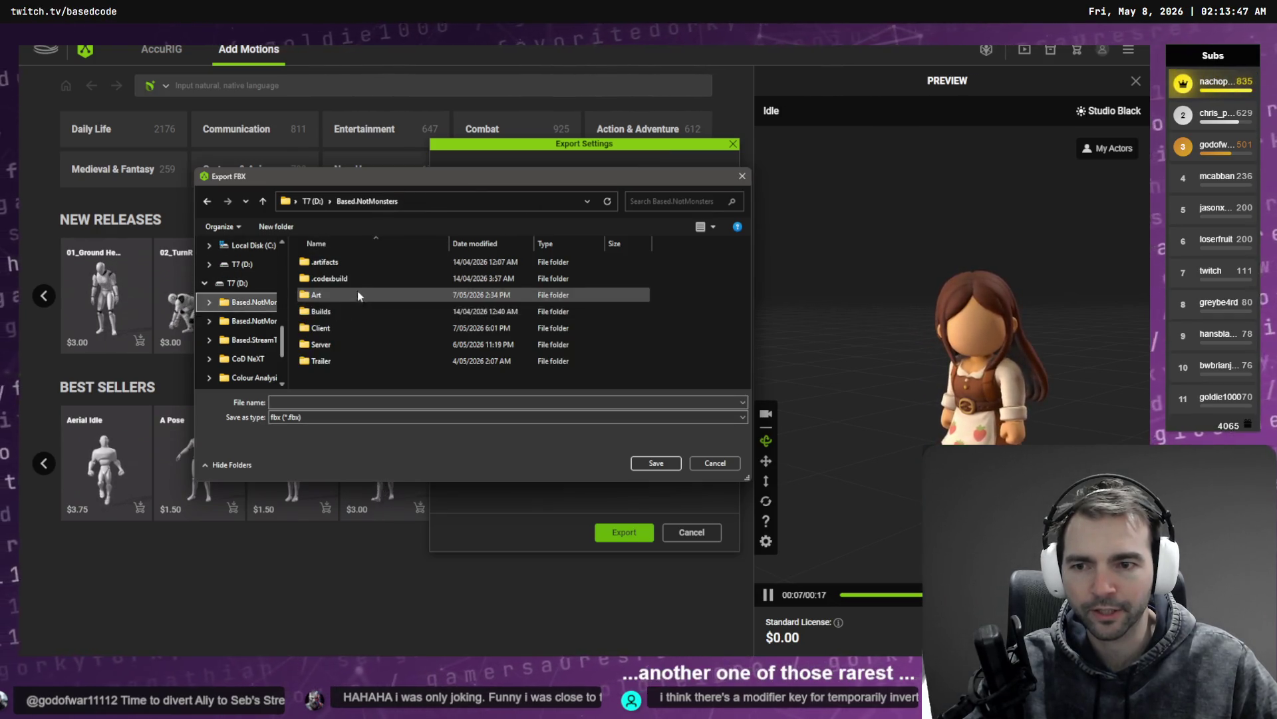
pyautogui.doubleClick(334, 329)
pyautogui.scroll(-2, 341, 330)
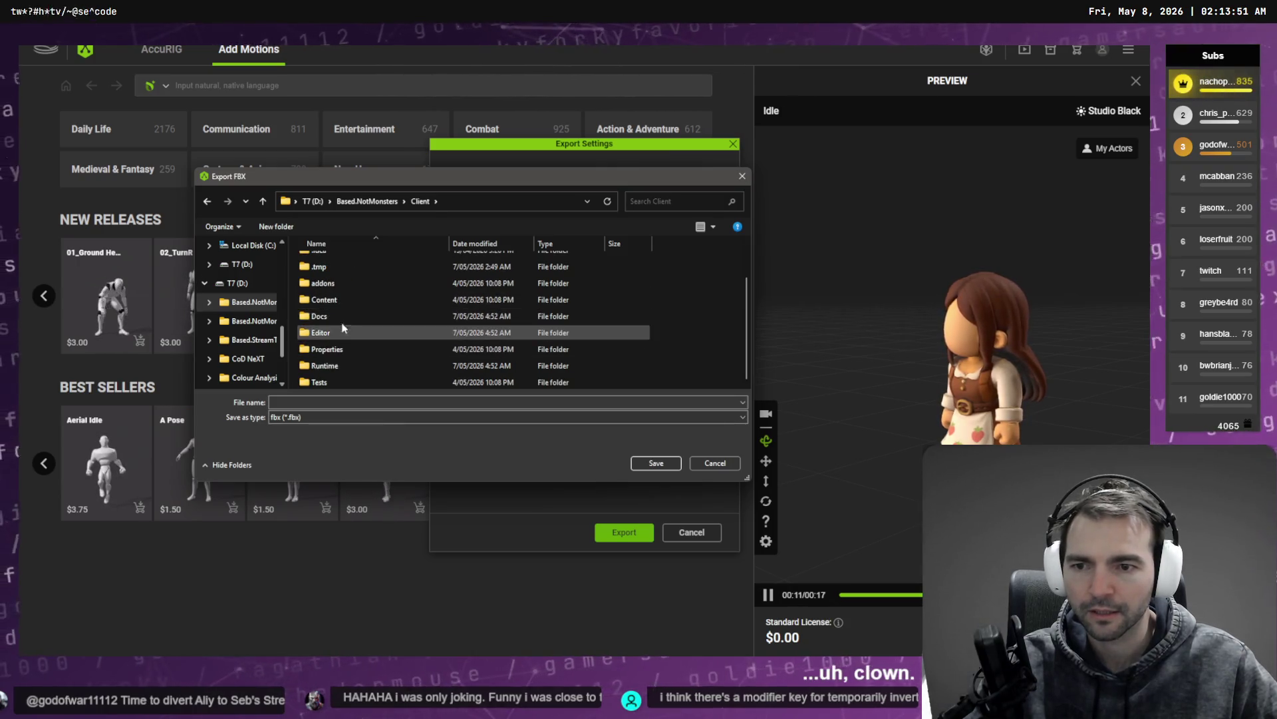
pyautogui.doubleClick(332, 299)
pyautogui.doubleClick(333, 288)
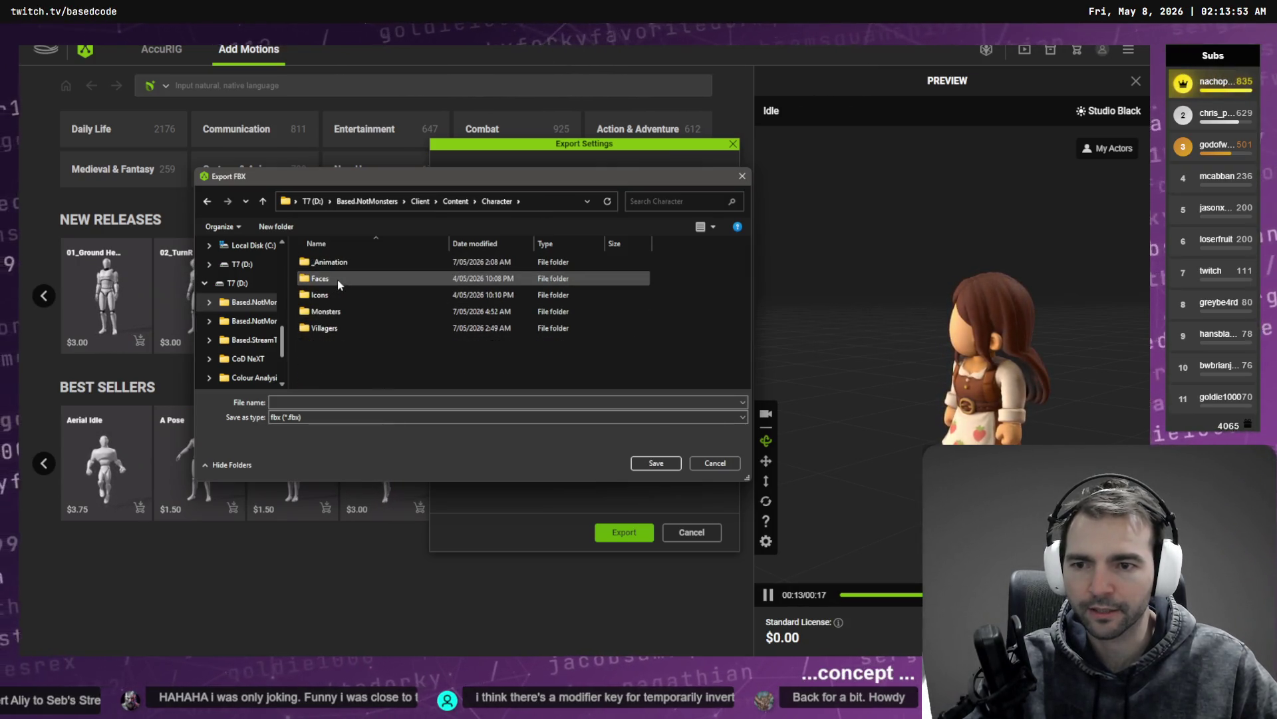
pyautogui.doubleClick(333, 328)
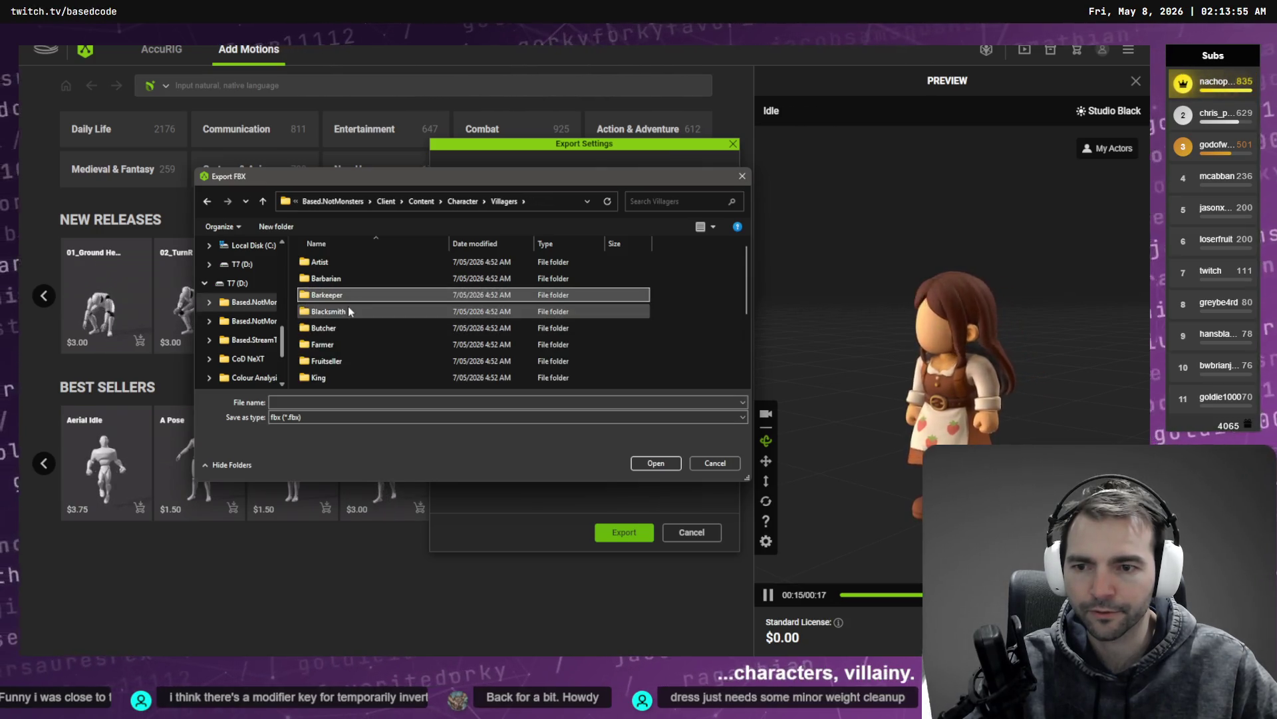
pyautogui.doubleClick(335, 361)
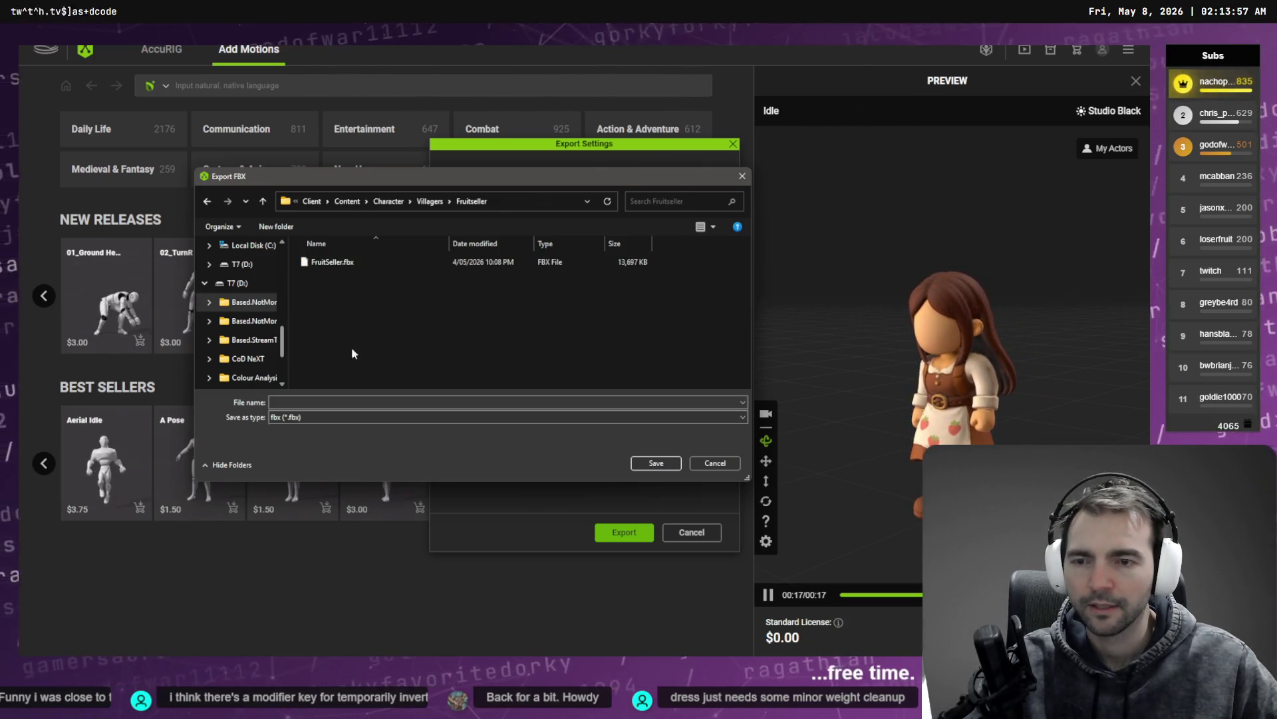
pyautogui.doubleClick(333, 261)
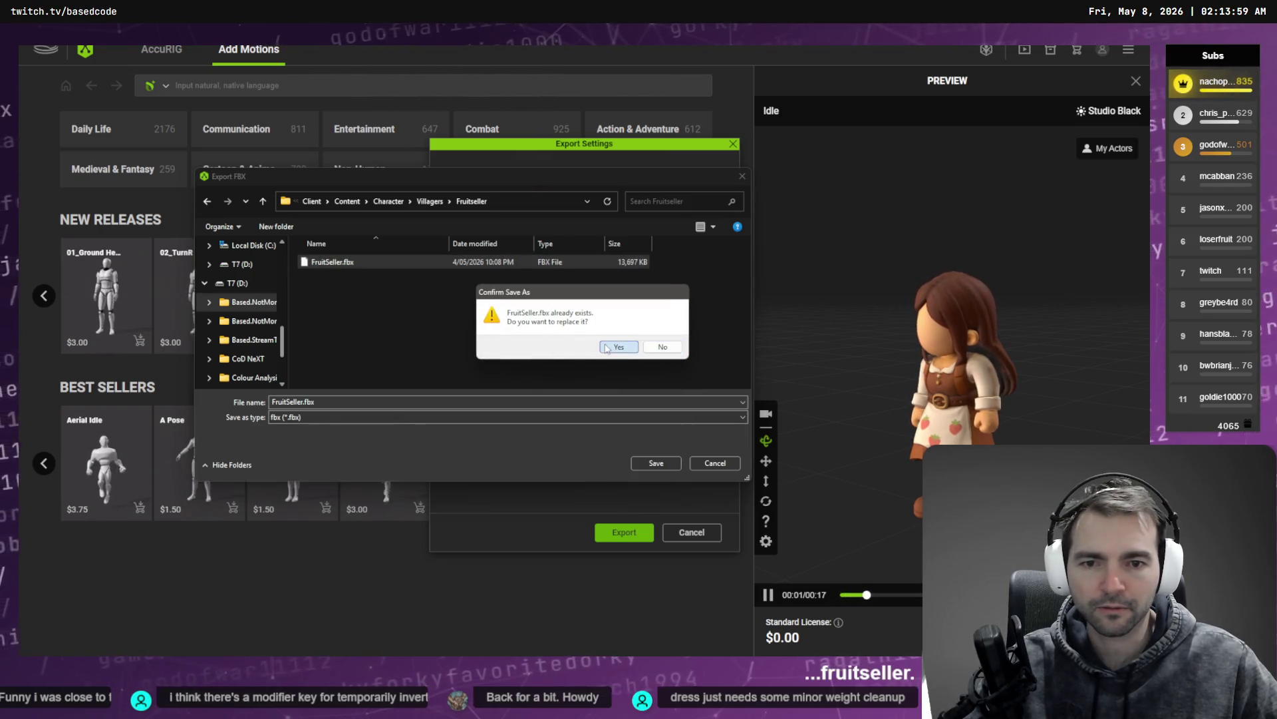
pyautogui.click(606, 348)
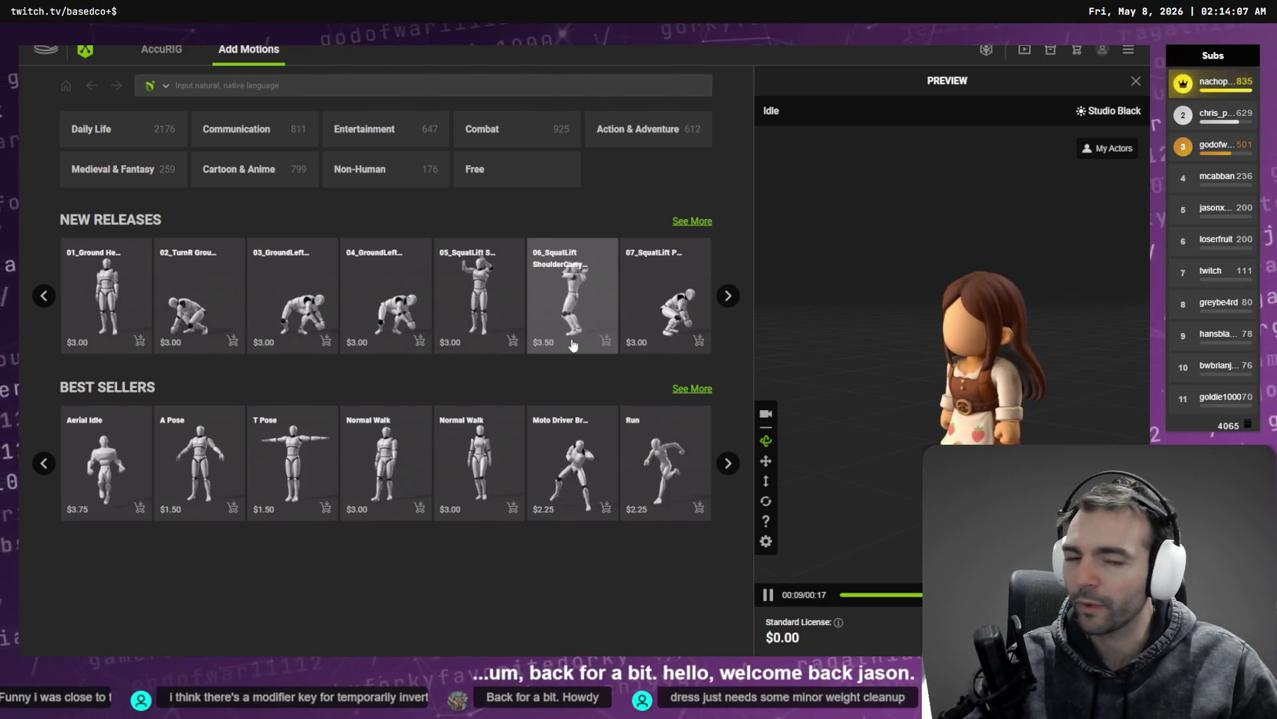
# Step: After the Fruitseller export finishes, turn the preview to check her back, then leave AccuRIG
pyautogui.moveTo(918, 420)
pyautogui.mouseDown()
pyautogui.moveTo(842, 426)
pyautogui.moveTo(922, 436)
pyautogui.mouseUp()
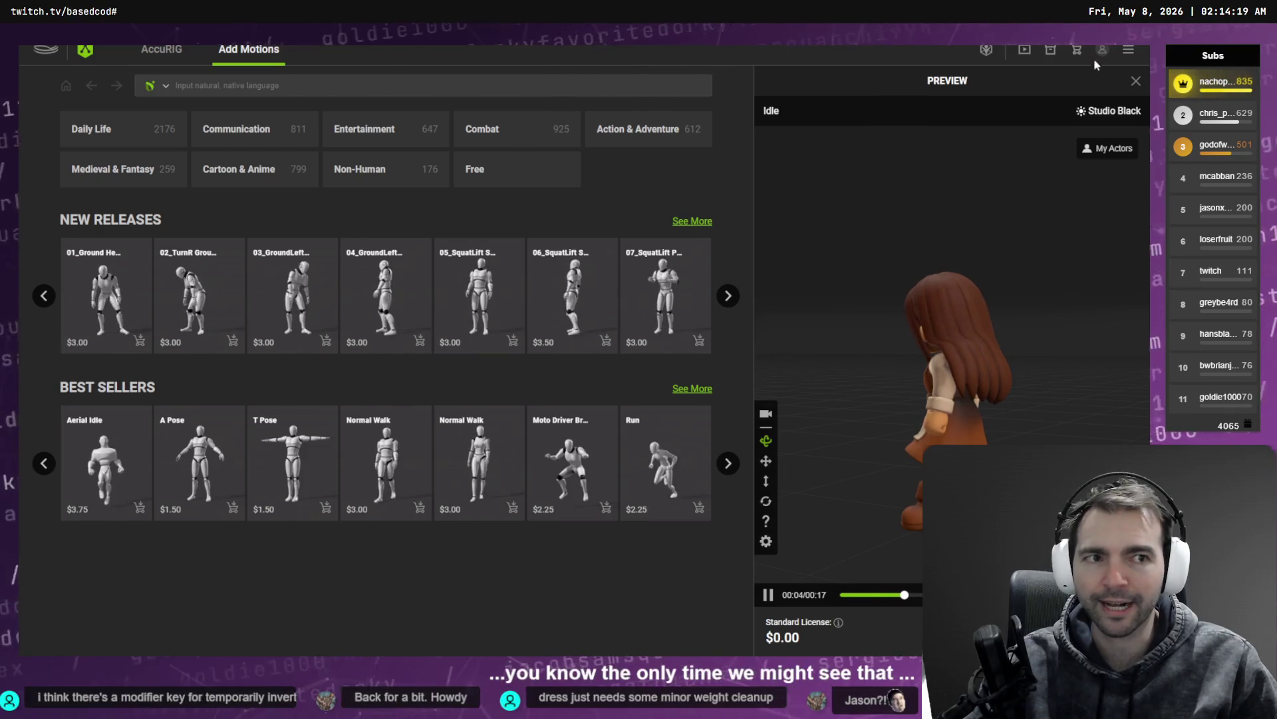
pyautogui.hotkey('alt', 'Tab')
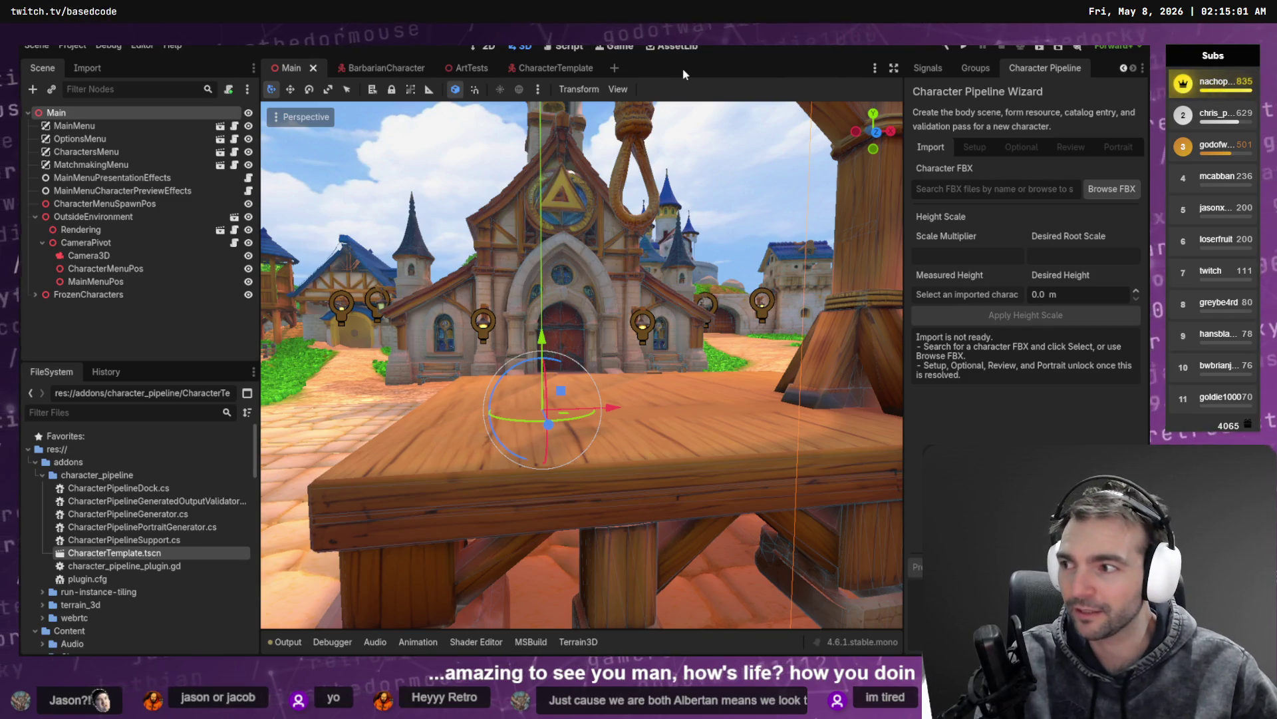
# Step: Build the .NET project and run Not Monsters to its main menu
pyautogui.hotkey('alt', 'b')
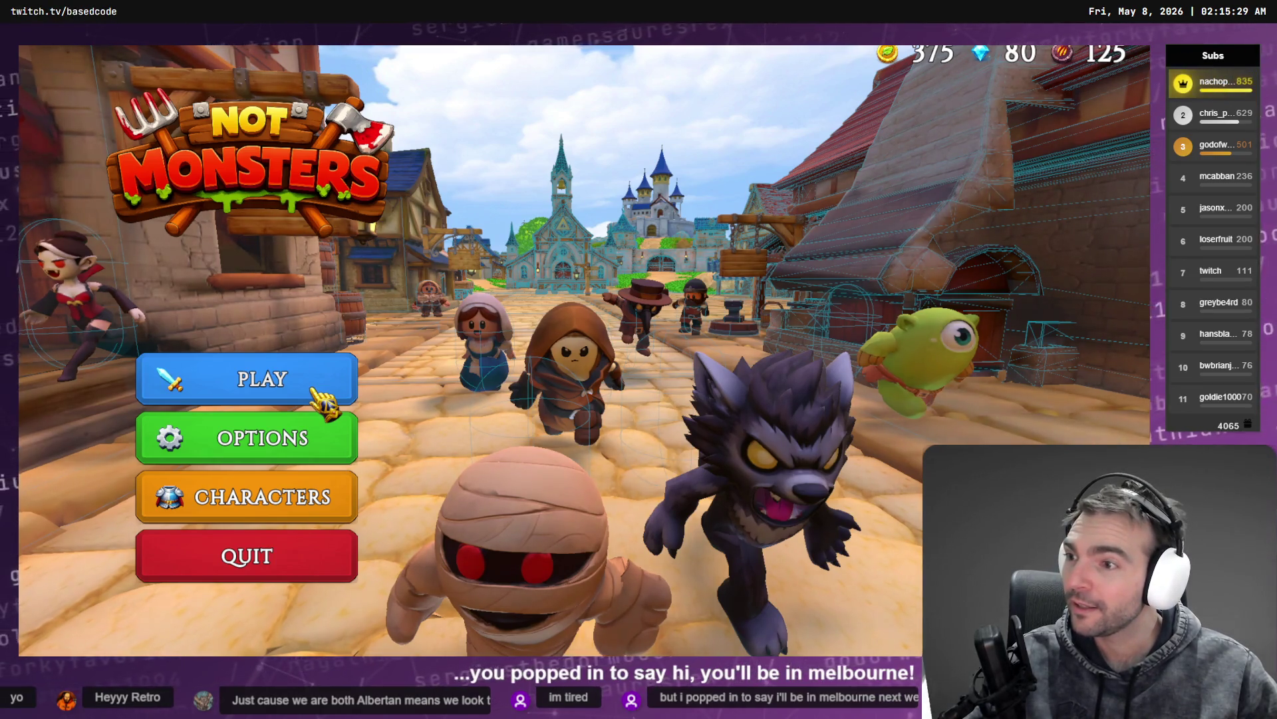
# Step: Go from PLAY to HOST A GAME and browse the Villagers character list
pyautogui.click(318, 396)
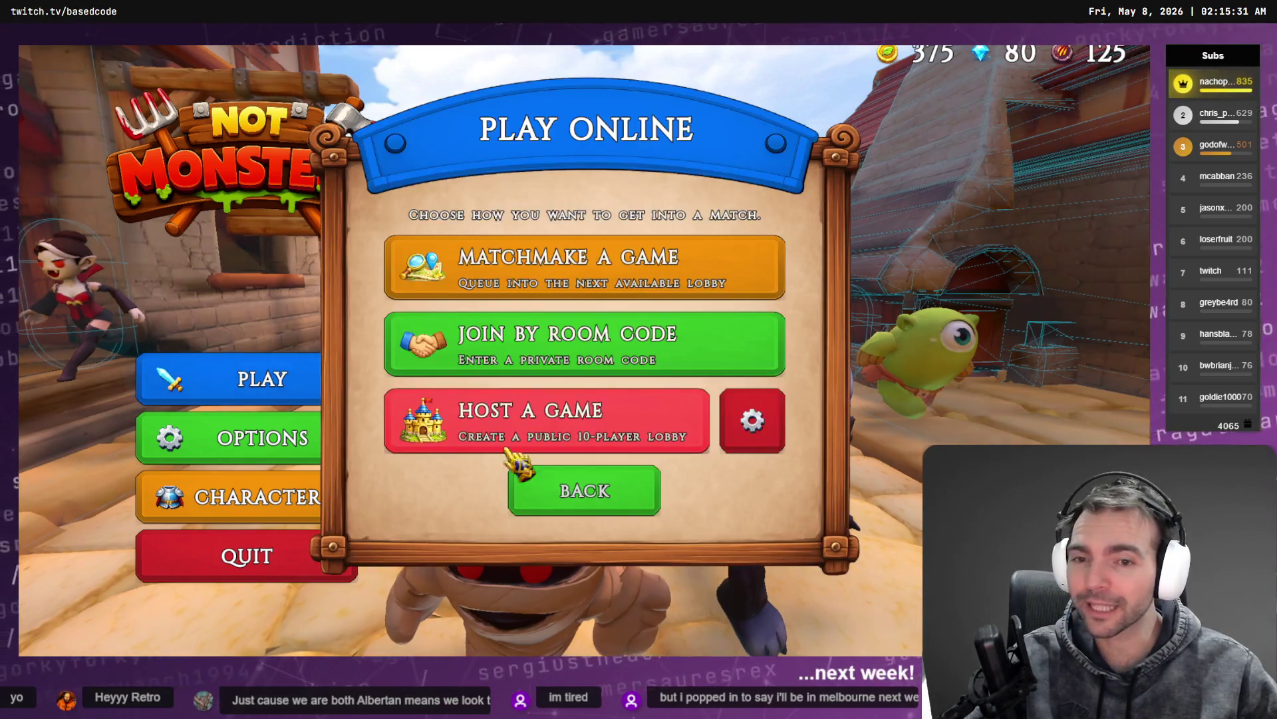
pyautogui.click(611, 506)
pyautogui.press('Return')
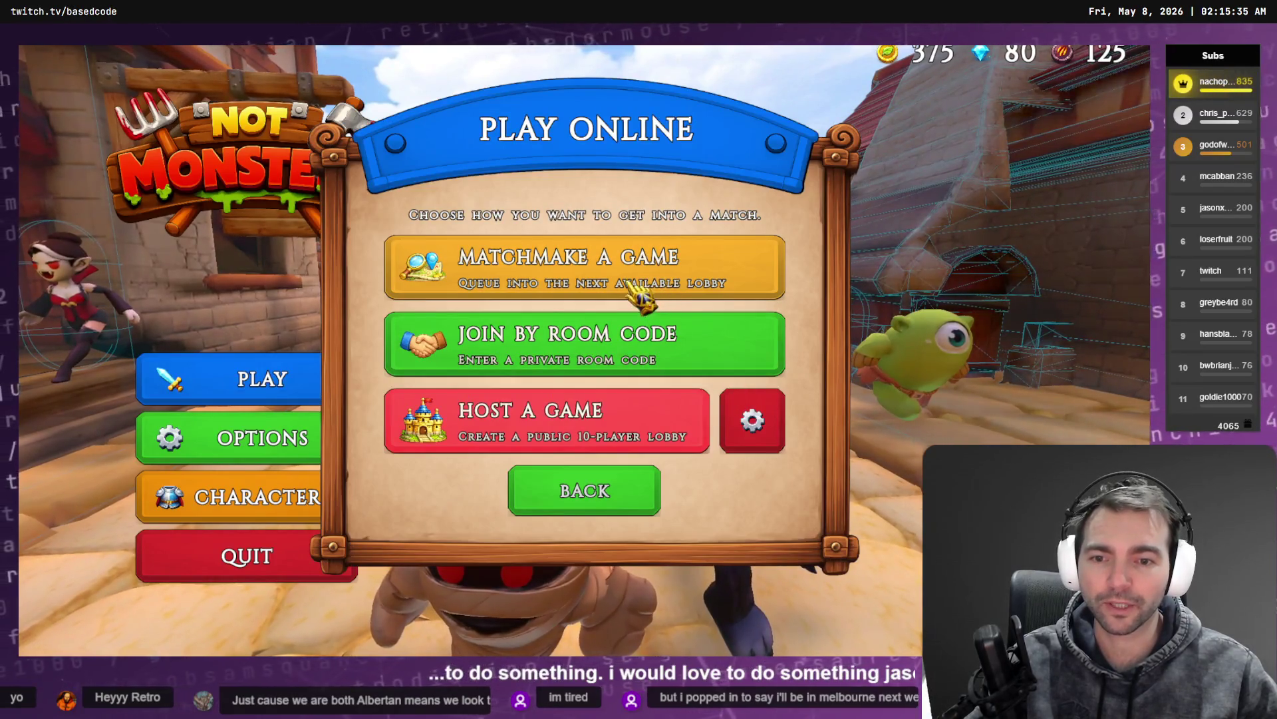
pyautogui.click(662, 412)
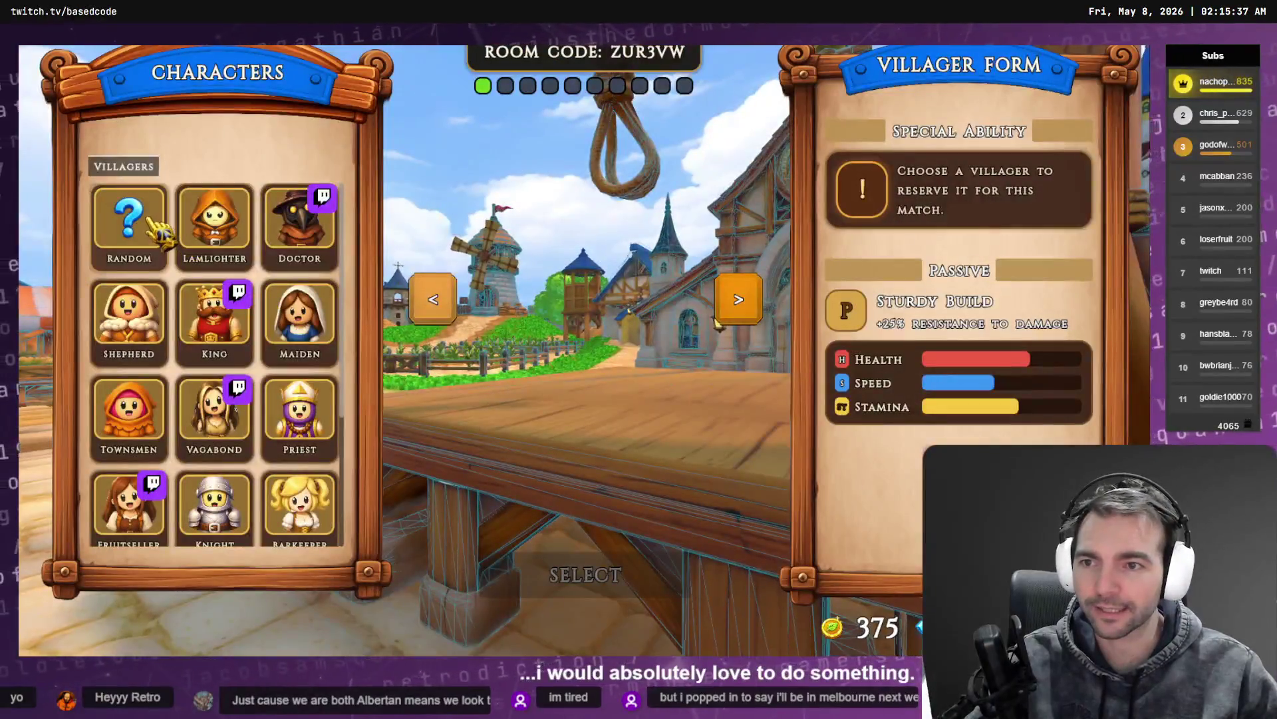
pyautogui.scroll(-3, 133, 266)
pyautogui.scroll(3, 252, 509)
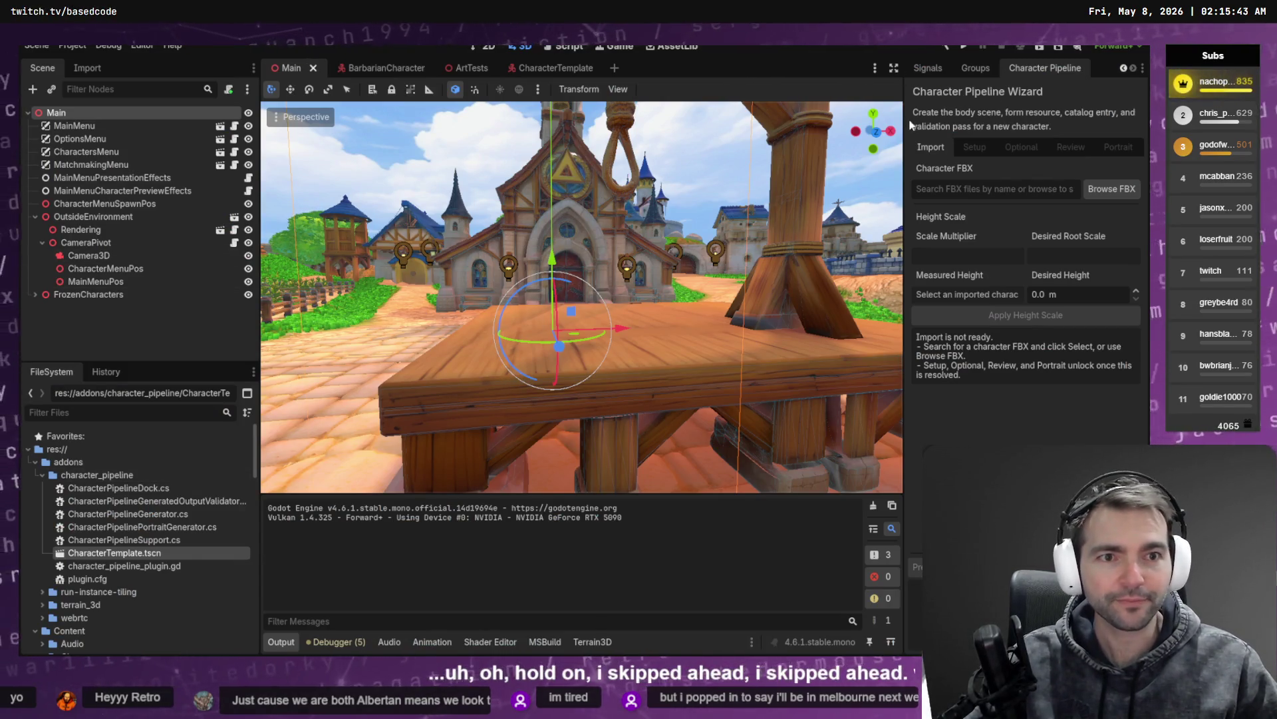
# Step: Widen the Character Pipeline panel and pick FruitSeller.fbx via an 'Fr' search
pyautogui.moveTo(906, 118); pyautogui.dragTo(827, 146)
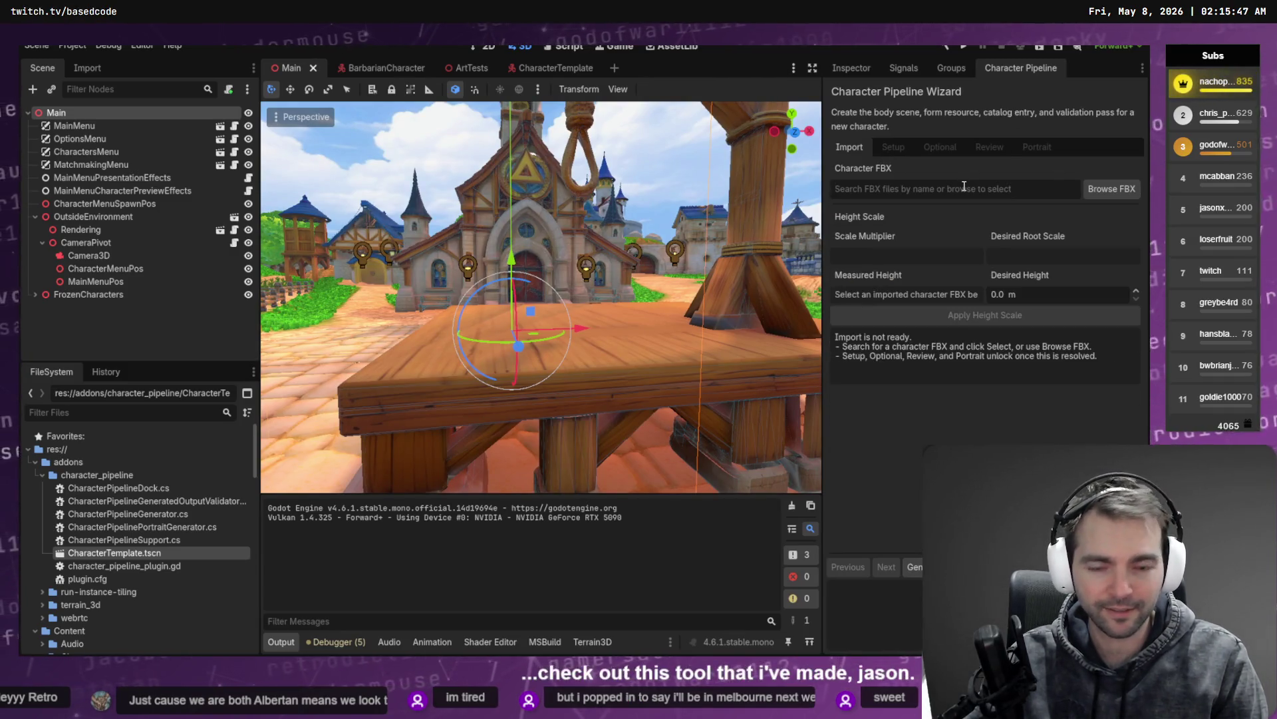
pyautogui.write('Fr')
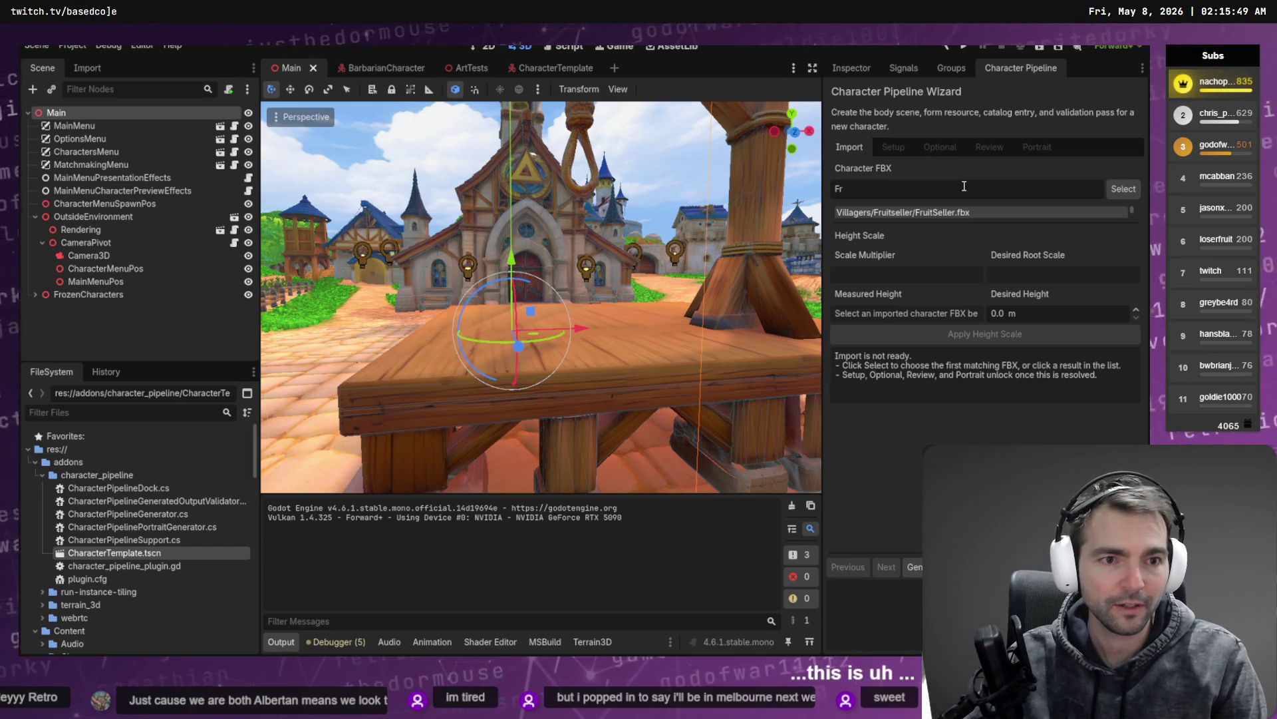
pyautogui.click(929, 212)
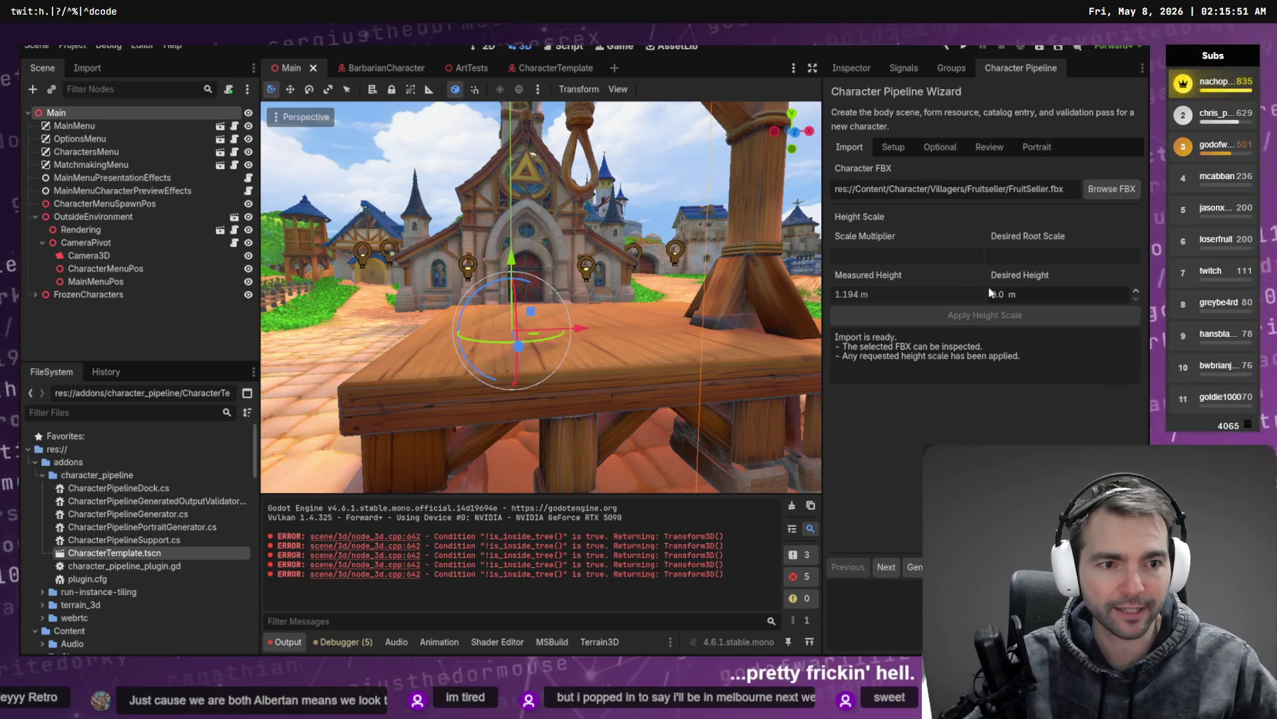
# Step: Apply a 1.4 m desired height scale to the model and advance to Setup
pyautogui.doubleClick(1009, 298)
pyautogui.write('1.4')
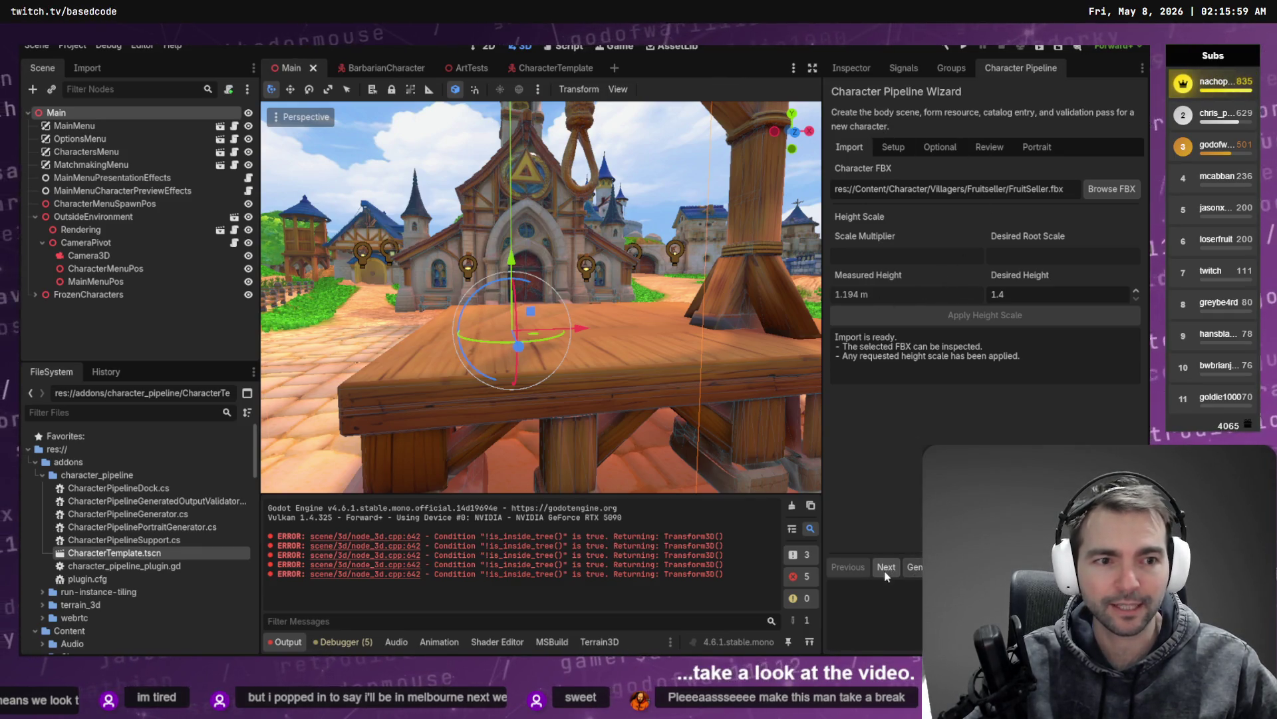
pyautogui.press('Return')
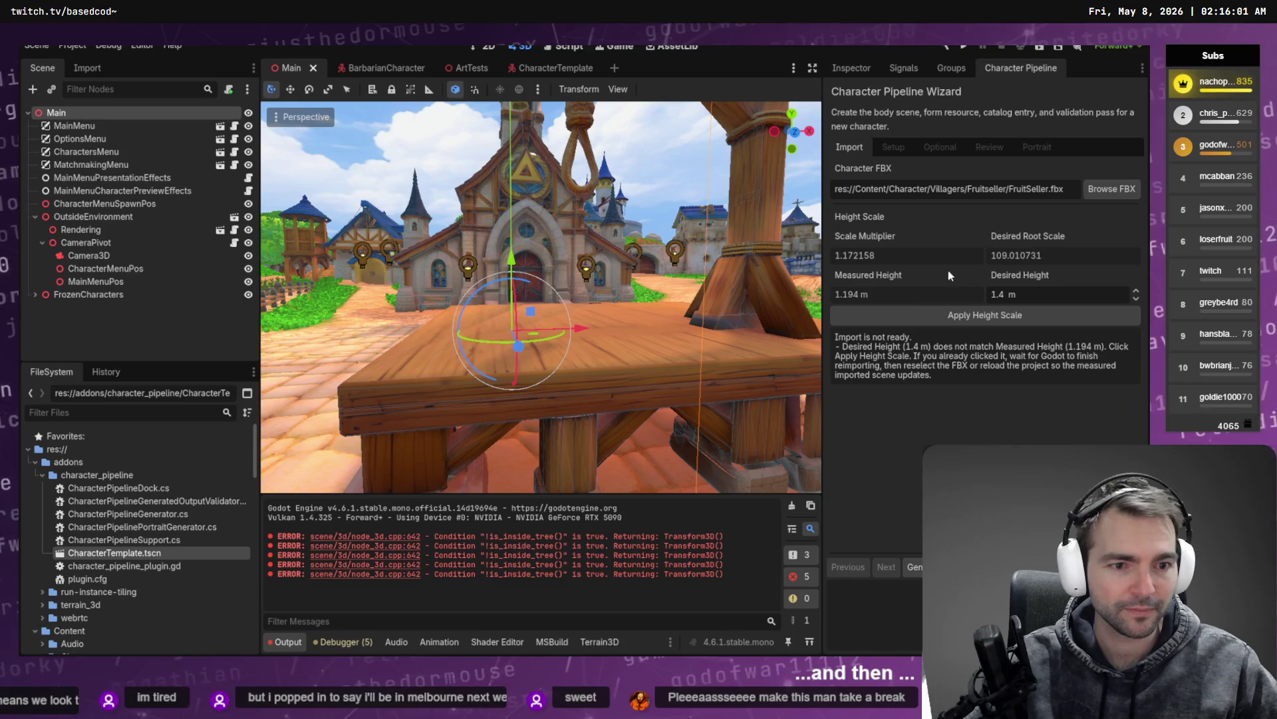
pyautogui.click(985, 315)
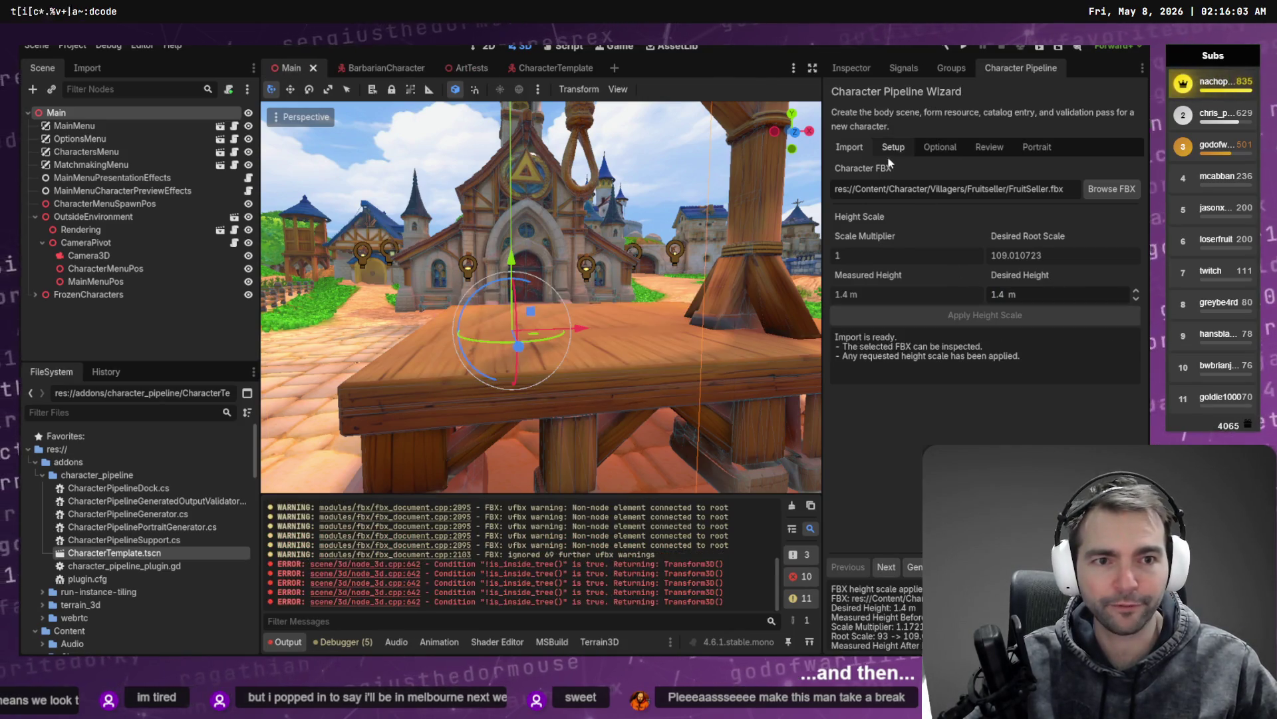
pyautogui.click(888, 567)
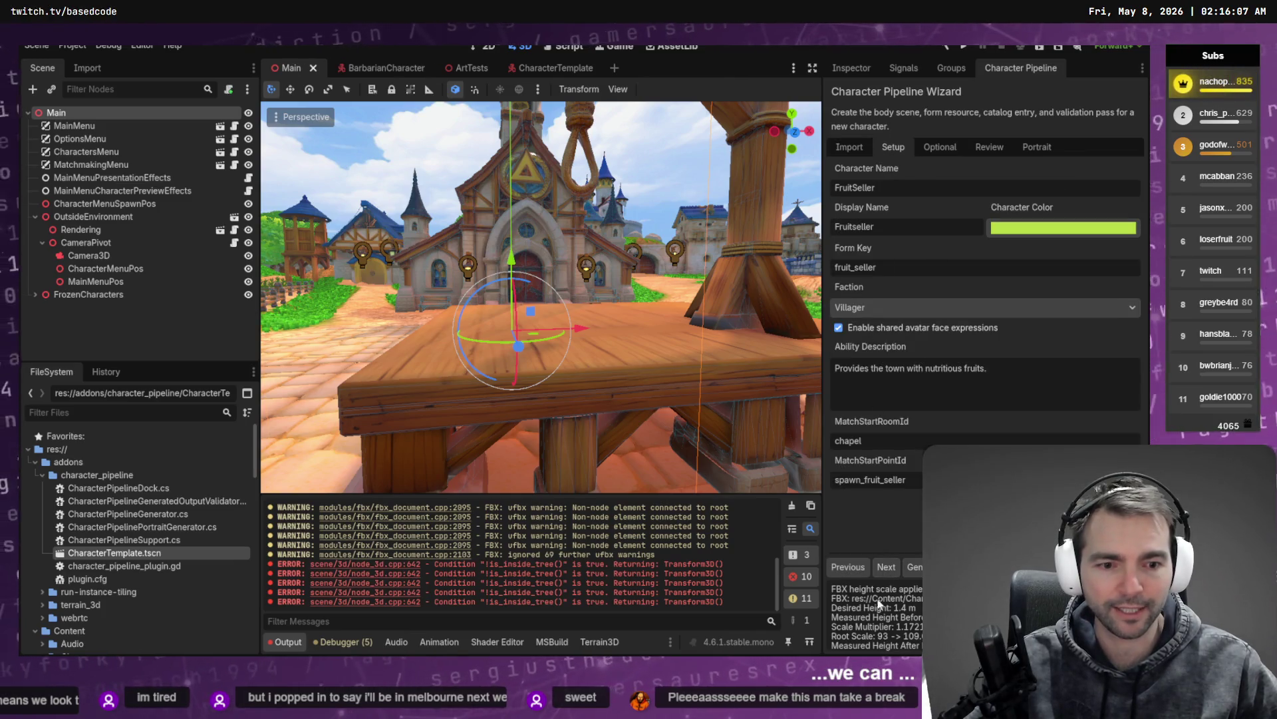
# Step: Step through Setup, Optional and Review, generate the FruitSeller scene and form, then her portrait
pyautogui.click(886, 567)
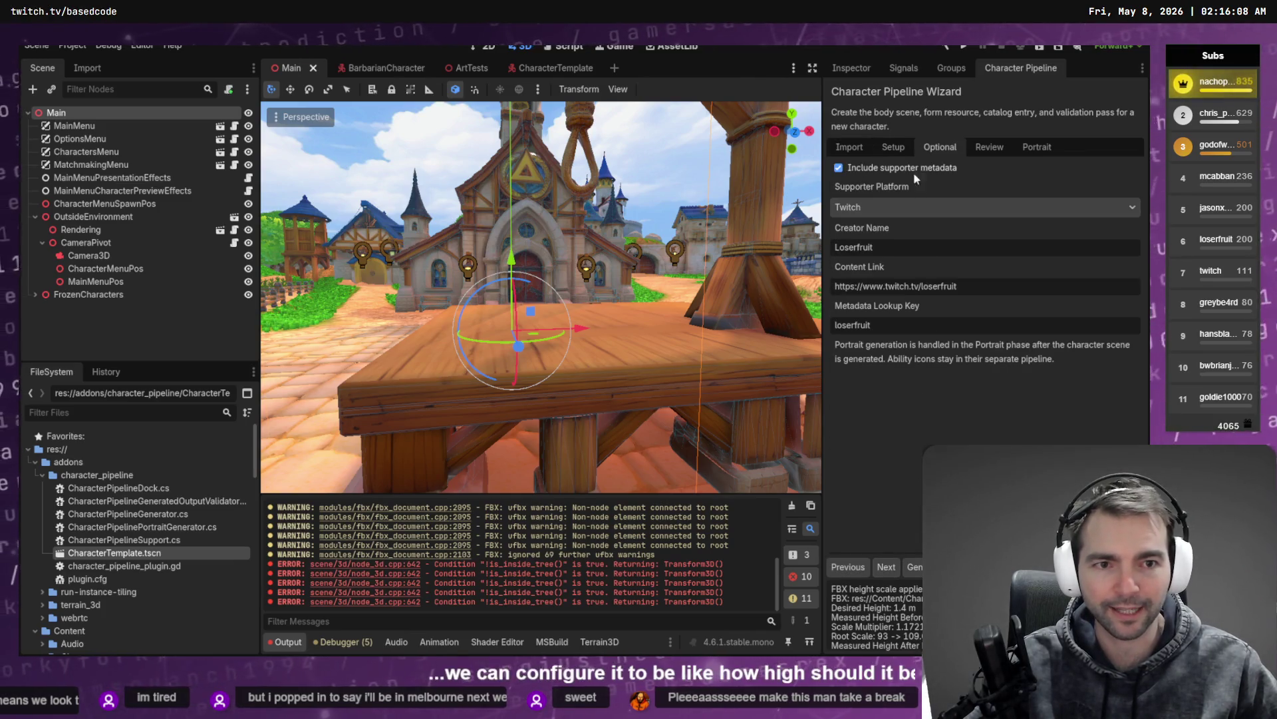
pyautogui.click(892, 568)
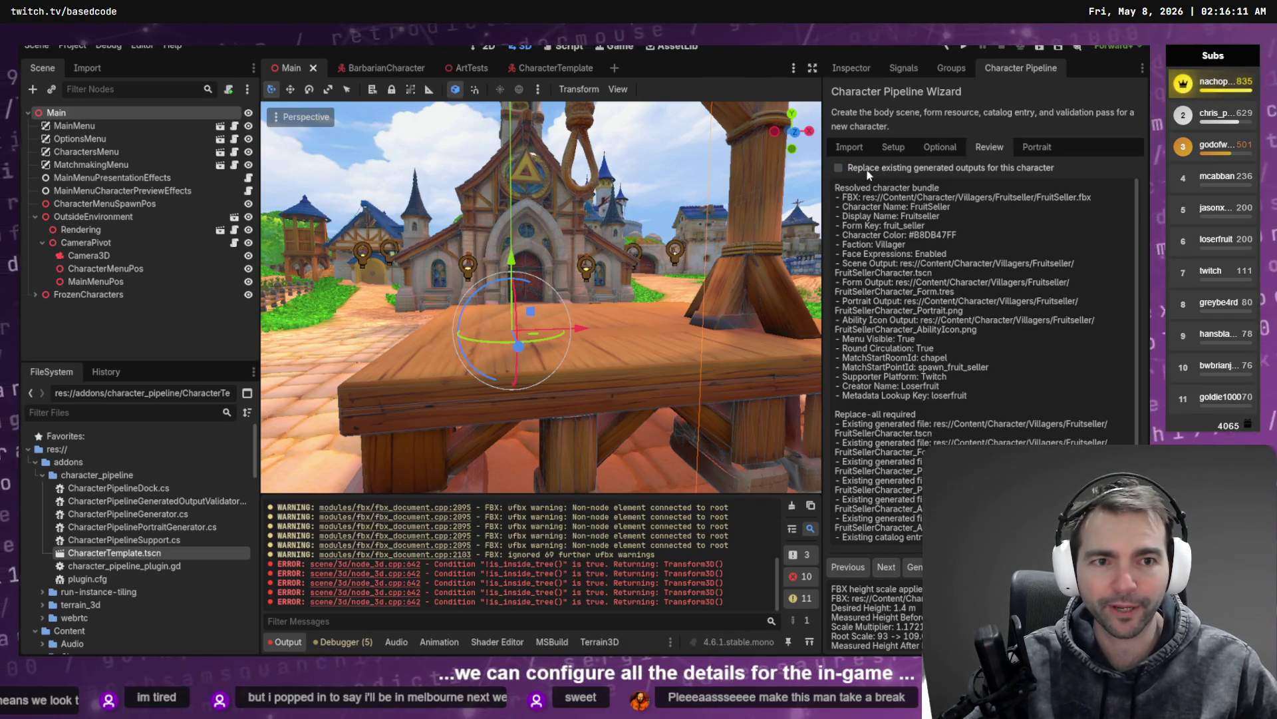
pyautogui.click(915, 567)
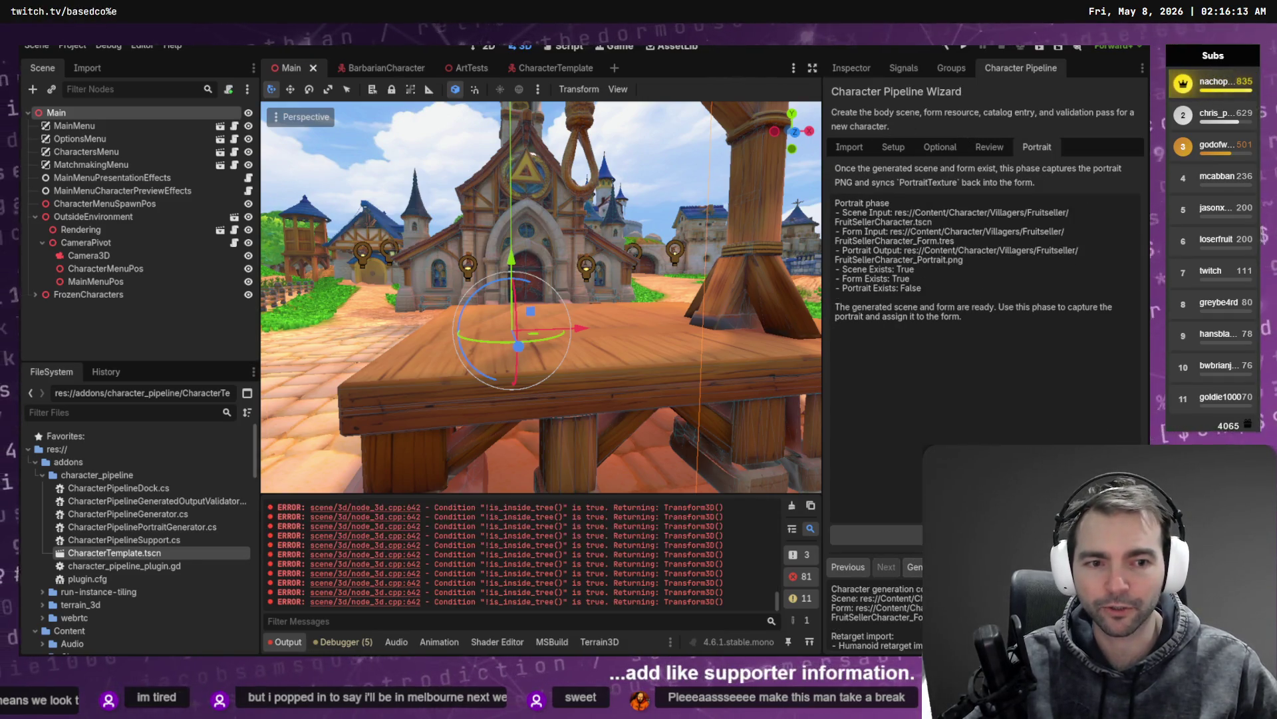
pyautogui.click(790, 503)
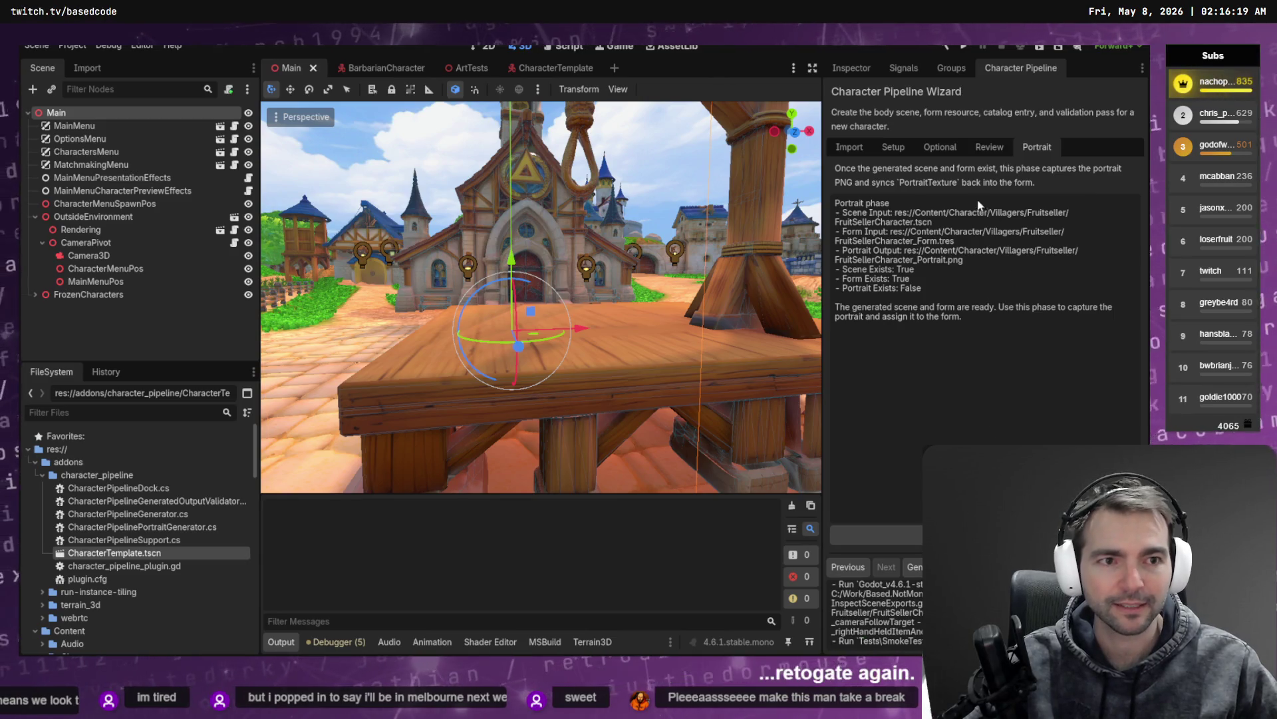
pyautogui.click(1037, 146)
pyautogui.click(964, 534)
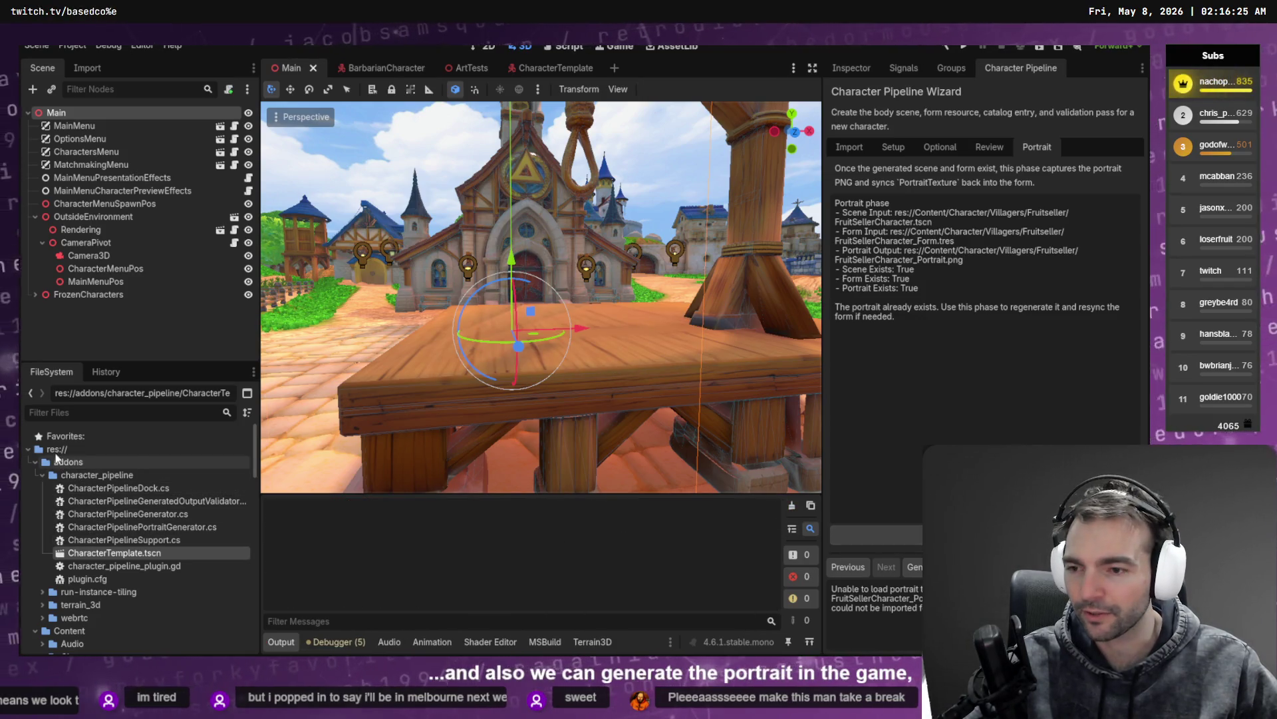
# Step: Collapse character_pipeline, scroll FileSystem to the villager folders, and regenerate the FruitSeller portrait
pyautogui.click(44, 475)
pyautogui.scroll(-5, 74, 513)
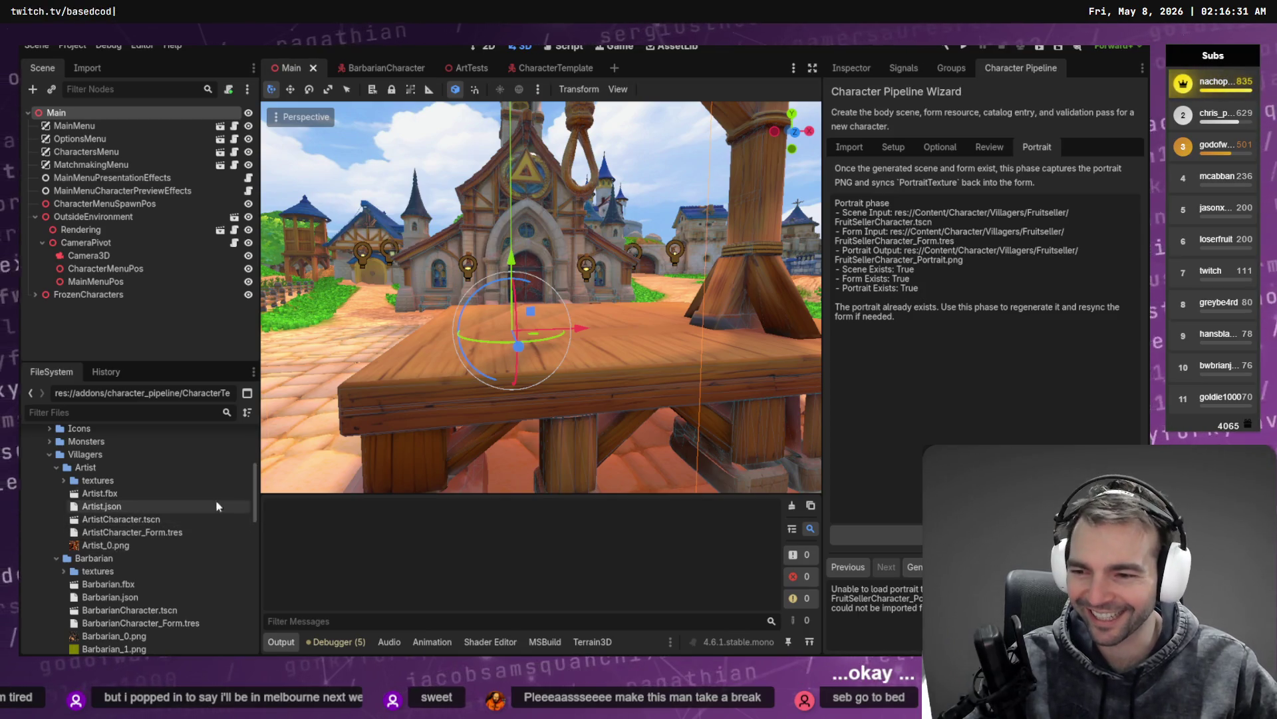
pyautogui.click(94, 558)
pyautogui.scroll(-3, 121, 551)
pyautogui.scroll(-2, 122, 549)
pyautogui.scroll(5, 121, 549)
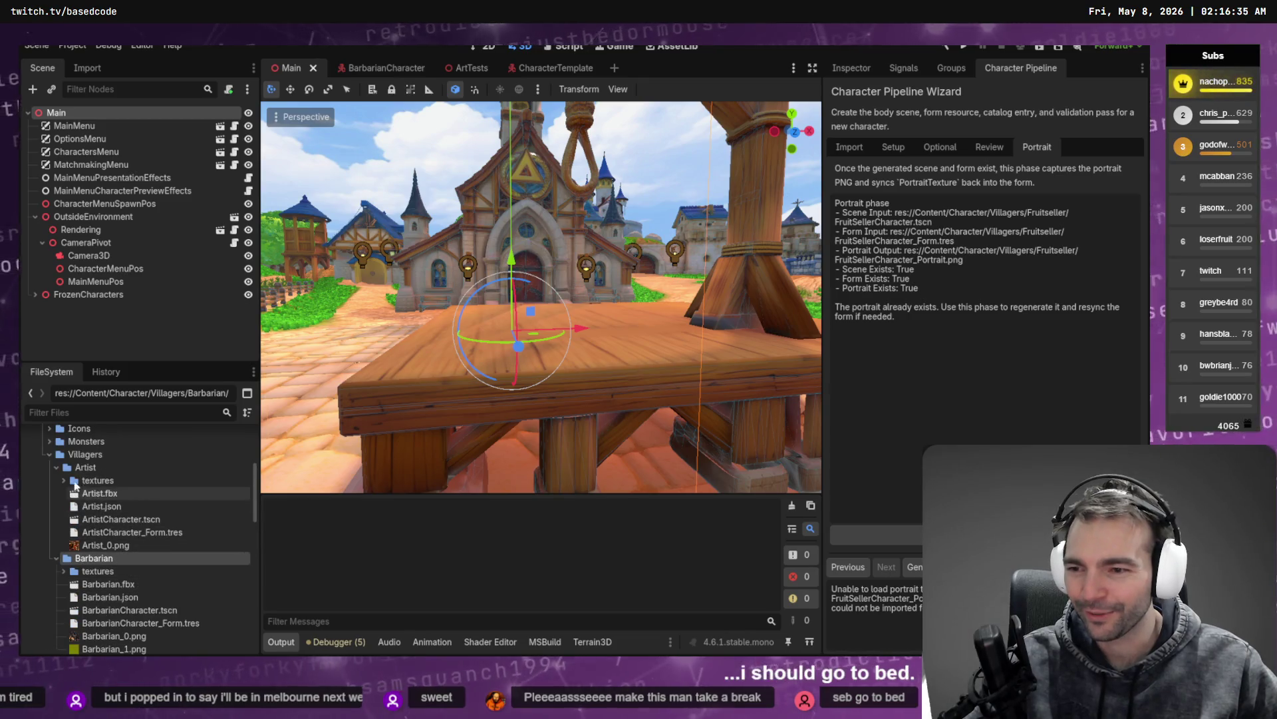
pyautogui.click(914, 567)
# Step: Browse the Artist textures folder and select ArtistCharacter_Form.tres
pyautogui.click(166, 545)
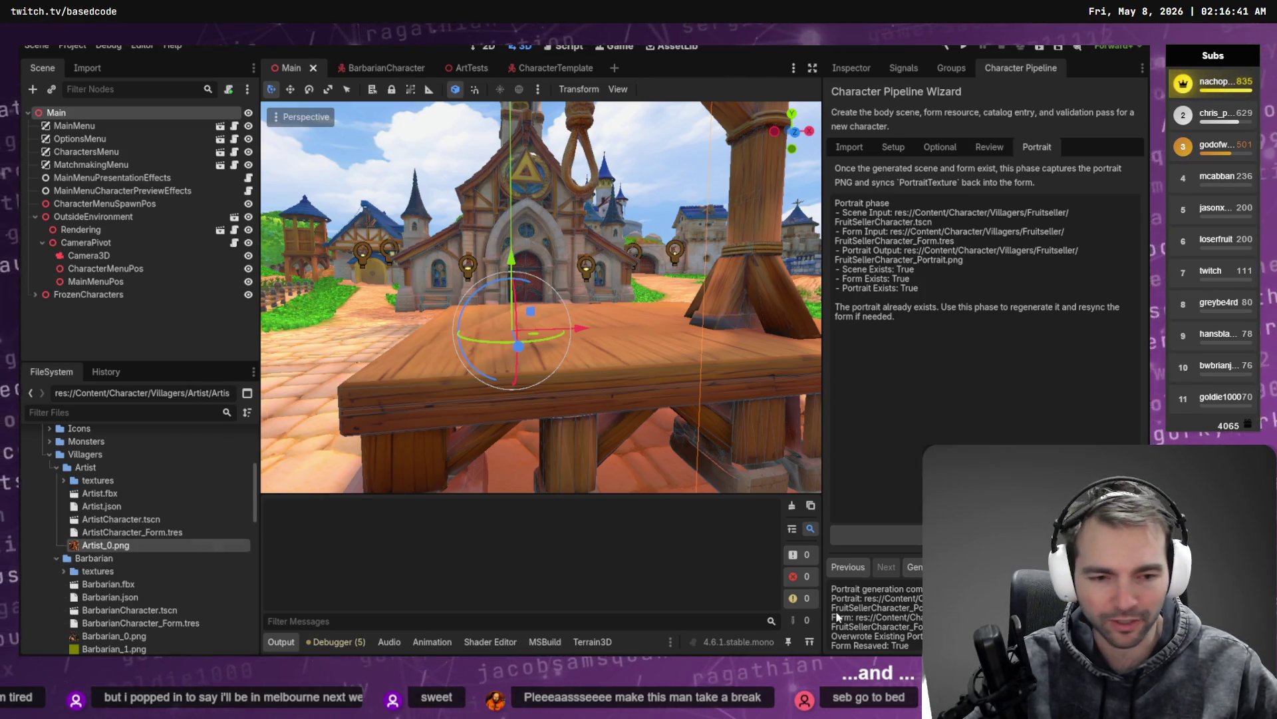
pyautogui.scroll(-3, 875, 615)
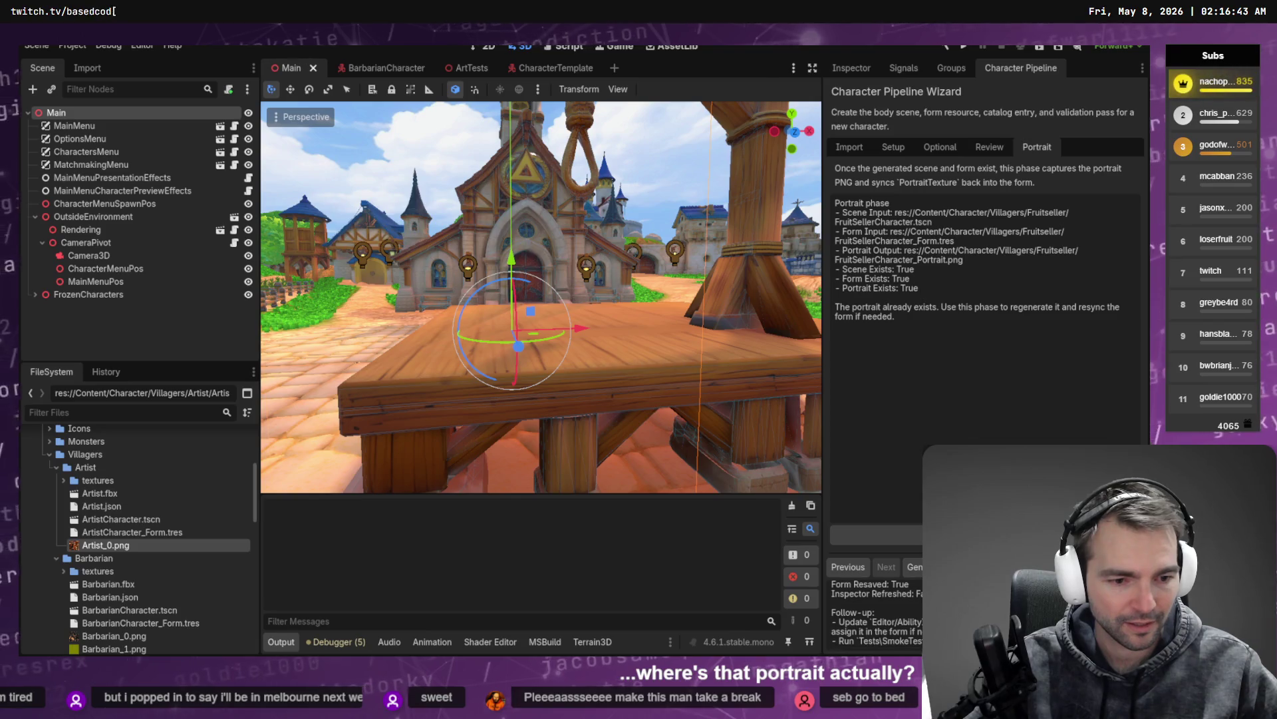
pyautogui.scroll(3, 919, 644)
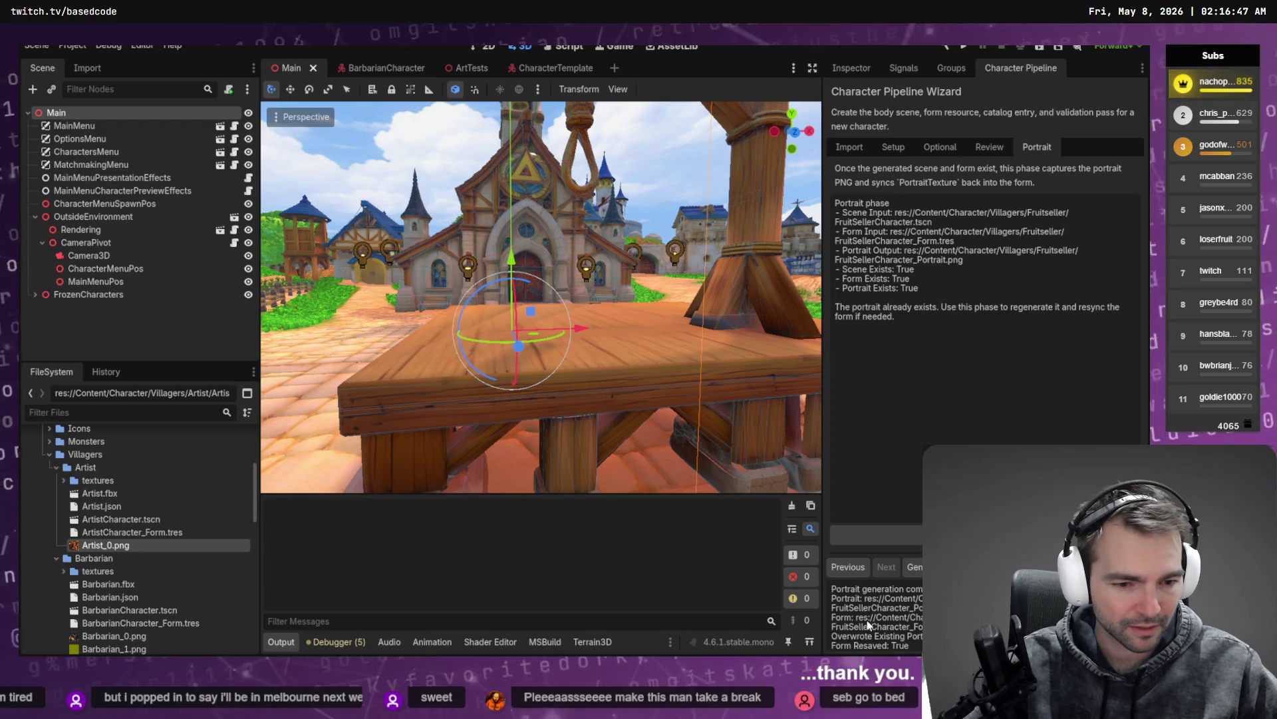
pyautogui.scroll(-1, 909, 632)
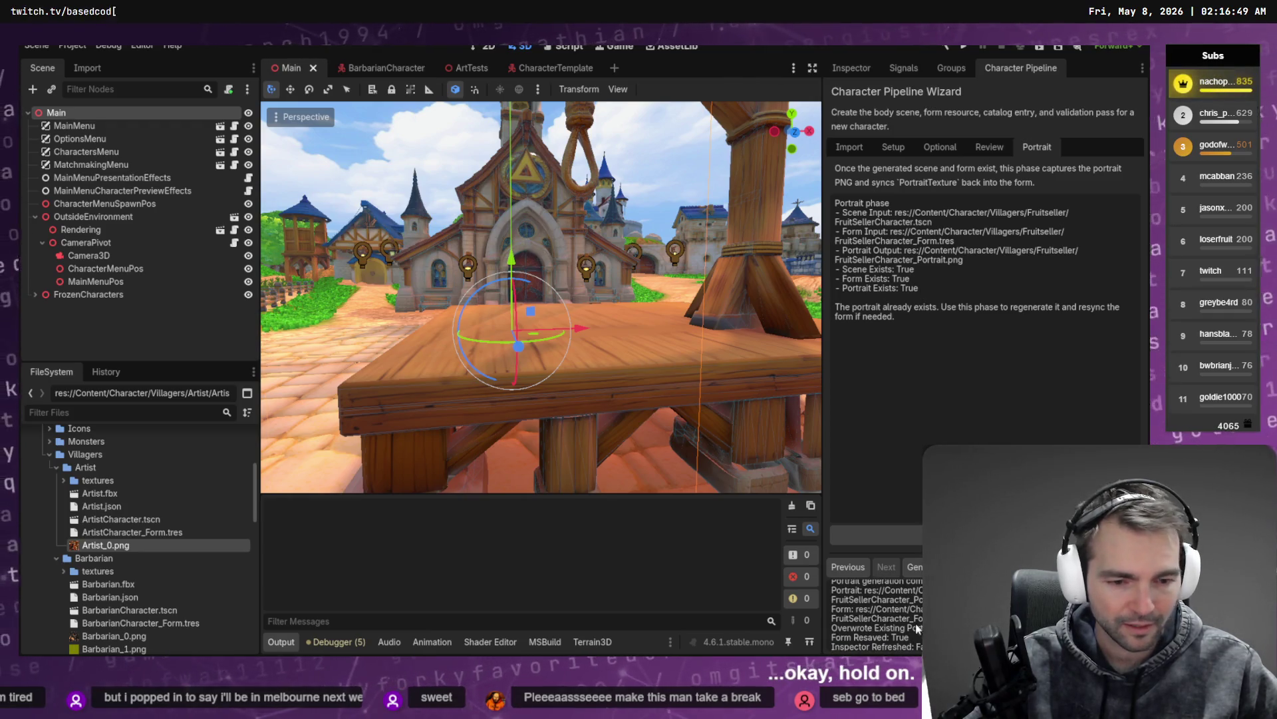
pyautogui.click(118, 478)
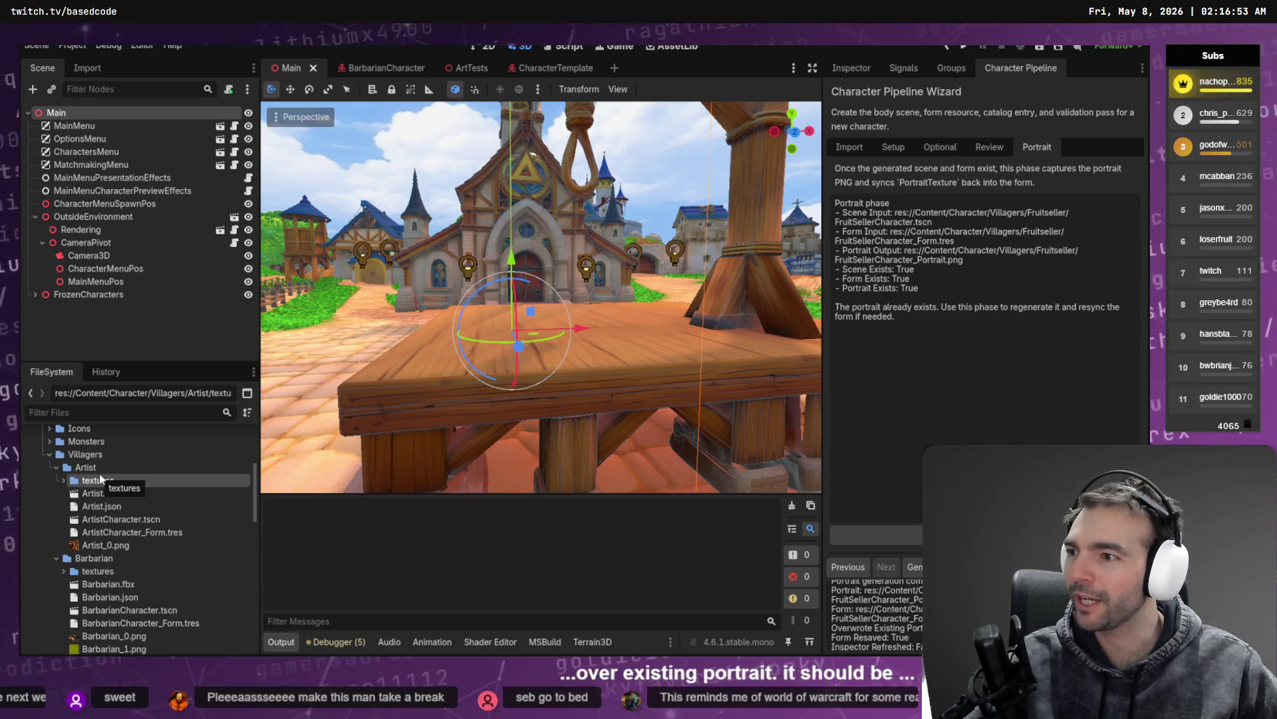
pyautogui.click(652, 186)
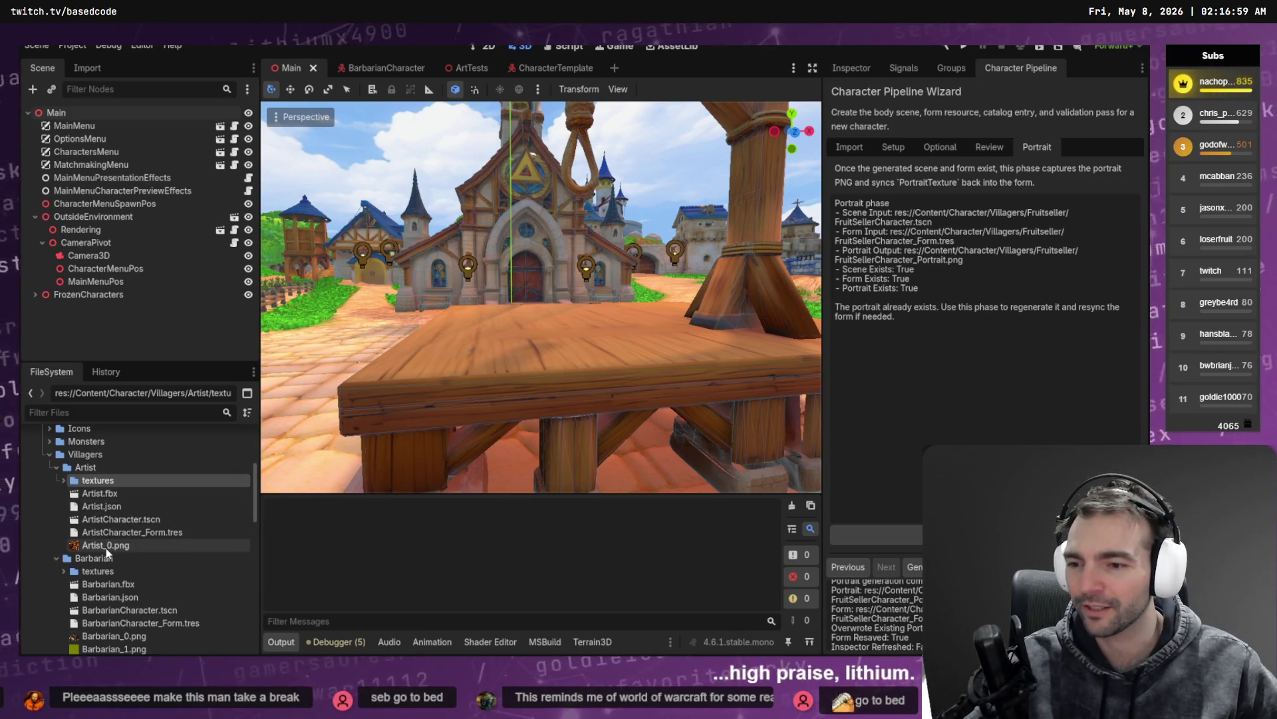
pyautogui.click(126, 533)
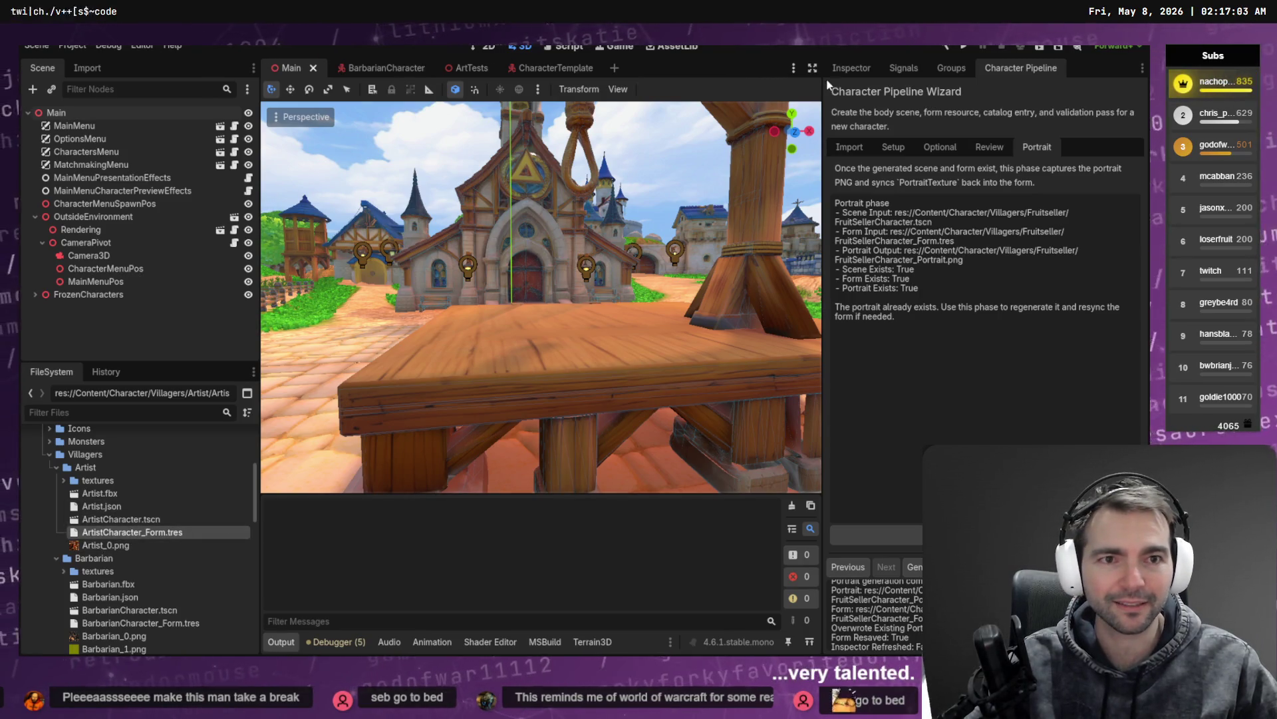
# Step: Assign Icon-Artist.png as the Artist form's Character Icon
pyautogui.click(846, 69)
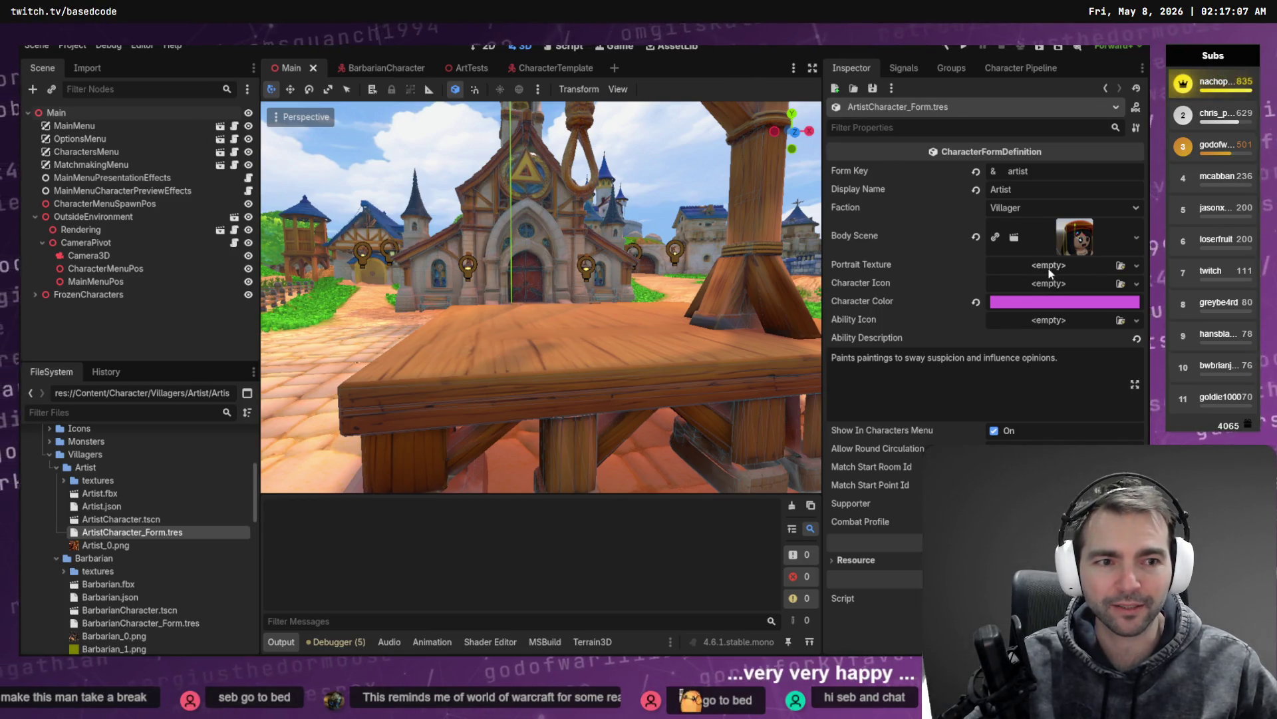
pyautogui.click(1137, 285)
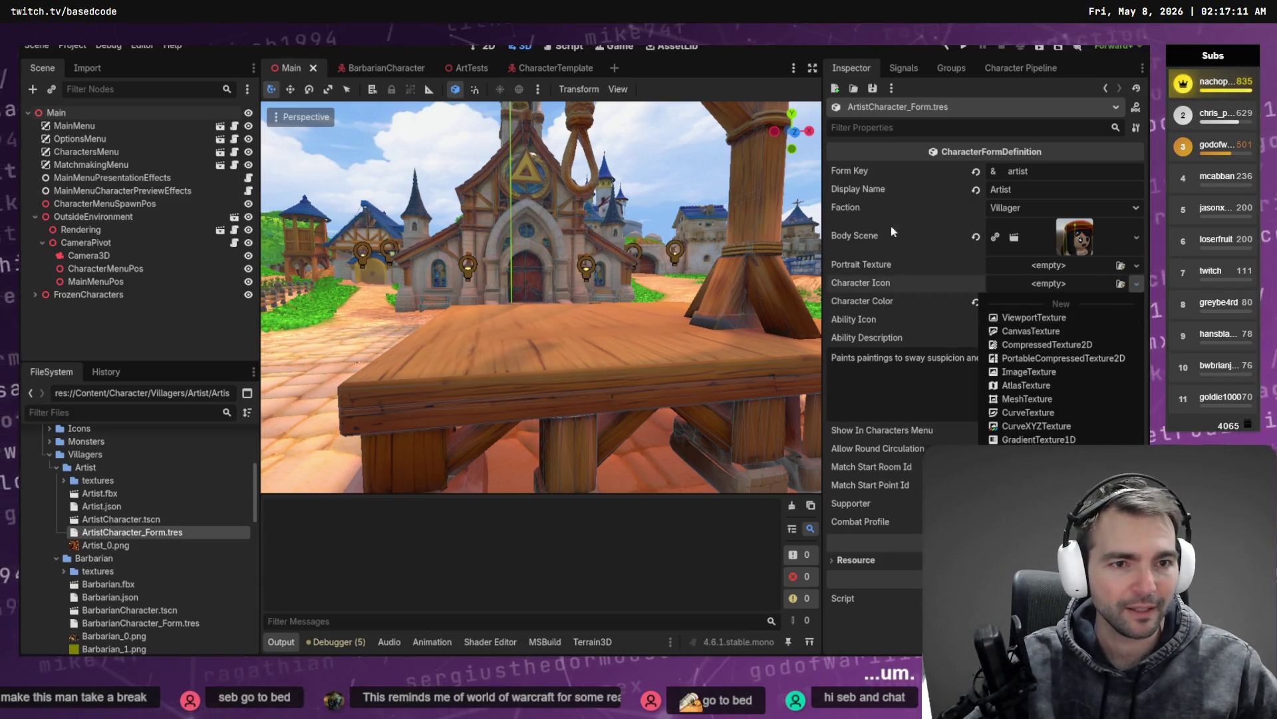
pyautogui.click(906, 144)
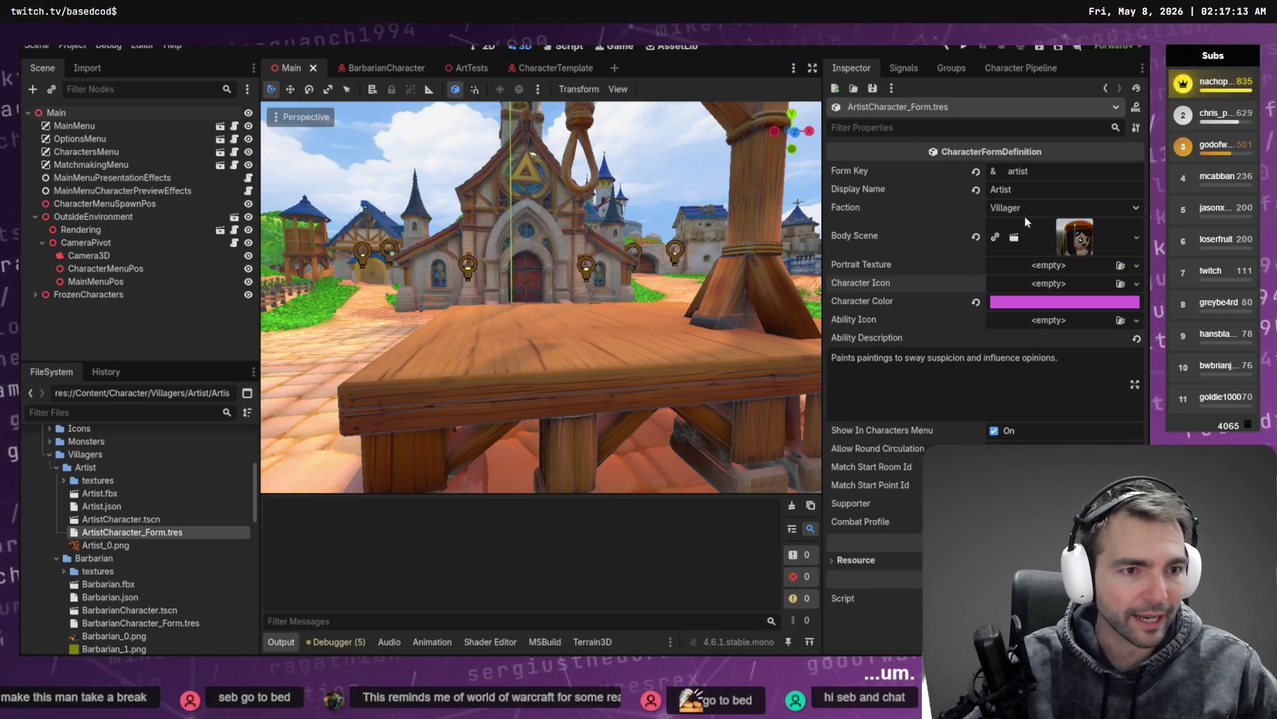
pyautogui.click(1137, 284)
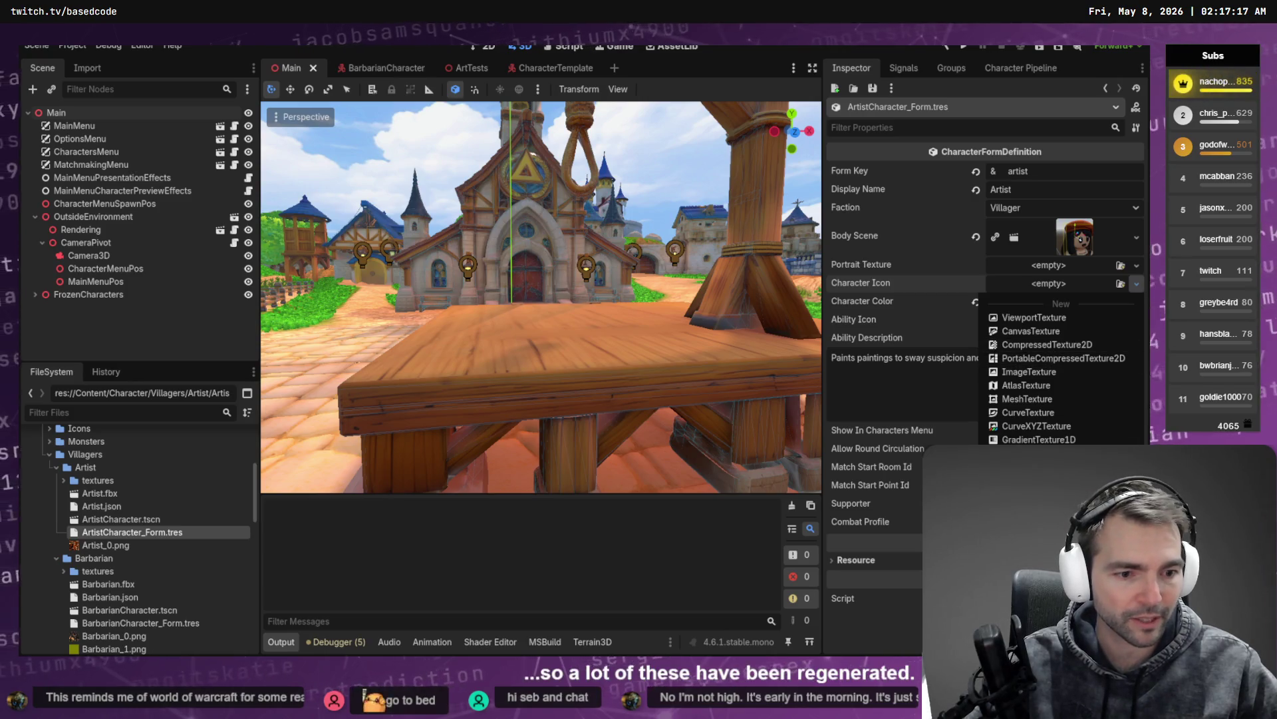
pyautogui.click(1121, 283)
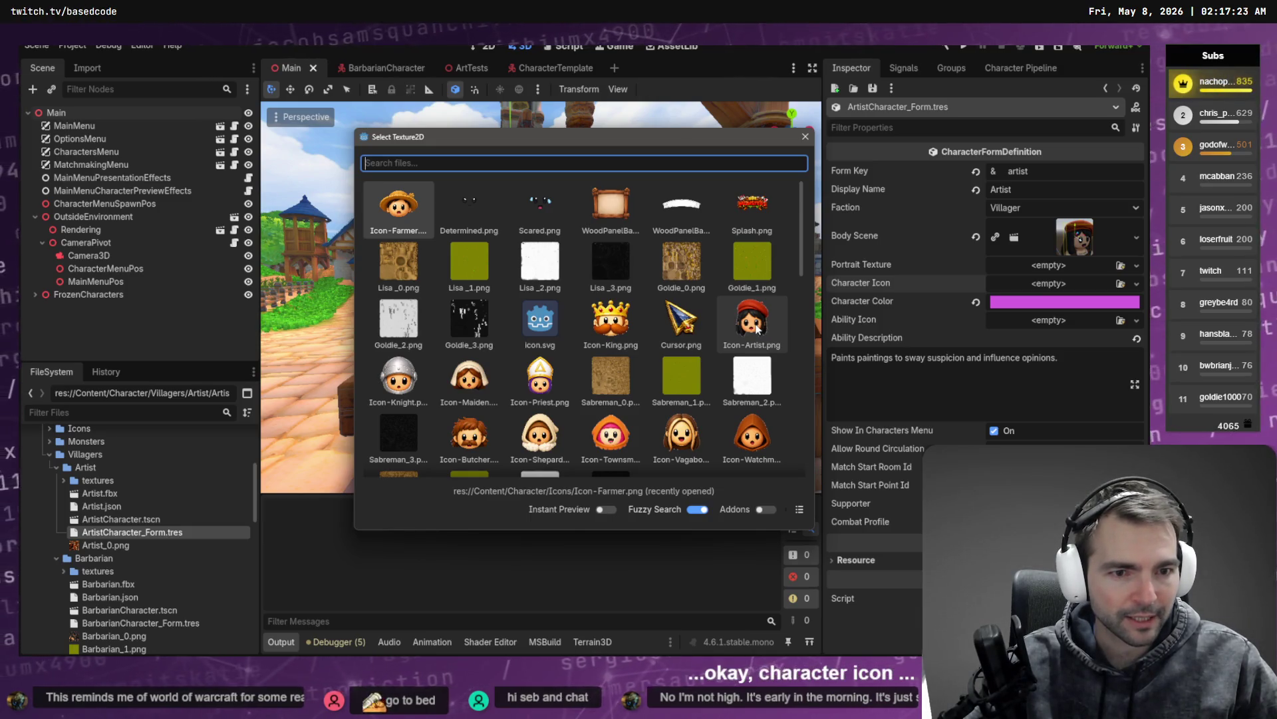
pyautogui.click(755, 327)
pyautogui.click(755, 324)
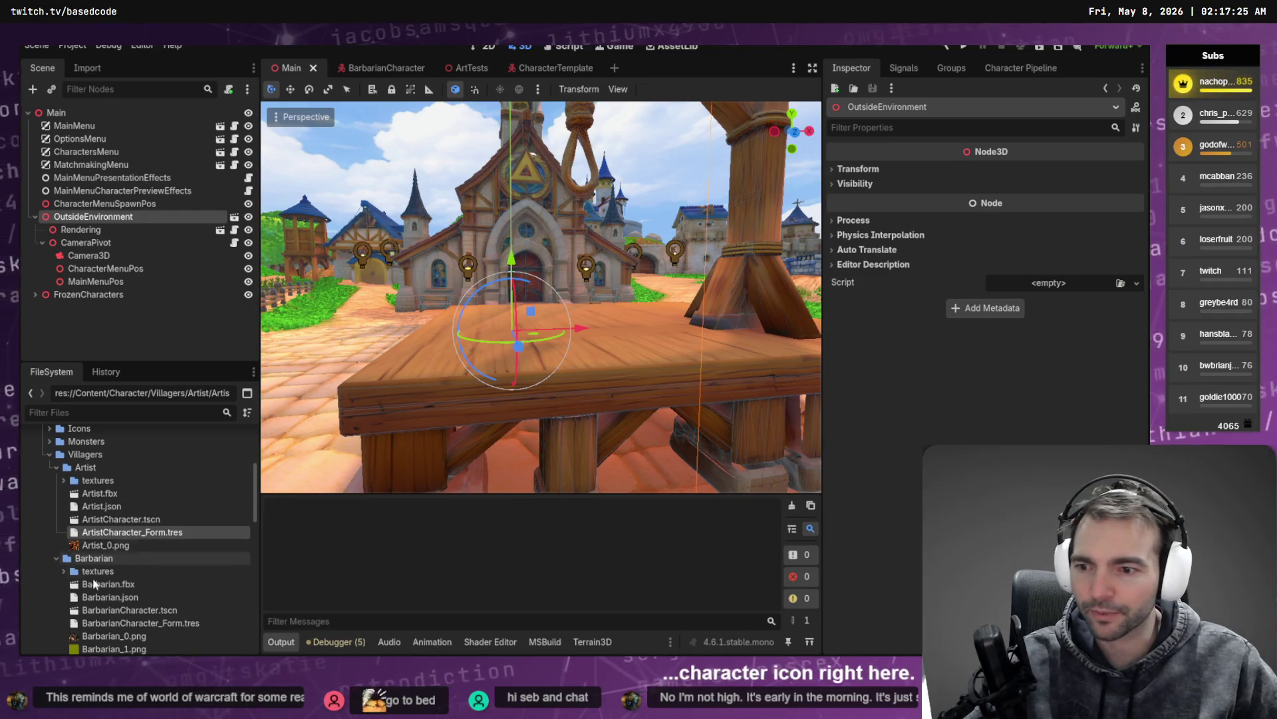
pyautogui.click(157, 533)
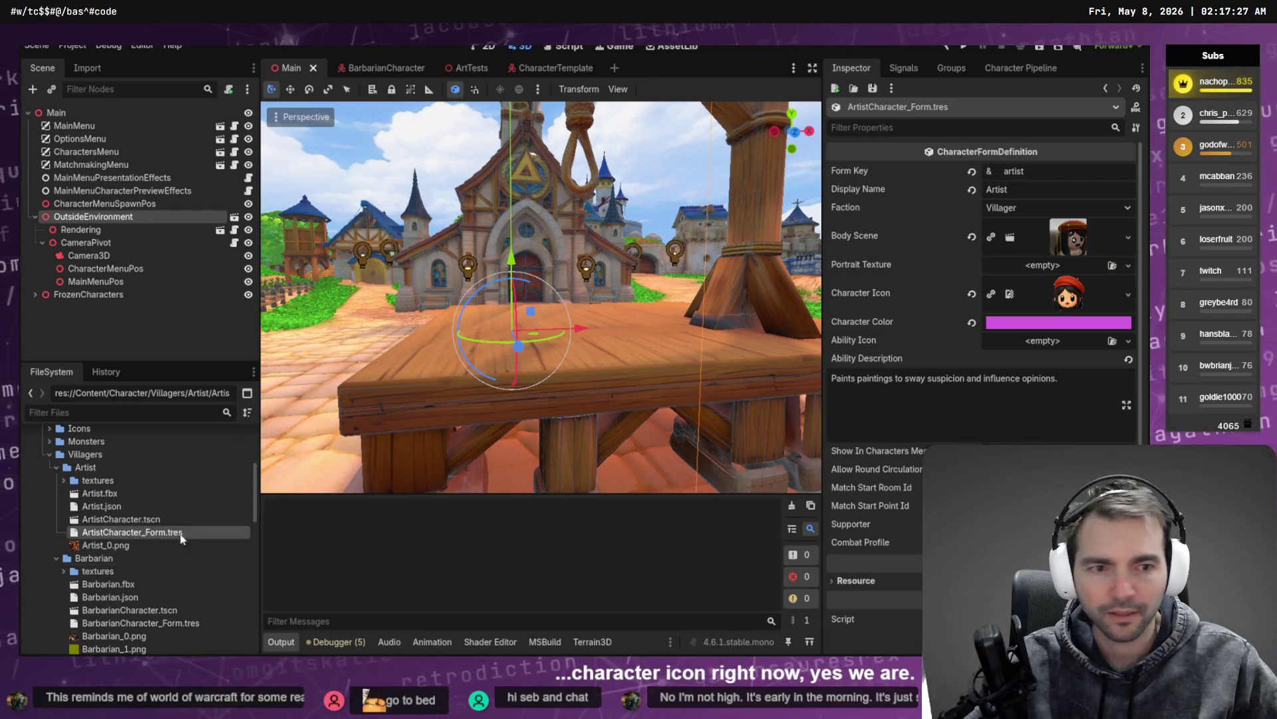
# Step: Search 'Ability' for an Ability Icon, leave it unassigned, and save and run with F5
pyautogui.click(1123, 268)
pyautogui.click(894, 266)
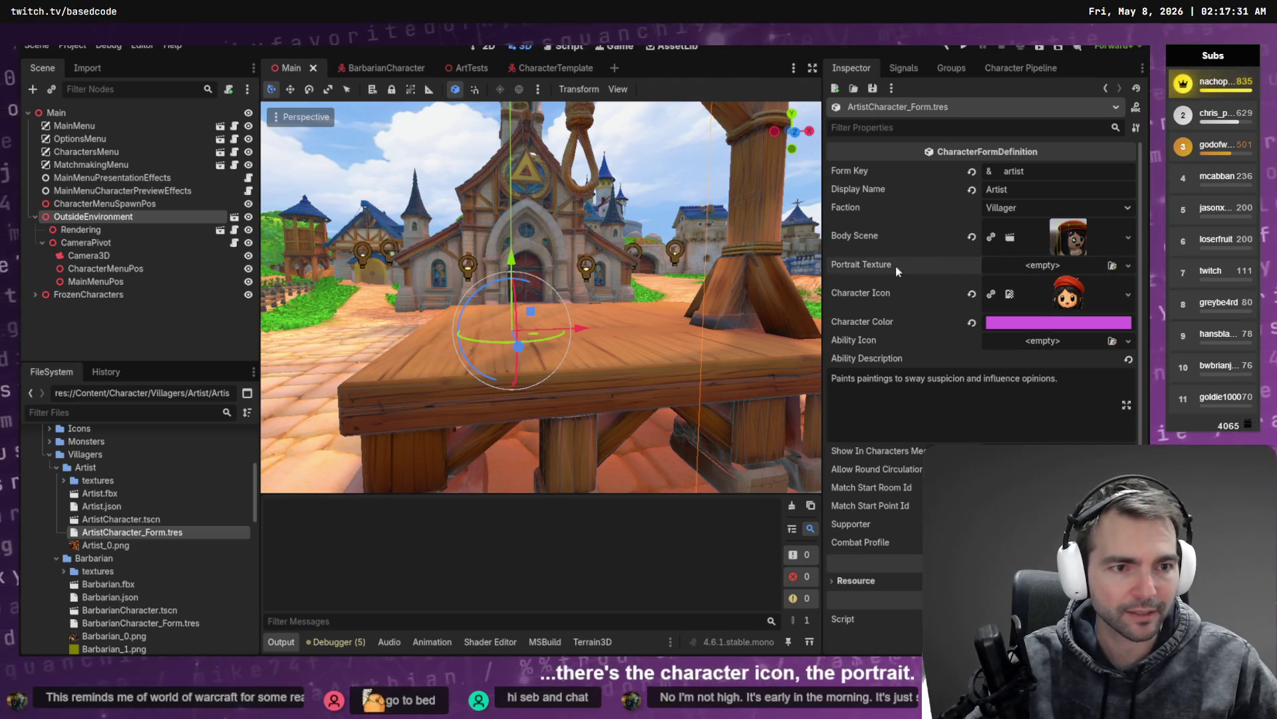
pyautogui.click(1128, 341)
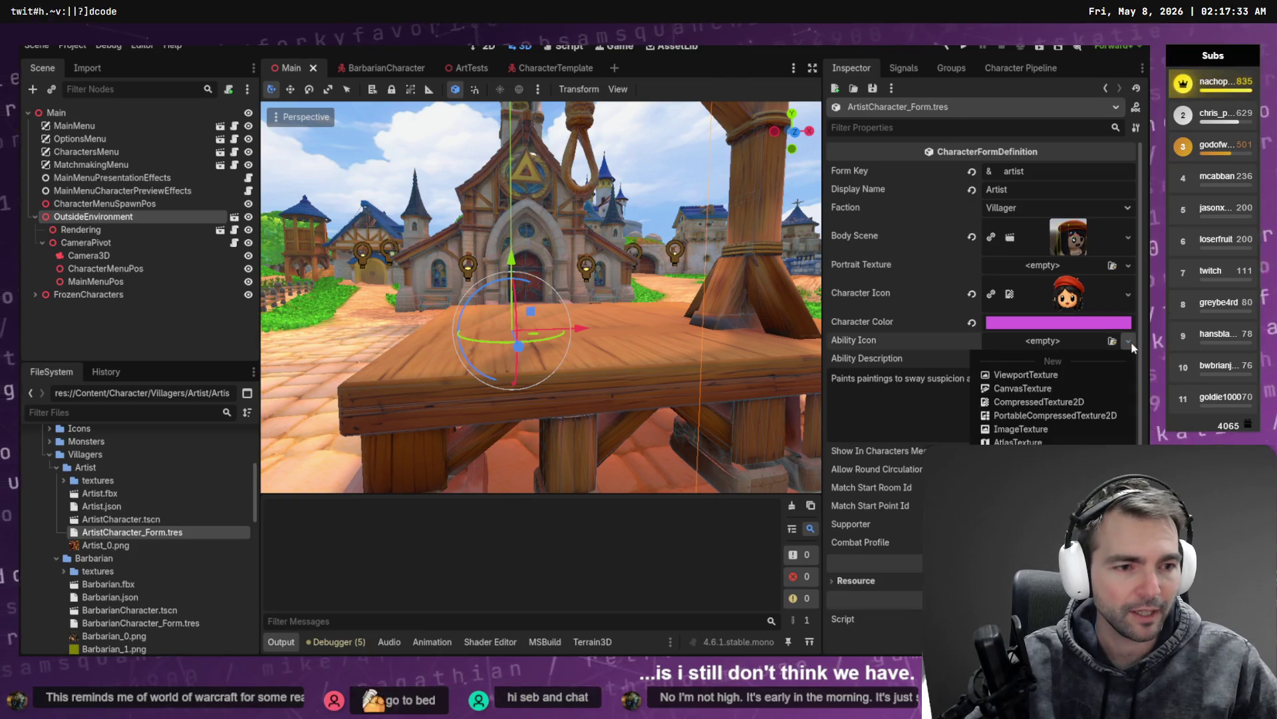
pyautogui.click(1025, 436)
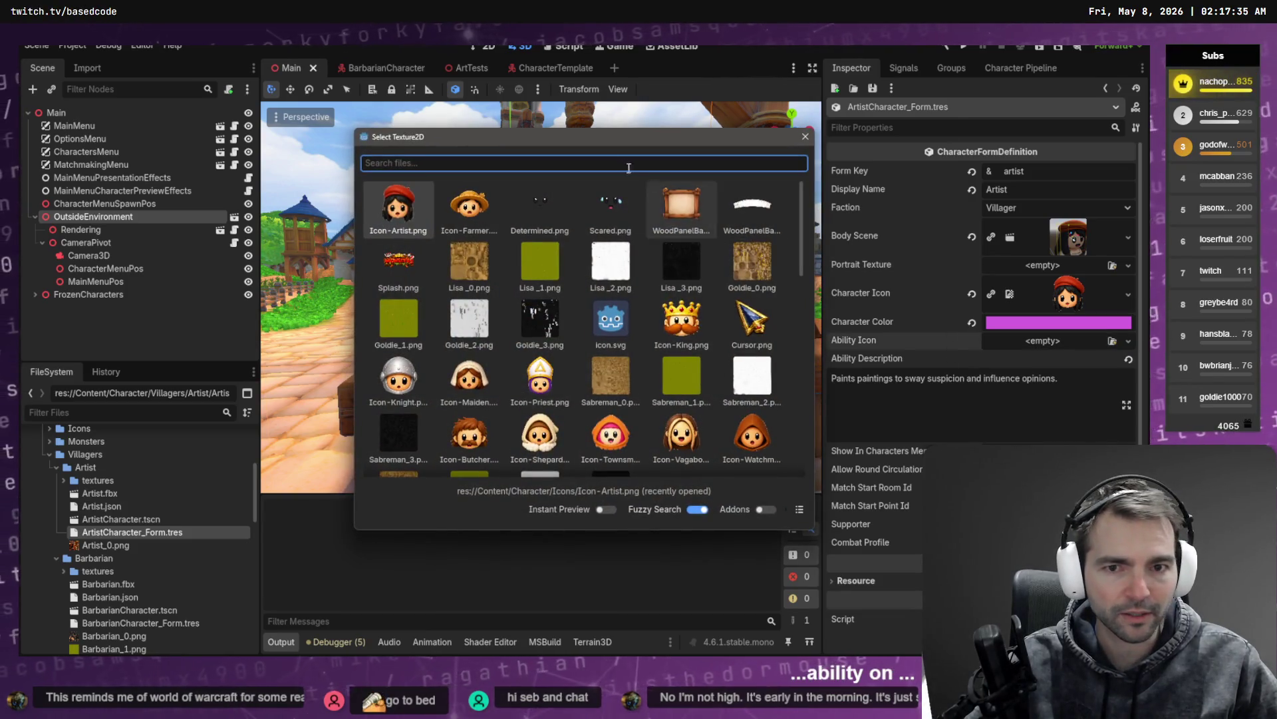
pyautogui.write('Ability')
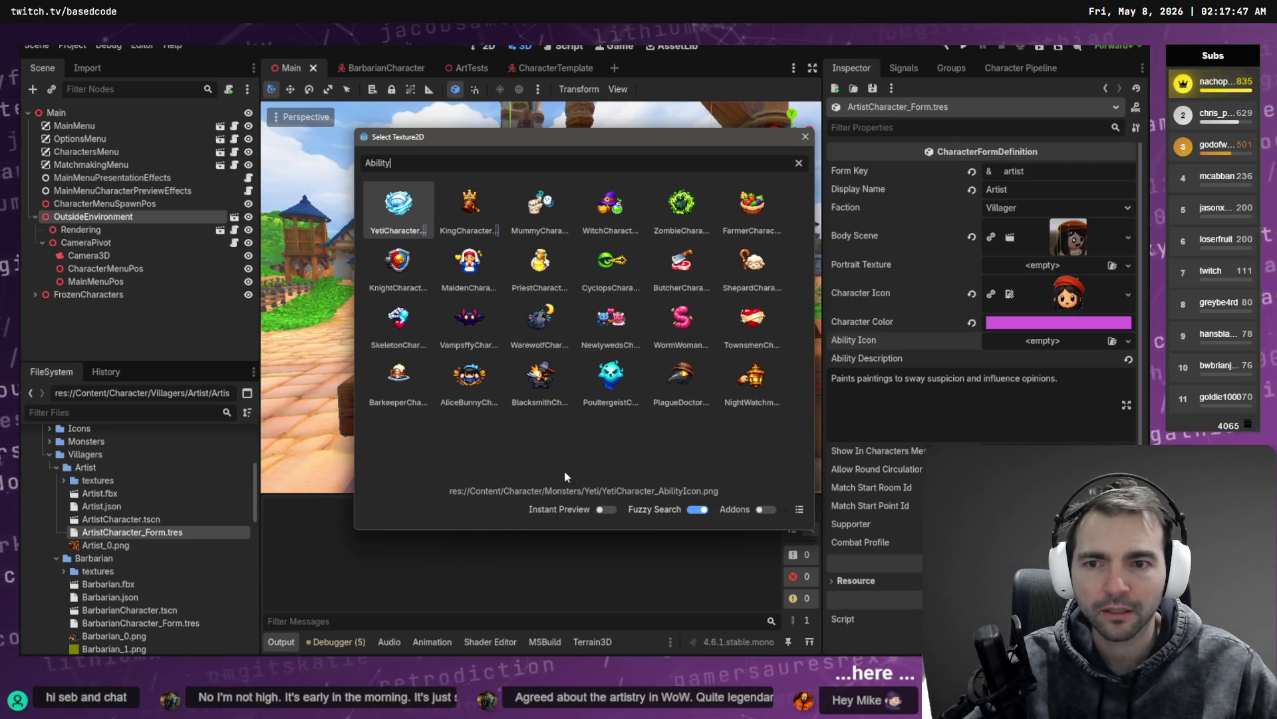
pyautogui.press('Escape')
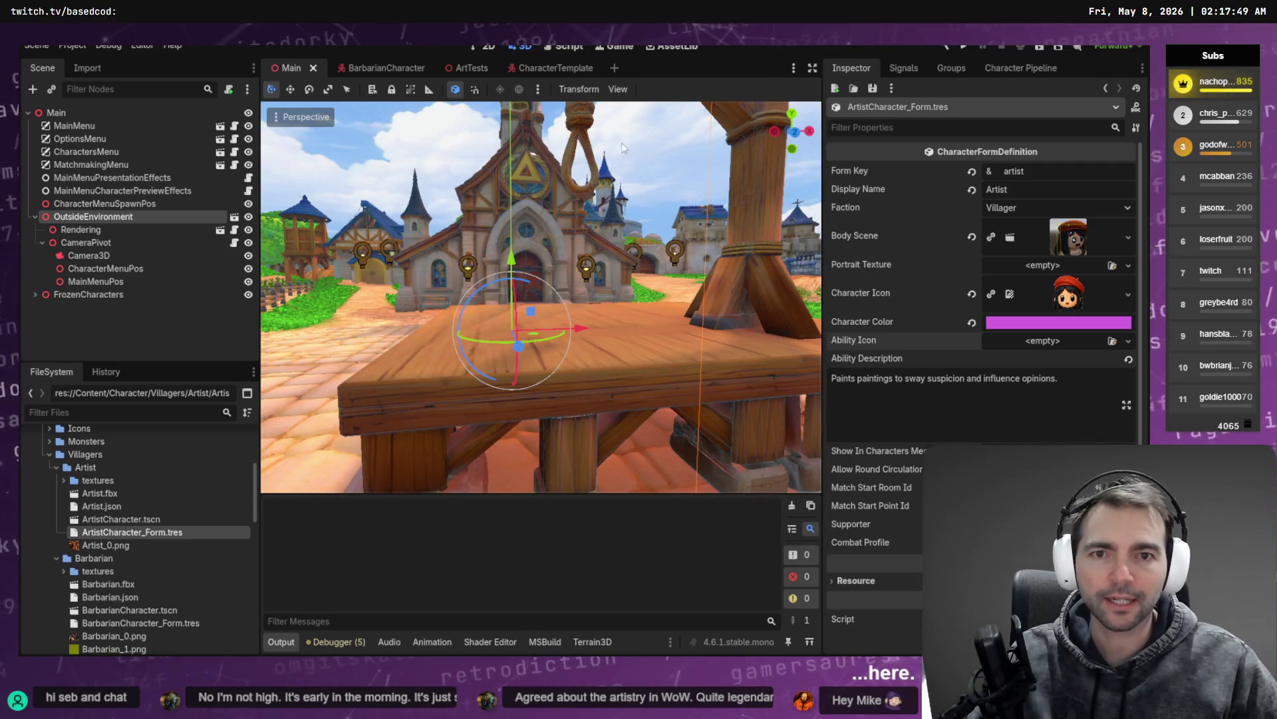
pyautogui.press('F5')
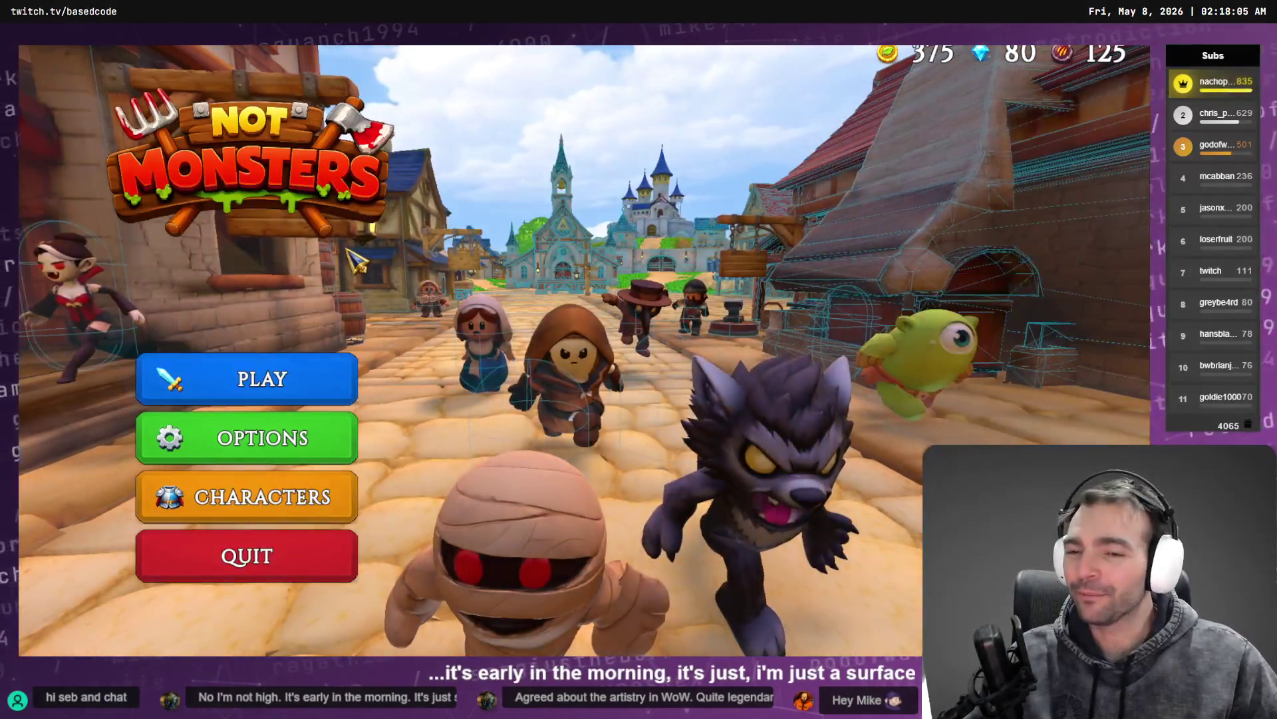
# Step: Enter a lobby and preview the Barbarian, Artist and Fruitseller villagers in character select
pyautogui.click(289, 370)
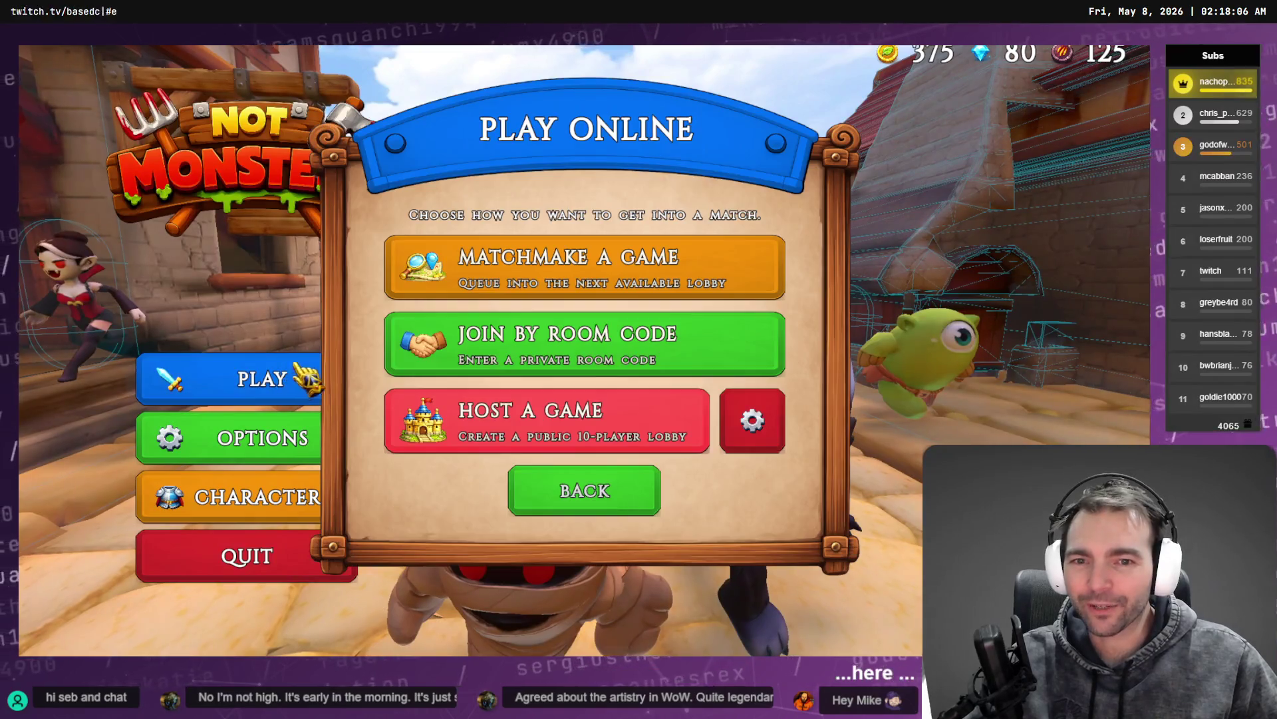
pyautogui.click(672, 440)
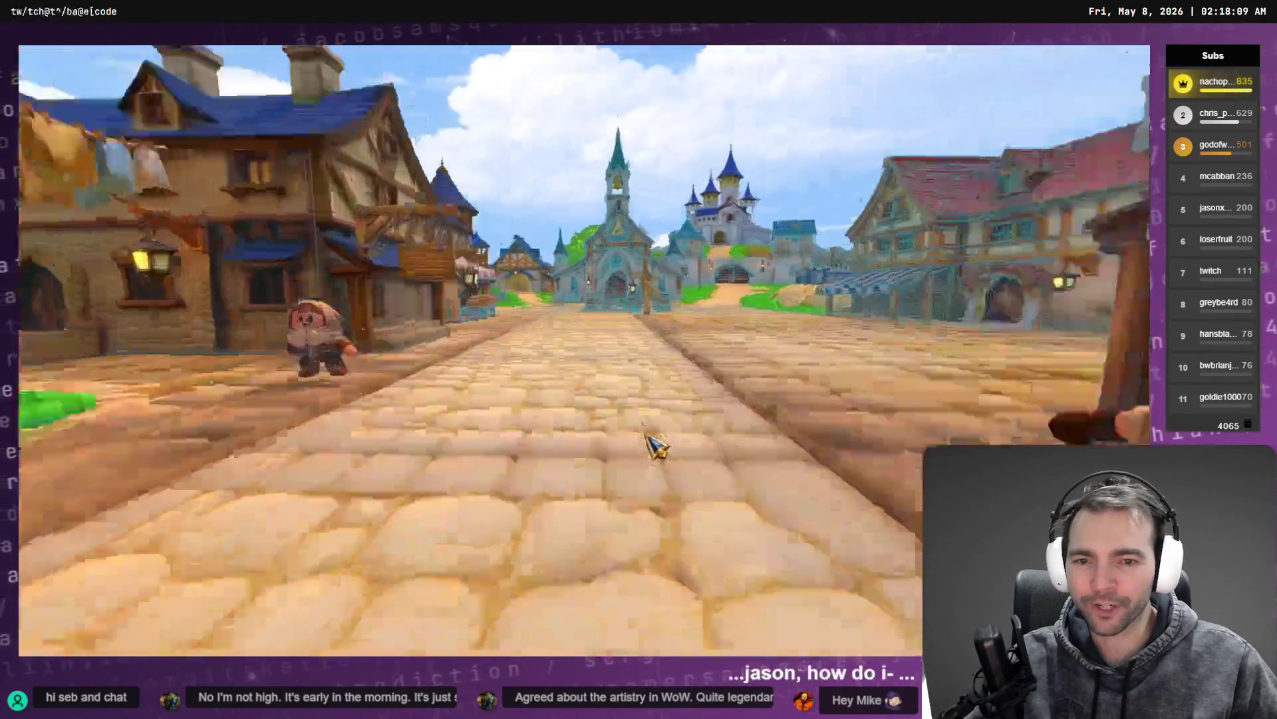
pyautogui.click(236, 336)
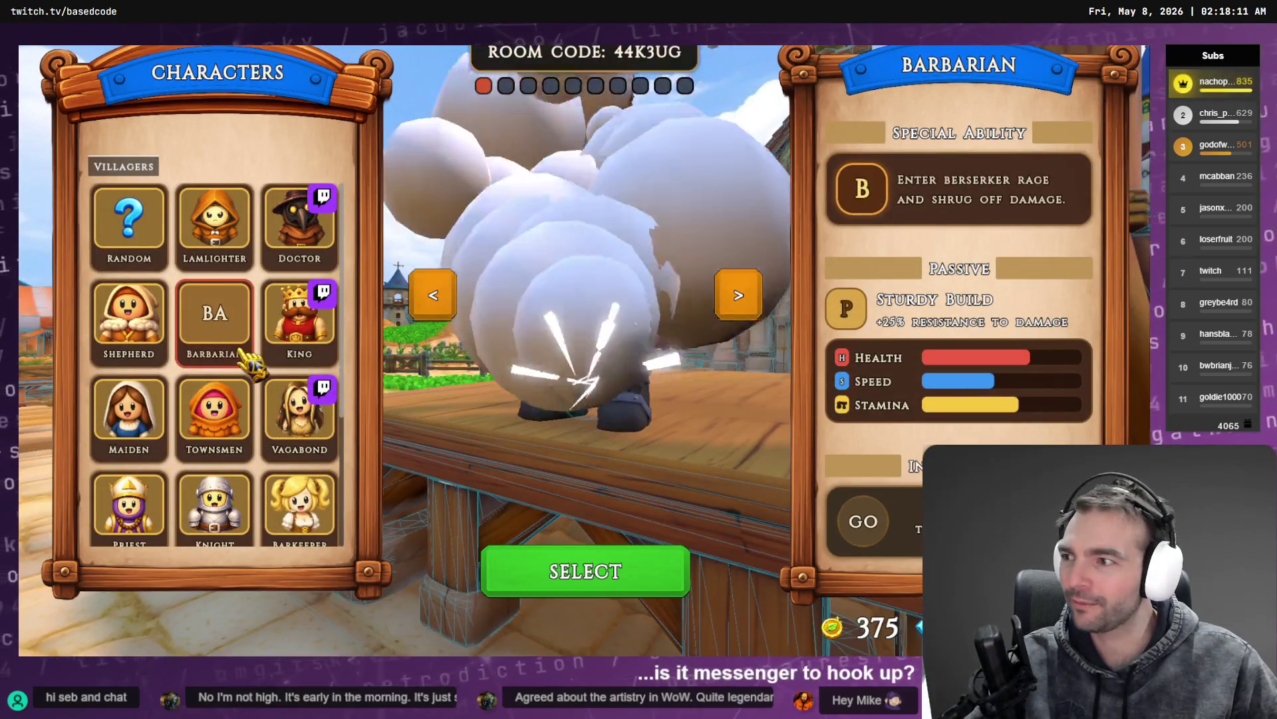
pyautogui.scroll(-3, 250, 373)
pyautogui.click(129, 496)
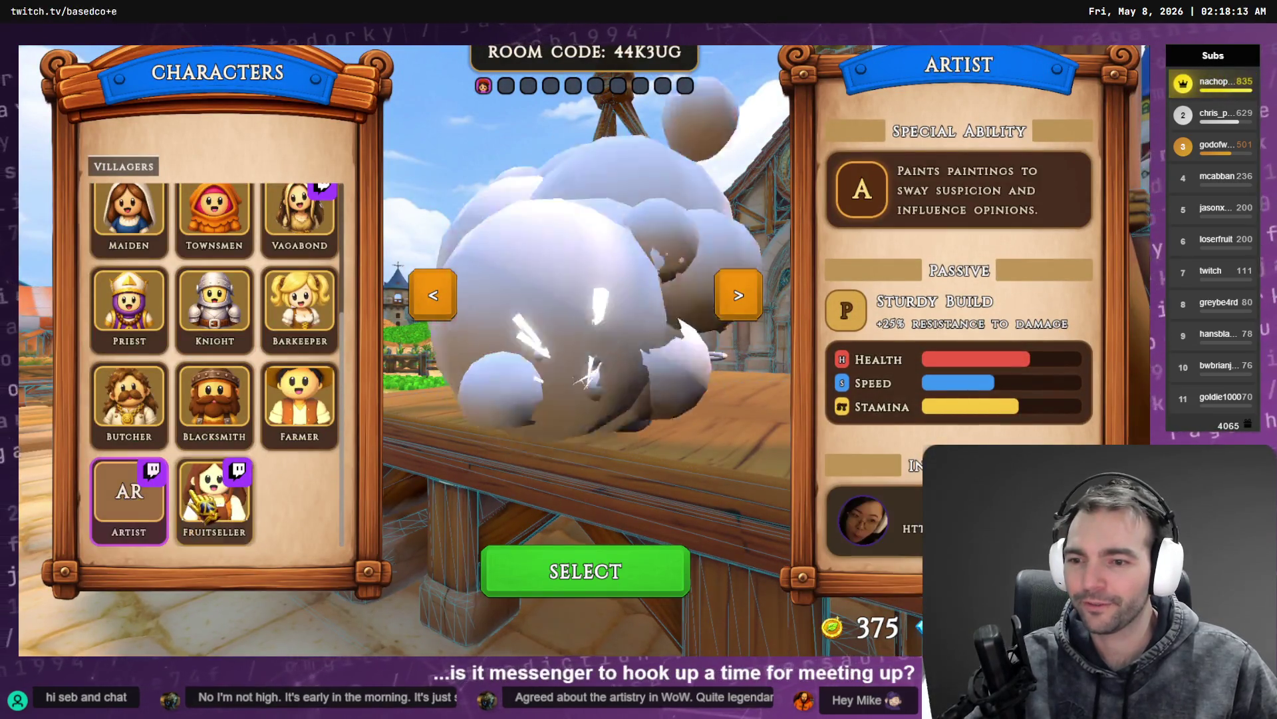
pyautogui.click(214, 496)
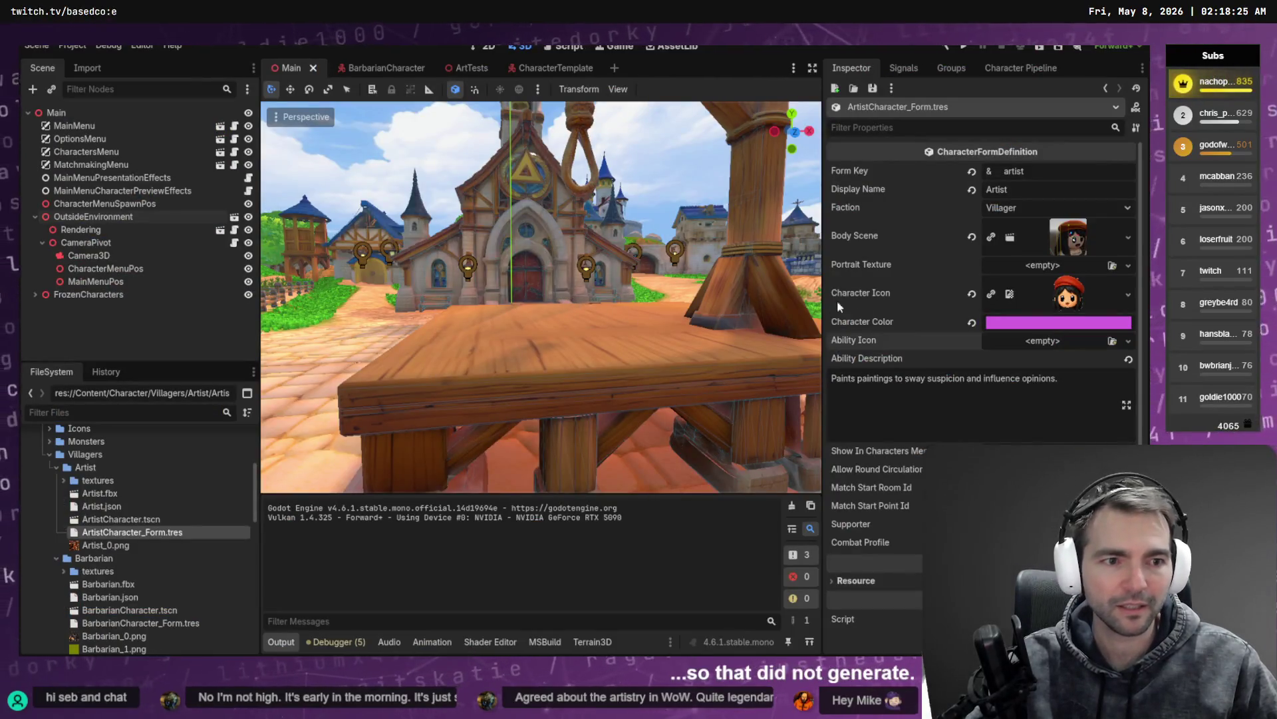
# Step: Expand the Fruitseller folder and check the wizard's Import step FBX and height settings
pyautogui.click(57, 467)
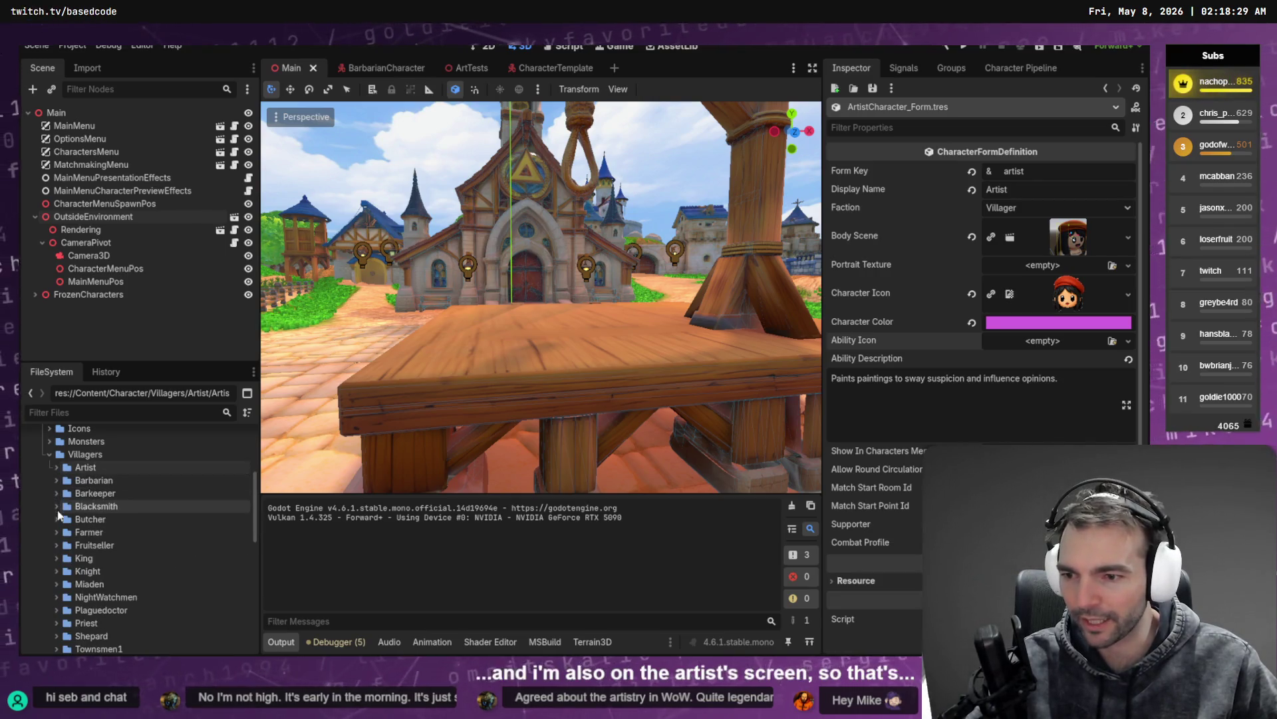
pyautogui.click(55, 545)
pyautogui.click(101, 546)
pyautogui.scroll(-2, 106, 532)
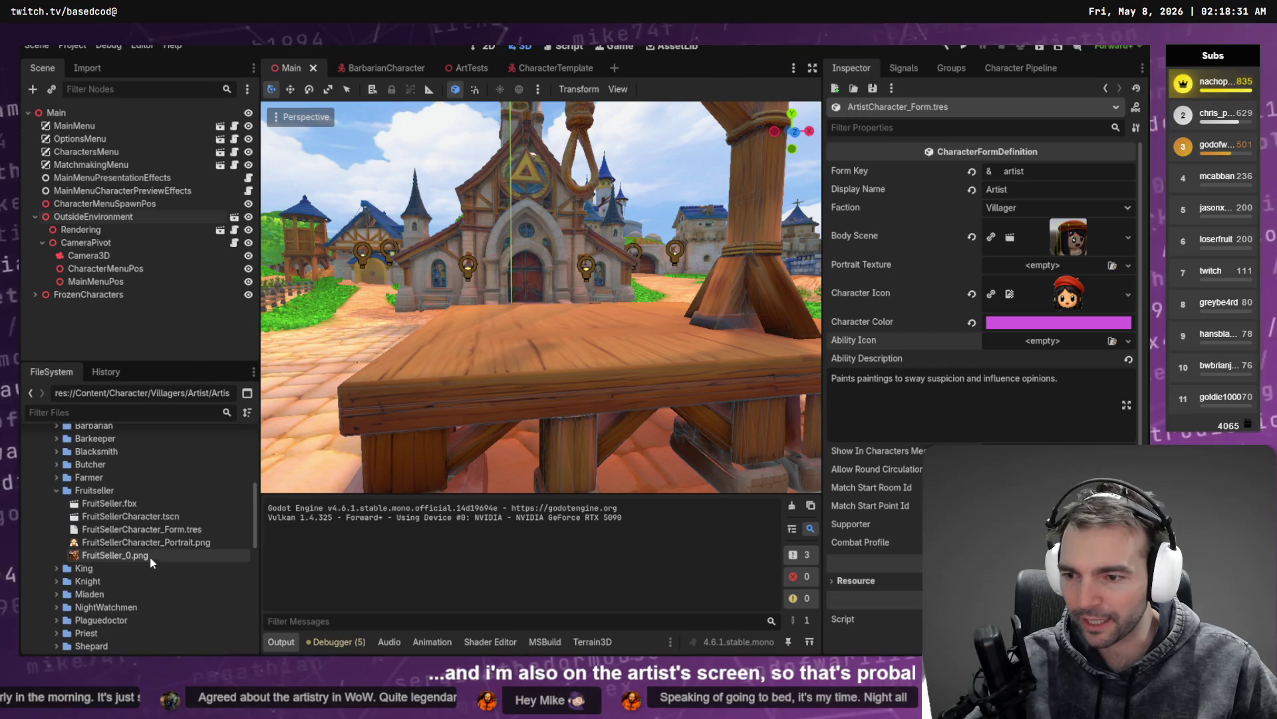
pyautogui.click(154, 521)
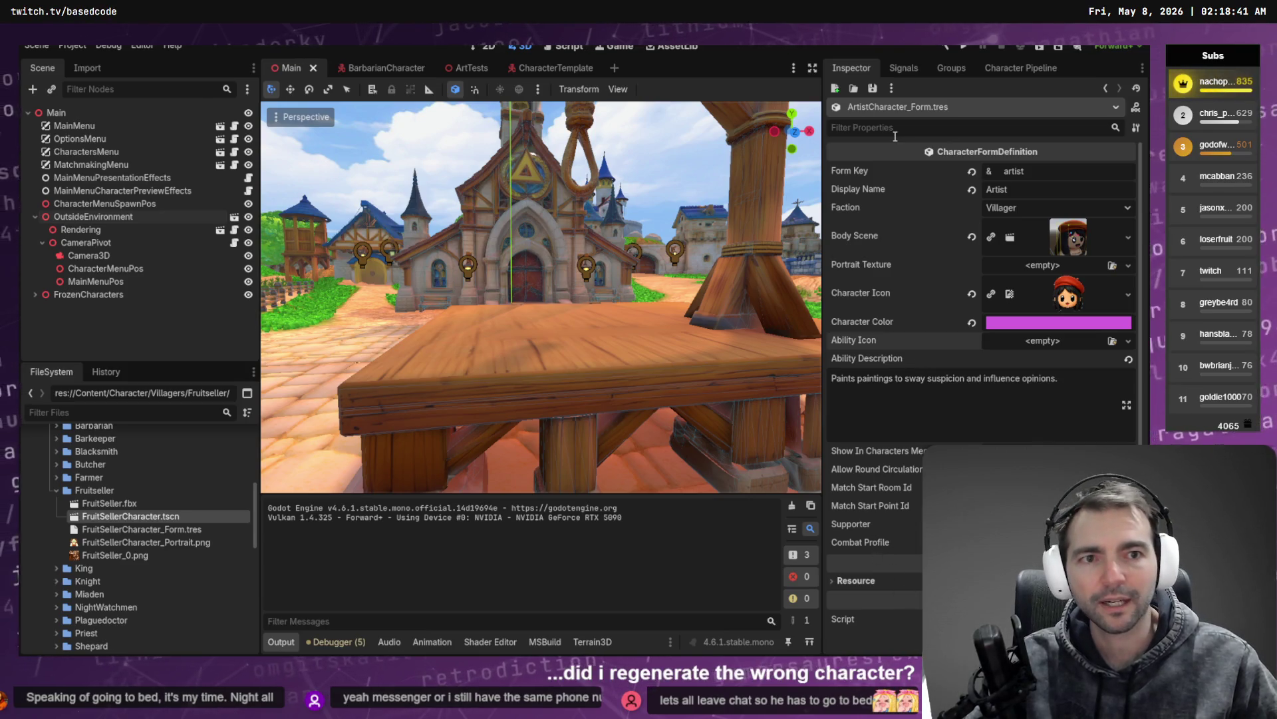
pyautogui.click(1003, 68)
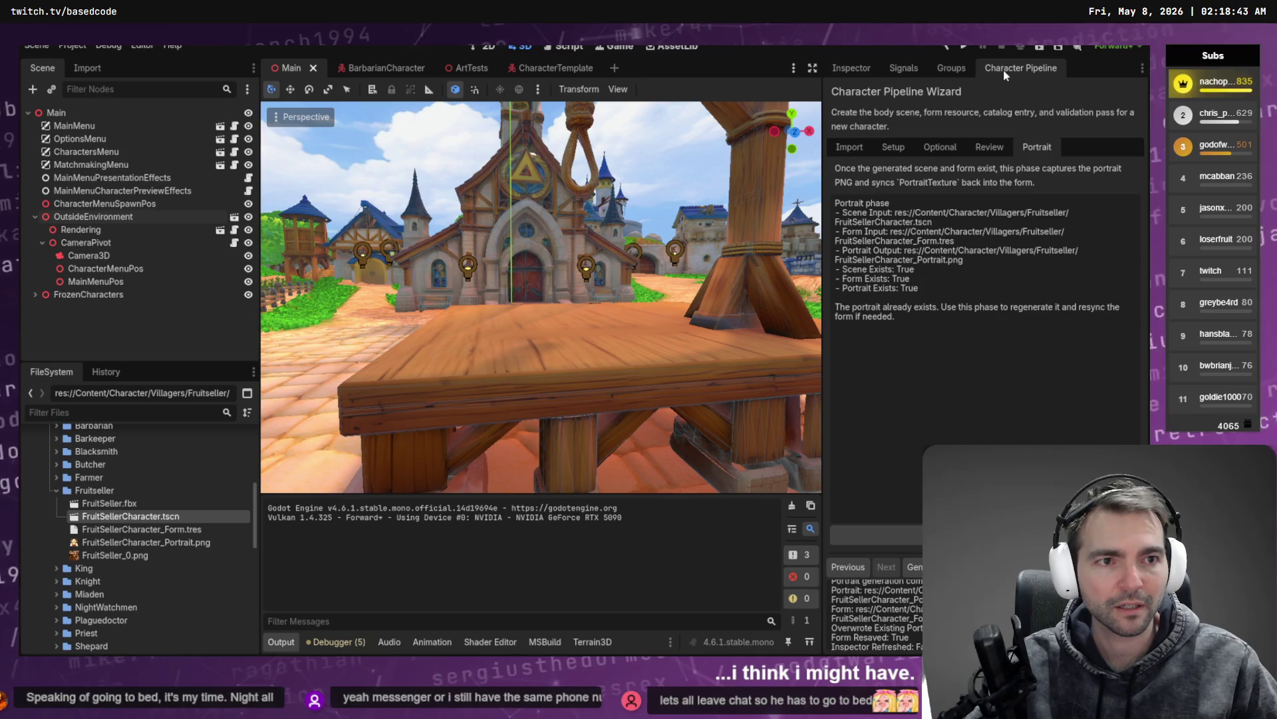
pyautogui.click(854, 147)
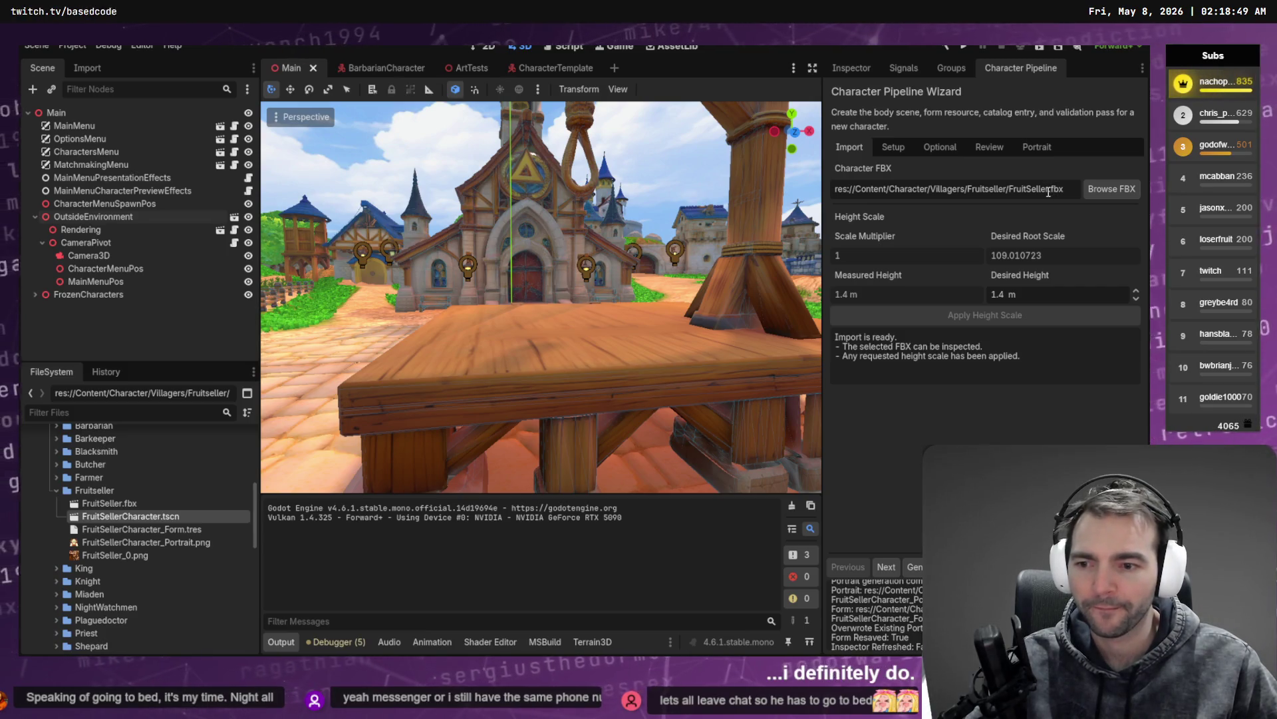
# Step: Open the FruitSellerCharacter scene and view the wizard's Review summary of her bundle
pyautogui.click(151, 535)
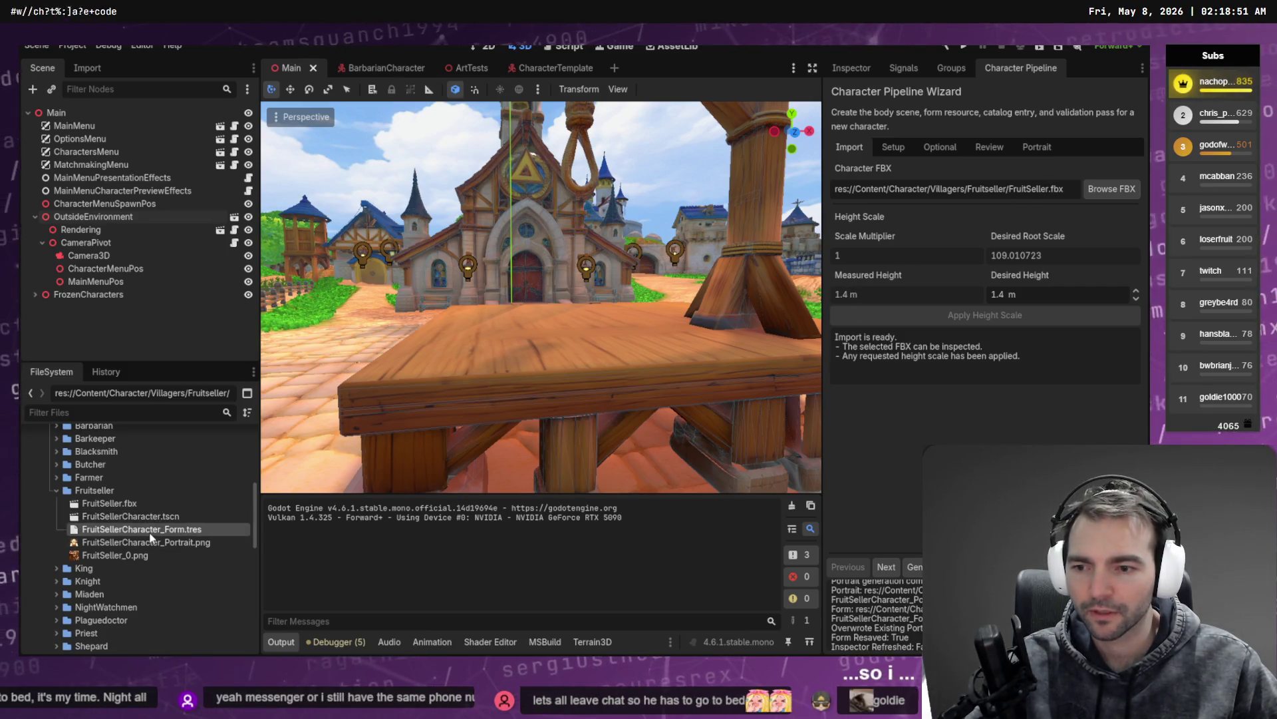
pyautogui.doubleClick(159, 517)
pyautogui.click(163, 528)
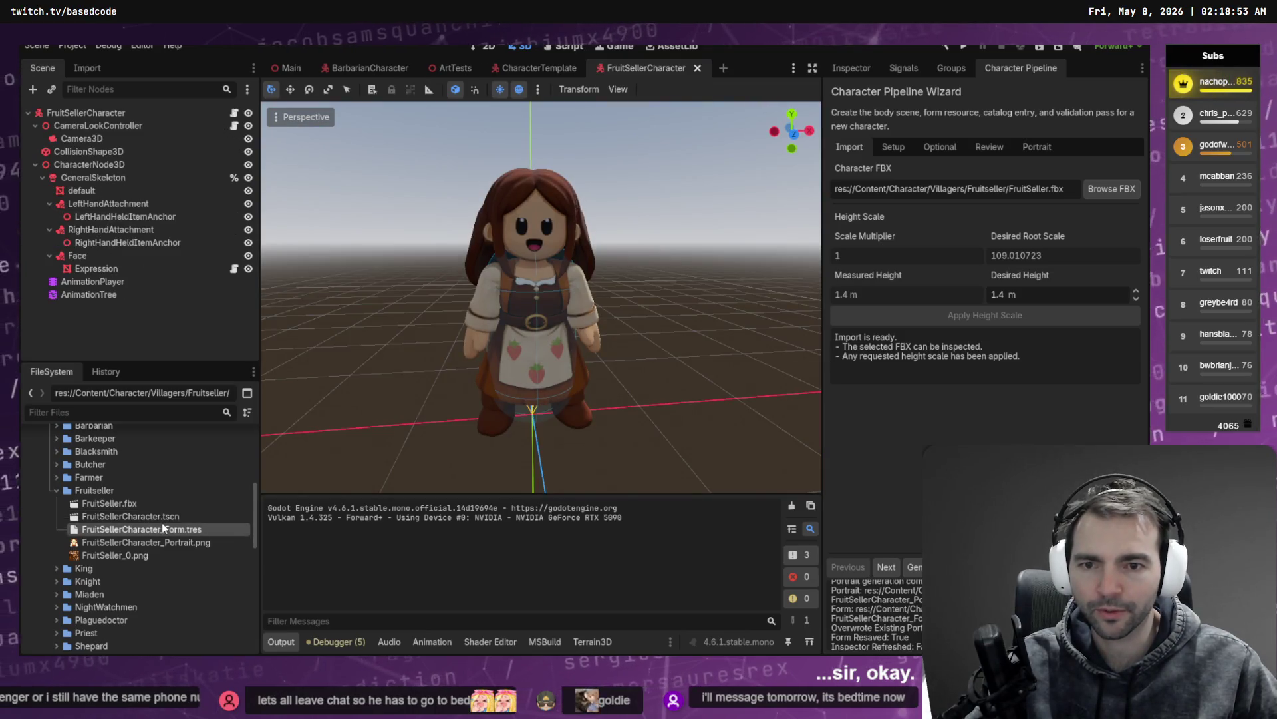
pyautogui.click(167, 518)
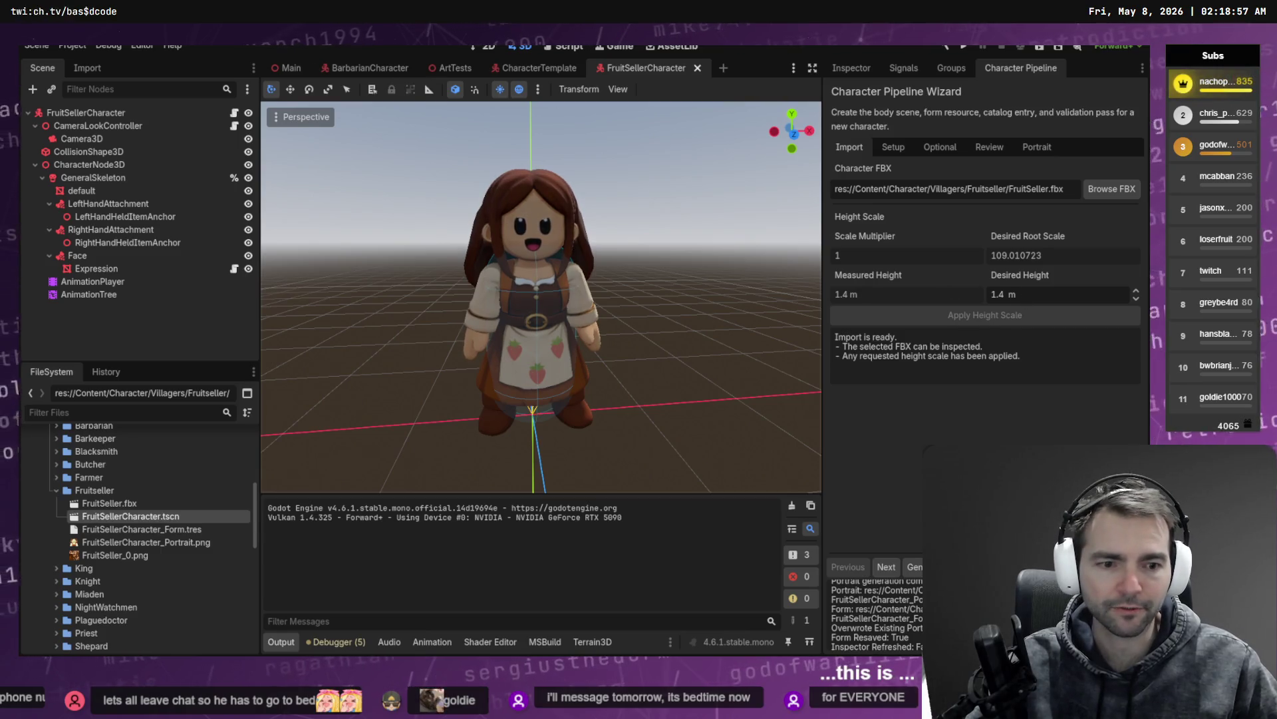
pyautogui.click(989, 146)
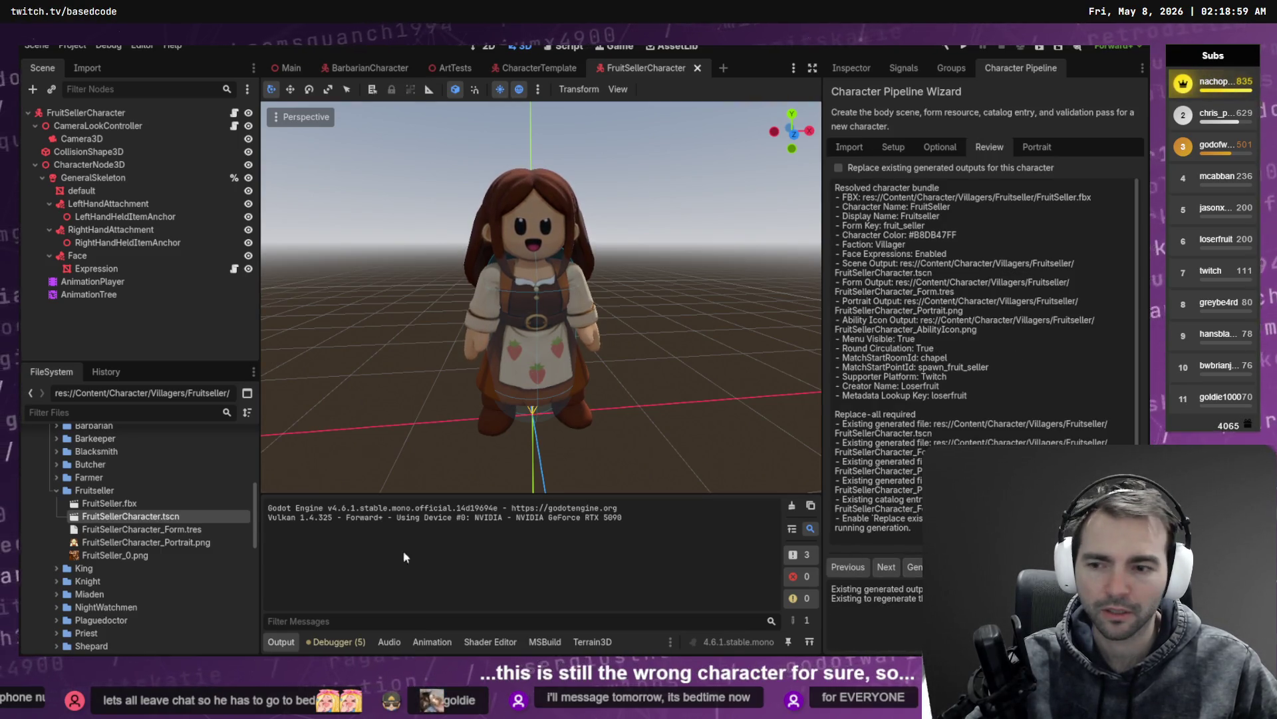
# Step: Close the scene, tick 'Replace existing generated outputs', regenerate Fruitseller, and clear the Output log
pyautogui.click(698, 68)
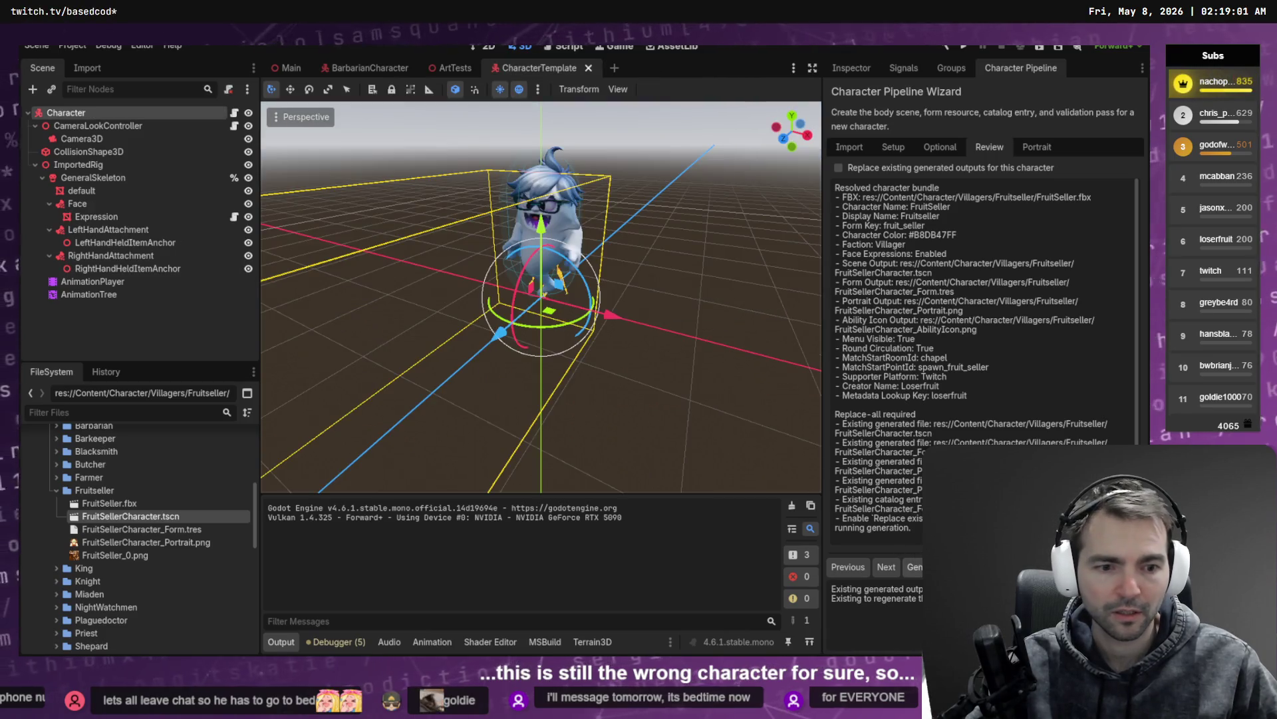
pyautogui.click(838, 167)
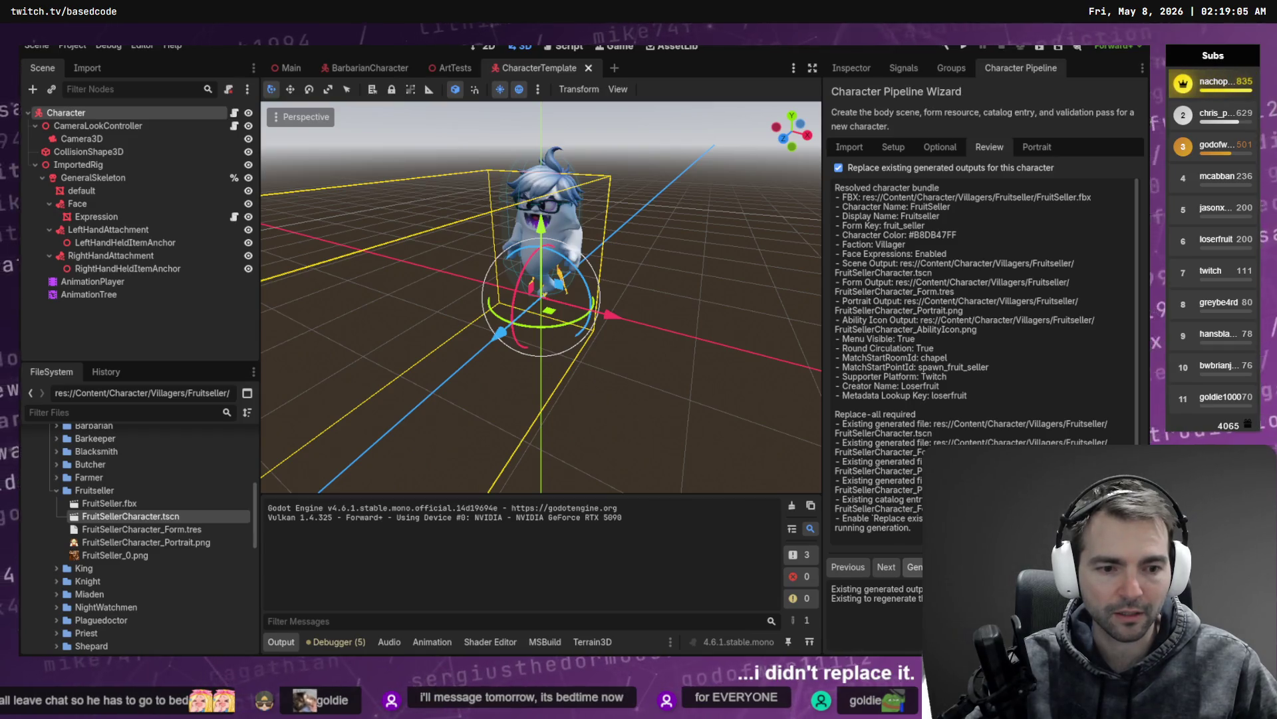
pyautogui.click(914, 567)
pyautogui.click(791, 505)
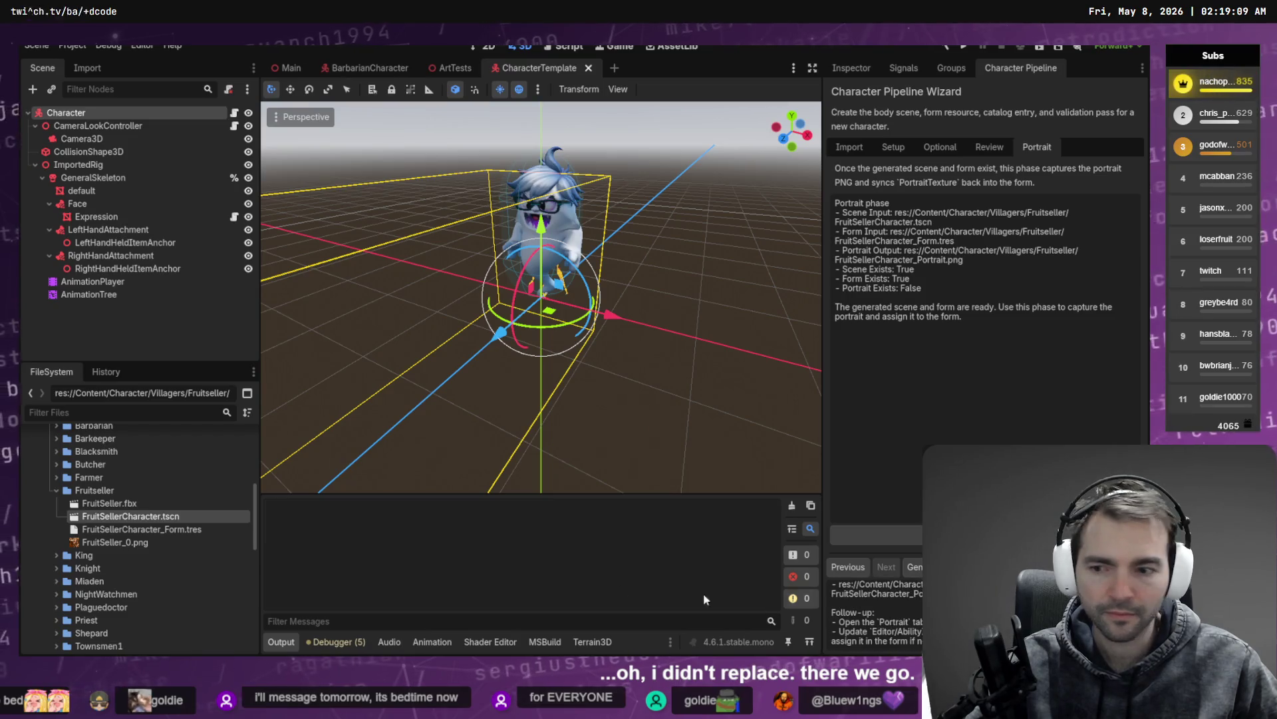
# Step: Reopen the regenerated FruitSellerCharacter.tscn after clearing the remaining error messages
pyautogui.doubleClick(129, 517)
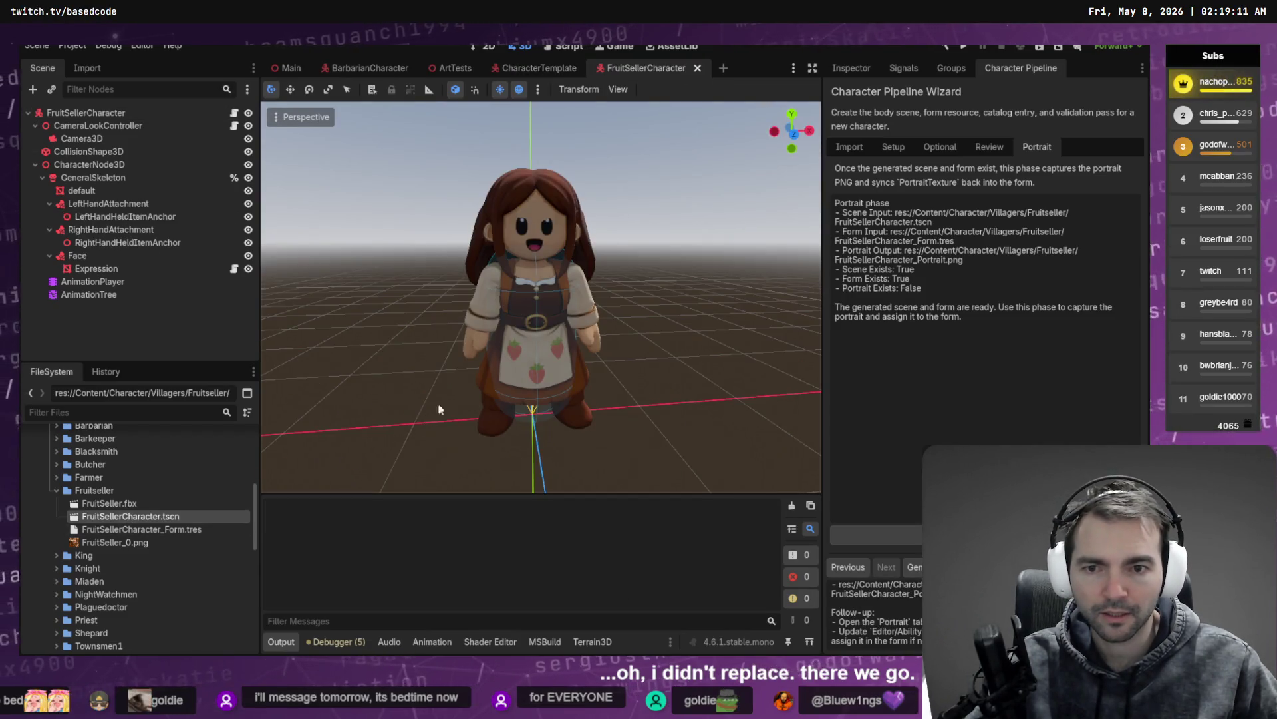
pyautogui.middleClick(637, 68)
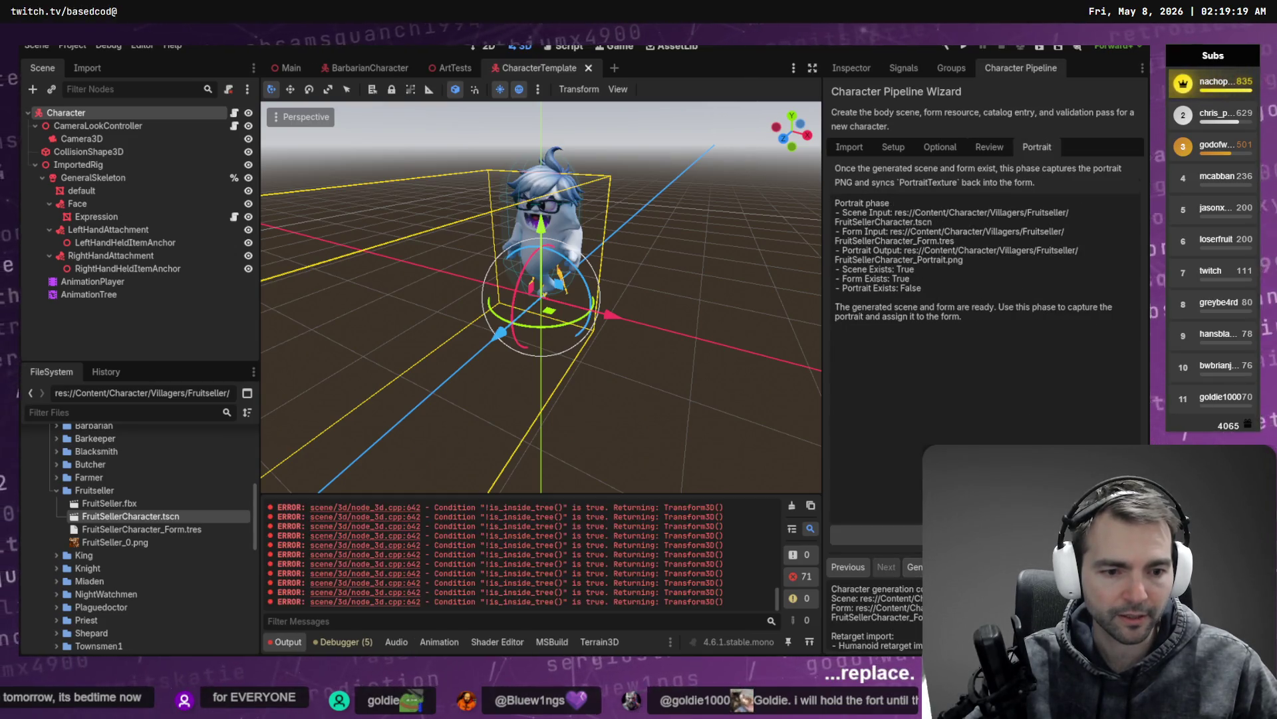
pyautogui.click(792, 505)
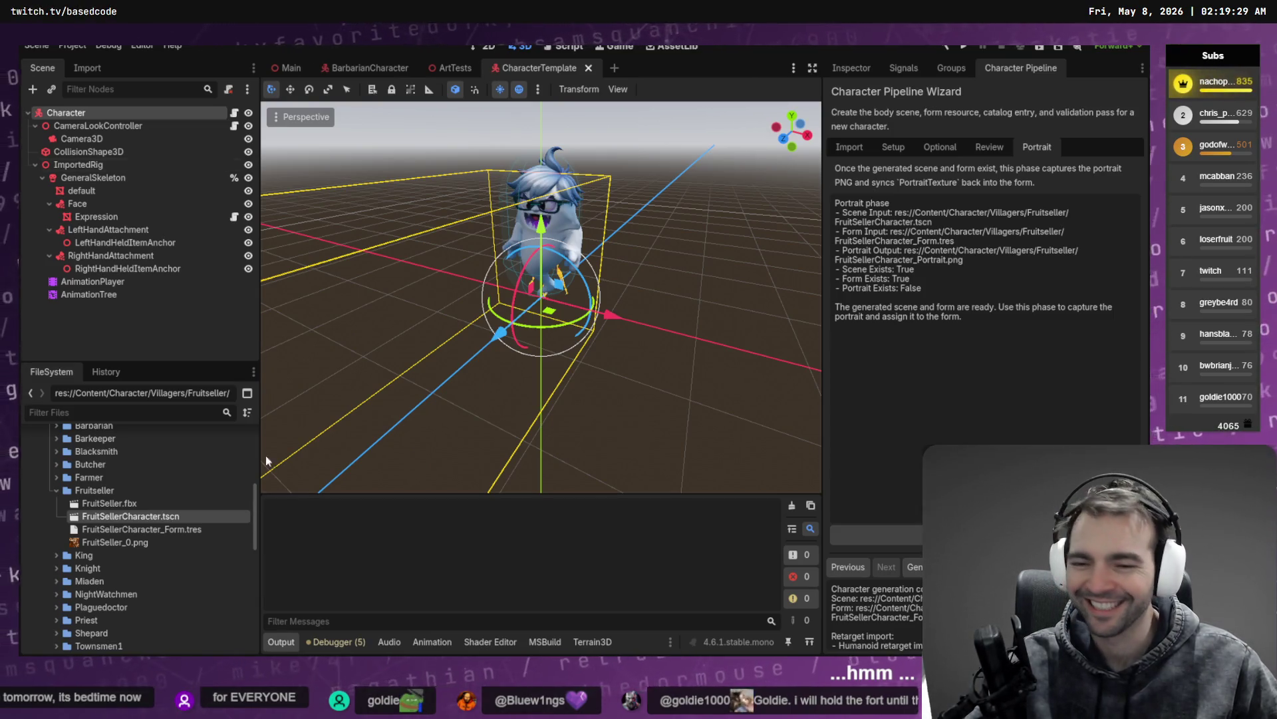
pyautogui.doubleClick(157, 517)
pyautogui.click(166, 530)
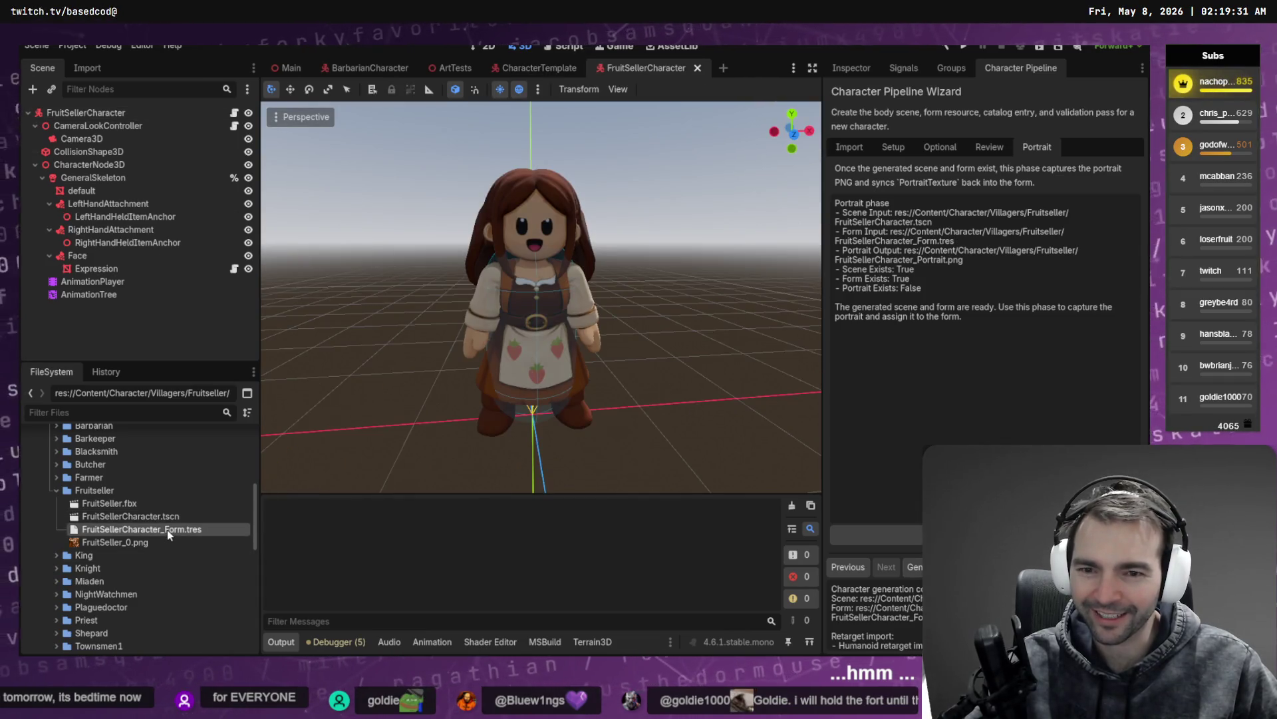
# Step: Select the FruitSellerCharacter scene and Fruitseller form files in the FileSystem dock
pyautogui.click(179, 515)
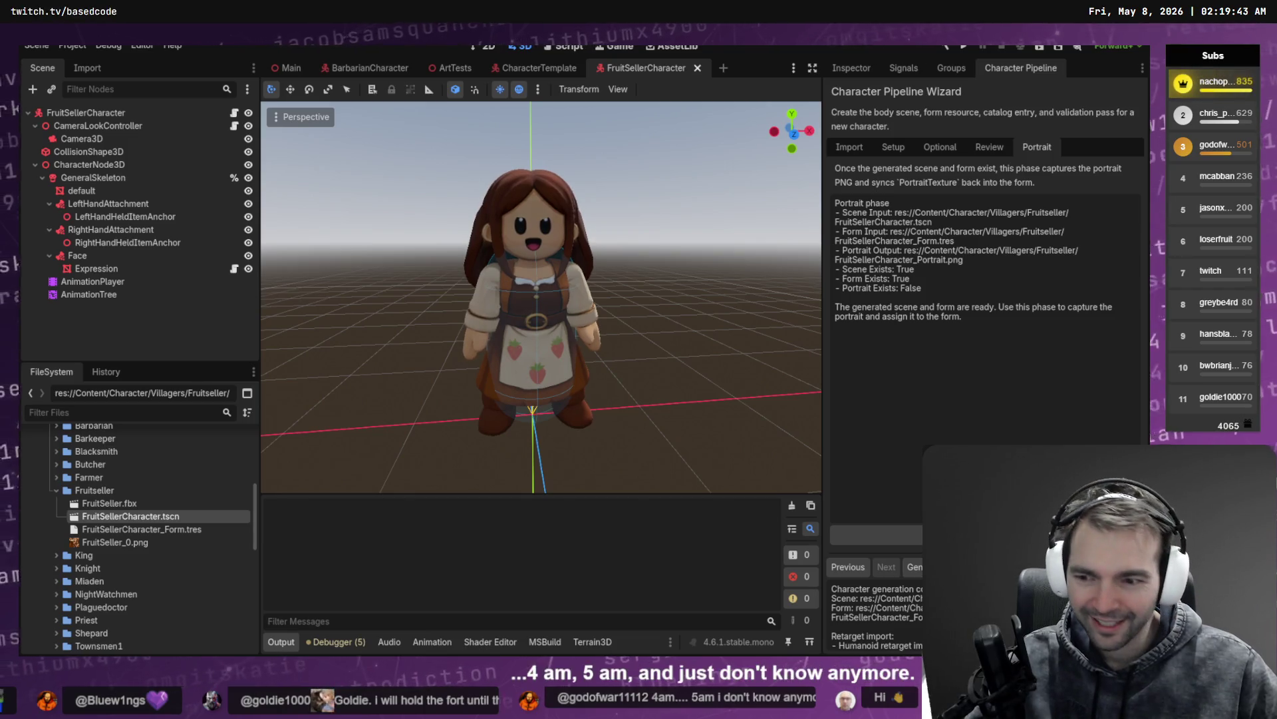
pyautogui.click(128, 529)
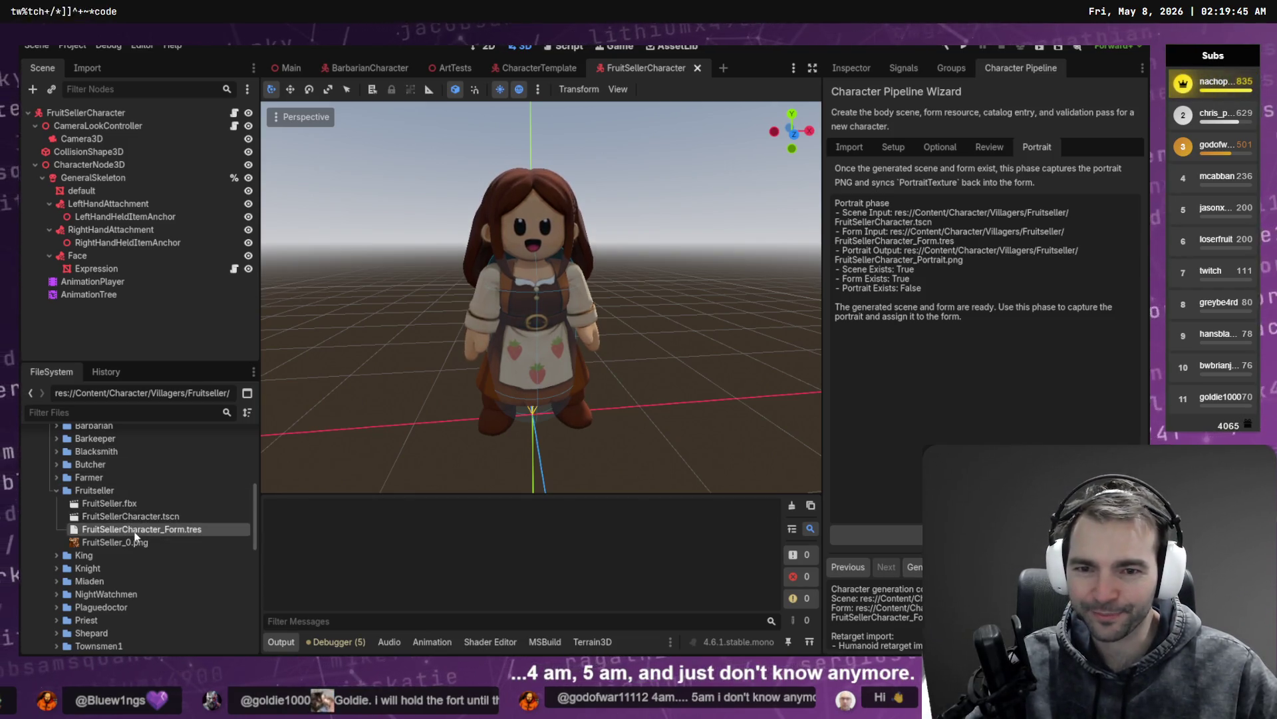
pyautogui.click(156, 517)
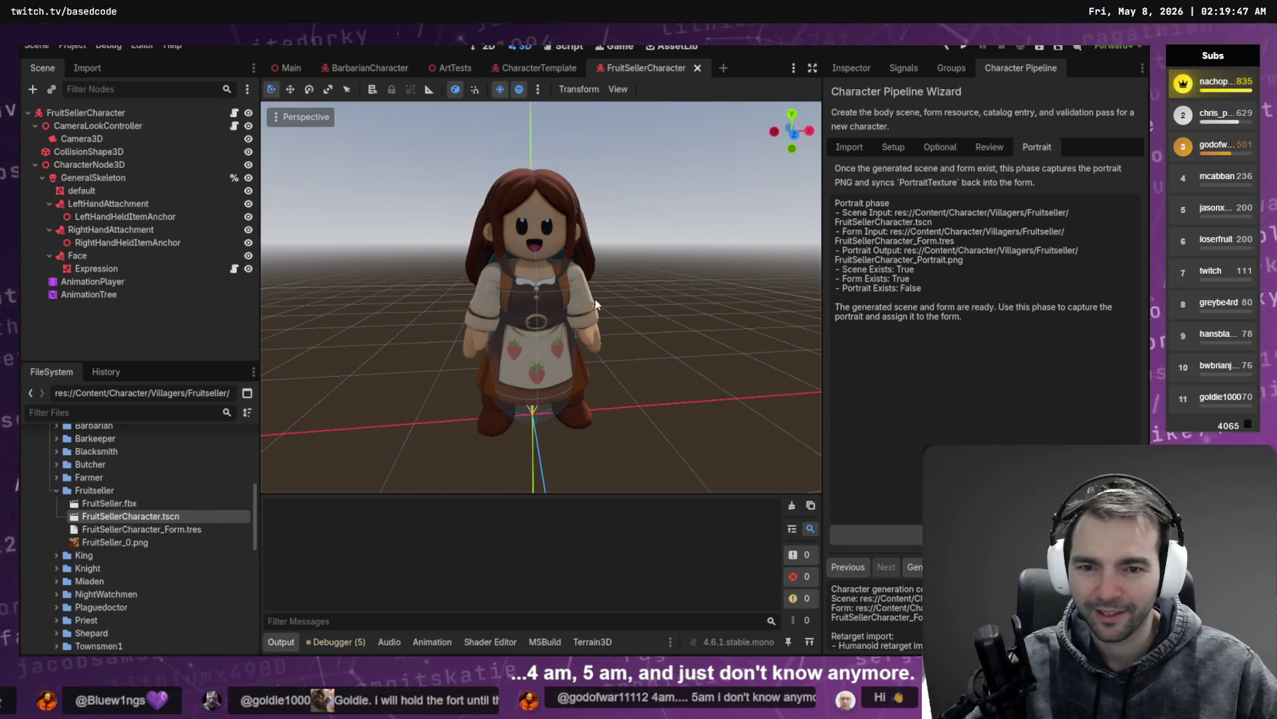
# Step: Close the Fruitseller, CharacterTemplate, ArtTests and Barbarian scenes, leaving Main, and show the wizard's Import settings
pyautogui.middleClick(634, 69)
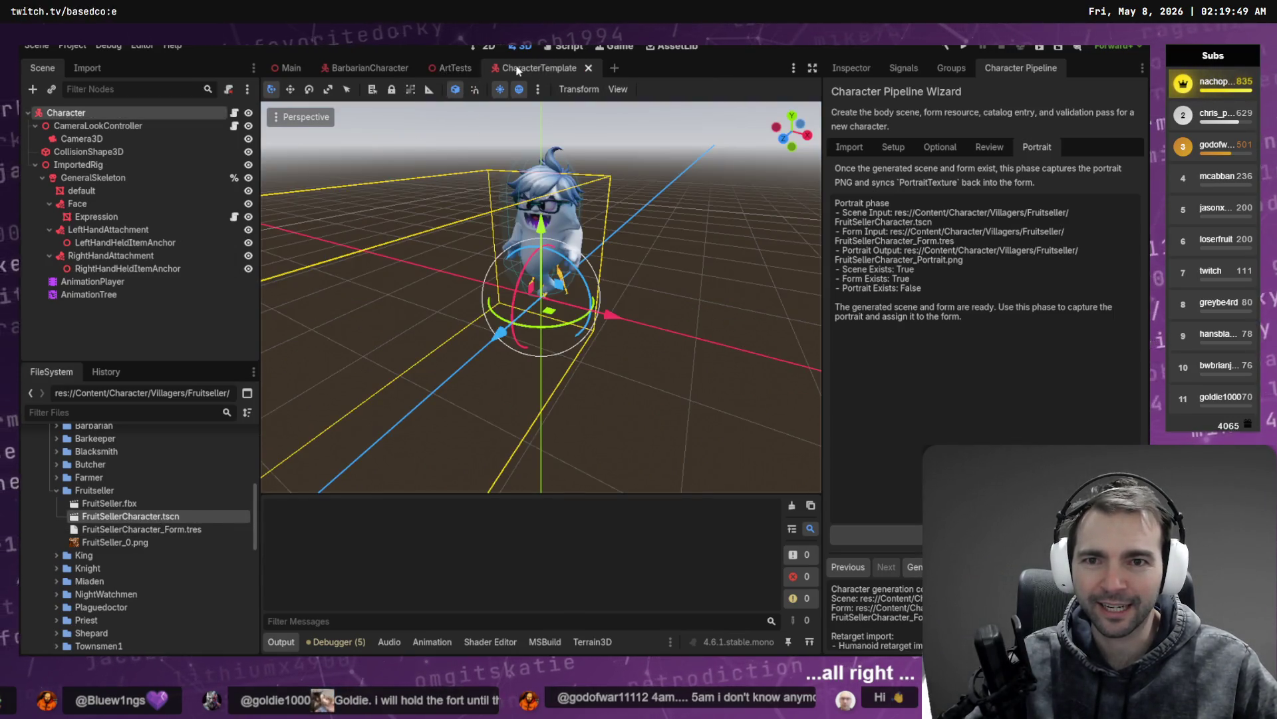
pyautogui.hotkey('ctrl', 'w')
pyautogui.middleClick(474, 68)
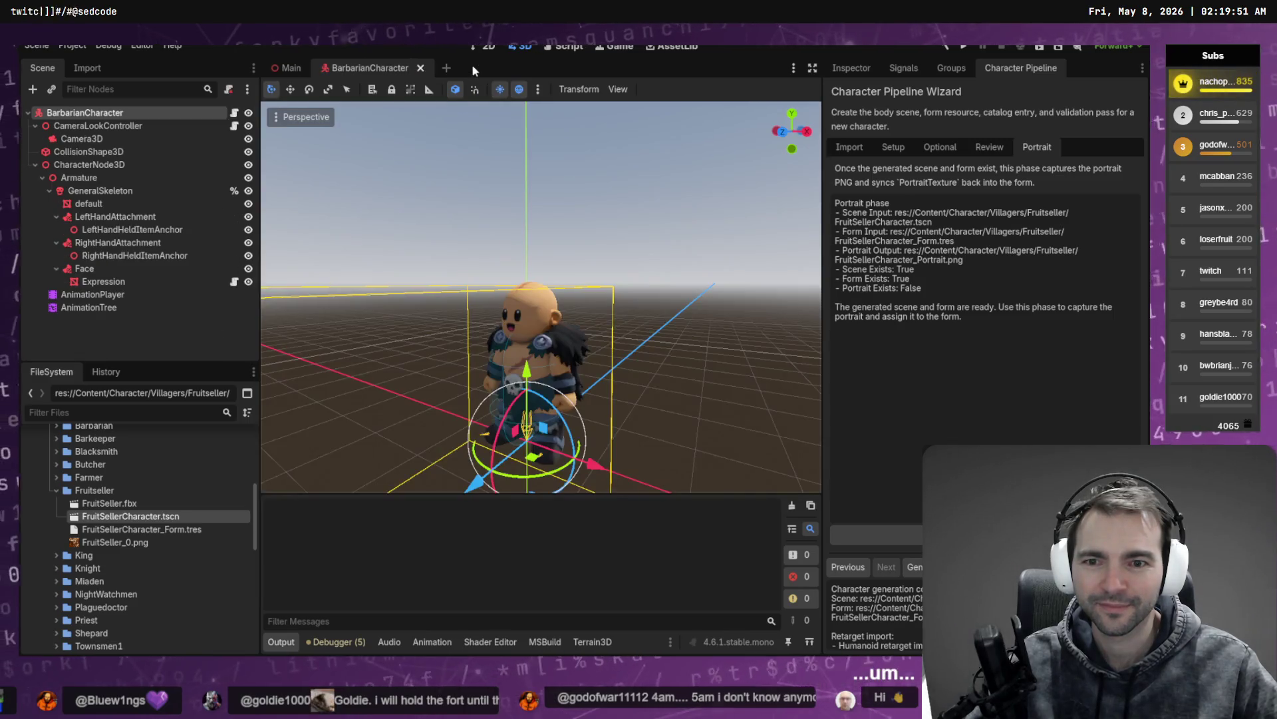
pyautogui.middleClick(389, 68)
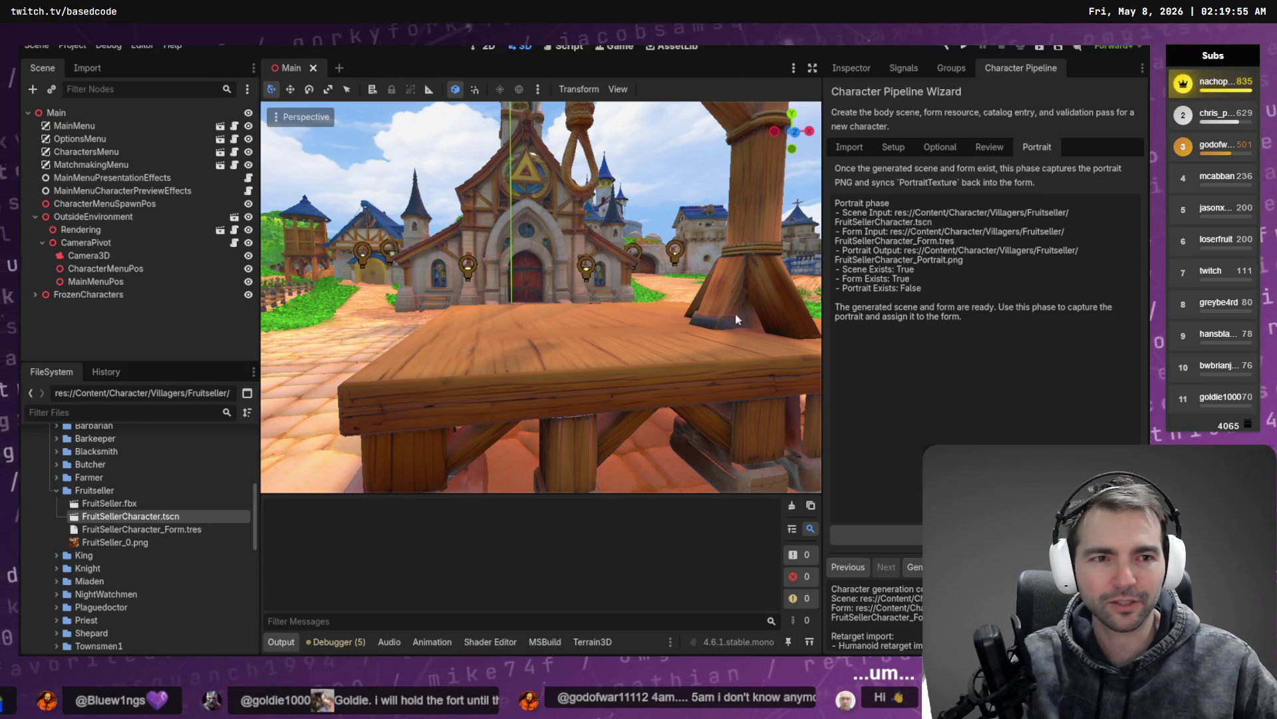
pyautogui.click(849, 148)
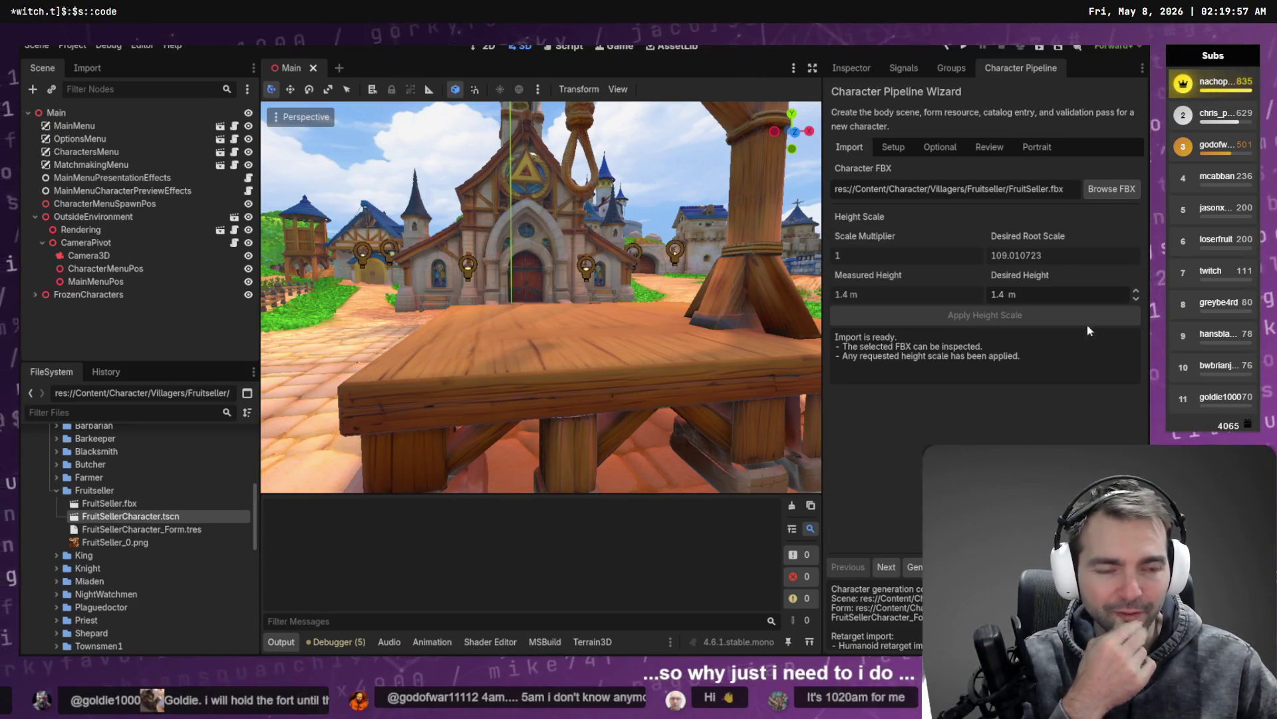
# Step: Export the rigged character from AccuRIG as FBX over the existing FruitSeller.fbx, then return to Godot
pyautogui.hotkey('alt', 'Tab')
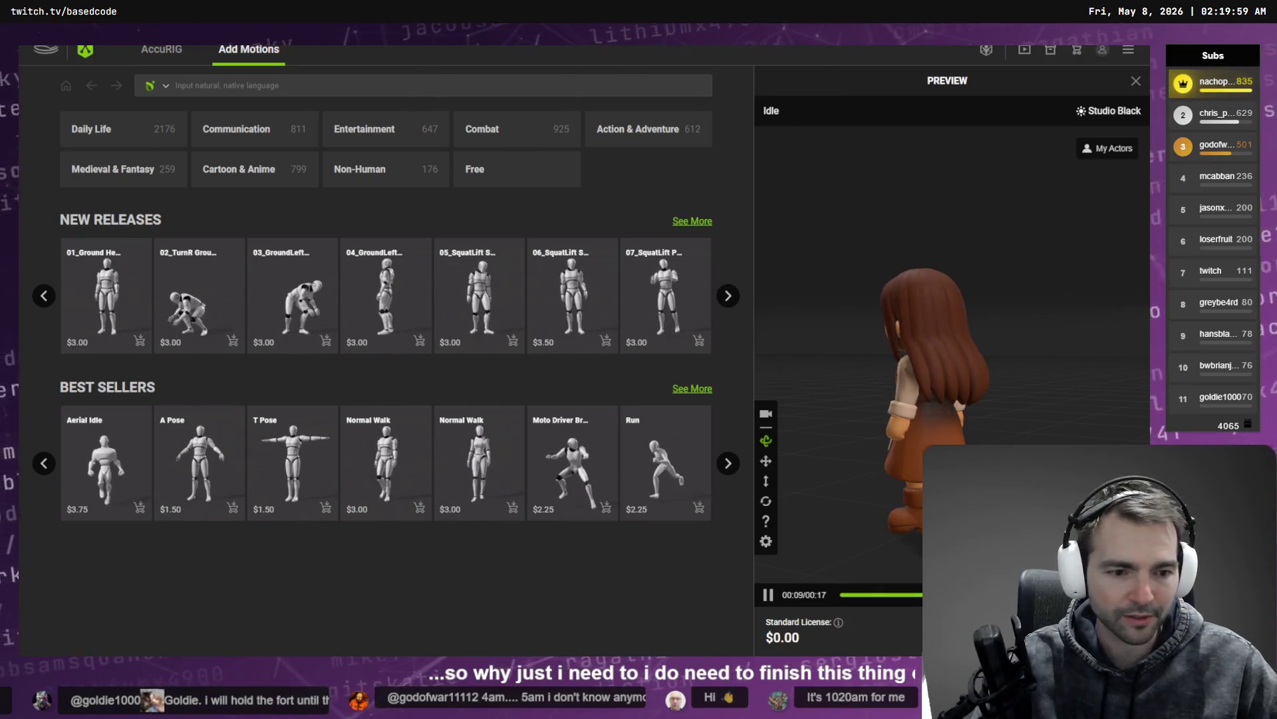
pyautogui.click(622, 336)
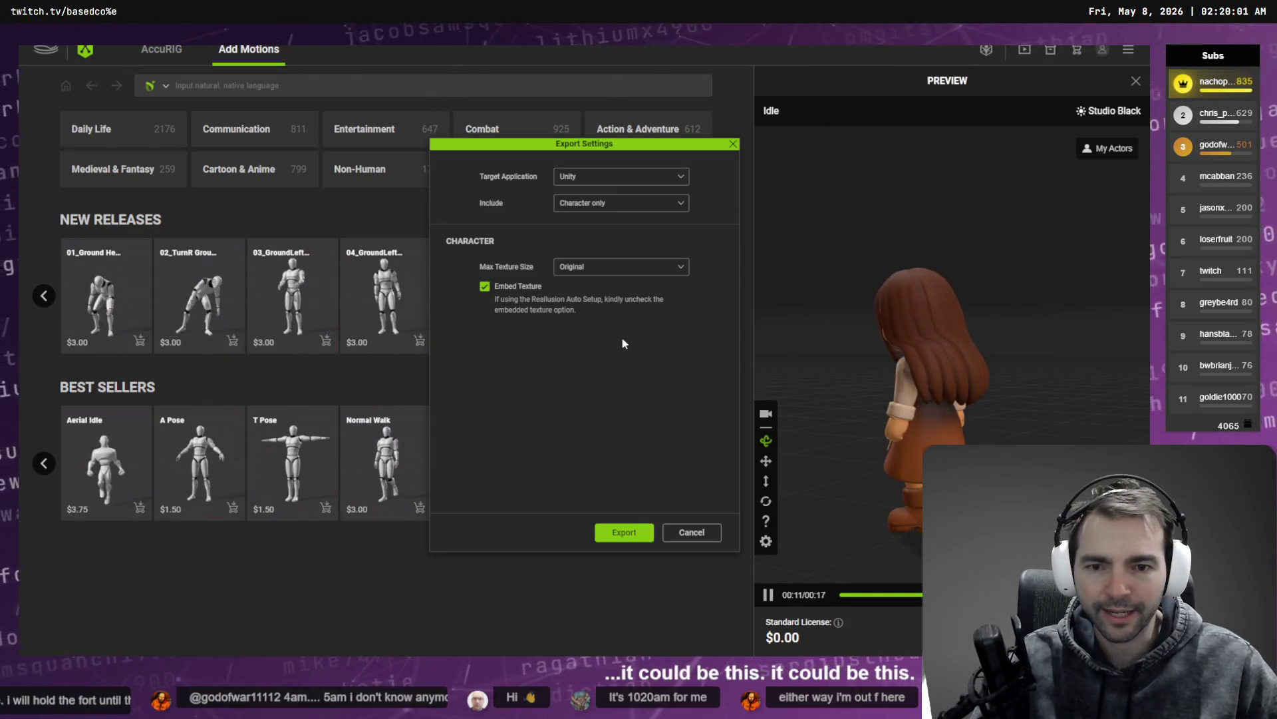
pyautogui.click(613, 532)
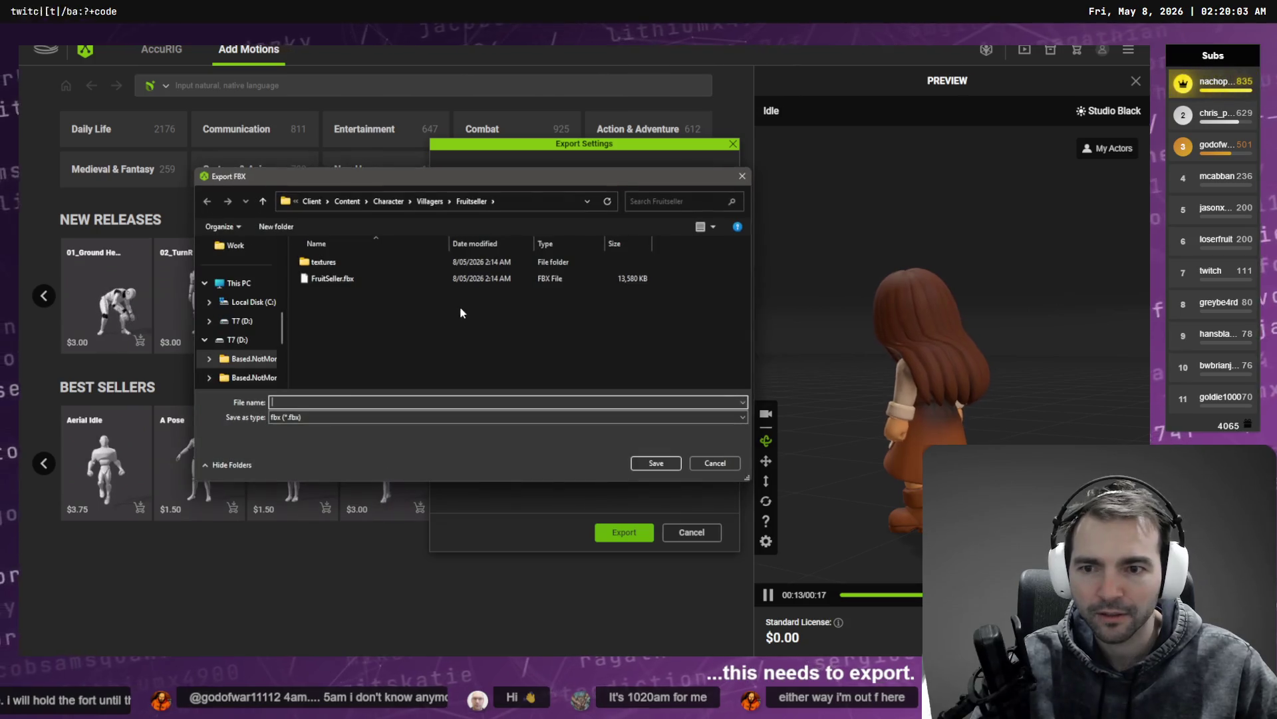
pyautogui.doubleClick(332, 278)
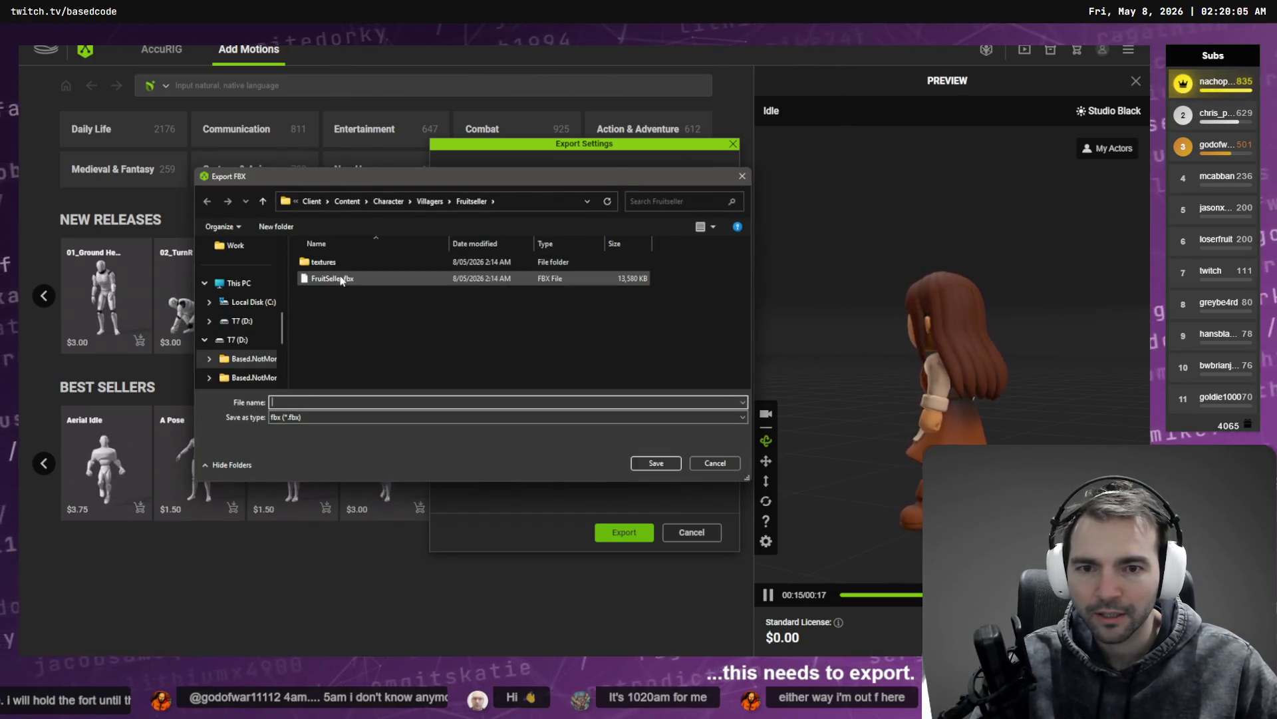
pyautogui.click(619, 347)
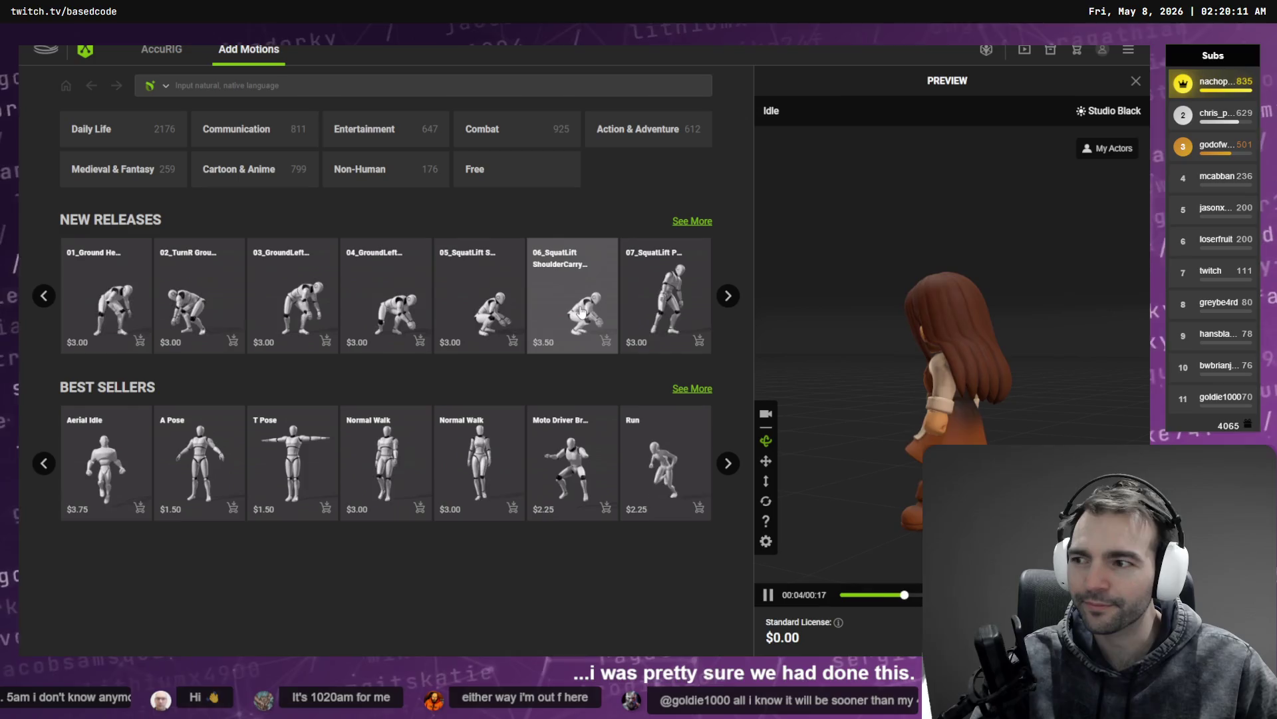
pyautogui.hotkey('alt', 'Tab')
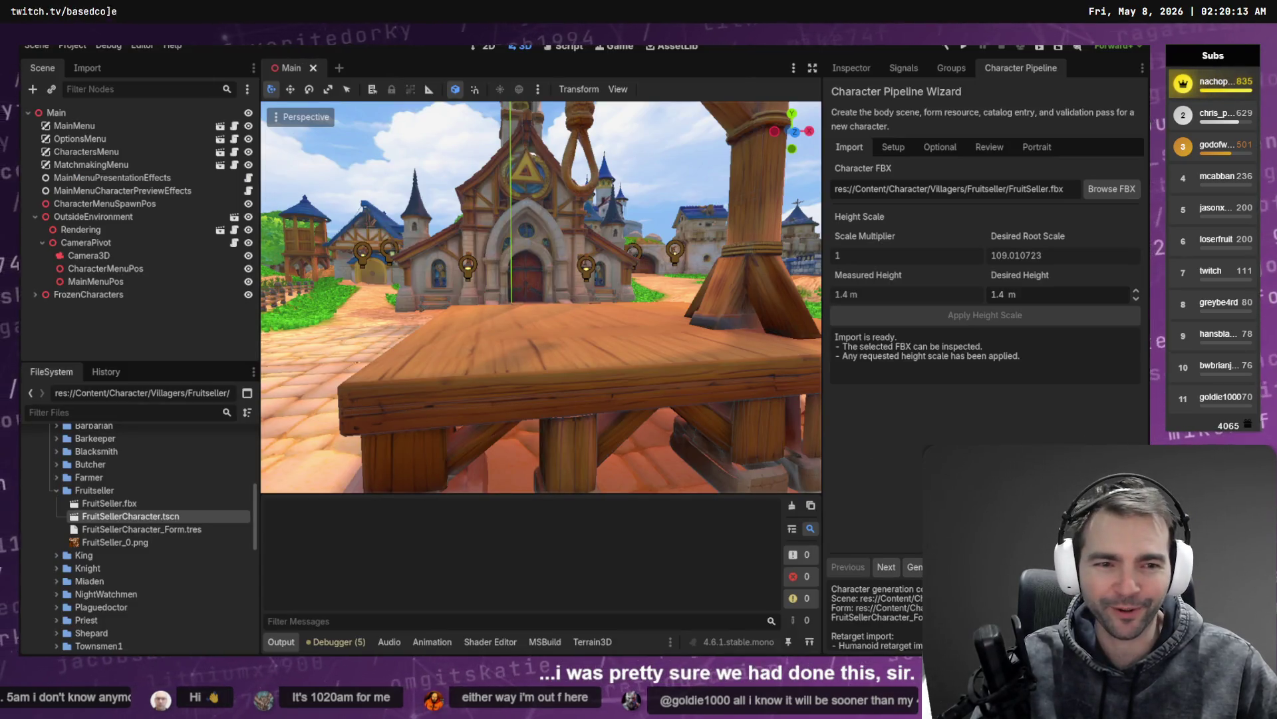
# Step: Cancel the Browse FBX dialog and close the Character Pipeline wizard dock
pyautogui.click(1103, 191)
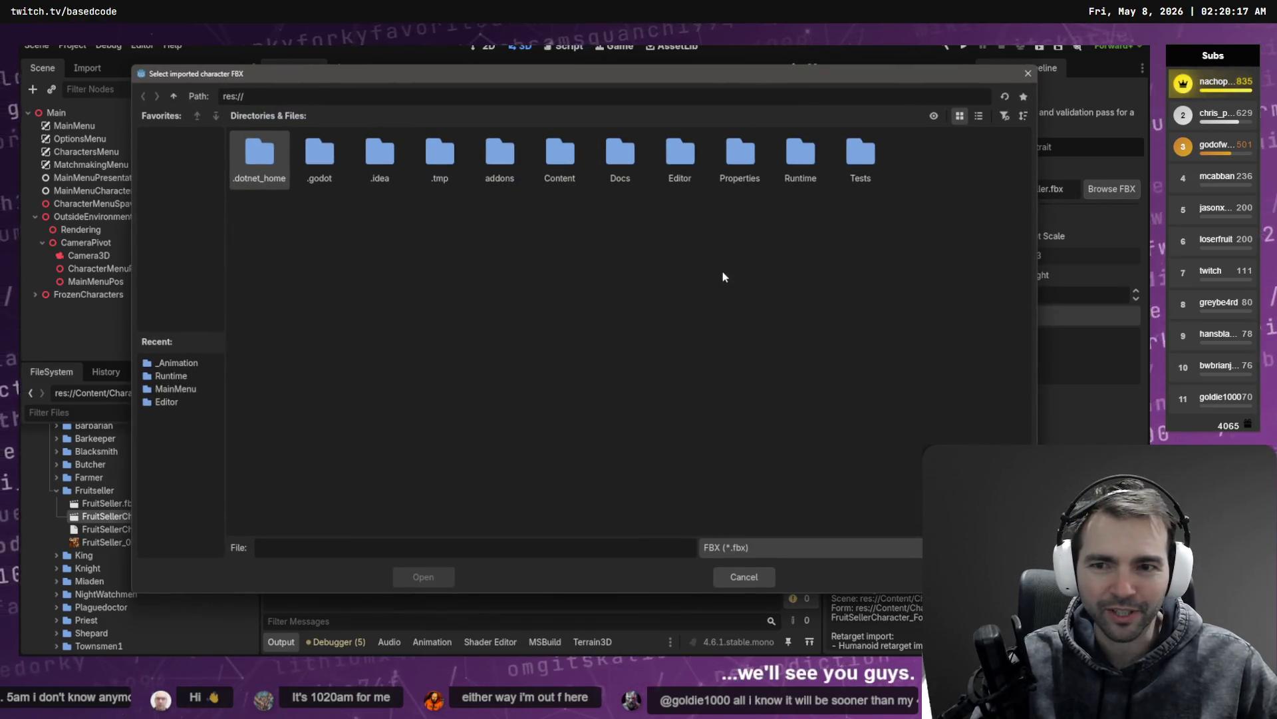
pyautogui.press('Escape')
pyautogui.rightClick(1019, 71)
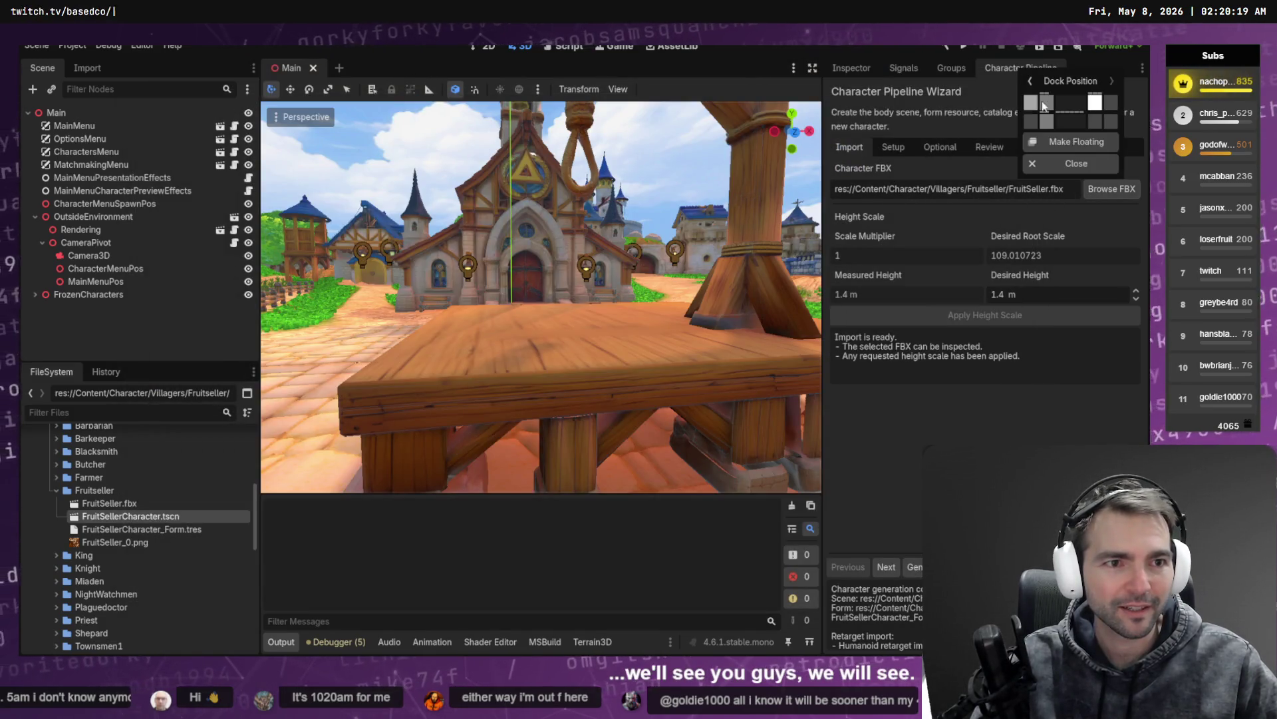
pyautogui.click(1077, 164)
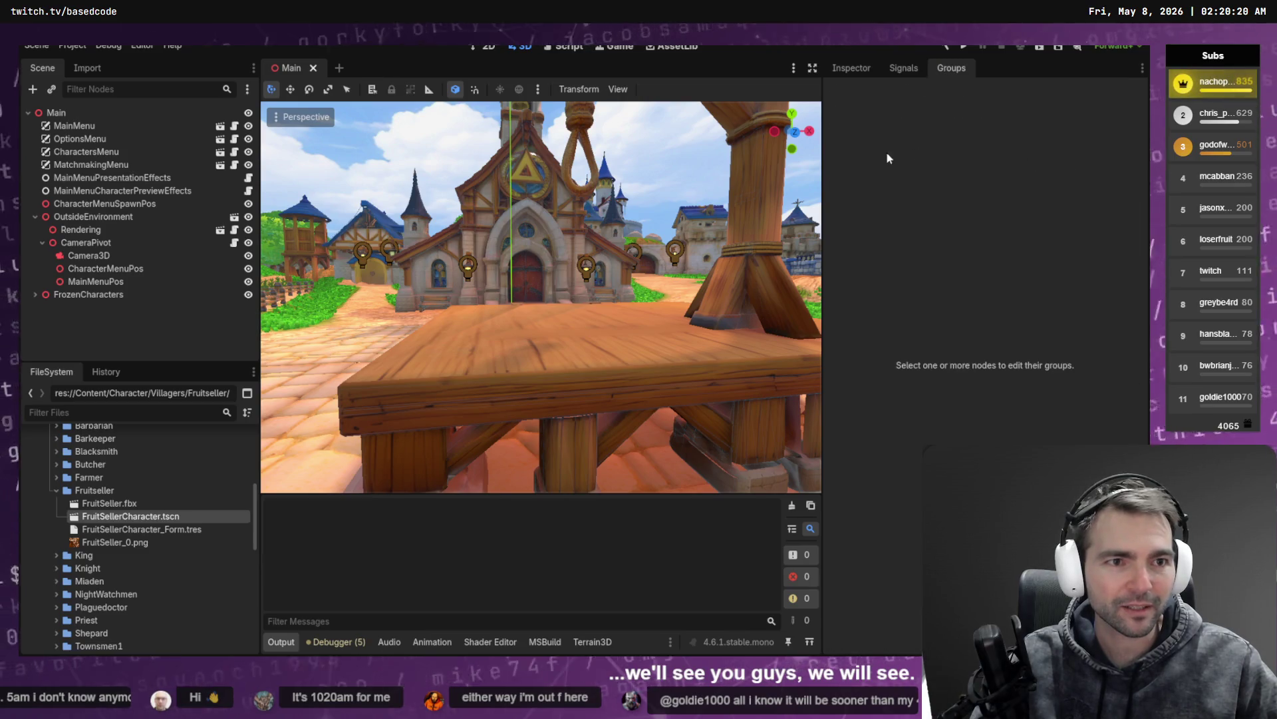
pyautogui.click(106, 46)
pyautogui.press('Escape')
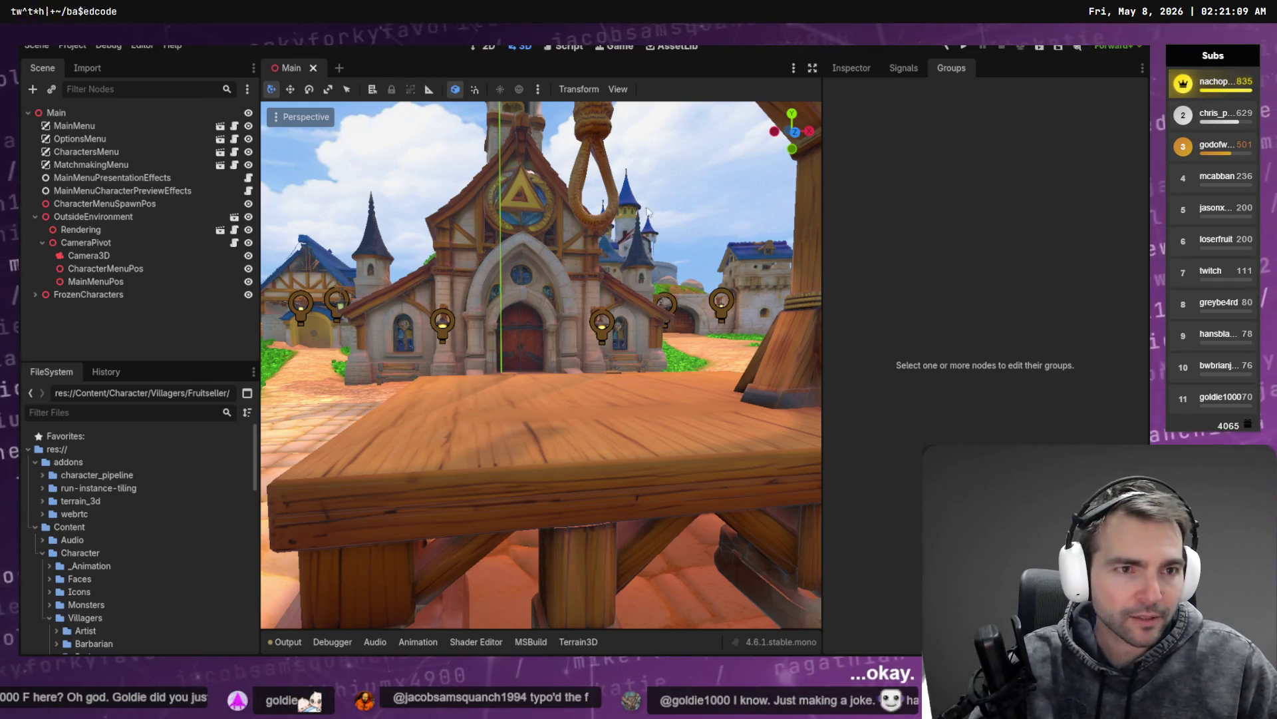
pyautogui.click(109, 45)
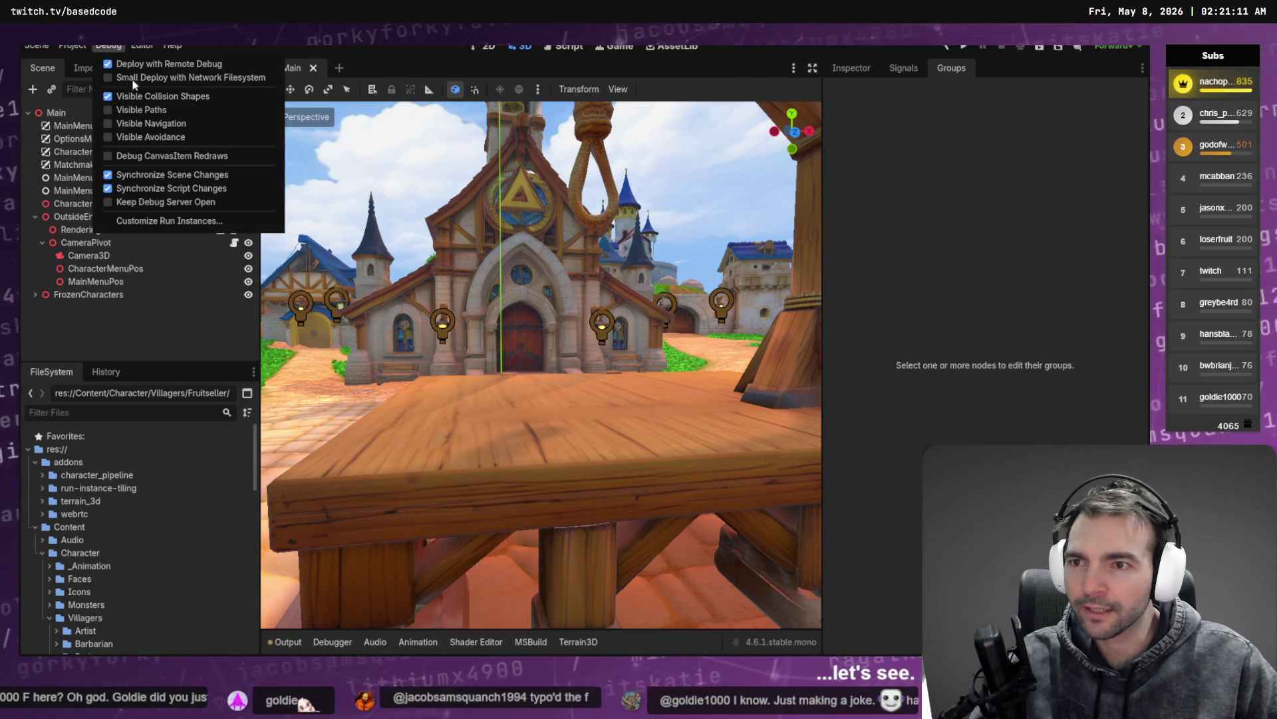
# Step: Reopen the Character Pipeline dock, search 'Fruit', and pick FruitSeller.fbx as the model
pyautogui.click(142, 46)
pyautogui.click(141, 46)
pyautogui.moveTo(300, 95)
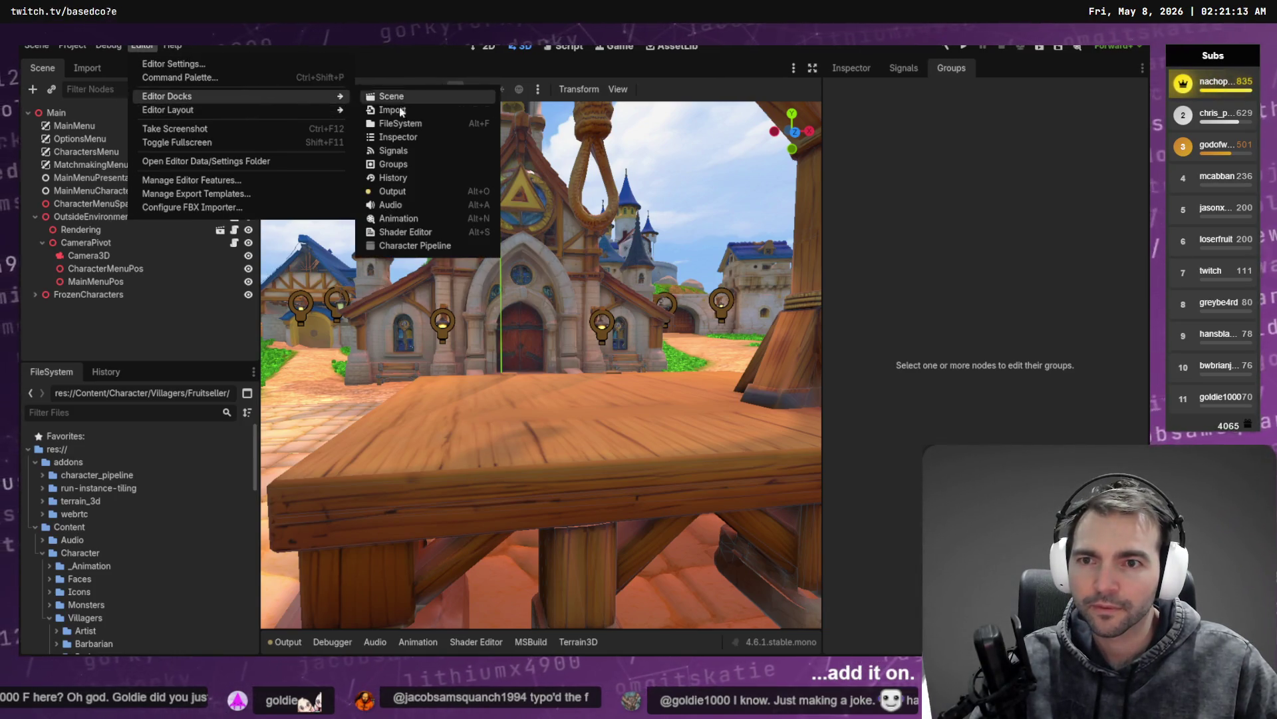
pyautogui.click(416, 245)
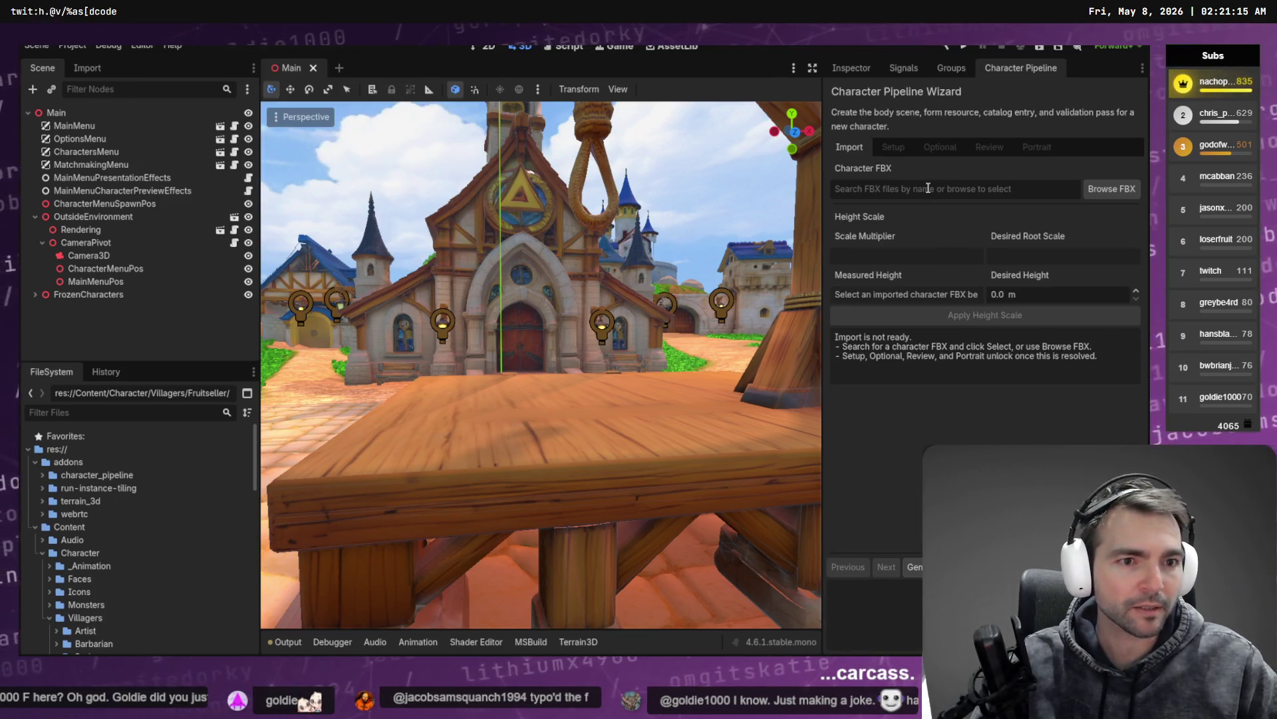
pyautogui.click(928, 189)
pyautogui.write('Fruit')
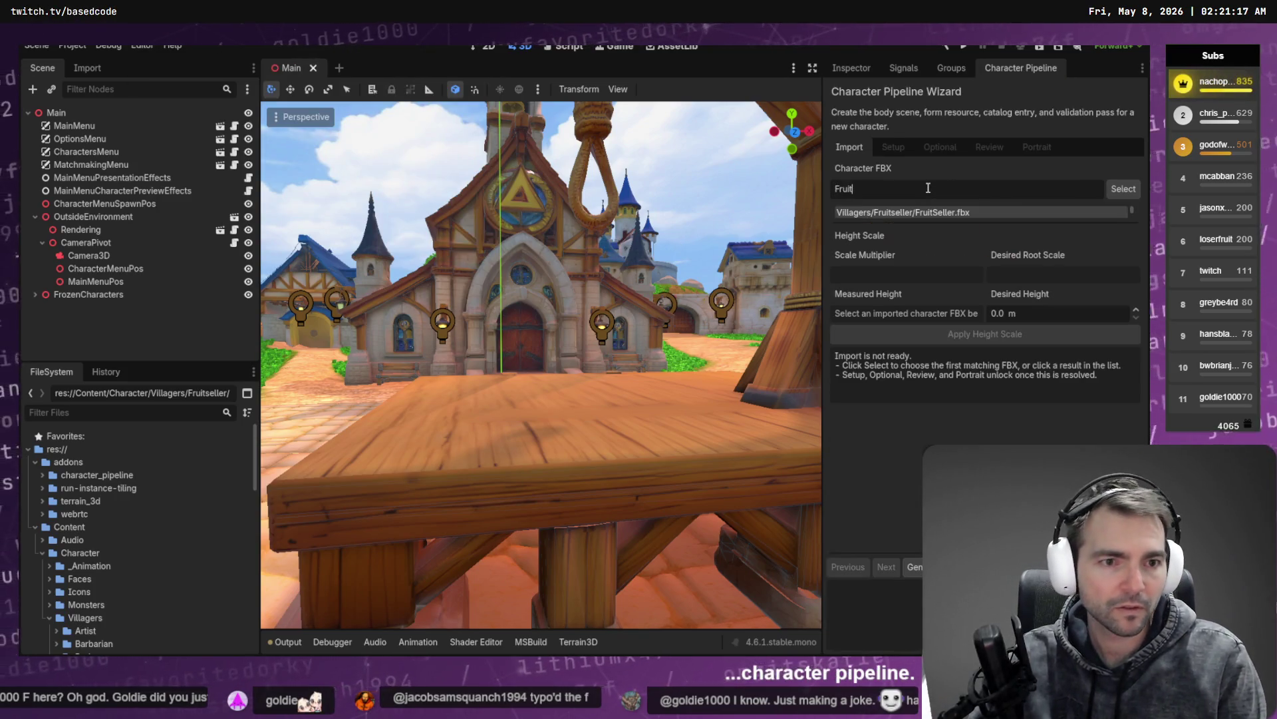
pyautogui.click(924, 212)
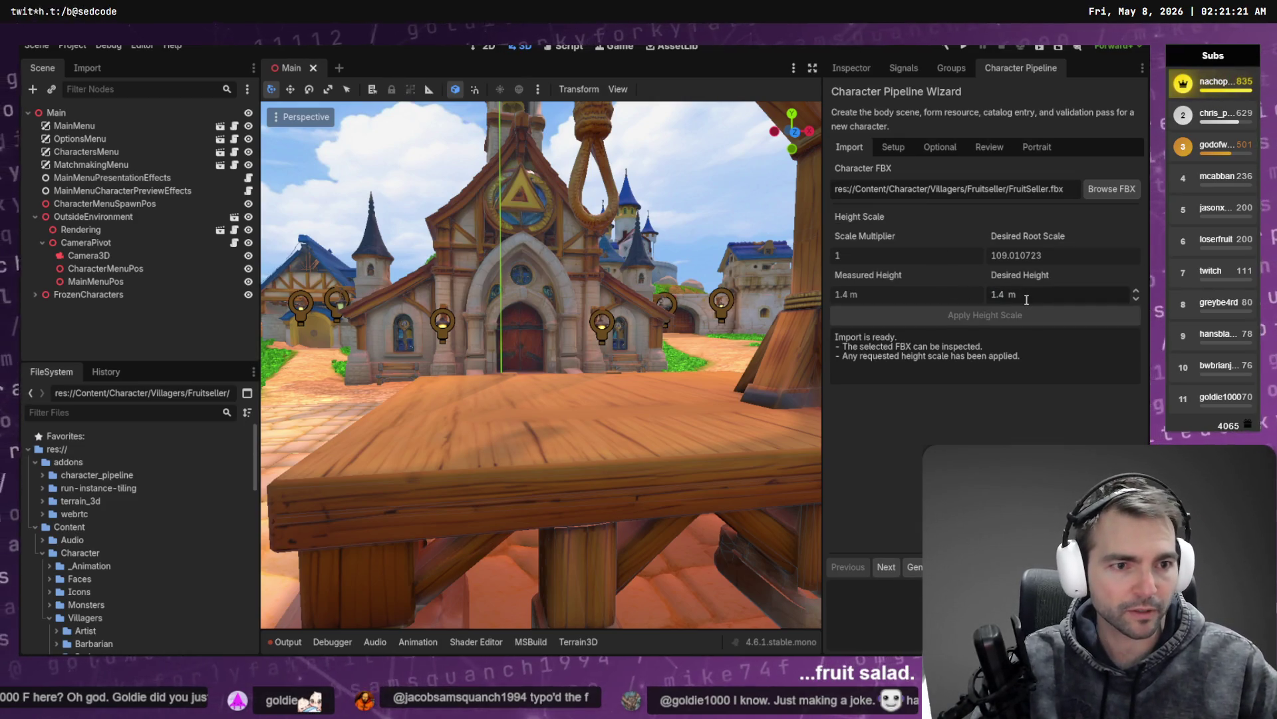
# Step: Advance through Setup, Optional and Review, generate the Fruitseller character, then its portrait
pyautogui.click(896, 566)
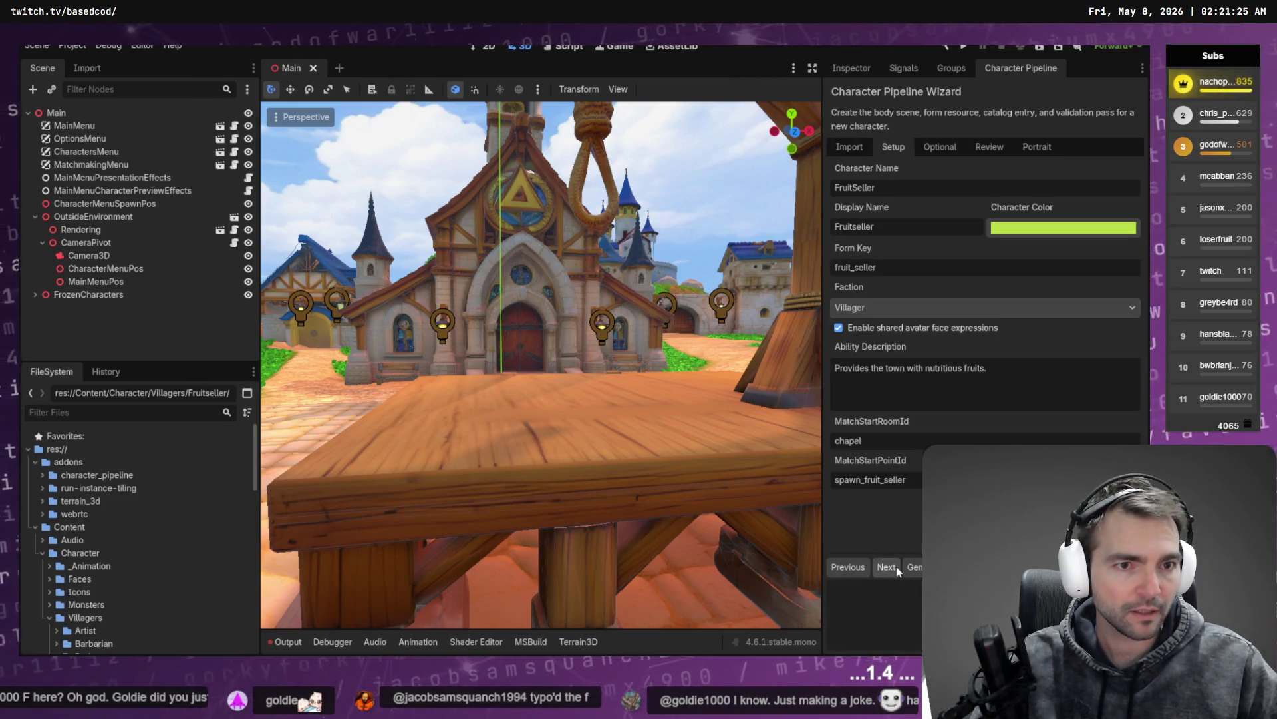
pyautogui.click(895, 567)
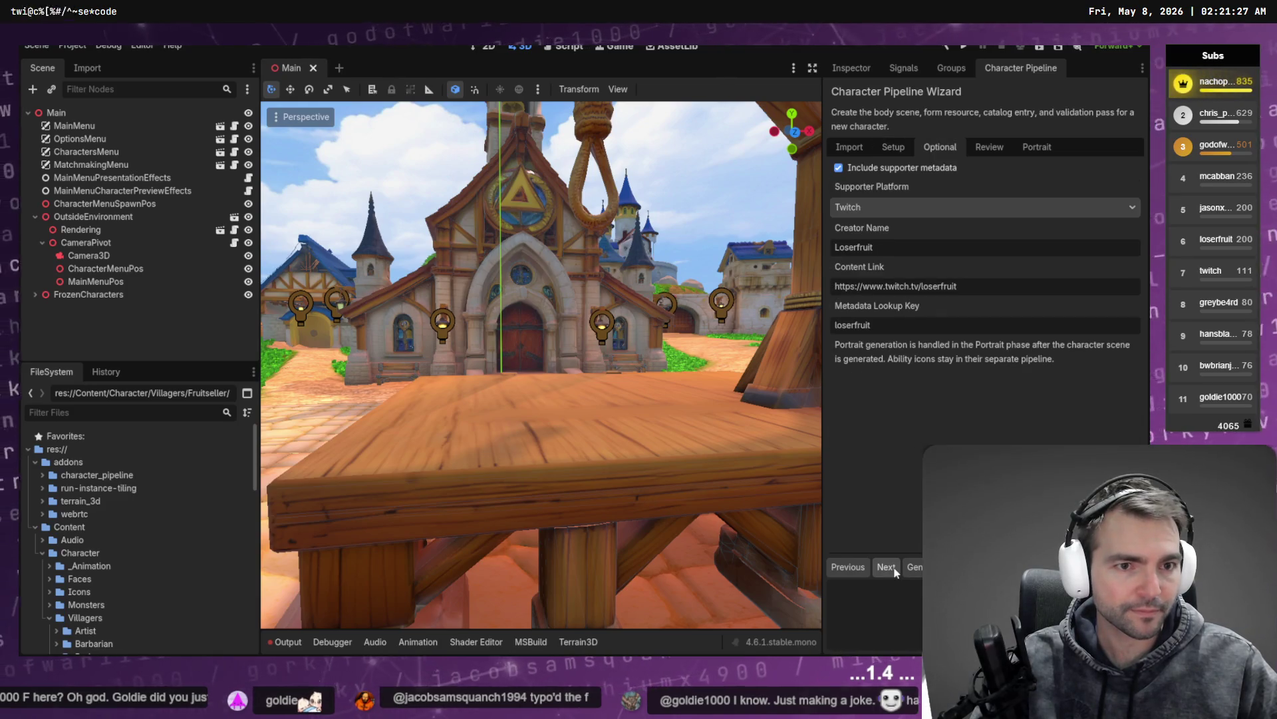
pyautogui.click(887, 567)
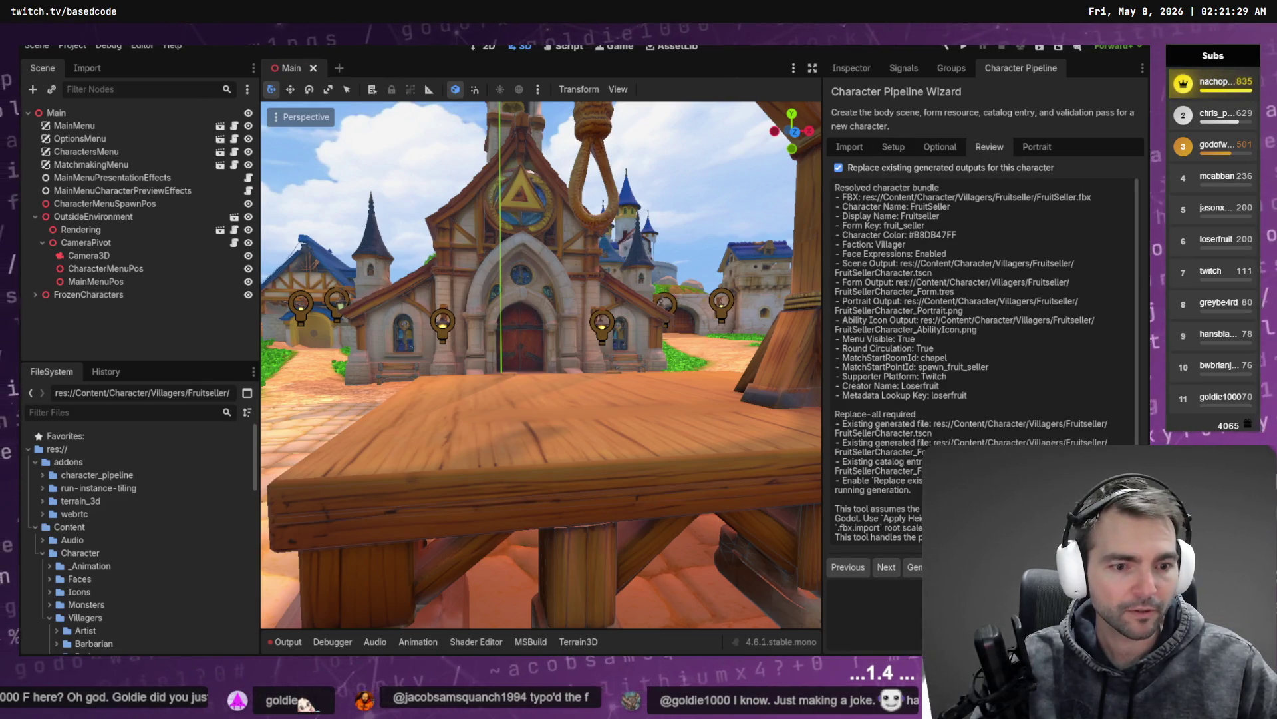
pyautogui.click(915, 567)
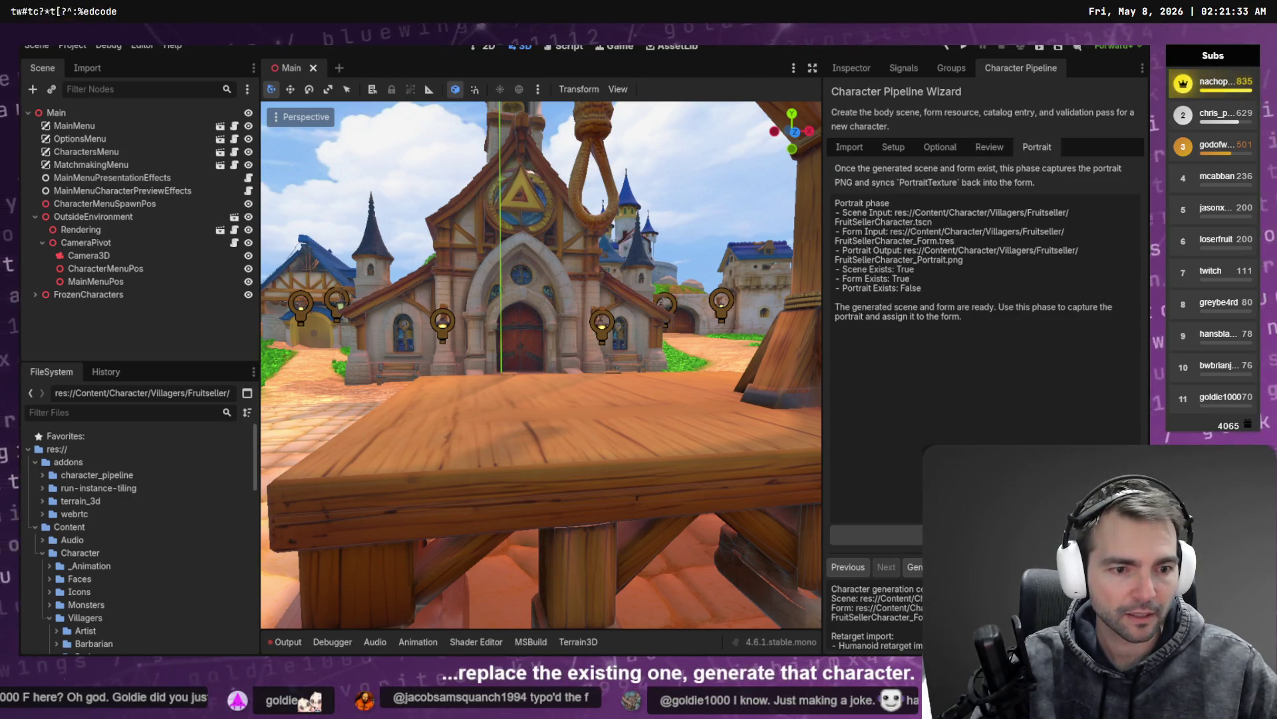
pyautogui.click(878, 535)
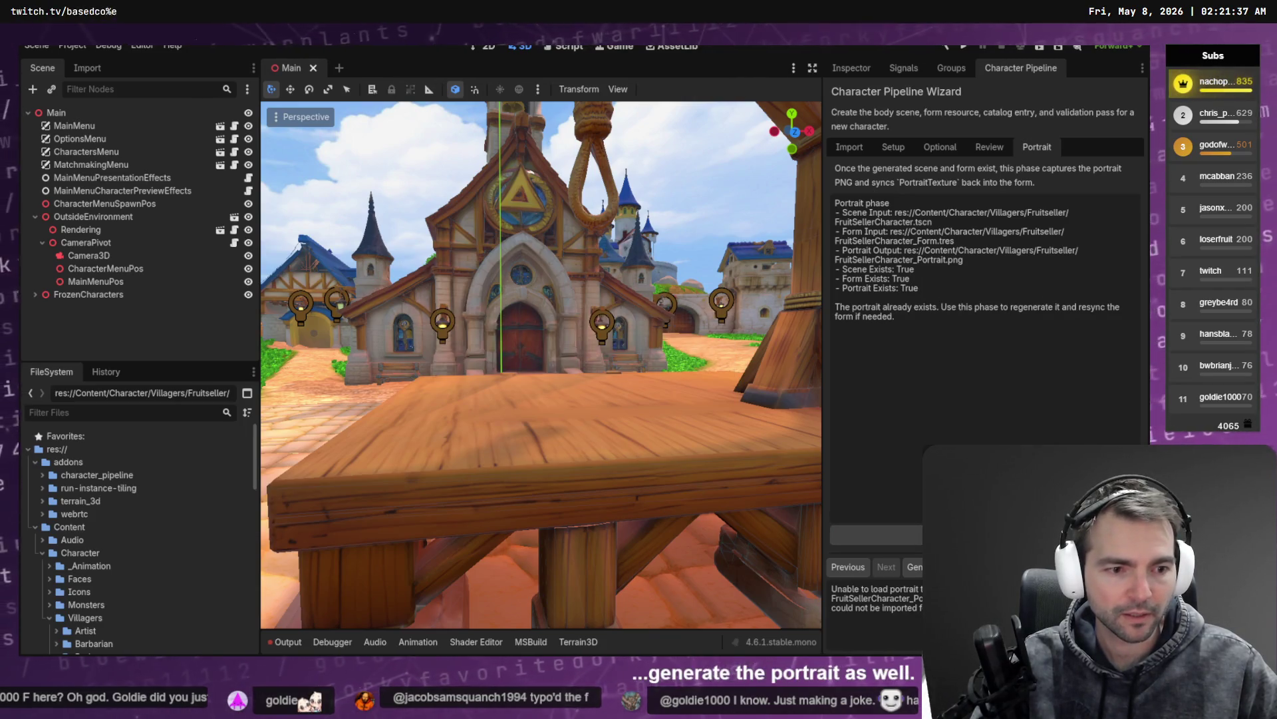
pyautogui.scroll(-5, 103, 543)
# Step: Open FruitSellerCharacter.tscn, then preview FruitSeller.fbx in Advanced Import Settings and close it
pyautogui.doubleClick(106, 544)
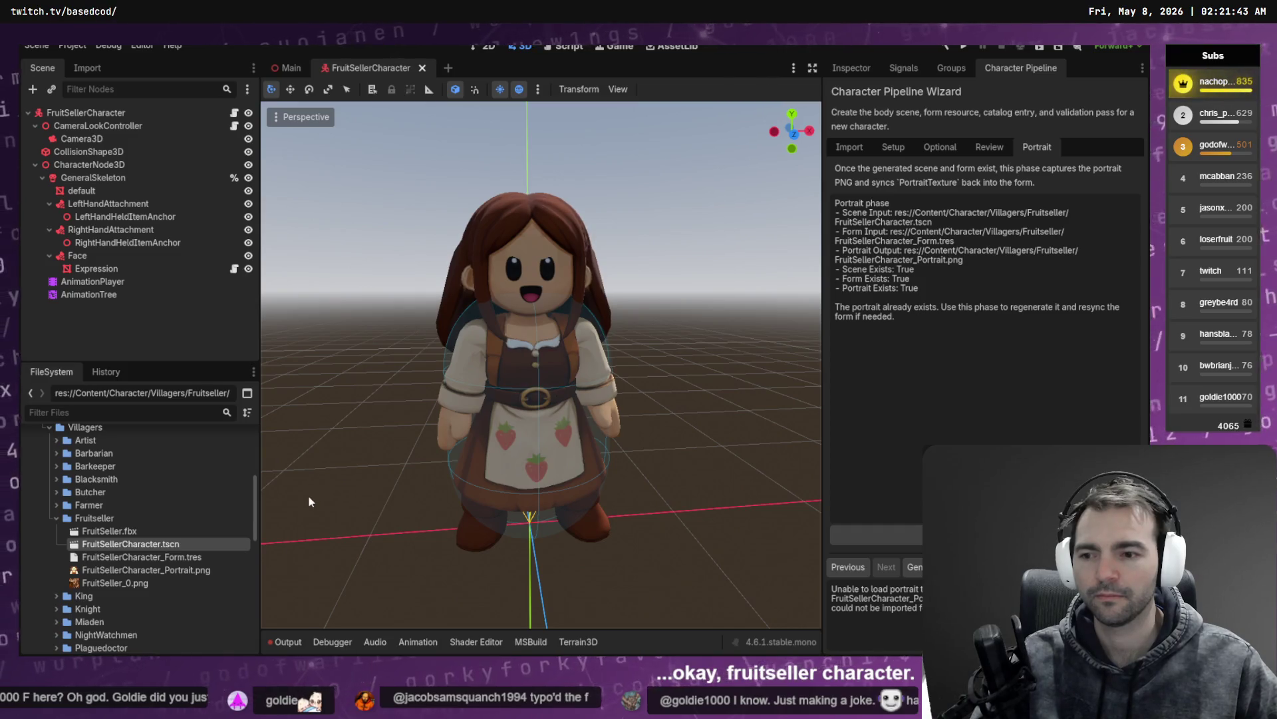
pyautogui.doubleClick(150, 530)
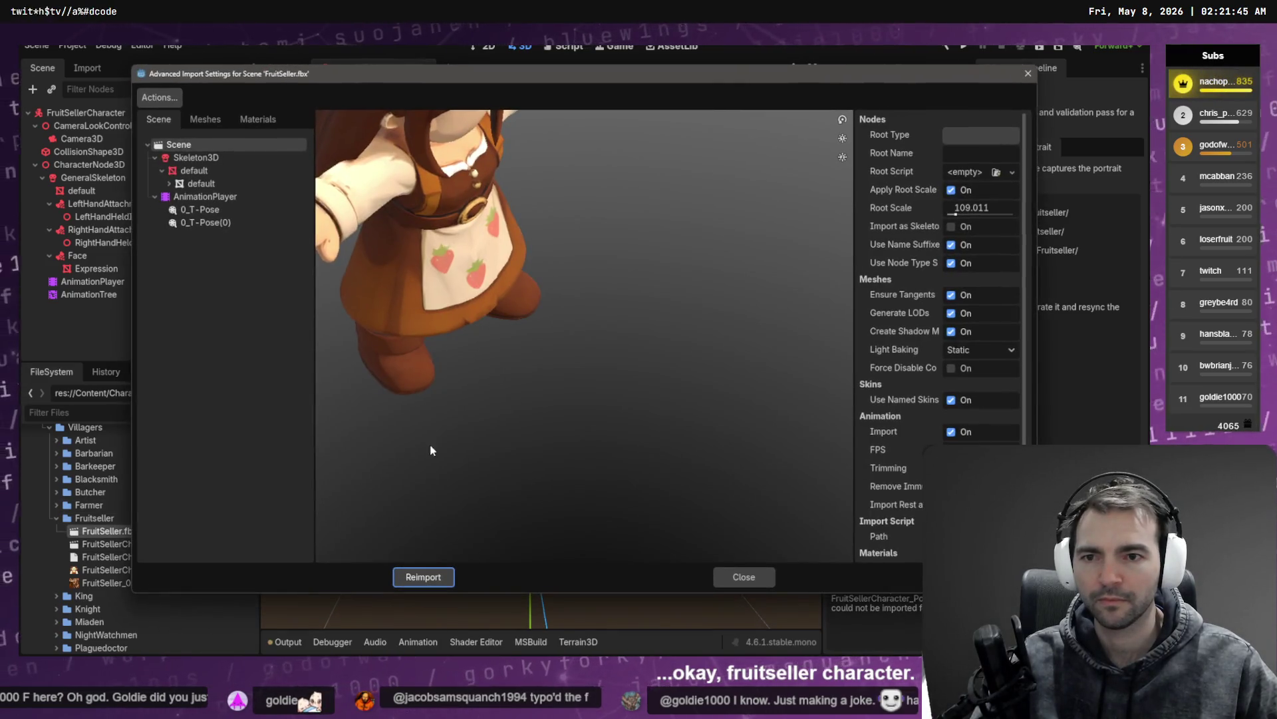
pyautogui.scroll(-5, 422, 446)
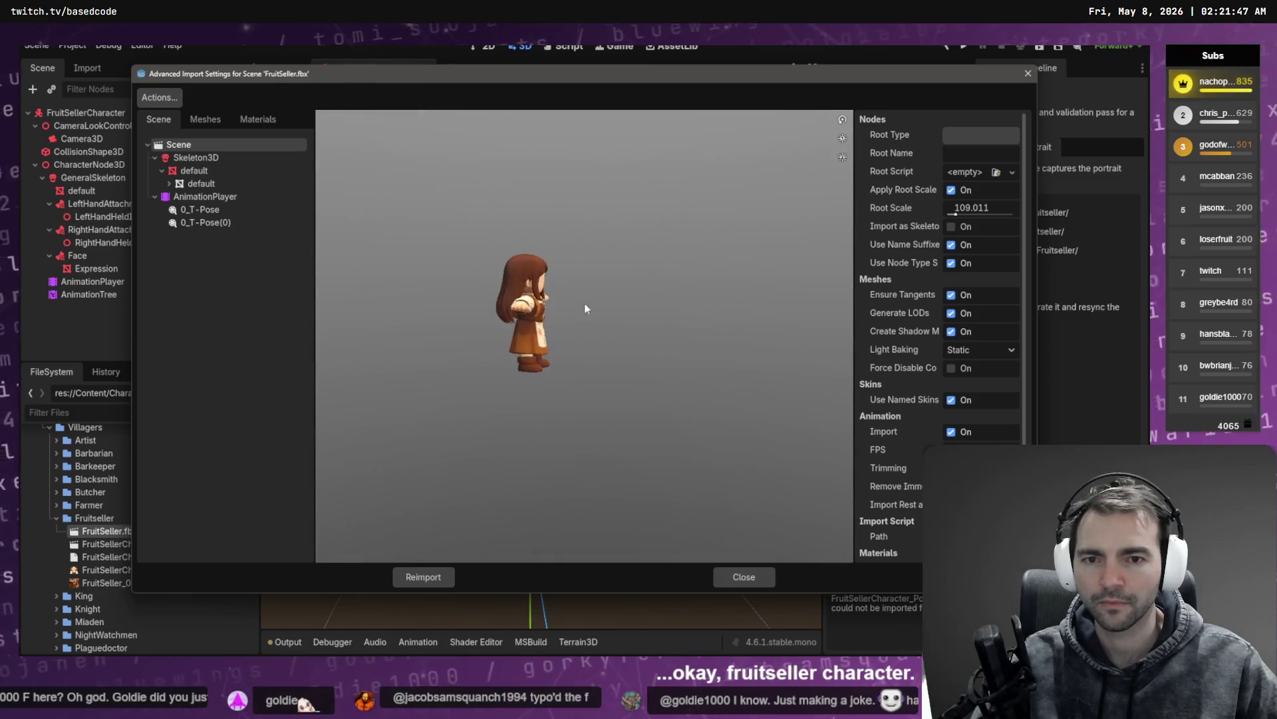
pyautogui.scroll(5, 567, 298)
pyautogui.scroll(-5, 505, 272)
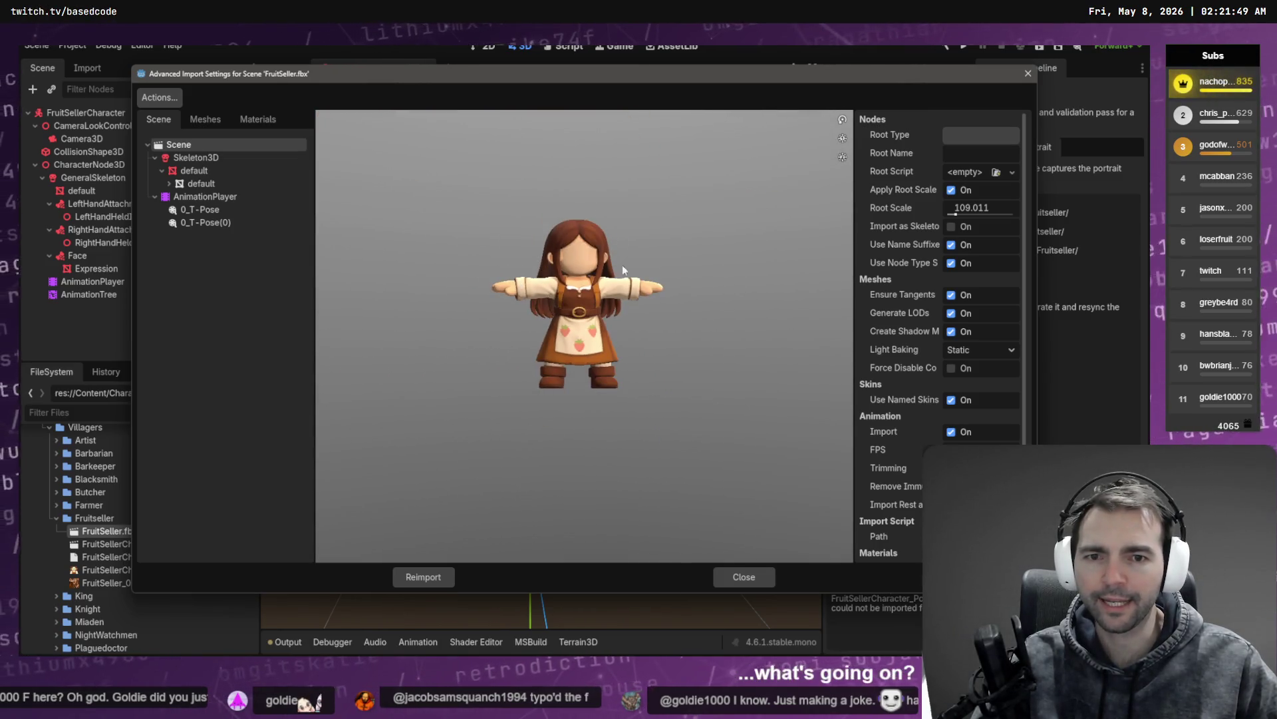
pyautogui.click(1028, 74)
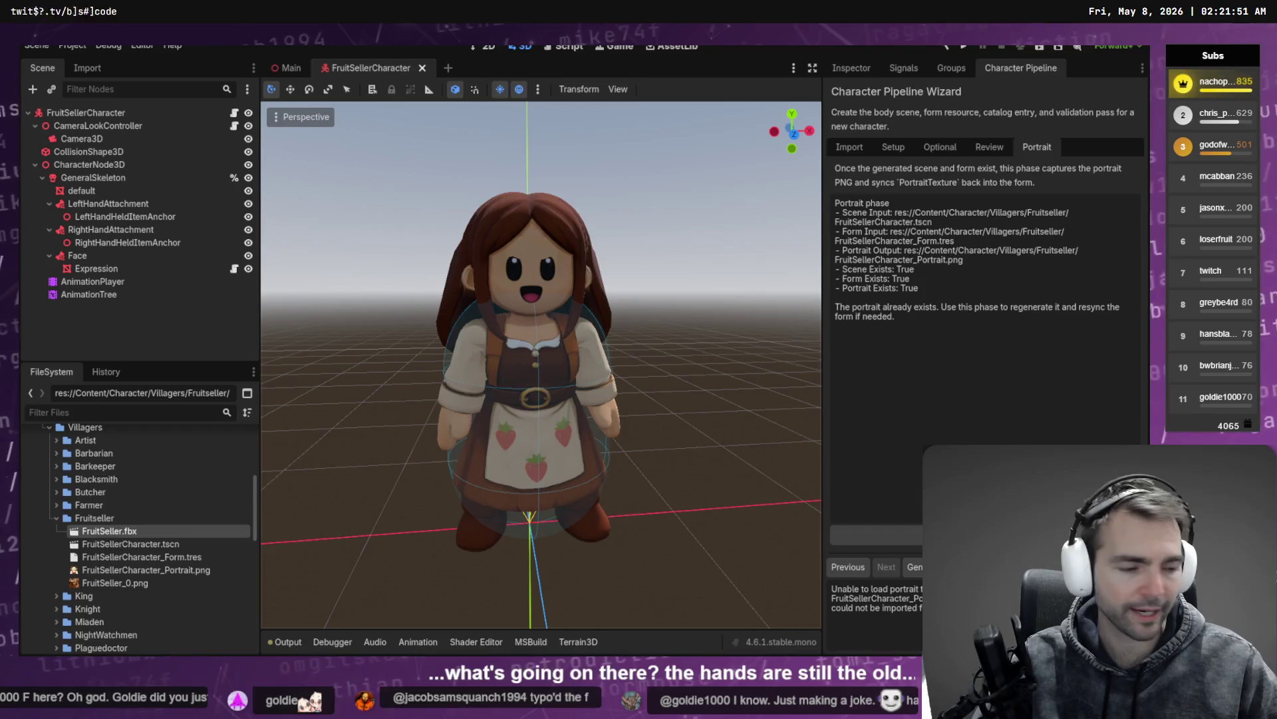
# Step: Reimport FruitSeller.fbx from its FileSystem context menu in Godot
pyautogui.hotkey('alt', 'Tab')
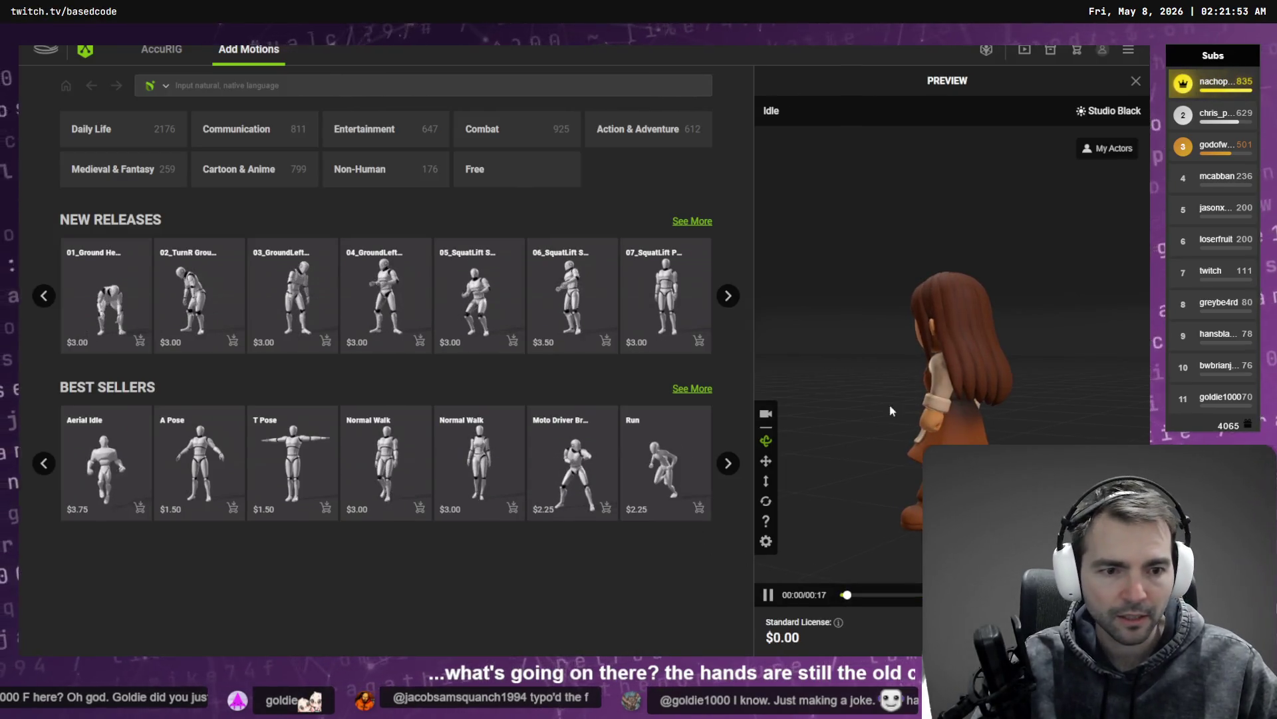
pyautogui.hotkey('alt', 'Tab')
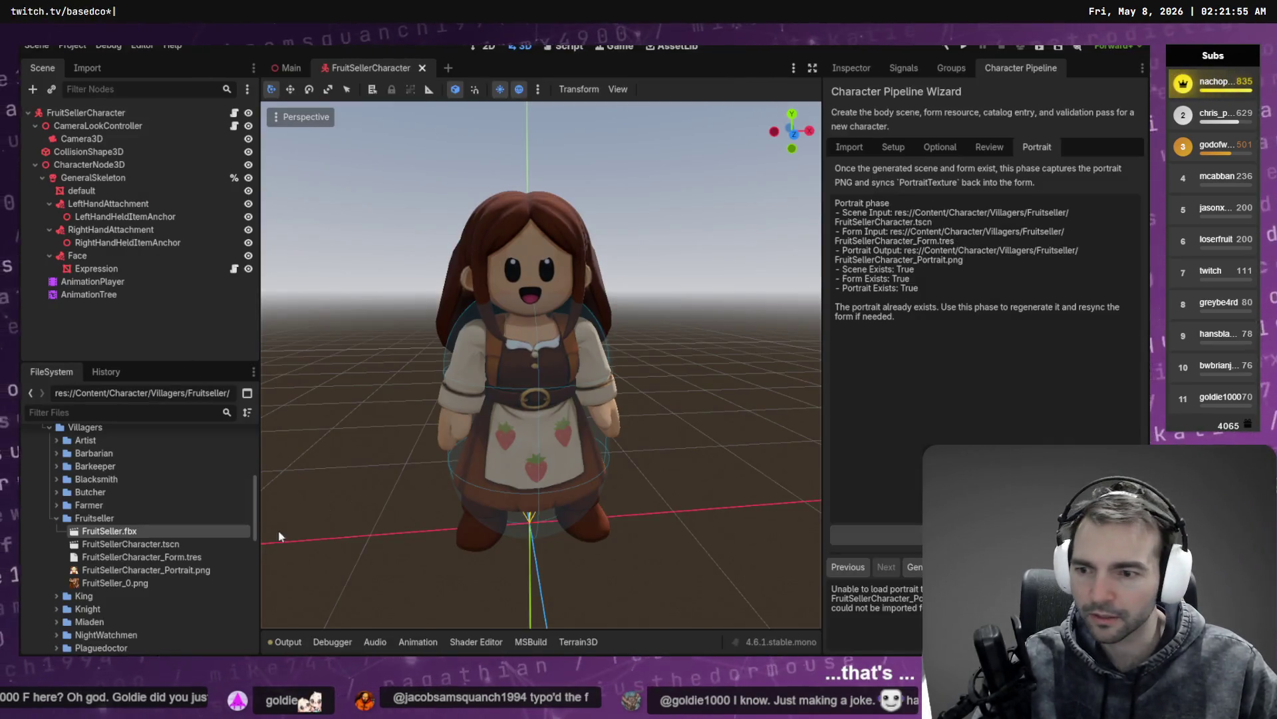
pyautogui.rightClick(157, 531)
pyautogui.click(230, 597)
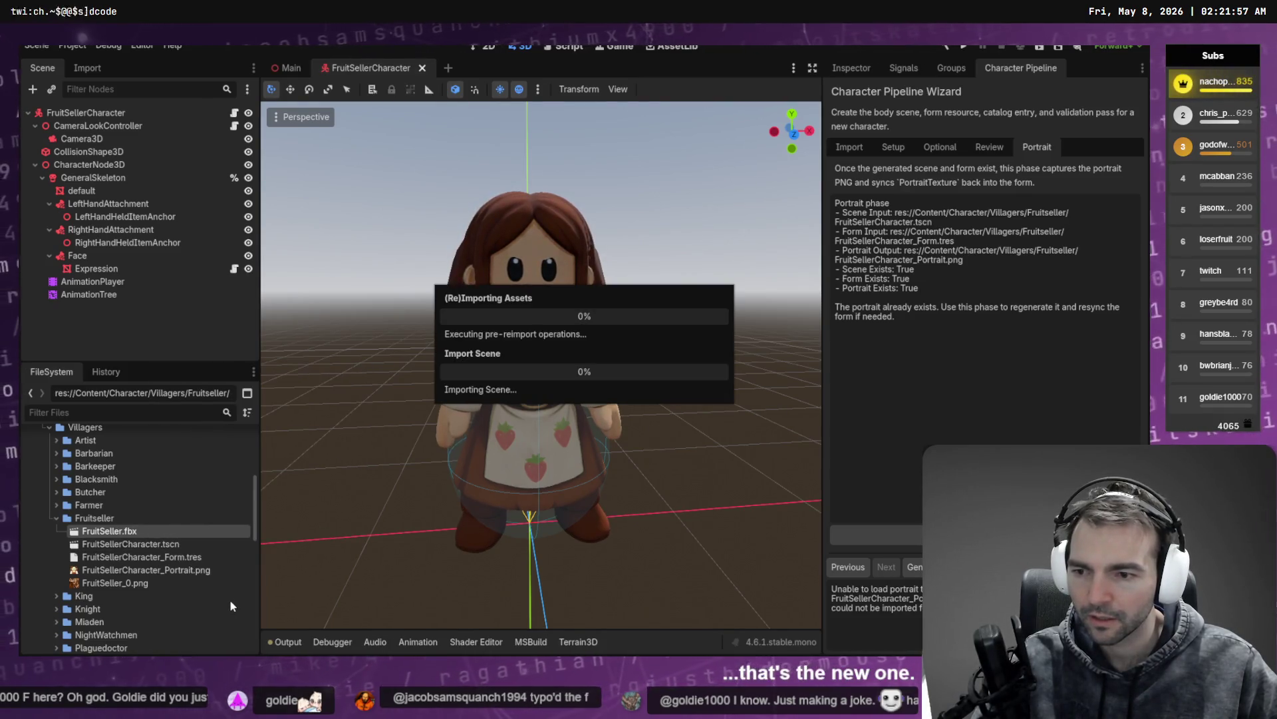
# Step: Start an FBX export in AccuRIG, then cancel the save dialog and export settings
pyautogui.hotkey('alt', 'Tab')
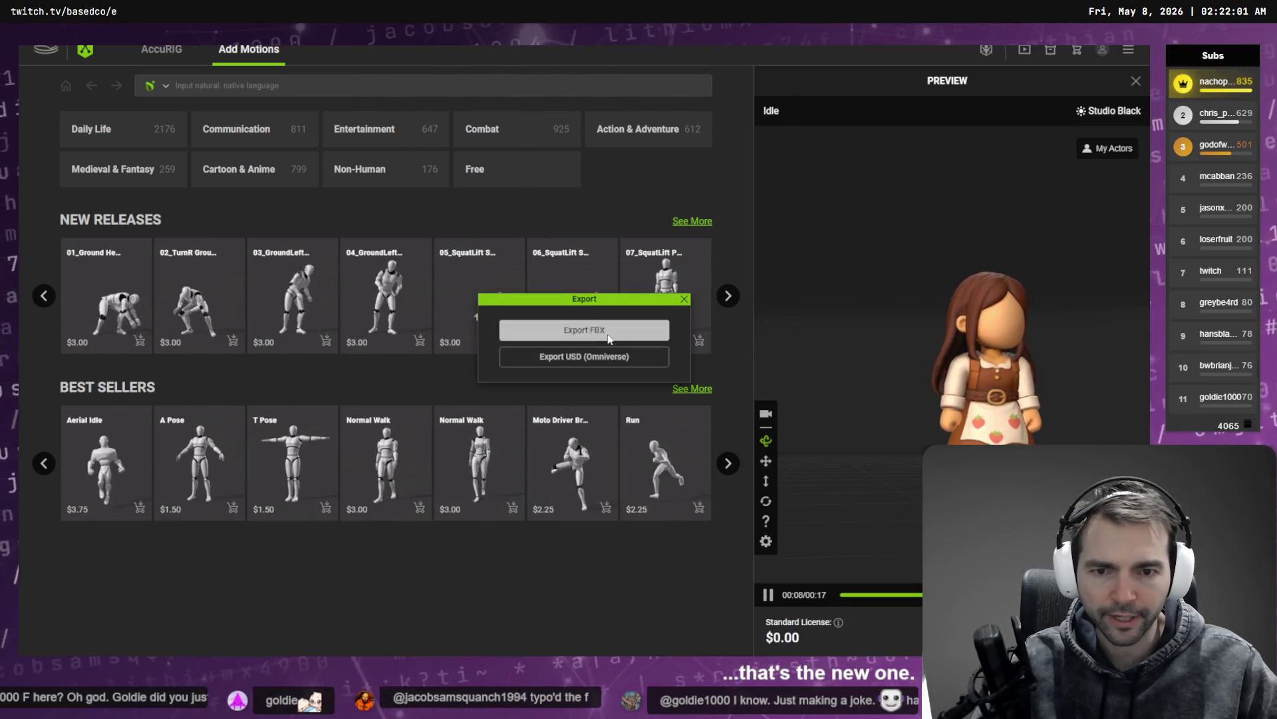
pyautogui.click(608, 330)
pyautogui.click(622, 532)
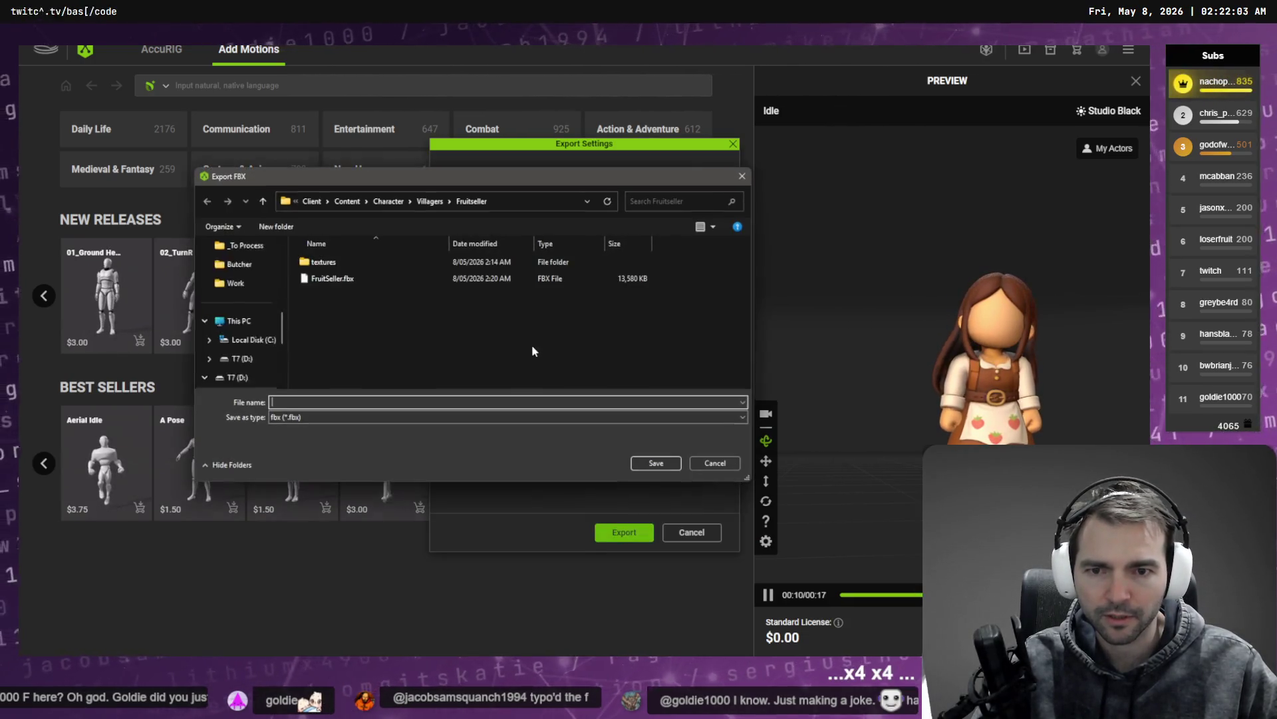
pyautogui.click(532, 201)
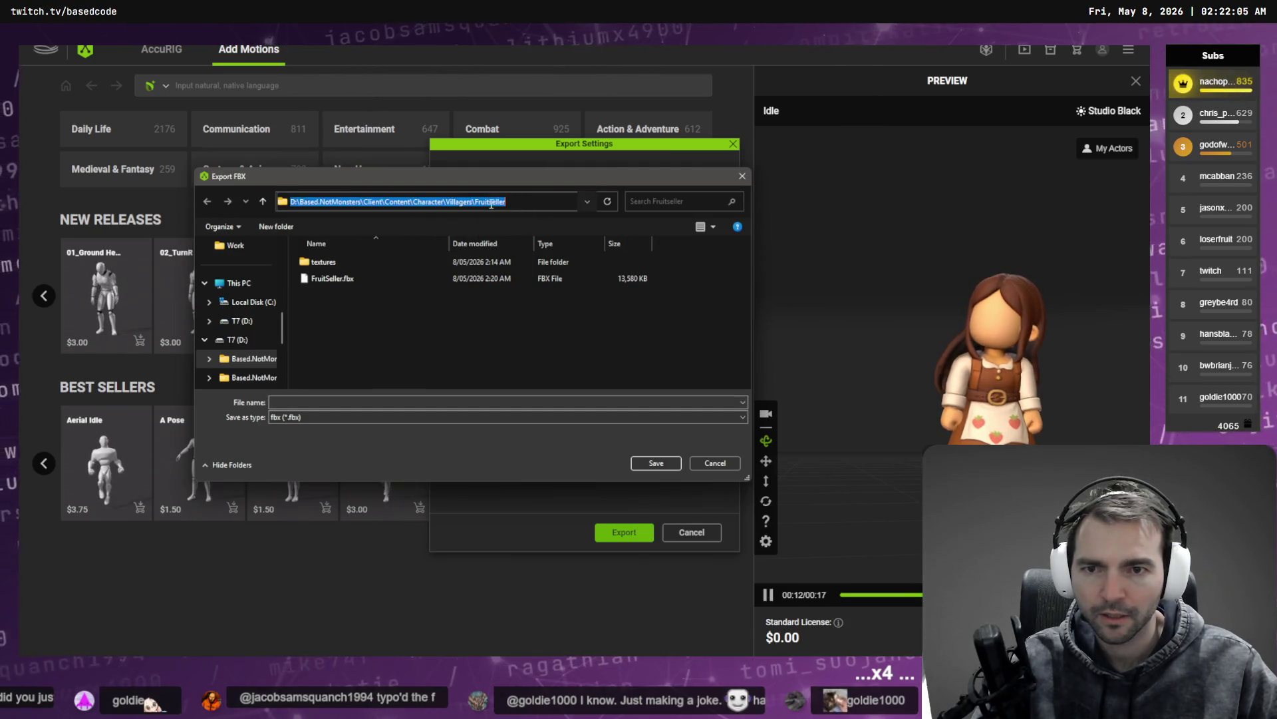
pyautogui.click(344, 280)
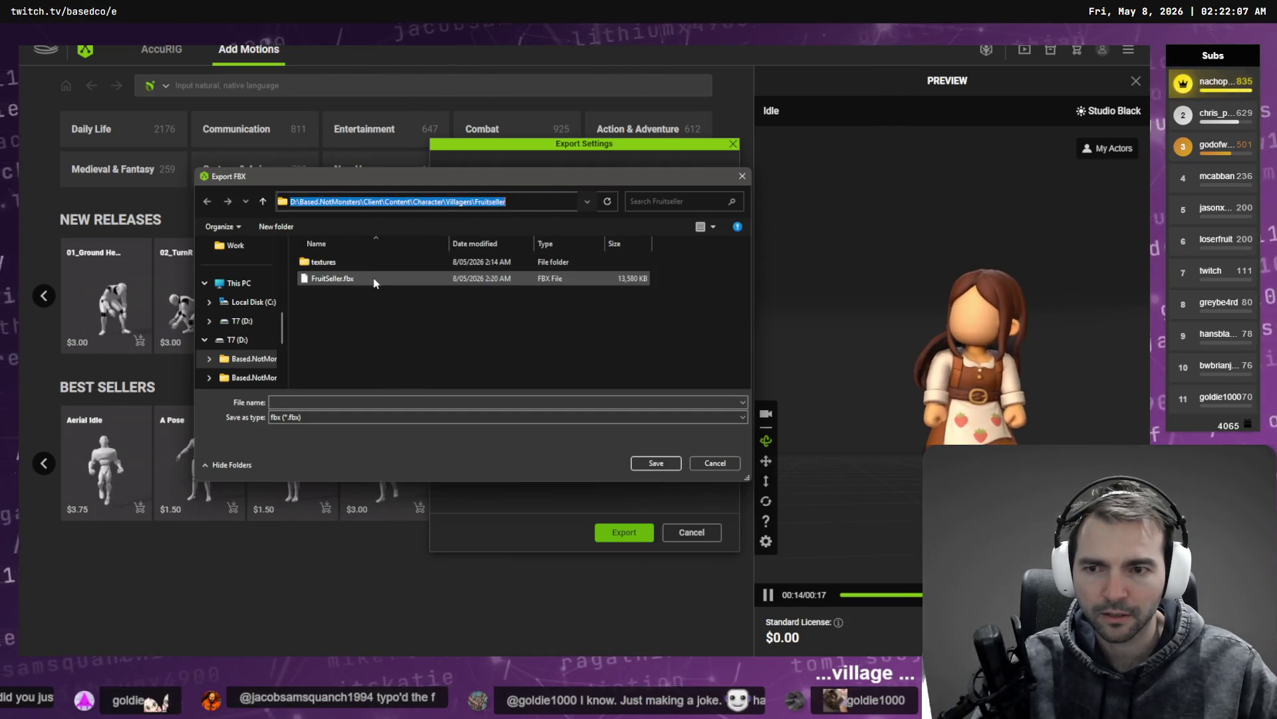
pyautogui.rightClick(344, 279)
pyautogui.press('Escape')
pyautogui.press('Escape')
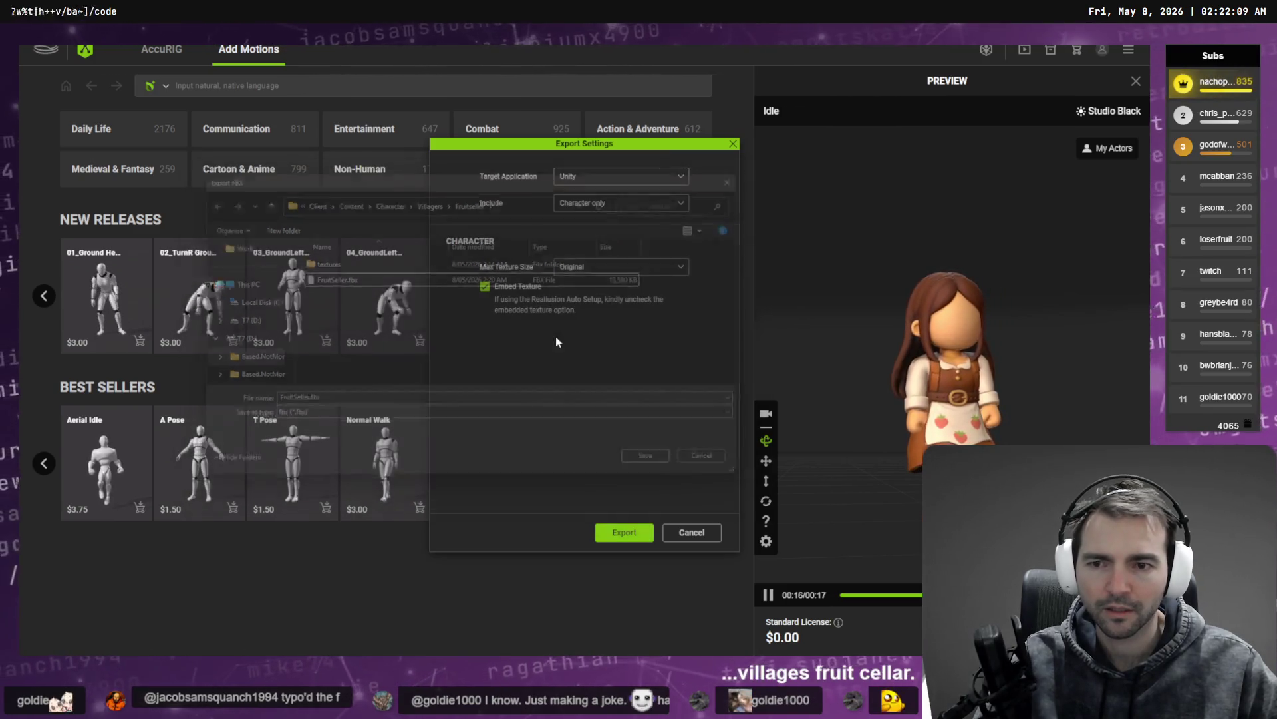
pyautogui.click(692, 532)
pyautogui.press('Escape')
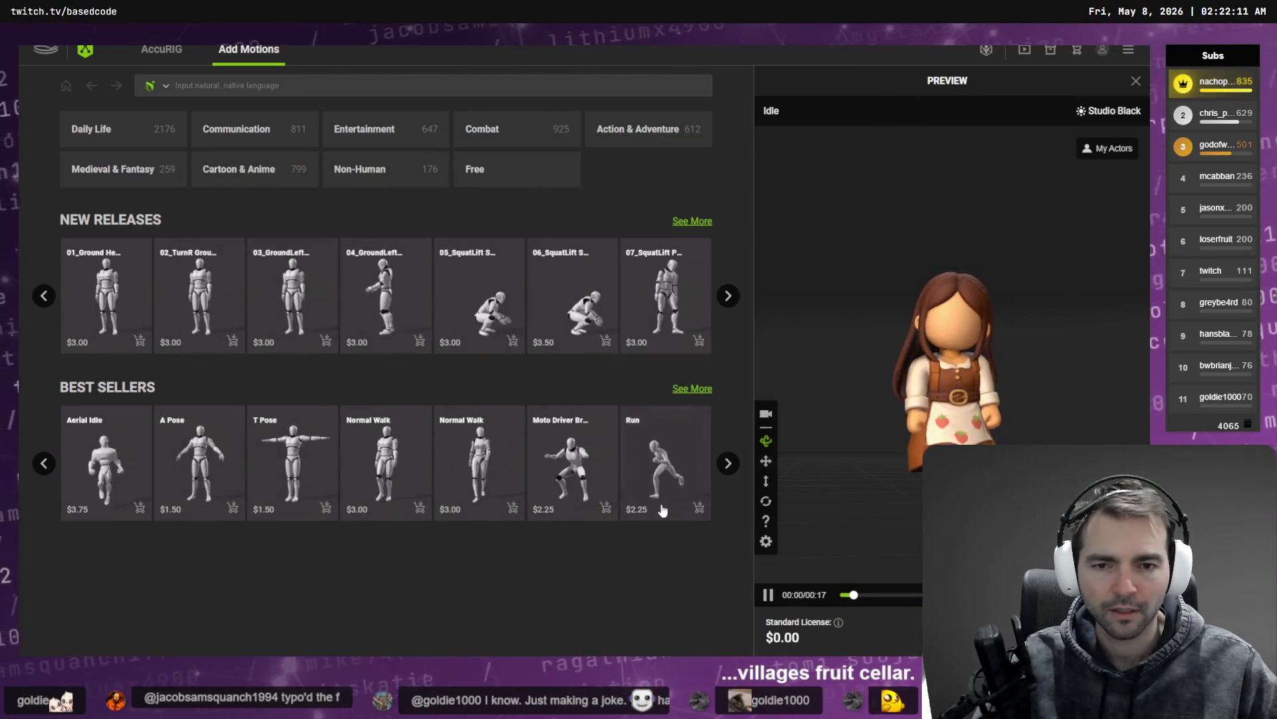
pyautogui.hotkey('alt', 'Tab')
# Step: Show FruitSeller.fbx in the system file manager from its FileSystem context menu
pyautogui.rightClick(126, 530)
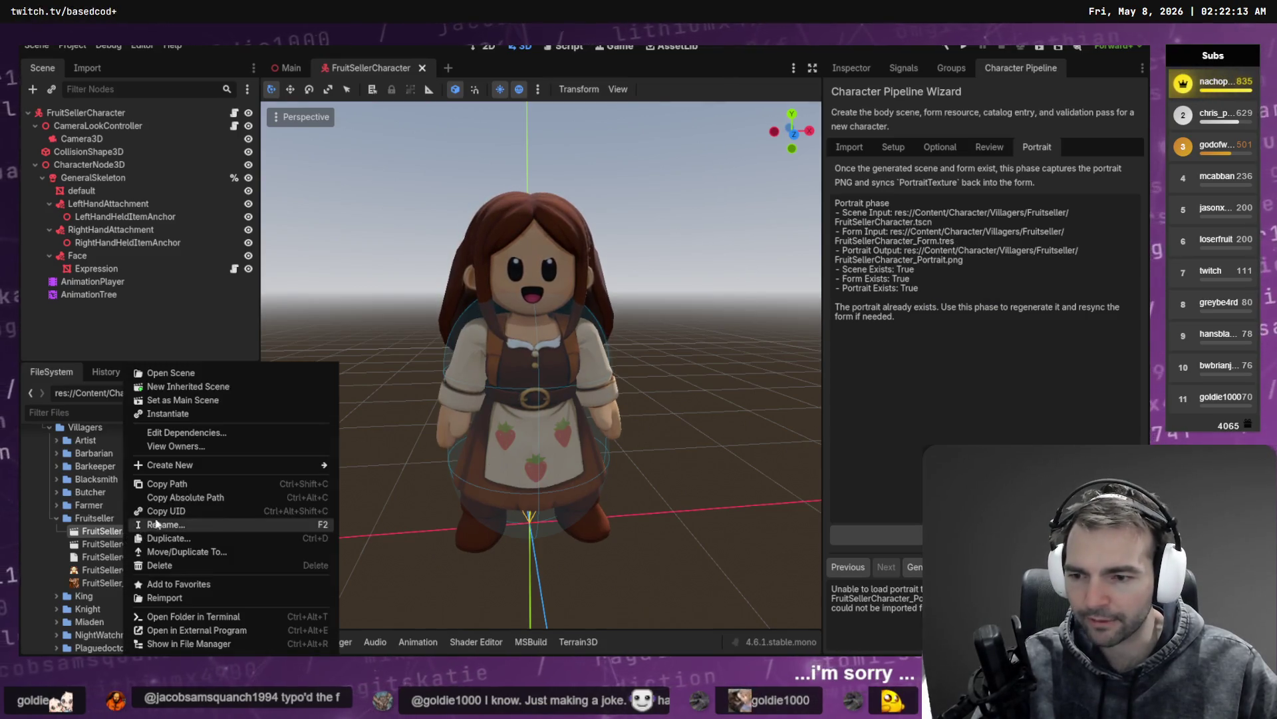
pyautogui.click(231, 629)
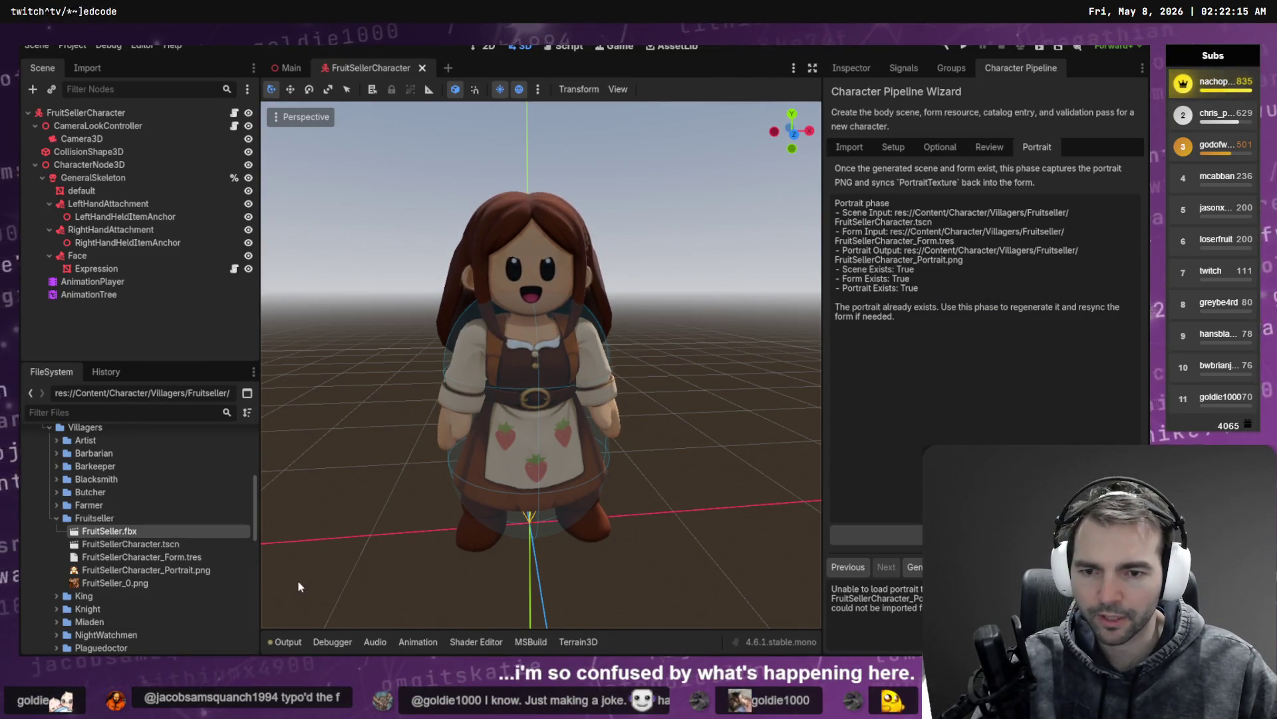
pyautogui.press('Escape')
pyautogui.rightClick(135, 530)
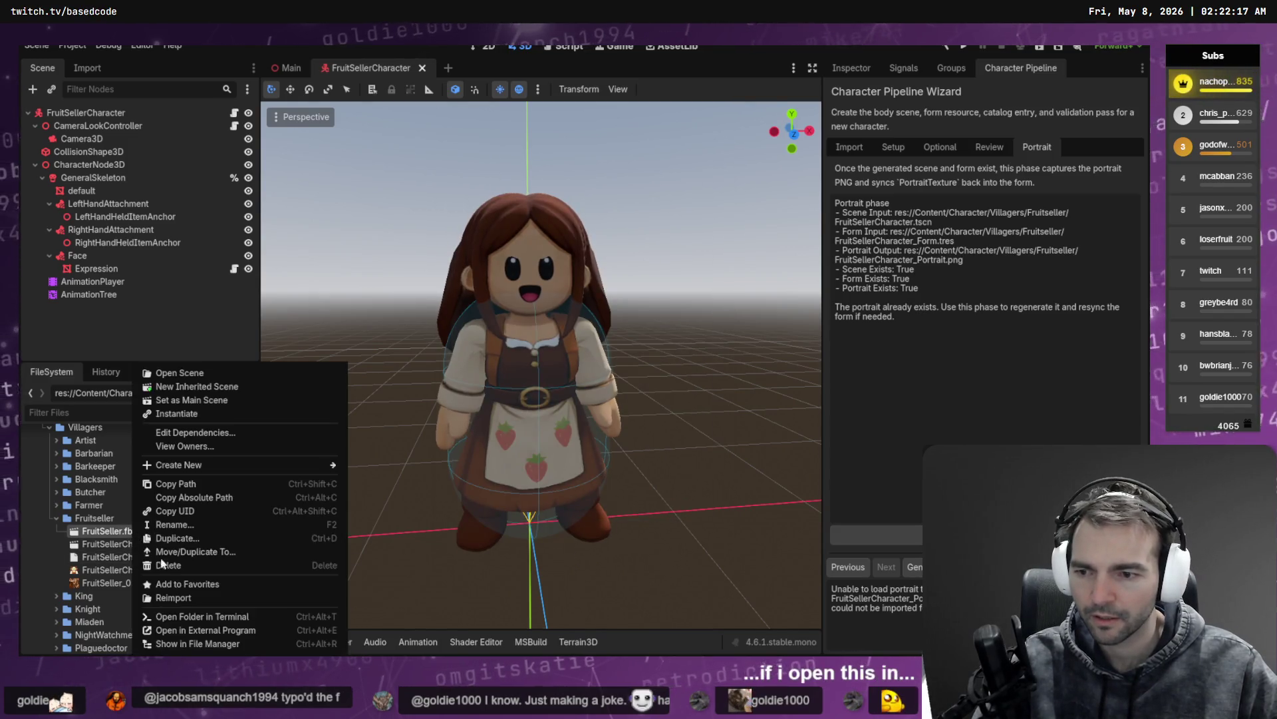
pyautogui.click(209, 643)
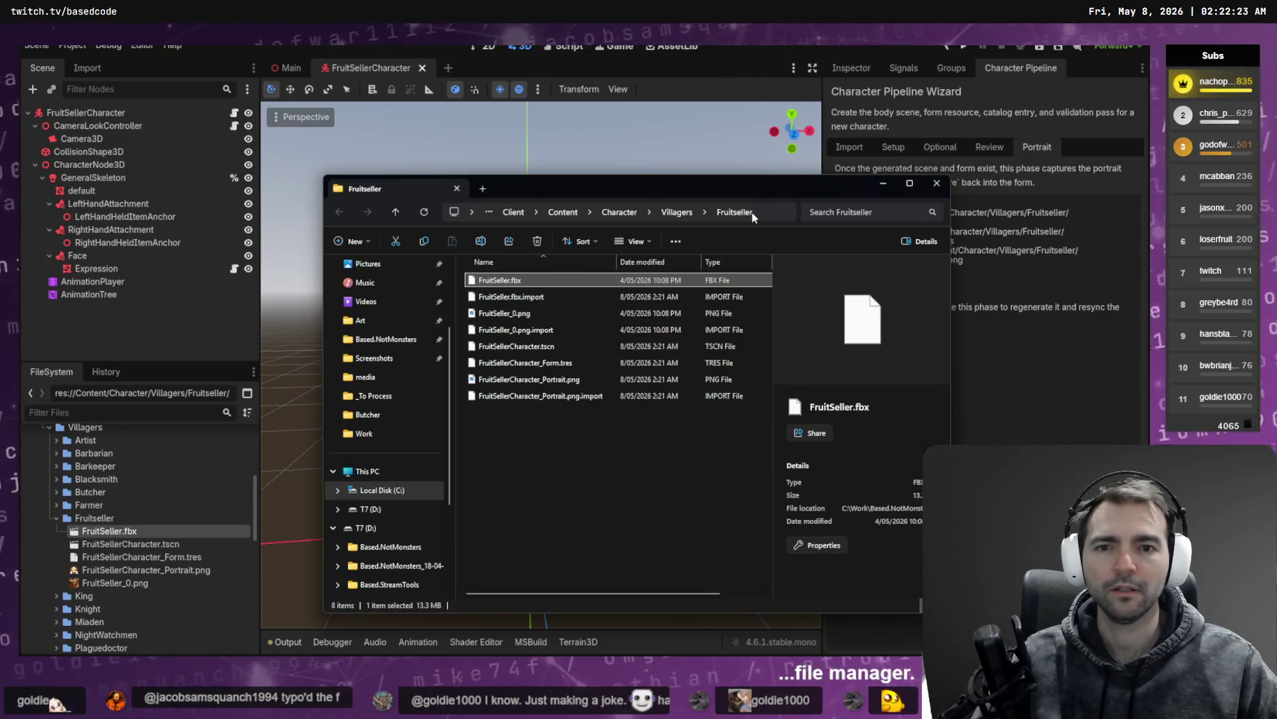
# Step: Check the Fruitseller folder's full C:\Work path in the Explorer address bar
pyautogui.click(771, 215)
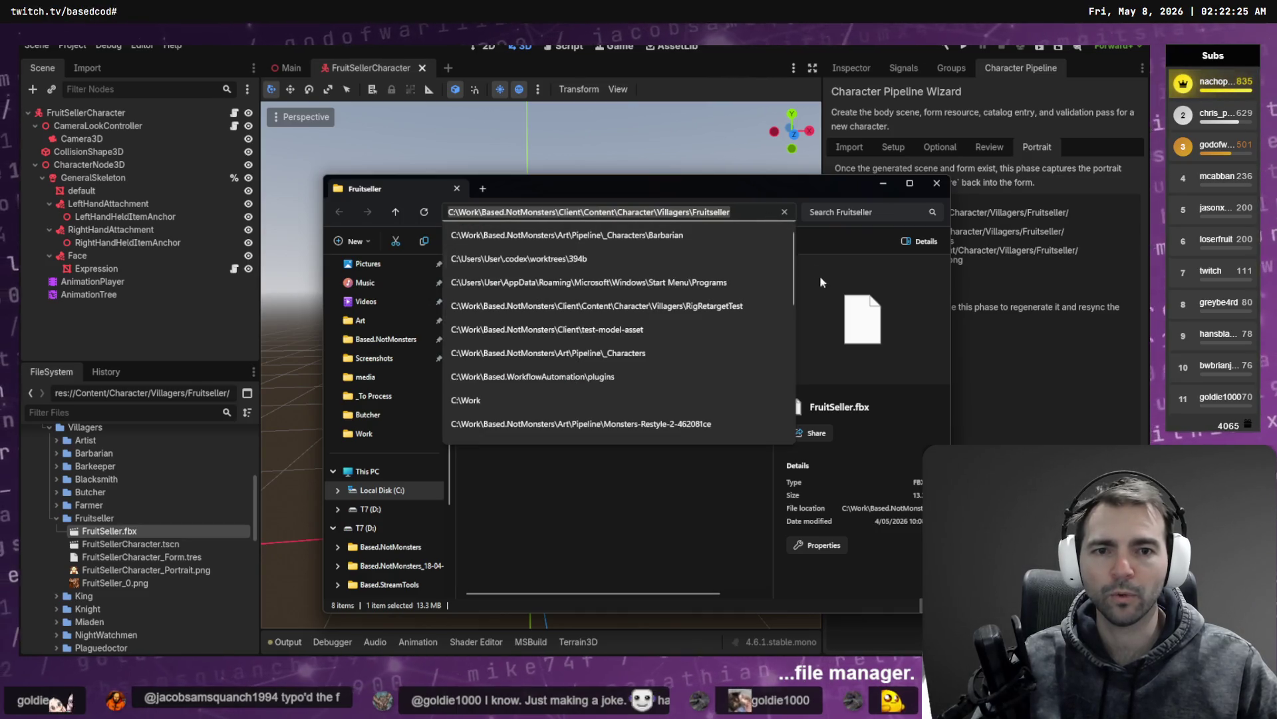
pyautogui.click(703, 486)
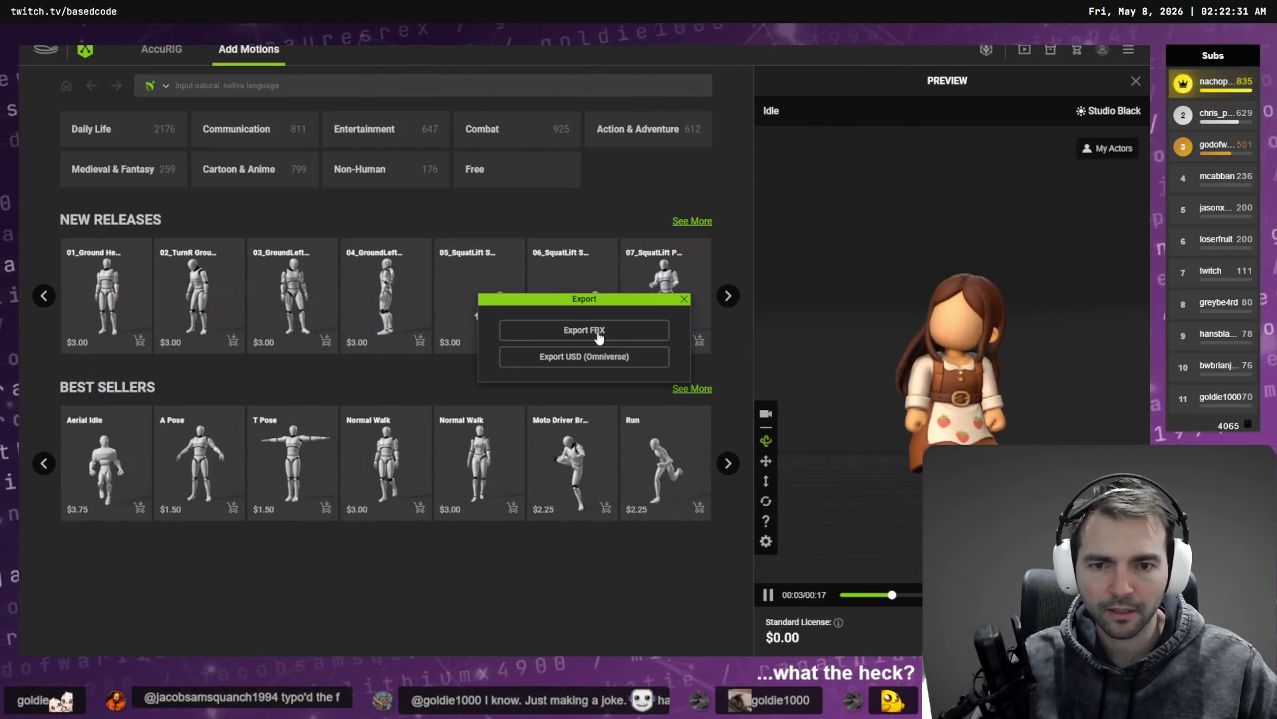
# Step: Start an FBX export and navigate the save dialog to the C:\Work Fruitseller folder
pyautogui.click(599, 332)
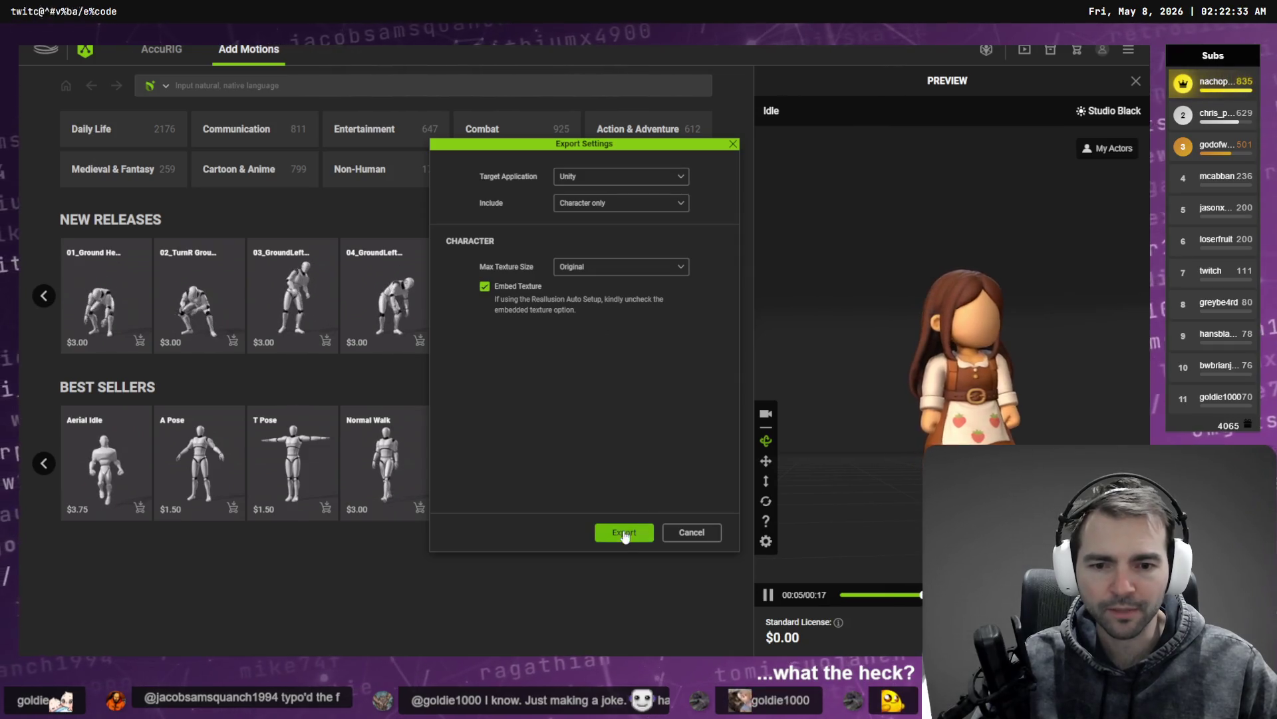
pyautogui.click(623, 532)
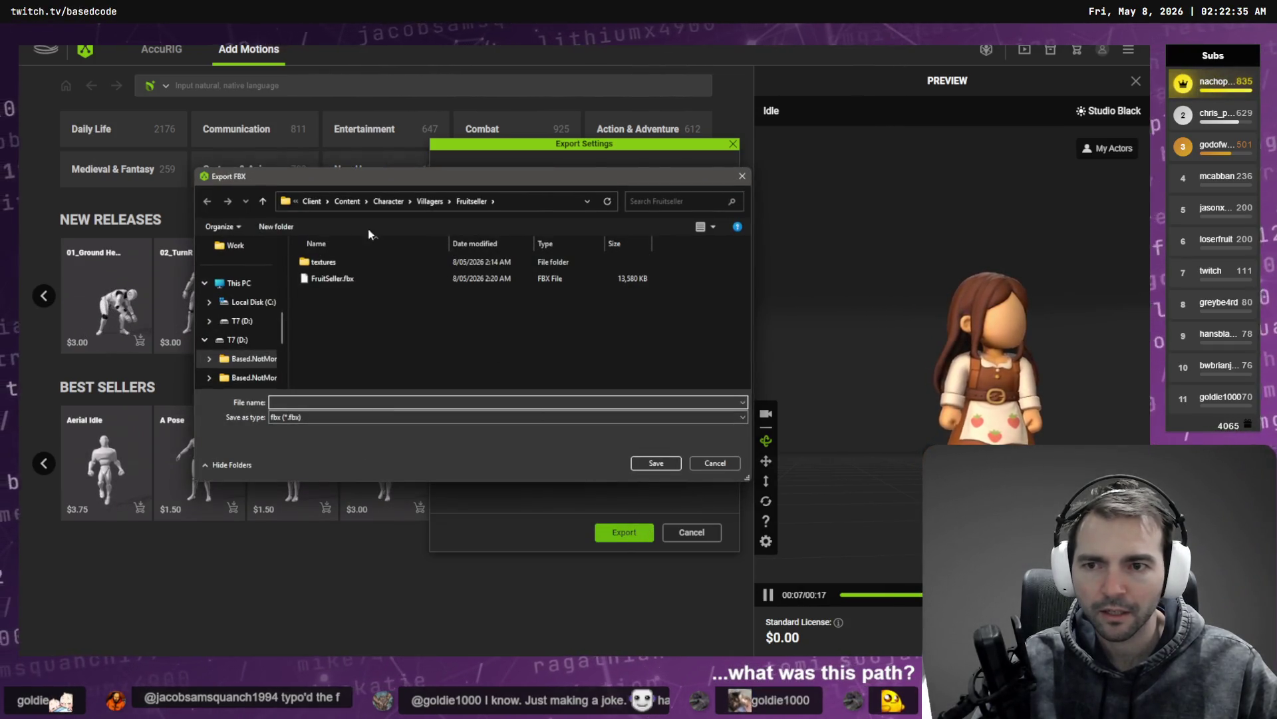
pyautogui.click(560, 201)
pyautogui.write('C:\\Work\\Based.NotMonsters\\Client\\Content\\Character\\Villagers\\Fruitseller')
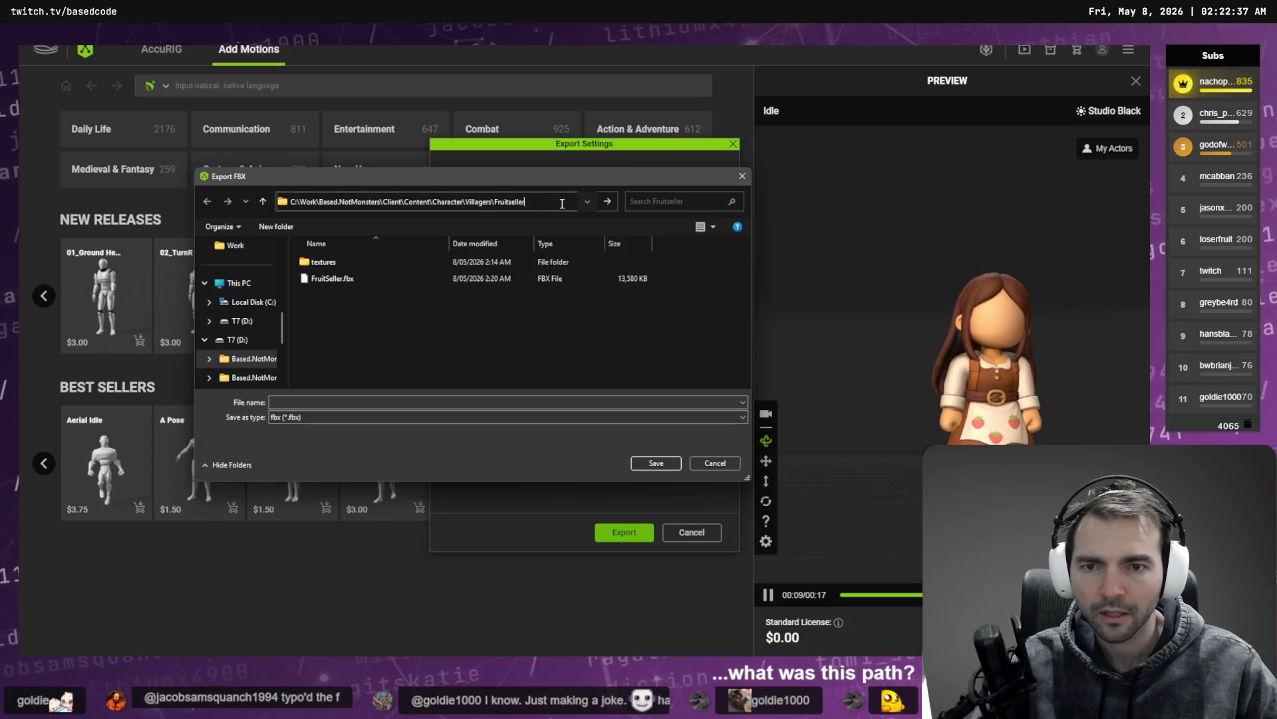
pyautogui.hotkey('ctrl', 'z')
pyautogui.hotkey('ctrl', 'z')
pyautogui.hotkey('ctrl', 'z')
pyautogui.hotkey('ctrl', 'z')
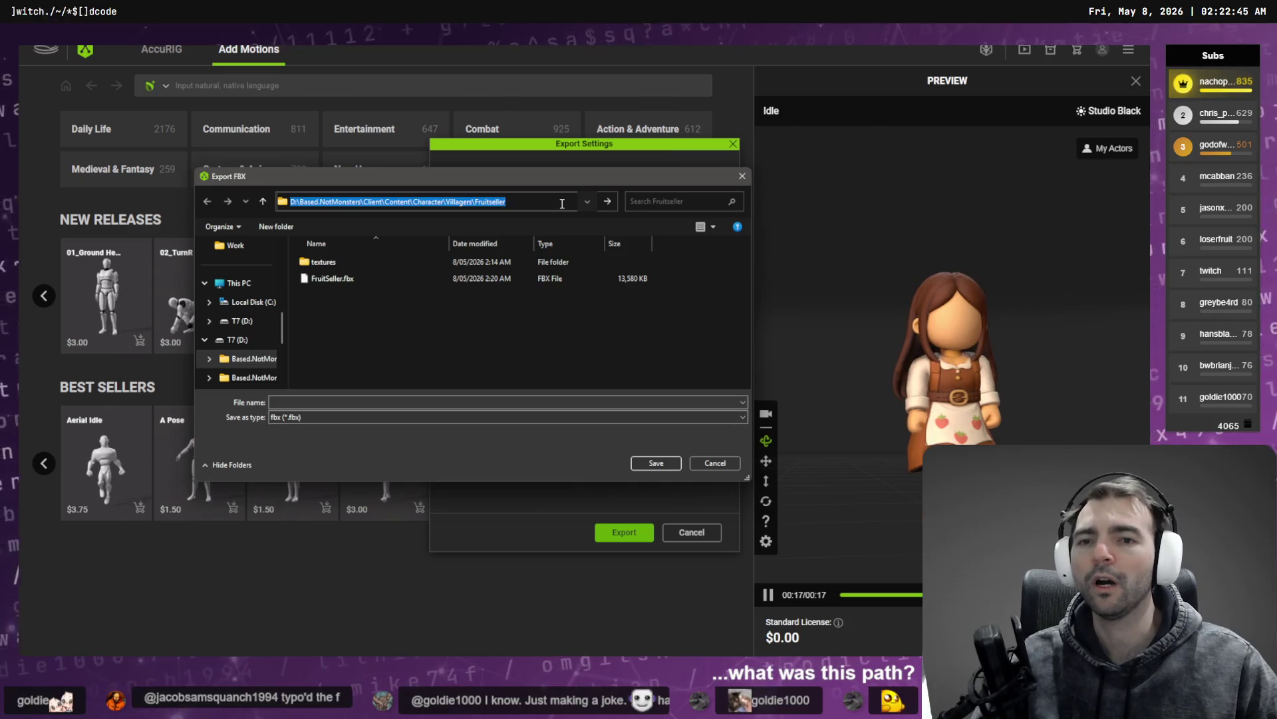
pyautogui.hotkey('ctrl', 'z')
pyautogui.press('Return')
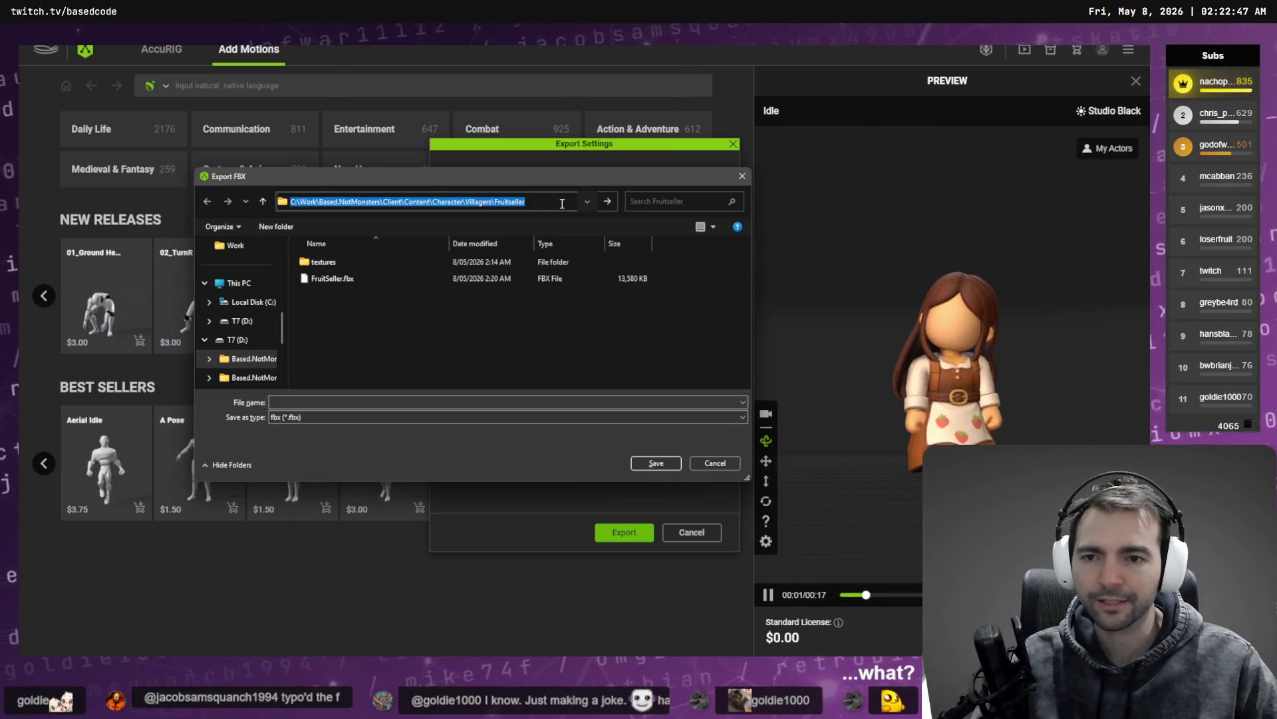
# Step: Save over FruitSeller.fbx, confirming the replacement, and return to Godot
pyautogui.rightClick(219, 339)
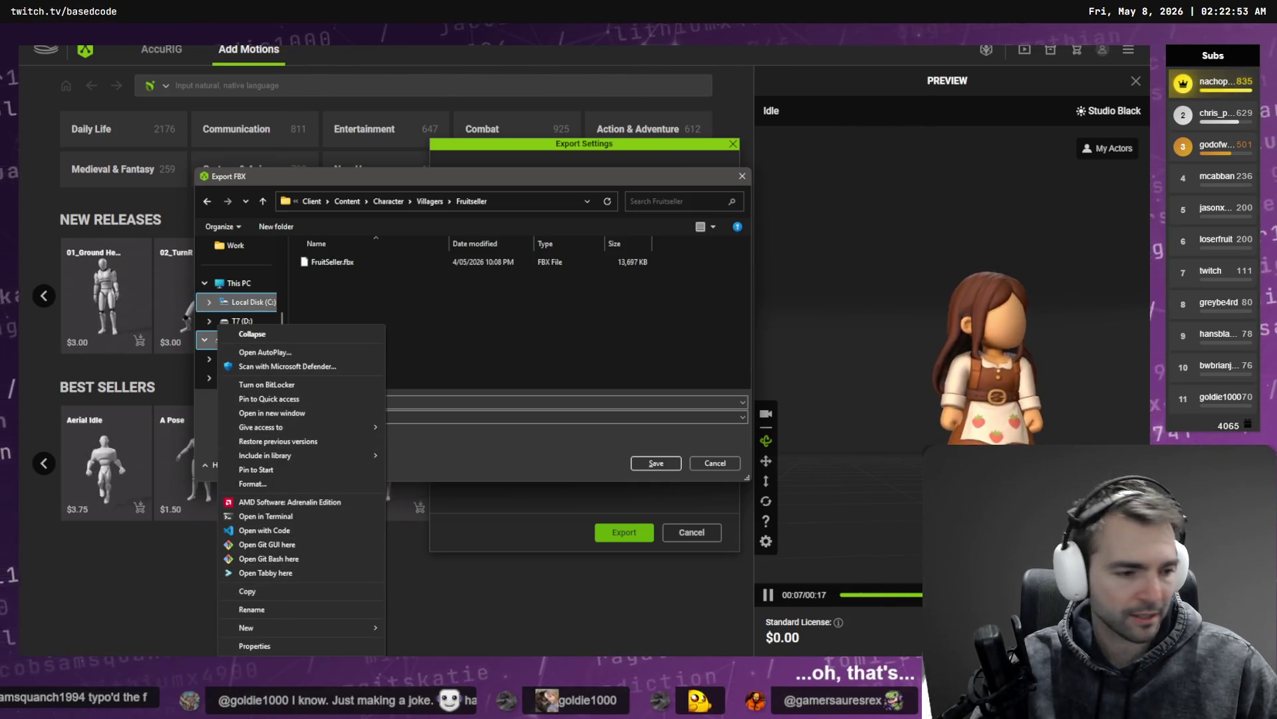
pyautogui.press('Escape')
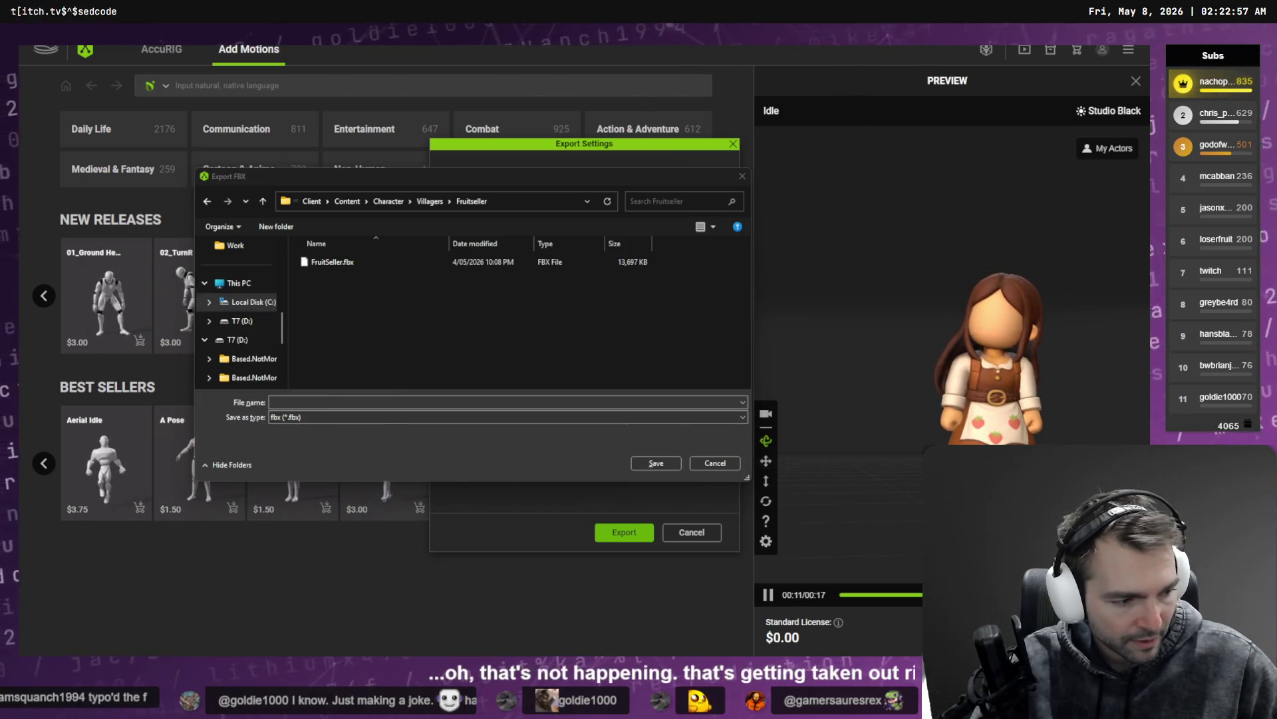
pyautogui.scroll(1, 243, 313)
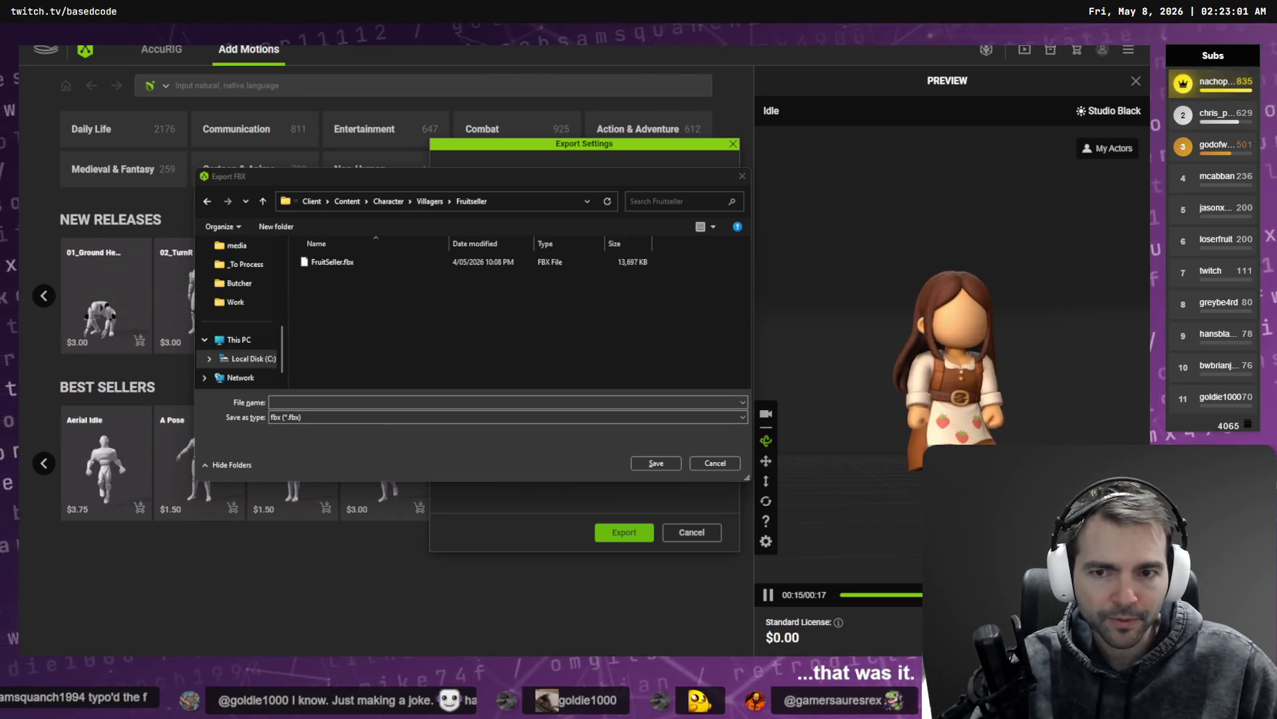
pyautogui.click(536, 201)
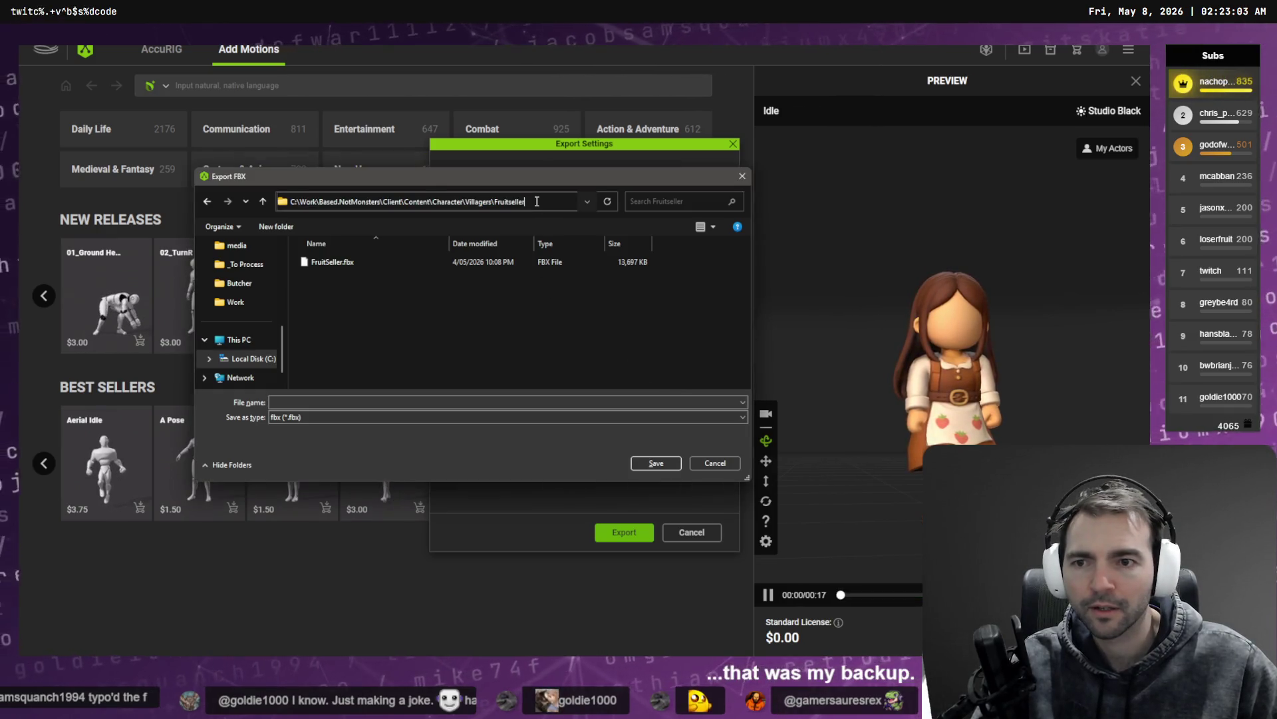
pyautogui.press('Return')
pyautogui.click(334, 264)
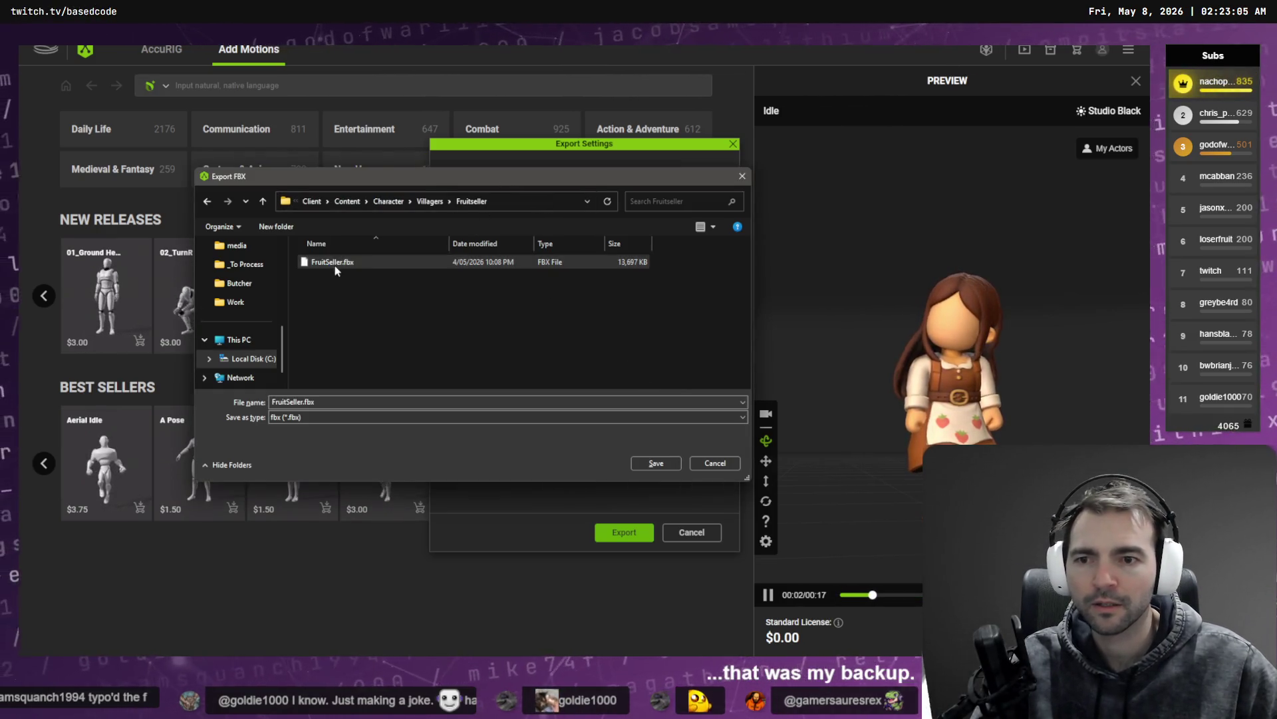
pyautogui.doubleClick(335, 266)
pyautogui.click(620, 349)
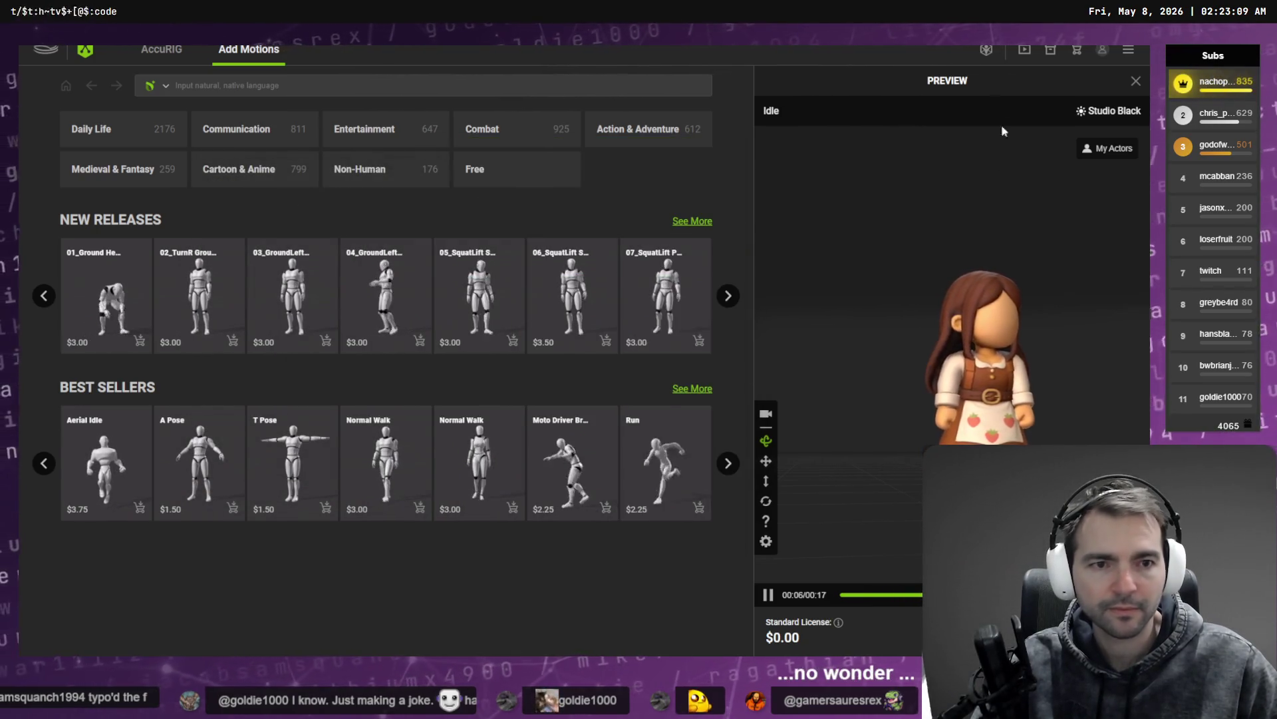
pyautogui.hotkey('alt', 'Tab')
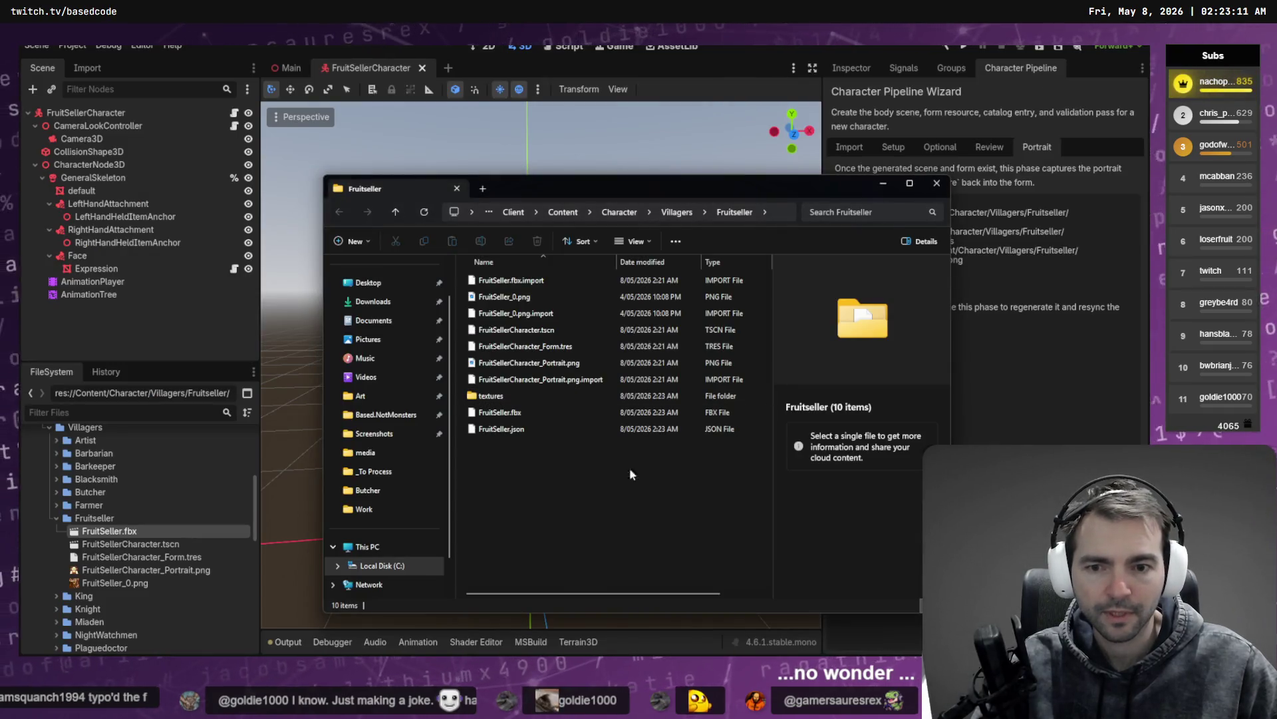
# Step: Close Explorer and the FruitSellerCharacter tab, regenerate the portrait, and return to Import
pyautogui.click(939, 189)
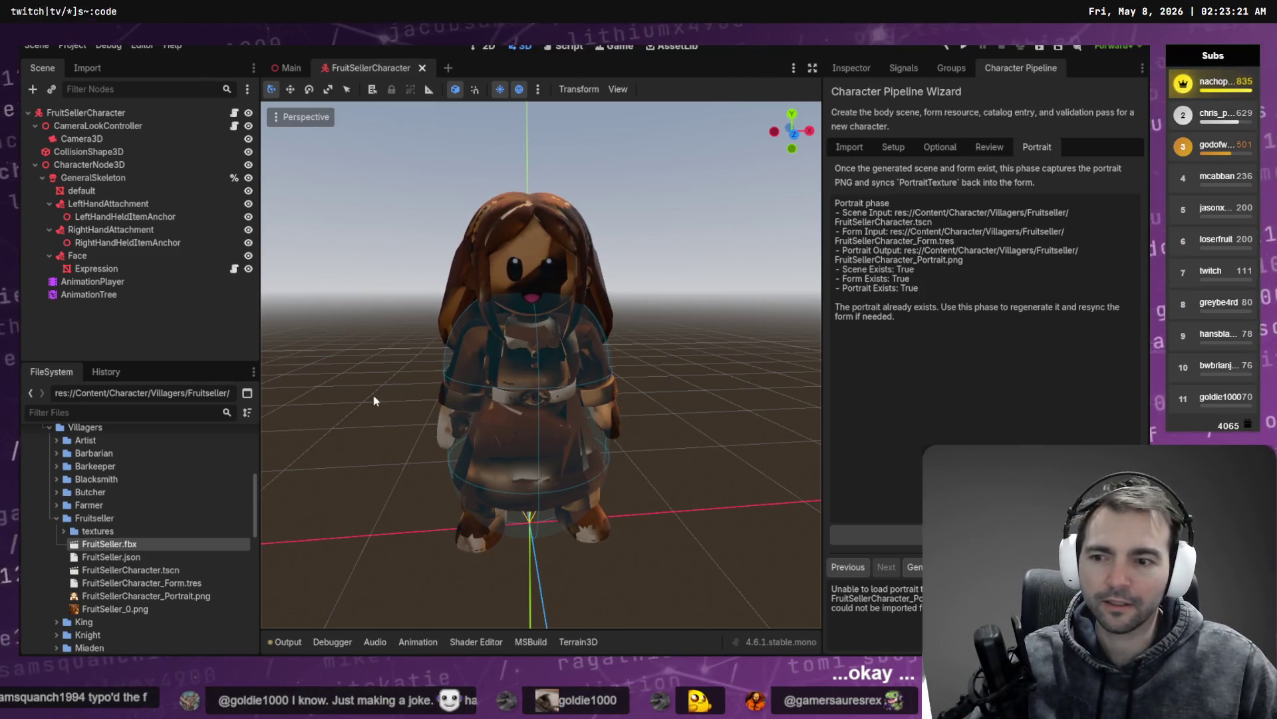
pyautogui.rightClick(106, 543)
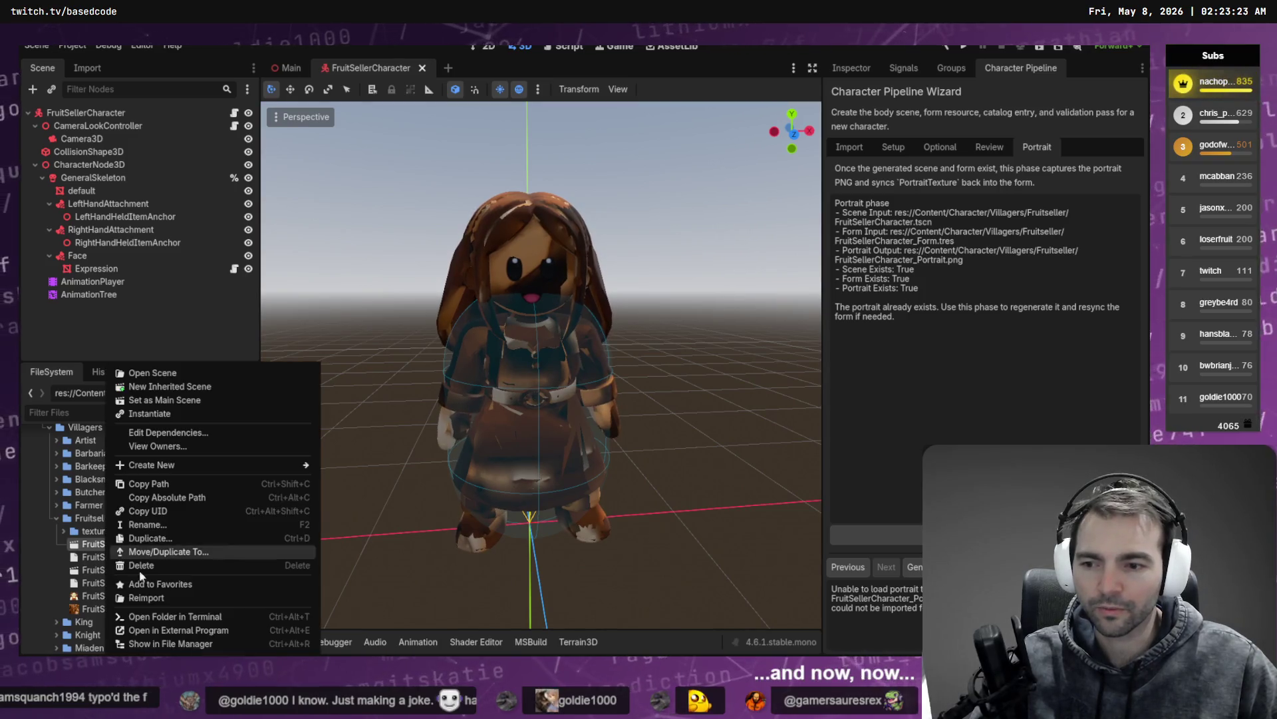
pyautogui.click(361, 89)
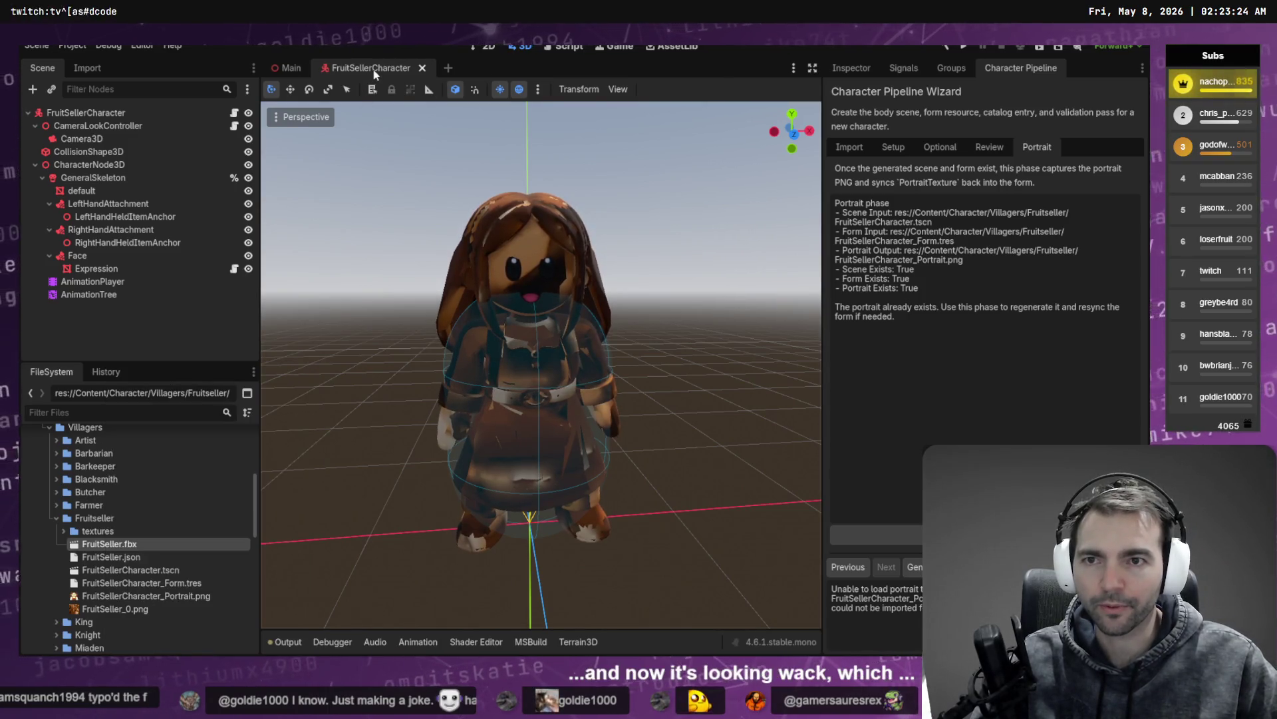
pyautogui.click(421, 67)
pyautogui.click(915, 566)
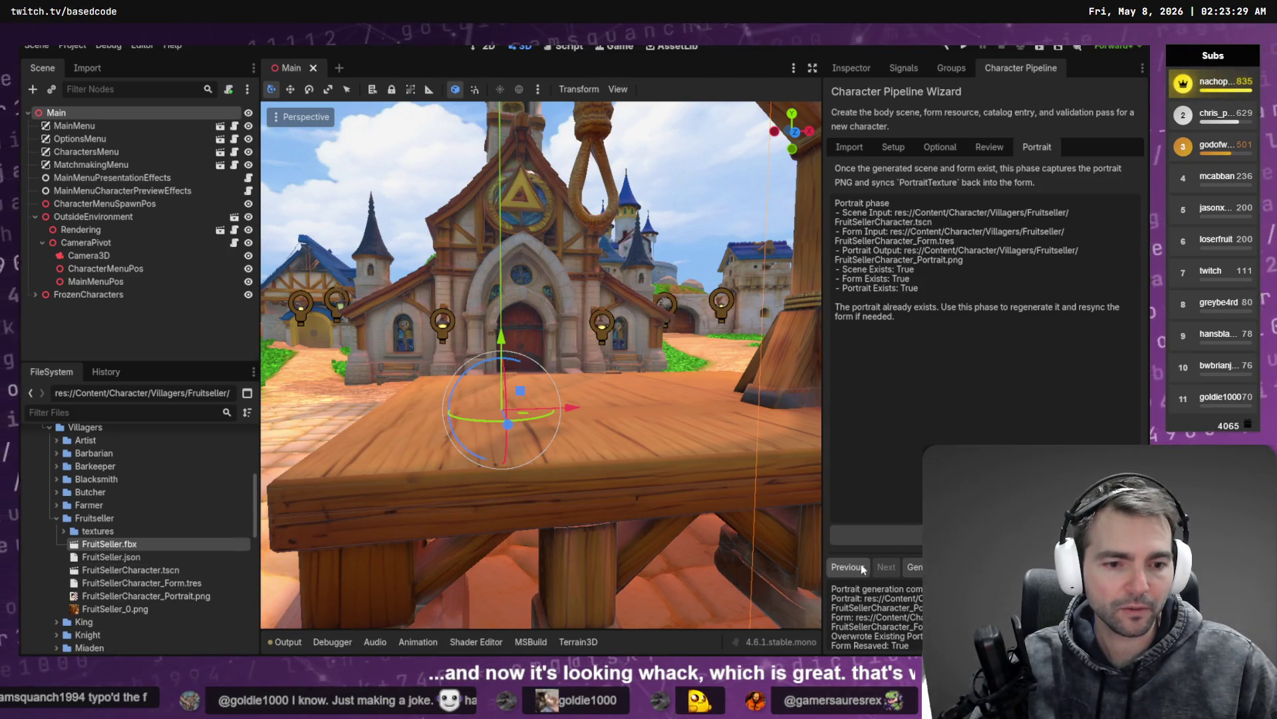
pyautogui.click(849, 147)
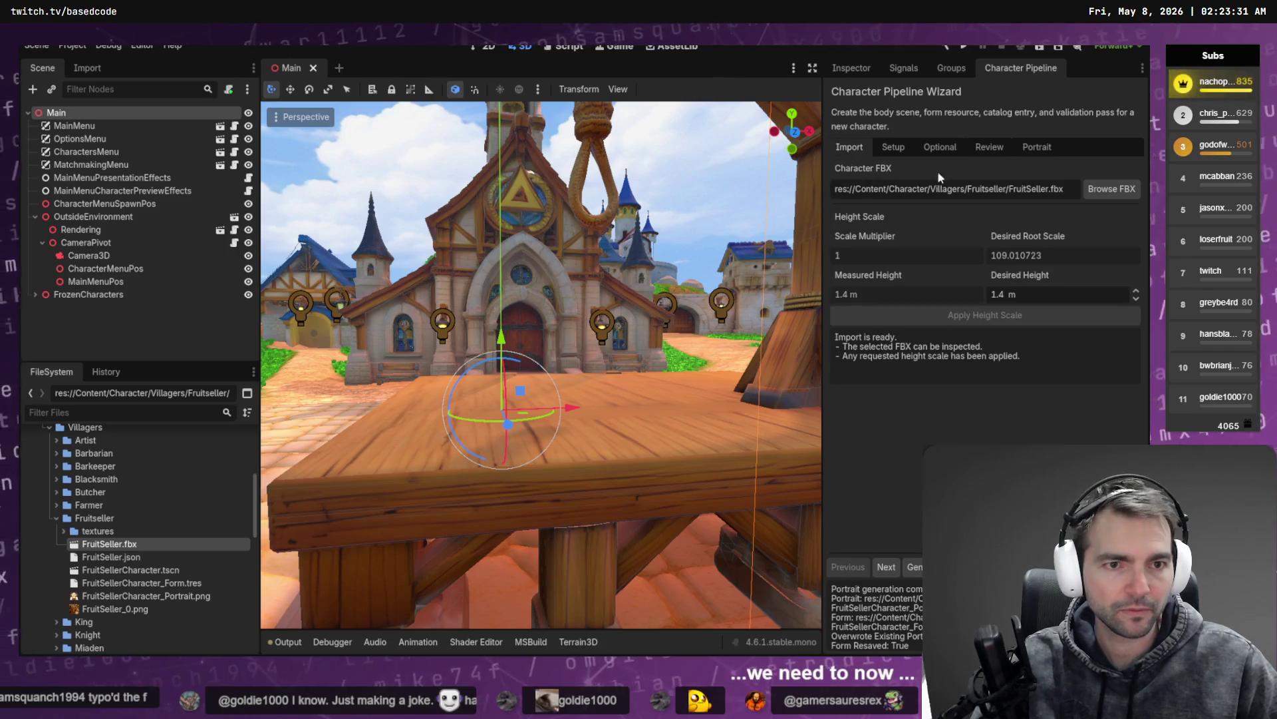
# Step: Load FruitSeller.fbx from the Fruitseller folder as the character FBX
pyautogui.click(1104, 190)
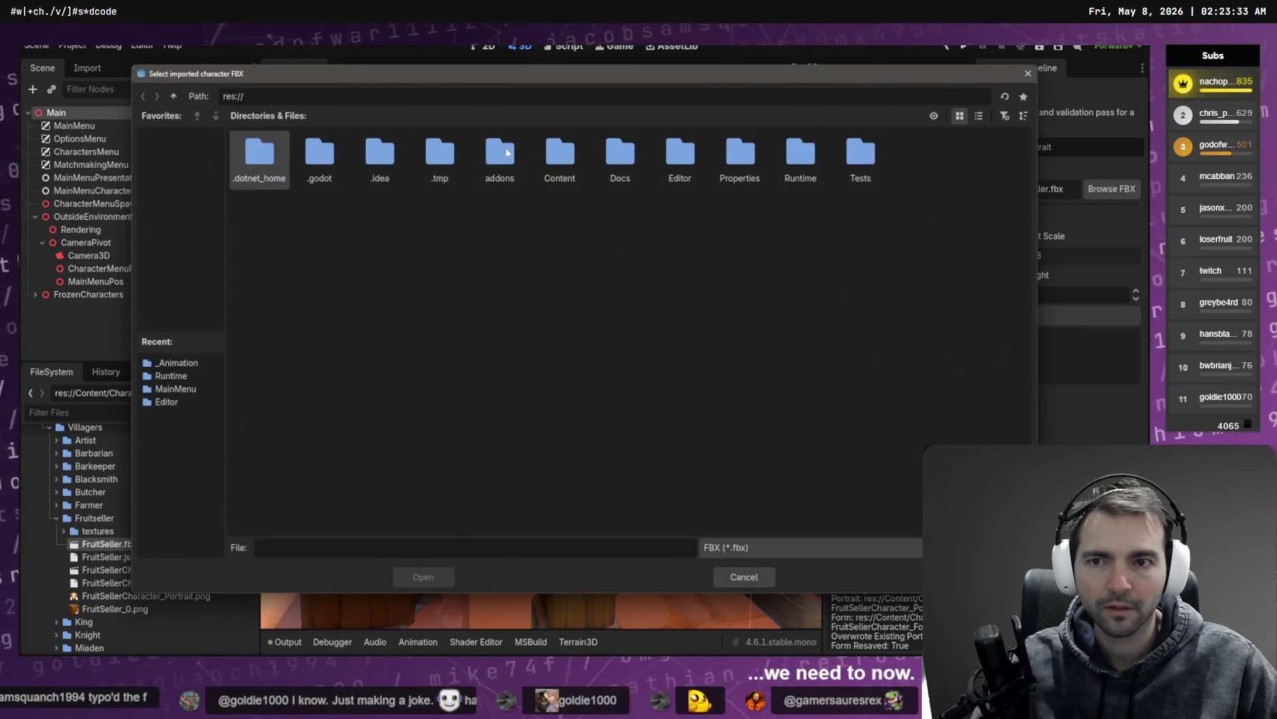
pyautogui.write('C:\\Work\\Based.NotMonsters\\Client\\Content\\Character\\Villagers\\Fruitseller')
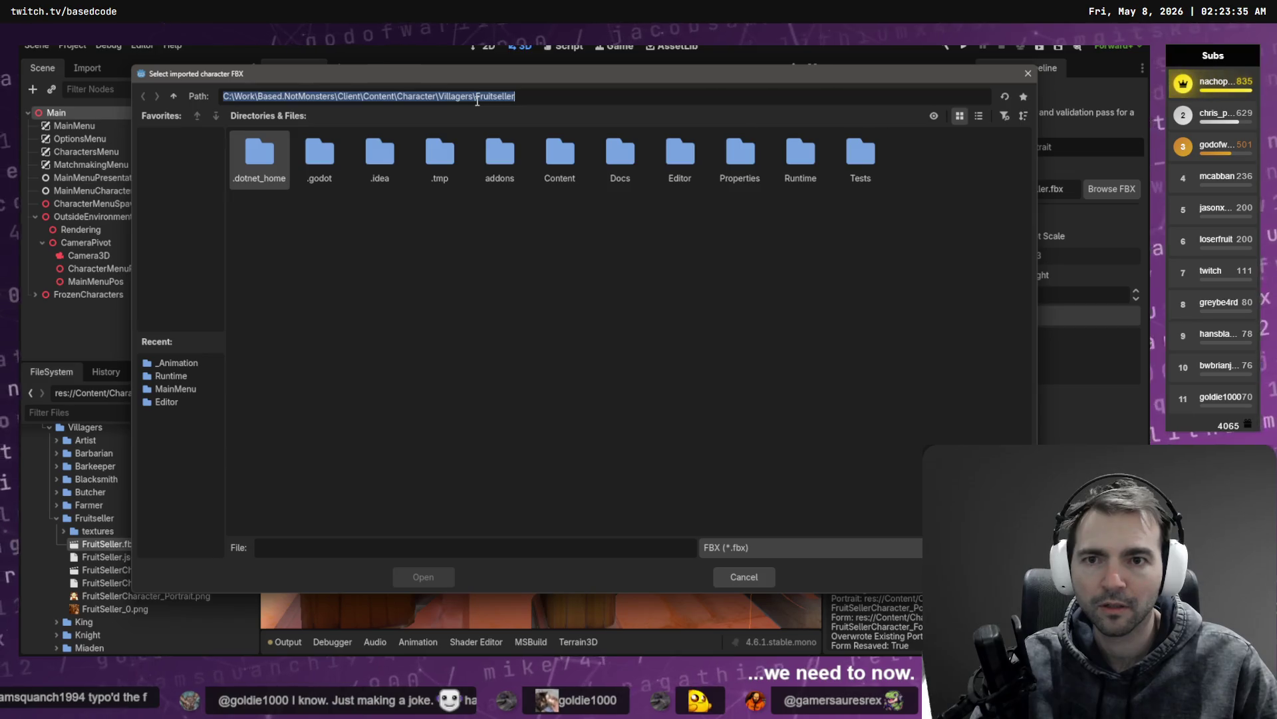
pyautogui.press('Return')
pyautogui.doubleClick(329, 151)
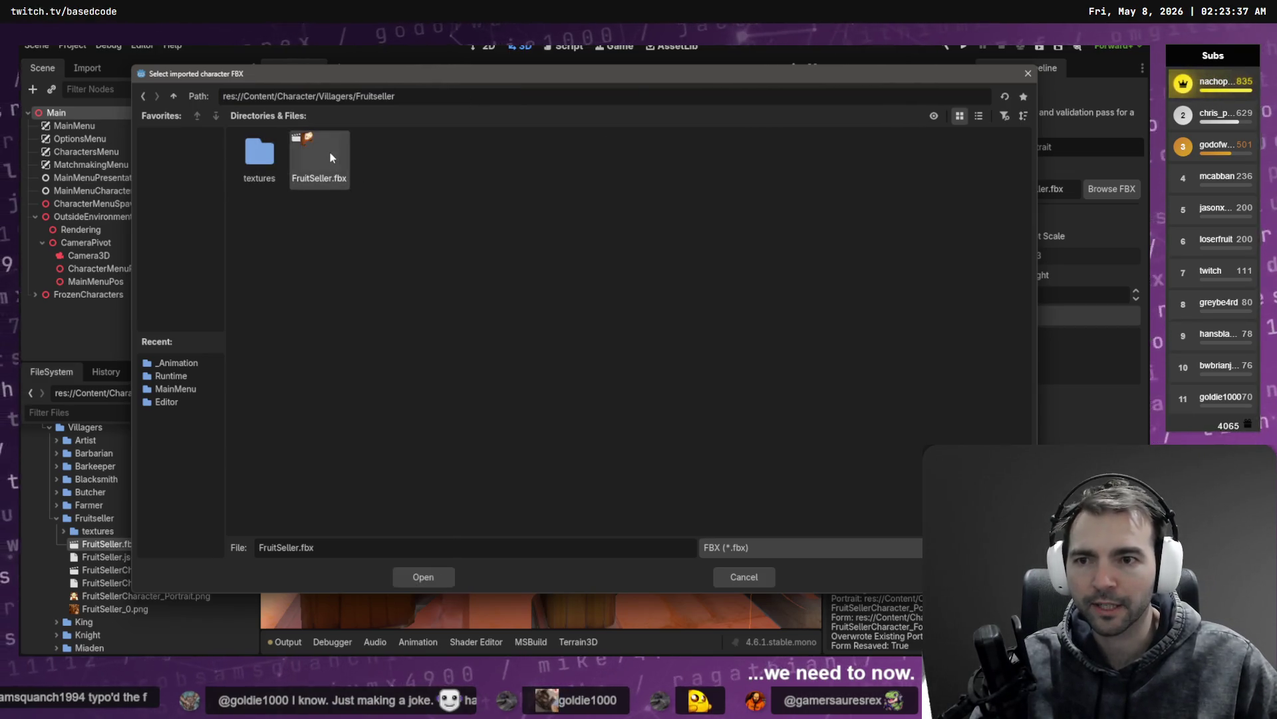
# Step: Apply the 1.4 m height, generate the character replacing existing outputs, and launch the game
pyautogui.click(1011, 319)
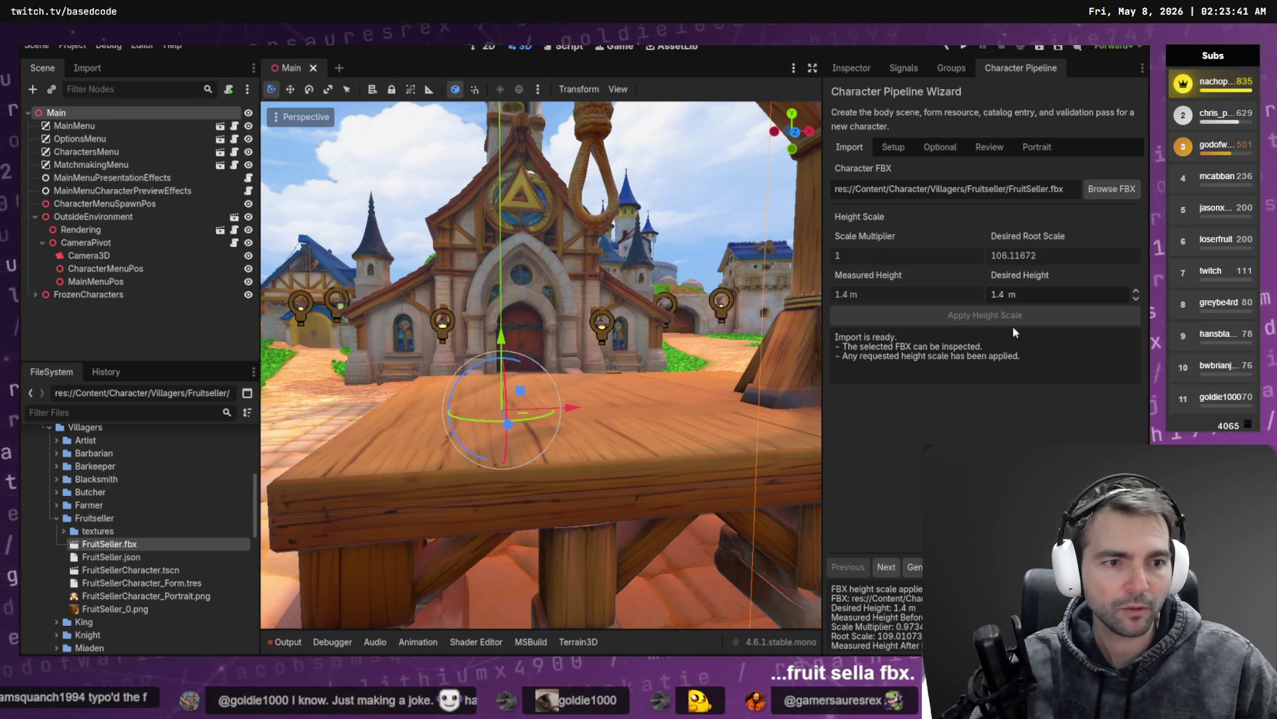
pyautogui.click(936, 148)
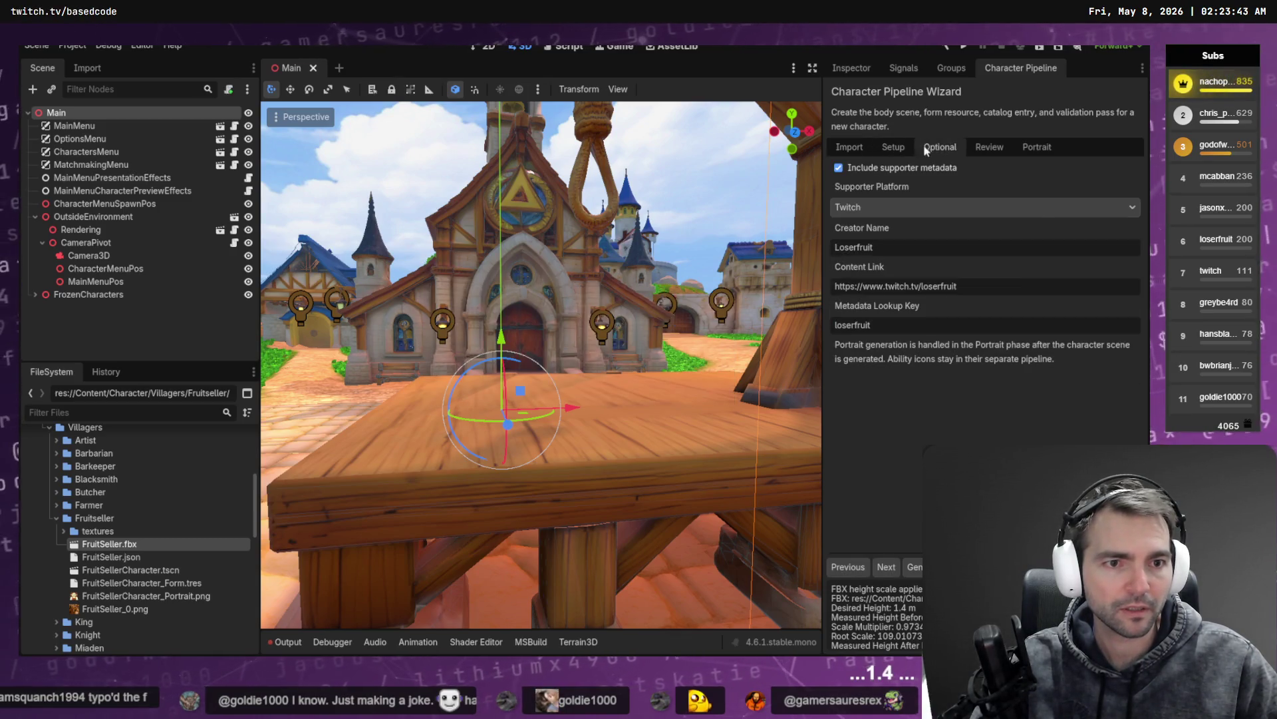
pyautogui.click(978, 146)
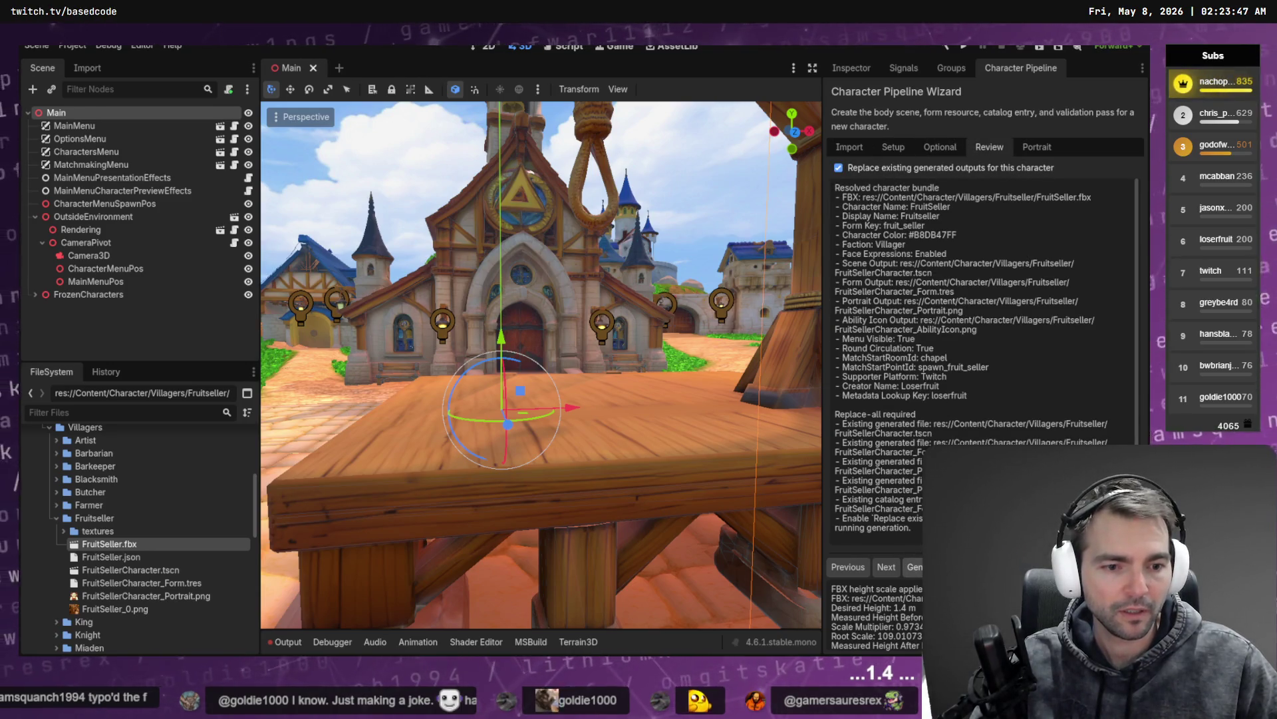
pyautogui.click(915, 567)
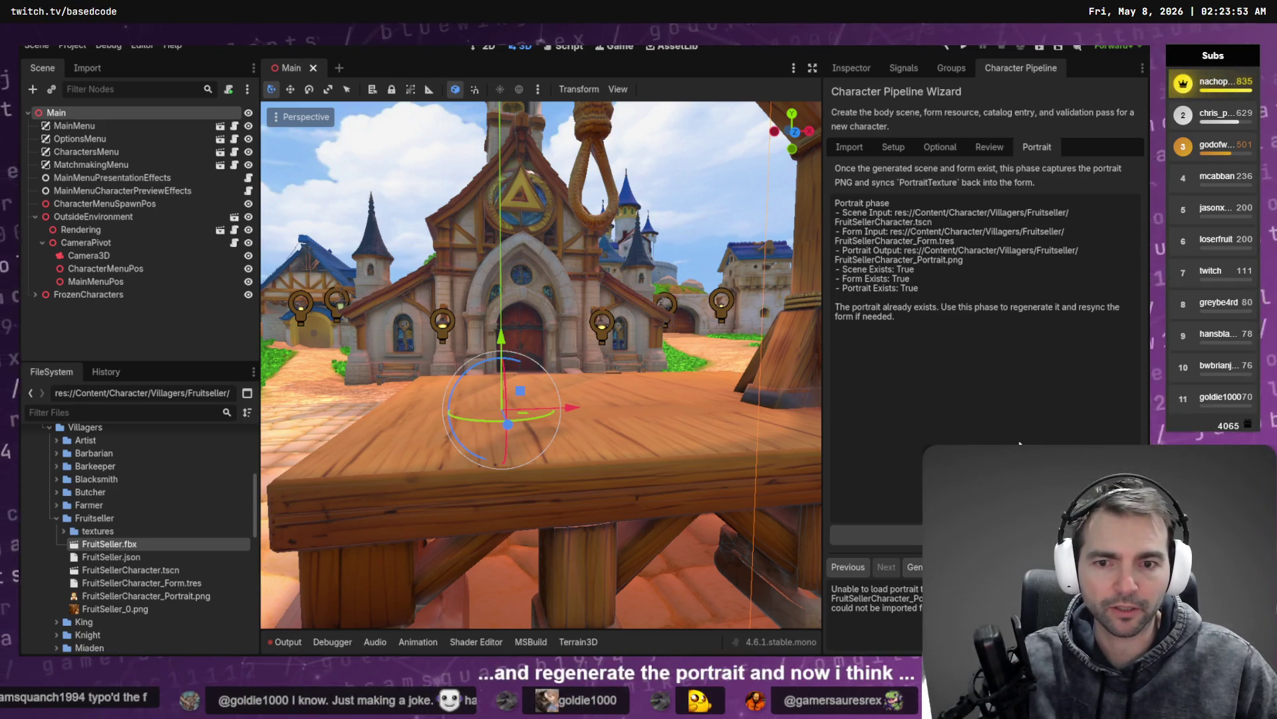
pyautogui.hotkey('alt', 'b')
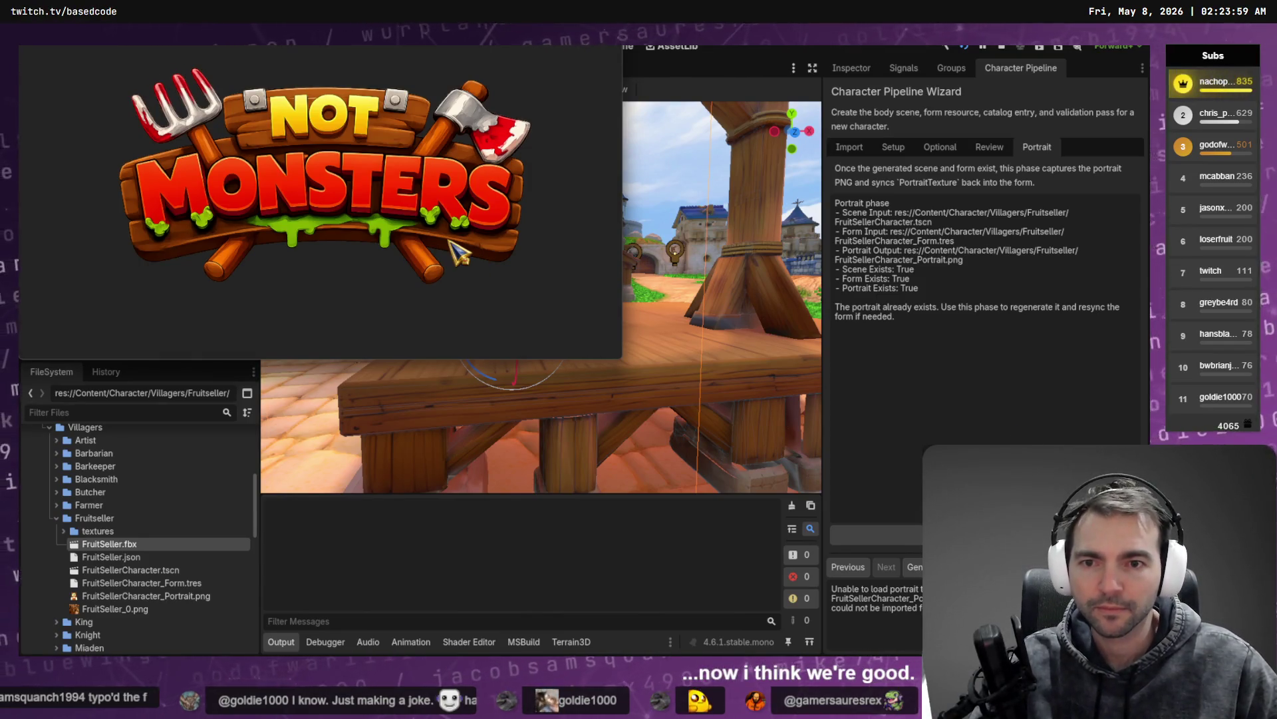
pyautogui.hotkey('alt', 'Tab')
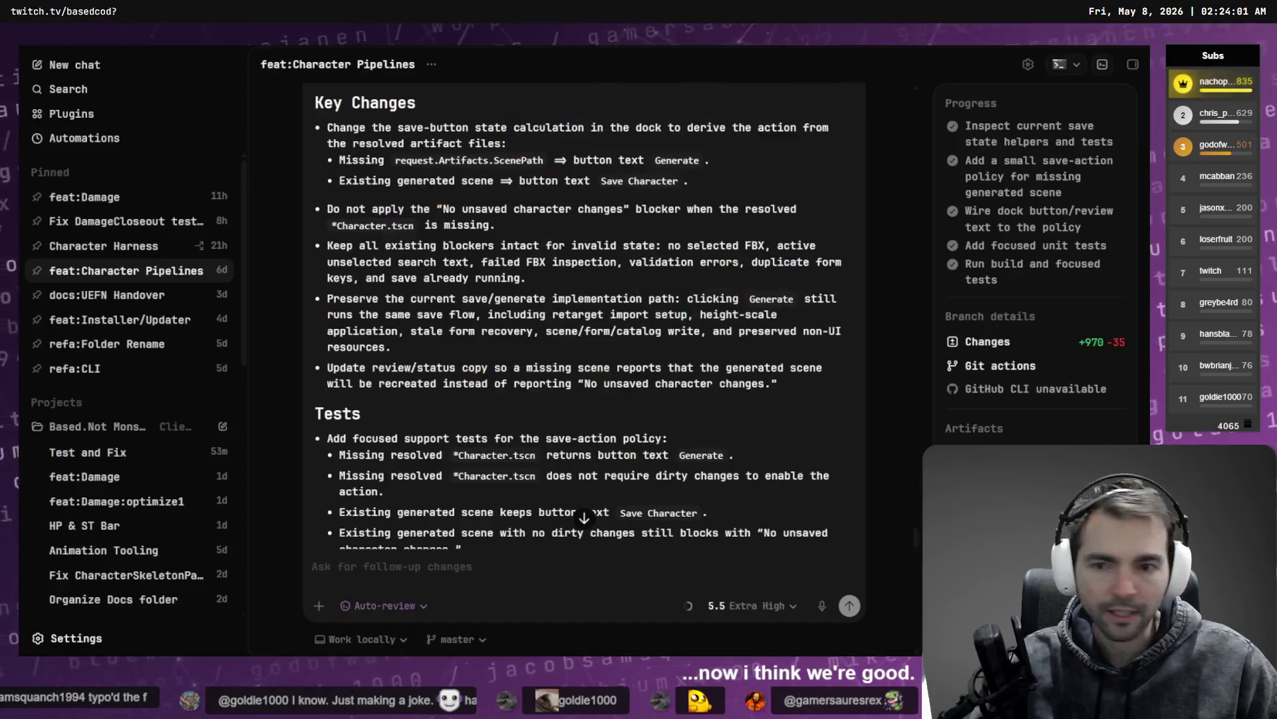
# Step: Expand the workflow project's threads and open the 3D Render conversation
pyautogui.scroll(-10, 144, 453)
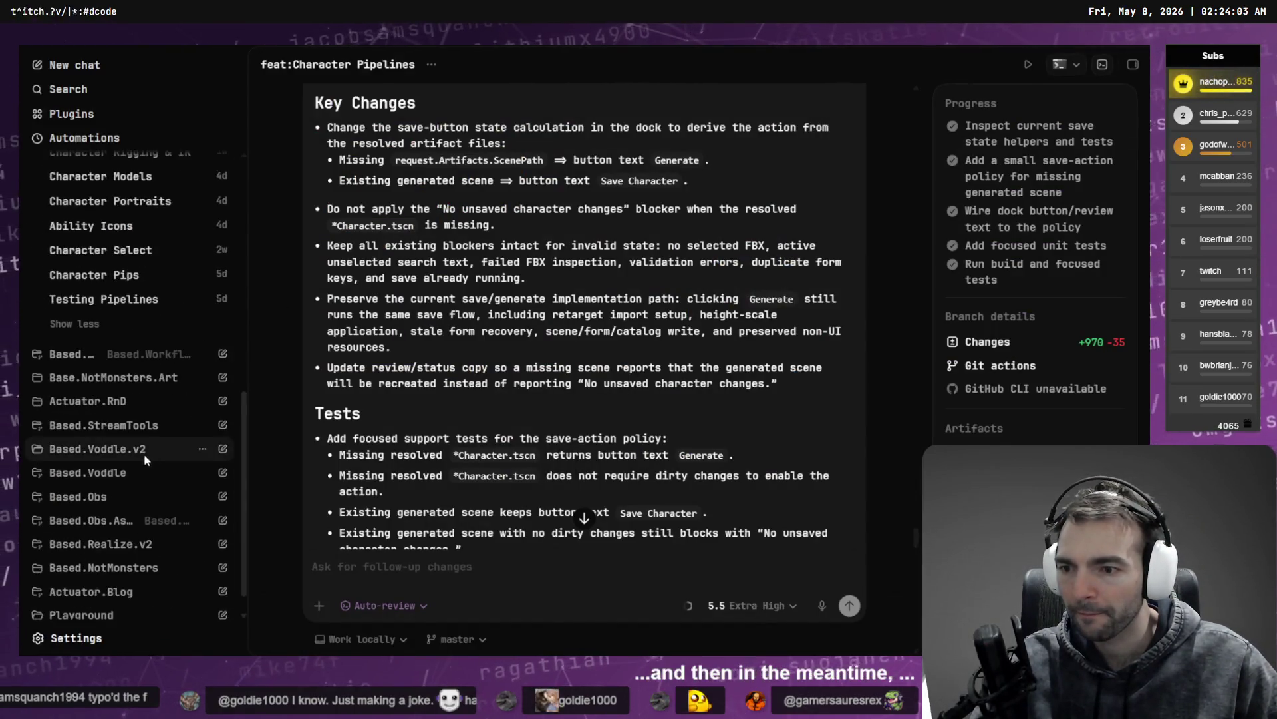
pyautogui.click(128, 406)
pyautogui.click(128, 407)
pyautogui.click(141, 385)
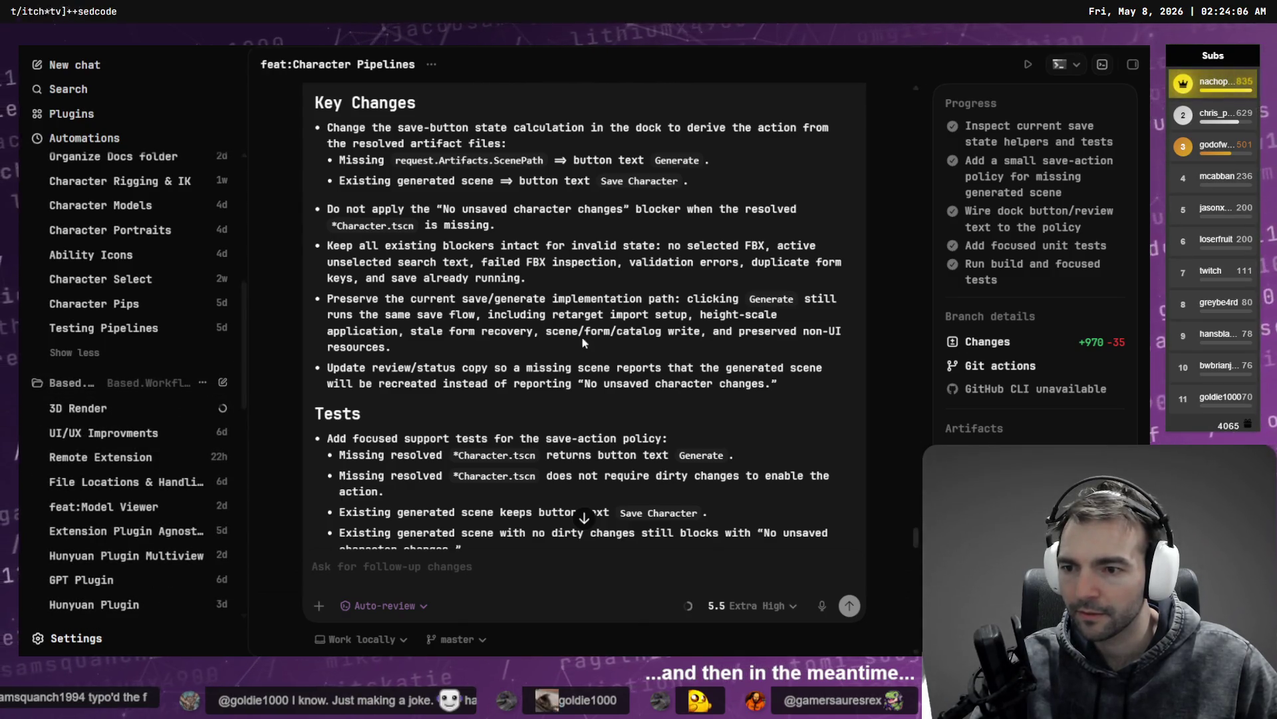
pyautogui.click(111, 406)
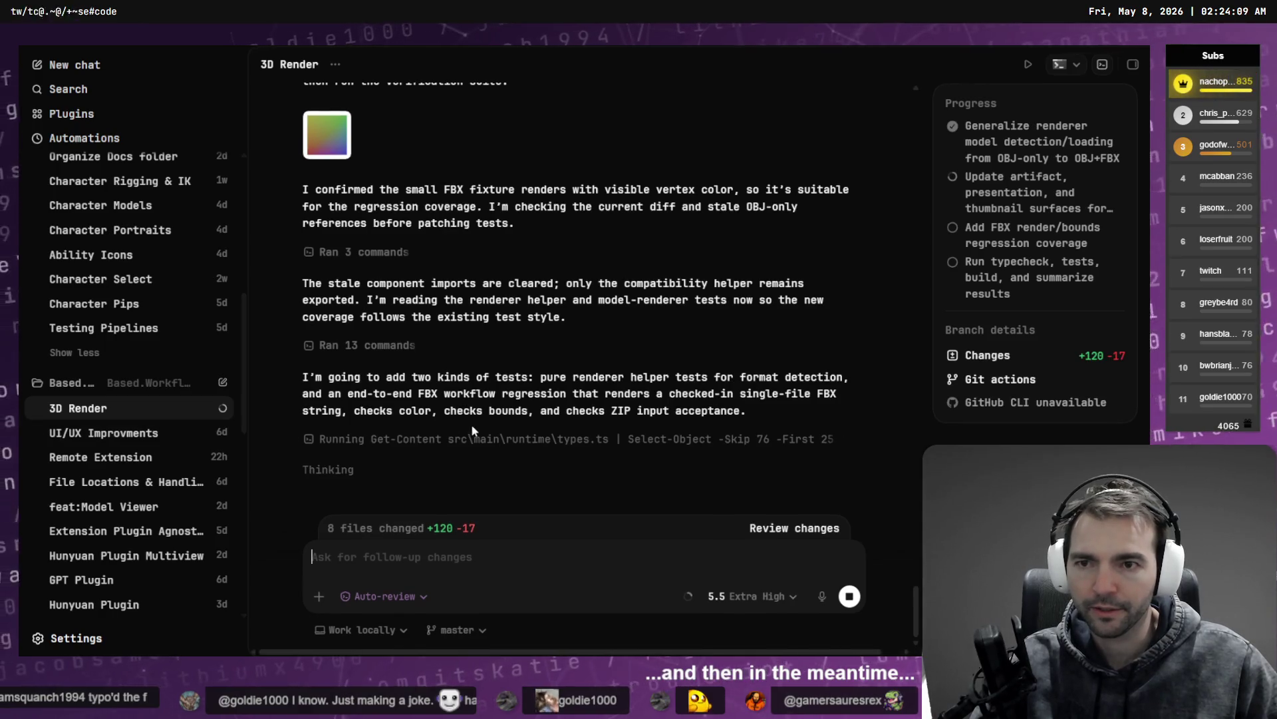
# Step: Open the Test and Fix conversation
pyautogui.scroll(5, 482, 430)
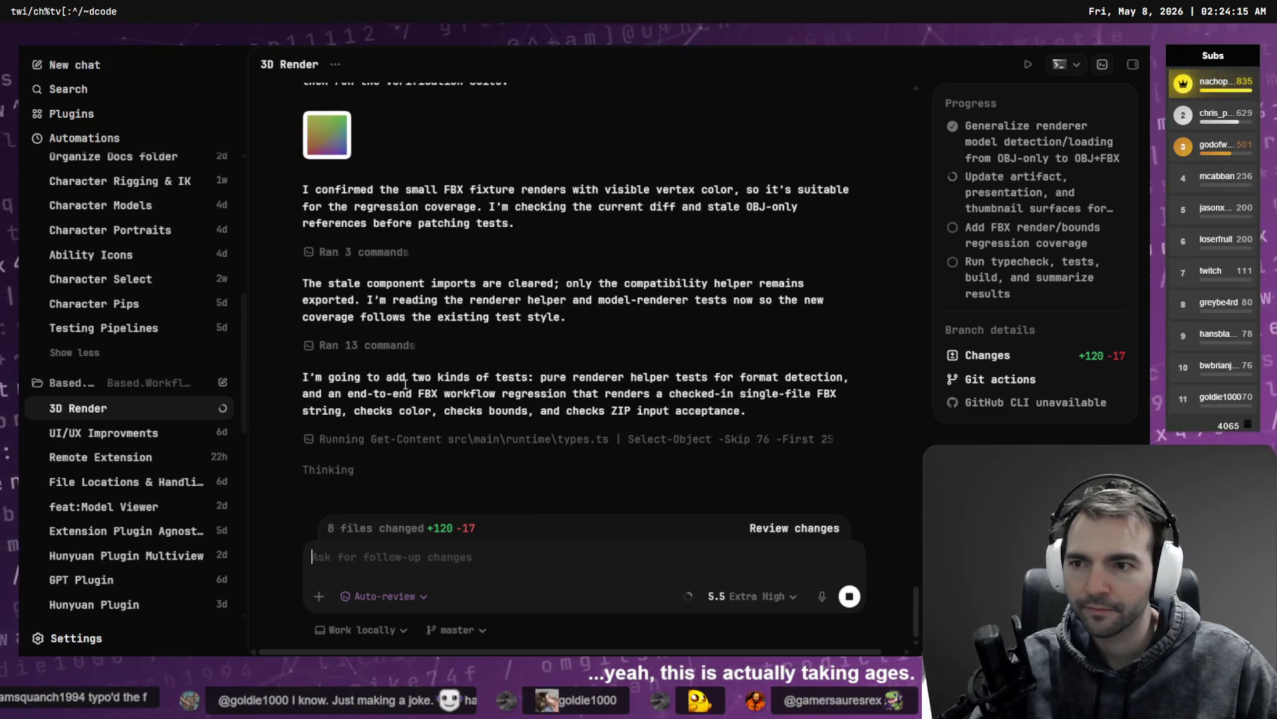
pyautogui.scroll(5, 119, 252)
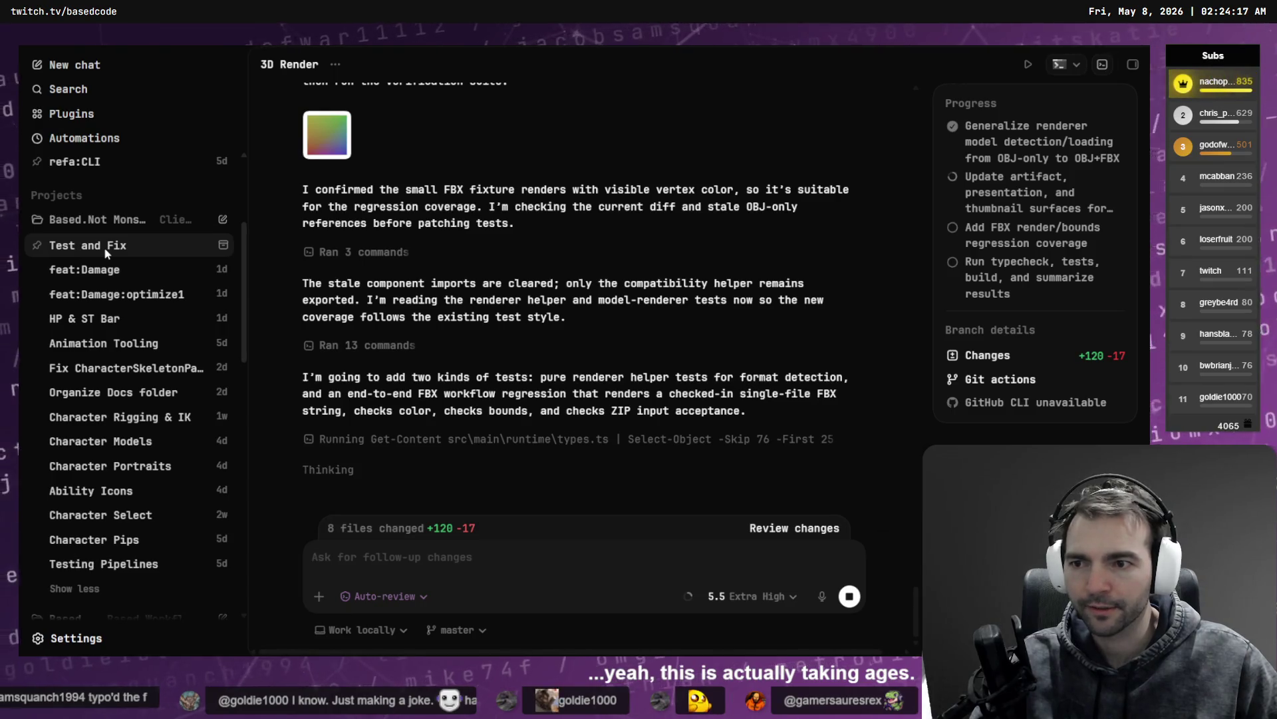
pyautogui.click(173, 254)
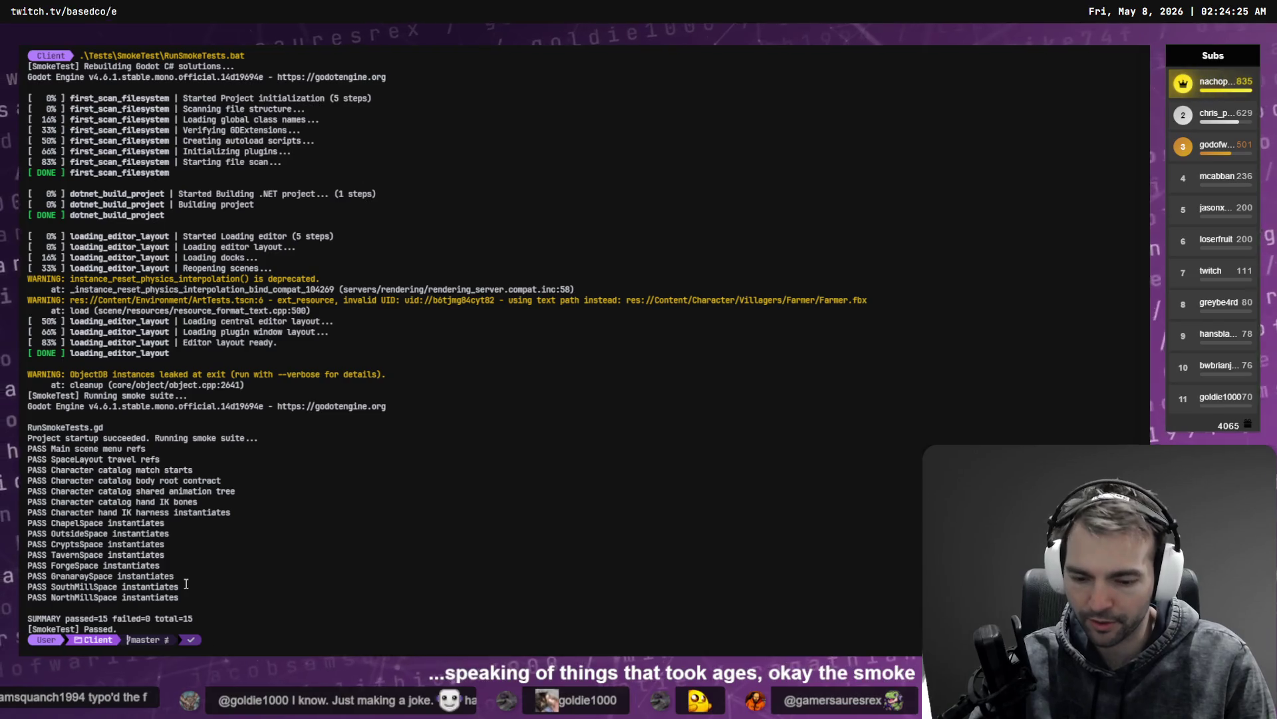
# Step: List the Client folder, return to it with cd .., and run .\Tests\RunAllTests.bat
pyautogui.write('ls')
pyautogui.press('Return')
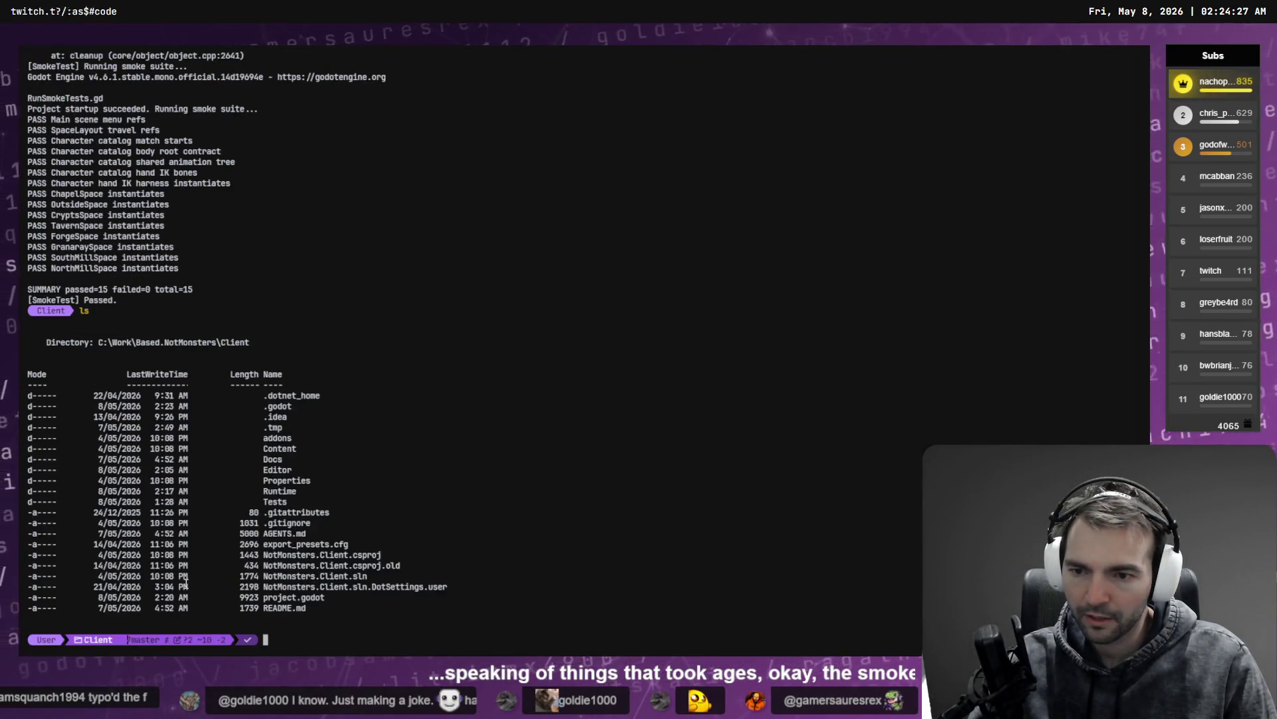
pyautogui.write('cd .\\Tests\\')
pyautogui.press('Return')
pyautogui.write('l')
pyautogui.press('BackSpace')
pyautogui.write('cd ,,')
pyautogui.press('Return')
pyautogui.write('cd ..')
pyautogui.press('Return')
pyautogui.write('.\\Tests\\RunAllTests.bat')
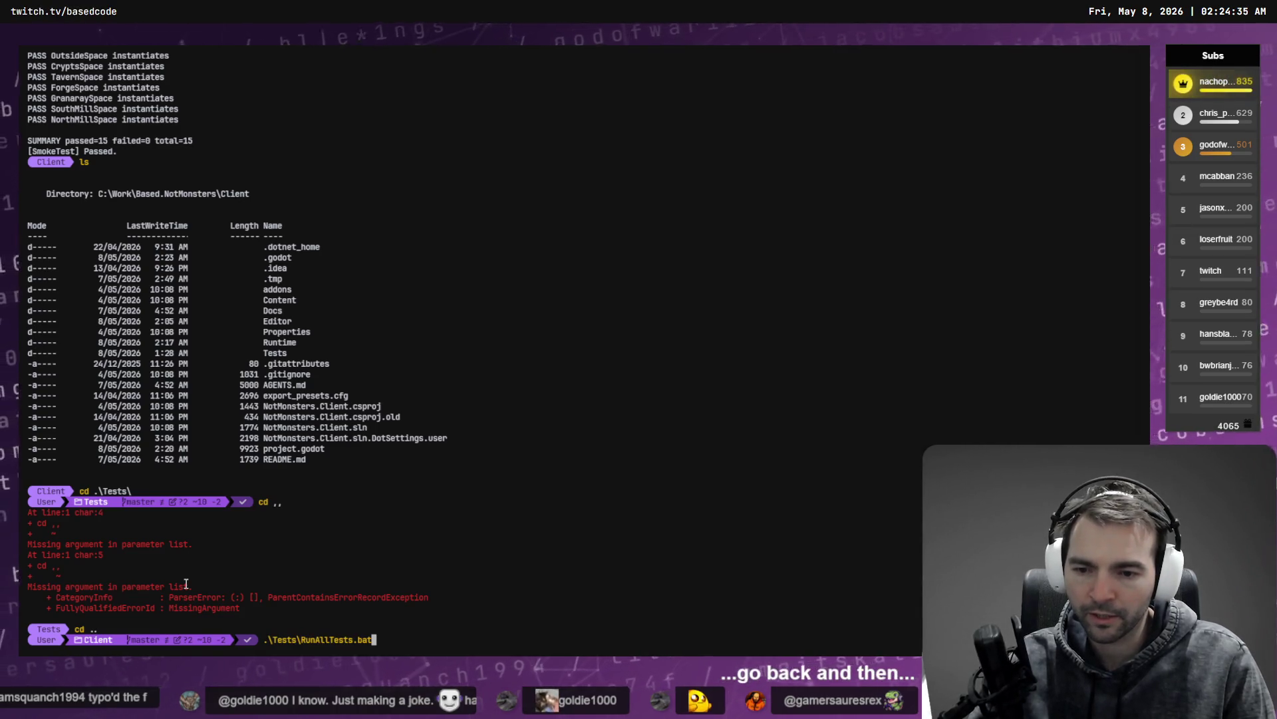
pyautogui.press('Return')
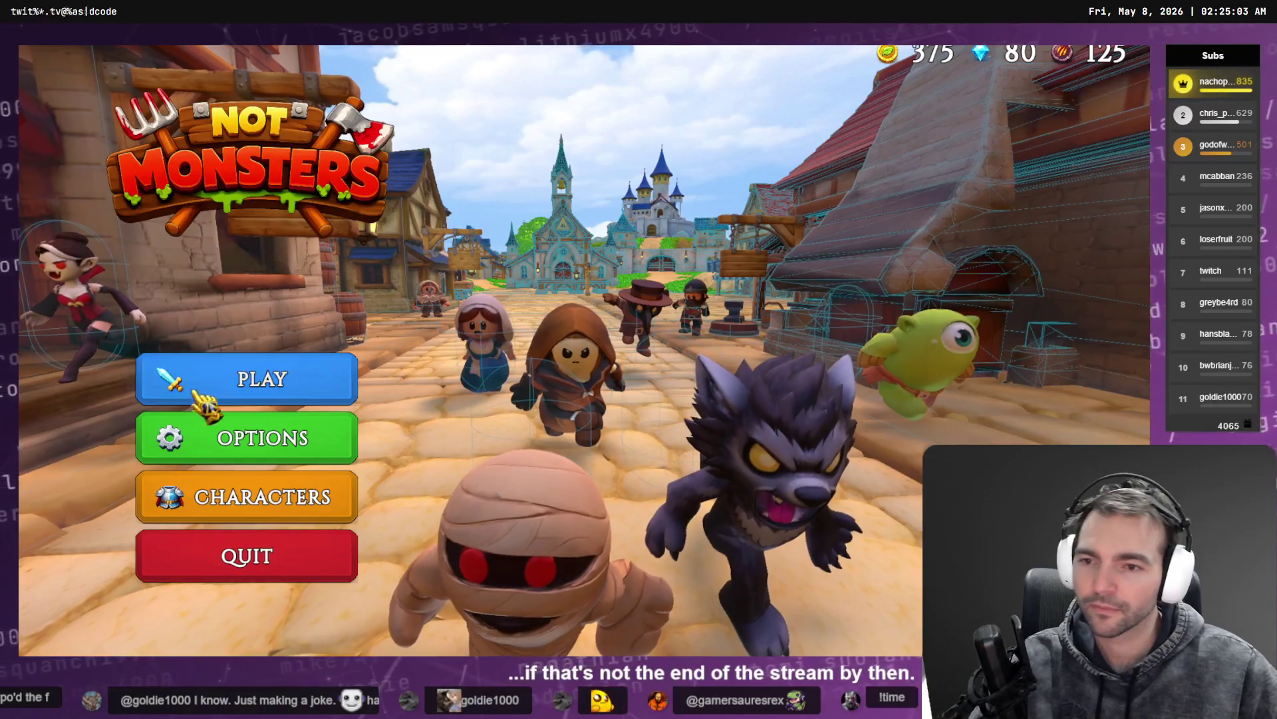
# Step: Matchmake into an online lobby and preview the Fruitseller character
pyautogui.click(293, 383)
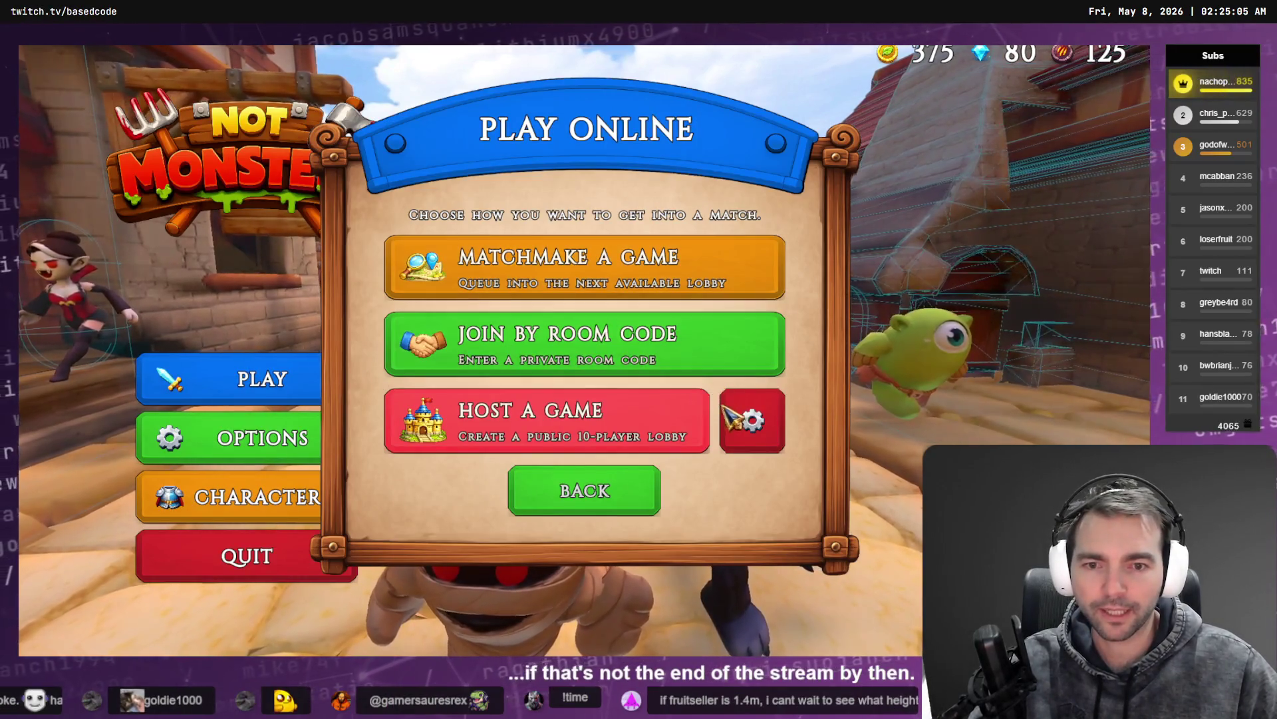
pyautogui.click(674, 280)
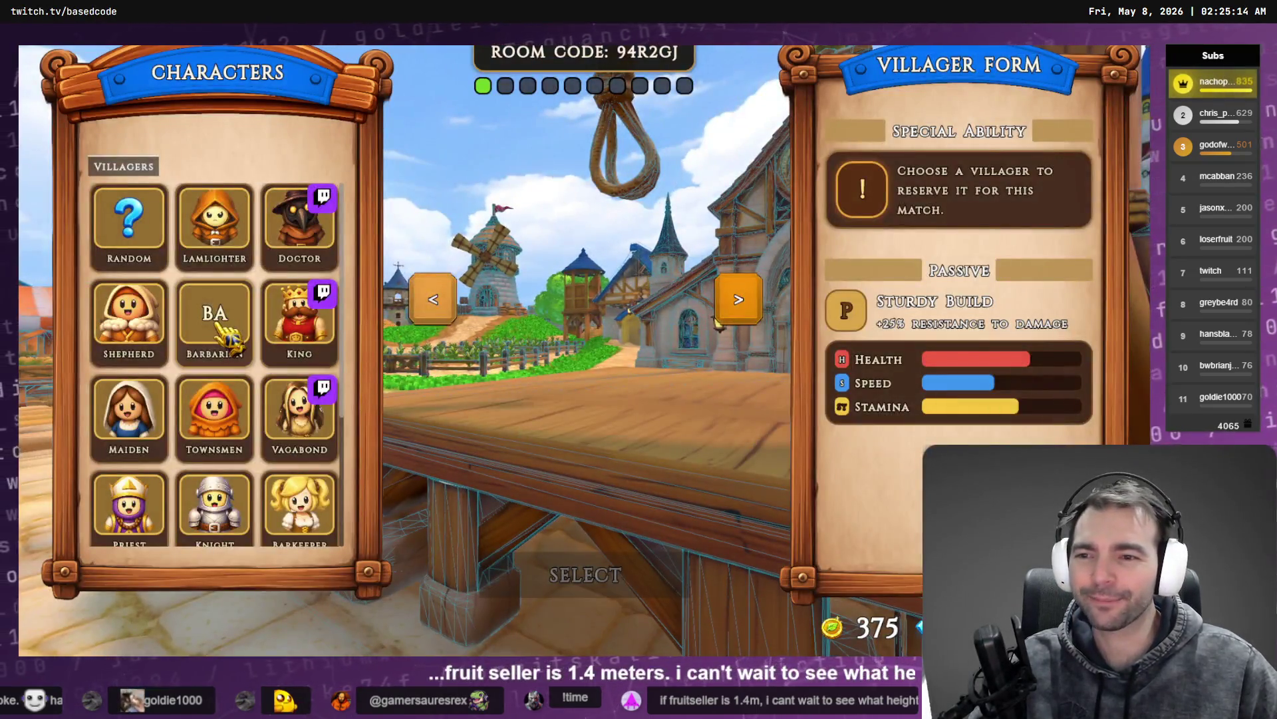
pyautogui.click(227, 332)
pyautogui.scroll(-3, 220, 466)
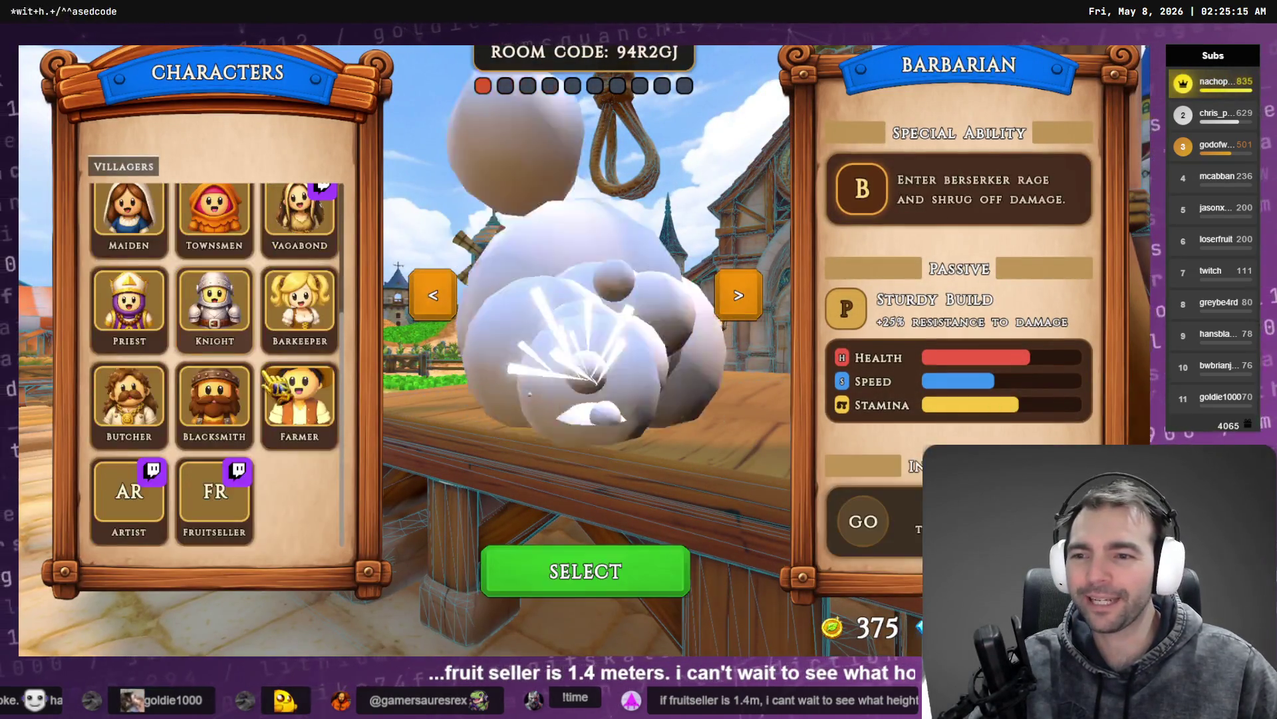
pyautogui.click(225, 502)
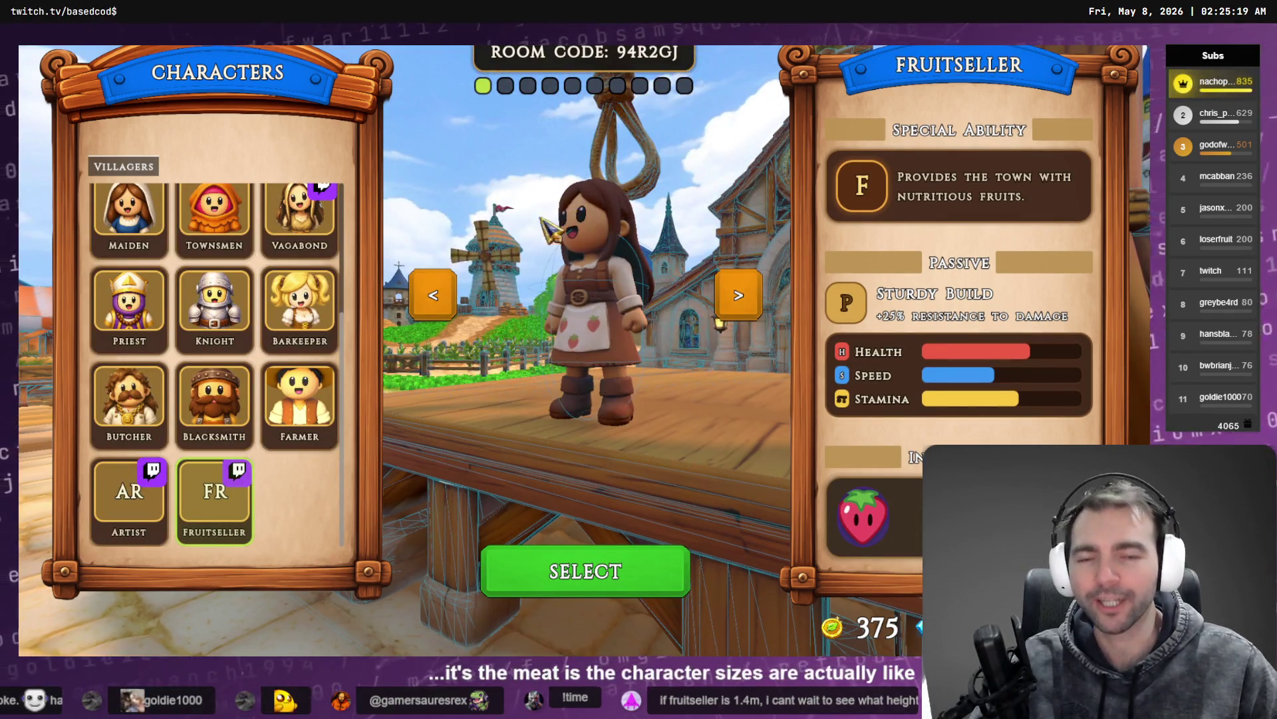
# Step: Compare the Fruitseller with the Artist, Lamplighter and Doctor, ending back on the Fruitseller
pyautogui.click(129, 496)
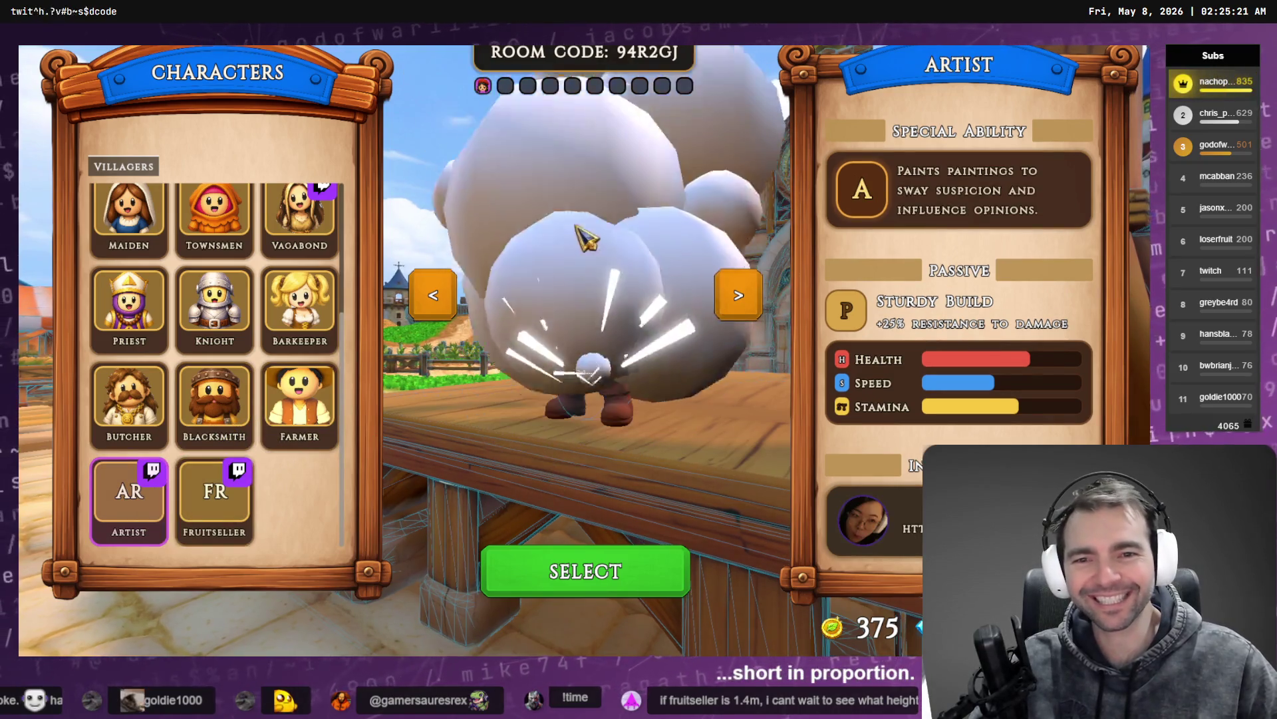
pyautogui.click(220, 522)
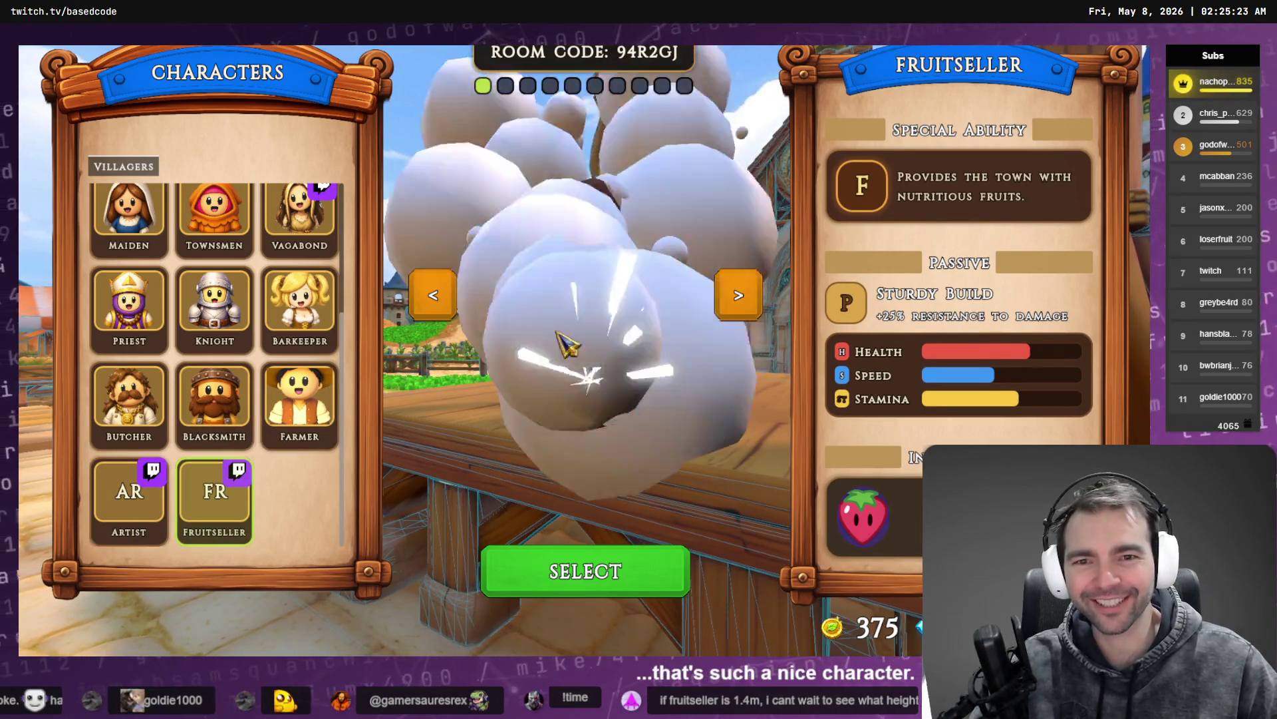
pyautogui.click(740, 296)
pyautogui.click(433, 294)
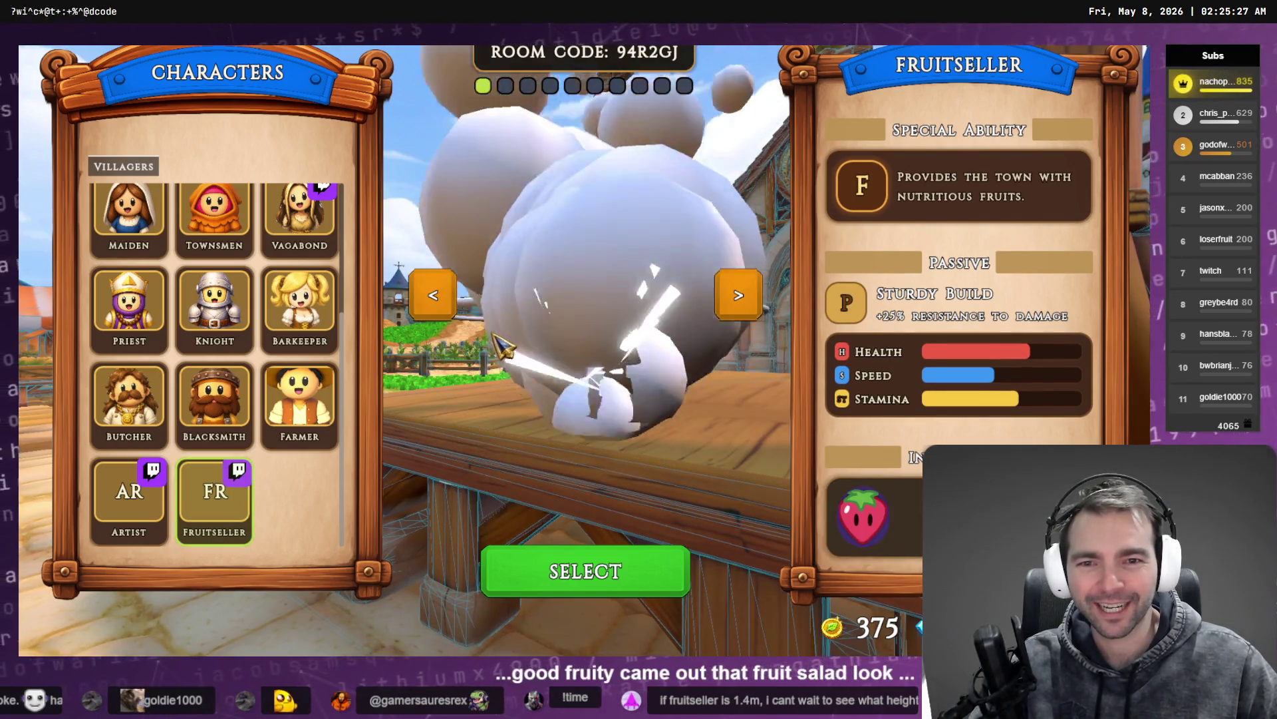
pyautogui.click(742, 300)
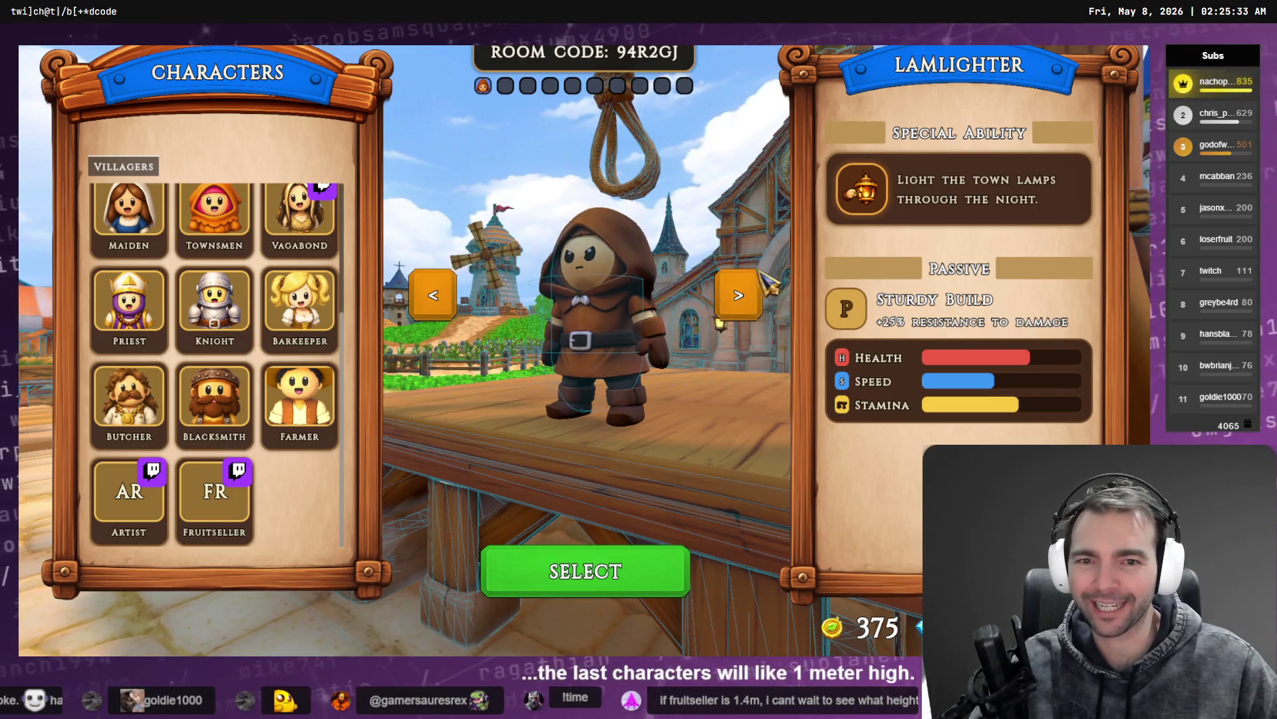
pyautogui.click(739, 296)
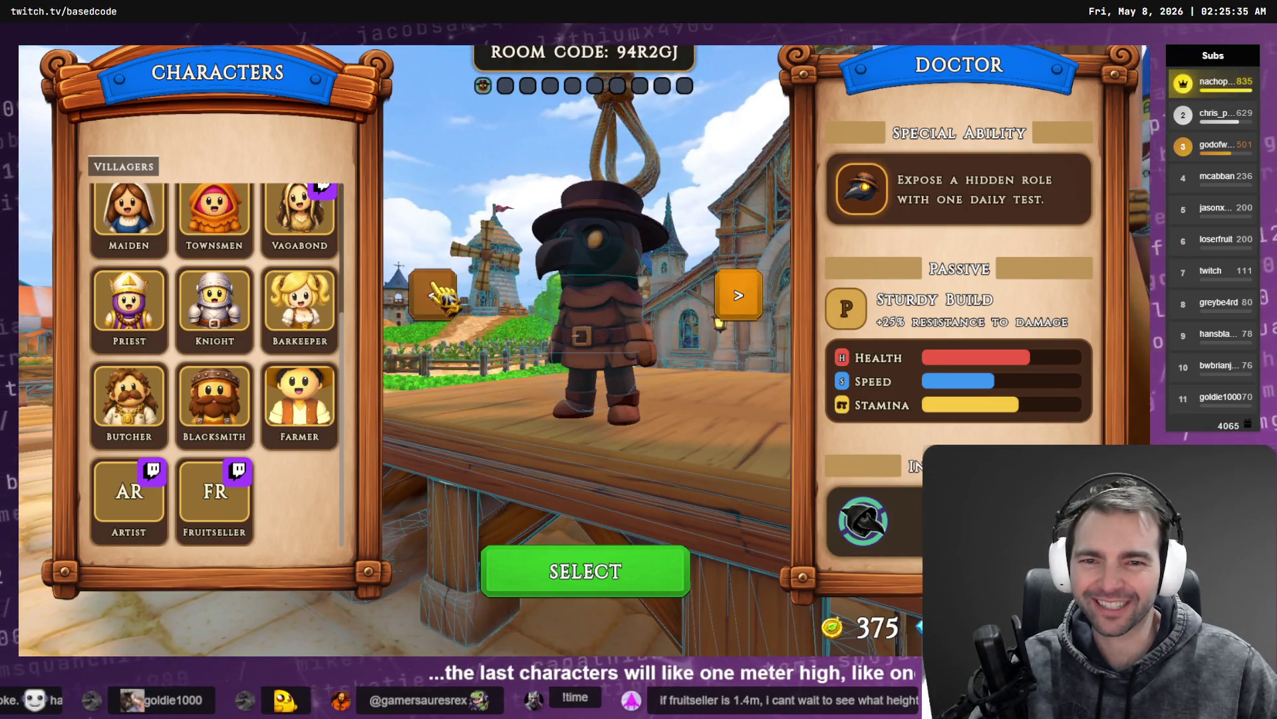
pyautogui.click(436, 295)
# Step: Select the Fruitseller and move her around inside the chapel
pyautogui.click(605, 571)
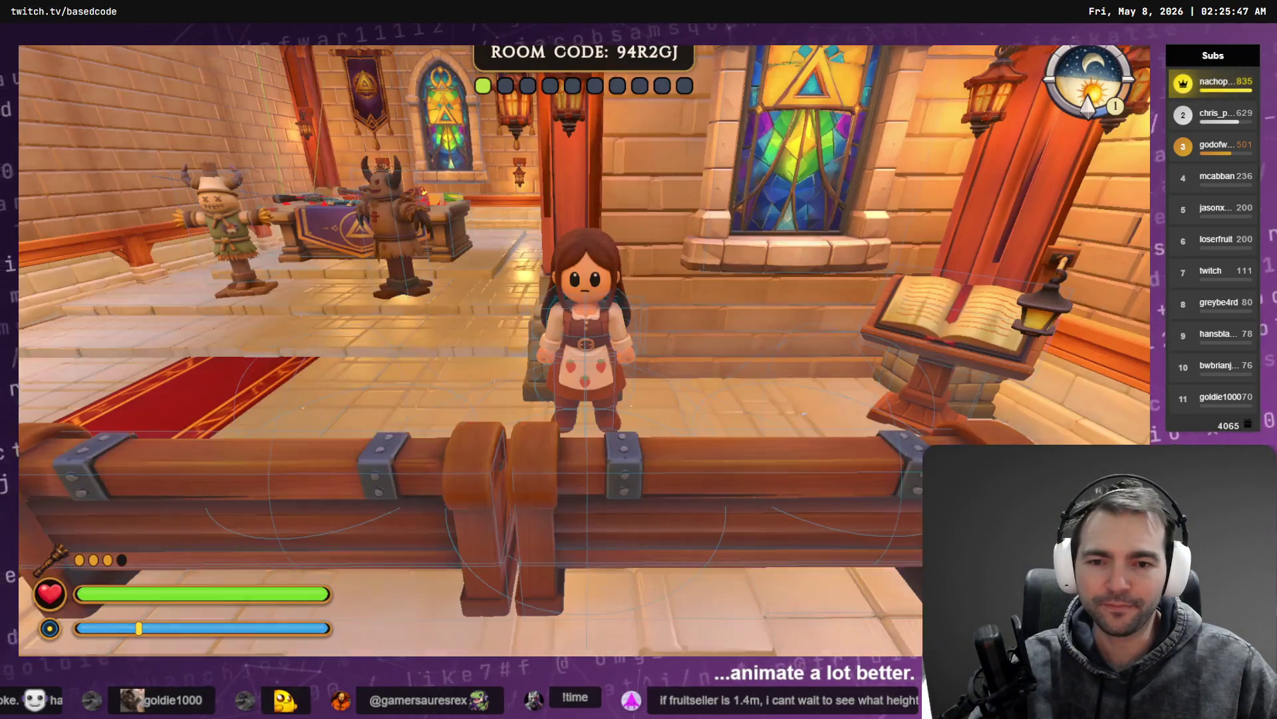
pyautogui.press('d')
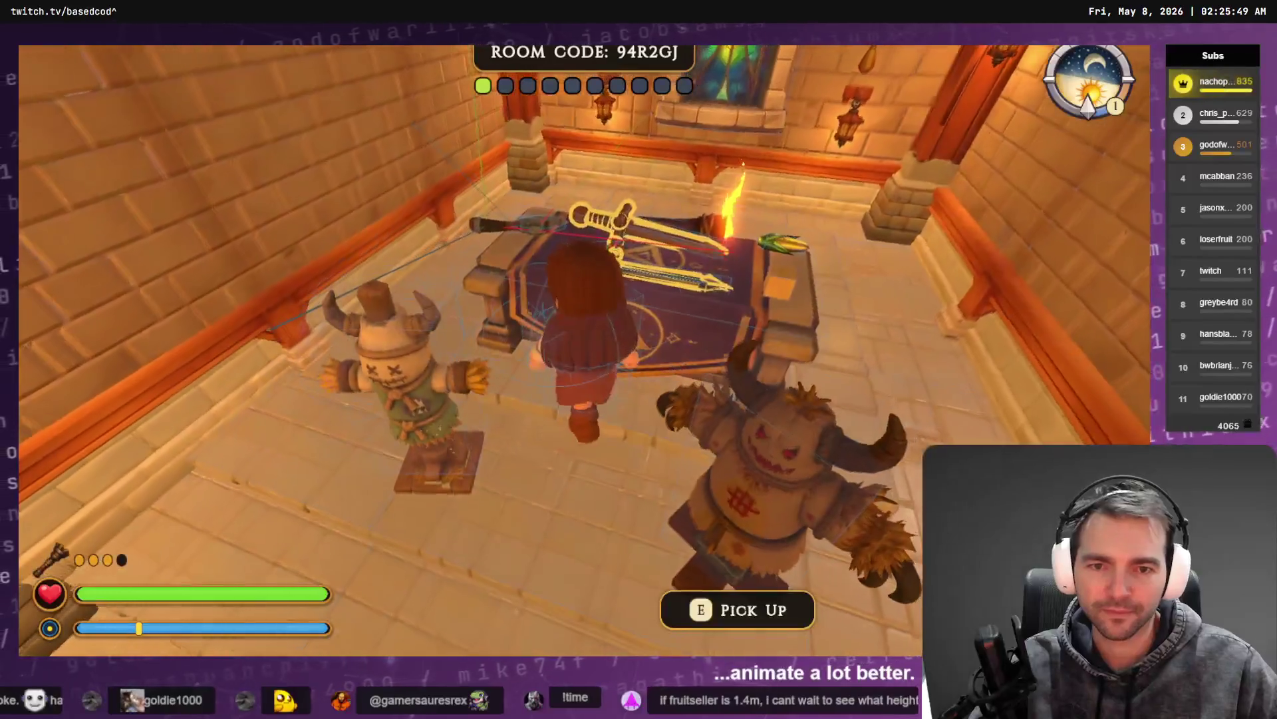
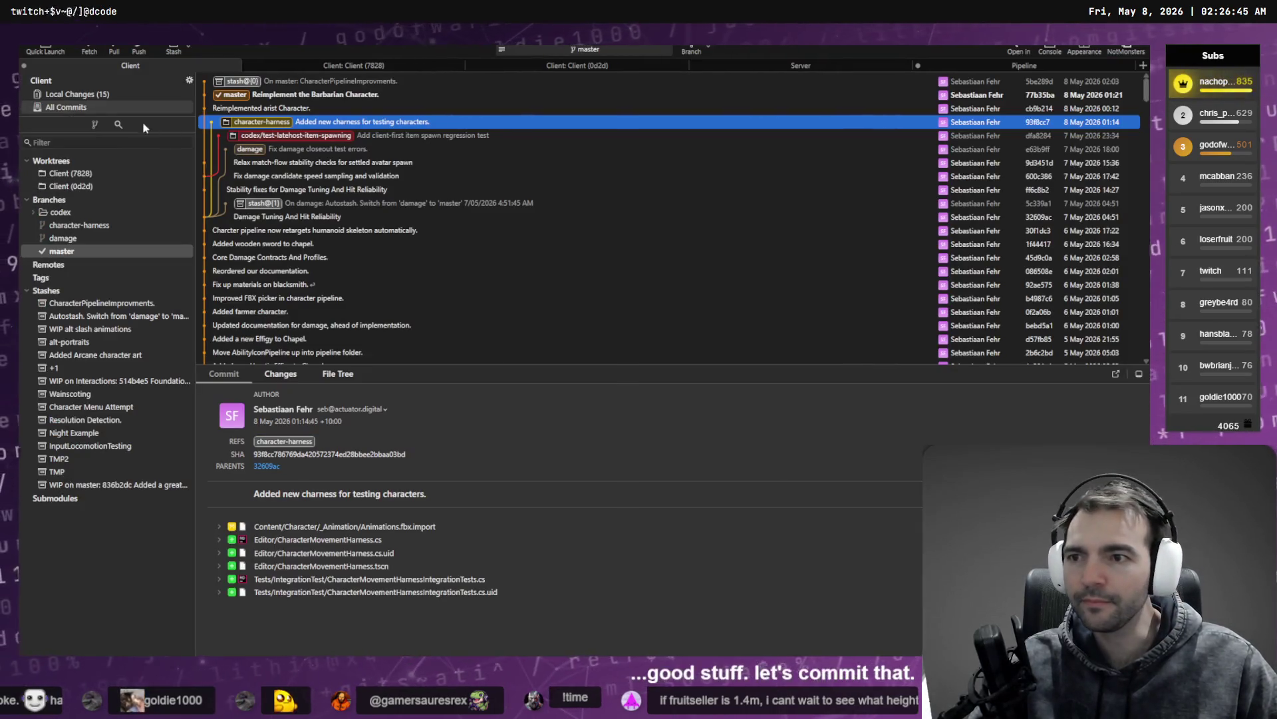
# Step: Discard the local changes to ArtistCharacter_Form.tres
pyautogui.click(97, 94)
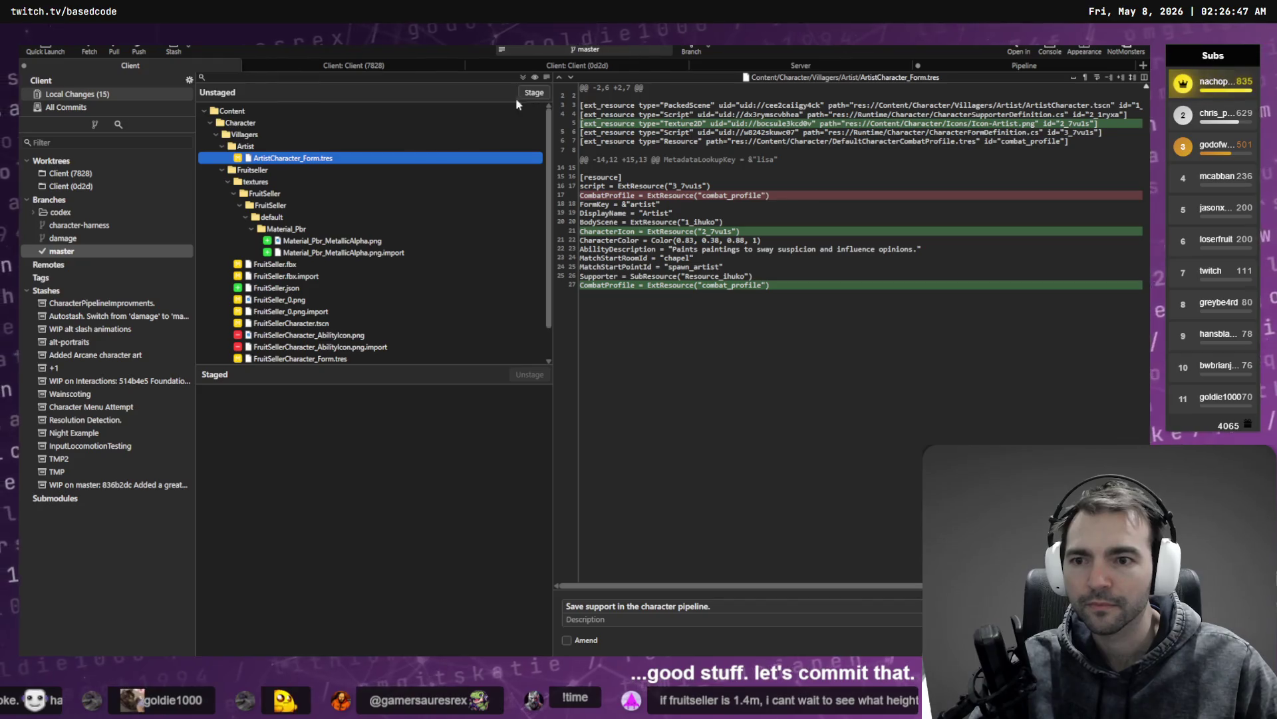
pyautogui.rightClick(338, 158)
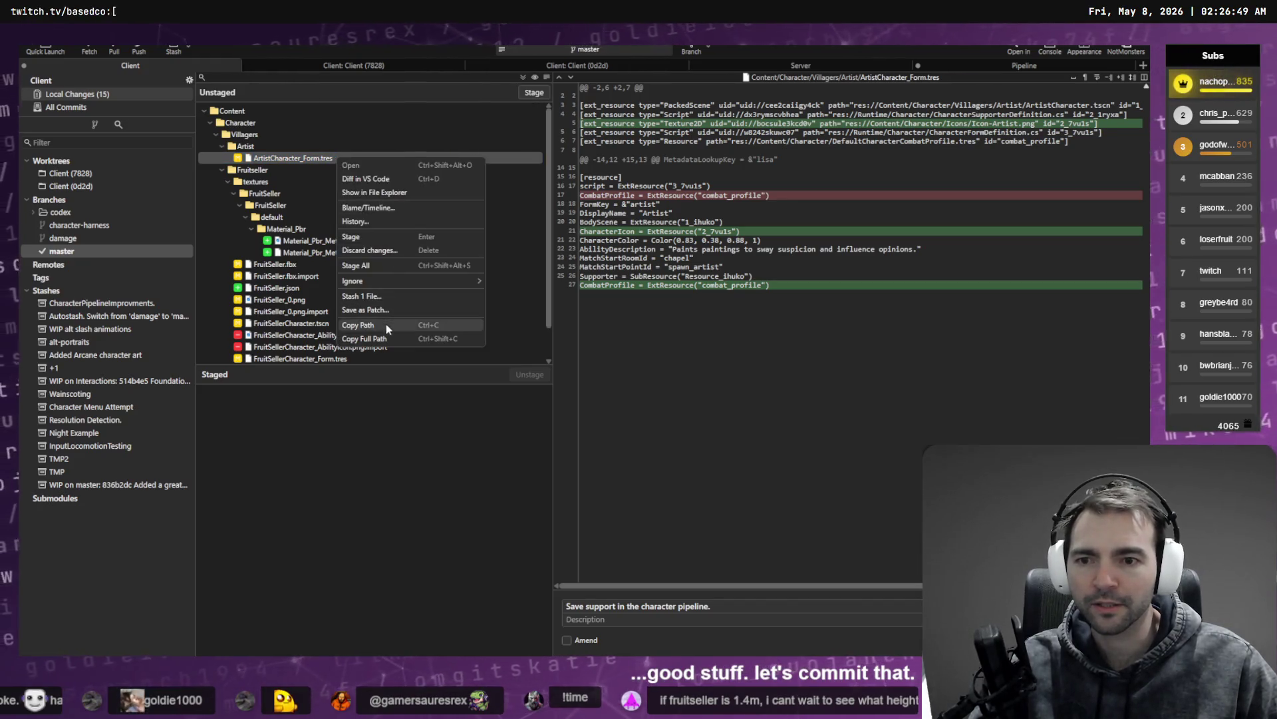
pyautogui.click(384, 250)
pyautogui.click(689, 353)
pyautogui.click(339, 217)
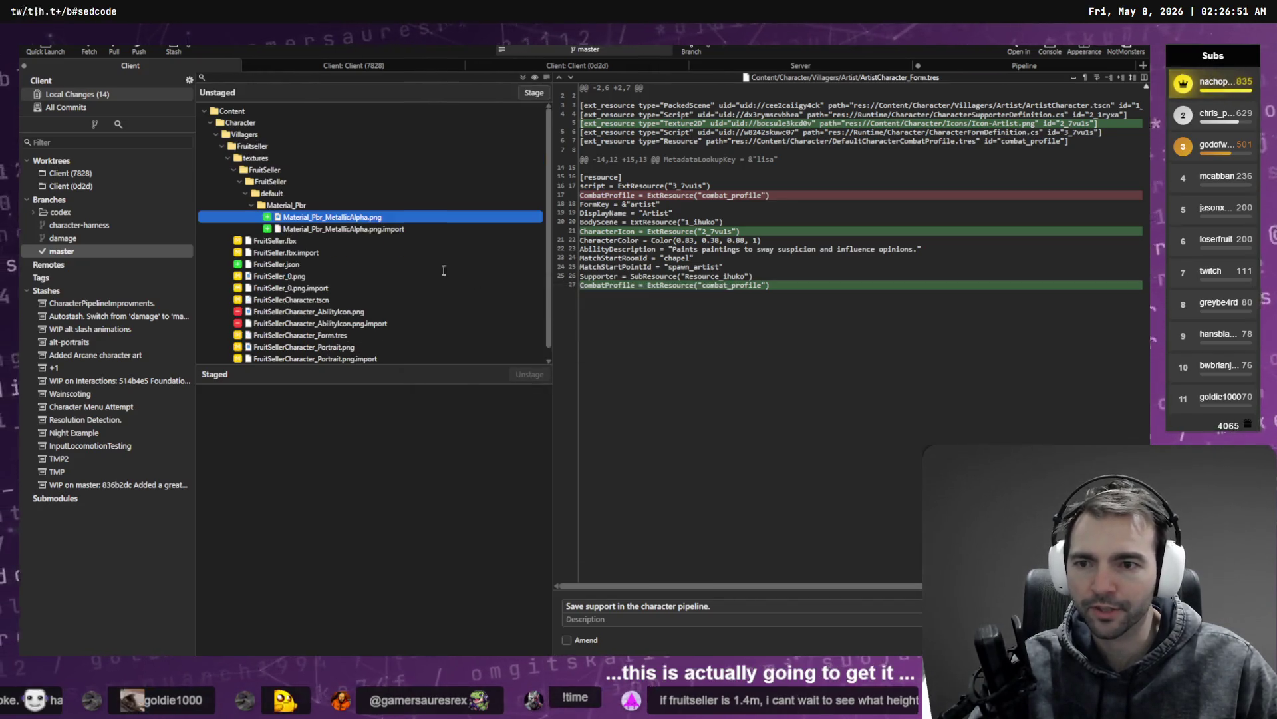
# Step: Stage the Fruitseller folder and CharacterCatalog.tres changes
pyautogui.click(219, 145)
pyautogui.click(220, 145)
pyautogui.click(219, 145)
pyautogui.click(257, 145)
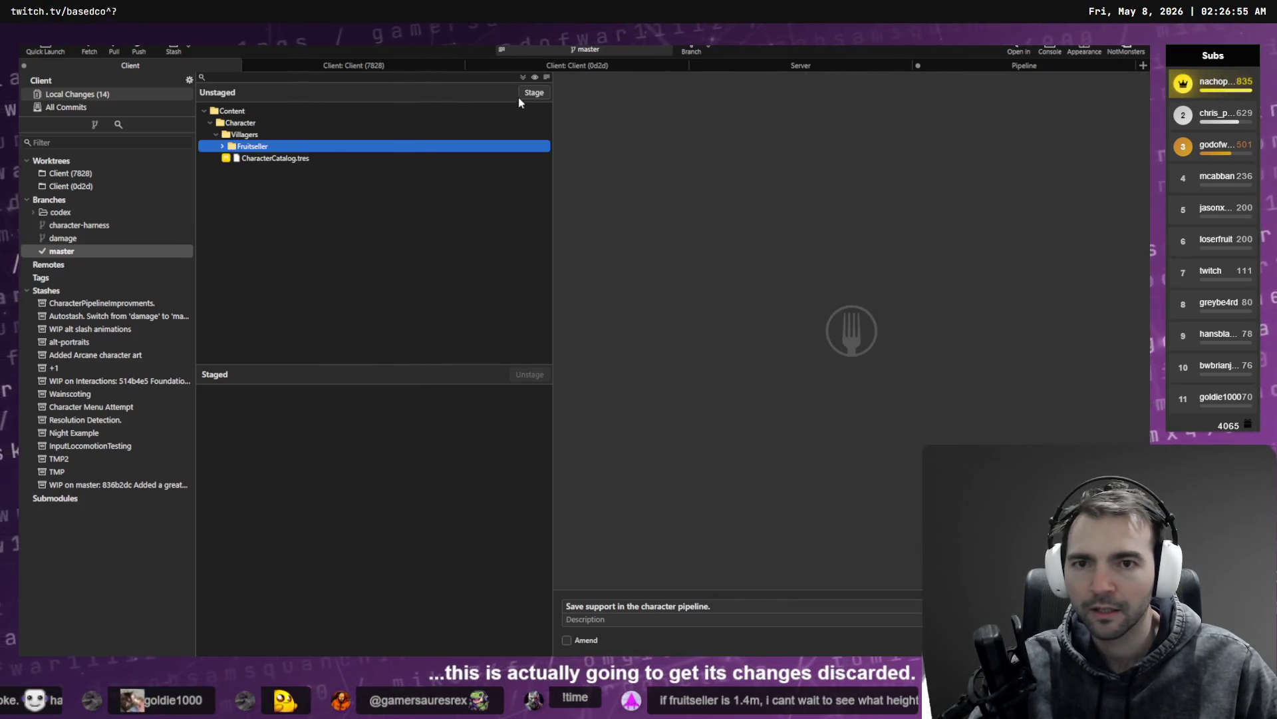
pyautogui.click(534, 92)
pyautogui.click(534, 93)
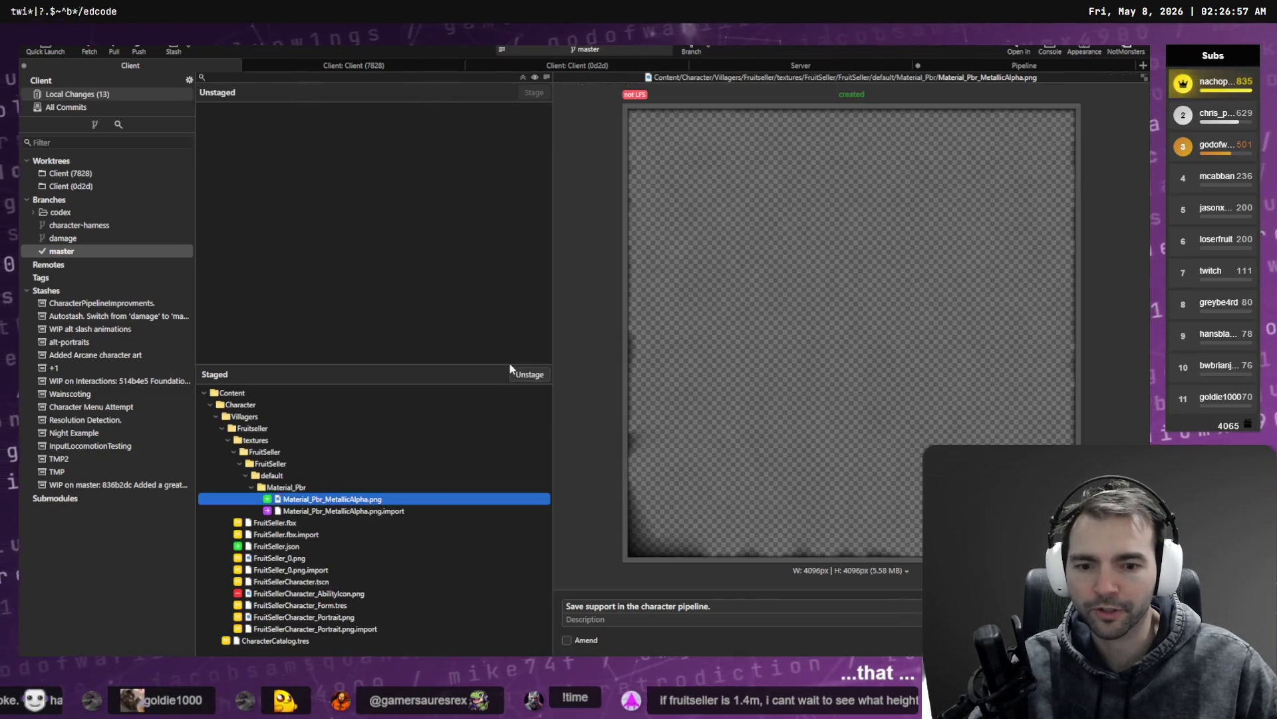
# Step: Commit the staged changes with the subject 'Update FruitSeller Character.'
pyautogui.click(682, 604)
pyautogui.hotkey('ctrl', 'Return')
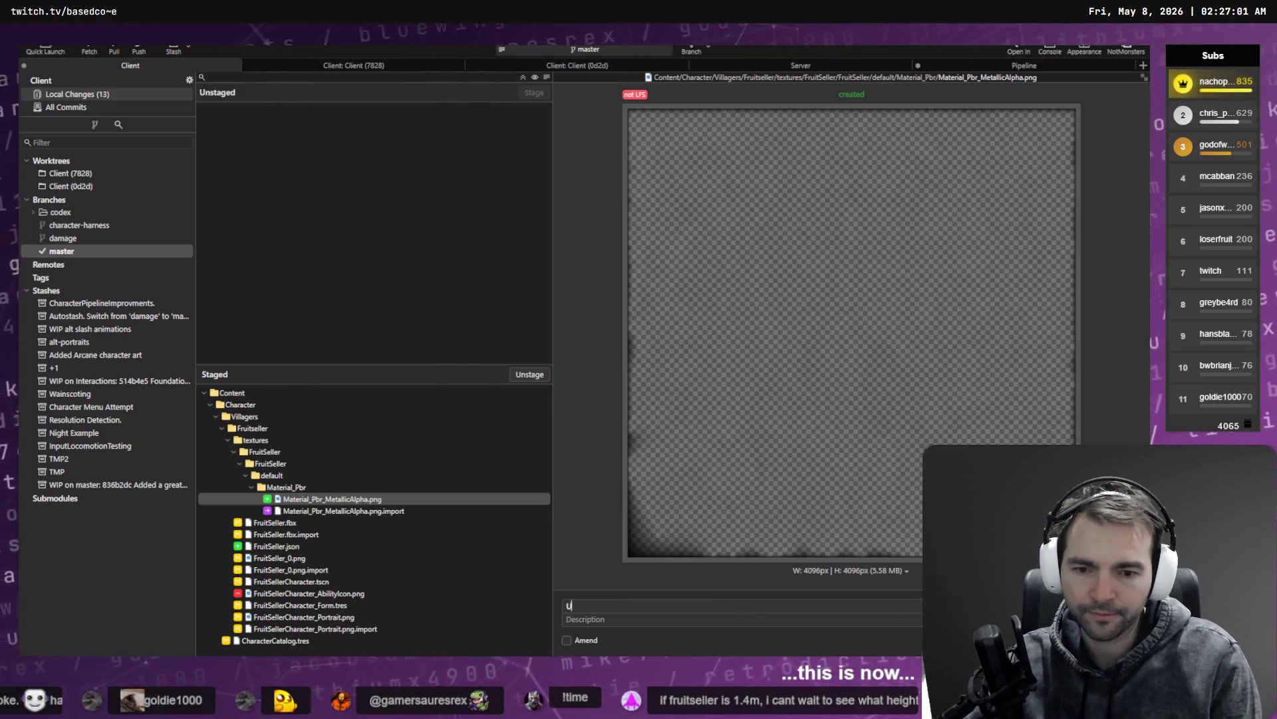
pyautogui.write('Update ')
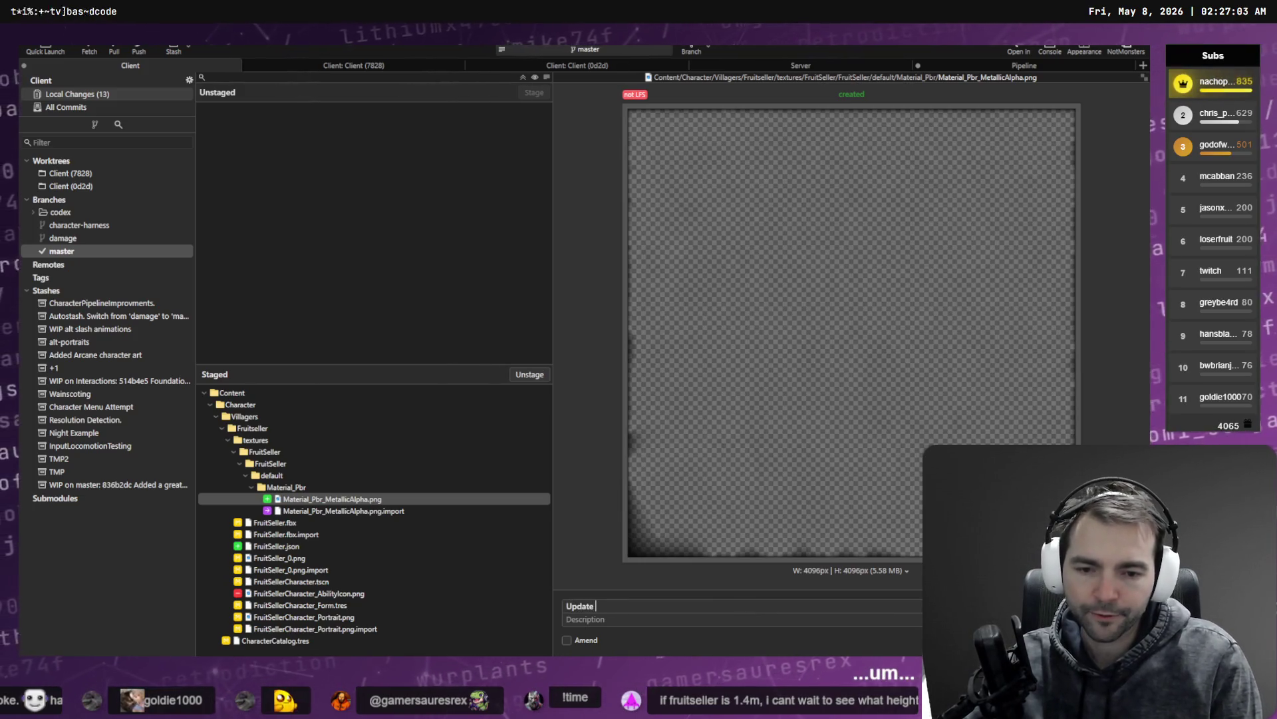
pyautogui.write('FruitSelle')
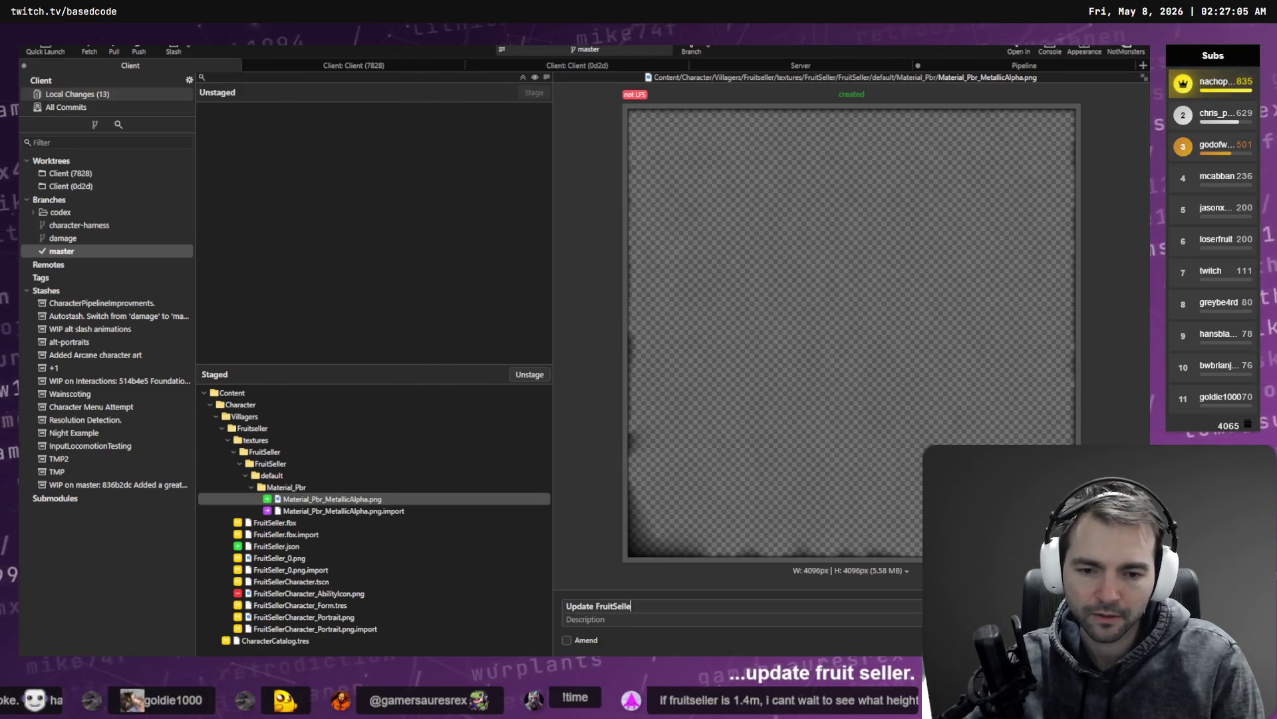
pyautogui.write('r chara')
pyautogui.press('BackSpace')
pyautogui.press('BackSpace')
pyautogui.press('BackSpace')
pyautogui.write('C')
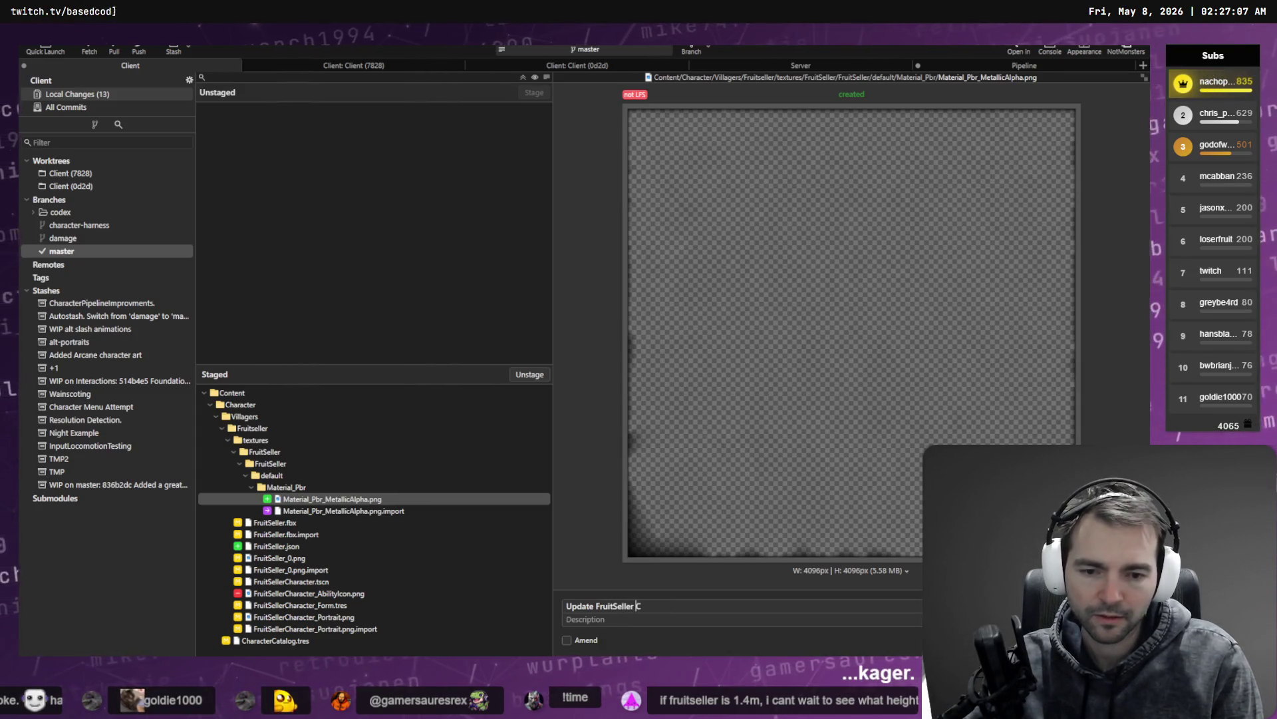
pyautogui.write('haracter.')
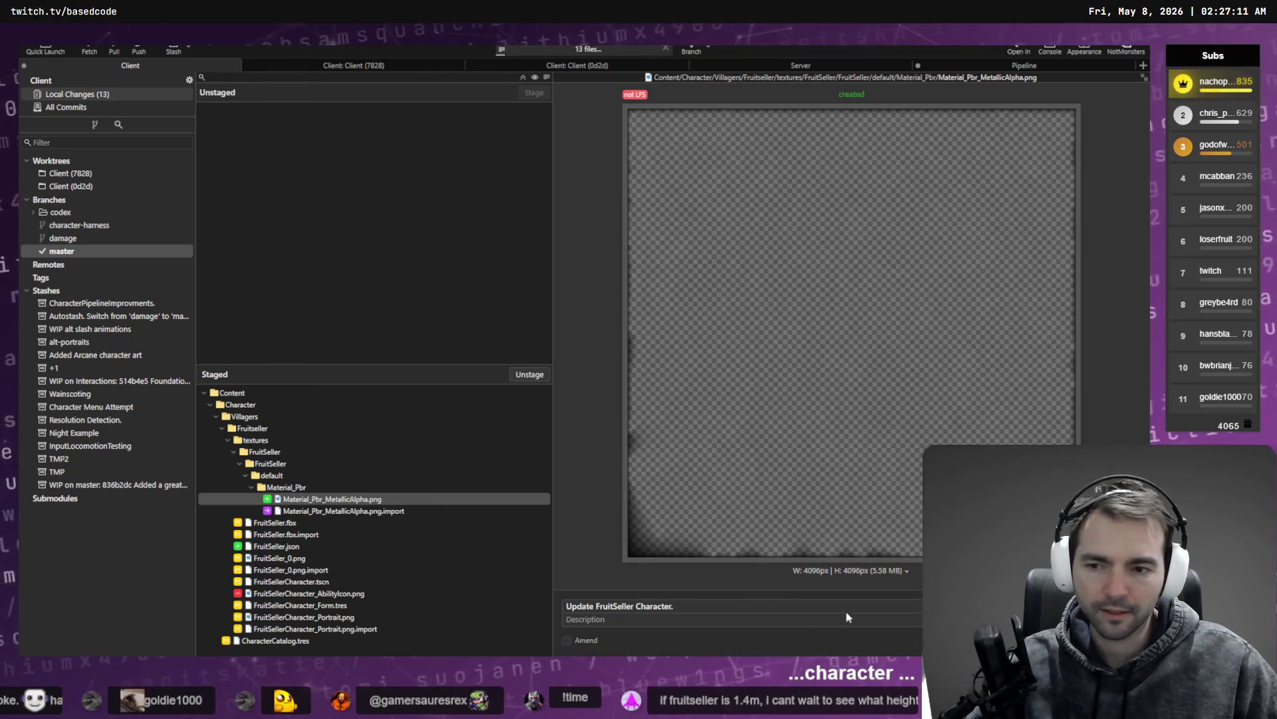
pyautogui.hotkey('ctrl', 'Return')
# Step: Review the master branch history, including the character-harness commit
pyautogui.click(73, 251)
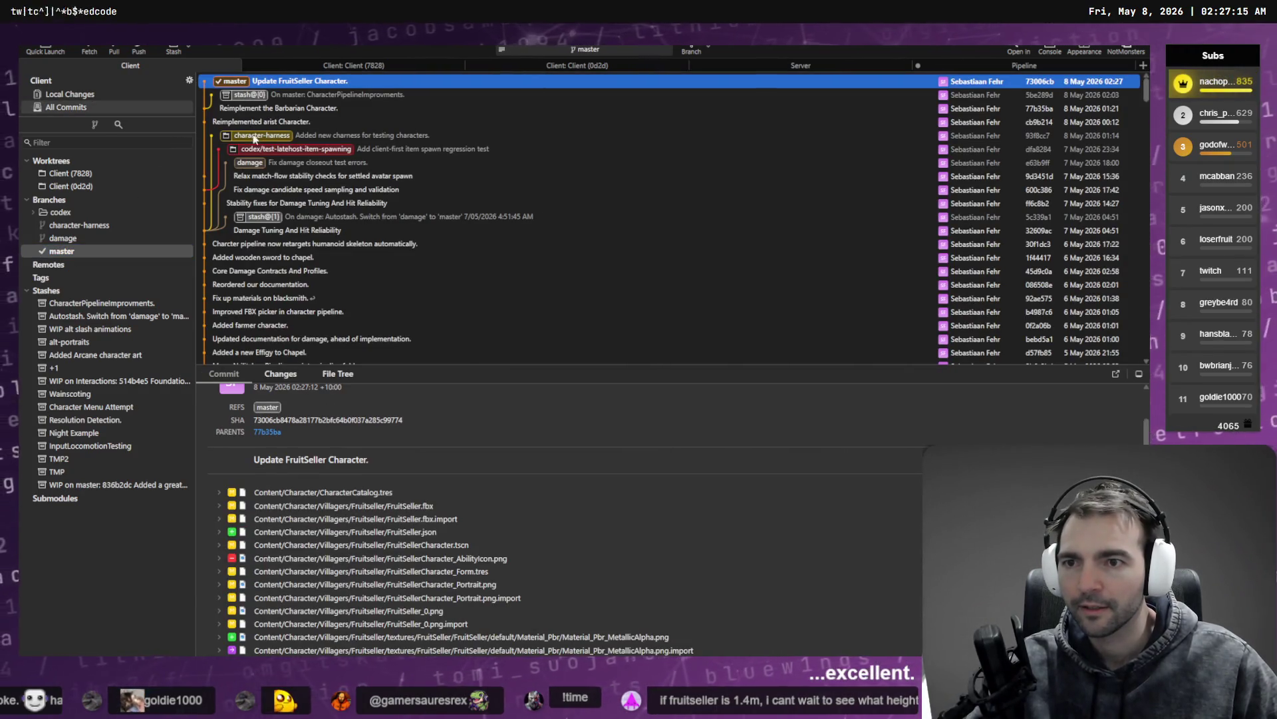
pyautogui.click(279, 140)
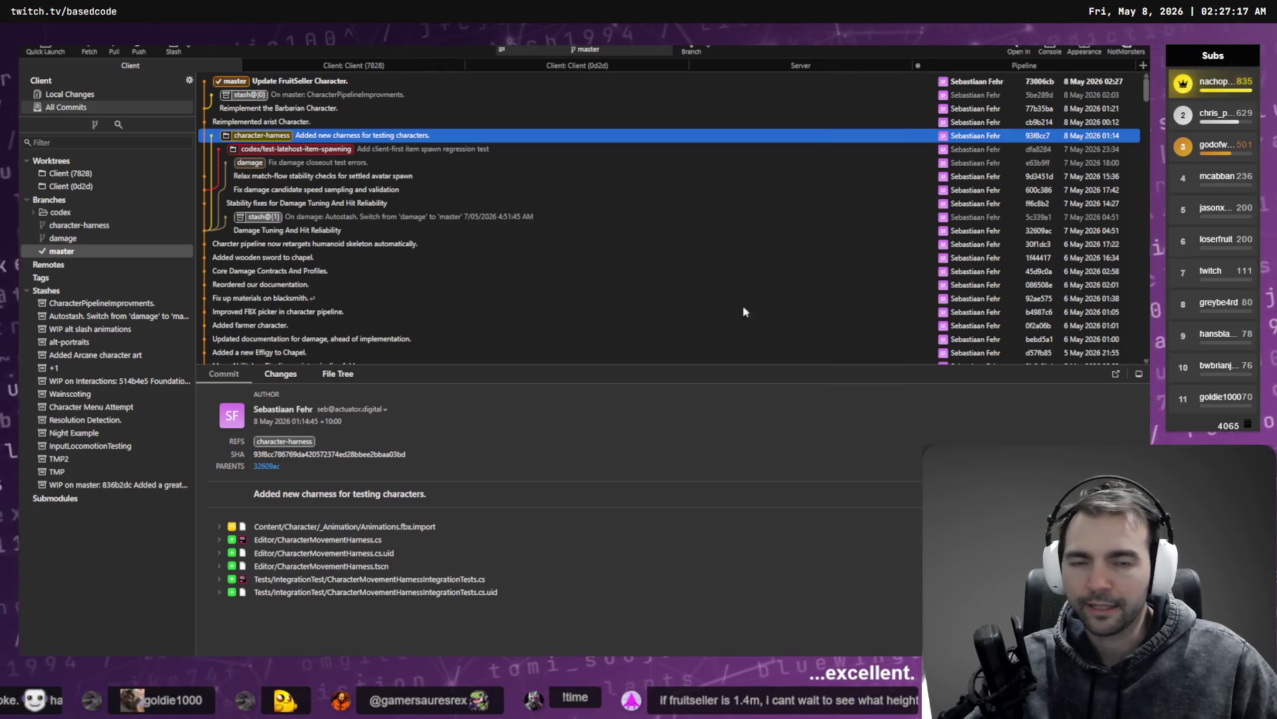
pyautogui.hotkey('alt', 'Tab')
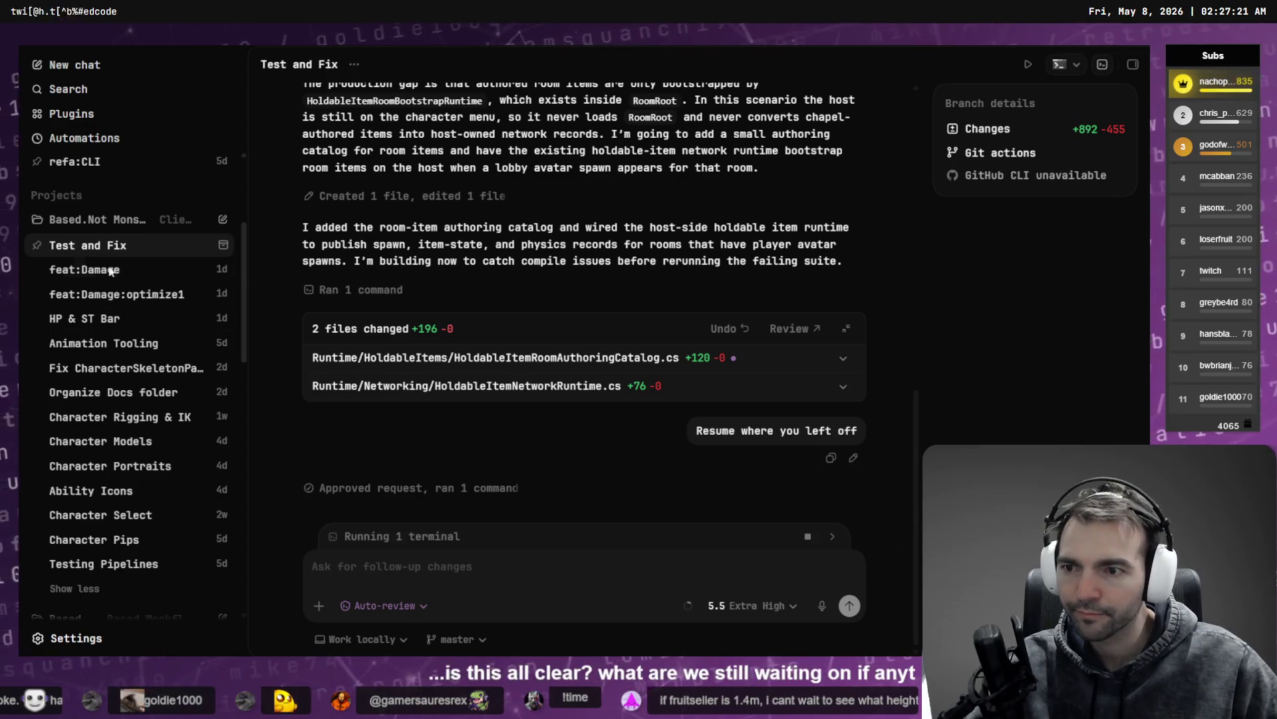
# Step: Rerun the unit tests with .\Tests\UnitTests\RunUnitTests.bat in the terminal
pyautogui.scroll(-1, 135, 278)
pyautogui.scroll(5, 135, 277)
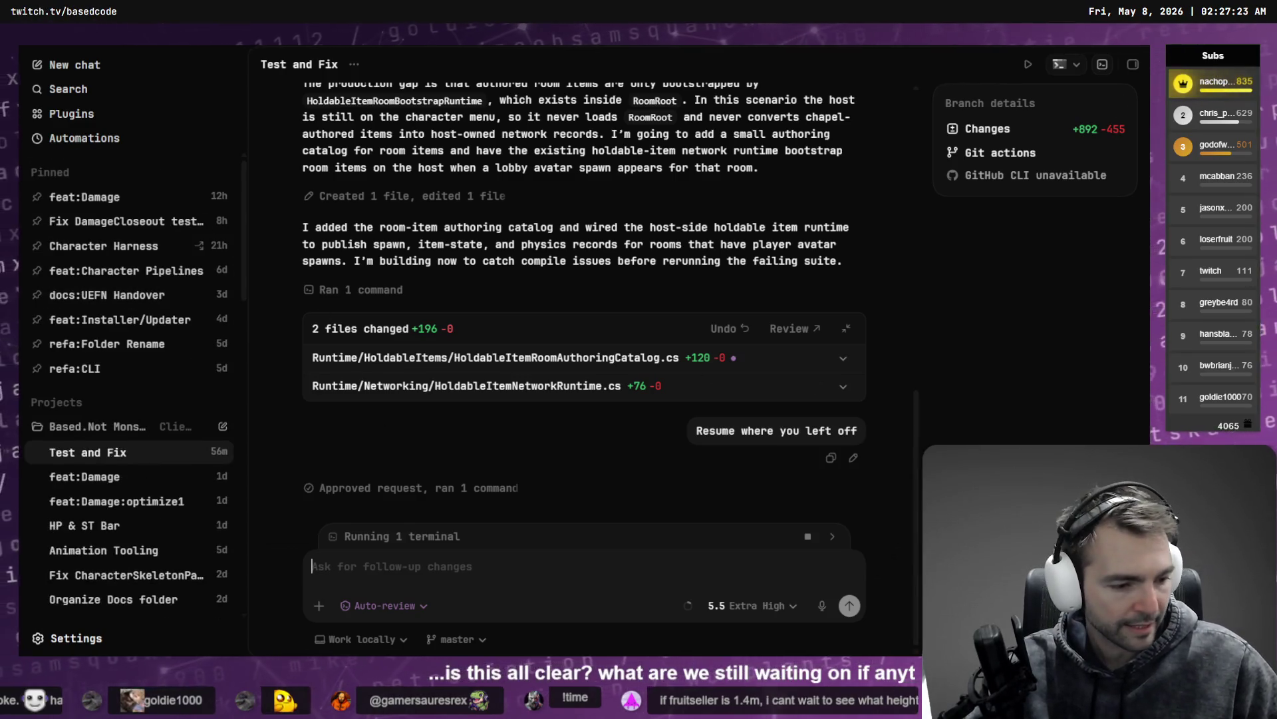
pyautogui.hotkey('alt', 'Tab')
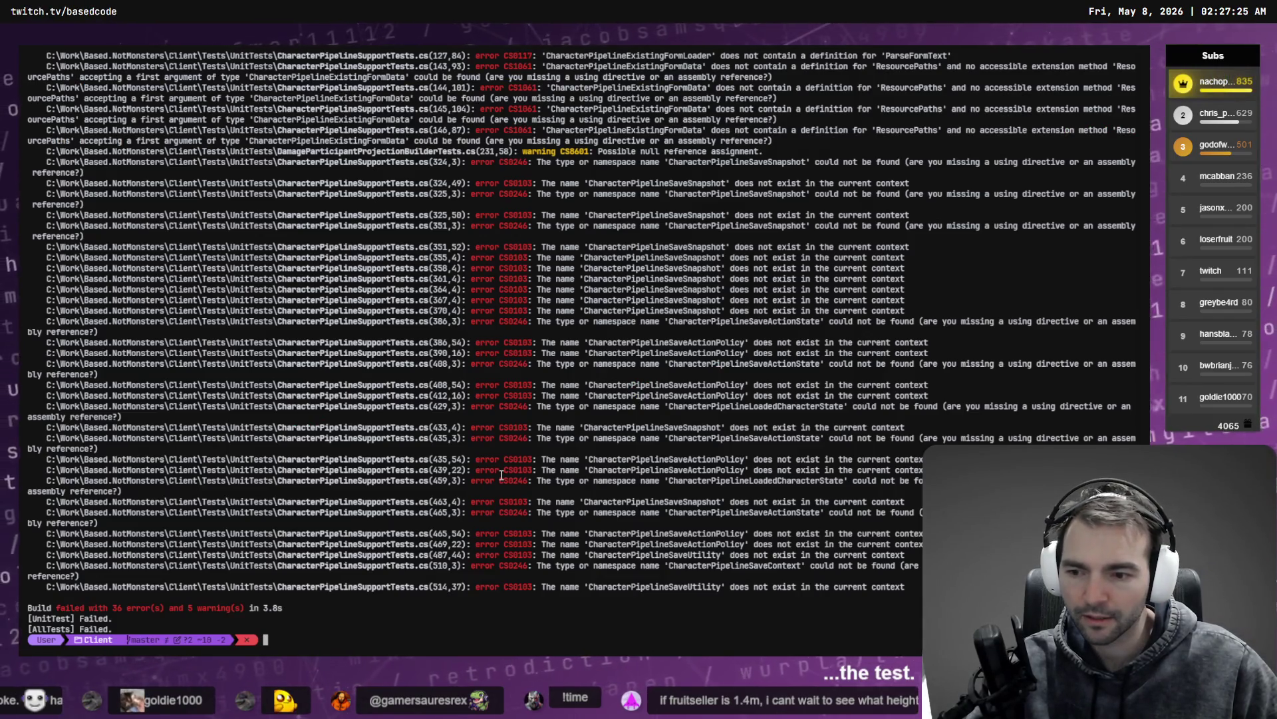
pyautogui.scroll(7, 501, 478)
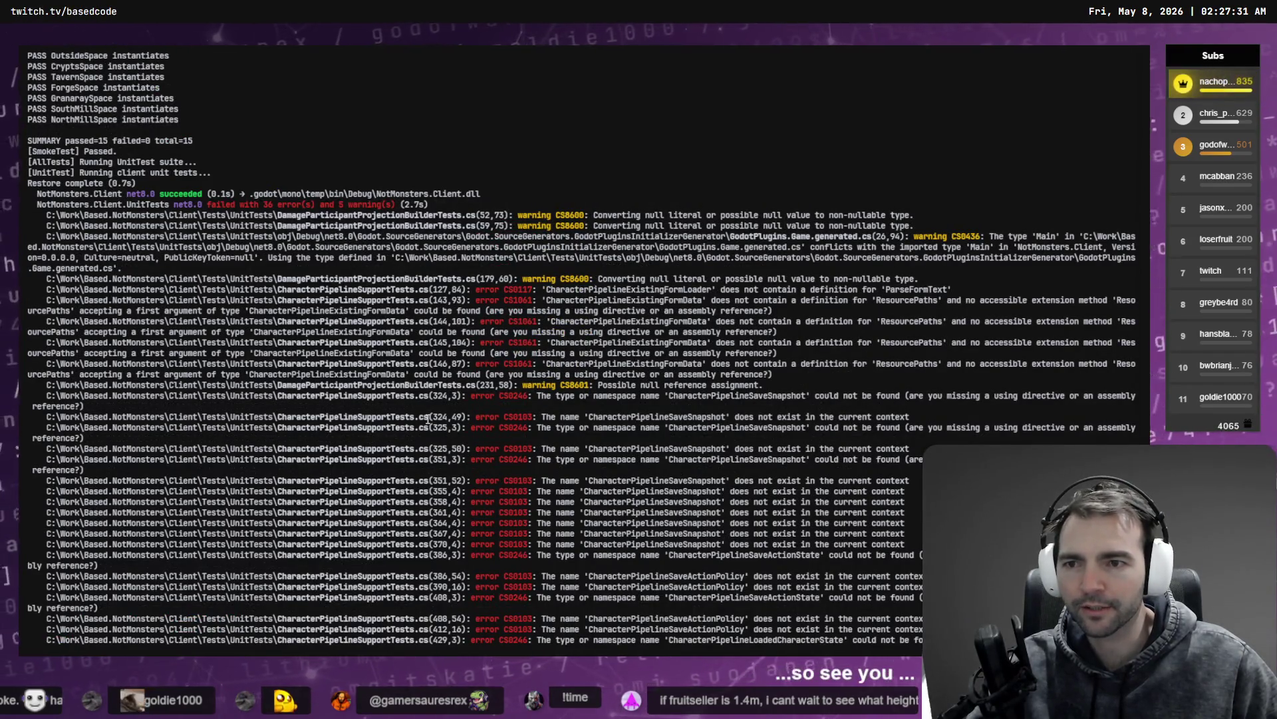
pyautogui.scroll(-7, 277, 314)
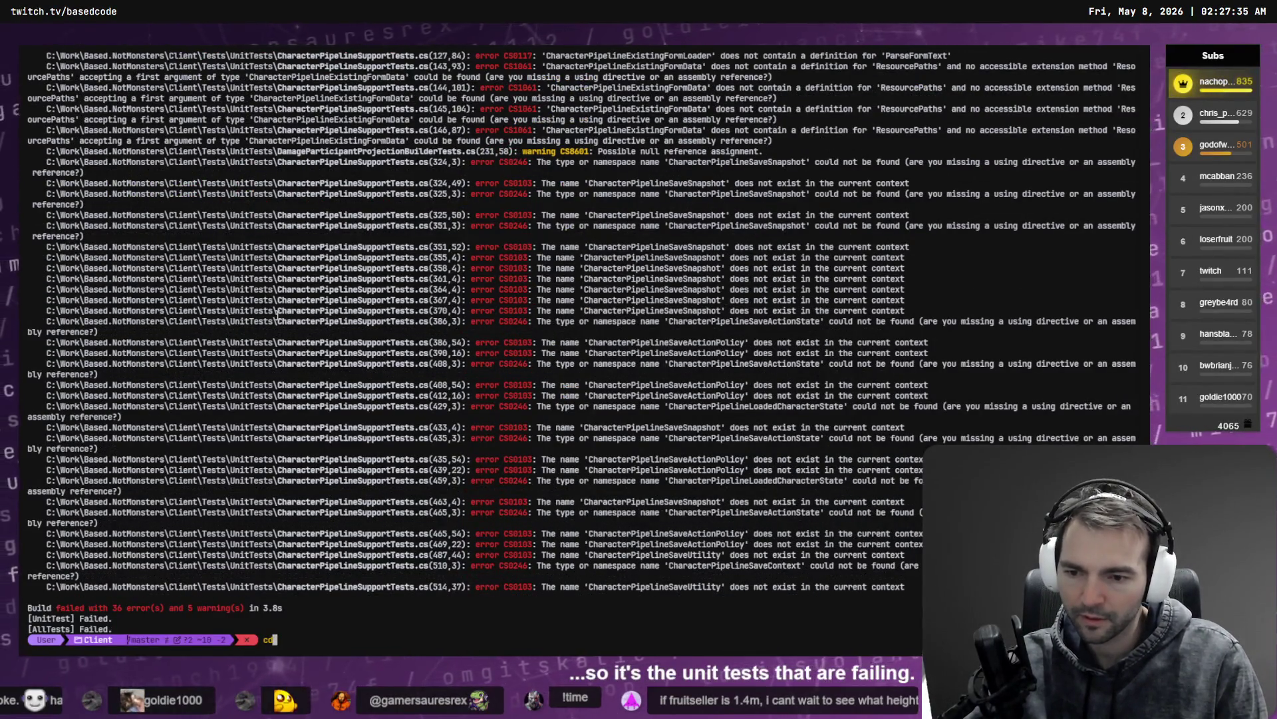
pyautogui.write('\\')
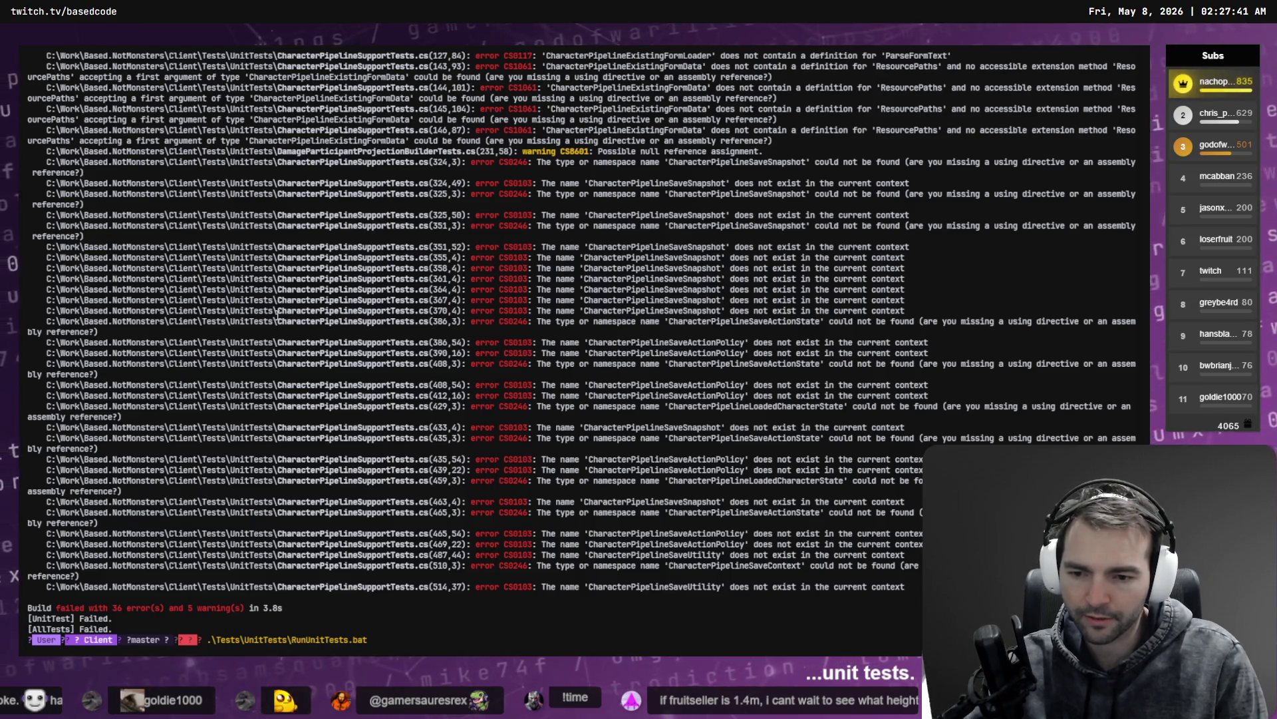
pyautogui.press('Return')
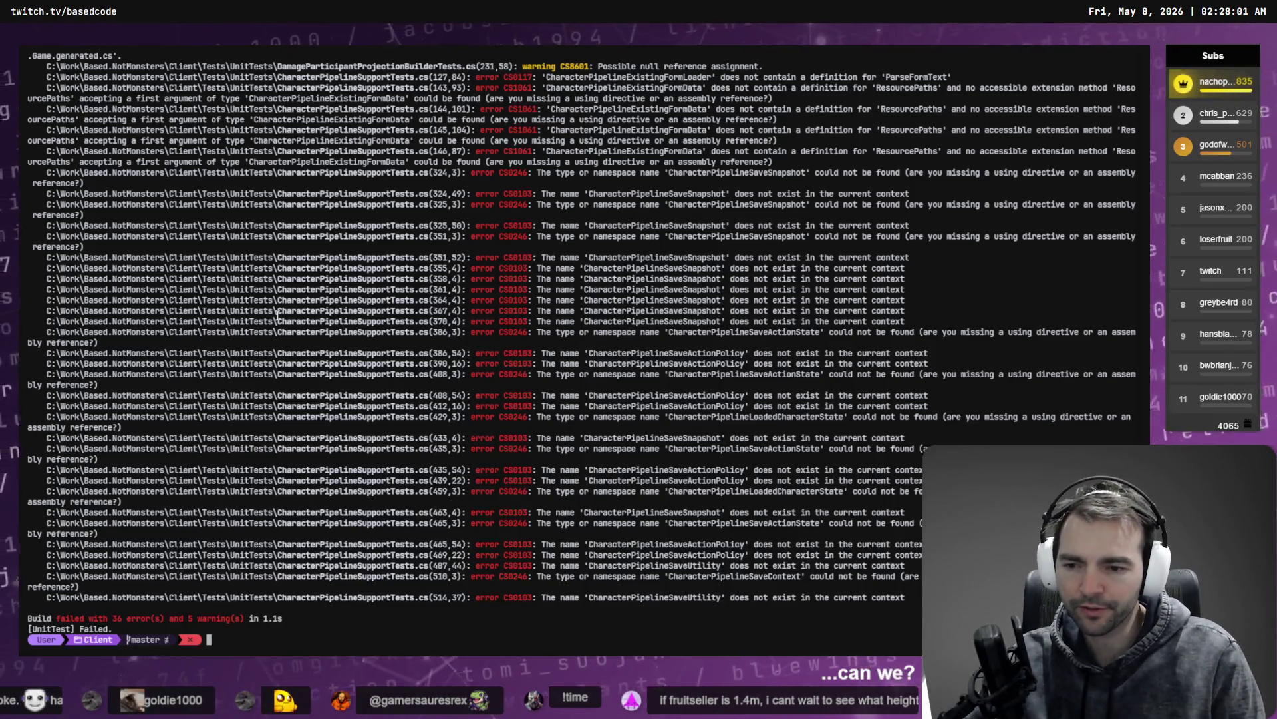
# Step: Check the 36 build errors pointing to CharacterPipelineSupportTests.cs
pyautogui.moveTo(429, 598); pyautogui.dragTo(297, 600)
pyautogui.hotkey('ctrl', 'c')
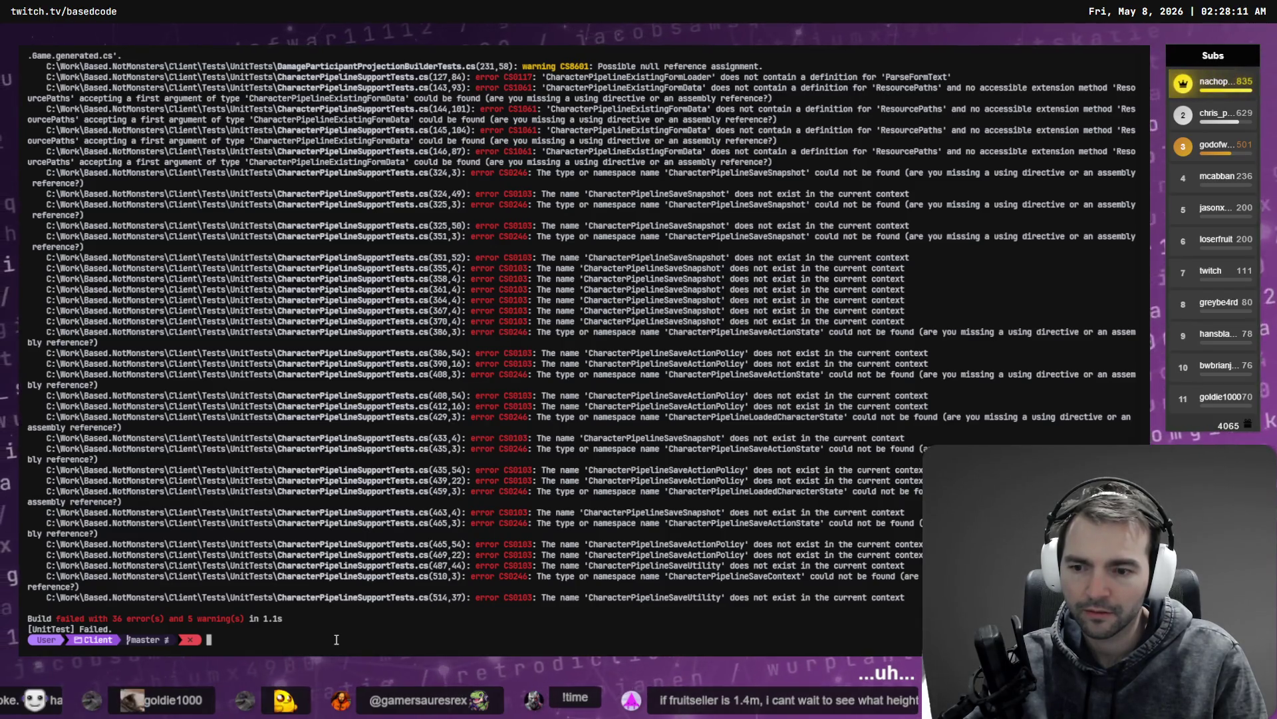
pyautogui.press('super+h')
pyautogui.hotkey('alt', 'Tab')
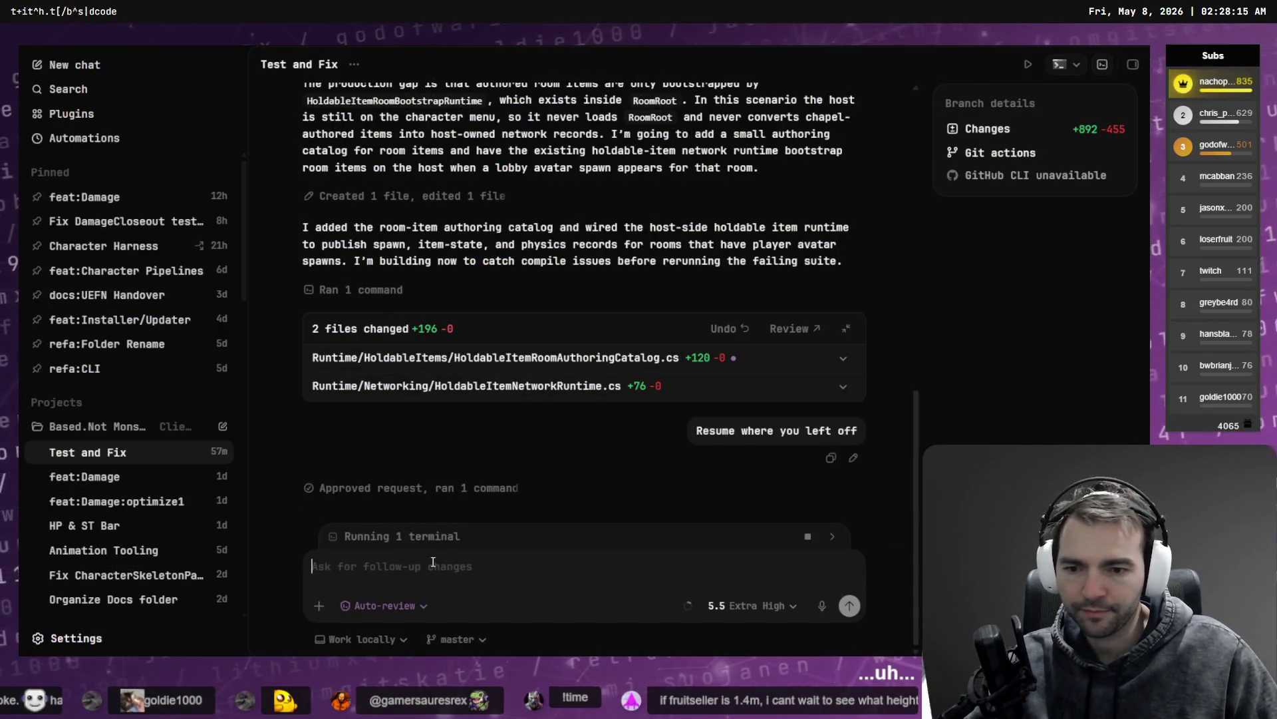
# Step: Begin the message with the failing test file path copied from the terminal
pyautogui.write('Tehre a')
pyautogui.write('re tes')
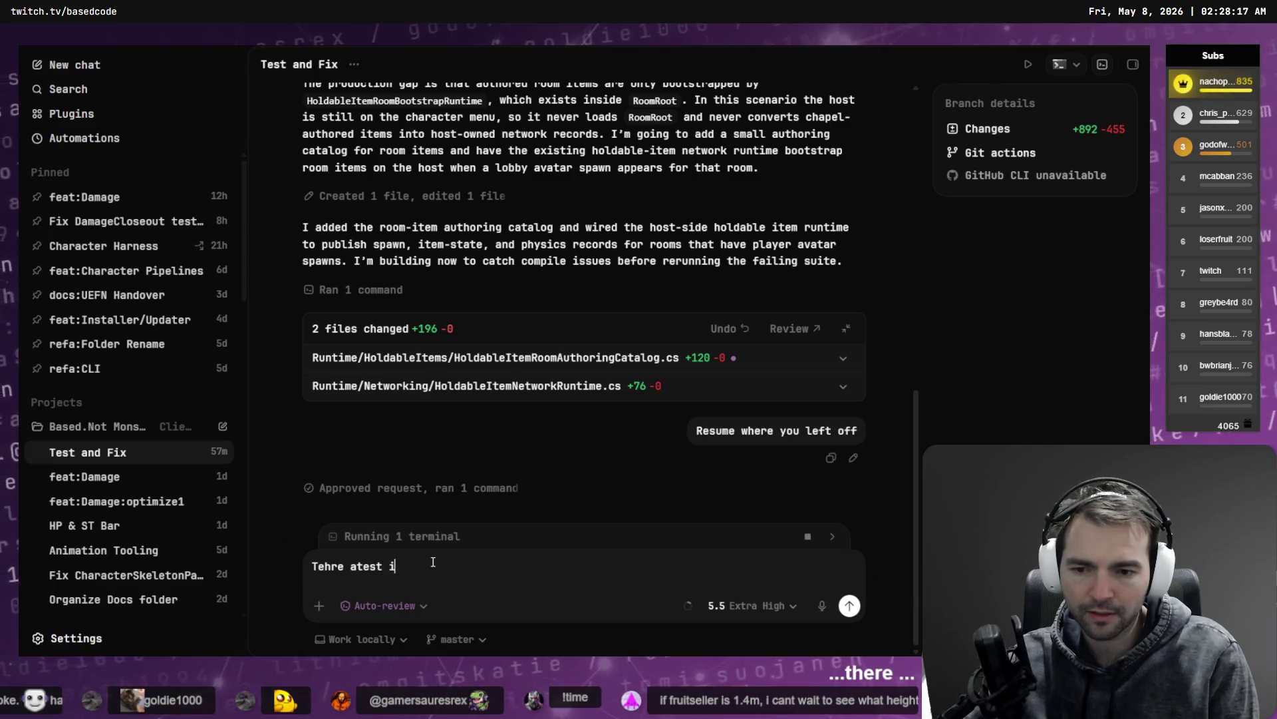
pyautogui.hotkey('ctrl', 'BackSpace')
pyautogui.hotkey('ctrl', 'BackSpace')
pyautogui.hotkey('ctrl', 'BackSpace')
pyautogui.write('There a')
pyautogui.hotkey('ctrl', 'BackSpace')
pyautogui.hotkey('ctrl', 'BackSpace')
pyautogui.write('The')
pyautogui.hotkey('alt', 'Tab')
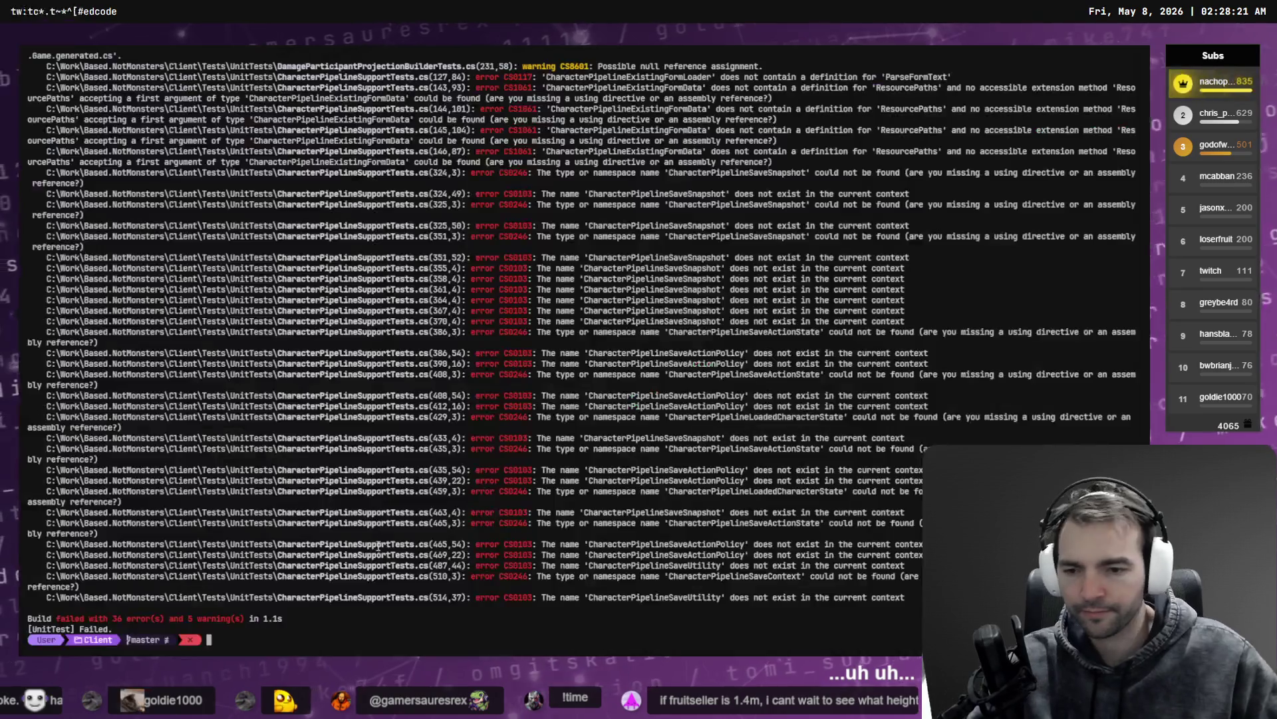
pyautogui.moveTo(429, 575); pyautogui.dragTo(55, 576)
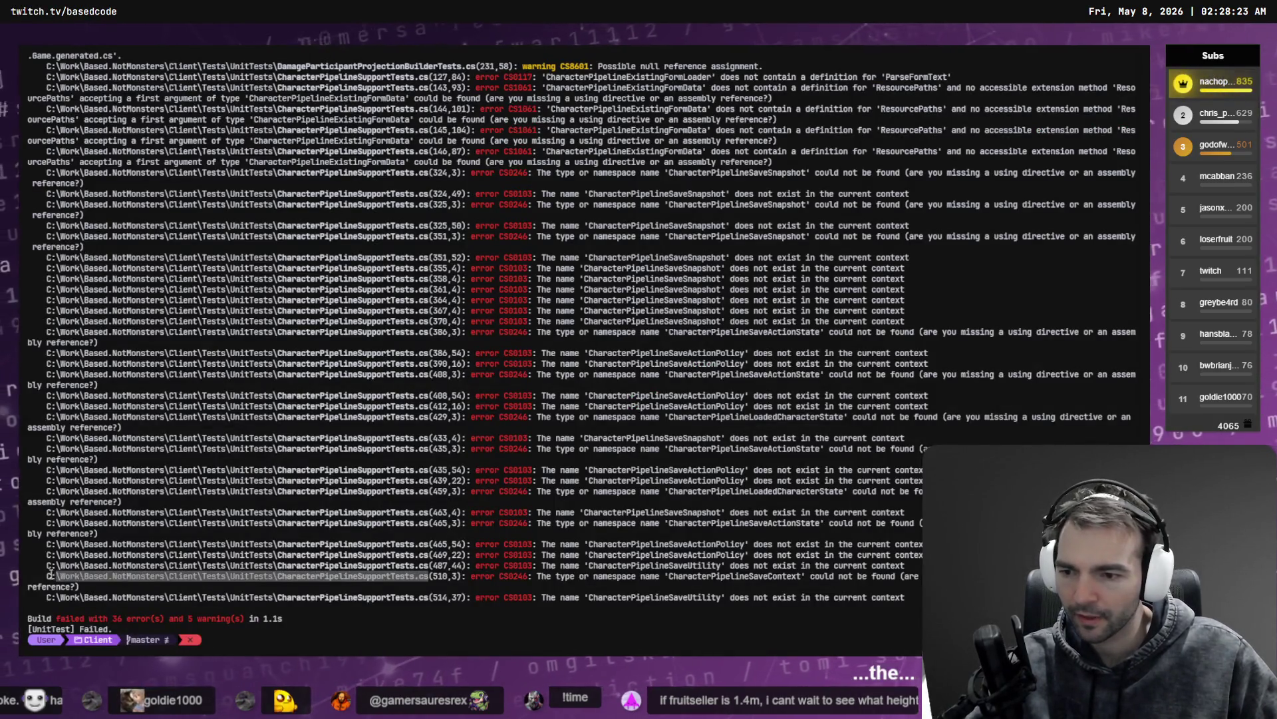
pyautogui.hotkey('ctrl', 'c')
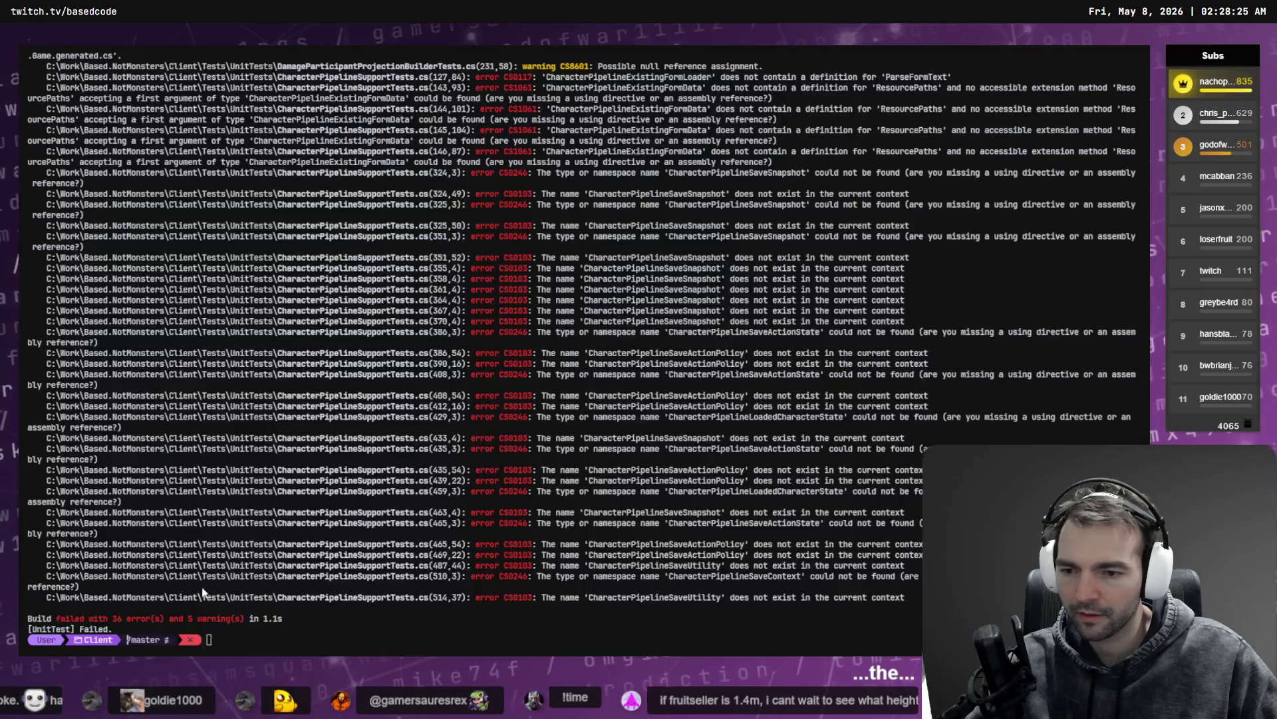
pyautogui.hotkey('alt', 'Tab')
pyautogui.press('BackSpace')
pyautogui.press('BackSpace')
pyautogui.press('BackSpace')
pyautogui.write('he `')
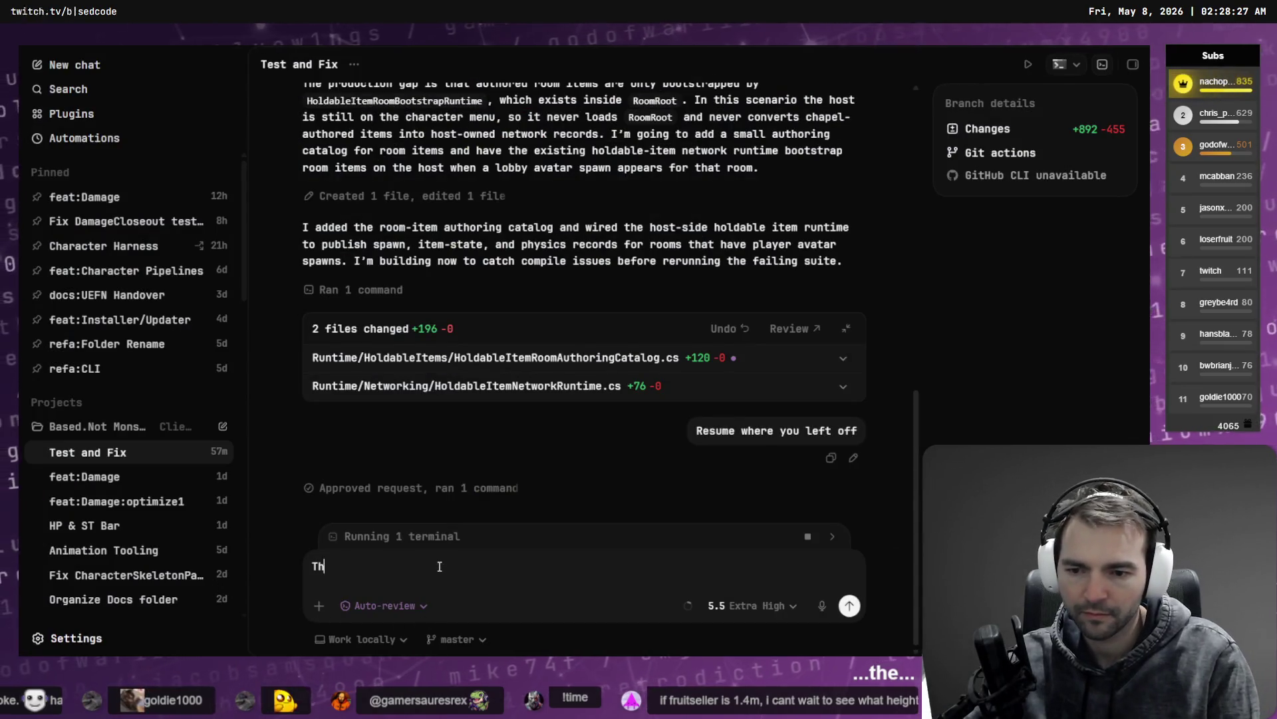
pyautogui.hotkey('ctrl', 'v')
pyautogui.write('cla')
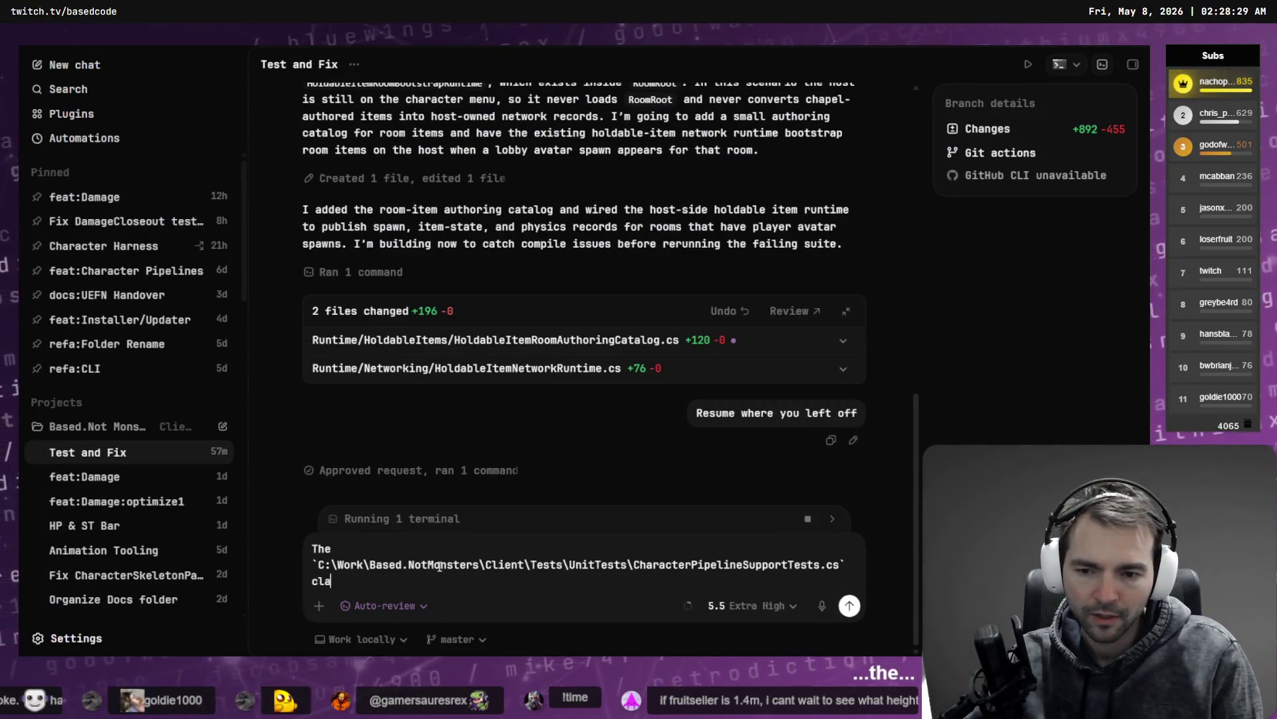
pyautogui.write('ss is broken.')
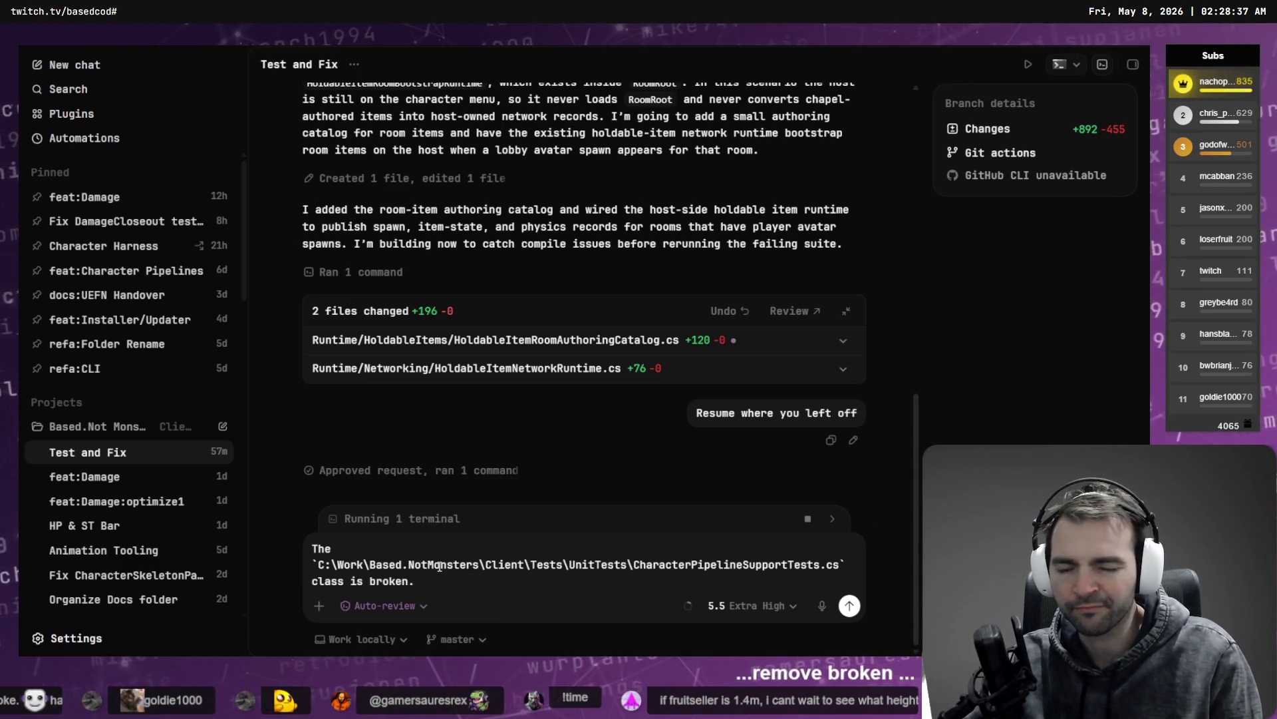
# Step: Dictate the rest of the request to fix or remove the broken tests, and send it
pyautogui.press('ctrl+super')
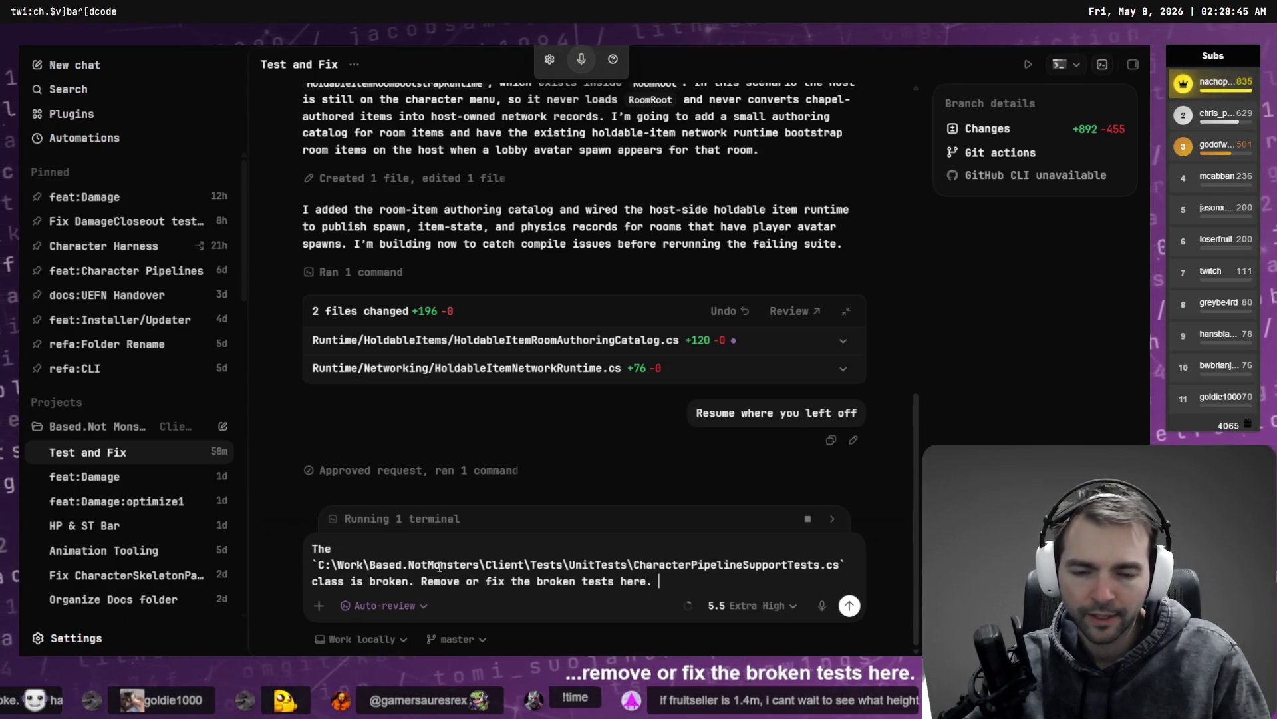
pyautogui.press('ctrl+super')
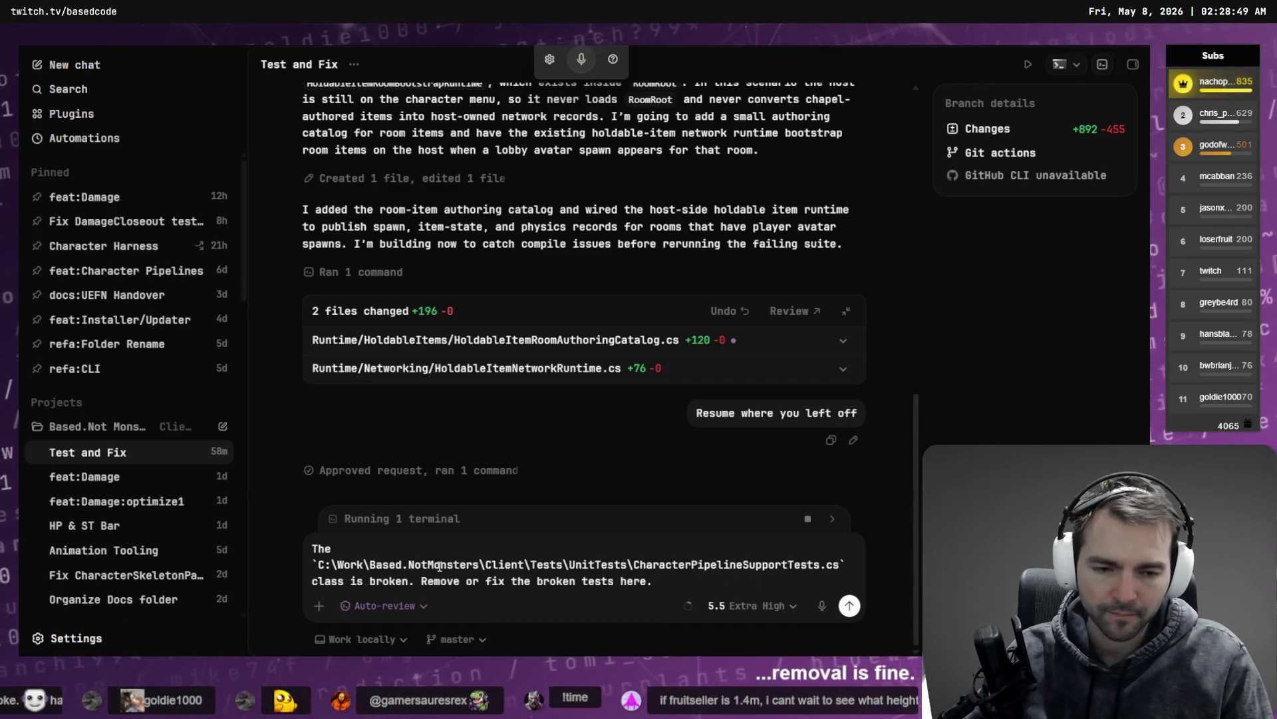
pyautogui.press('ctrl+super')
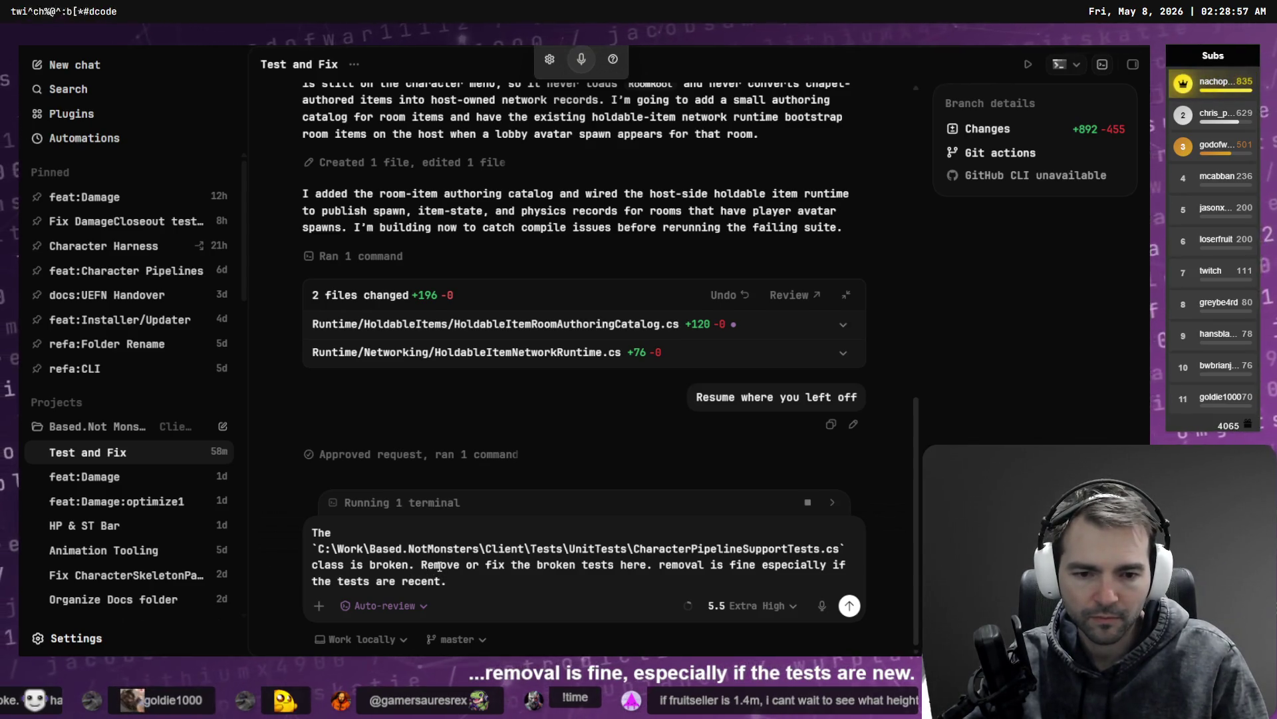
pyautogui.press('Return')
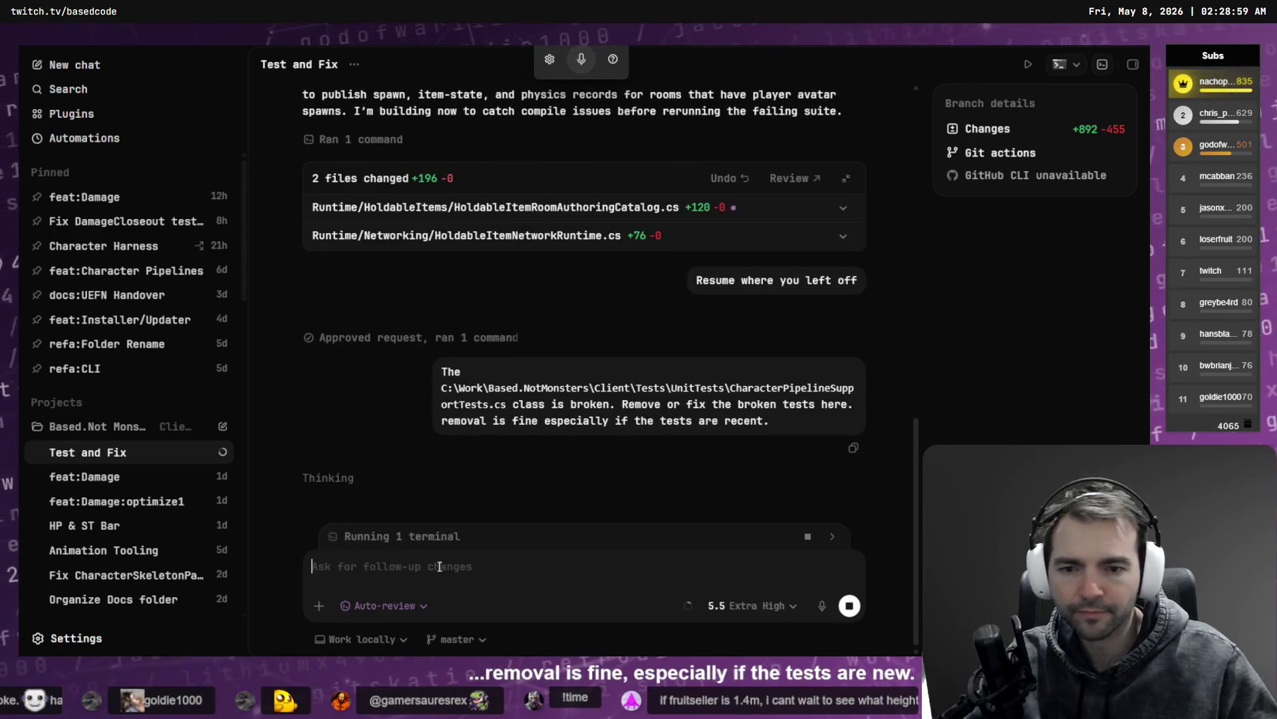
pyautogui.moveTo(709, 409); pyautogui.dragTo(391, 371)
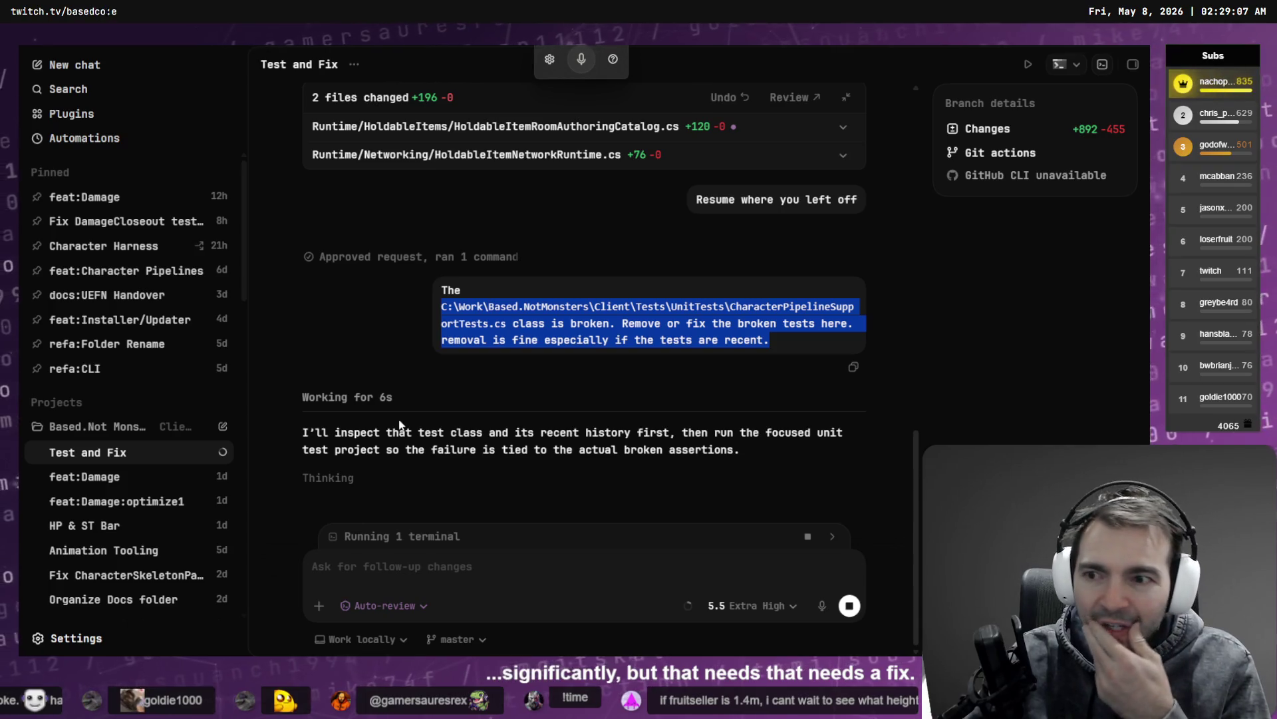
pyautogui.hotkey('alt', 'Tab')
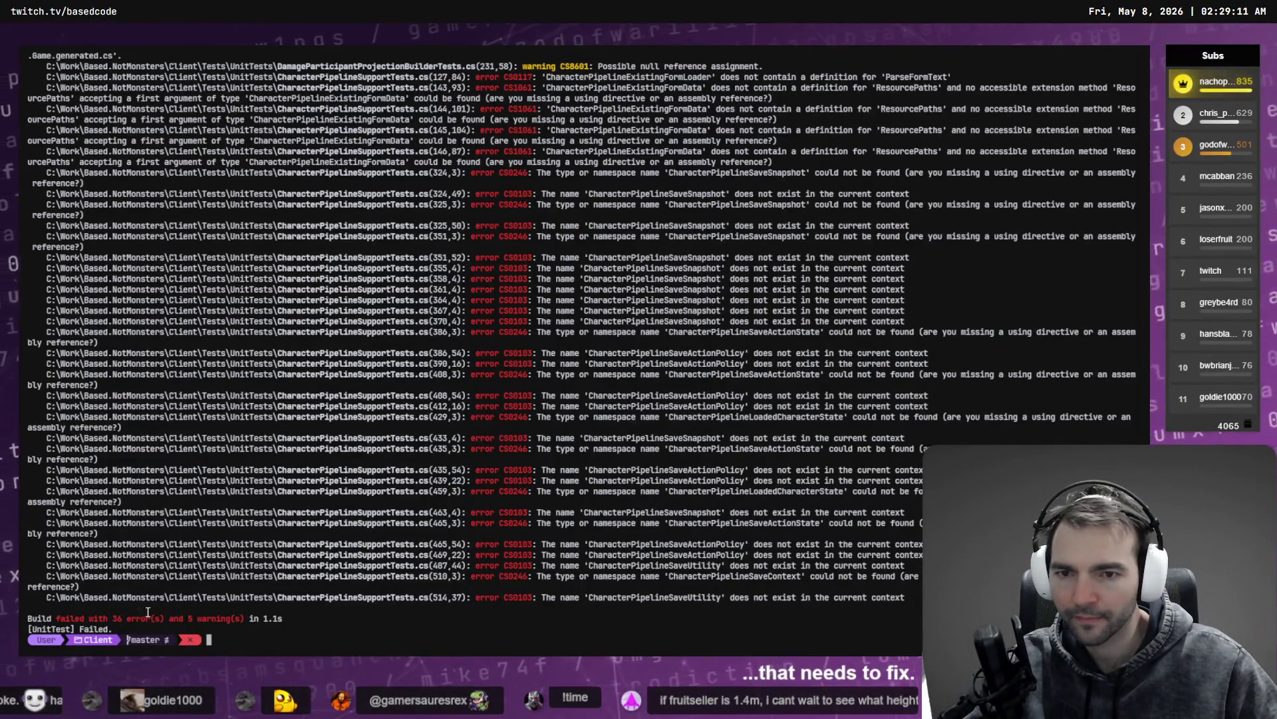
# Step: Rerun RunUnitTests.bat and scroll through the 36 CharacterPipelineSupportTests.cs errors
pyautogui.press('Up')
pyautogui.press('Return')
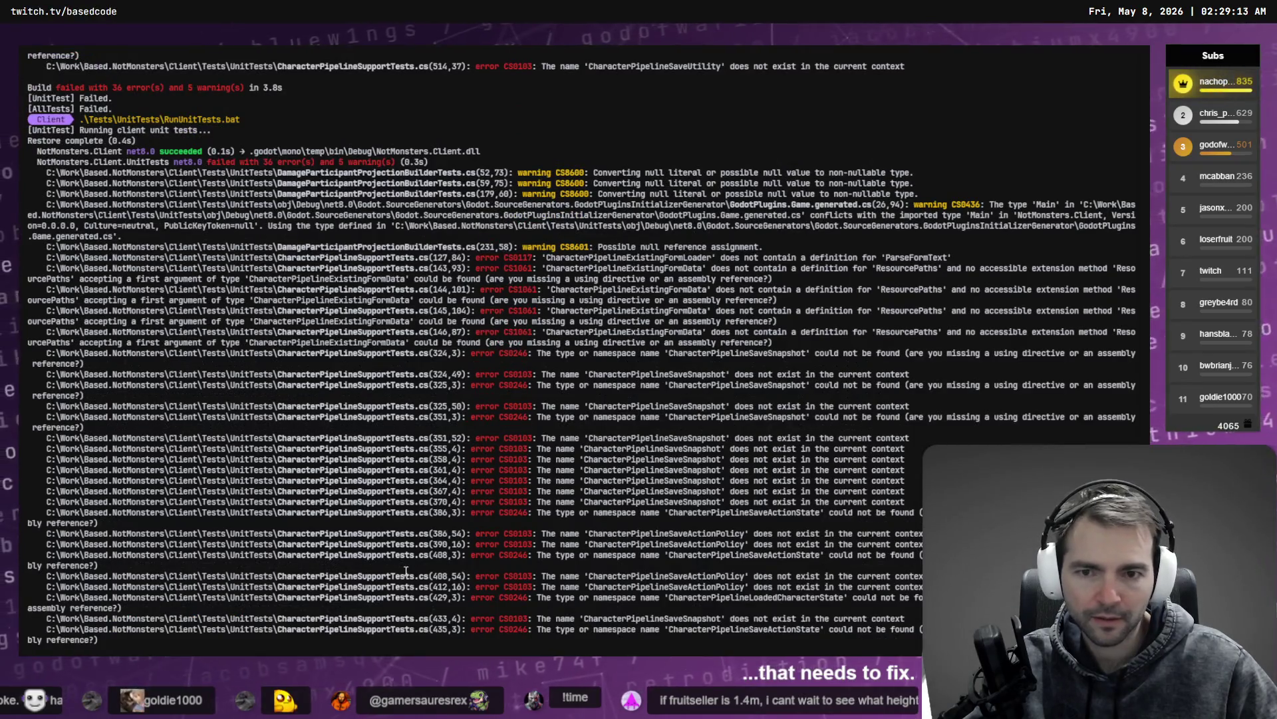
pyautogui.scroll(3, 406, 571)
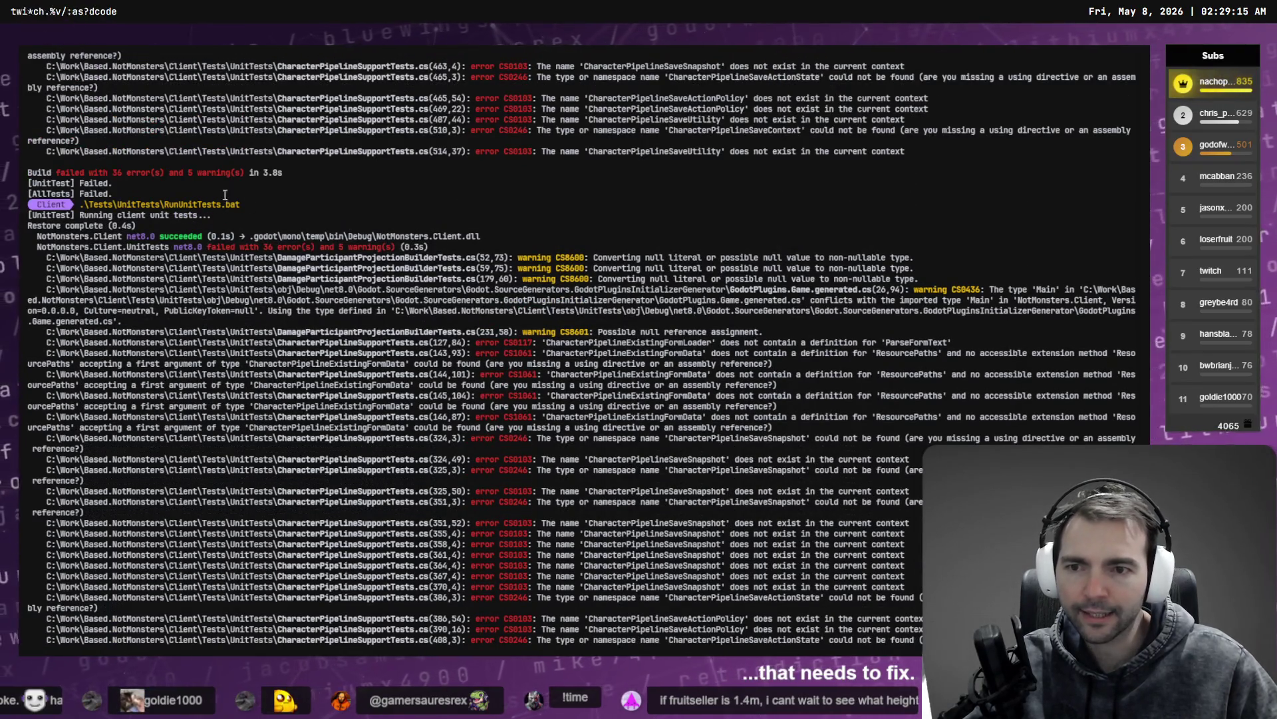
pyautogui.scroll(-5, 369, 271)
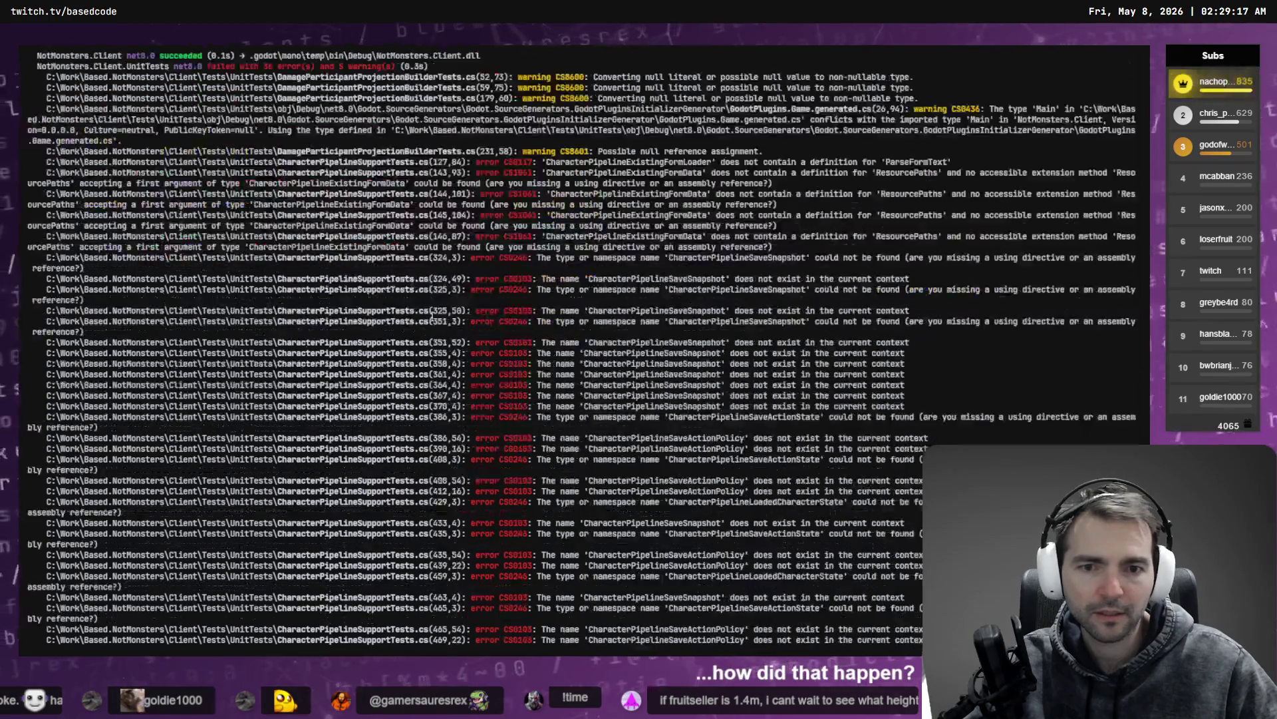
pyautogui.hotkey('alt', 'Tab')
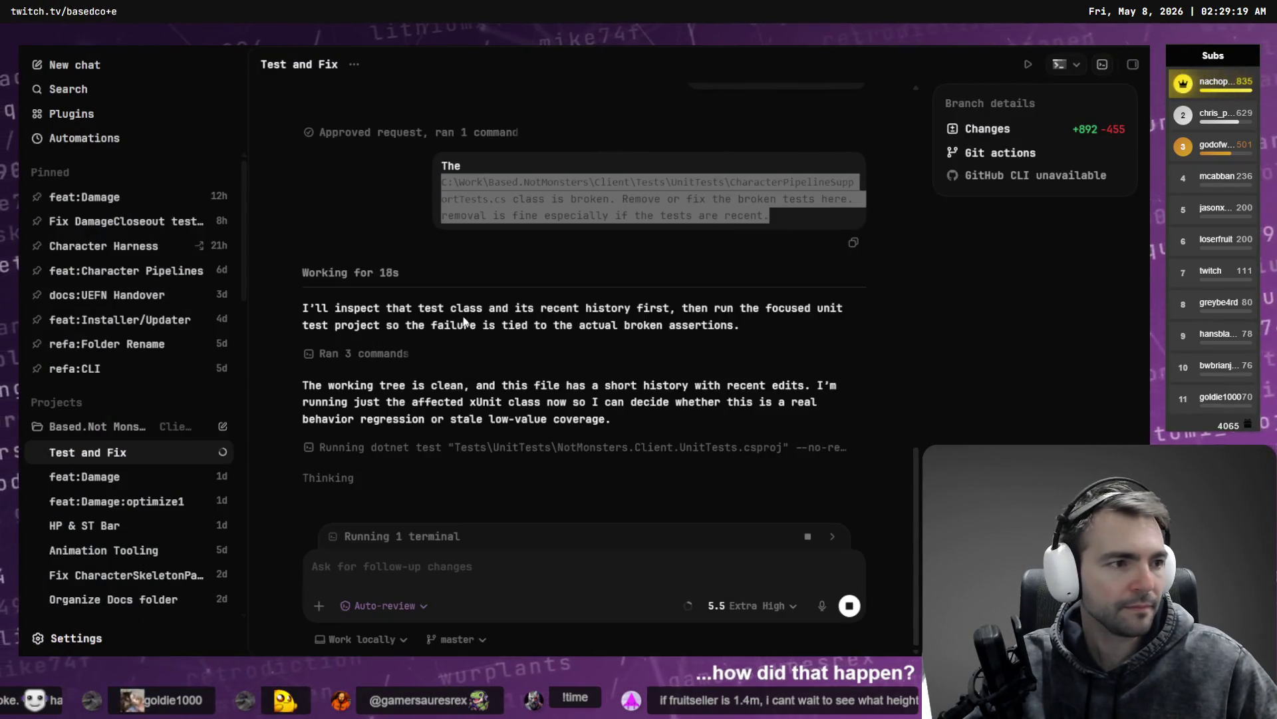
pyautogui.hotkey('alt', 'Tab')
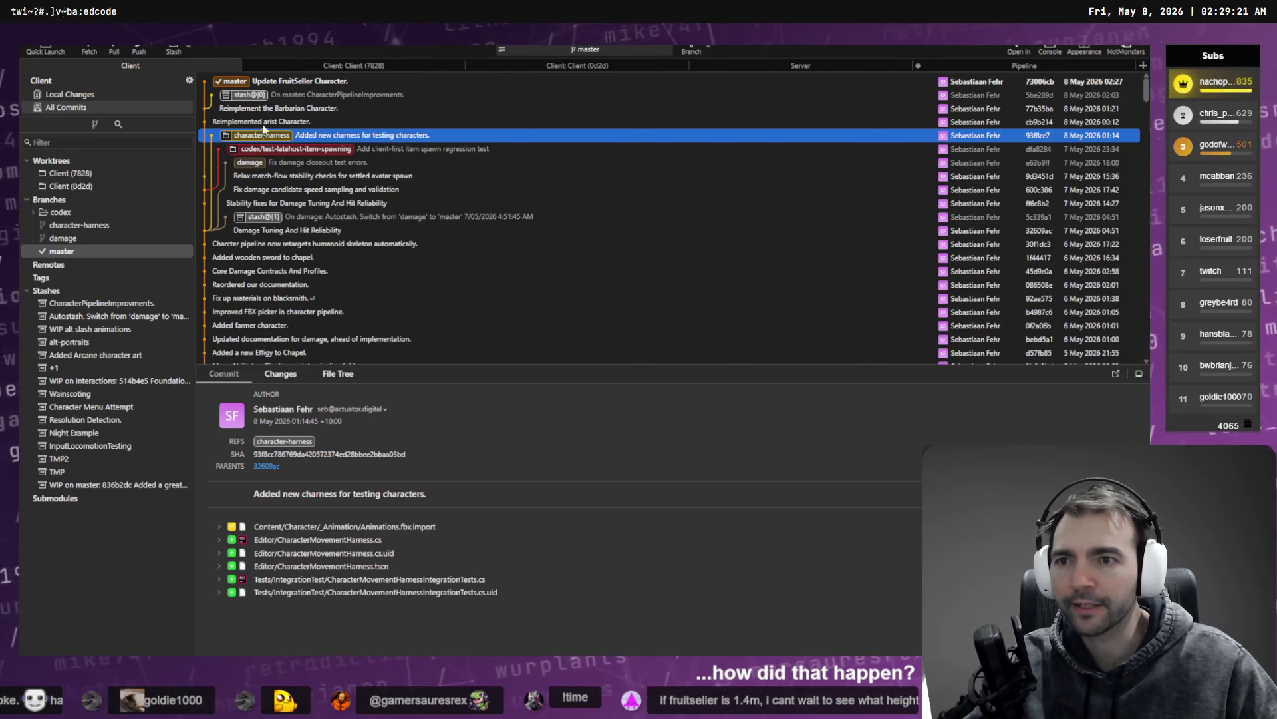
# Step: Inspect the character-harness, latehost item-spawning and Update FruitSeller Character commits, including the Client (7828) view
pyautogui.click(263, 81)
pyautogui.click(292, 136)
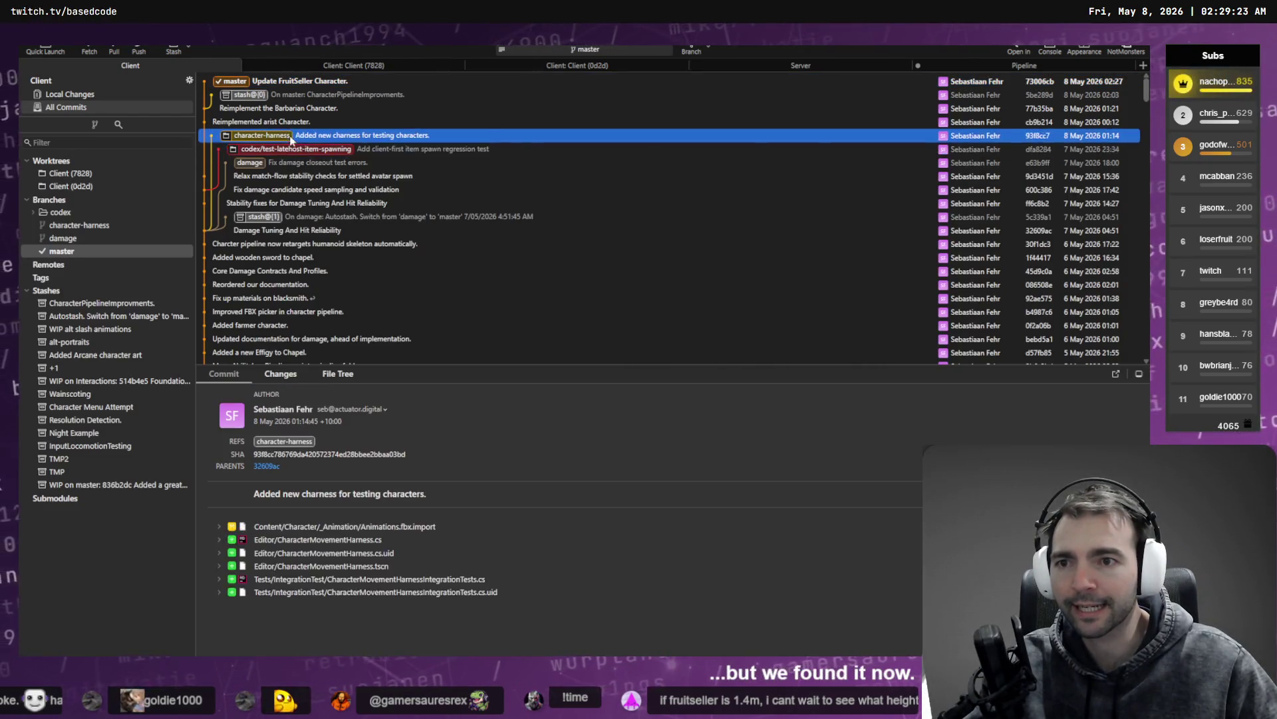
pyautogui.click(303, 149)
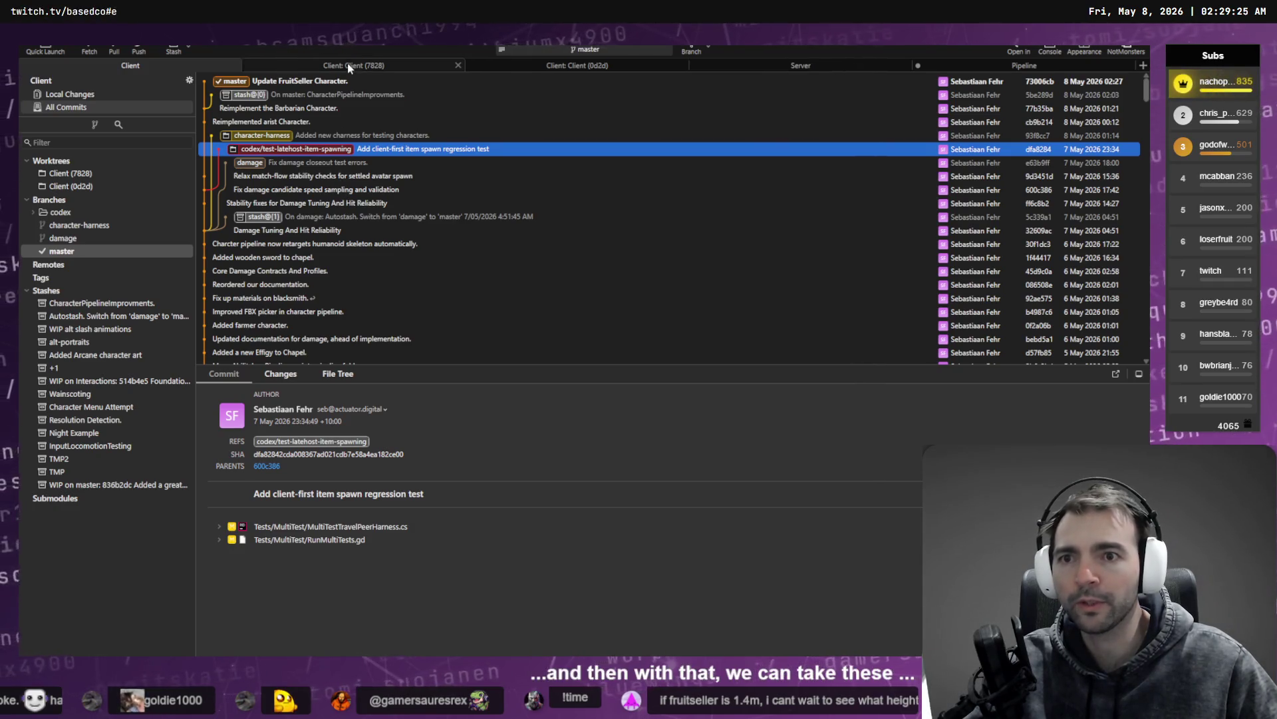
pyautogui.click(347, 64)
pyautogui.click(142, 66)
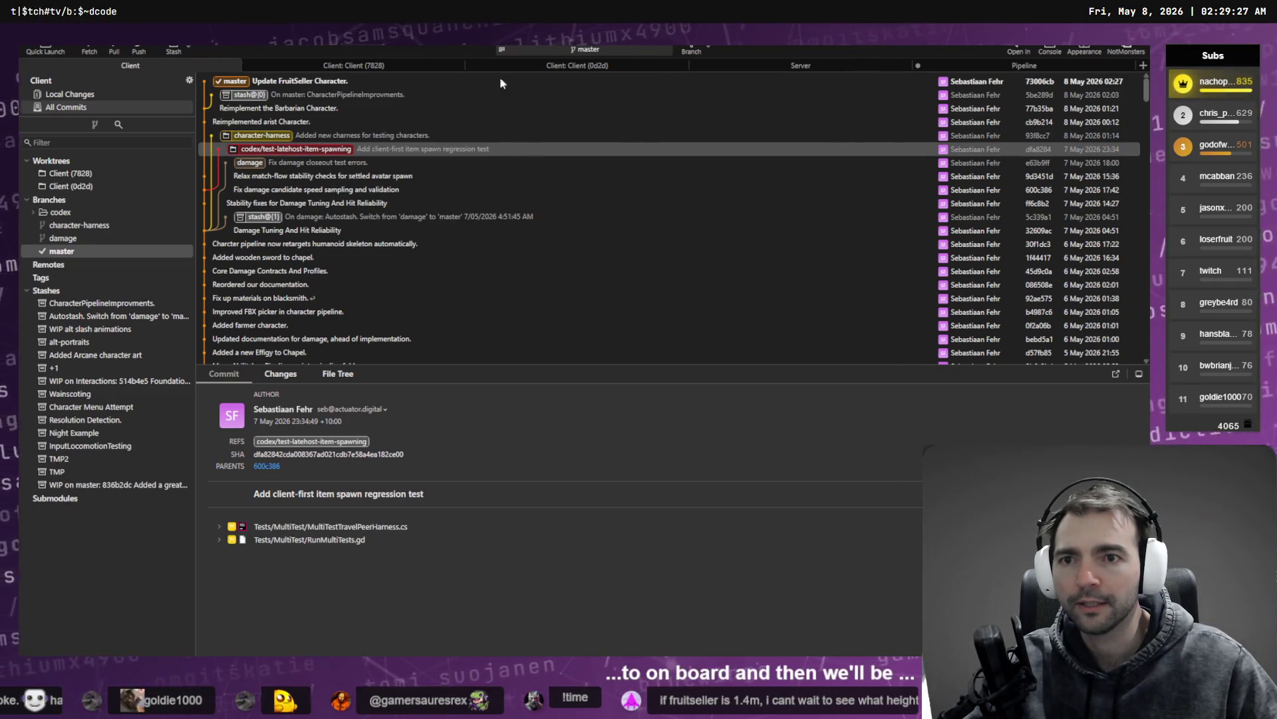
pyautogui.click(356, 64)
pyautogui.click(274, 85)
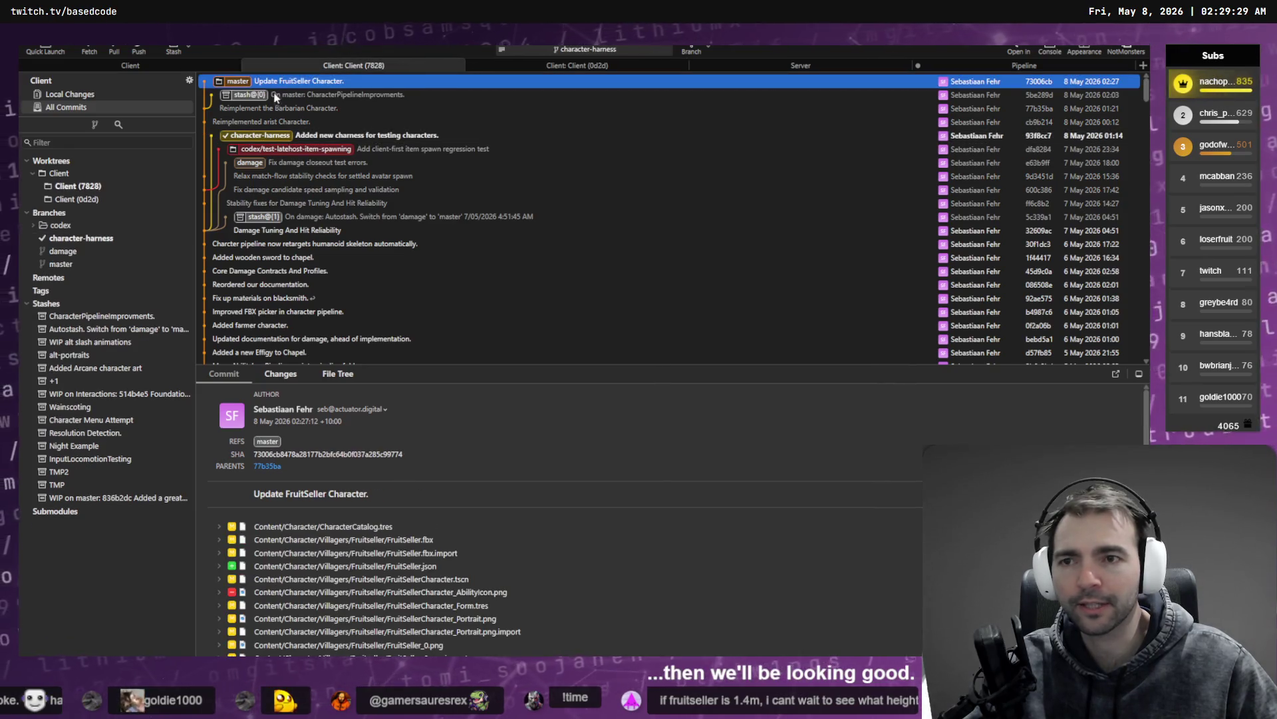
pyautogui.hotkey('alt', 'Tab')
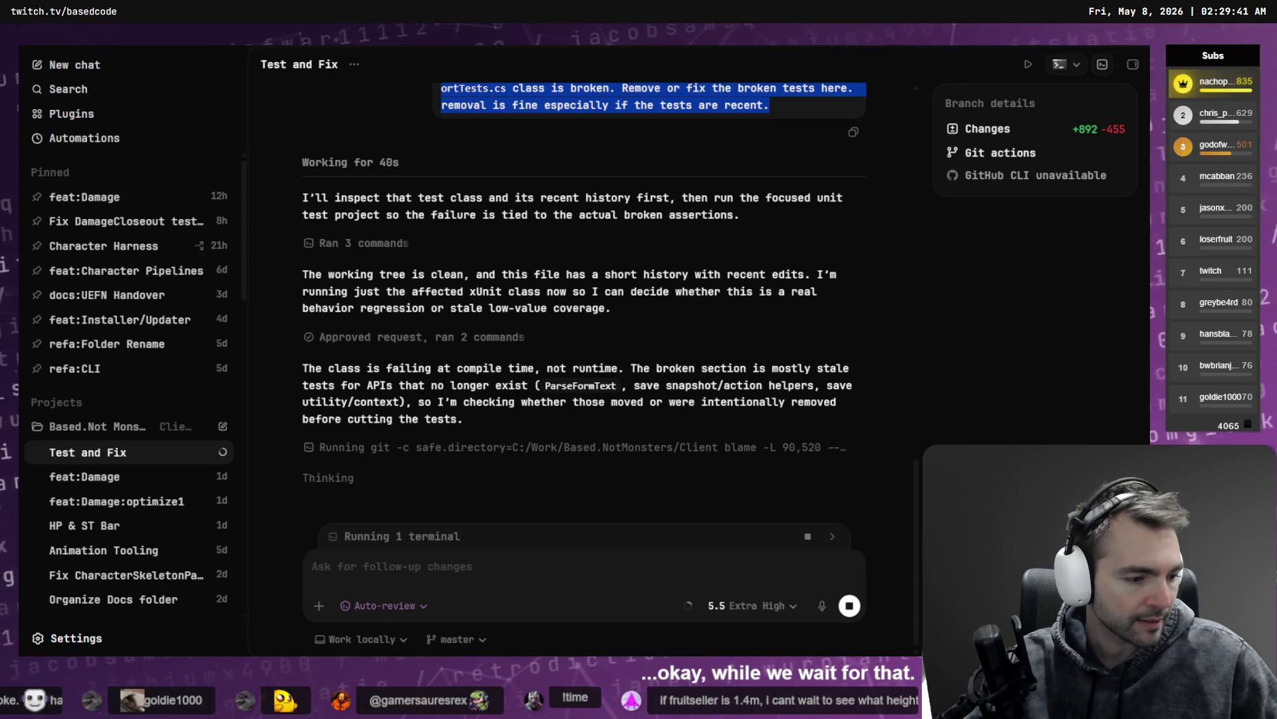
pyautogui.hotkey('alt', 'Tab')
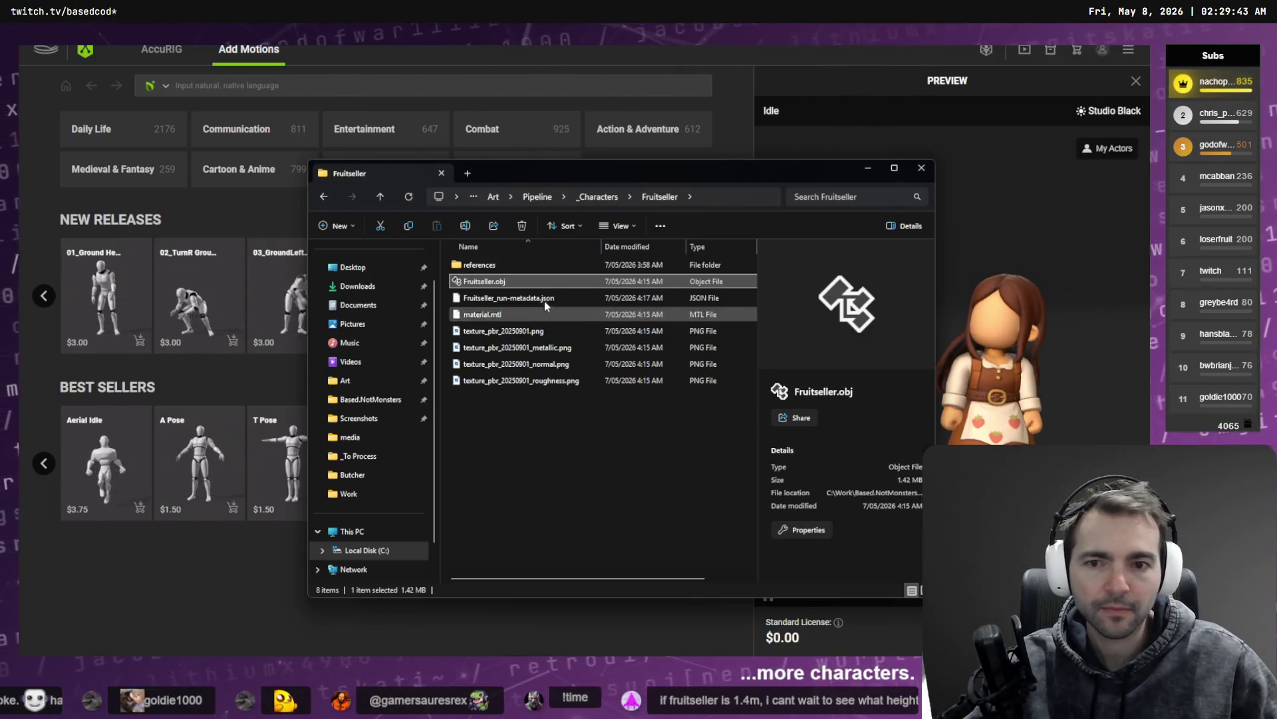
# Step: Open _Characters > King in File Explorer, then return AccuRIG to the Load Character step
pyautogui.click(615, 197)
pyautogui.press('Escape')
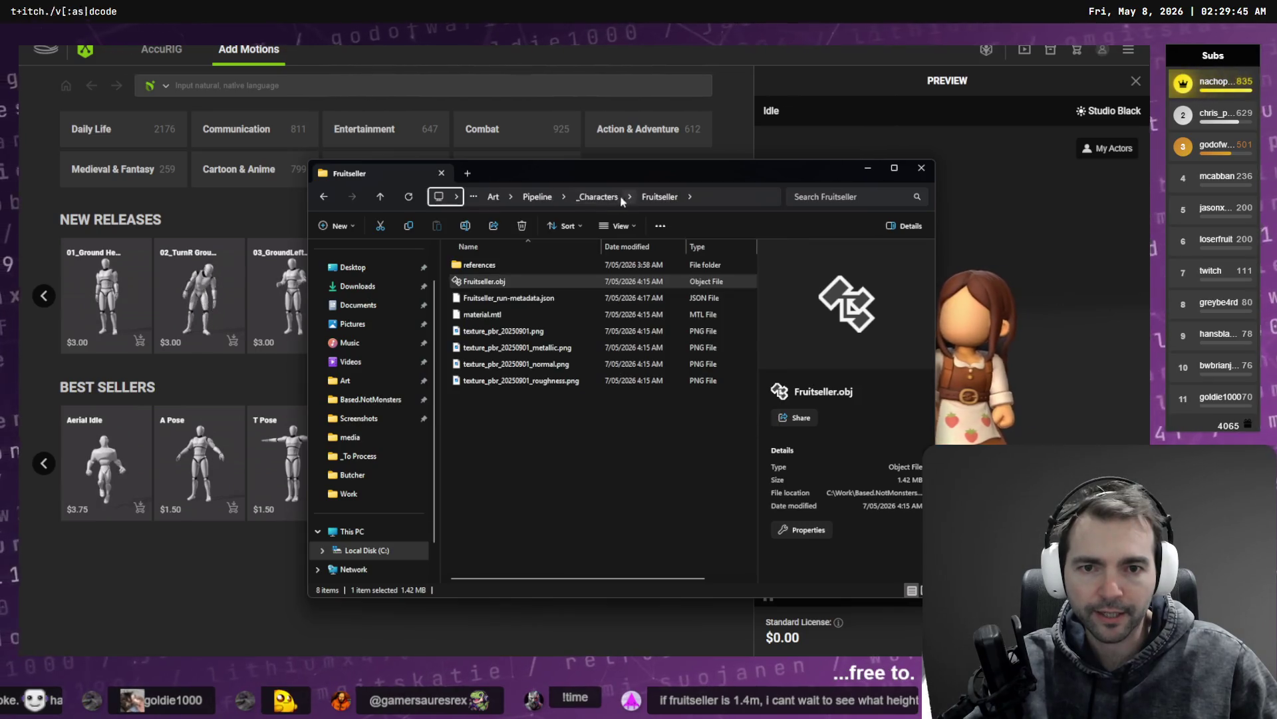
pyautogui.click(599, 196)
pyautogui.doubleClick(624, 368)
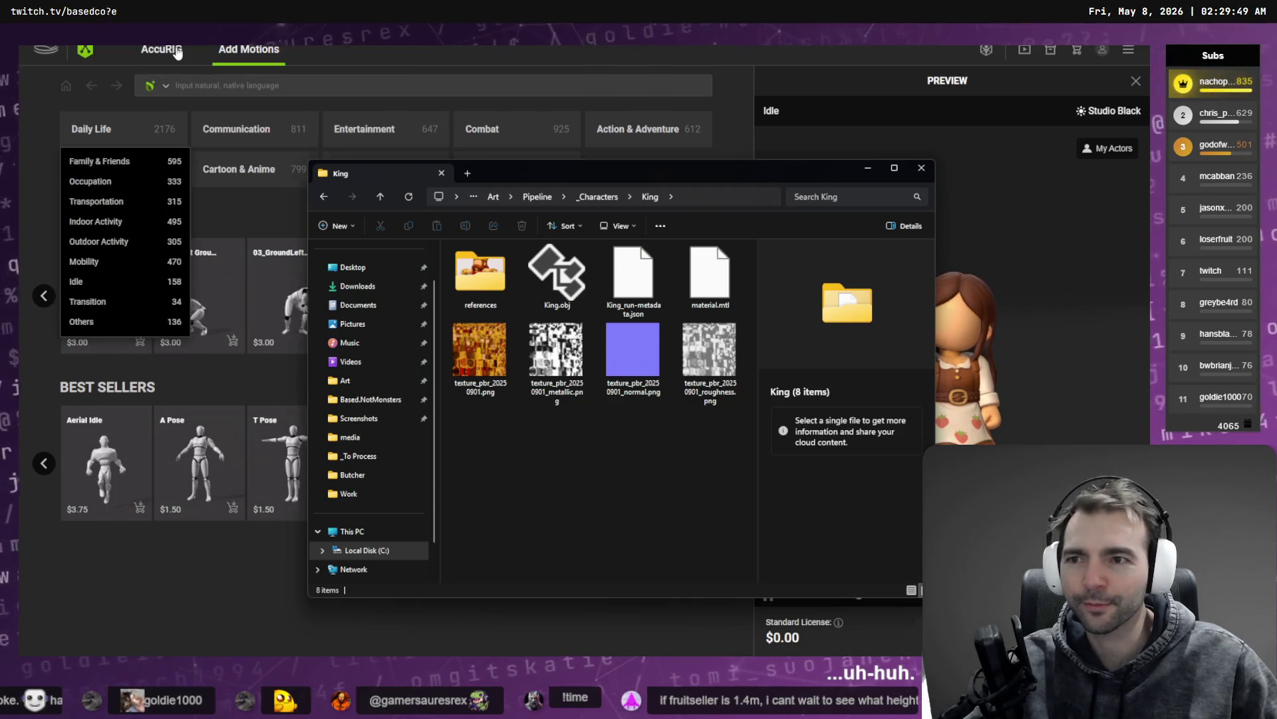
pyautogui.click(162, 49)
pyautogui.click(116, 108)
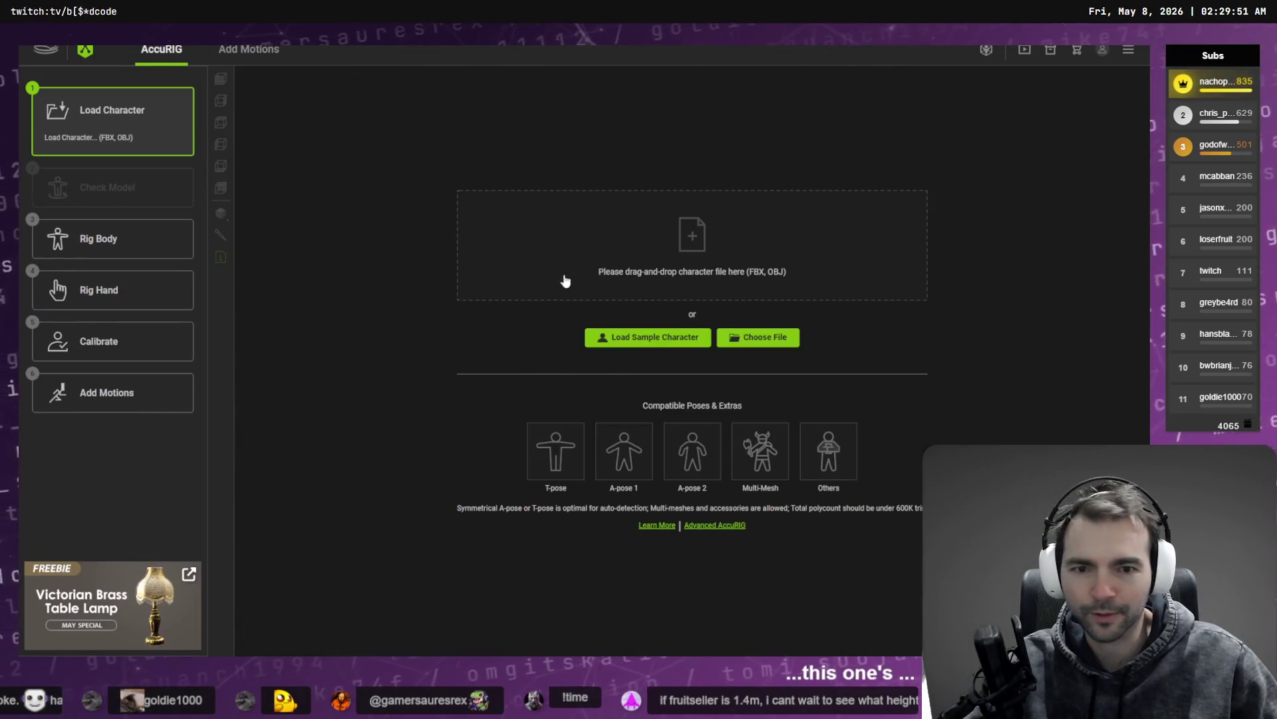
# Step: Import King.obj into AccuRIG and start Rig Body with automatic joint placement
pyautogui.hotkey('alt', 'Tab')
pyautogui.click(564, 291)
pyautogui.moveTo(563, 291)
pyautogui.mouseDown()
pyautogui.moveTo(541, 340)
pyautogui.moveTo(550, 276)
pyautogui.mouseUp()
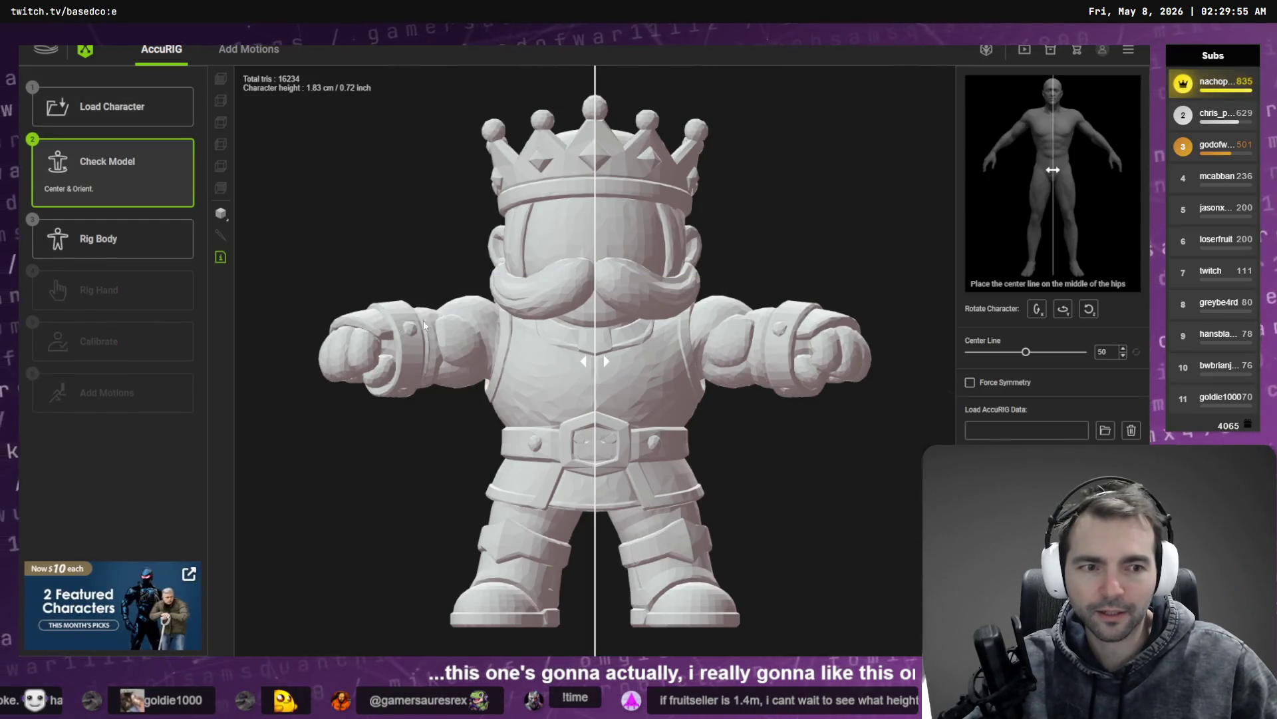
pyautogui.click(113, 238)
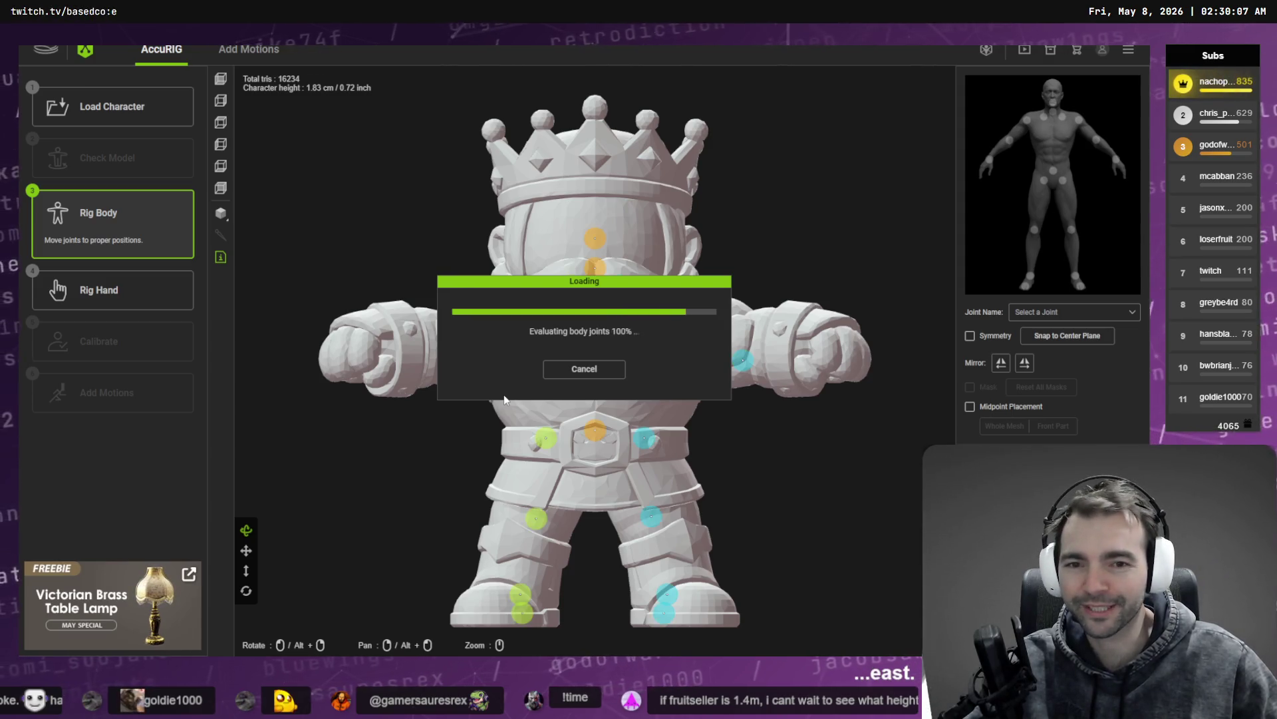
# Step: Place the left wrist, elbow, shoulder, clavicle, neck and head joints on the King's body
pyautogui.moveTo(718, 353); pyautogui.dragTo(560, 366)
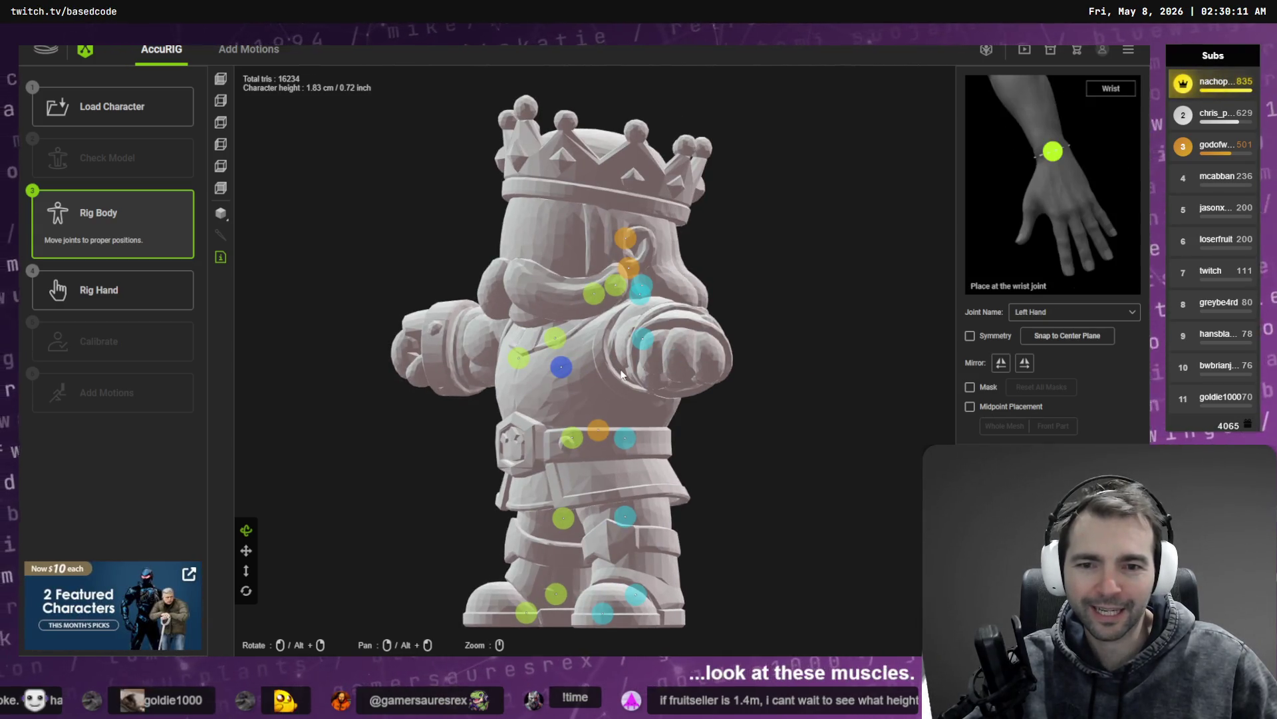
pyautogui.moveTo(719, 380)
pyautogui.mouseDown()
pyautogui.moveTo(638, 372)
pyautogui.moveTo(782, 370)
pyautogui.moveTo(739, 379)
pyautogui.moveTo(790, 383)
pyautogui.mouseUp()
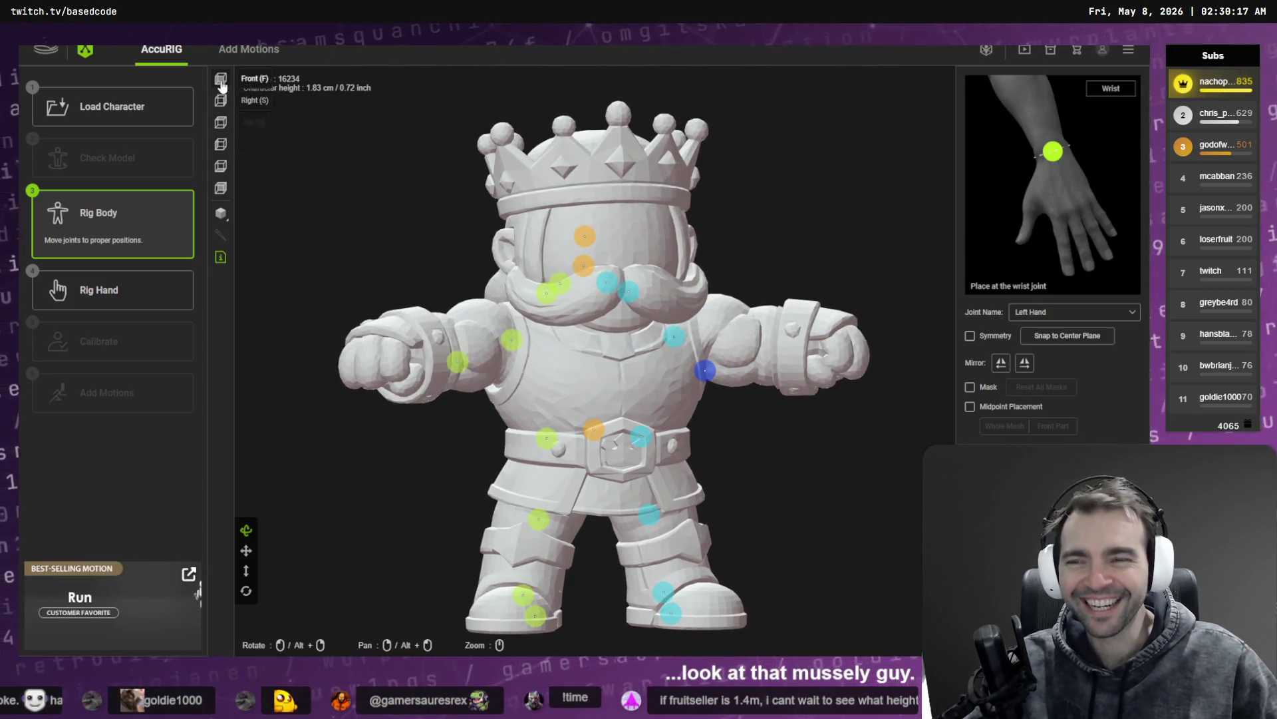
pyautogui.click(222, 80)
pyautogui.moveTo(594, 359)
pyautogui.mouseDown()
pyautogui.moveTo(725, 314)
pyautogui.moveTo(834, 316)
pyautogui.moveTo(854, 330)
pyautogui.mouseUp()
pyautogui.moveTo(599, 312); pyautogui.dragTo(732, 312)
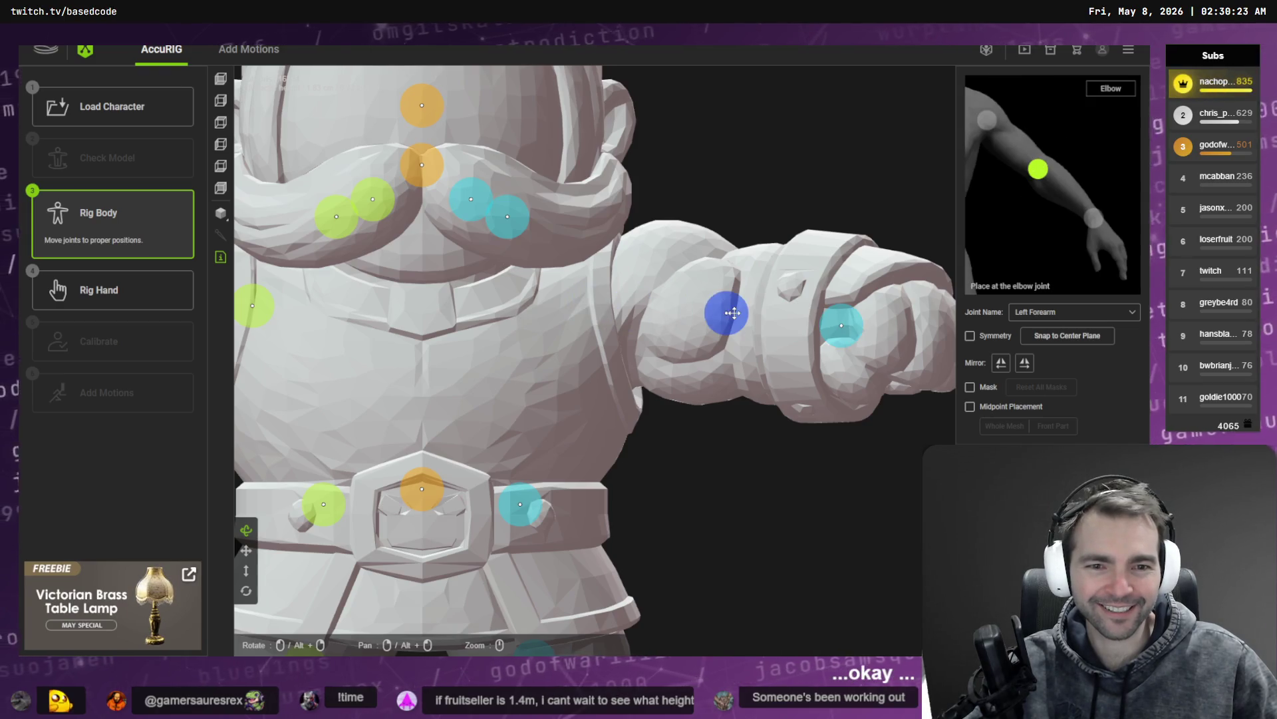
pyautogui.moveTo(507, 216)
pyautogui.mouseDown()
pyautogui.moveTo(602, 279)
pyautogui.moveTo(612, 308)
pyautogui.moveTo(640, 301)
pyautogui.mouseUp()
pyautogui.click(472, 201)
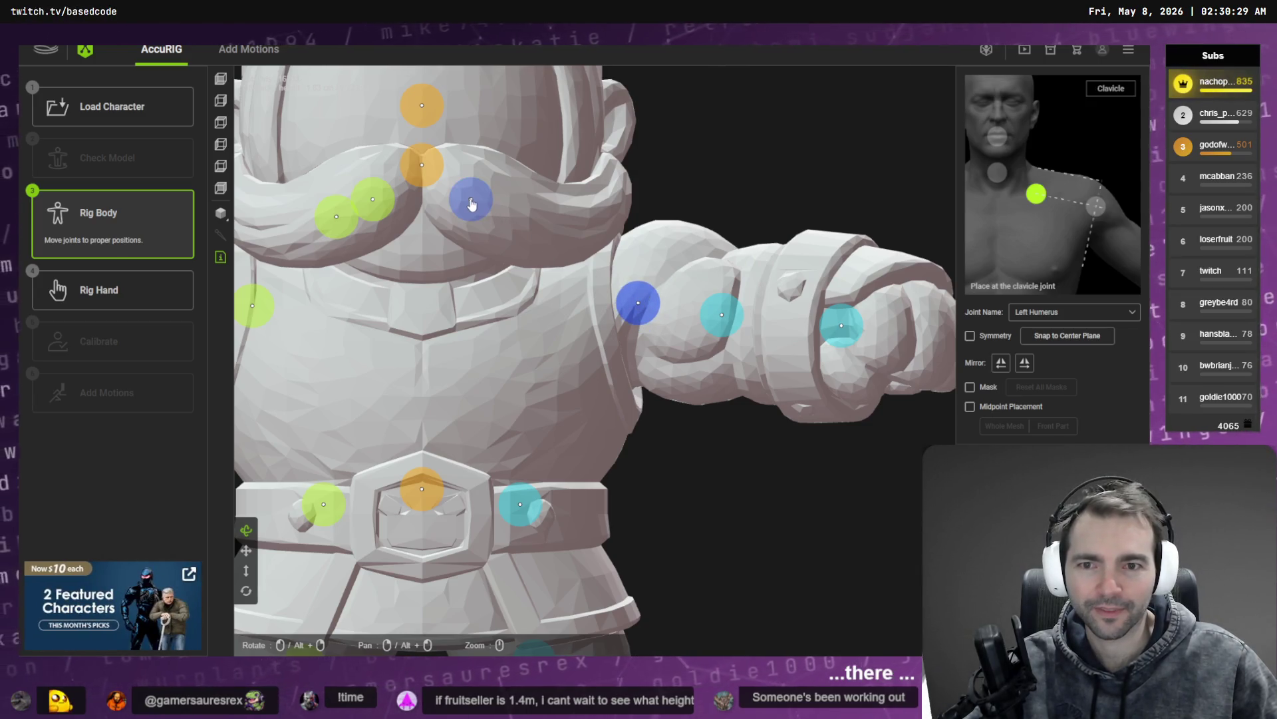
pyautogui.moveTo(474, 205)
pyautogui.mouseDown()
pyautogui.moveTo(553, 259)
pyautogui.moveTo(532, 273)
pyautogui.mouseUp()
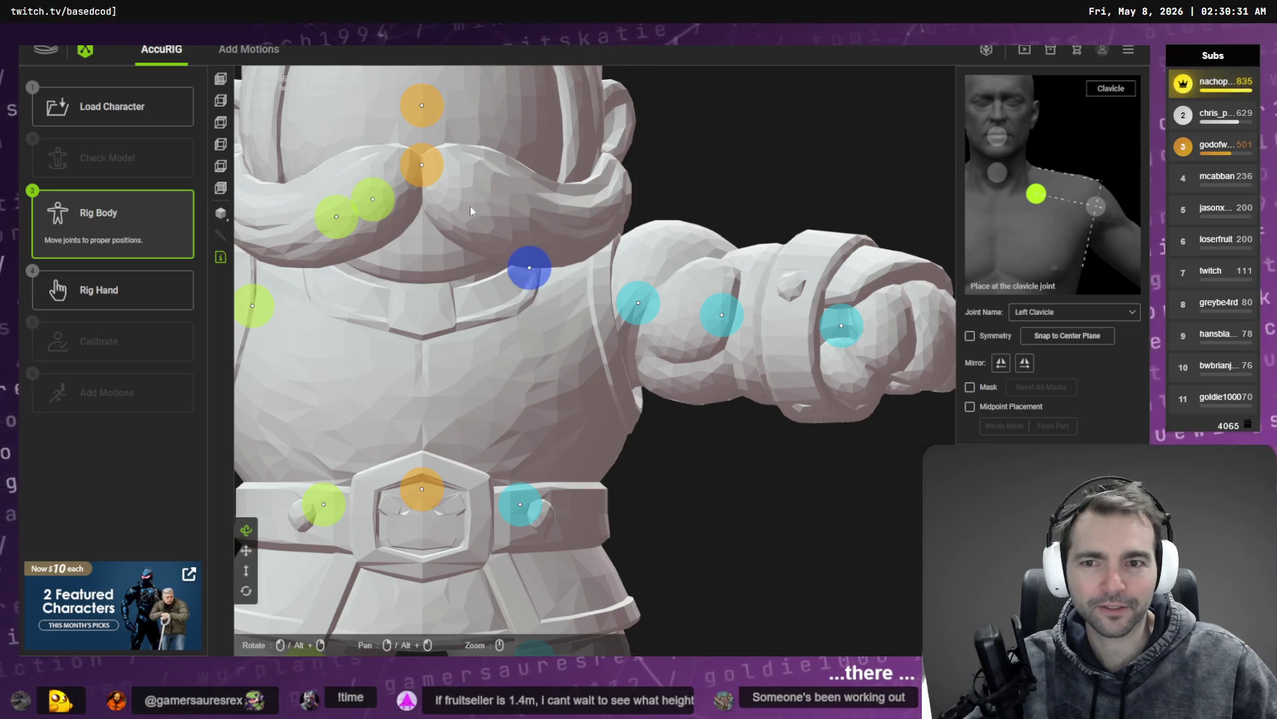
pyautogui.moveTo(421, 176); pyautogui.dragTo(426, 320)
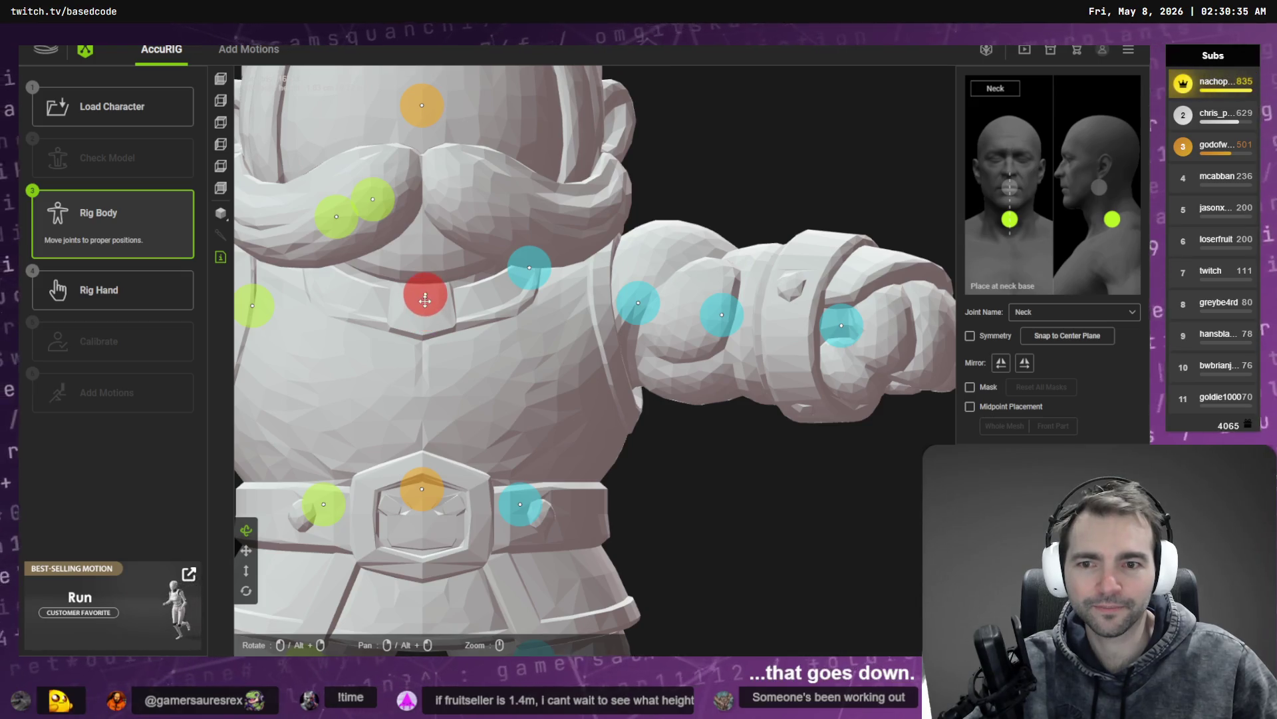
pyautogui.moveTo(422, 105); pyautogui.dragTo(416, 262)
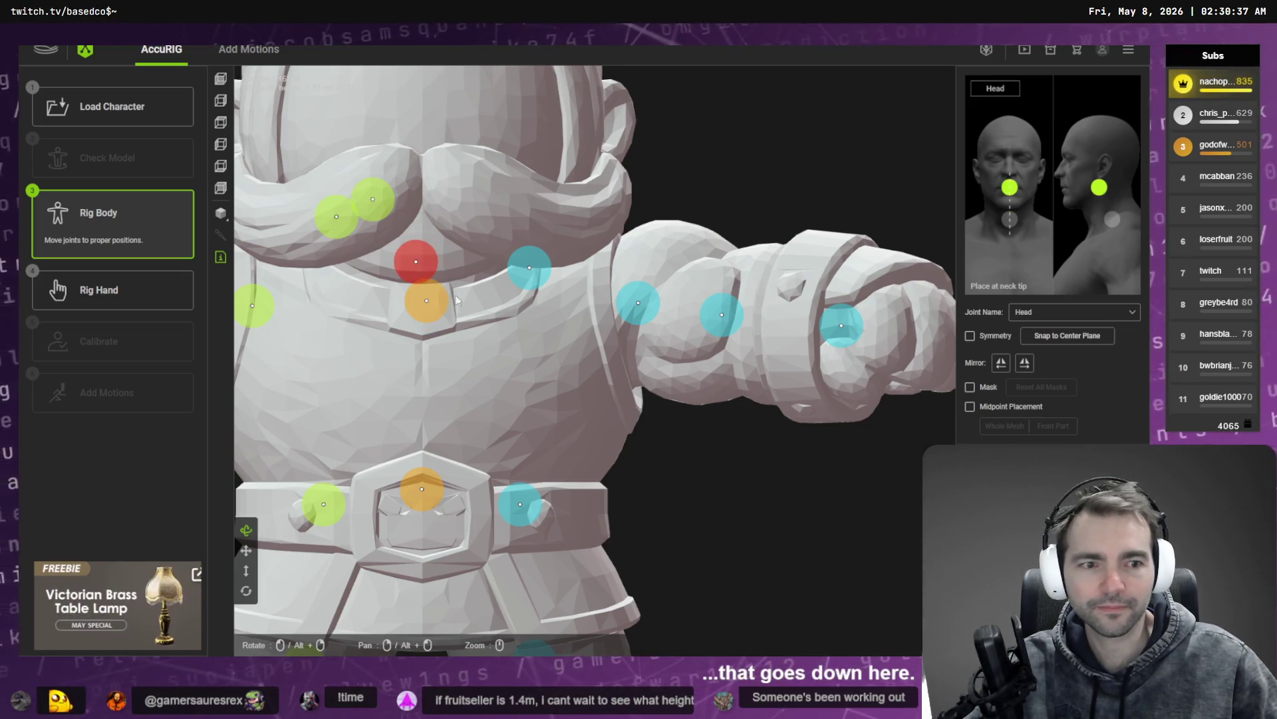
# Step: Fine-tune the wrist, elbow and shoulder joint positions along the arm
pyautogui.moveTo(844, 319); pyautogui.dragTo(811, 318)
pyautogui.moveTo(711, 310); pyautogui.dragTo(725, 312)
pyautogui.moveTo(638, 303)
pyautogui.mouseDown()
pyautogui.moveTo(655, 302)
pyautogui.moveTo(632, 304)
pyautogui.mouseUp()
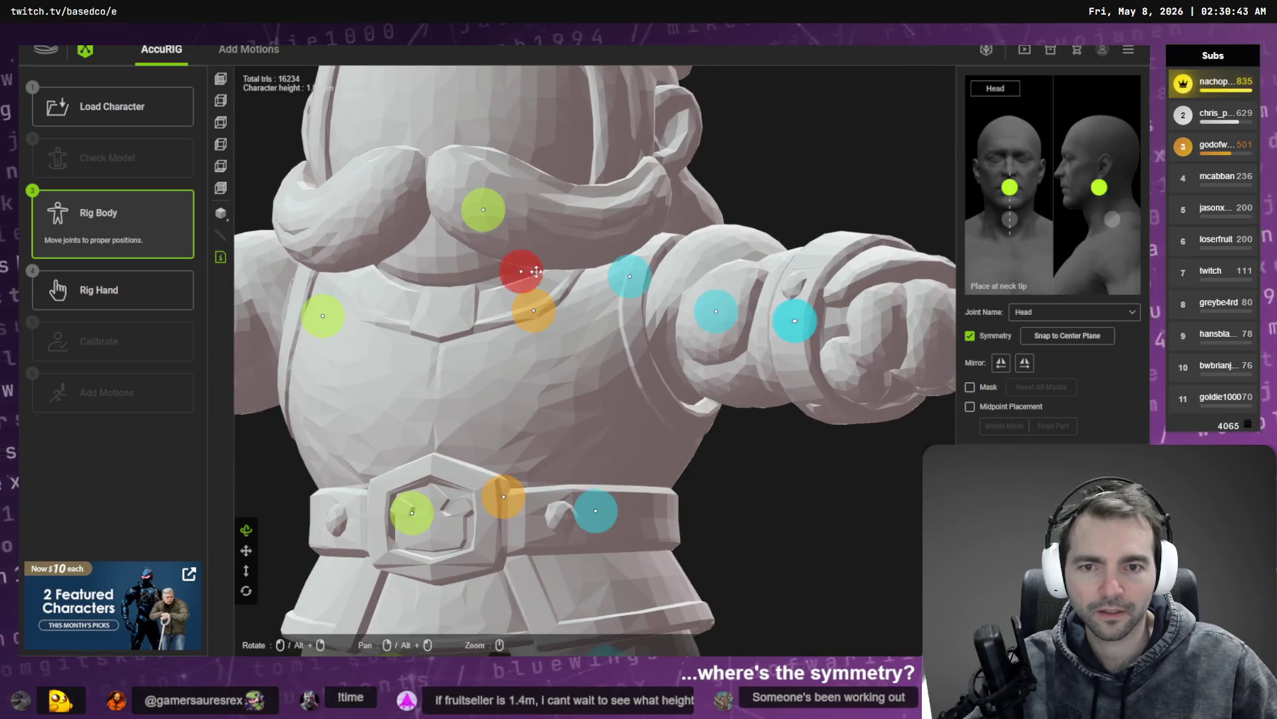
pyautogui.click(622, 278)
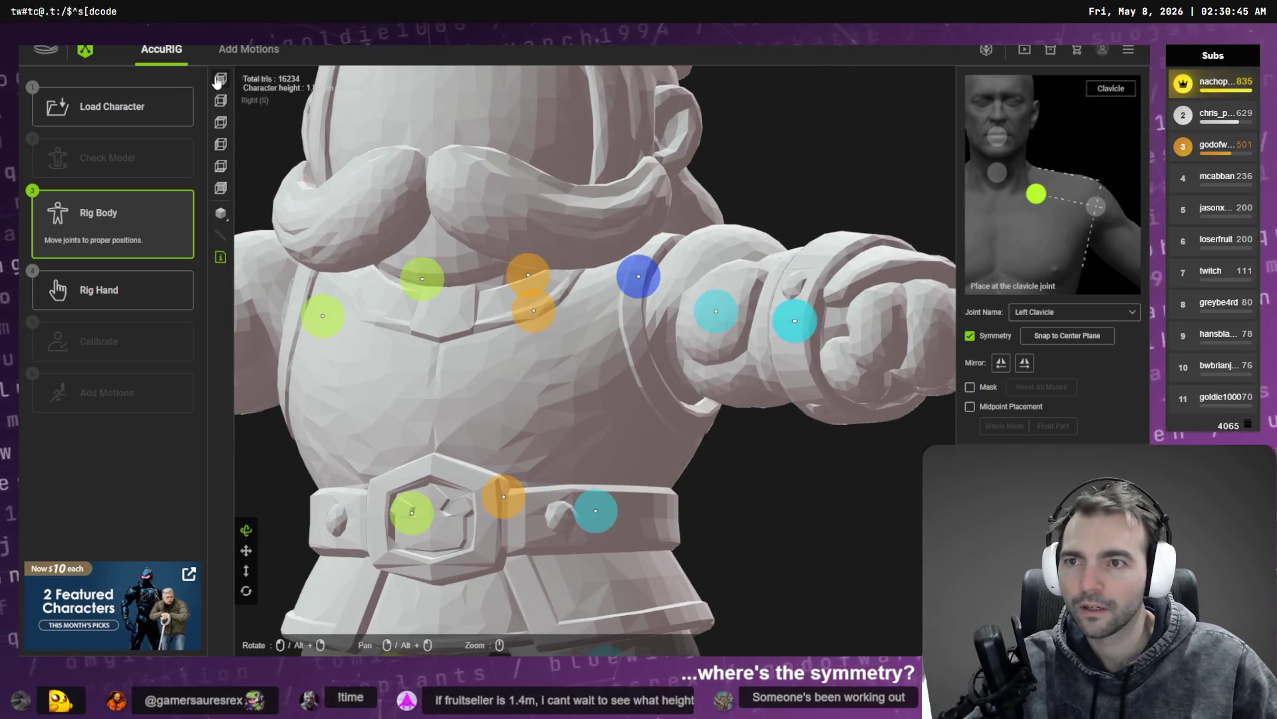
# Step: Lower the neck joint further and realign the view to the character's front
pyautogui.click(221, 78)
pyautogui.moveTo(481, 405); pyautogui.dragTo(480, 424)
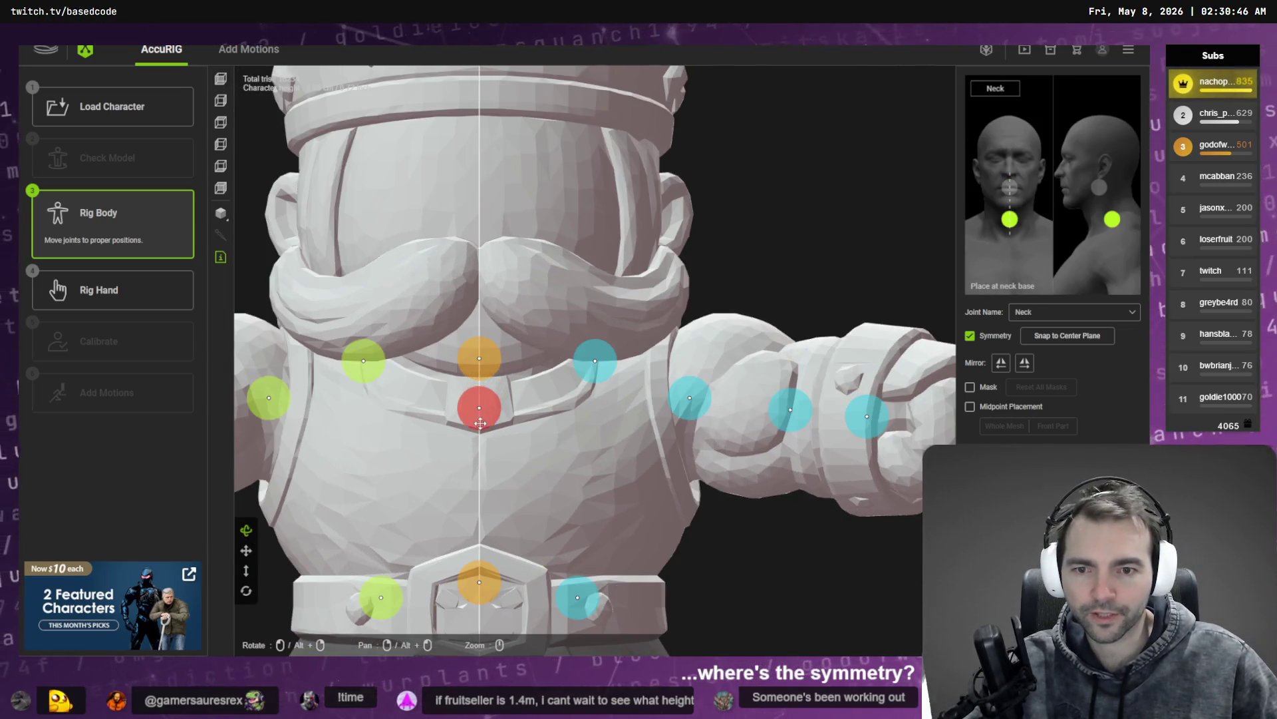
pyautogui.click(484, 370)
pyautogui.scroll(-3, 525, 450)
pyautogui.scroll(2, 637, 344)
pyautogui.moveTo(637, 345); pyautogui.dragTo(580, 281)
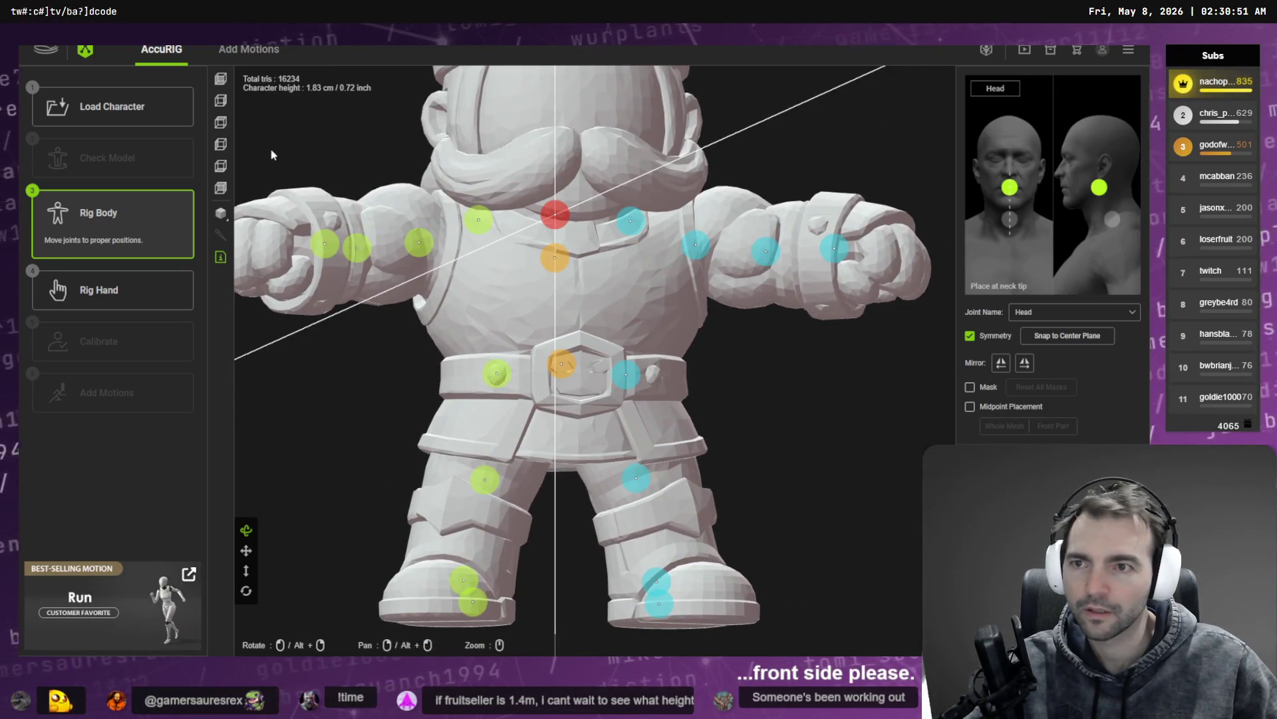
pyautogui.click(223, 79)
pyautogui.scroll(-3, 700, 520)
# Step: Move the left hip, pelvis and right hip joints down onto the belt and hips
pyautogui.click(653, 370)
pyautogui.moveTo(653, 370); pyautogui.dragTo(637, 413)
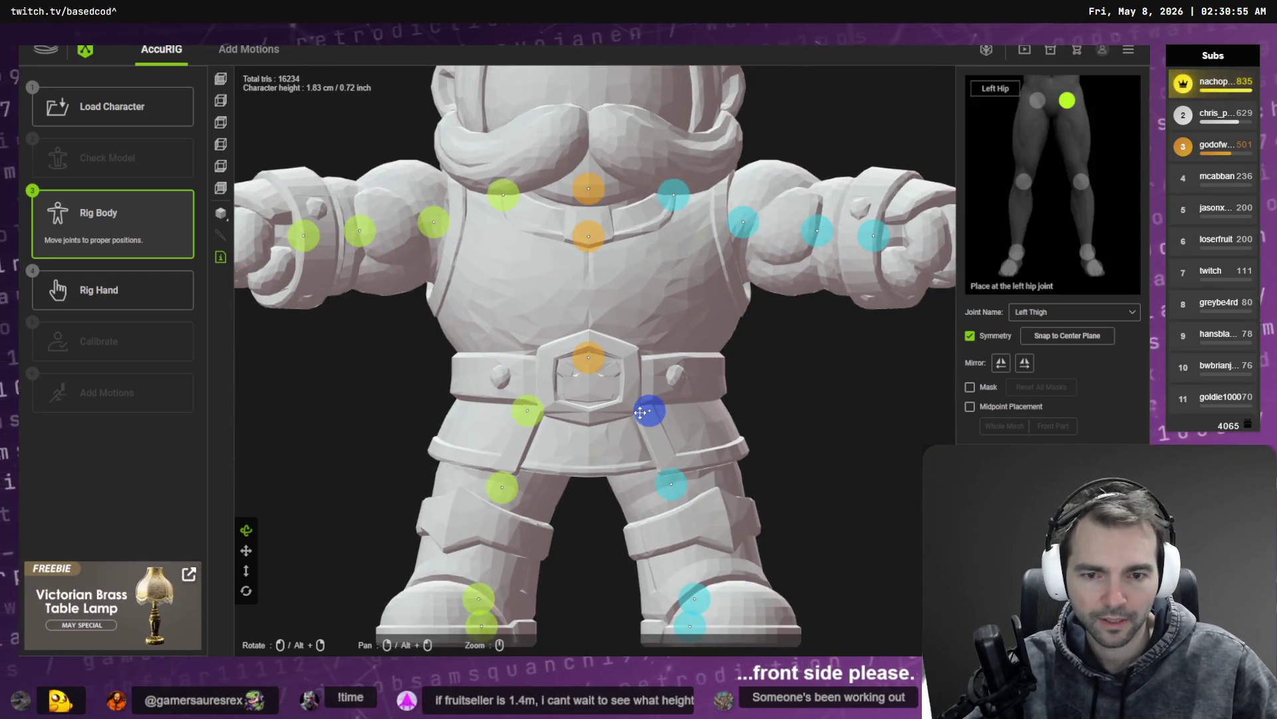
pyautogui.click(588, 358)
pyautogui.moveTo(588, 357); pyautogui.dragTo(590, 386)
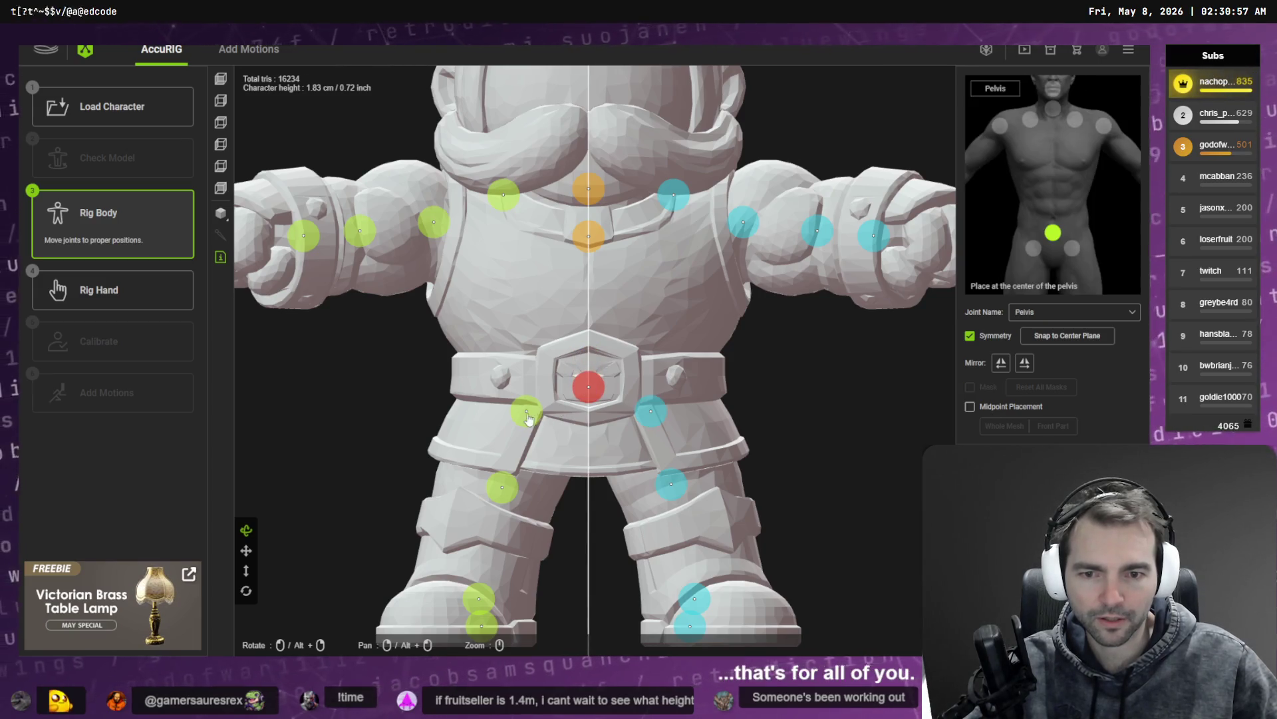
pyautogui.moveTo(531, 418); pyautogui.dragTo(527, 427)
pyautogui.click(590, 394)
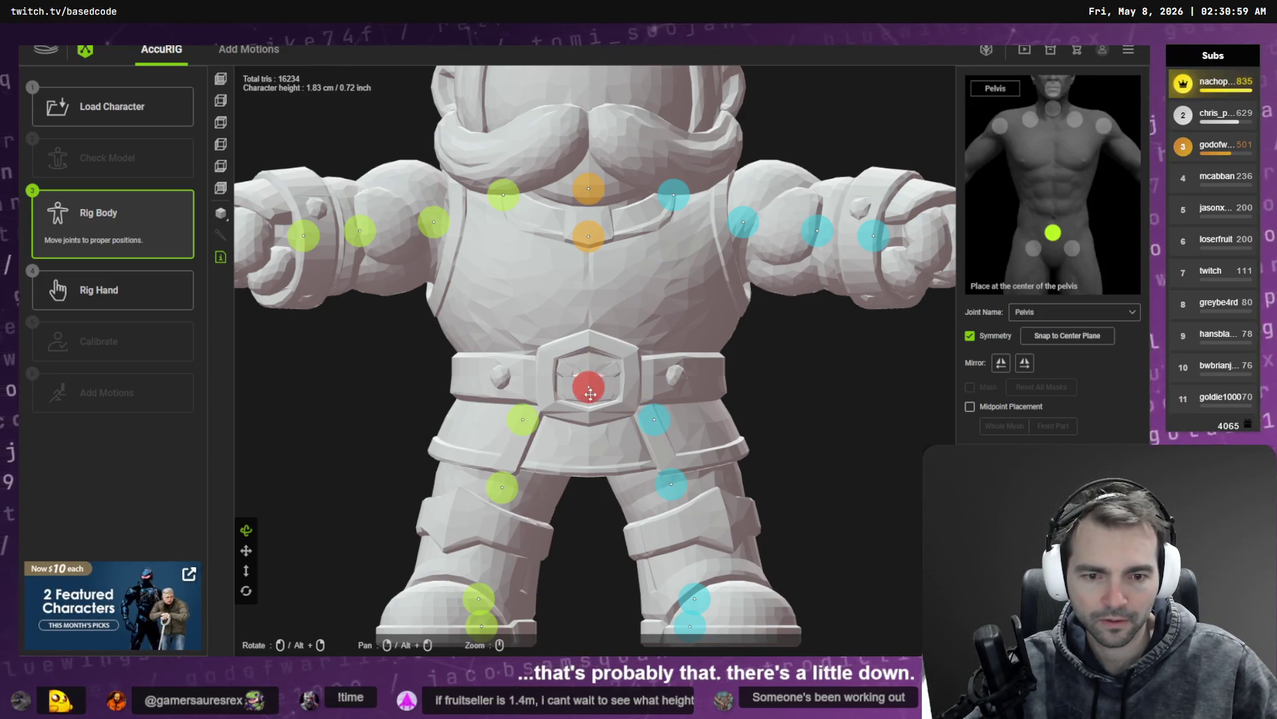
# Step: Place the right knee on the knee pad and the toe base and foot under the boot
pyautogui.click(502, 487)
pyautogui.moveTo(502, 487); pyautogui.dragTo(487, 513)
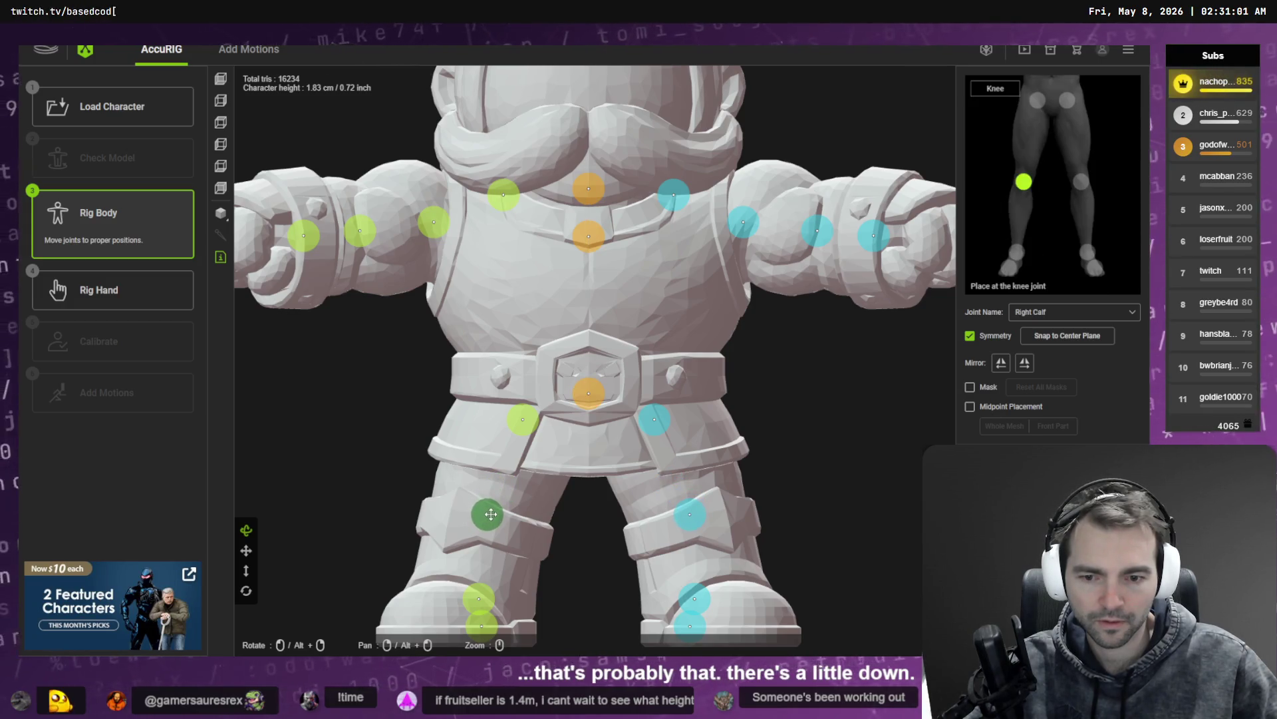
pyautogui.click(478, 598)
pyautogui.click(481, 625)
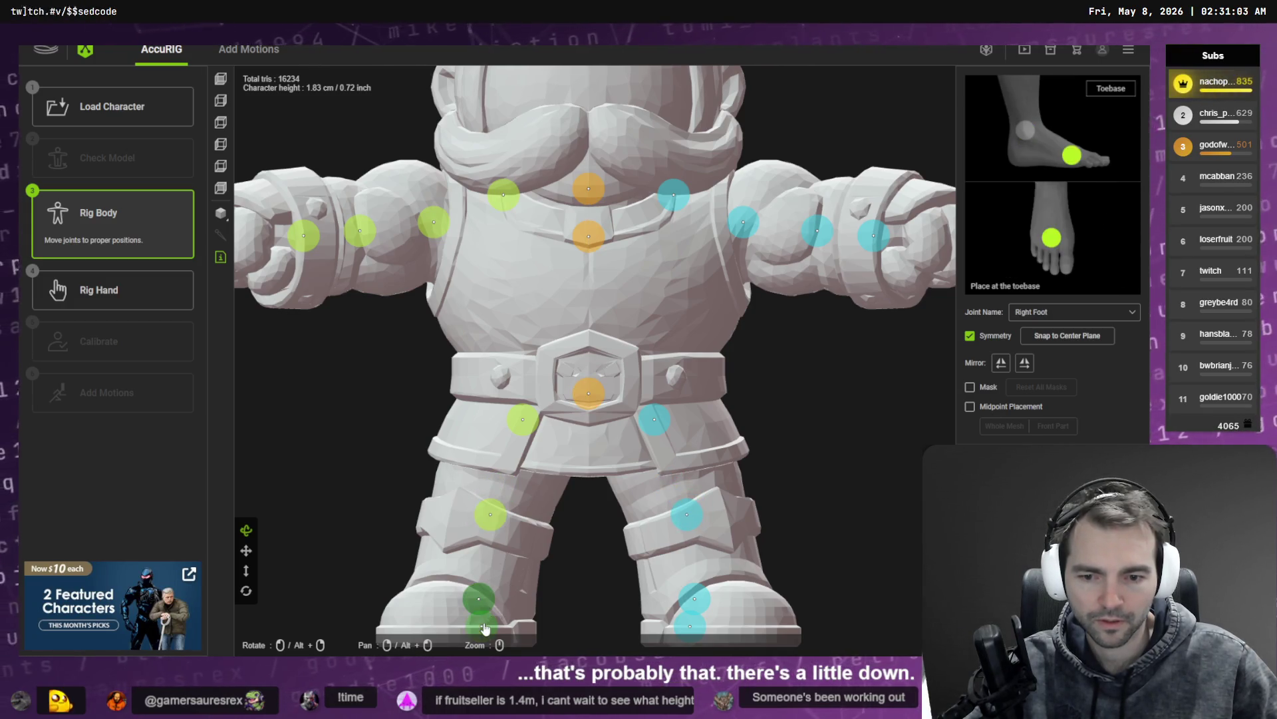
pyautogui.click(220, 166)
pyautogui.moveTo(597, 365); pyautogui.dragTo(534, 338)
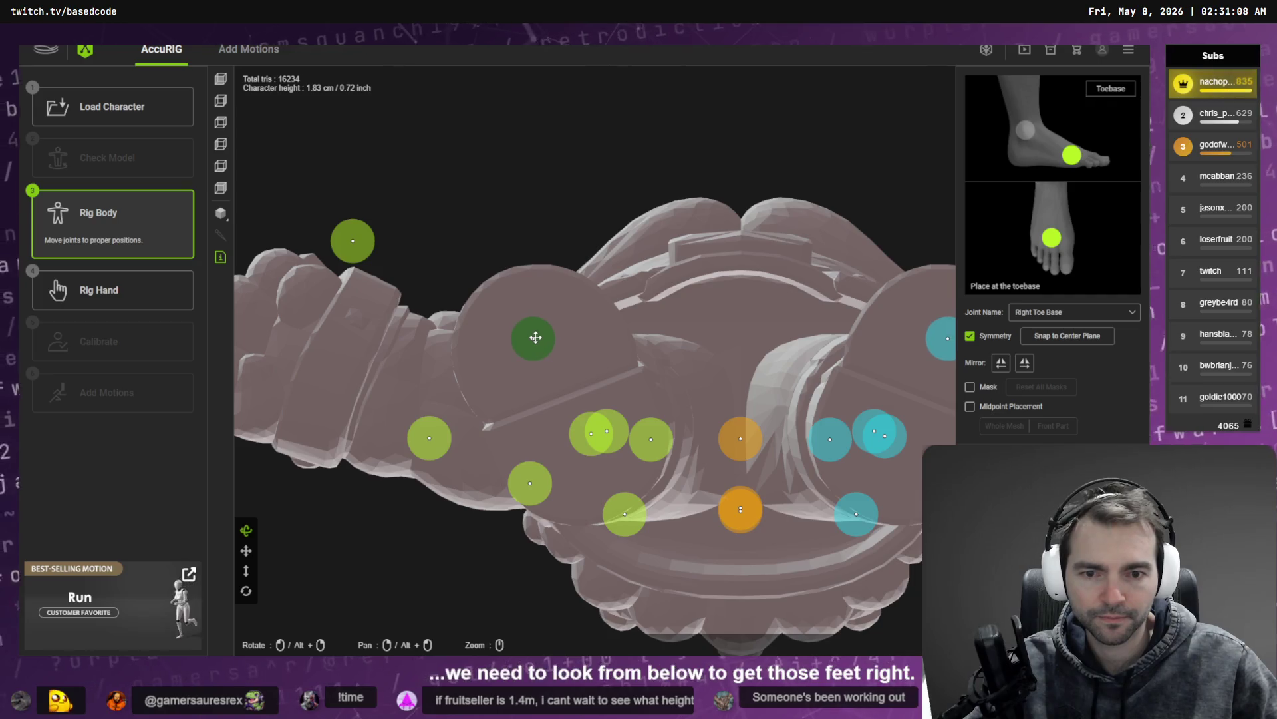
pyautogui.click(594, 442)
pyautogui.moveTo(593, 441); pyautogui.dragTo(586, 442)
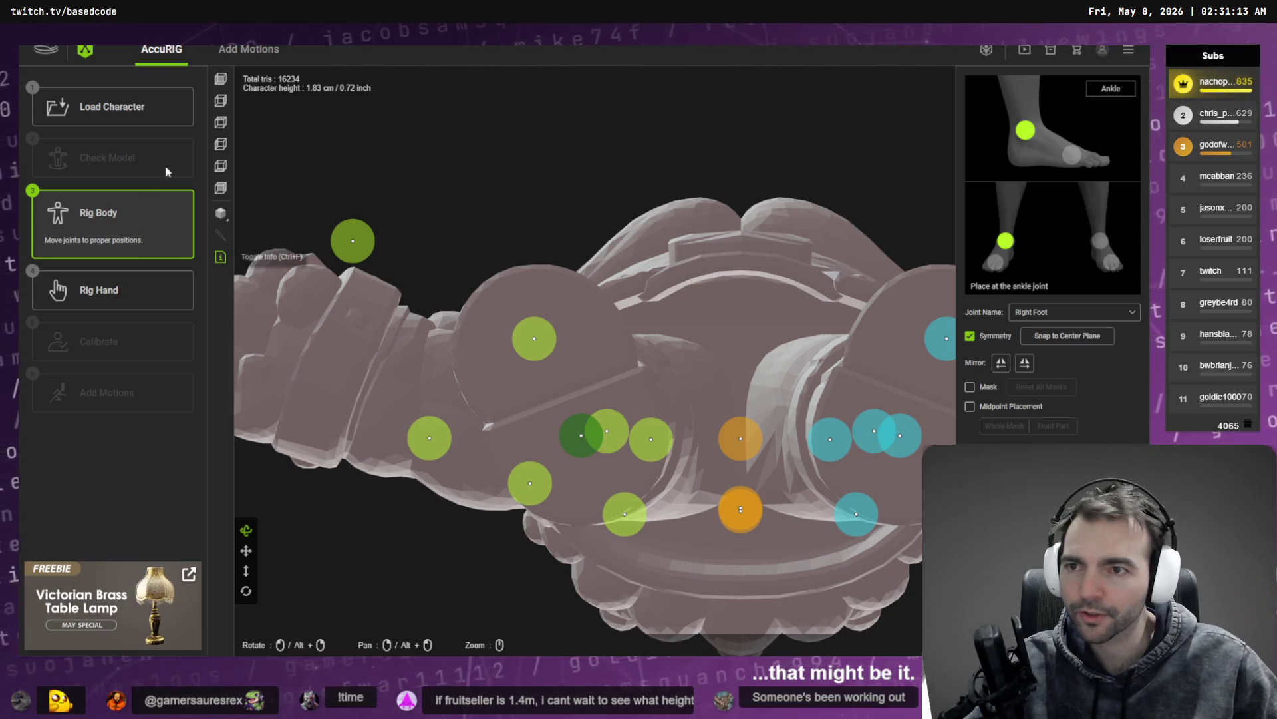
pyautogui.click(221, 121)
pyautogui.scroll(-5, 616, 326)
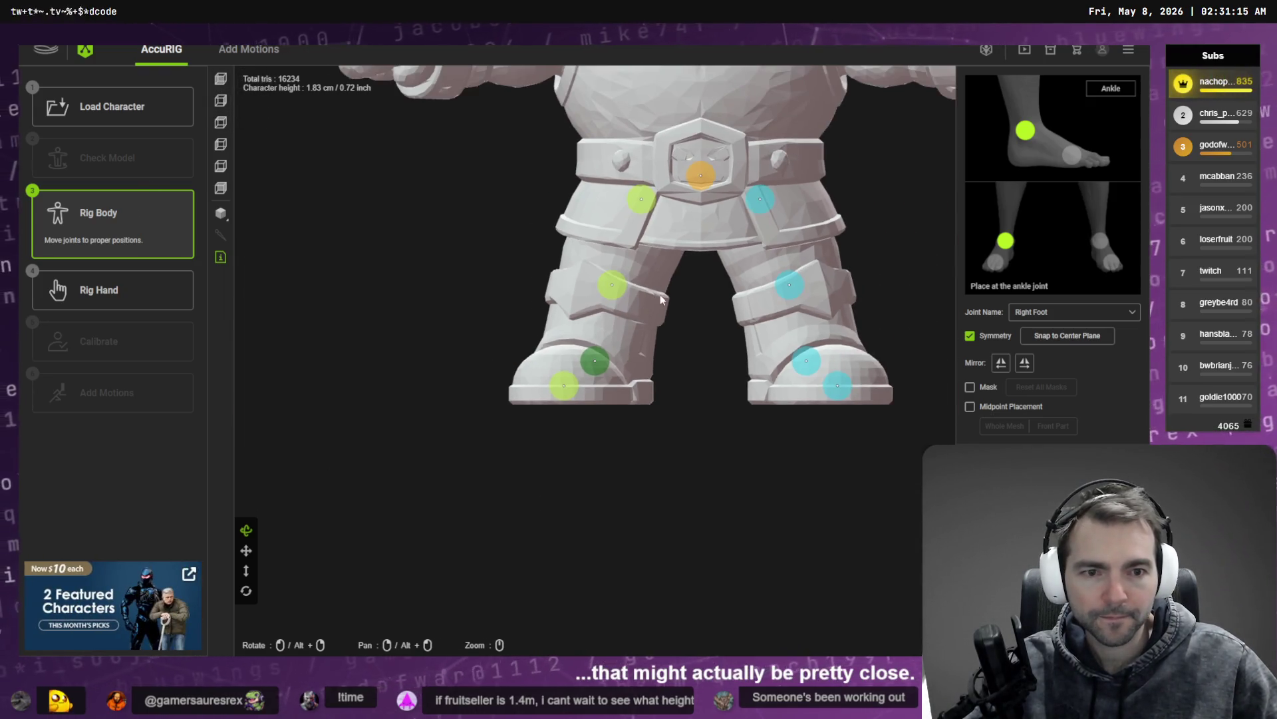
# Step: Adjust the right clavicle, then raise the head and neck joints up toward the mustache
pyautogui.click(726, 499)
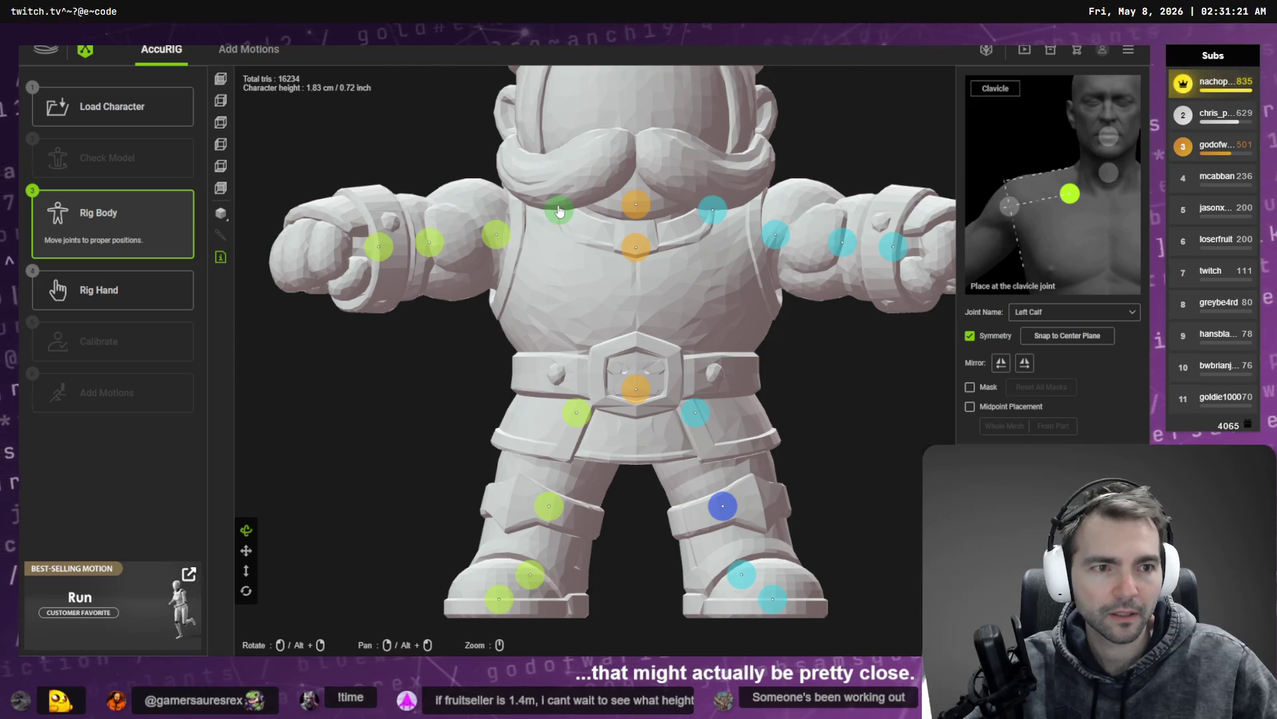
pyautogui.moveTo(559, 206); pyautogui.dragTo(565, 213)
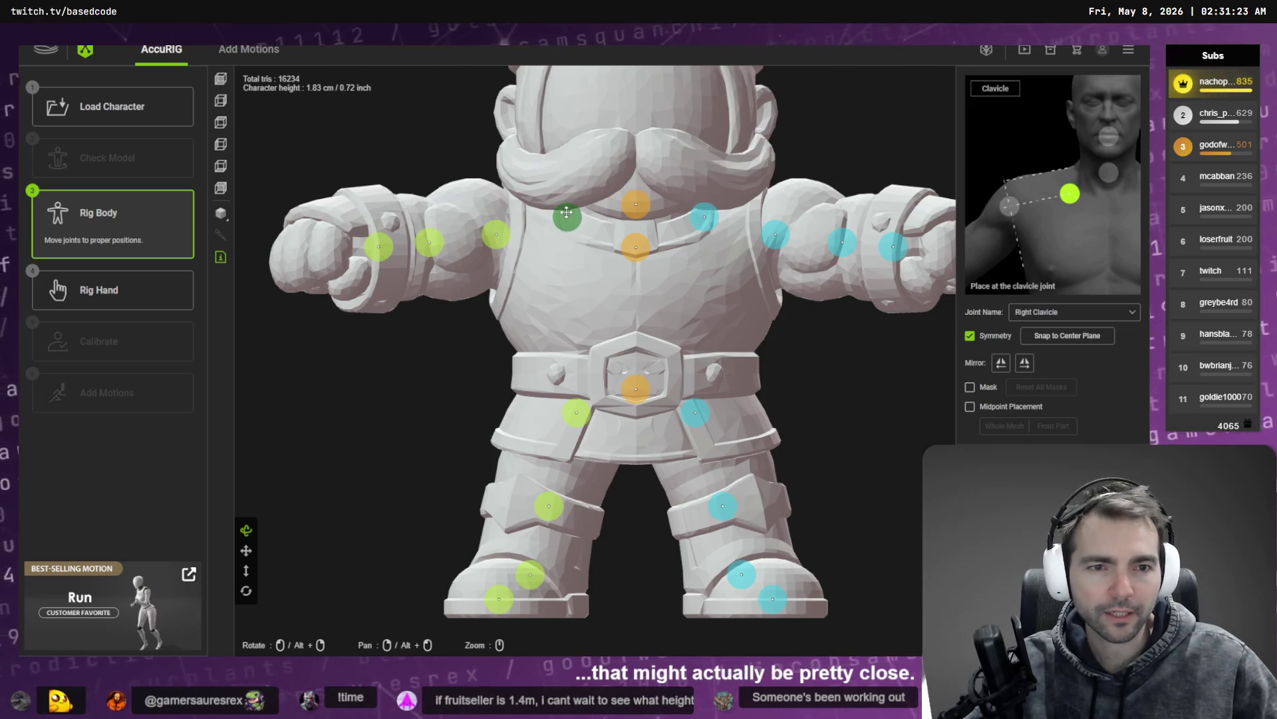
pyautogui.moveTo(807, 312)
pyautogui.mouseDown()
pyautogui.moveTo(696, 293)
pyautogui.moveTo(685, 444)
pyautogui.mouseUp()
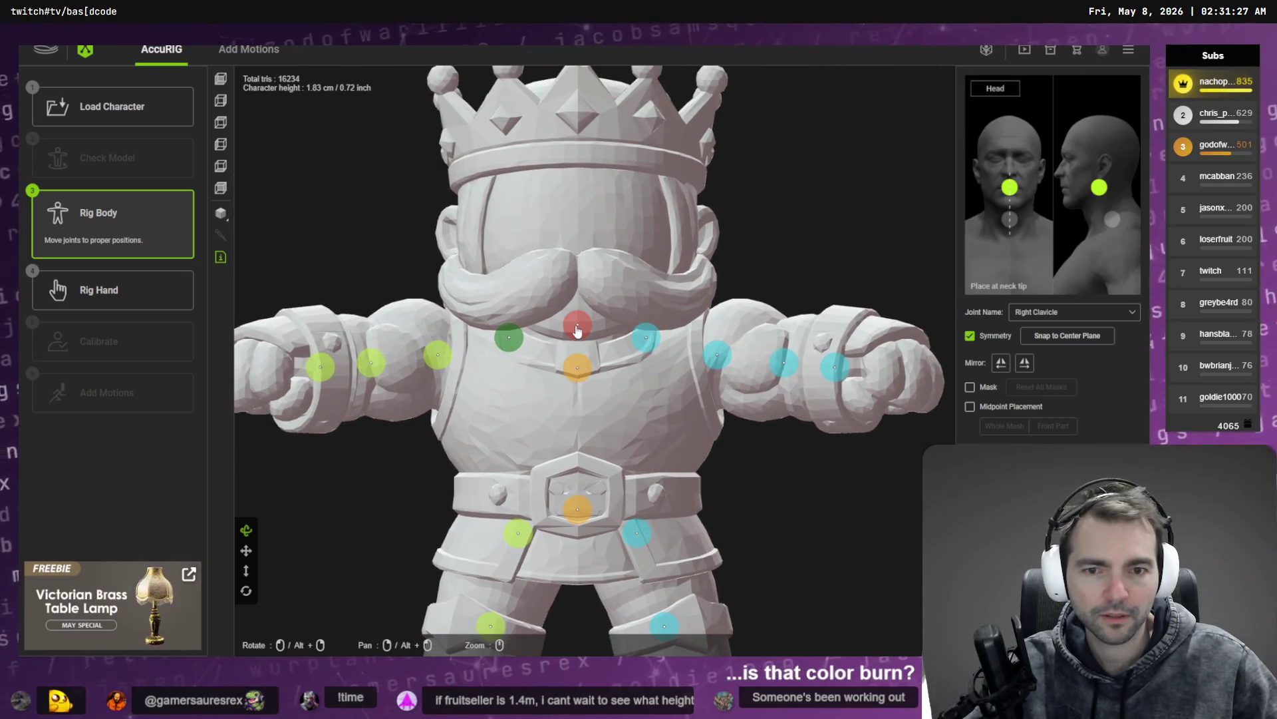
pyautogui.moveTo(577, 331); pyautogui.dragTo(577, 304)
pyautogui.moveTo(577, 367); pyautogui.dragTo(580, 342)
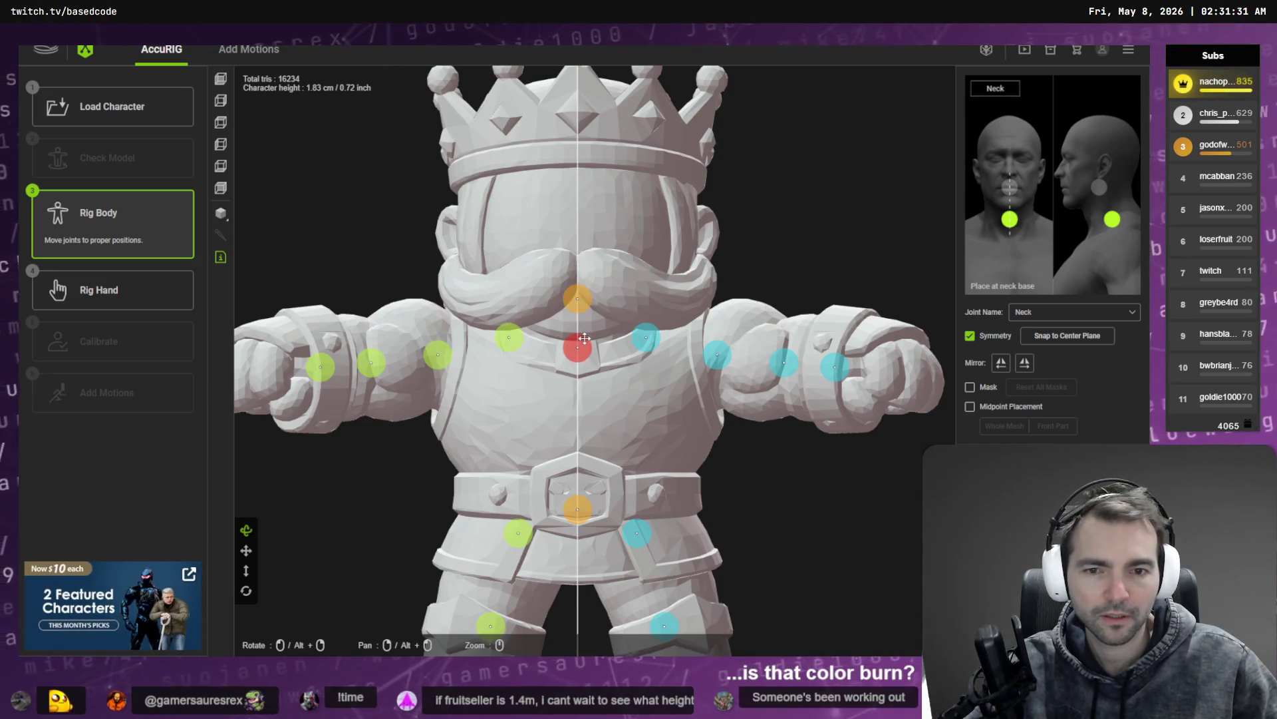
pyautogui.moveTo(576, 311); pyautogui.dragTo(578, 309)
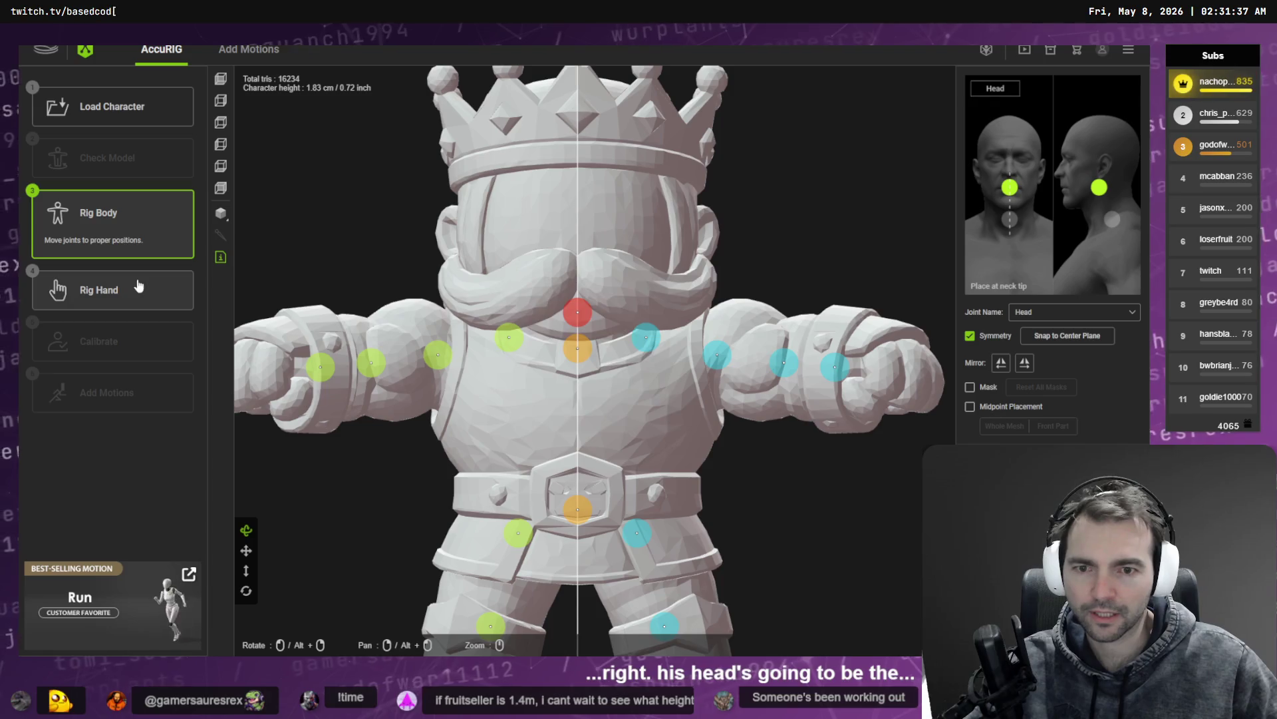
# Step: Proceed to Rig Hand, choose a number of fingers and confirm to start skin-weight calibration
pyautogui.click(174, 279)
pyautogui.click(570, 358)
pyautogui.click(552, 447)
pyautogui.click(553, 401)
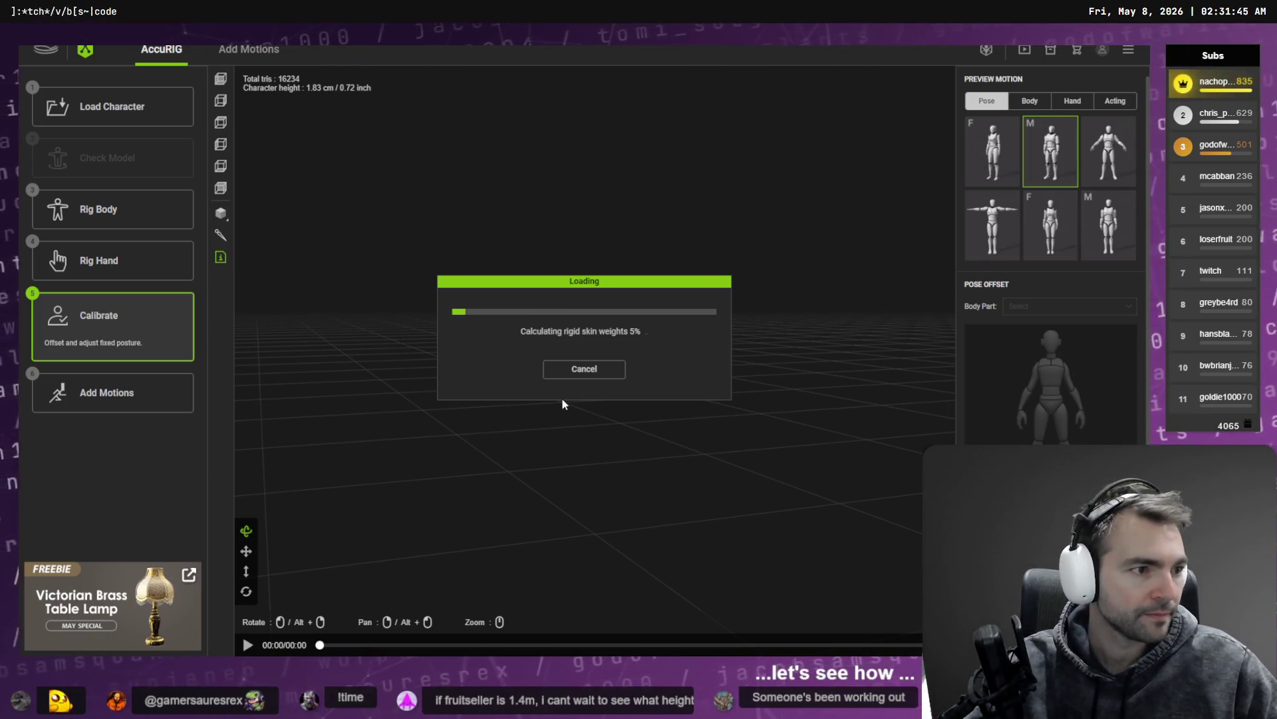
pyautogui.hotkey('alt', 'Tab')
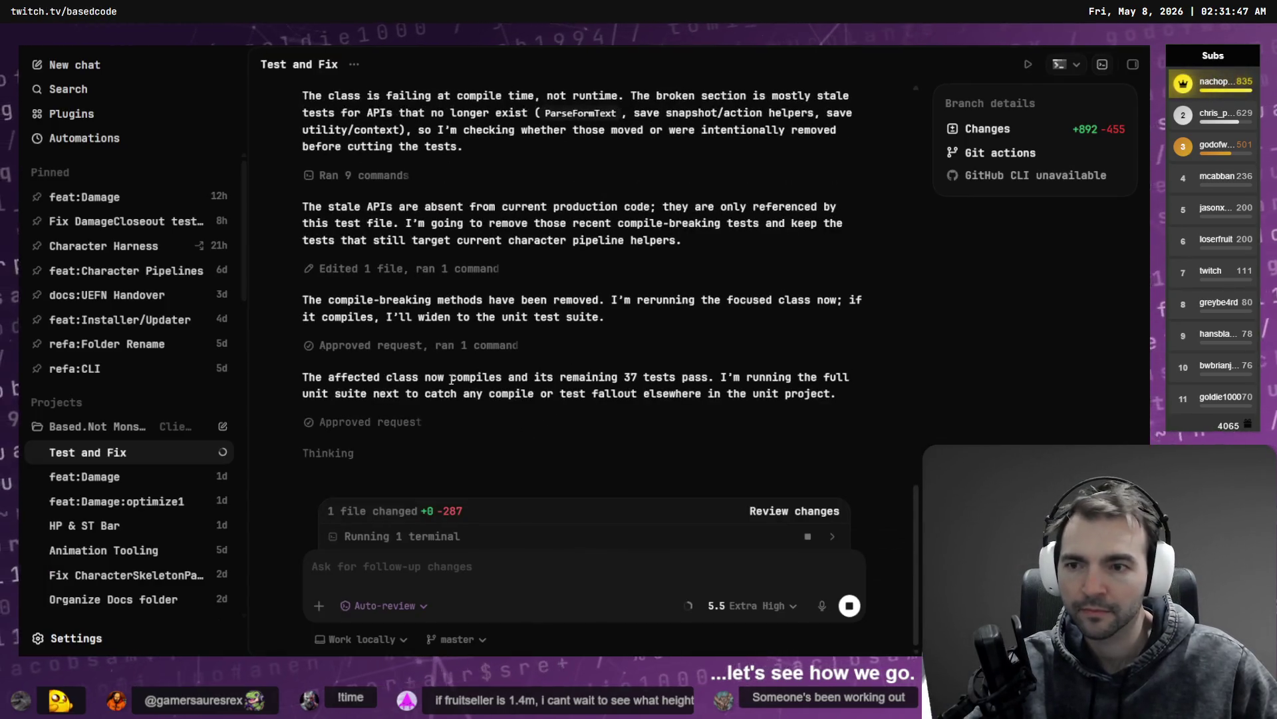
# Step: Glance at AccuRIG's skin weighting, then show Fork's Local Changes for the Client (7828) worktree
pyautogui.hotkey('alt', 'Tab')
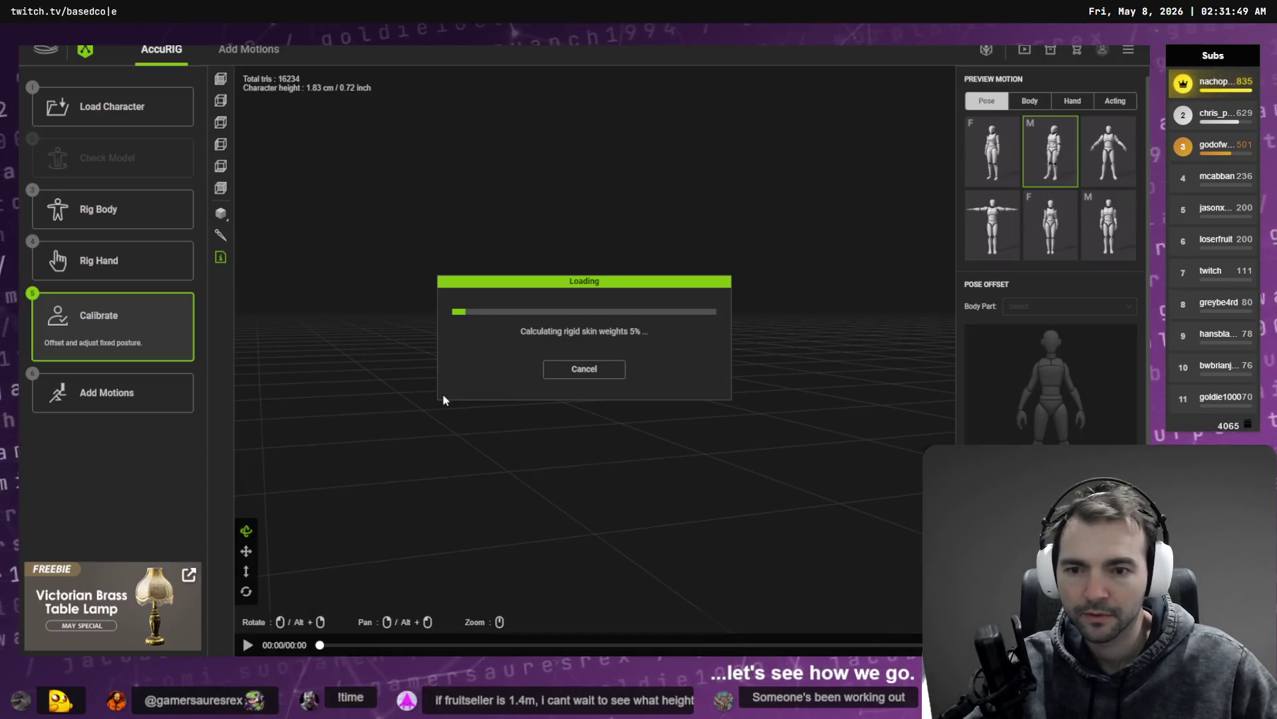
pyautogui.hotkey('alt', 'Tab')
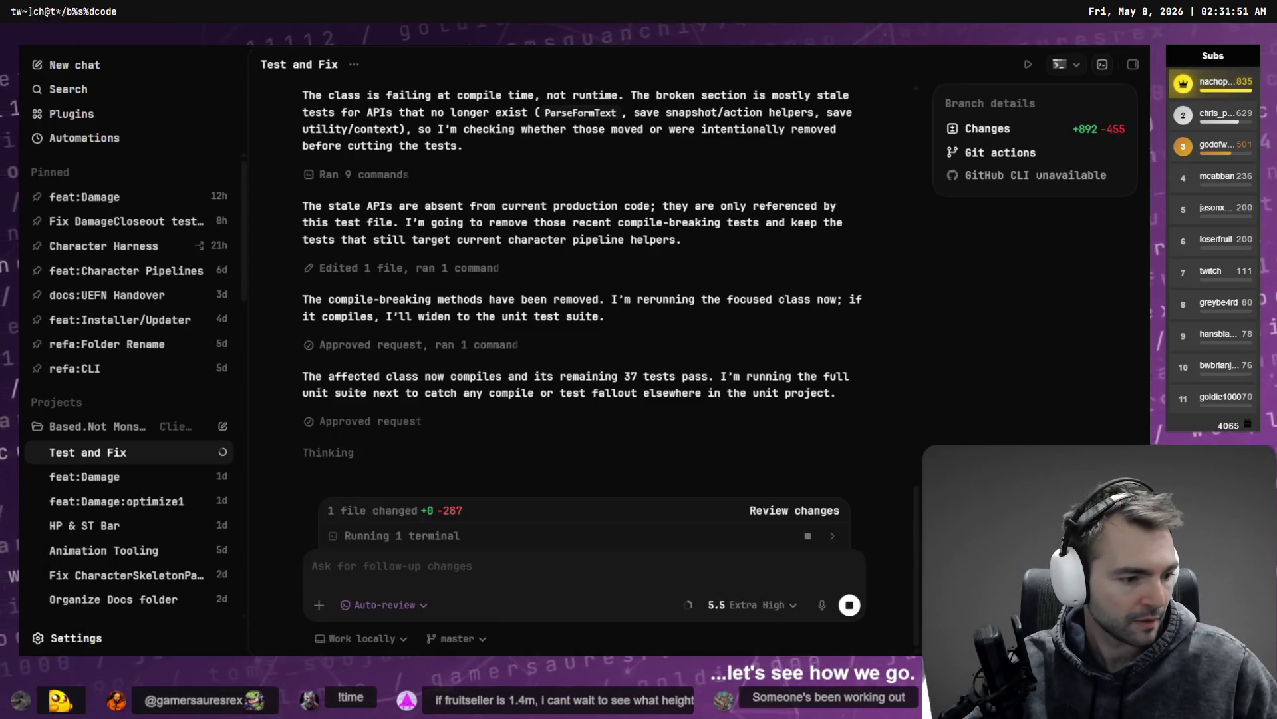
pyautogui.hotkey('alt', 'Tab')
pyautogui.click(72, 95)
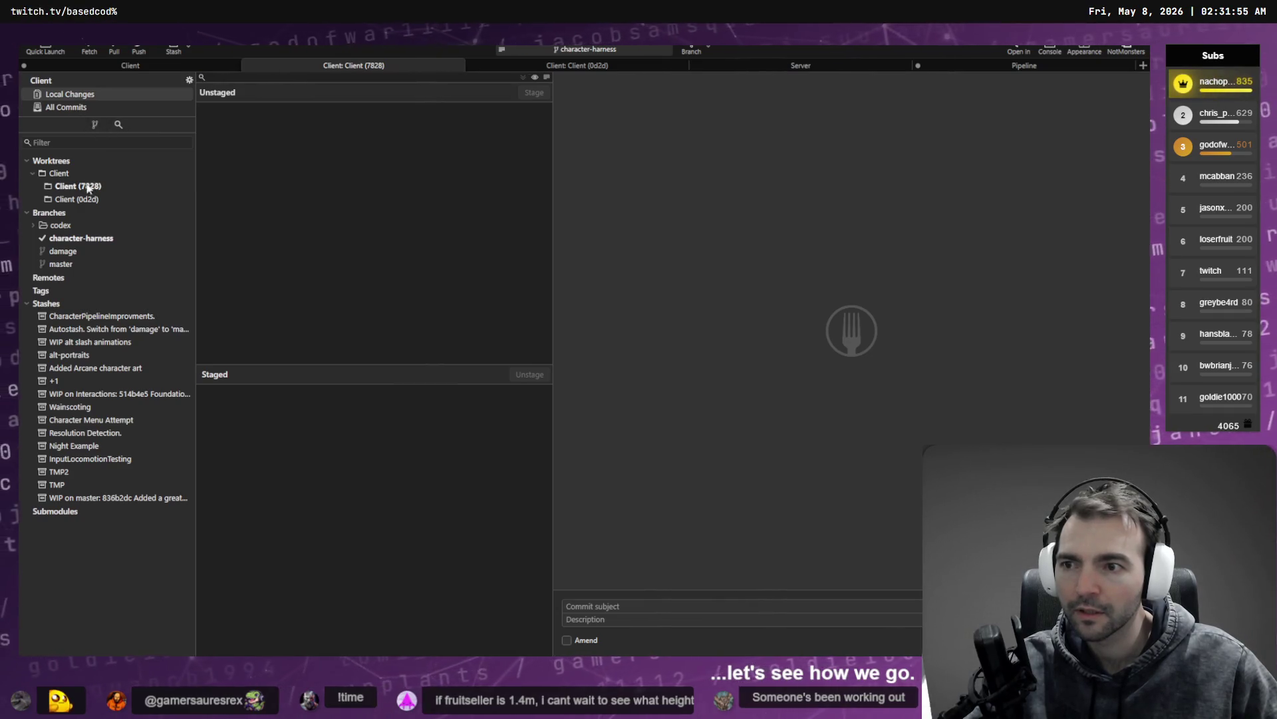
# Step: Open the Client repository's local changes on master and scroll the CharacterPipelineSupportTests.cs diff
pyautogui.click(125, 67)
pyautogui.click(99, 95)
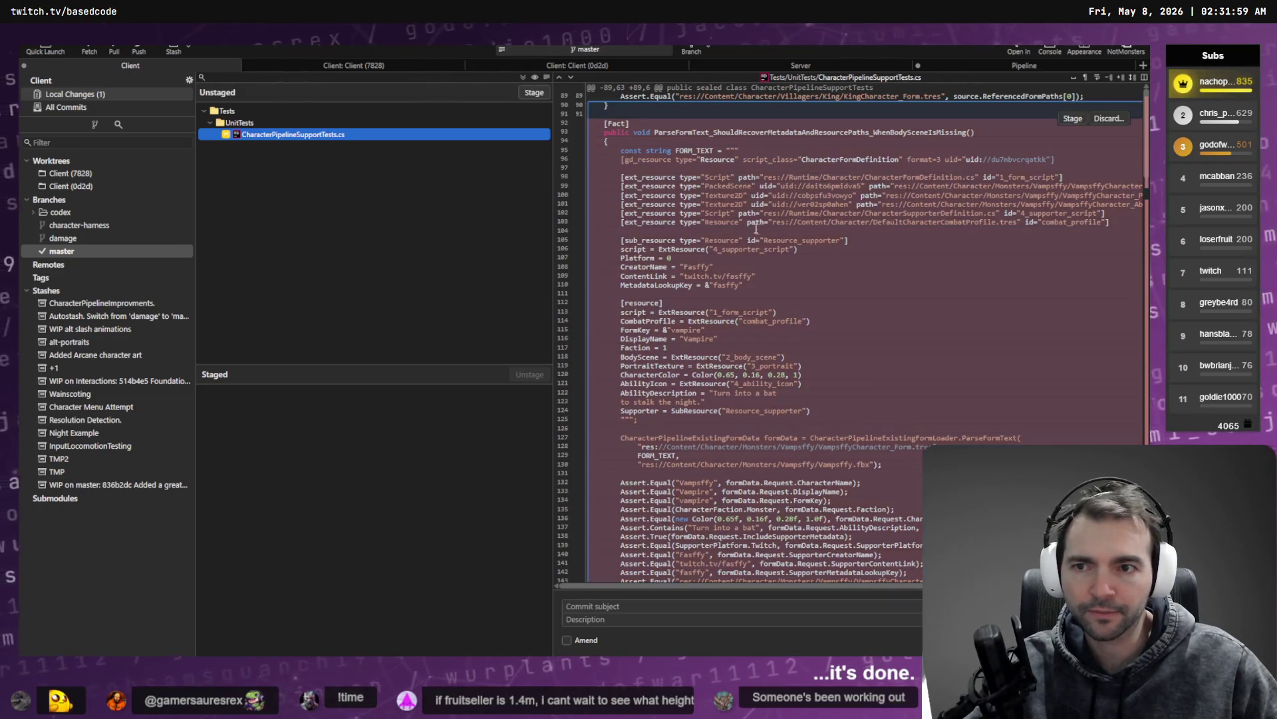
pyautogui.scroll(-5, 760, 235)
pyautogui.hotkey('alt', 'Tab')
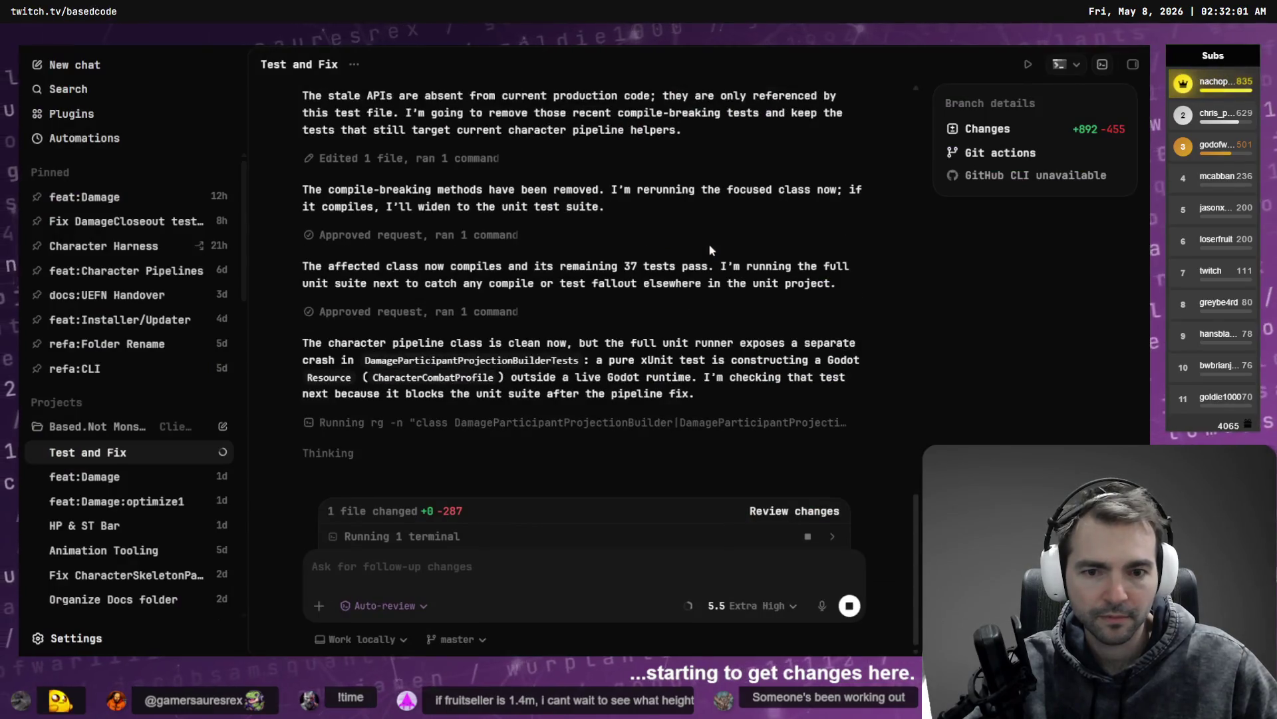
pyautogui.hotkey('alt', 'Tab')
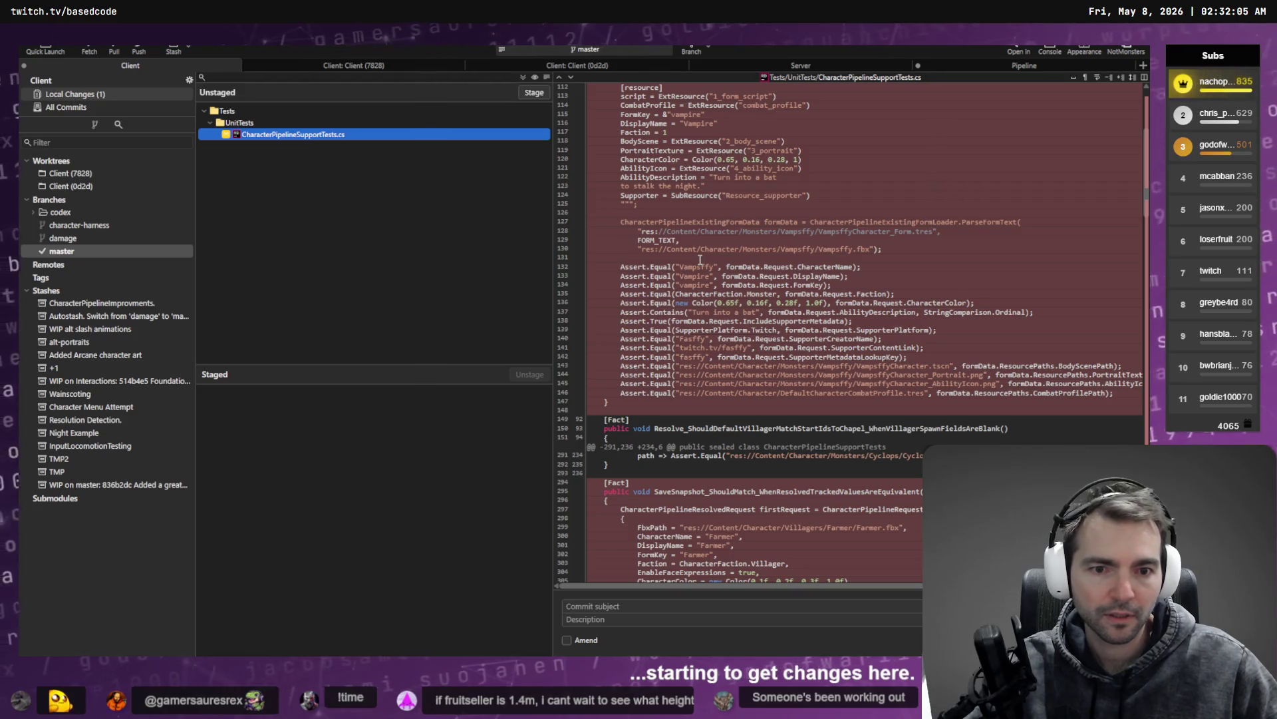
# Step: Reread the removed tests in the diff, then return to AccuRIG's motion preview
pyautogui.scroll(5, 837, 353)
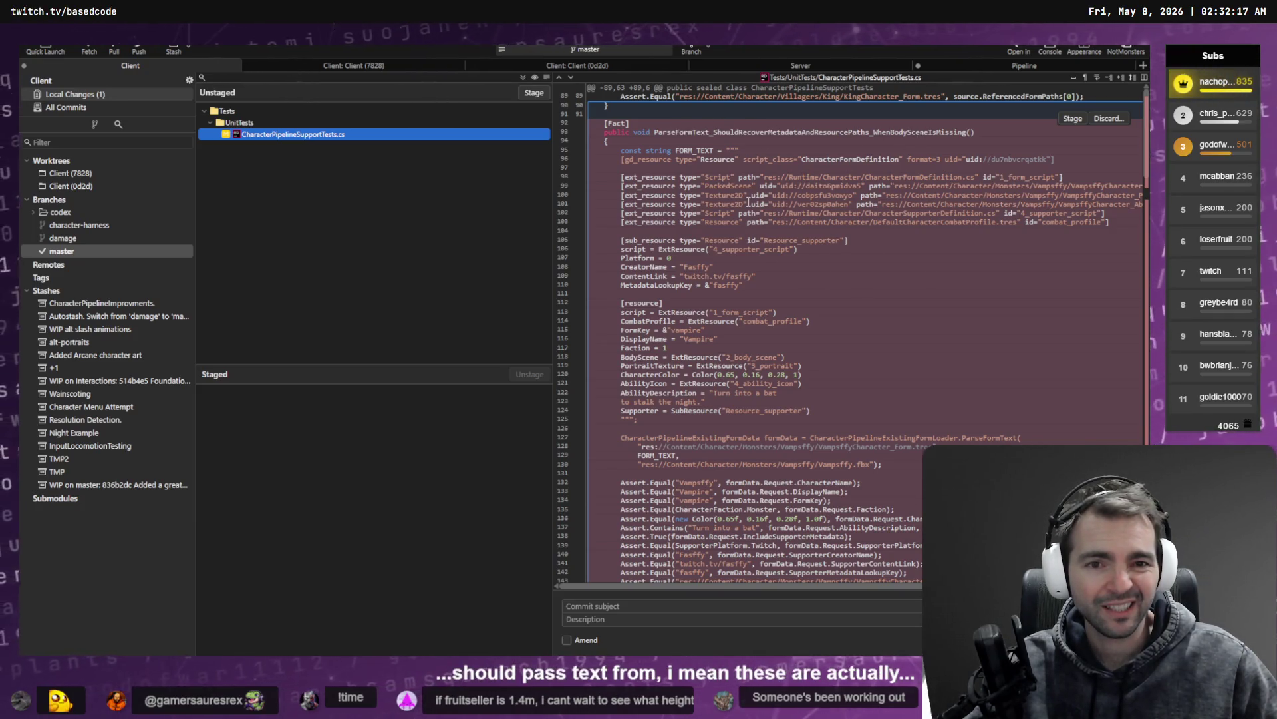
pyautogui.scroll(-20, 748, 203)
pyautogui.scroll(-10, 780, 246)
pyautogui.hotkey('alt', 'Tab')
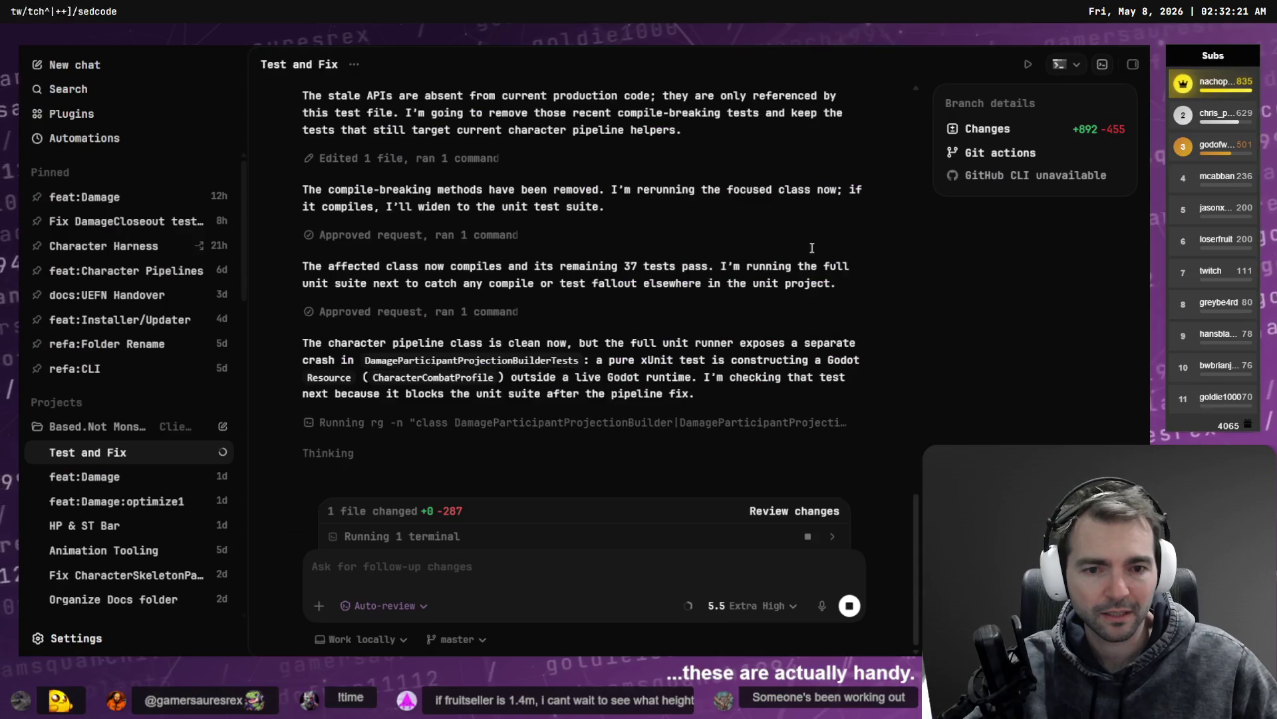
pyautogui.hotkey('alt', 'Tab')
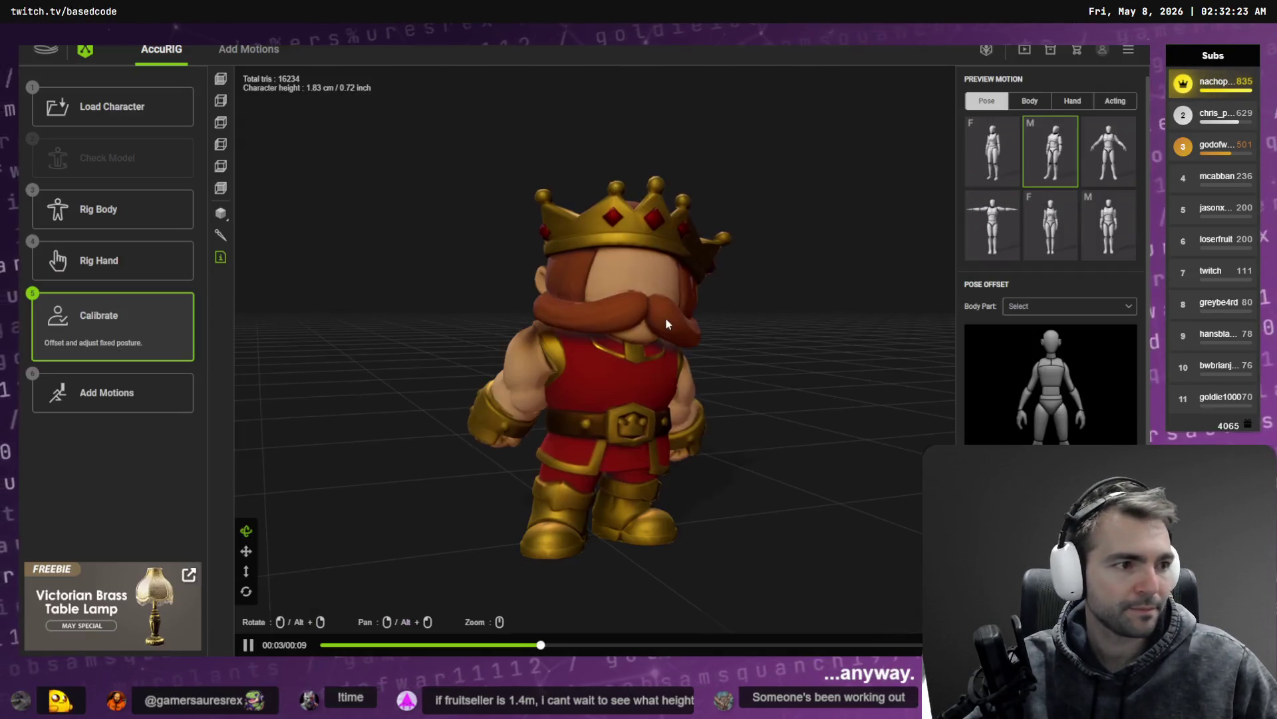
# Step: View the animating King from the front, then go back to Rig Body and zoom in on the mesh
pyautogui.moveTo(730, 351)
pyautogui.mouseDown()
pyautogui.moveTo(650, 357)
pyautogui.moveTo(707, 328)
pyautogui.moveTo(716, 373)
pyautogui.moveTo(465, 370)
pyautogui.moveTo(557, 386)
pyautogui.moveTo(696, 372)
pyautogui.mouseUp()
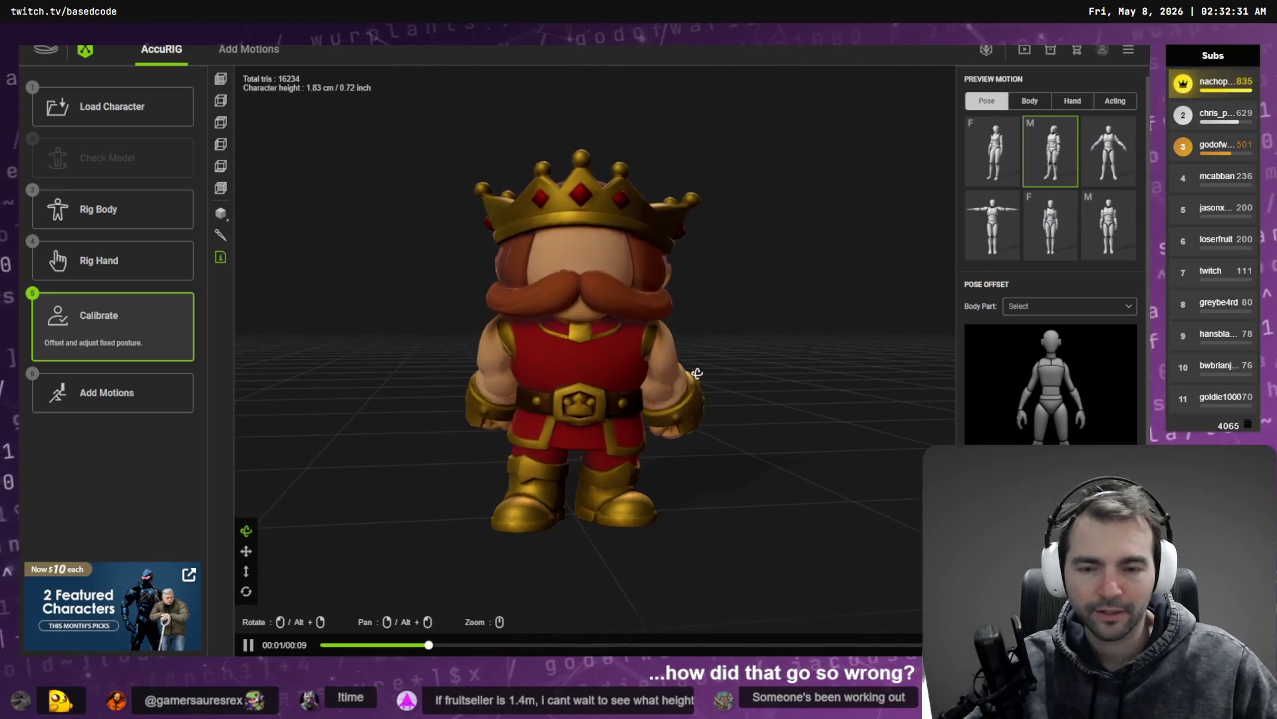
pyautogui.click(120, 213)
pyautogui.moveTo(573, 459)
pyautogui.mouseDown()
pyautogui.moveTo(609, 457)
pyautogui.moveTo(288, 182)
pyautogui.mouseUp()
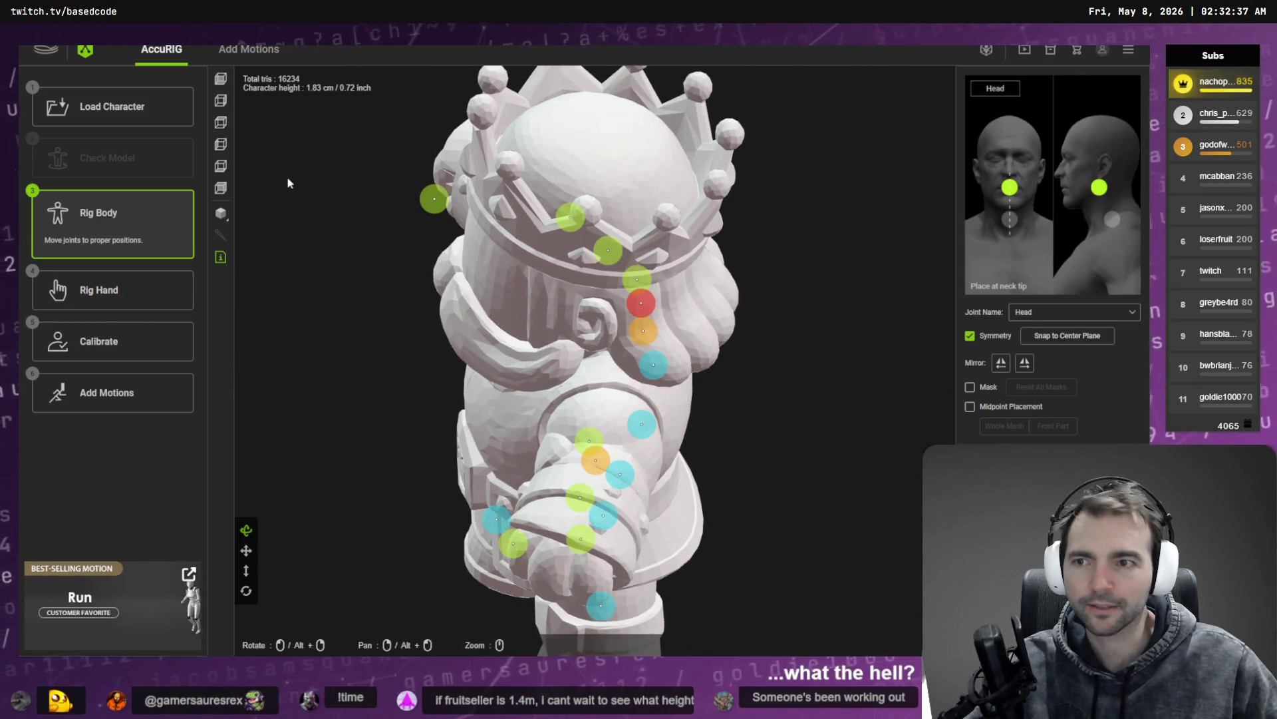
# Step: In top view, move the wrist joint up onto the arm and lower the left elbow and shoulder
pyautogui.click(221, 122)
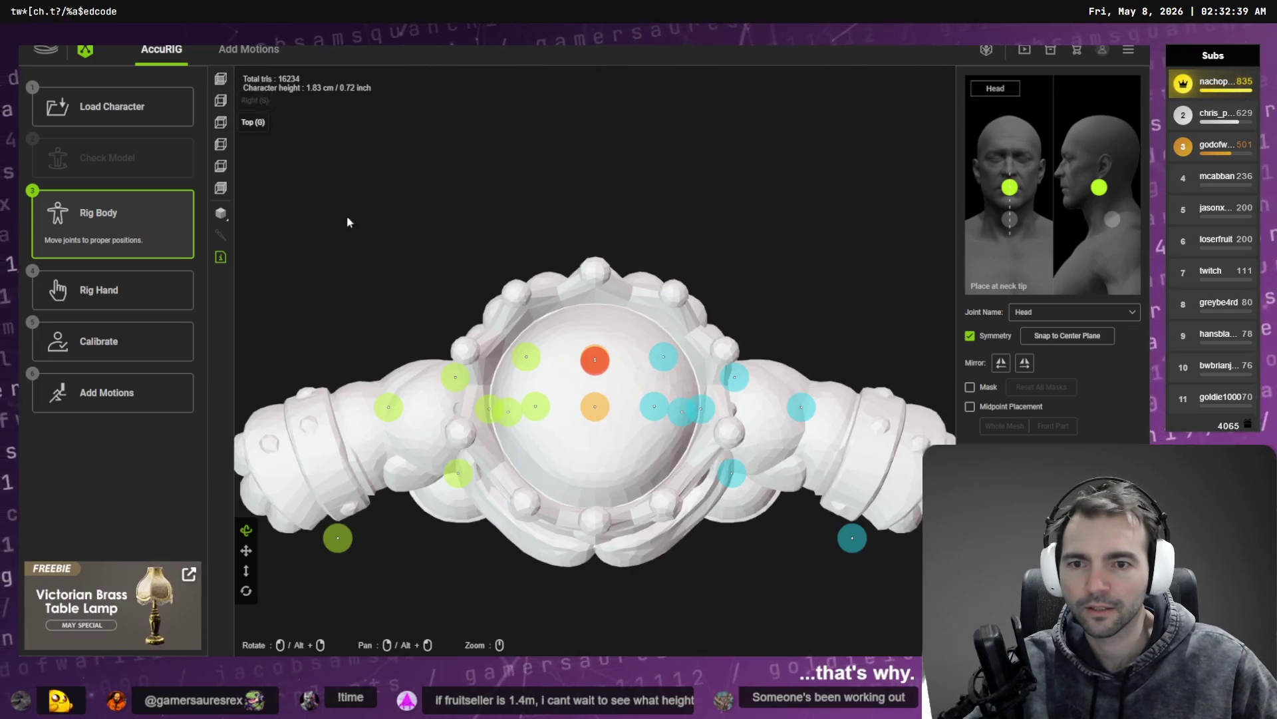
pyautogui.scroll(5, 685, 385)
pyautogui.moveTo(686, 384); pyautogui.dragTo(712, 300)
pyautogui.click(632, 269)
pyautogui.moveTo(632, 269); pyautogui.dragTo(625, 281)
pyautogui.moveTo(563, 222); pyautogui.dragTo(559, 264)
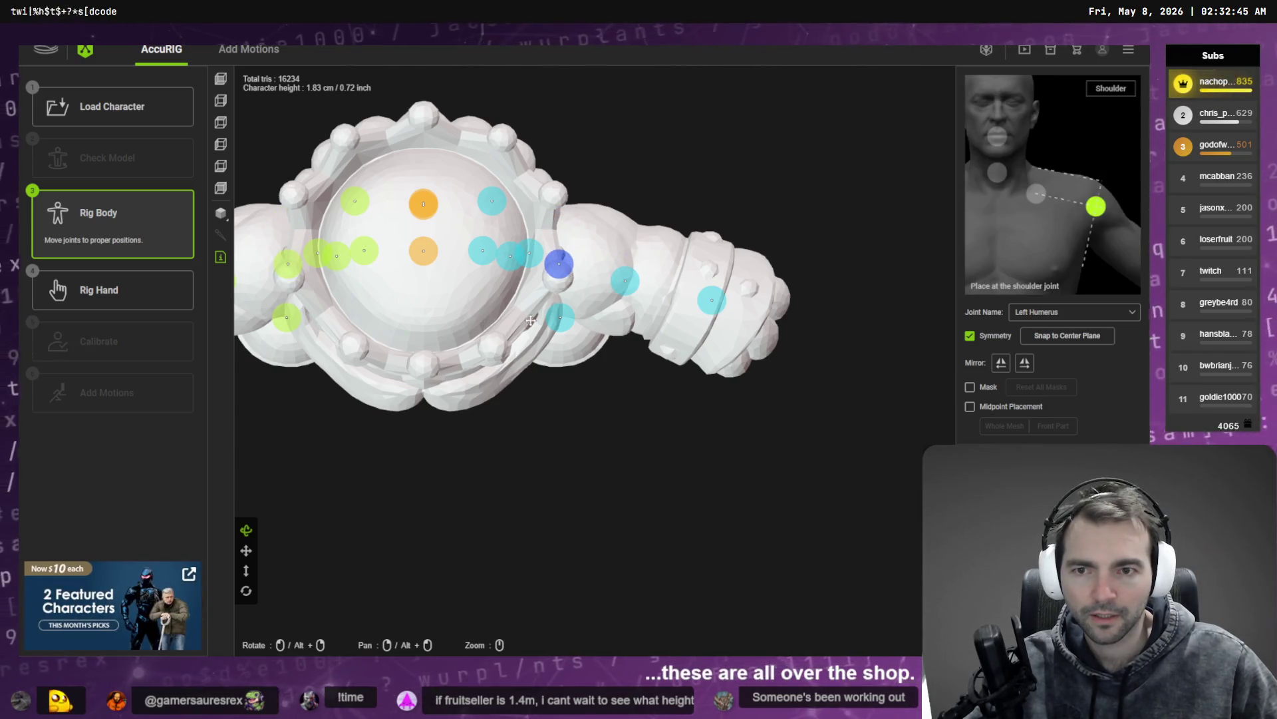
# Step: Move the head joint down toward the neck and reposition the neck joint in side view
pyautogui.moveTo(515, 321); pyautogui.dragTo(695, 320)
pyautogui.click(321, 302)
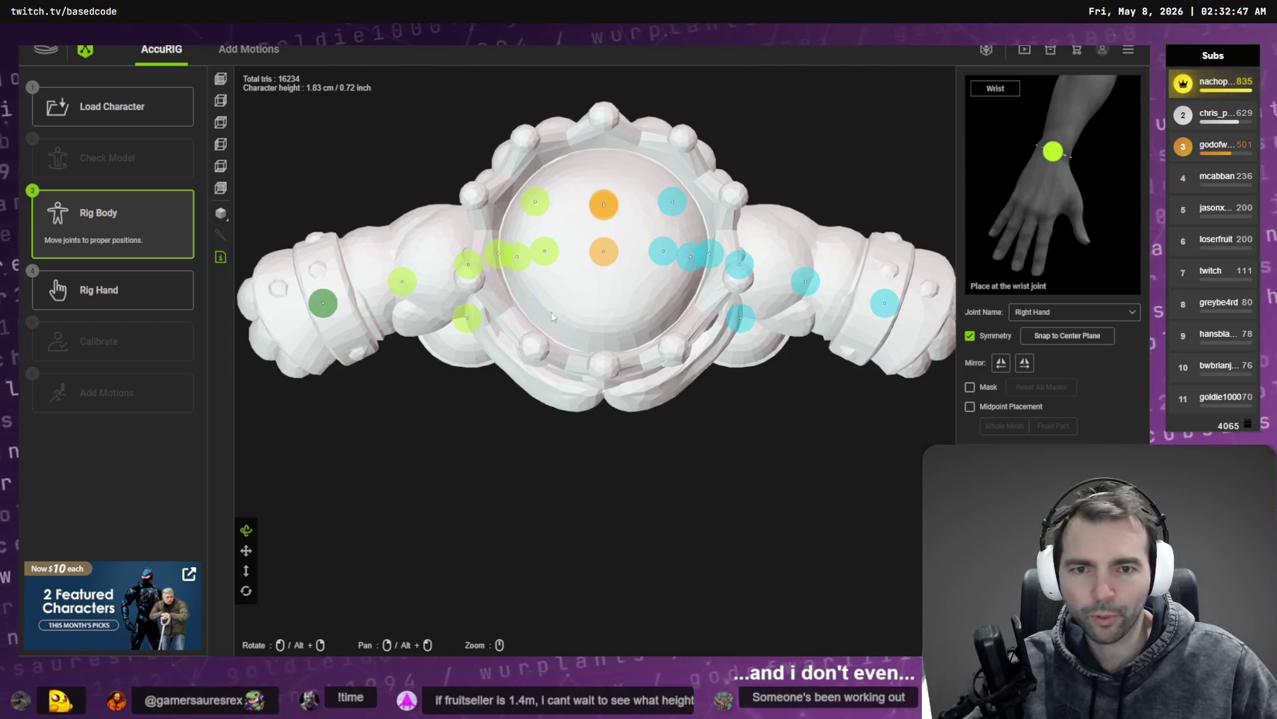
pyautogui.click(603, 251)
pyautogui.click(605, 207)
pyautogui.moveTo(607, 215); pyautogui.dragTo(605, 297)
pyautogui.click(221, 103)
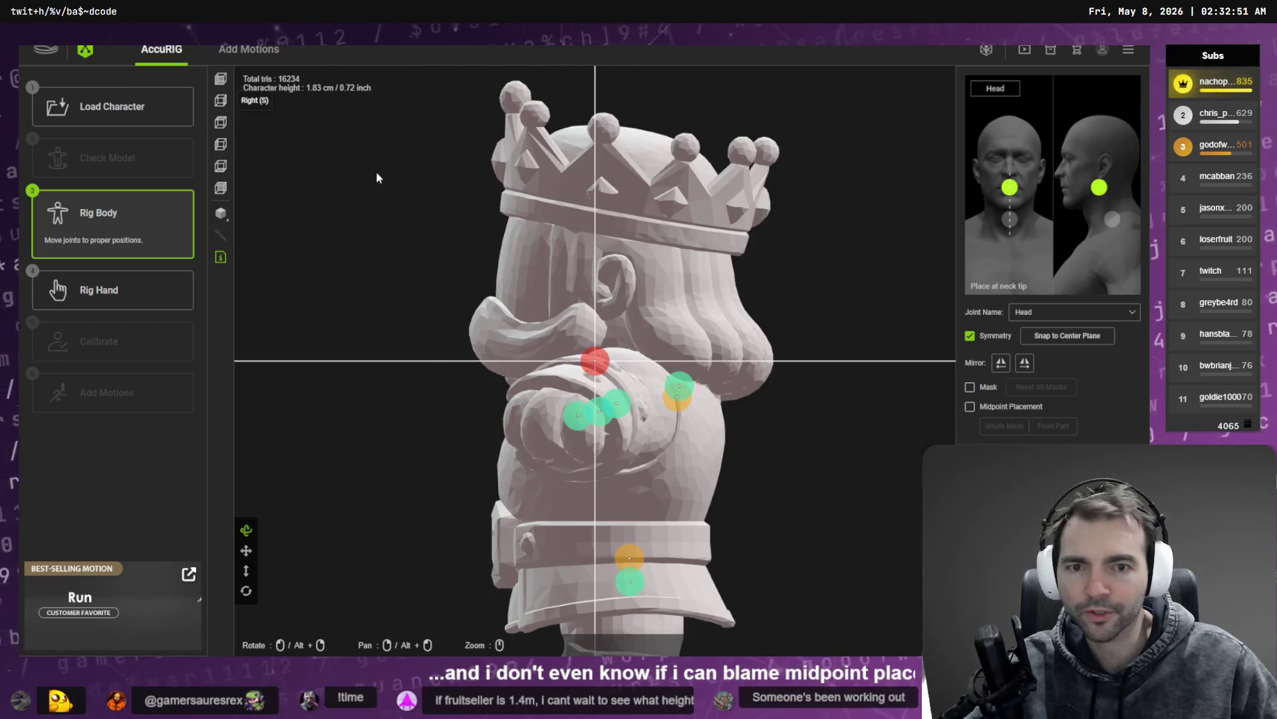
pyautogui.moveTo(596, 367); pyautogui.dragTo(593, 366)
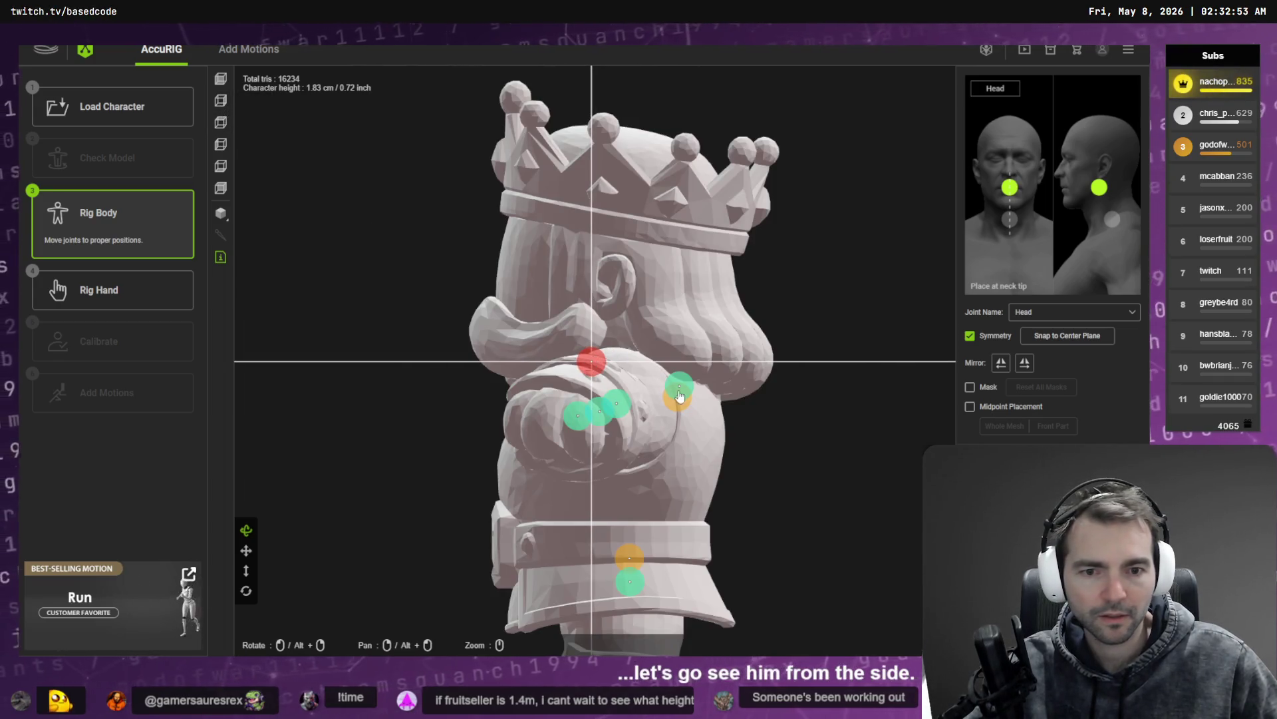
pyautogui.moveTo(680, 389)
pyautogui.mouseDown()
pyautogui.moveTo(575, 376)
pyautogui.moveTo(597, 381)
pyautogui.moveTo(589, 347)
pyautogui.moveTo(597, 370)
pyautogui.mouseUp()
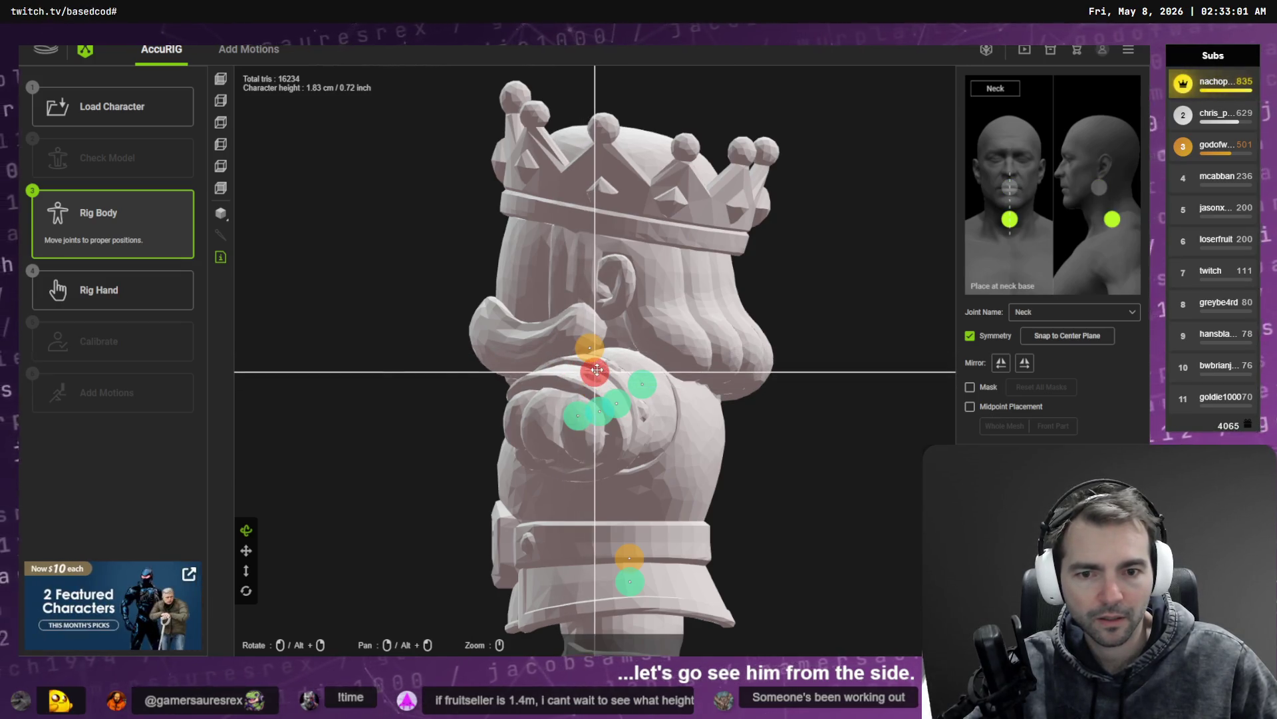
# Step: Nudge the left toe, ankle, knee and hip joints to fit the leg
pyautogui.moveTo(736, 555)
pyautogui.mouseDown()
pyautogui.moveTo(747, 265)
pyautogui.moveTo(738, 287)
pyautogui.mouseUp()
pyautogui.moveTo(563, 500)
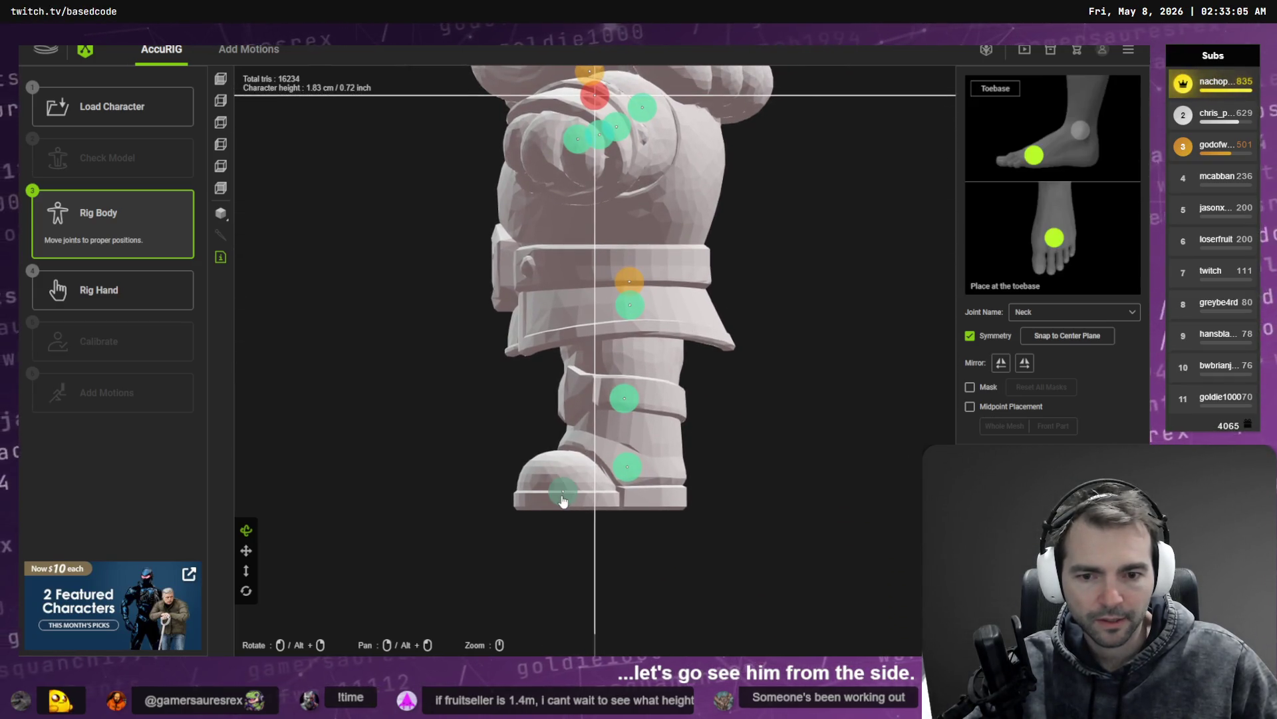
pyautogui.moveTo(562, 499); pyautogui.dragTo(564, 485)
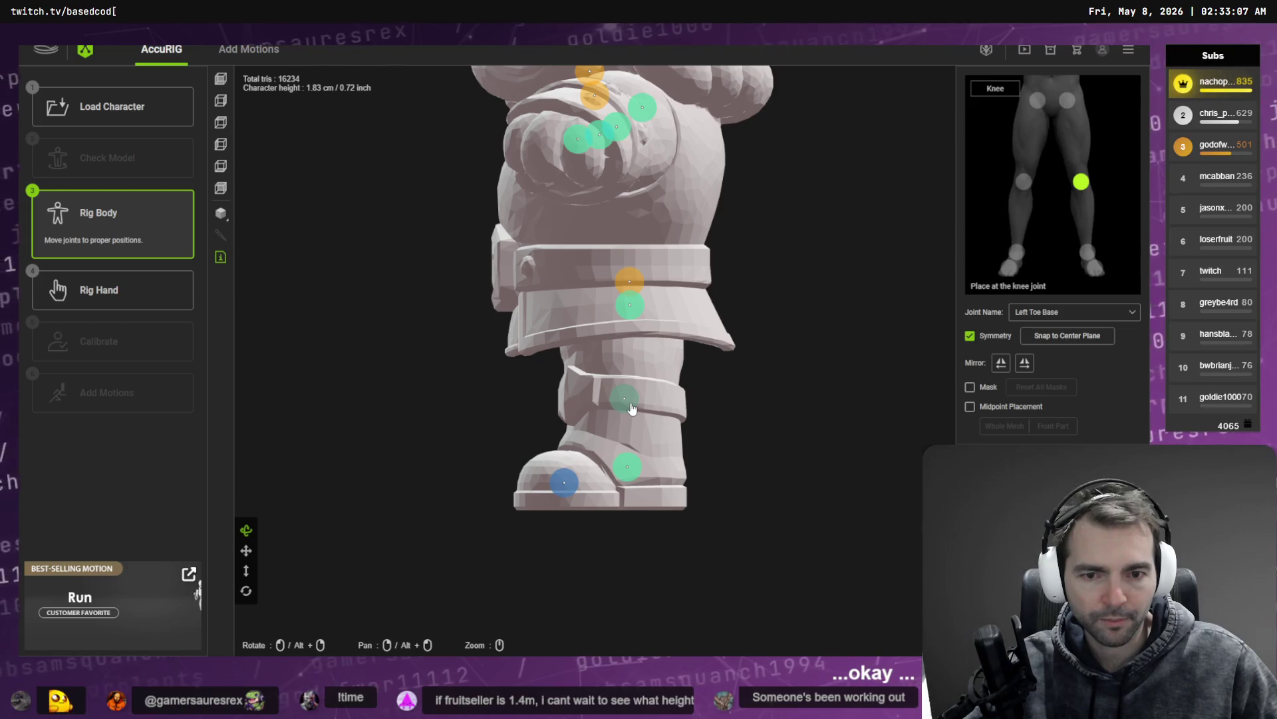
pyautogui.moveTo(629, 467); pyautogui.dragTo(645, 469)
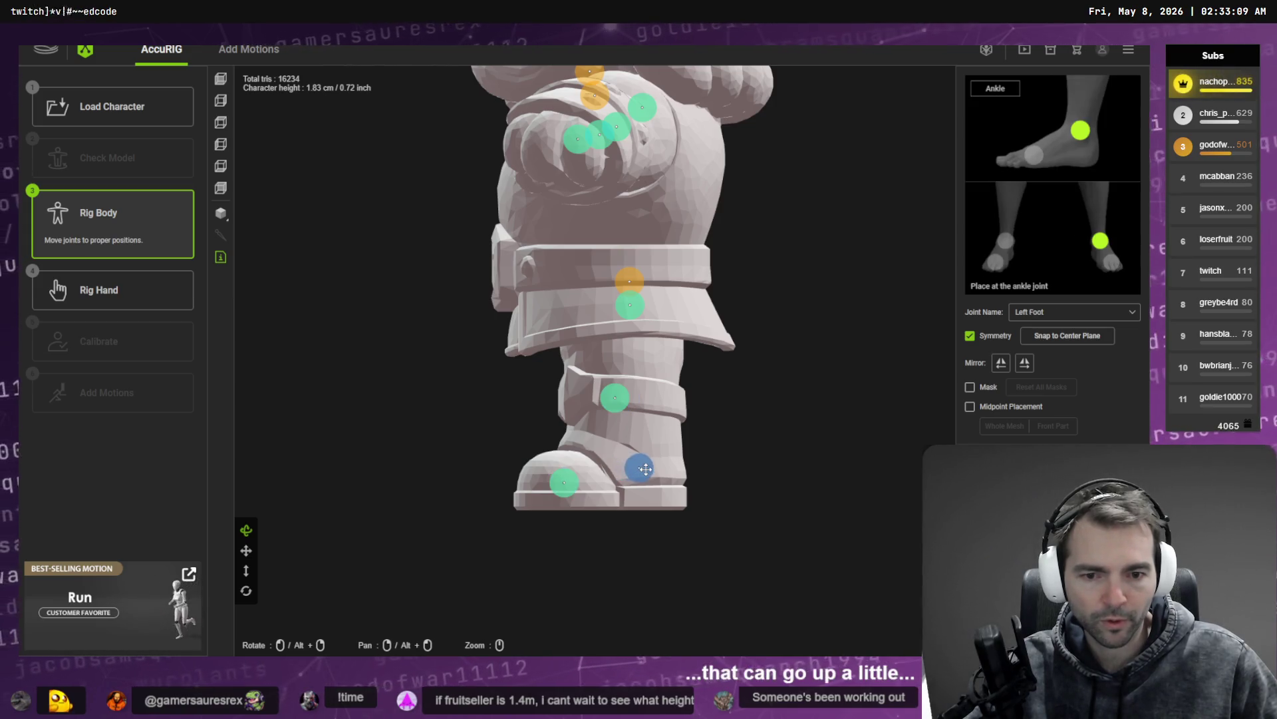
pyautogui.moveTo(614, 397); pyautogui.dragTo(623, 397)
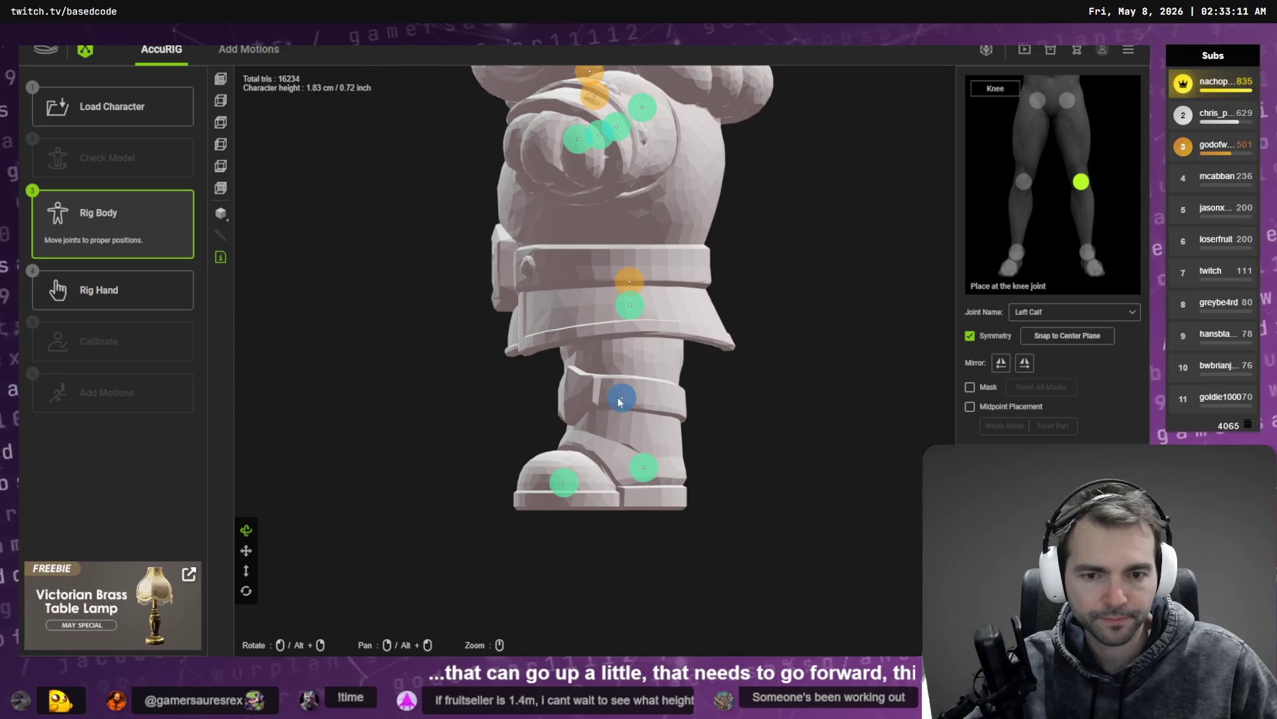
pyautogui.click(629, 306)
pyautogui.moveTo(629, 306); pyautogui.dragTo(627, 308)
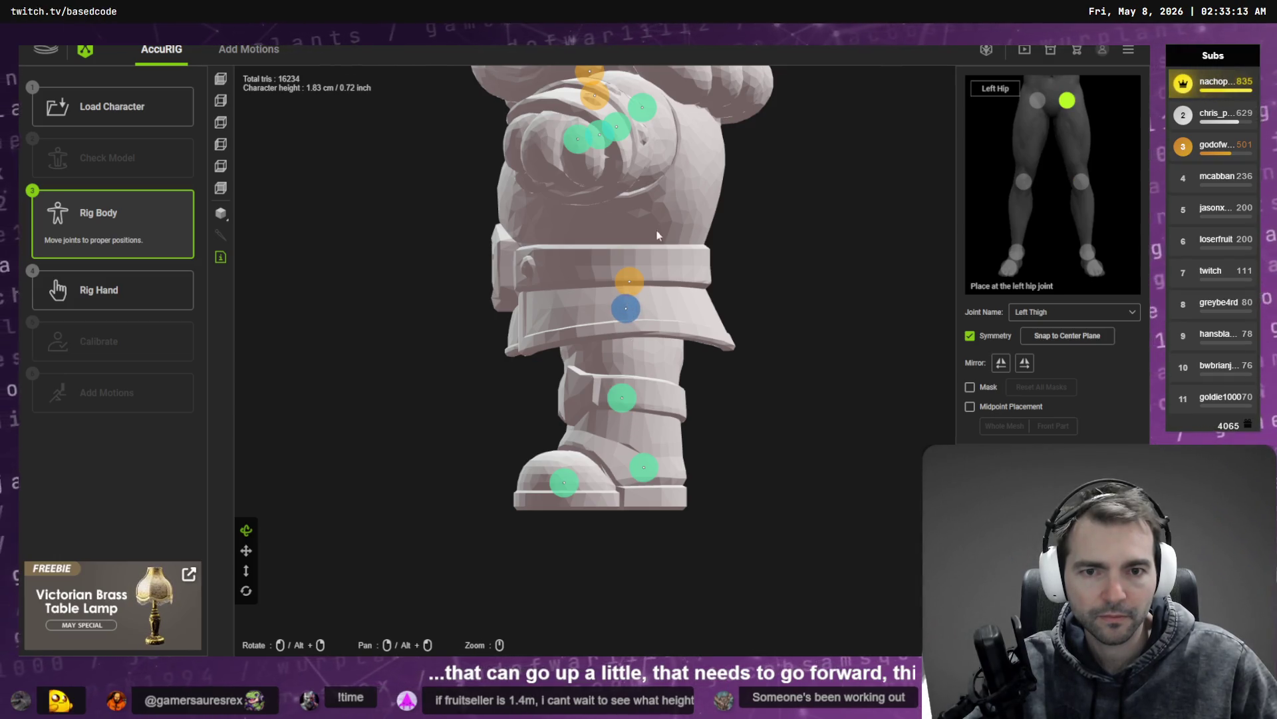
# Step: Check the front and left side views and lower the head joint slightly
pyautogui.scroll(-3, 661, 244)
pyautogui.moveTo(666, 266)
pyautogui.mouseDown()
pyautogui.moveTo(639, 273)
pyautogui.moveTo(813, 276)
pyautogui.moveTo(786, 256)
pyautogui.moveTo(527, 265)
pyautogui.mouseUp()
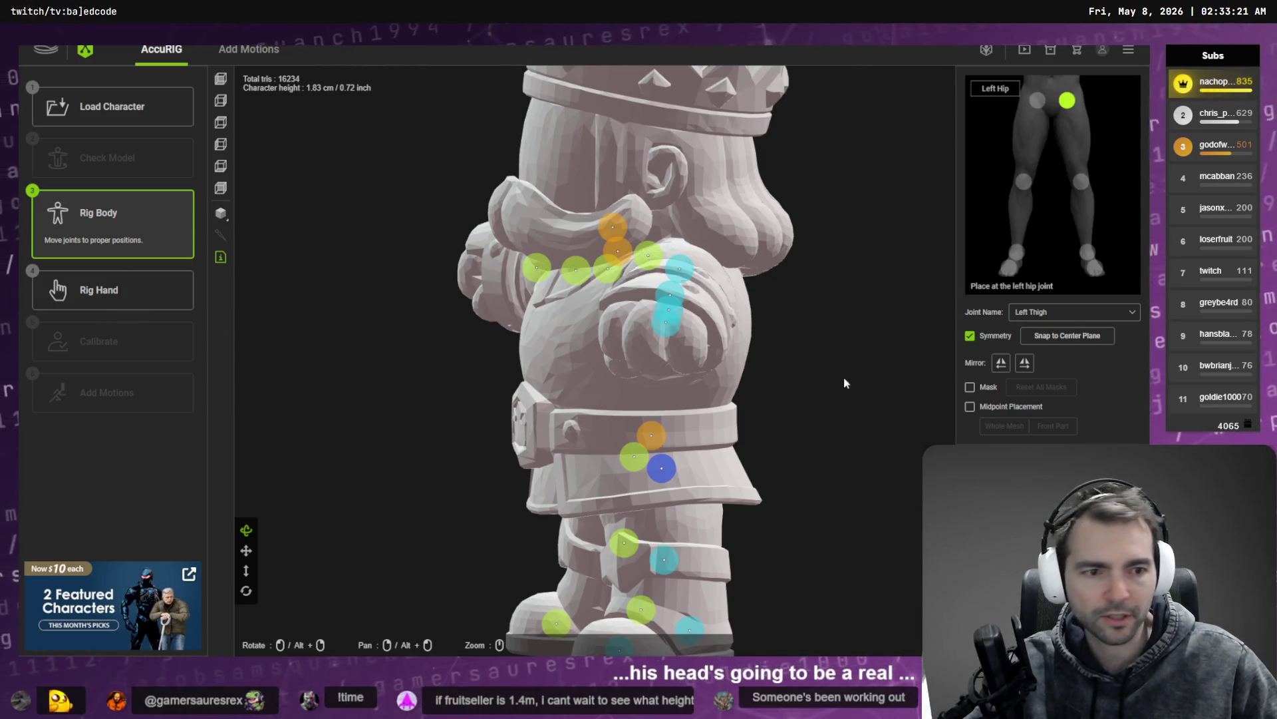
pyautogui.click(231, 149)
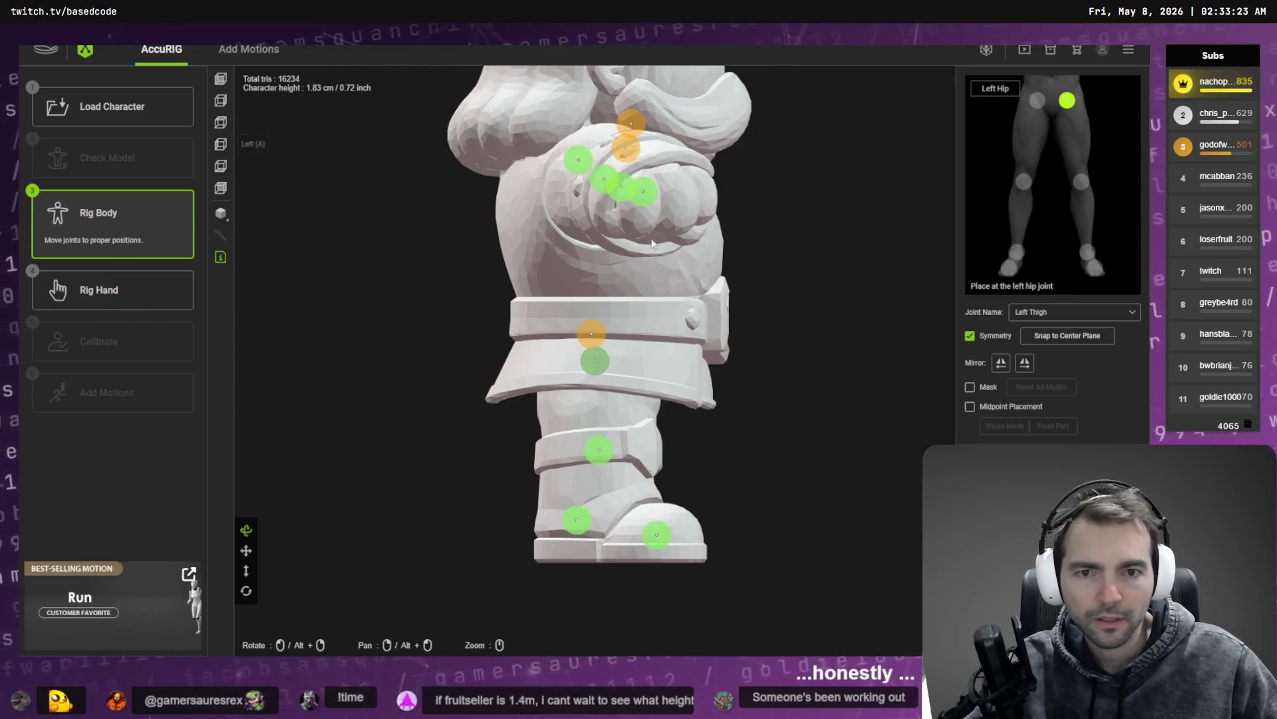
pyautogui.moveTo(632, 159)
pyautogui.mouseDown()
pyautogui.moveTo(632, 259)
pyautogui.moveTo(620, 231)
pyautogui.moveTo(636, 237)
pyautogui.mouseUp()
pyautogui.click(634, 257)
pyautogui.click(627, 285)
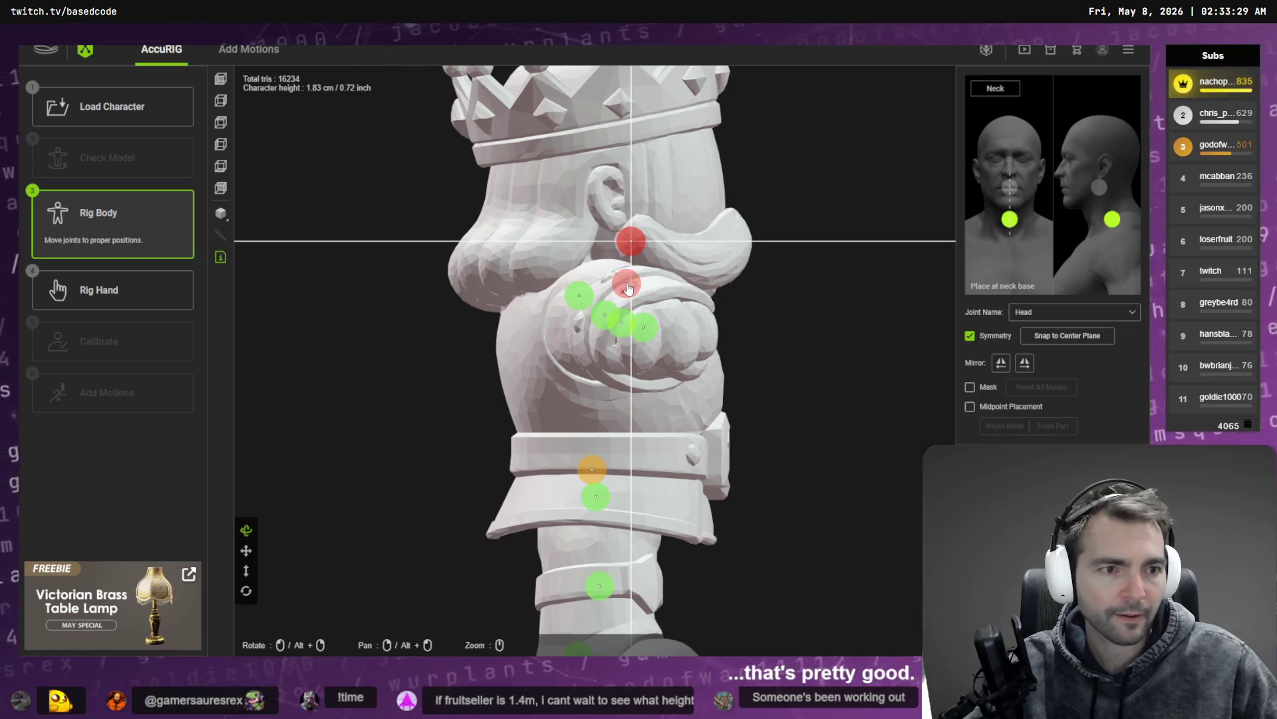
# Step: Move the neck joint up and left, check the top view, then advance to Rig Hand
pyautogui.moveTo(627, 287); pyautogui.dragTo(617, 276)
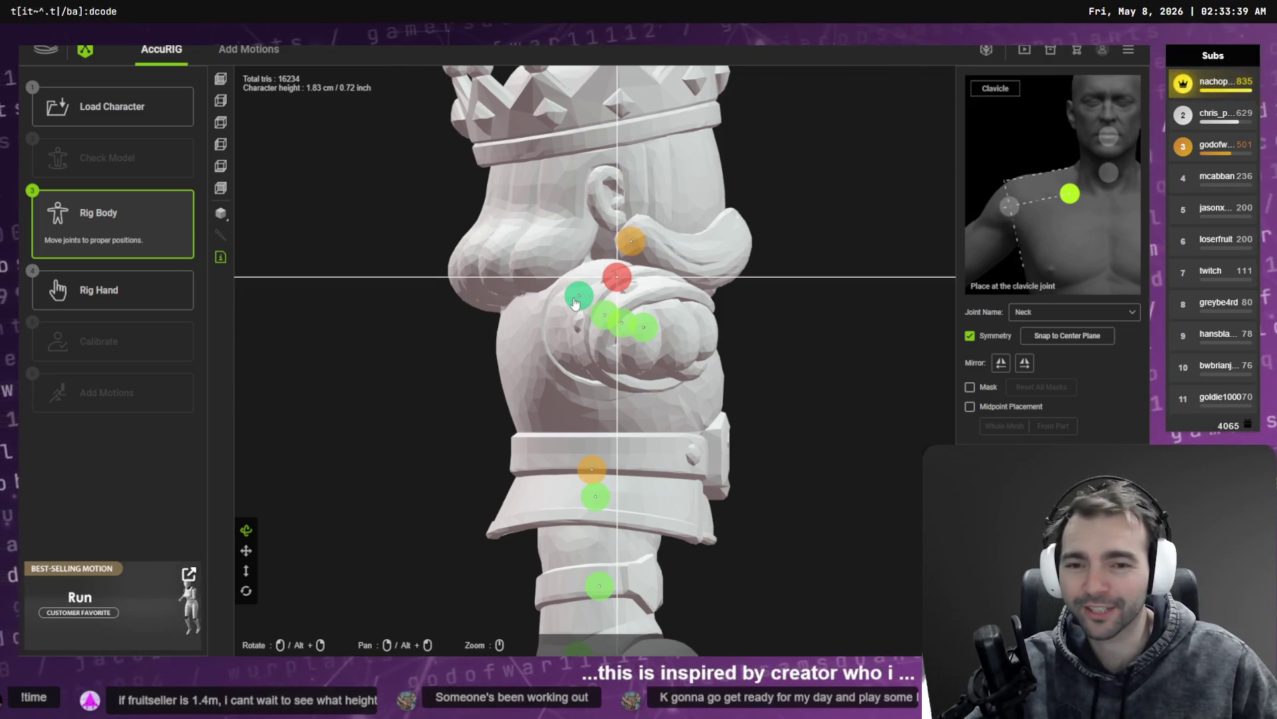
pyautogui.moveTo(541, 318)
pyautogui.mouseDown()
pyautogui.moveTo(437, 417)
pyautogui.moveTo(360, 346)
pyautogui.mouseUp()
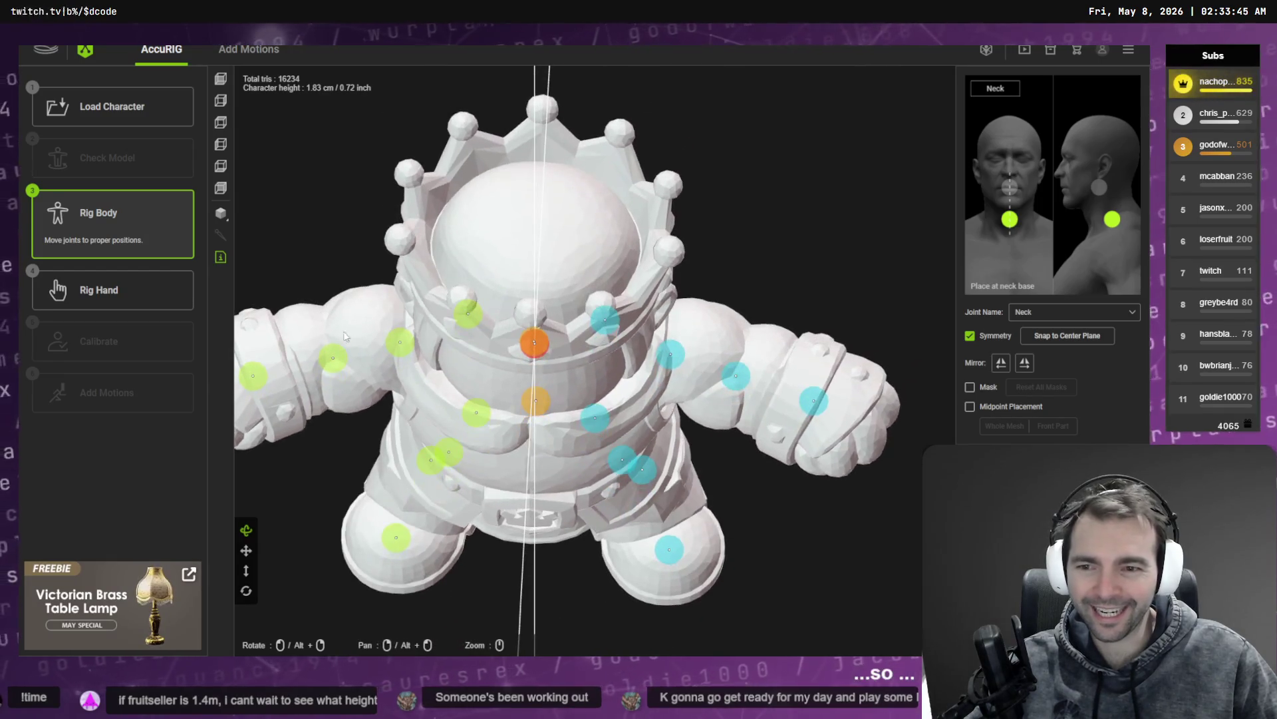
pyautogui.click(215, 126)
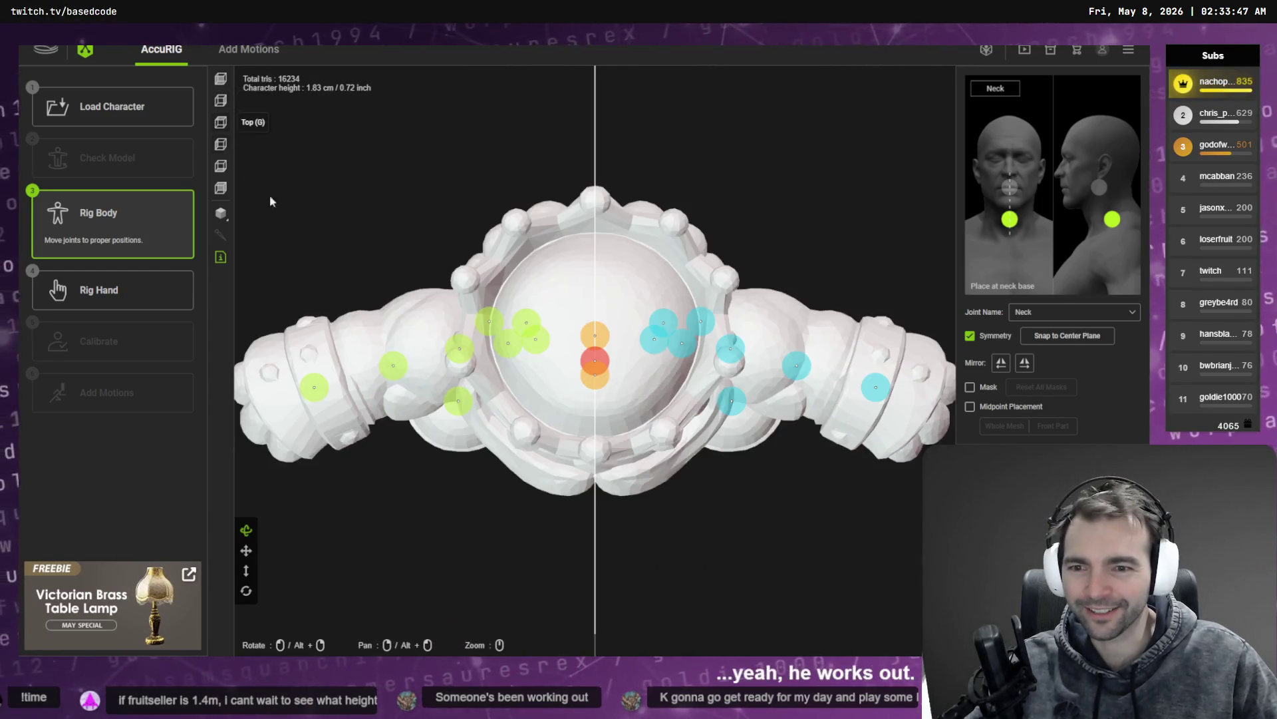
pyautogui.click(392, 357)
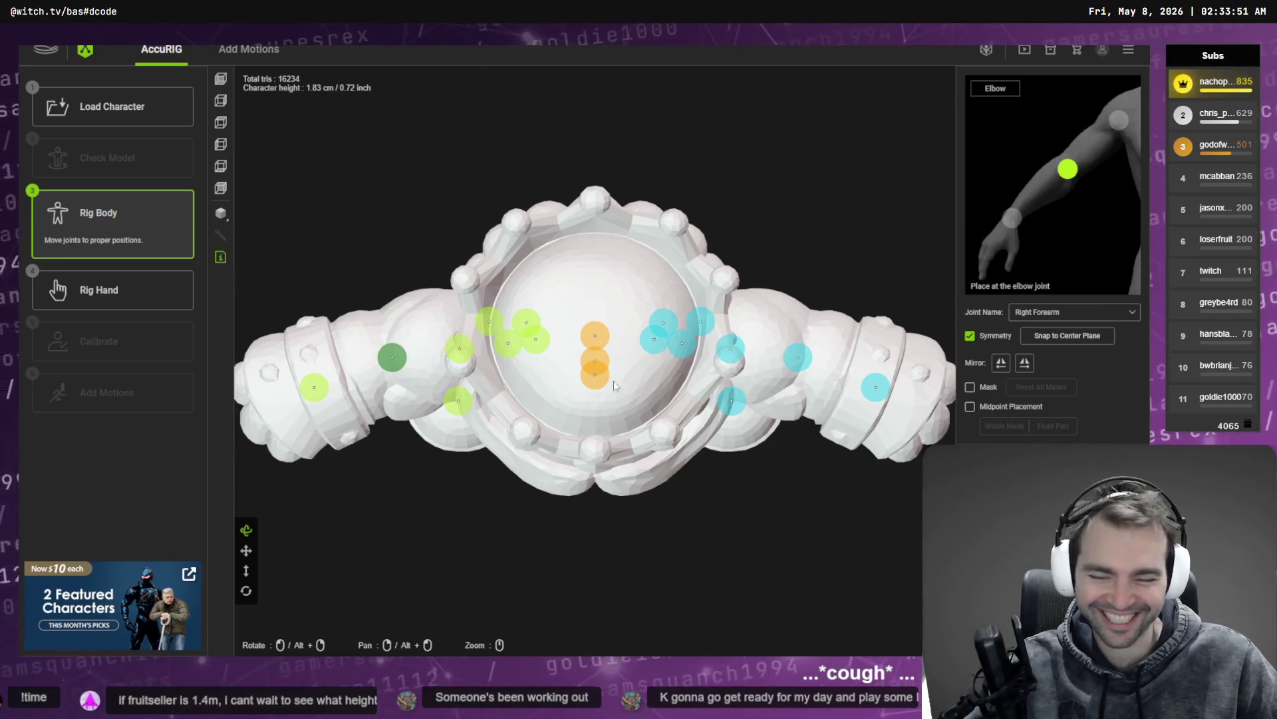
pyautogui.click(134, 291)
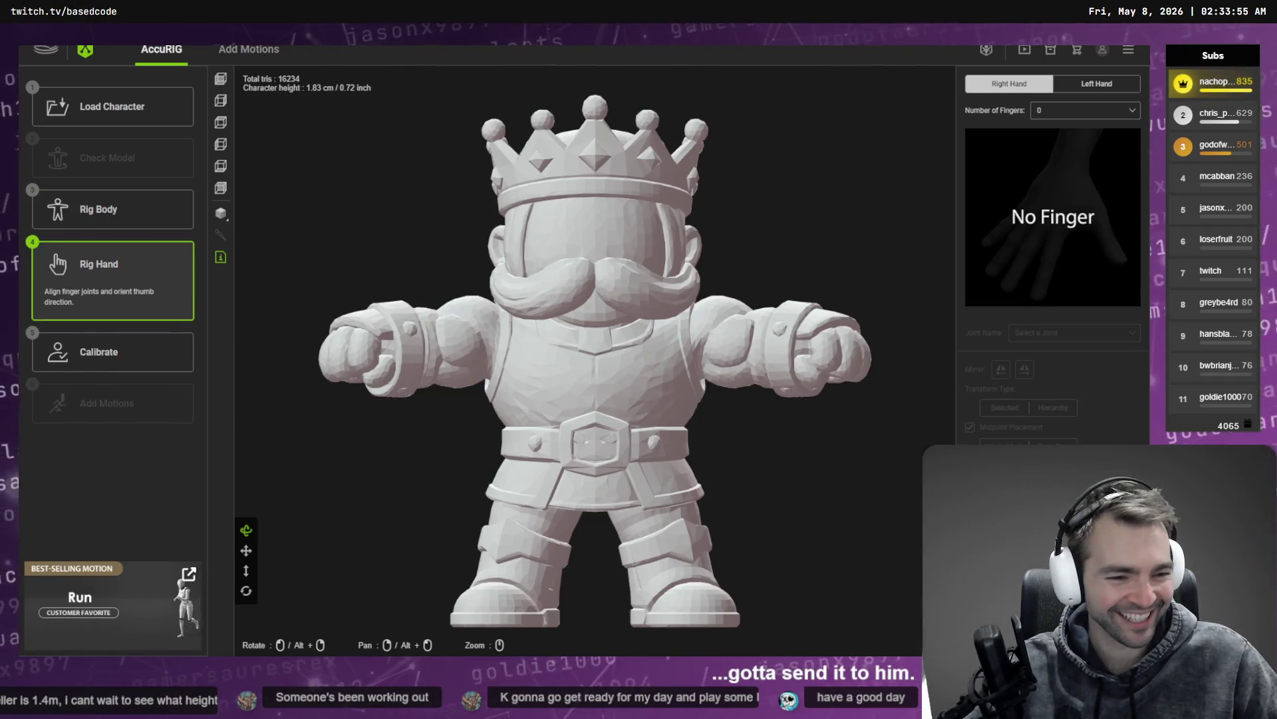
# Step: Run Calibrate and orbit around the King's animated preview, then return to Rig Body
pyautogui.click(179, 352)
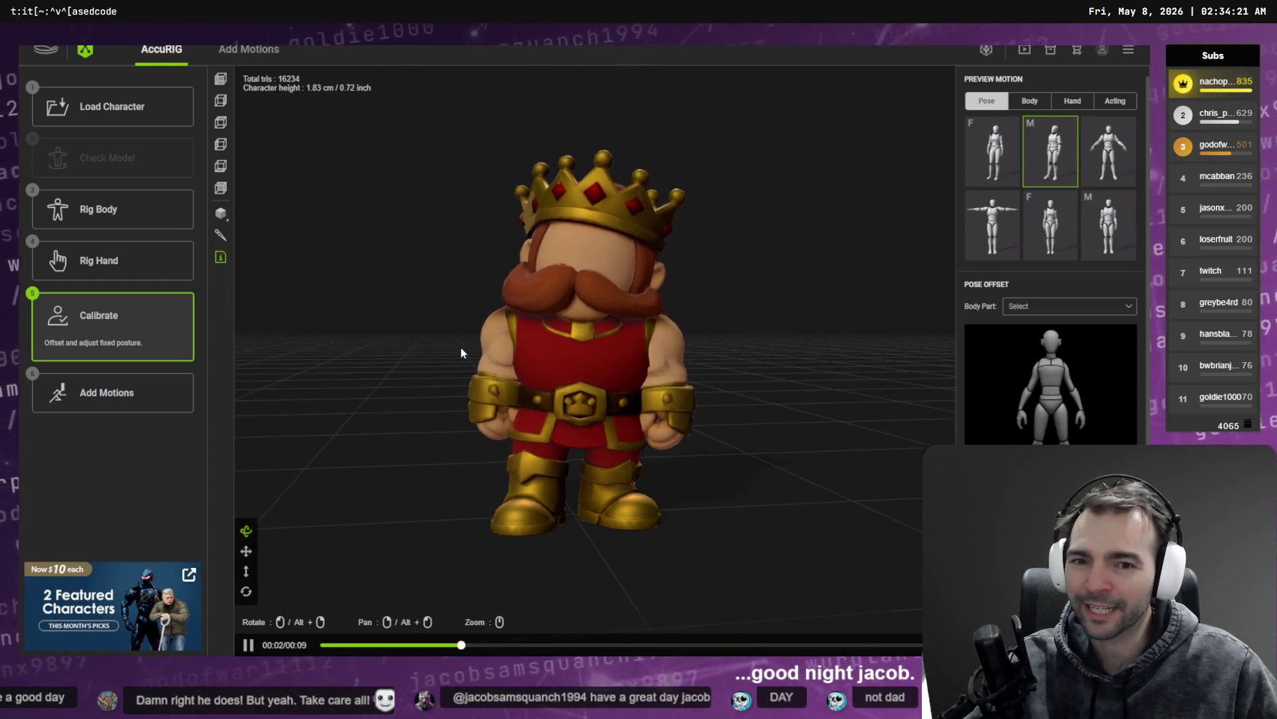
pyautogui.moveTo(461, 346)
pyautogui.mouseDown()
pyautogui.moveTo(680, 365)
pyautogui.moveTo(632, 366)
pyautogui.moveTo(501, 329)
pyautogui.moveTo(571, 347)
pyautogui.moveTo(607, 384)
pyautogui.moveTo(259, 353)
pyautogui.moveTo(753, 365)
pyautogui.moveTo(408, 365)
pyautogui.mouseUp()
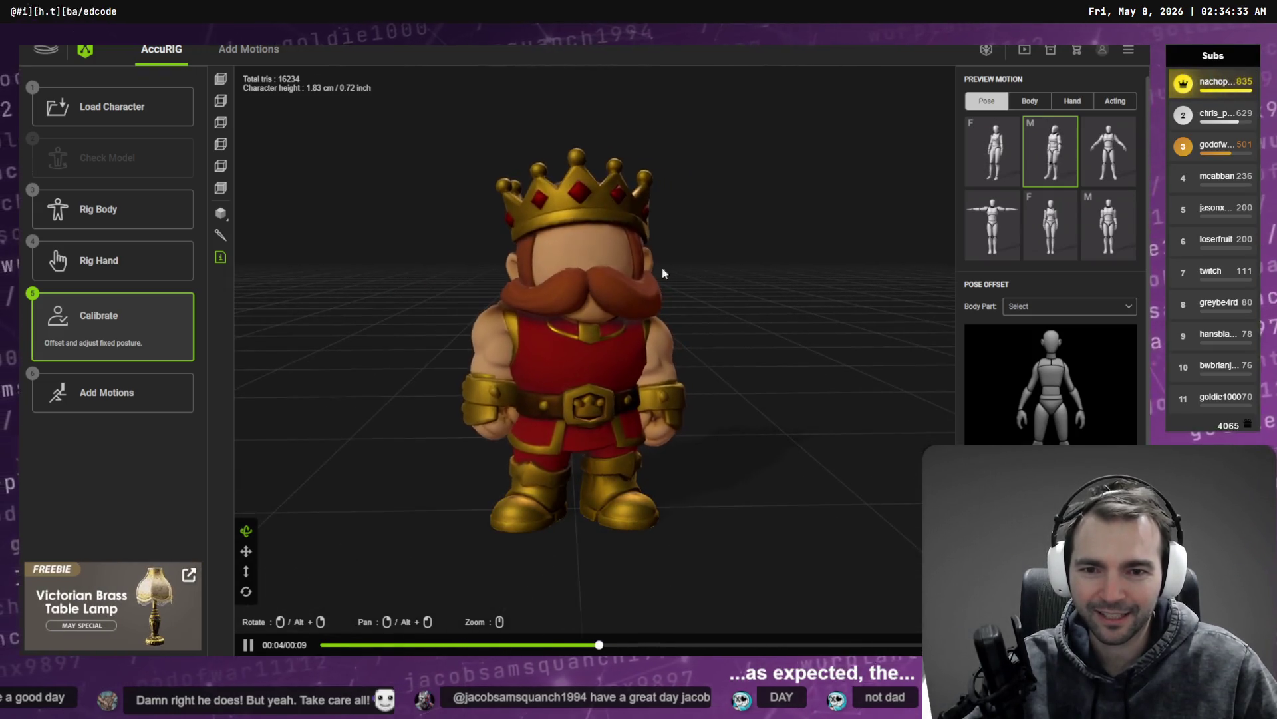
pyautogui.moveTo(542, 271)
pyautogui.mouseDown()
pyautogui.moveTo(576, 298)
pyautogui.moveTo(637, 293)
pyautogui.moveTo(428, 314)
pyautogui.moveTo(671, 326)
pyautogui.mouseUp()
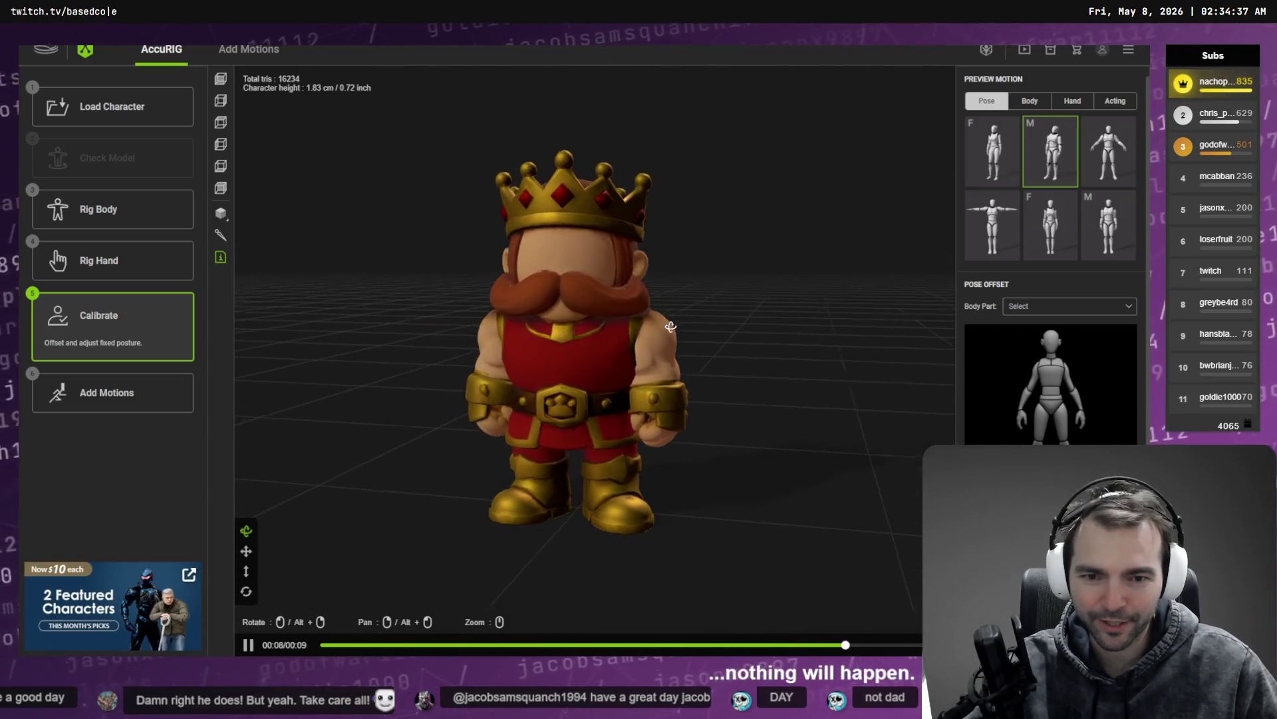
pyautogui.click(143, 219)
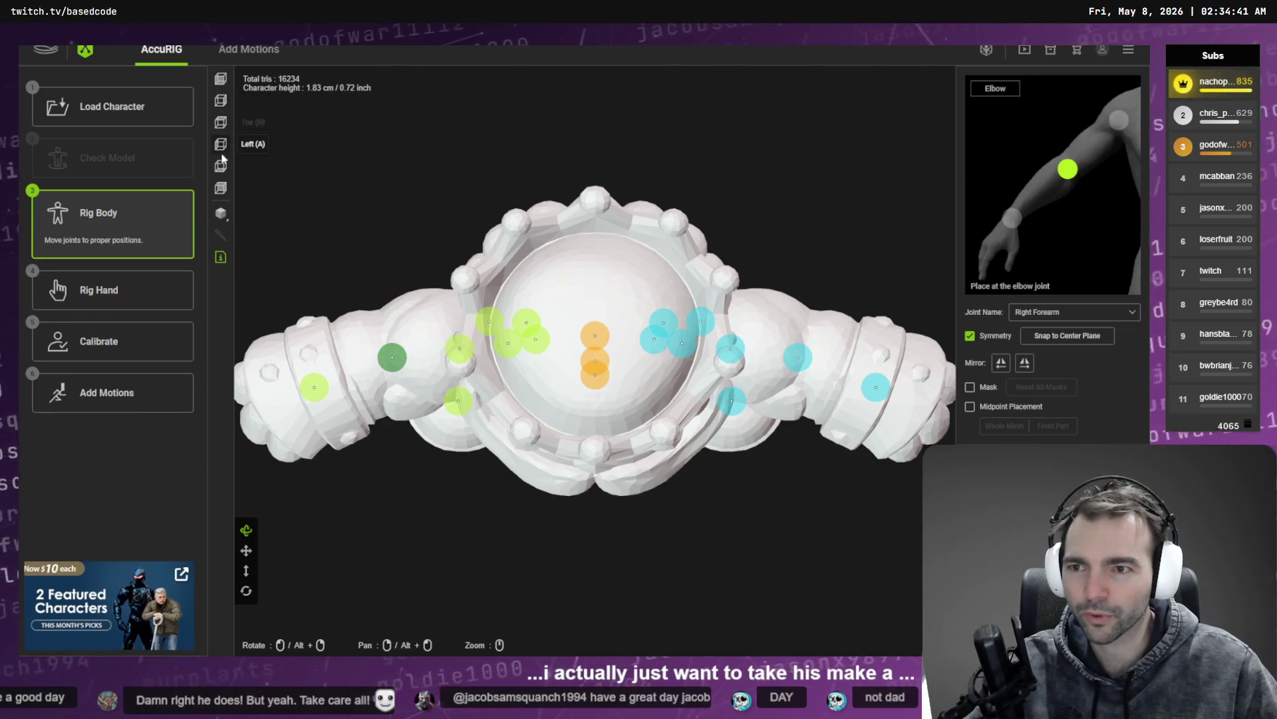
# Step: In front view, nudge the right elbow joint slightly left and recalculate with Calibrate
pyautogui.click(220, 80)
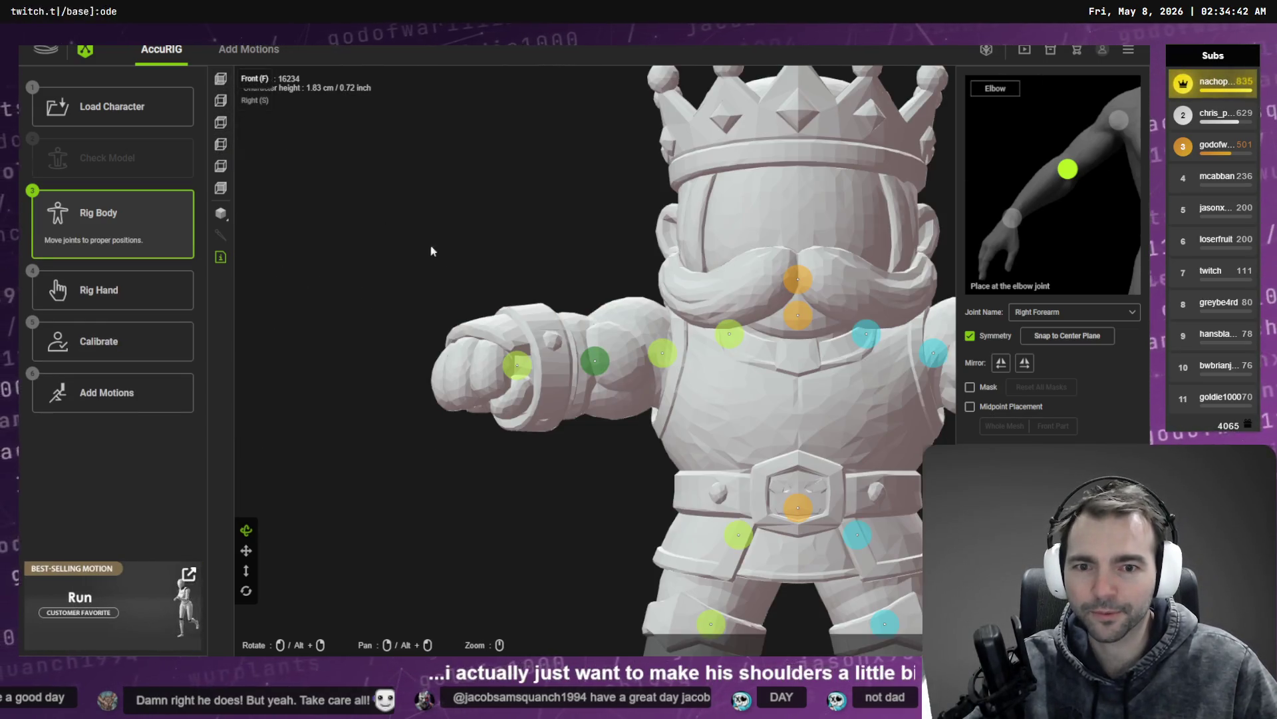
pyautogui.click(655, 354)
pyautogui.moveTo(595, 361); pyautogui.dragTo(588, 361)
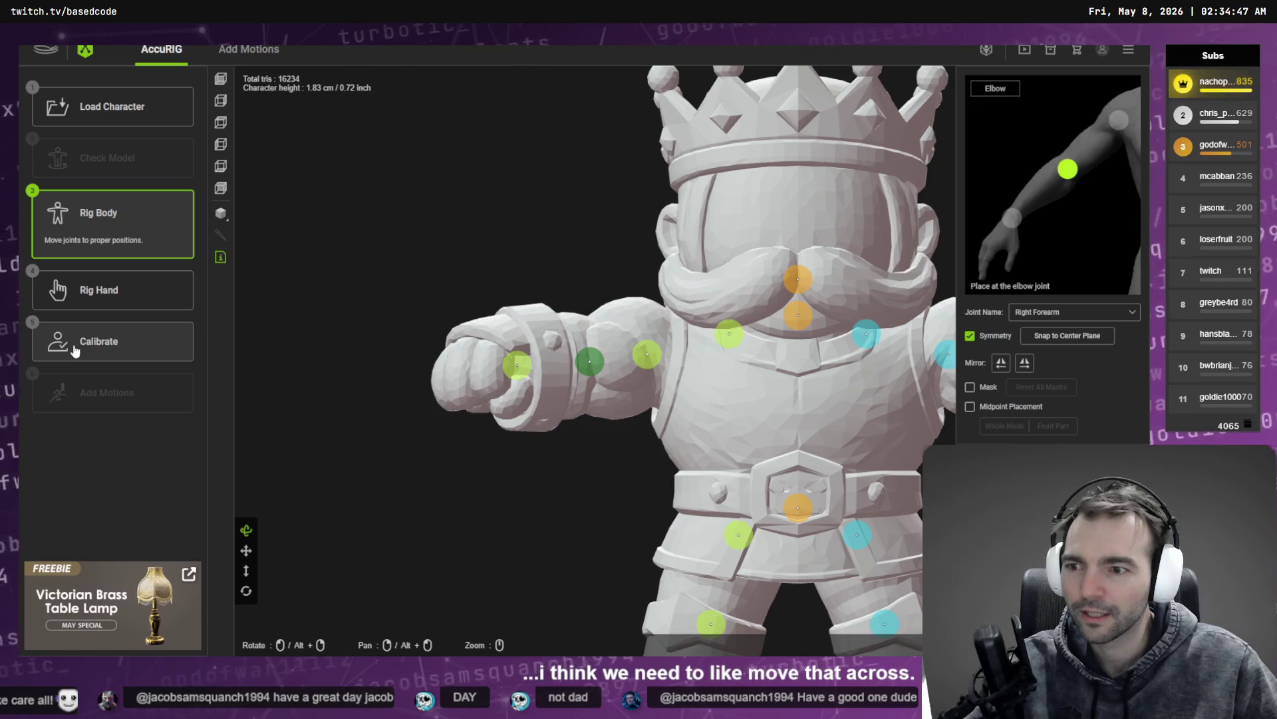
pyautogui.click(74, 347)
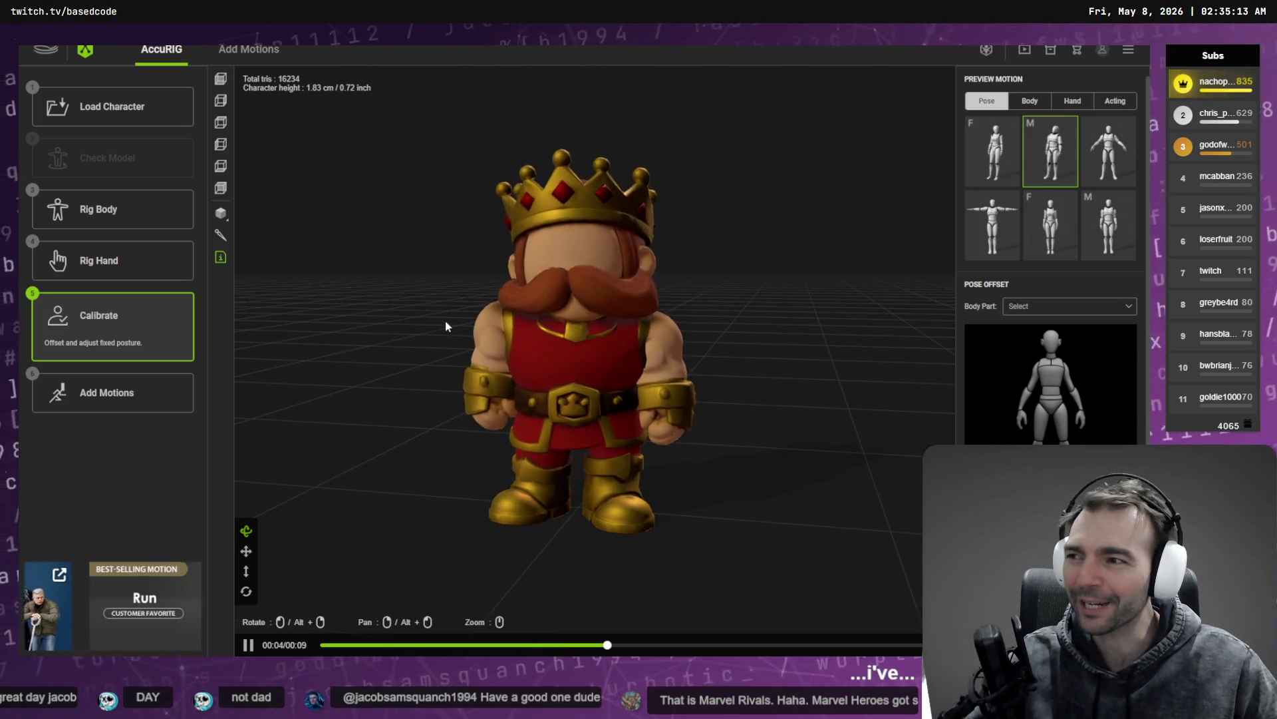
# Step: Orbit to see the King's back during the preview, then return to Rig Hand
pyautogui.moveTo(519, 334)
pyautogui.mouseDown()
pyautogui.moveTo(629, 321)
pyautogui.moveTo(584, 338)
pyautogui.moveTo(583, 353)
pyautogui.moveTo(610, 357)
pyautogui.moveTo(571, 351)
pyautogui.moveTo(594, 343)
pyautogui.moveTo(572, 312)
pyautogui.moveTo(614, 228)
pyautogui.moveTo(580, 273)
pyautogui.moveTo(724, 356)
pyautogui.moveTo(679, 342)
pyautogui.mouseUp()
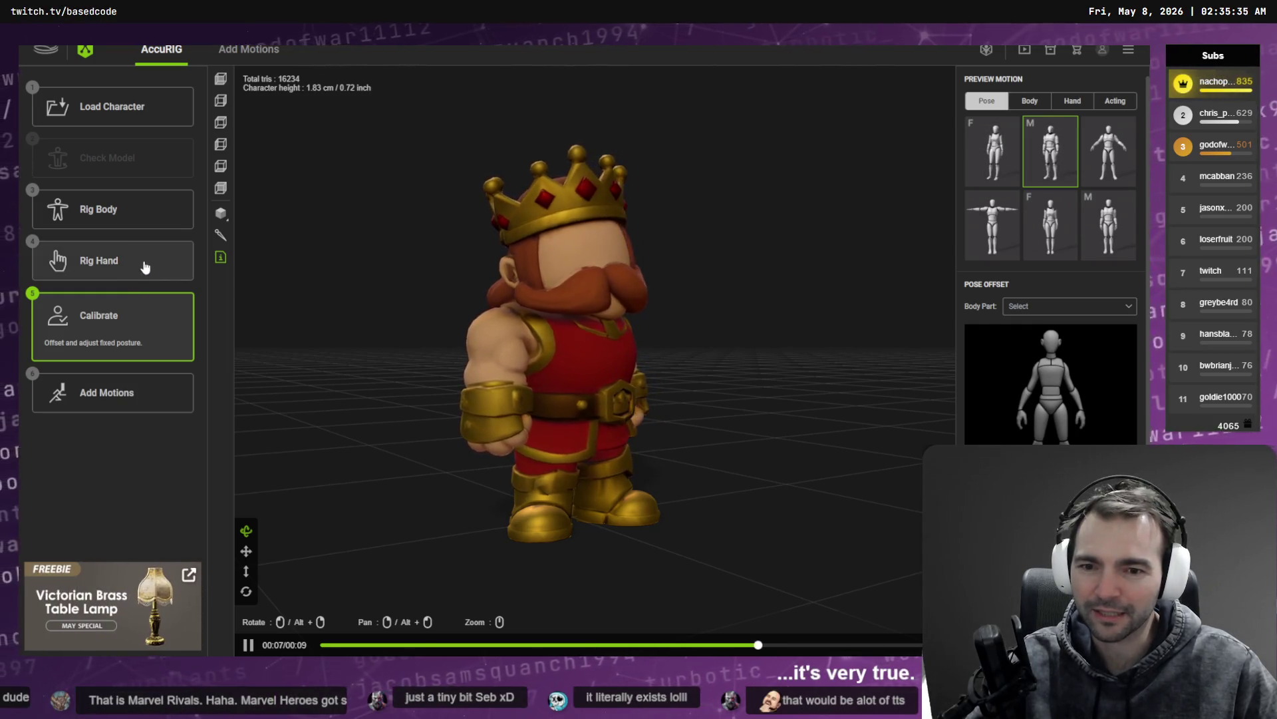
pyautogui.click(145, 267)
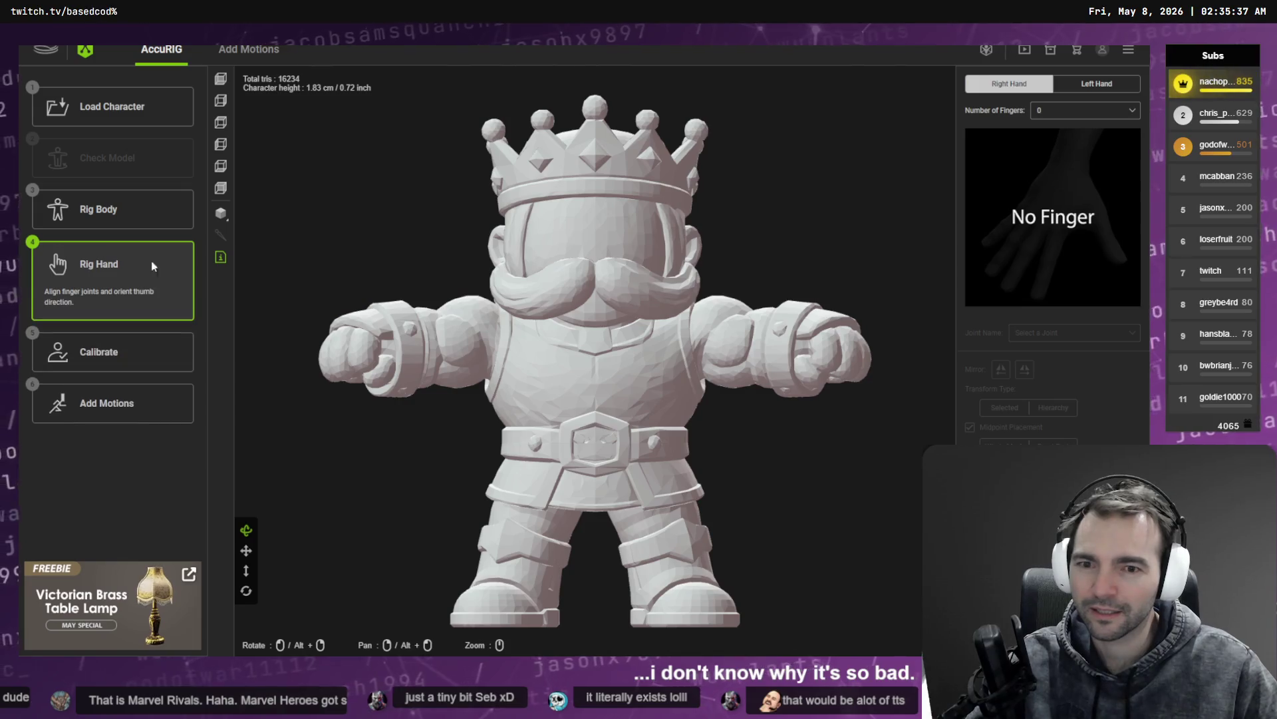
# Step: In the Right (S) view of Rig Body, raise the head joint and recalculate with Calibrate
pyautogui.click(120, 210)
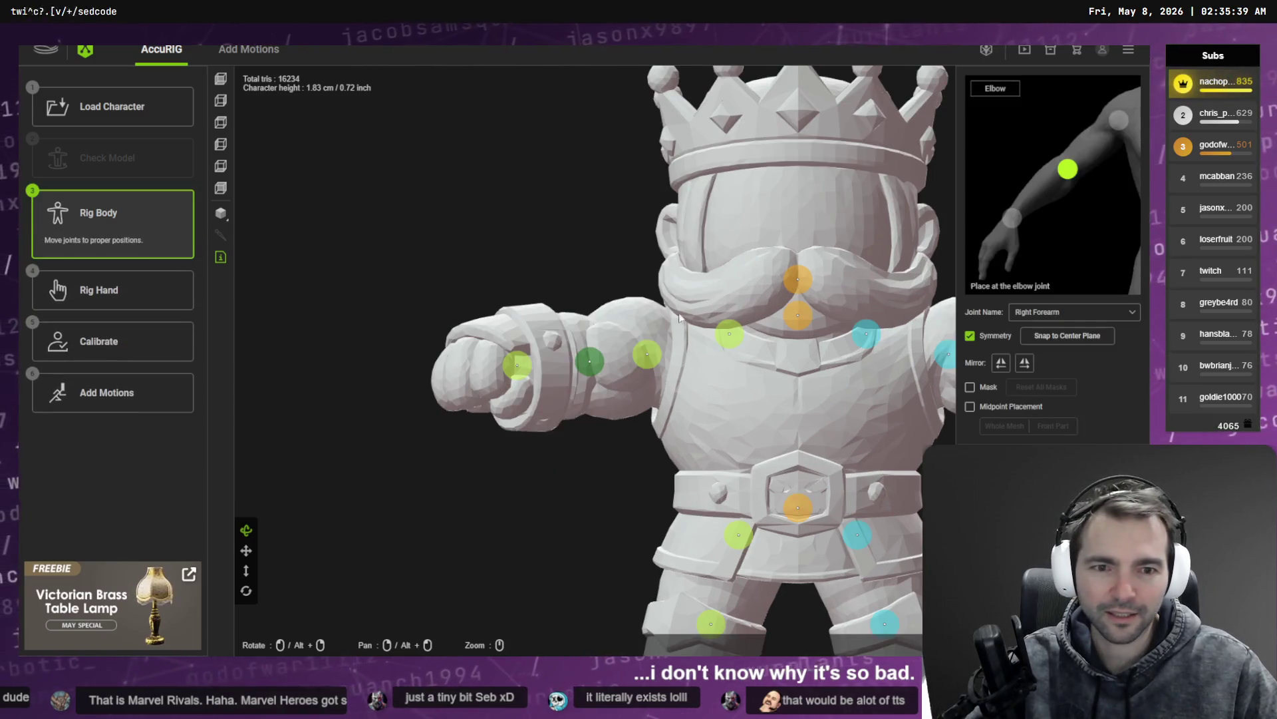
pyautogui.click(221, 99)
pyautogui.moveTo(573, 316)
pyautogui.mouseDown()
pyautogui.moveTo(573, 278)
pyautogui.moveTo(599, 279)
pyautogui.moveTo(594, 311)
pyautogui.moveTo(610, 311)
pyautogui.mouseUp()
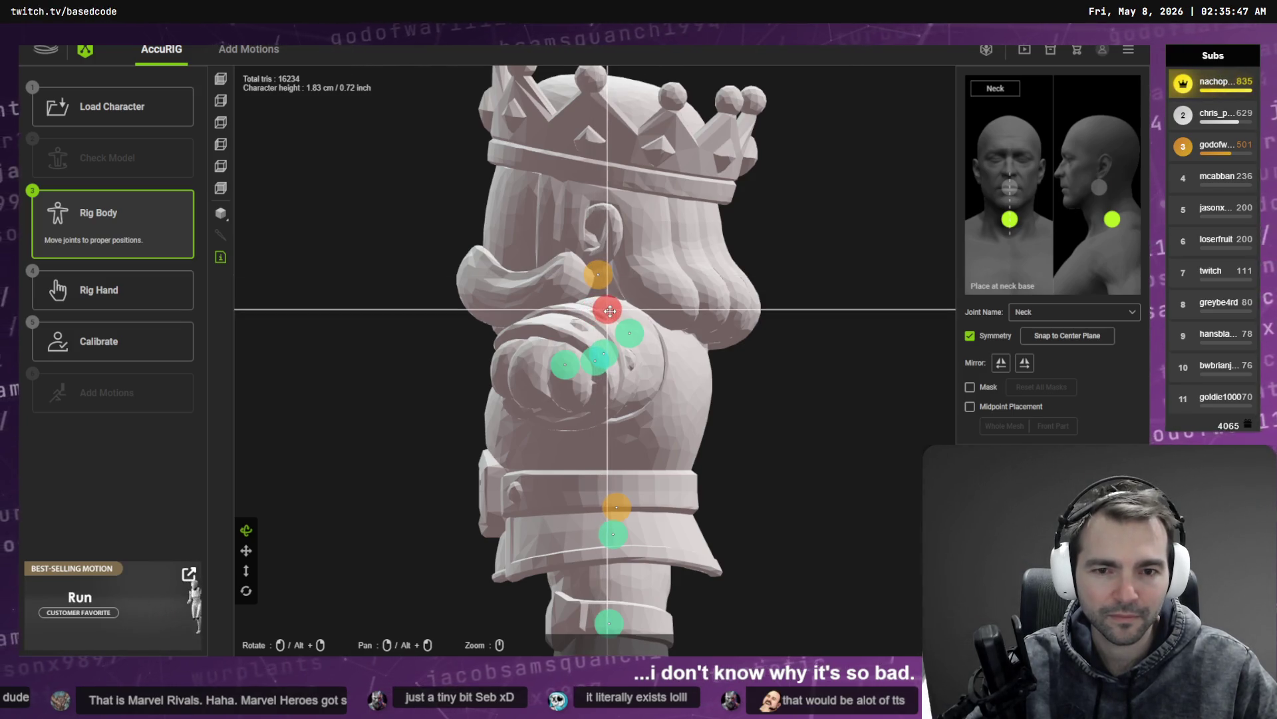
pyautogui.click(113, 341)
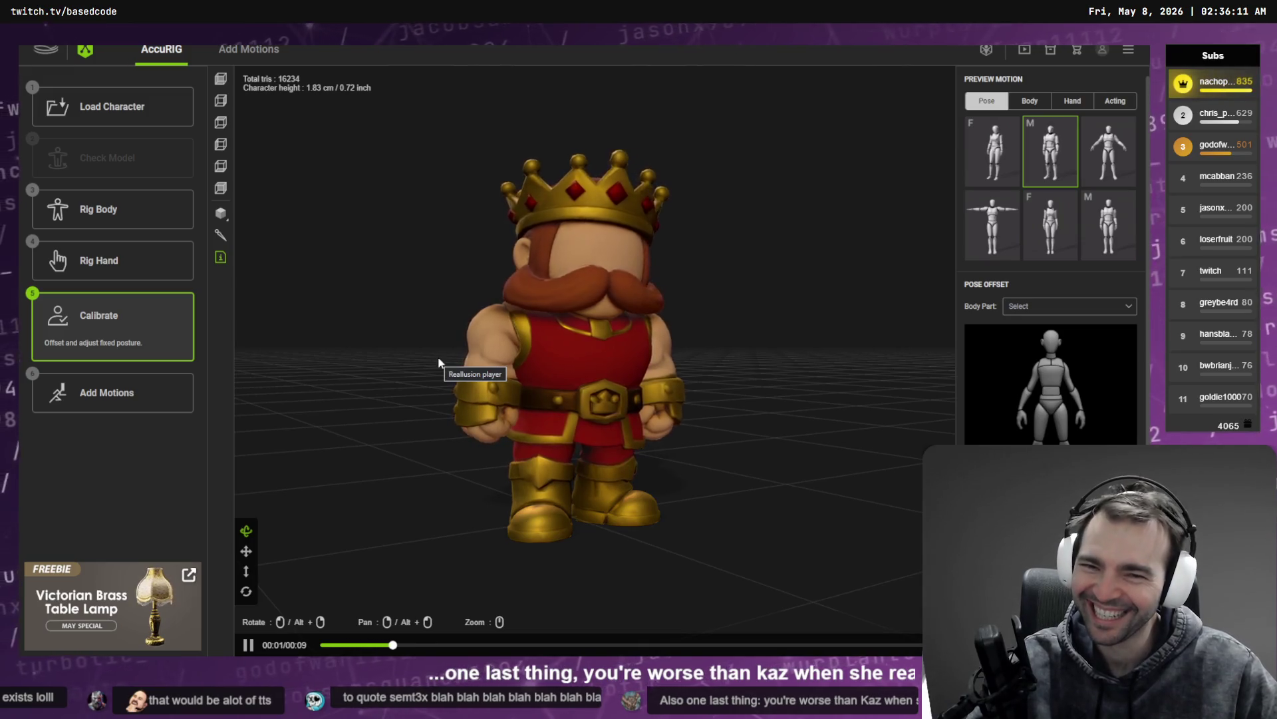
# Step: Orbit the preview to view the King from the side and behind, then reopen Rig Body
pyautogui.moveTo(439, 363)
pyautogui.mouseDown()
pyautogui.moveTo(615, 326)
pyautogui.moveTo(656, 334)
pyautogui.mouseUp()
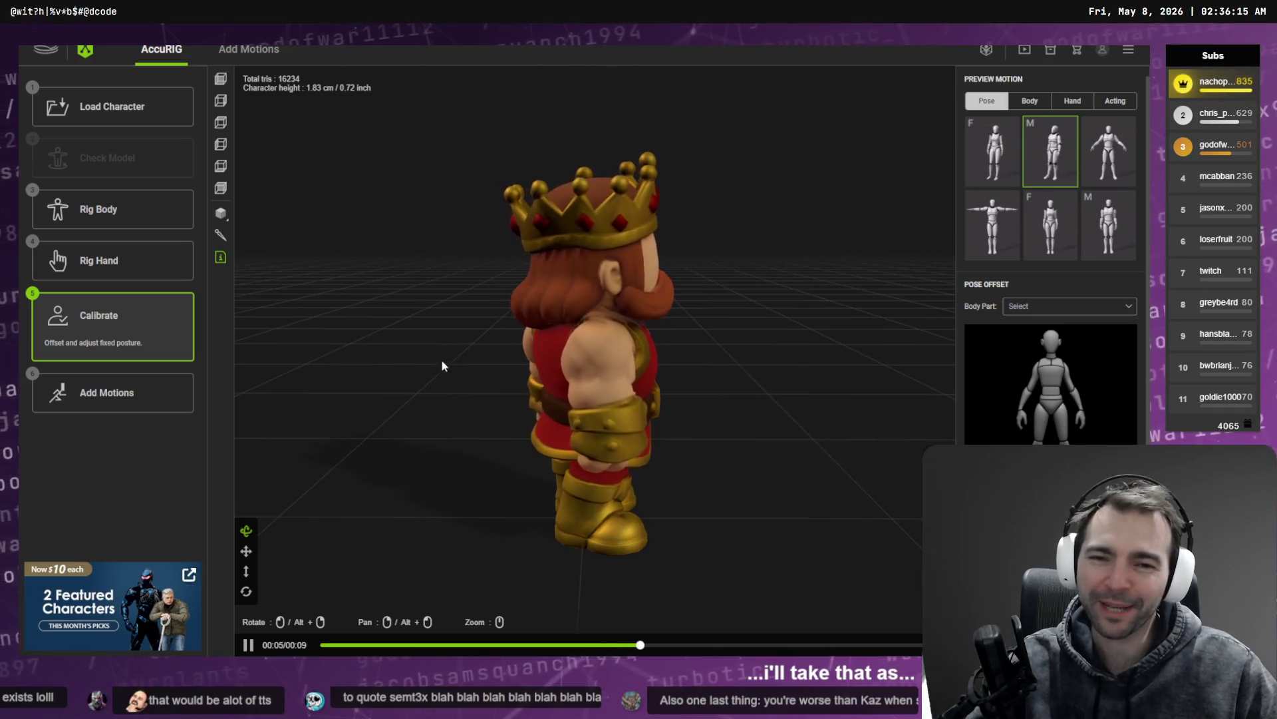
pyautogui.moveTo(439, 362)
pyautogui.mouseDown()
pyautogui.moveTo(732, 320)
pyautogui.moveTo(412, 300)
pyautogui.mouseUp()
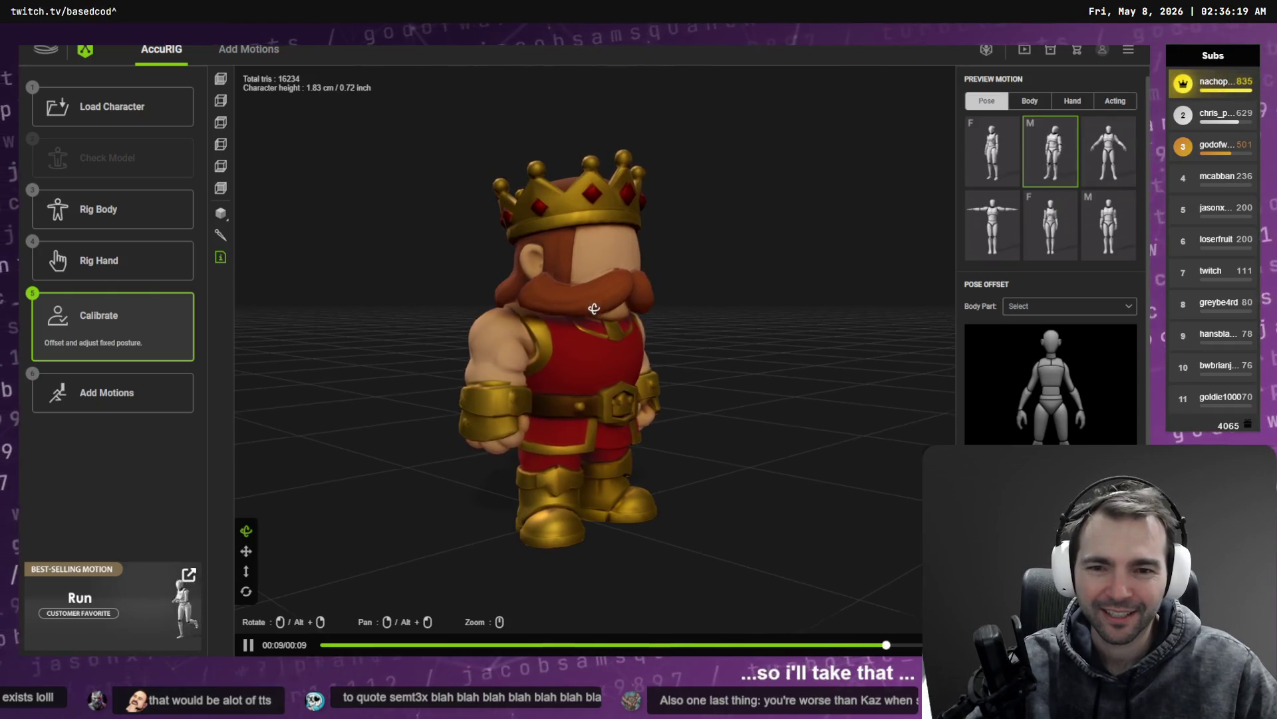
pyautogui.click(136, 217)
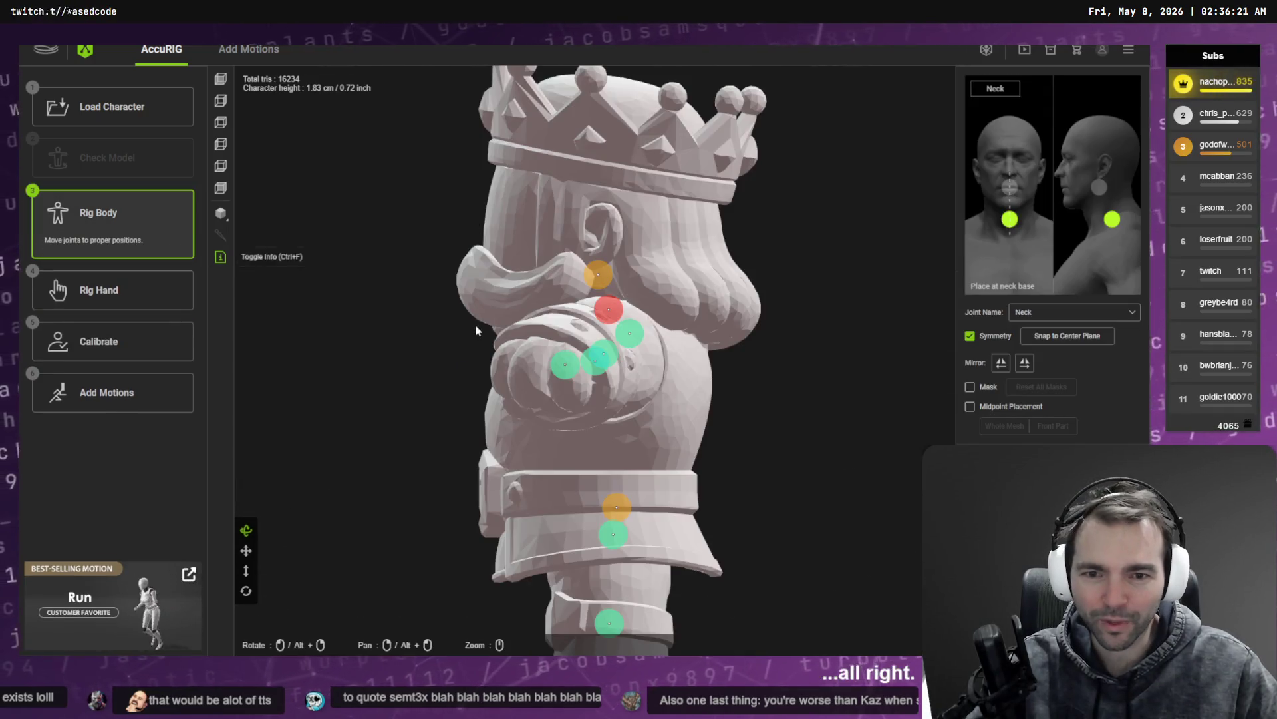
# Step: Move the king's Head joint in the Right view and rerun calibration to recompute skin weights
pyautogui.moveTo(576, 324); pyautogui.dragTo(775, 336)
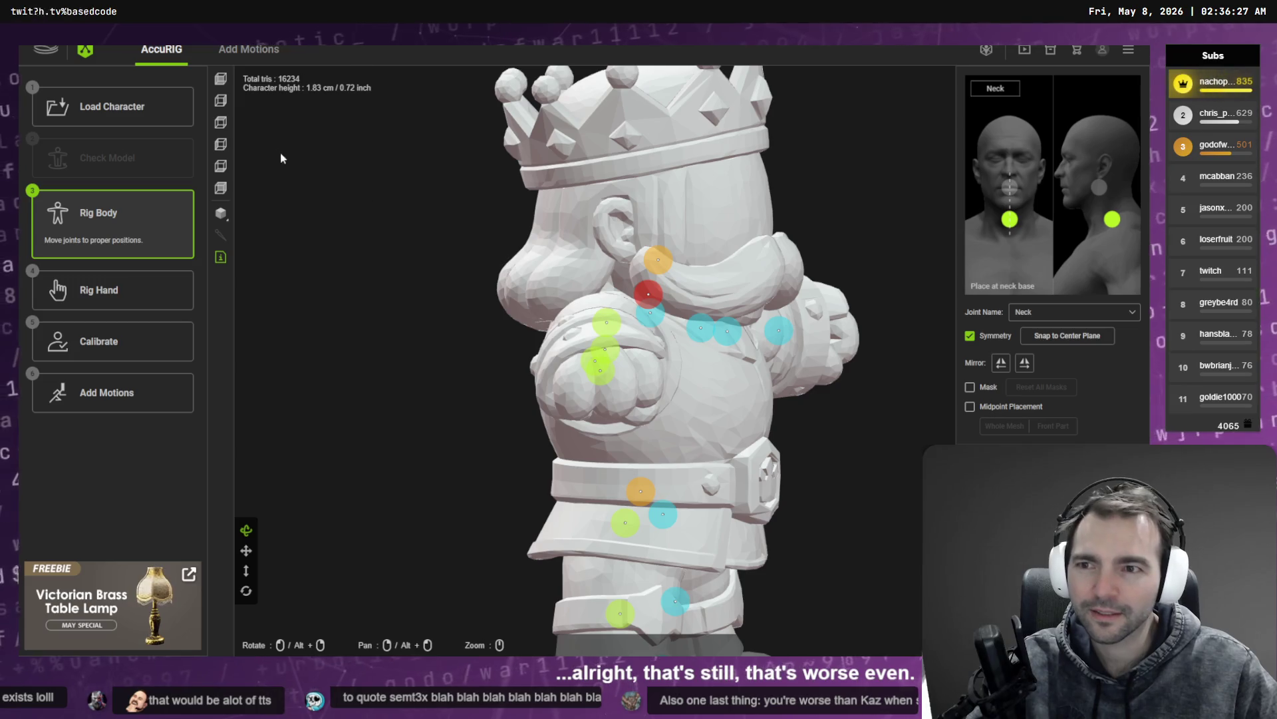
pyautogui.click(222, 104)
pyautogui.moveTo(585, 326)
pyautogui.mouseDown()
pyautogui.moveTo(585, 356)
pyautogui.moveTo(575, 317)
pyautogui.moveTo(582, 348)
pyautogui.mouseUp()
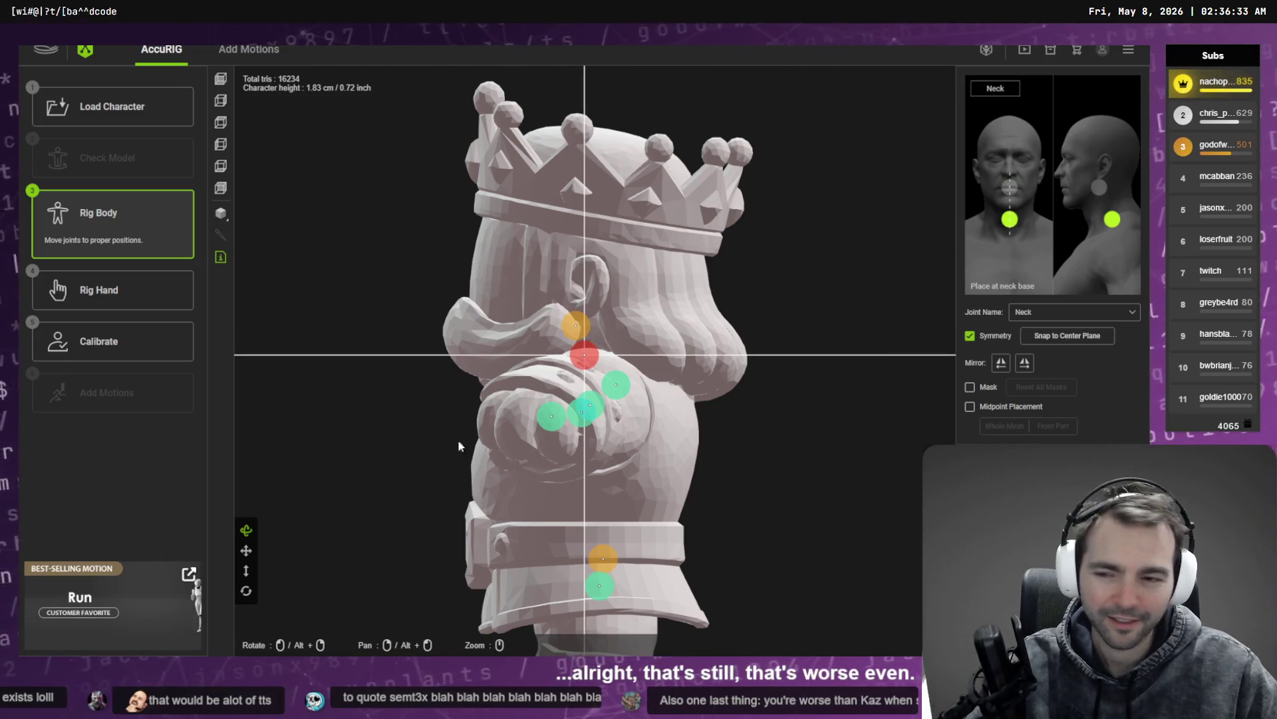
pyautogui.click(145, 356)
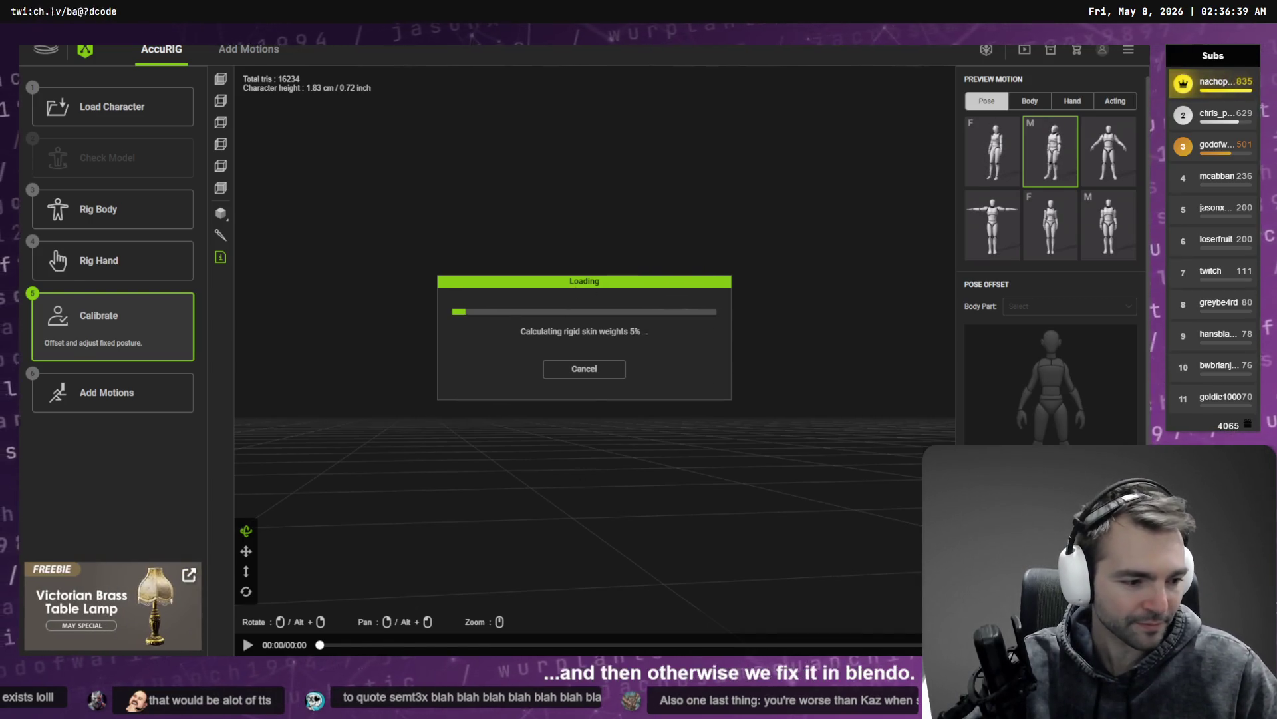
# Step: Open the 3D Render conversation in Codex, then bring Fork forward
pyautogui.hotkey('alt', 'Tab')
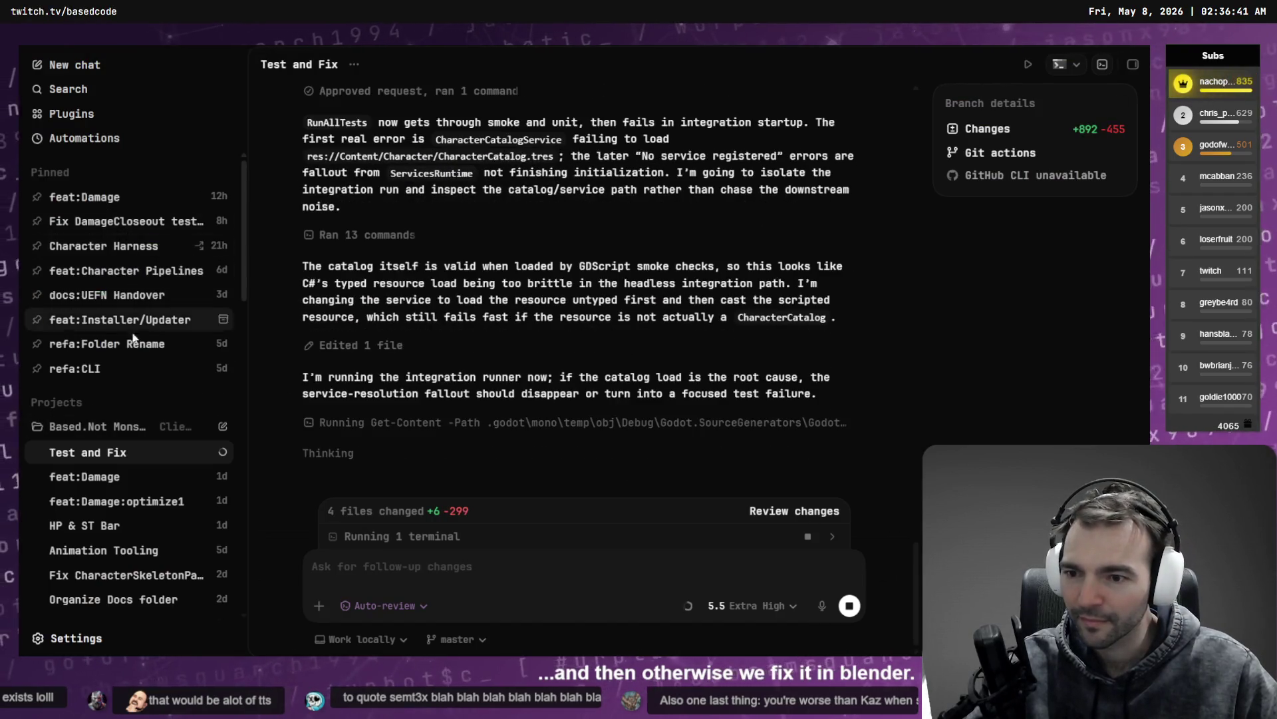
pyautogui.scroll(-5, 136, 386)
pyautogui.scroll(-1, 136, 386)
pyautogui.click(153, 439)
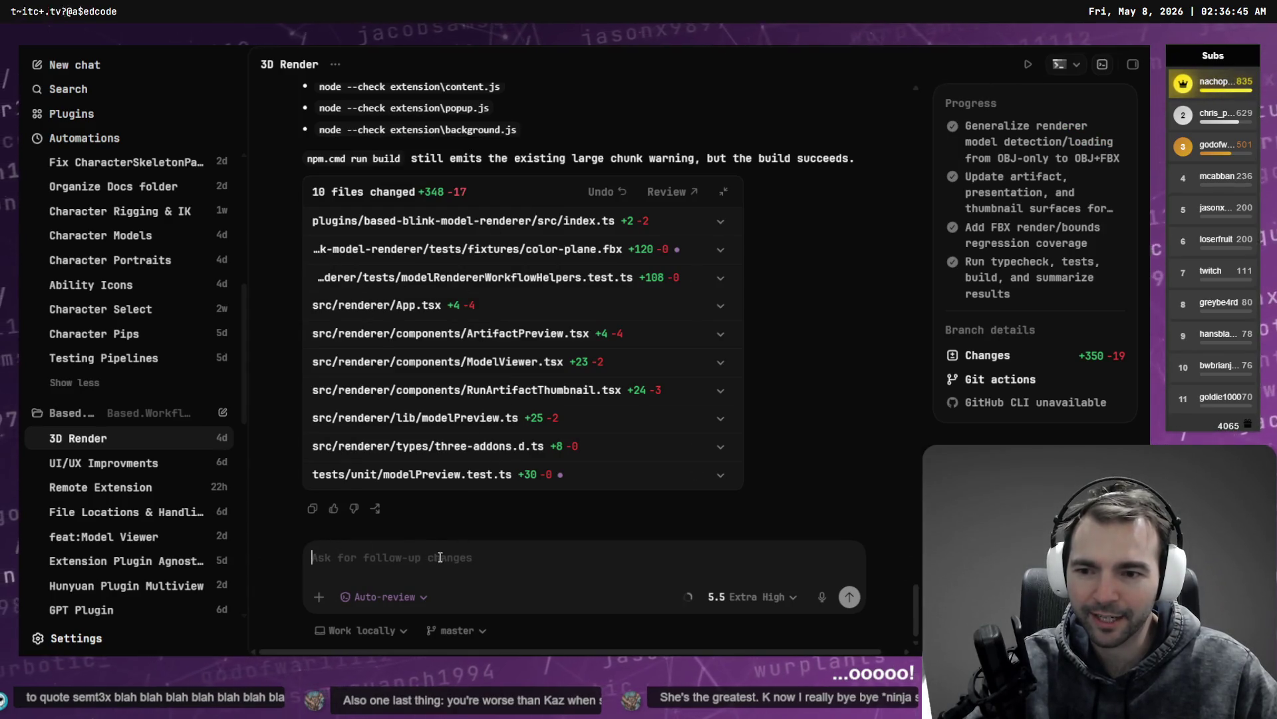
pyautogui.hotkey('alt', 'Tab')
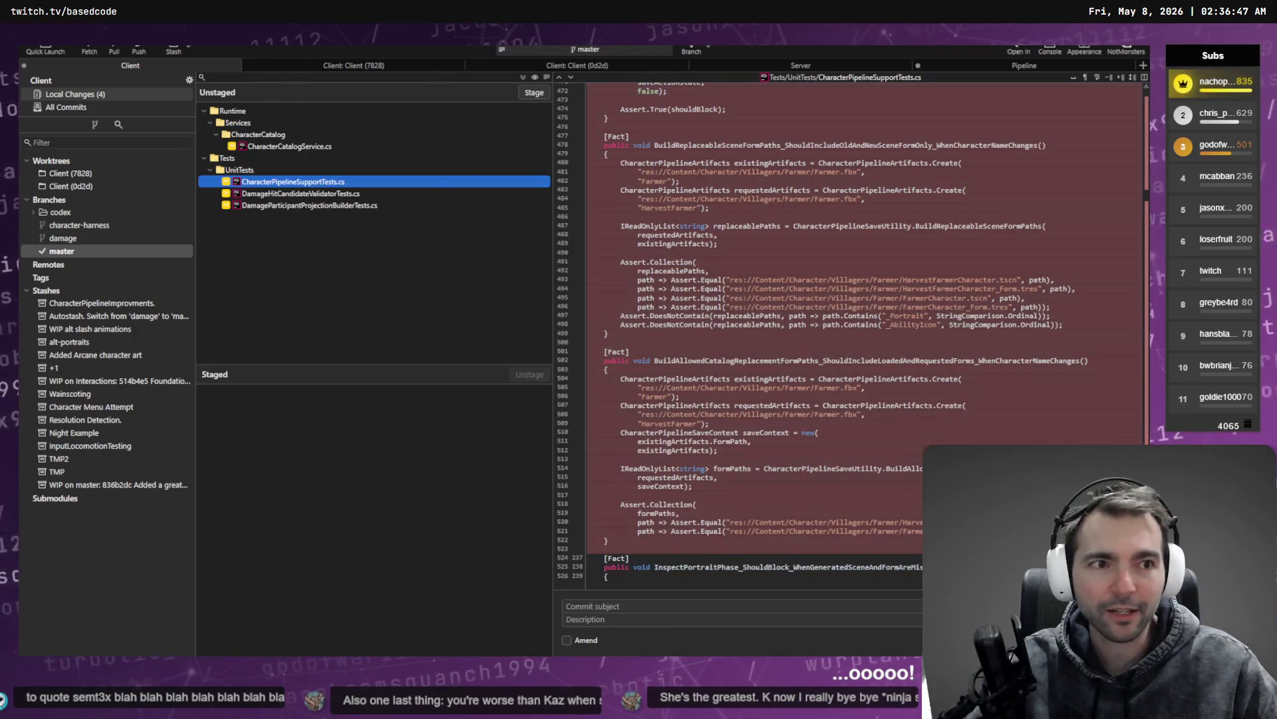
# Step: Switch Fork to the Based workspace and review the renderer diffs, from ArtifactPreview.tsx to index.js
pyautogui.click(1126, 51)
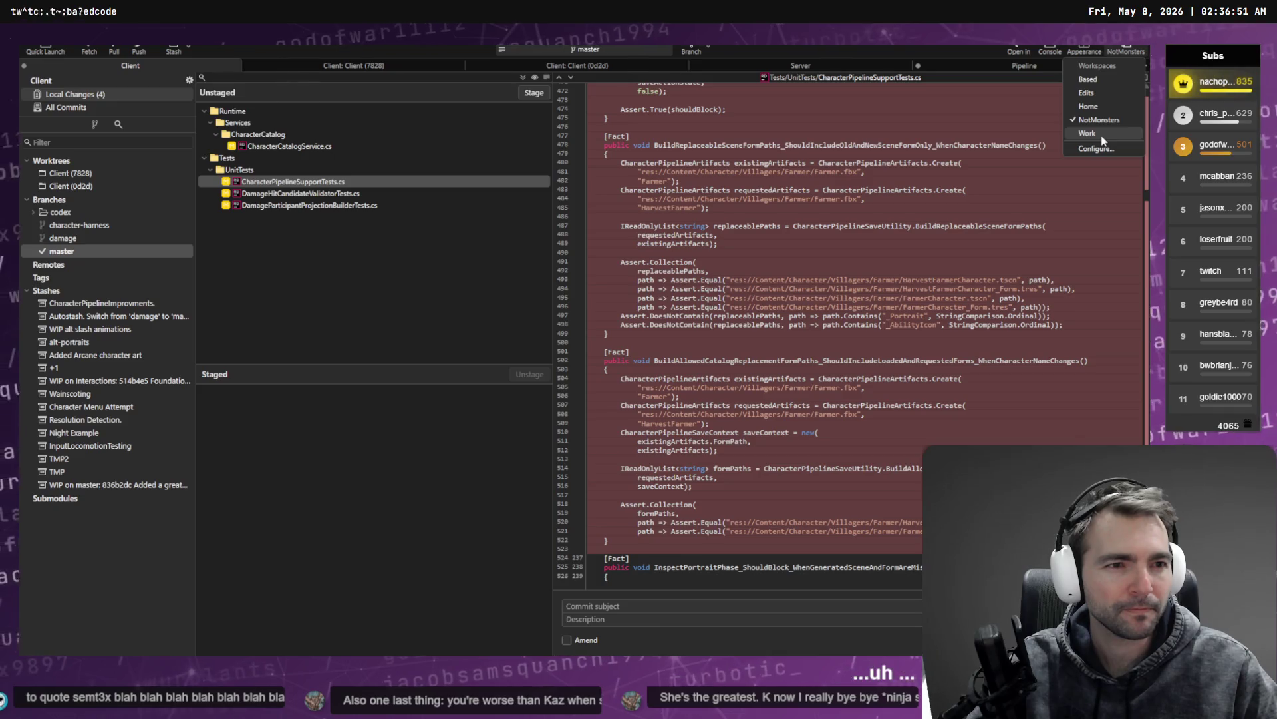
pyautogui.click(1089, 79)
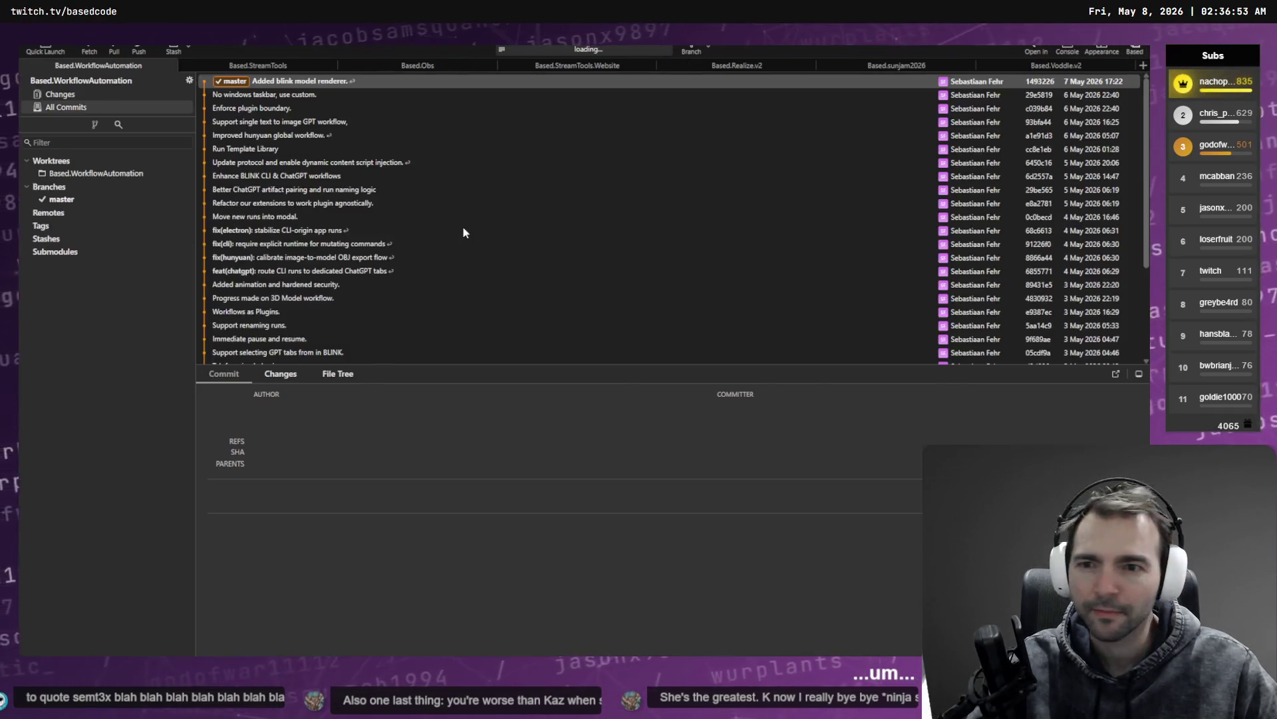
pyautogui.click(110, 97)
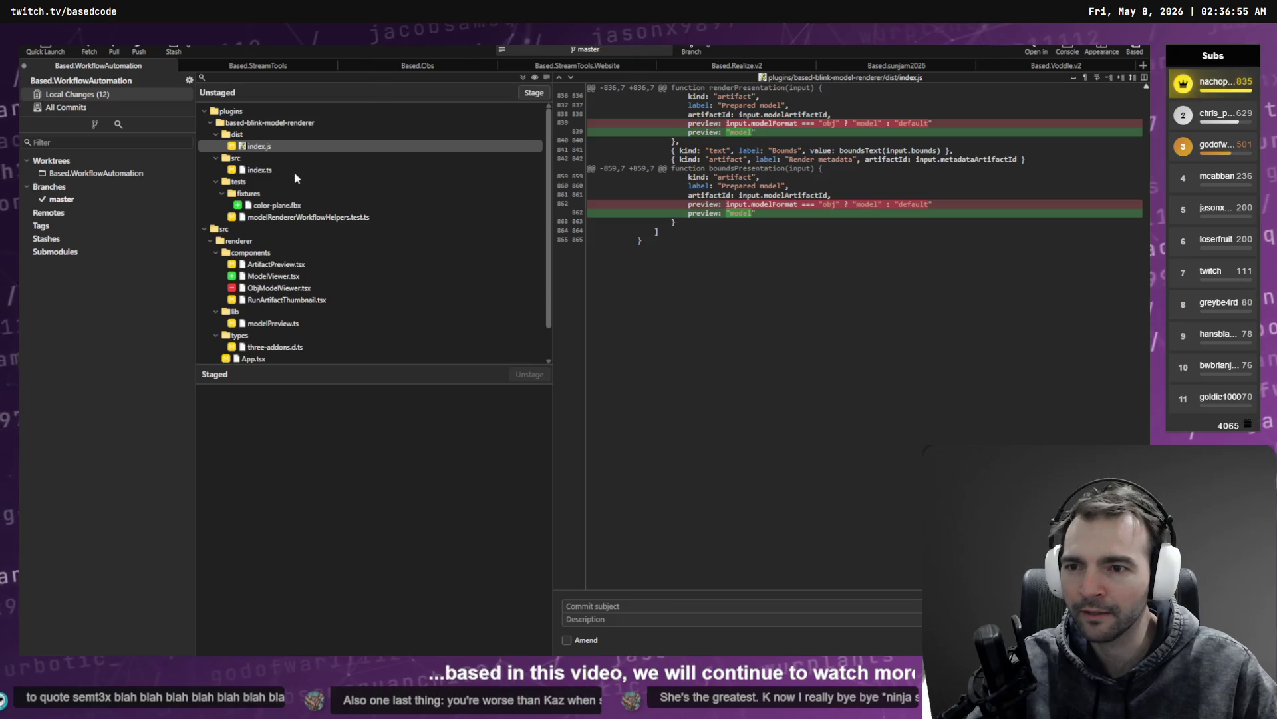
pyautogui.scroll(-1, 294, 172)
pyautogui.click(282, 230)
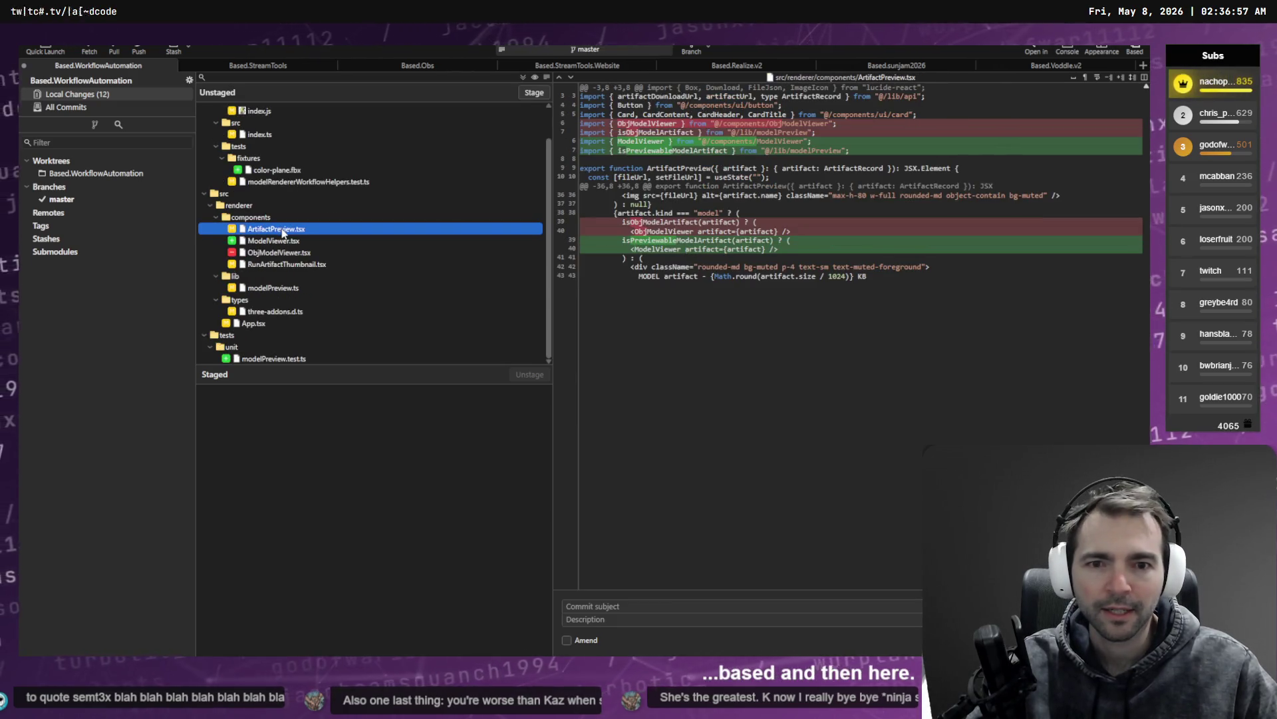
pyautogui.click(293, 241)
pyautogui.click(292, 252)
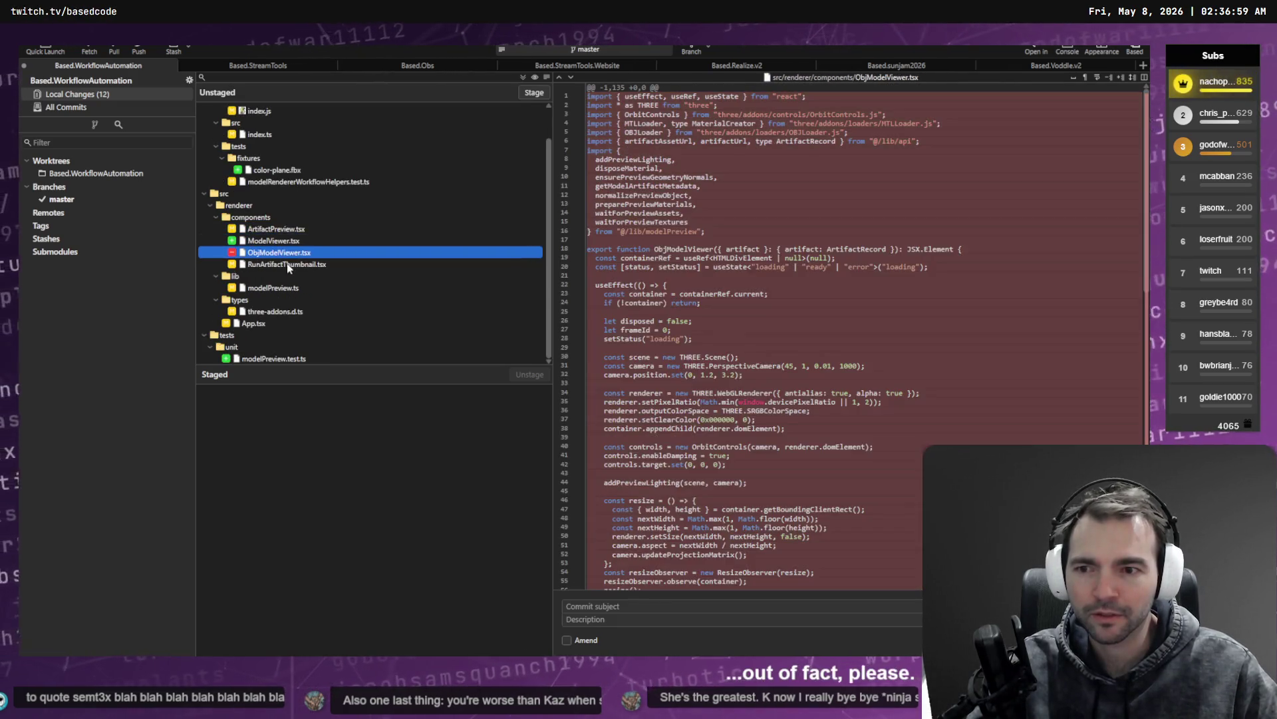
pyautogui.click(286, 263)
pyautogui.click(306, 288)
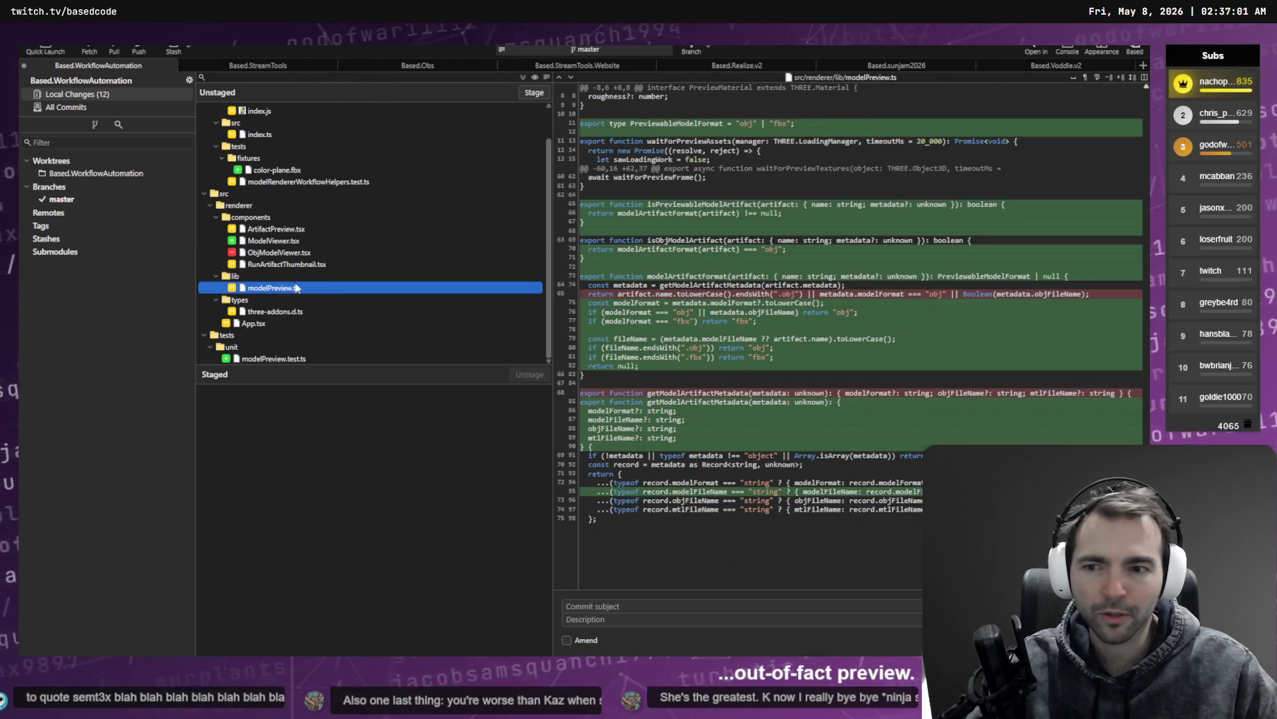
pyautogui.scroll(1, 279, 313)
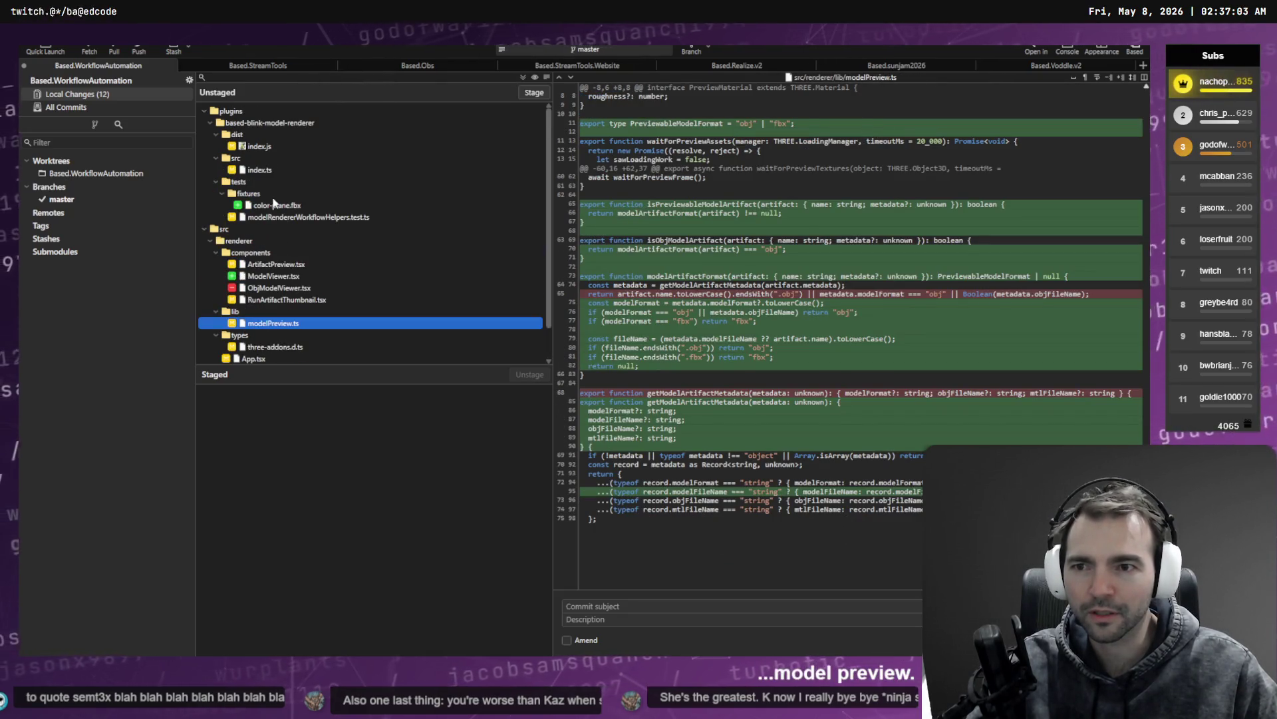
pyautogui.click(282, 146)
# Step: Stage all changed files and commit them as 'Support FBX files for model renderer and UI'
pyautogui.hotkey('ctrl', 'a')
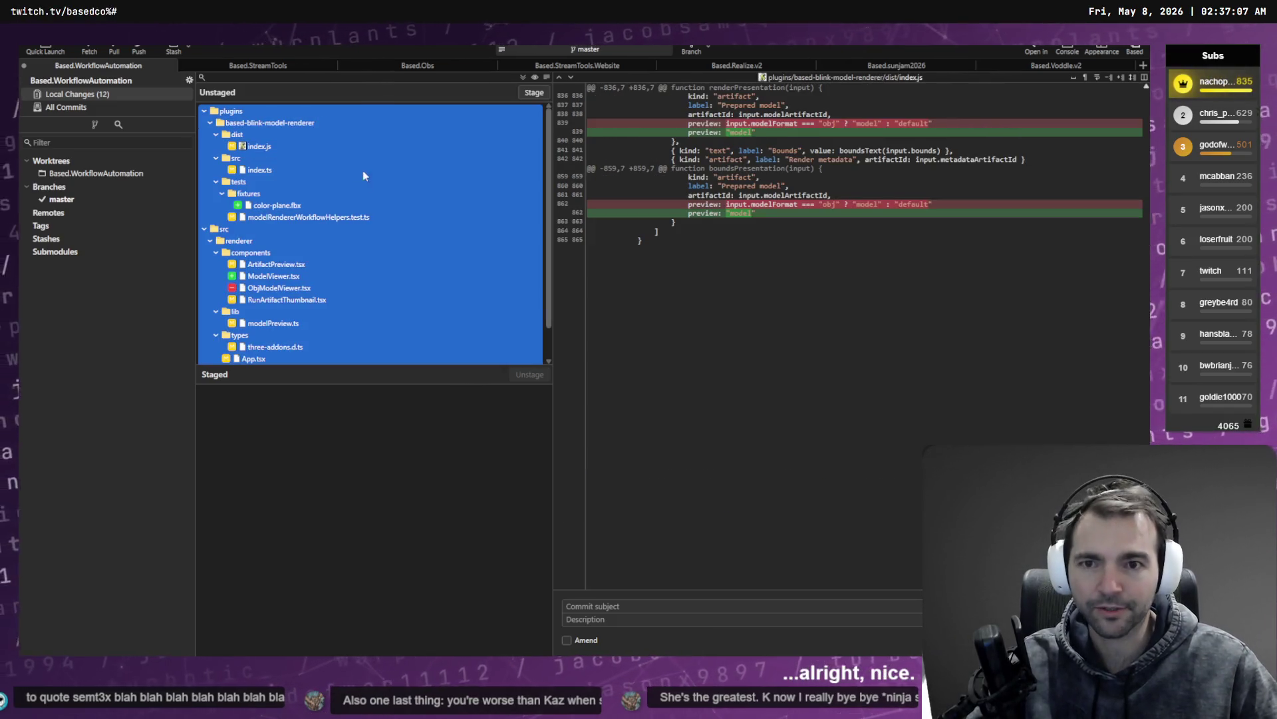
pyautogui.click(532, 93)
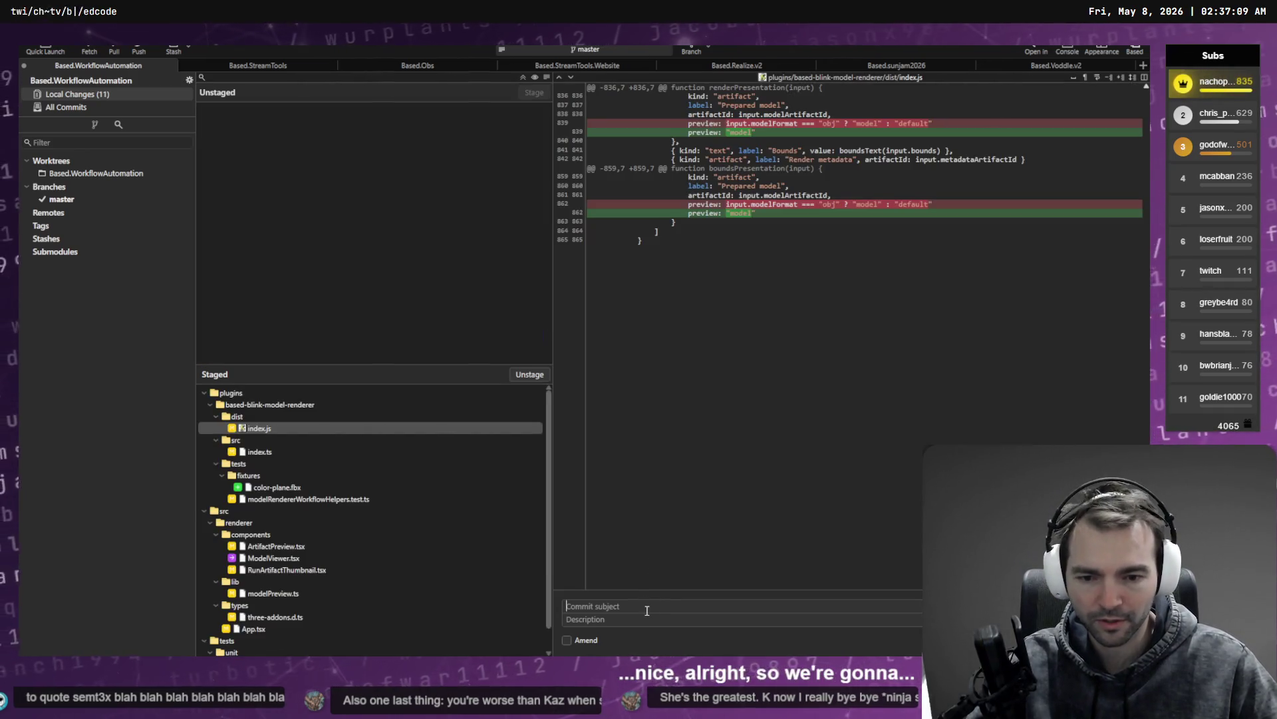
pyautogui.write('Support FB')
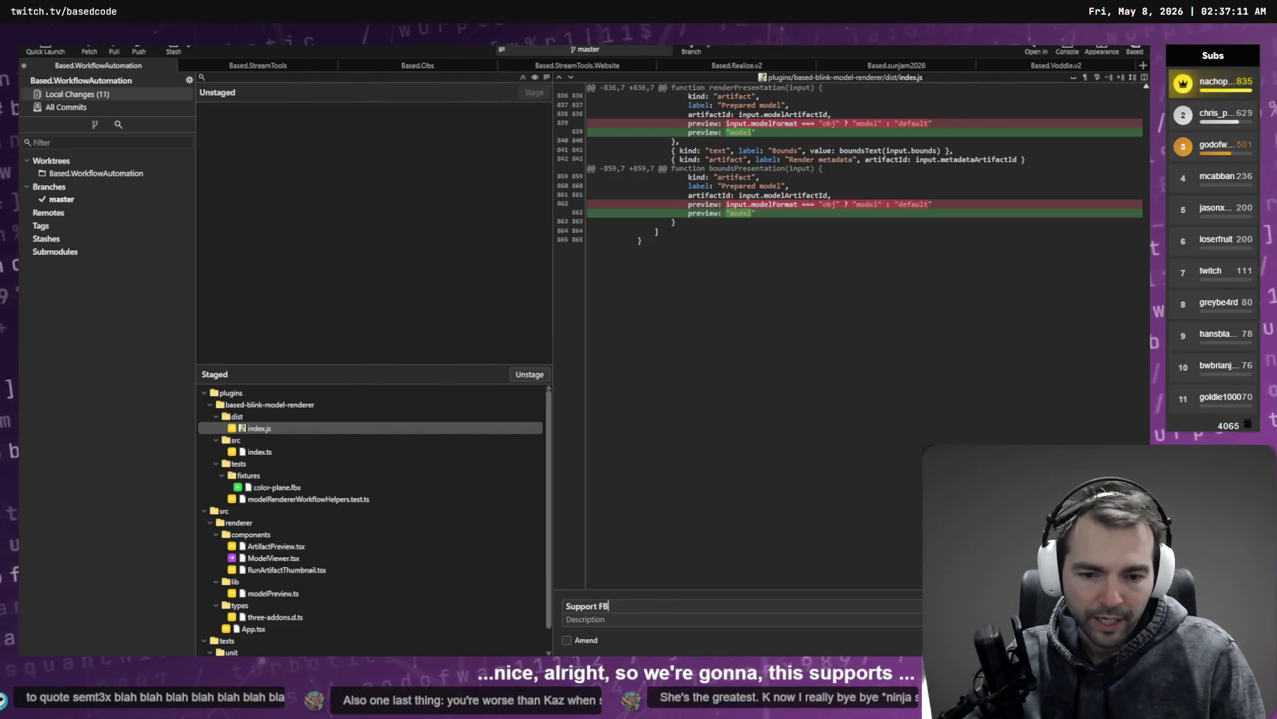
pyautogui.write('X files for pl')
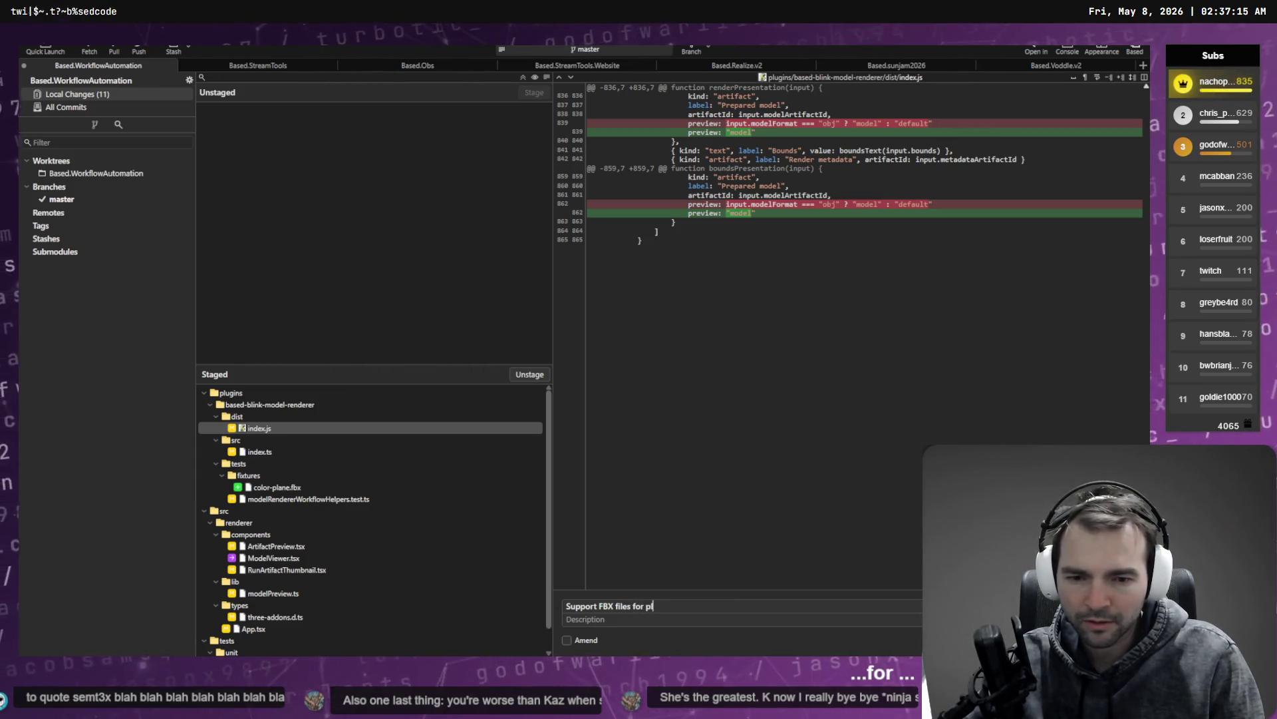
pyautogui.press('BackSpace')
pyautogui.press('BackSpace')
pyautogui.write('model ren')
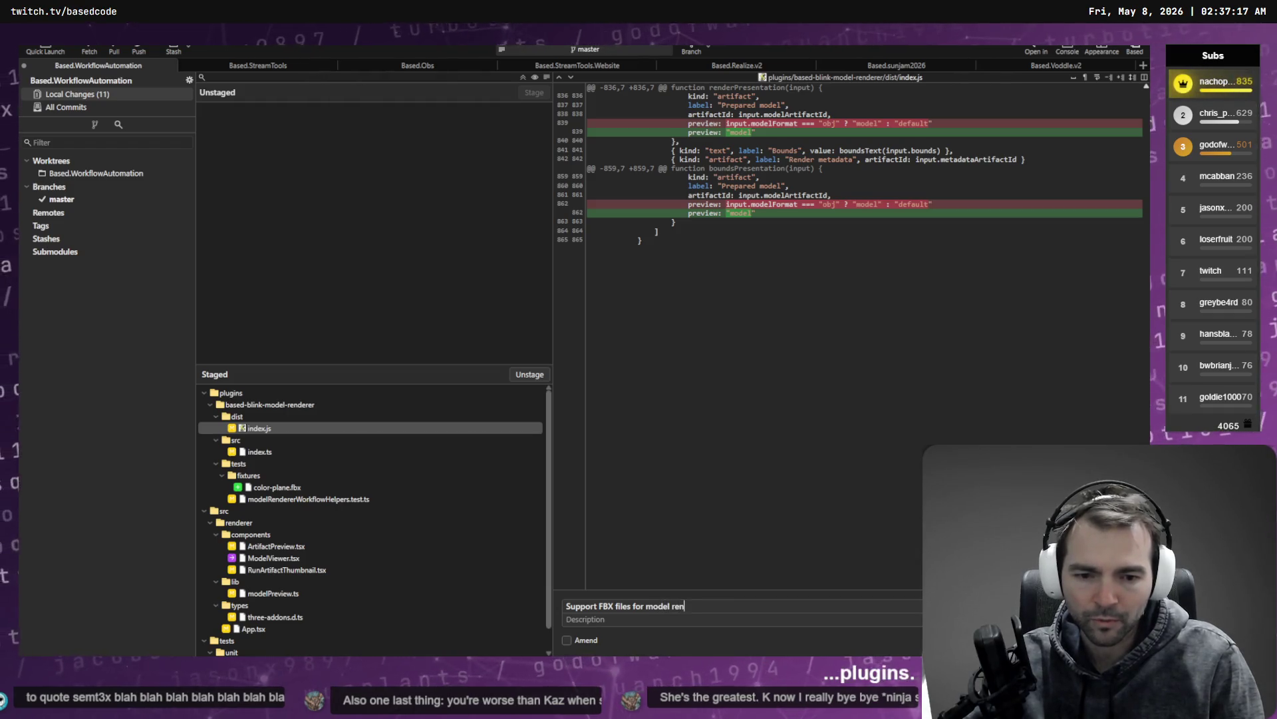
pyautogui.write('derer a')
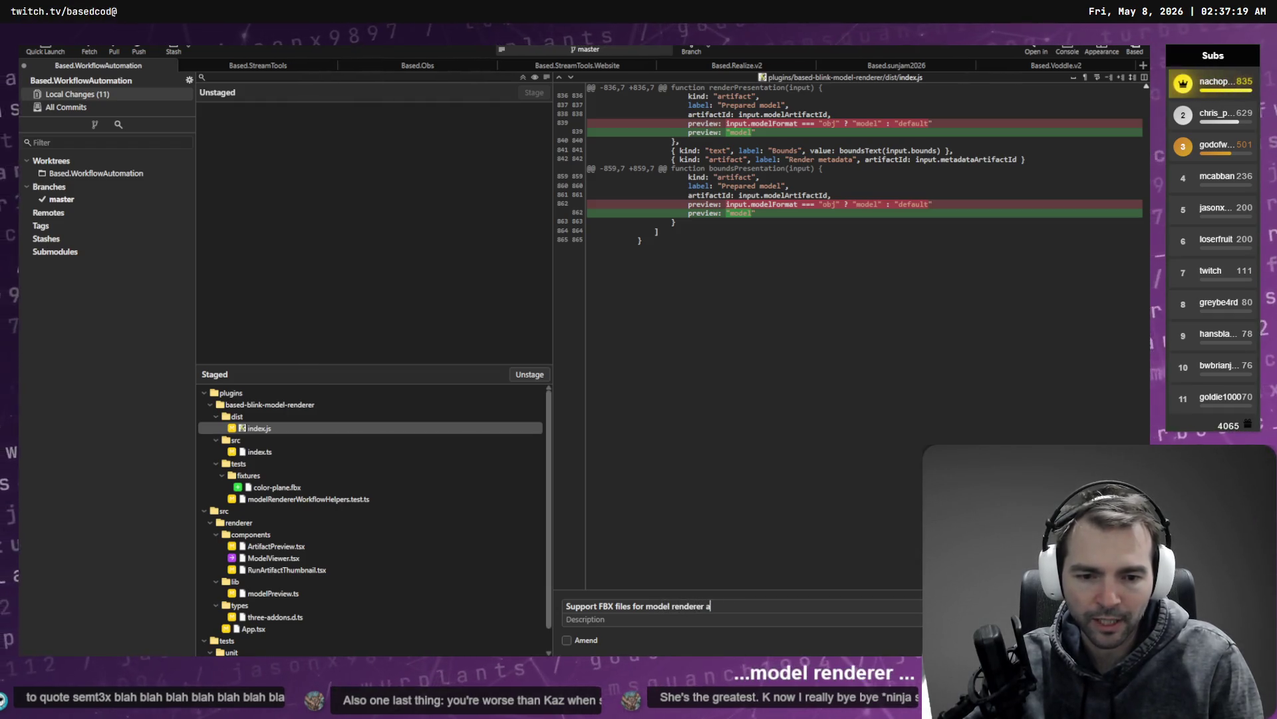
pyautogui.write('nd UI.')
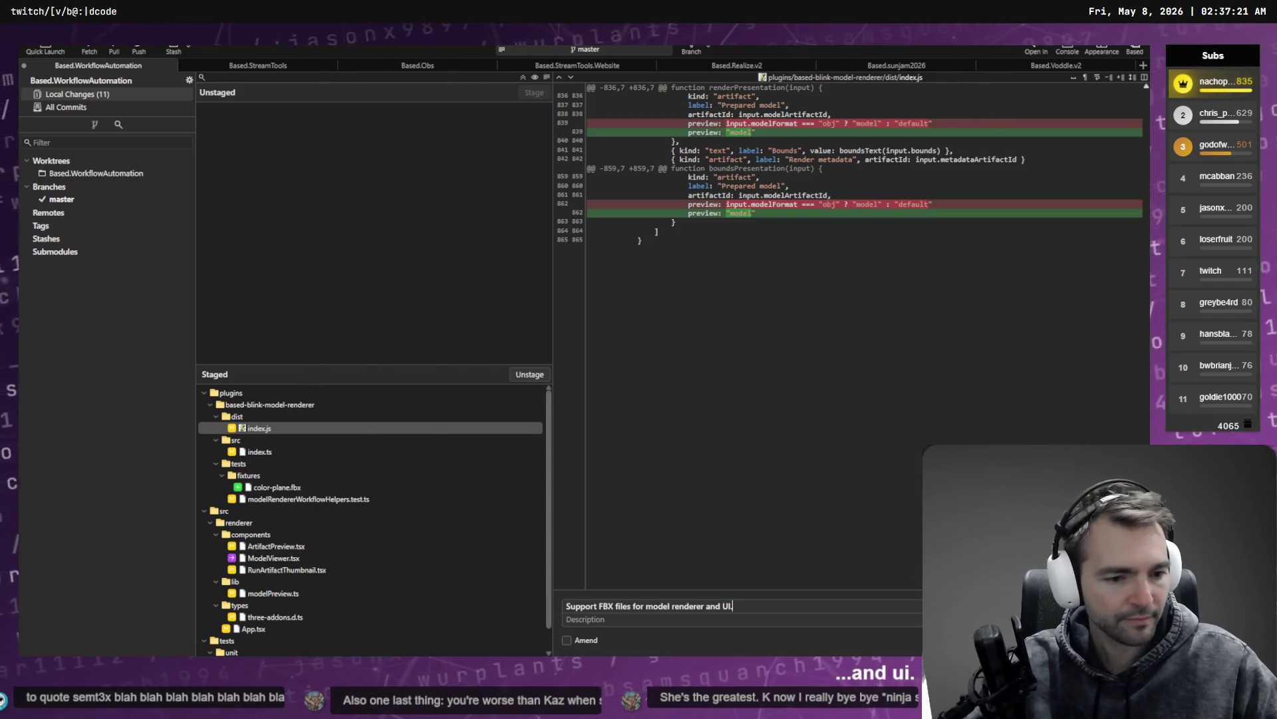
pyautogui.hotkey('ctrl', 'Return')
pyautogui.click(62, 198)
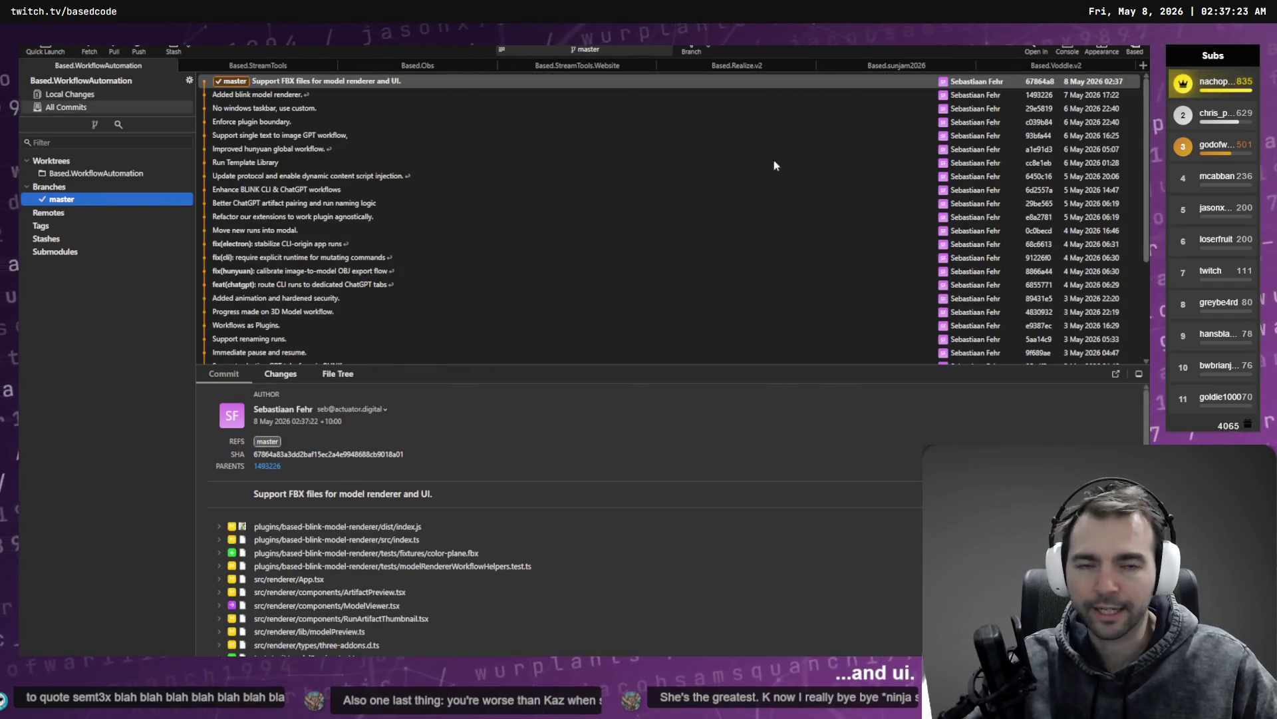
pyautogui.hotkey('alt', 'Tab')
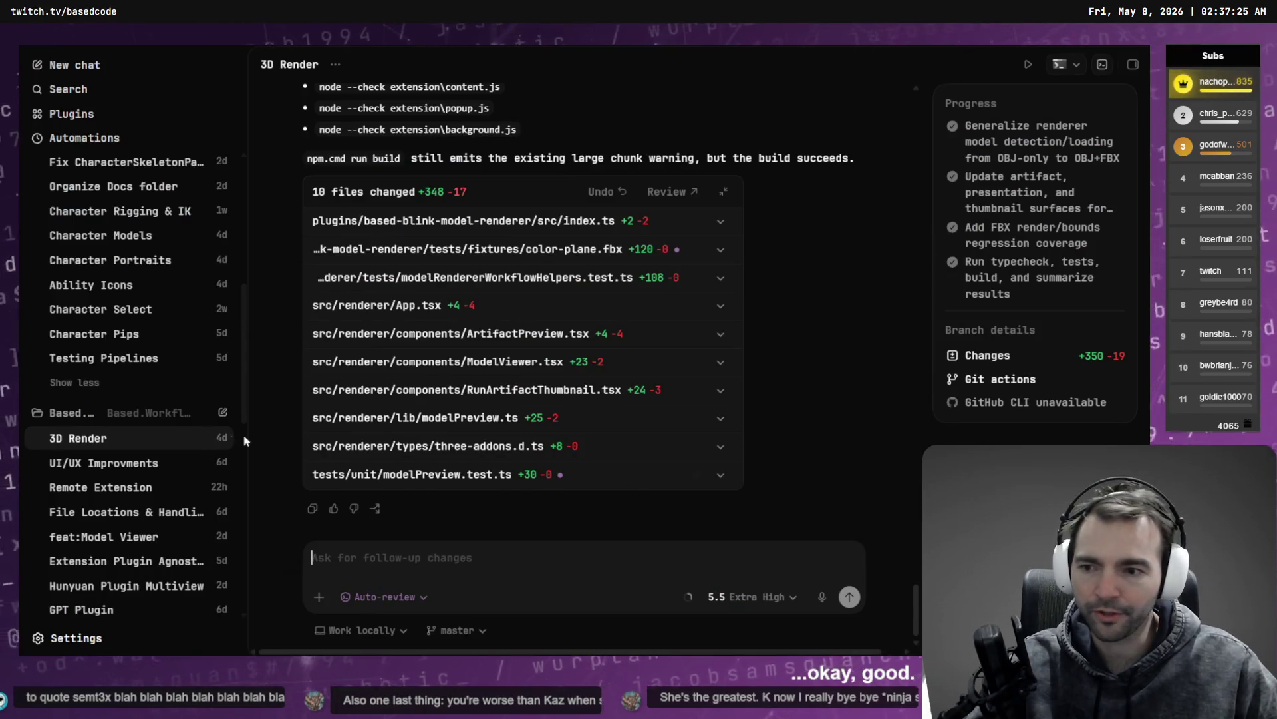
# Step: Collapse the Based chats, expand Base.NotMonsters.Art, and begin dictating a new prompt with Win+H
pyautogui.scroll(3, 128, 234)
pyautogui.scroll(-5, 124, 350)
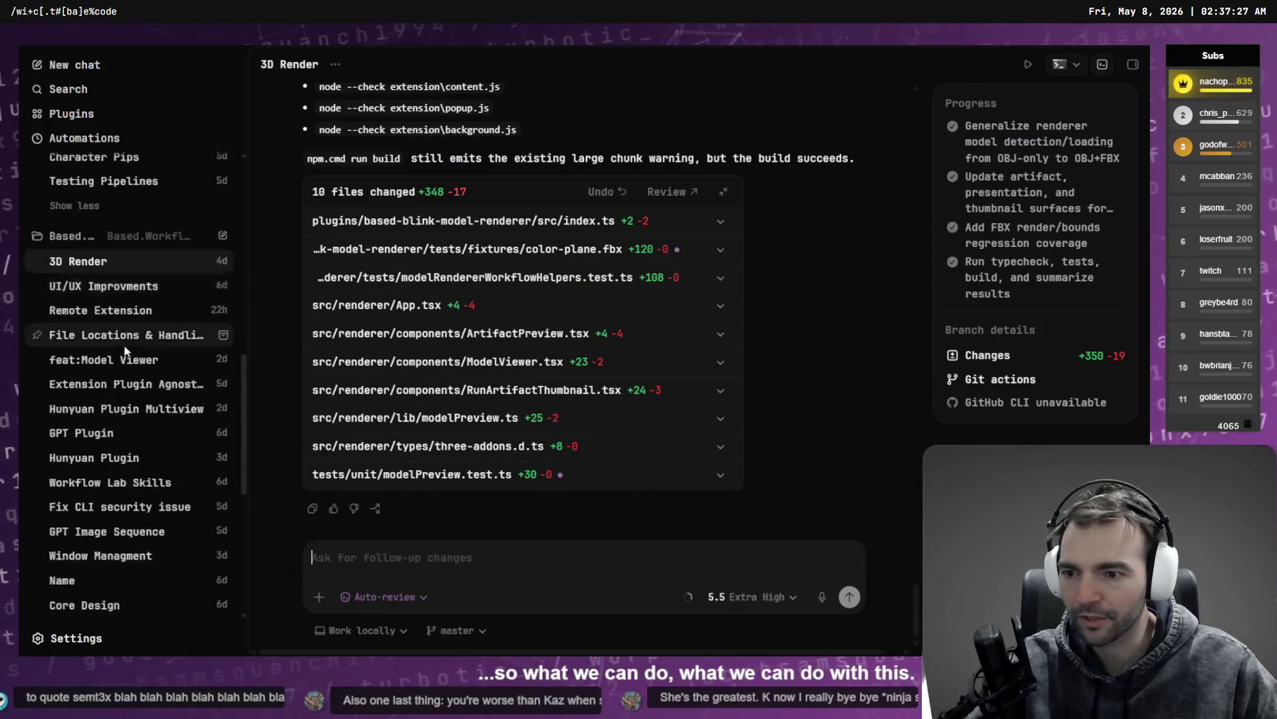
pyautogui.scroll(-5, 124, 349)
pyautogui.scroll(7, 100, 329)
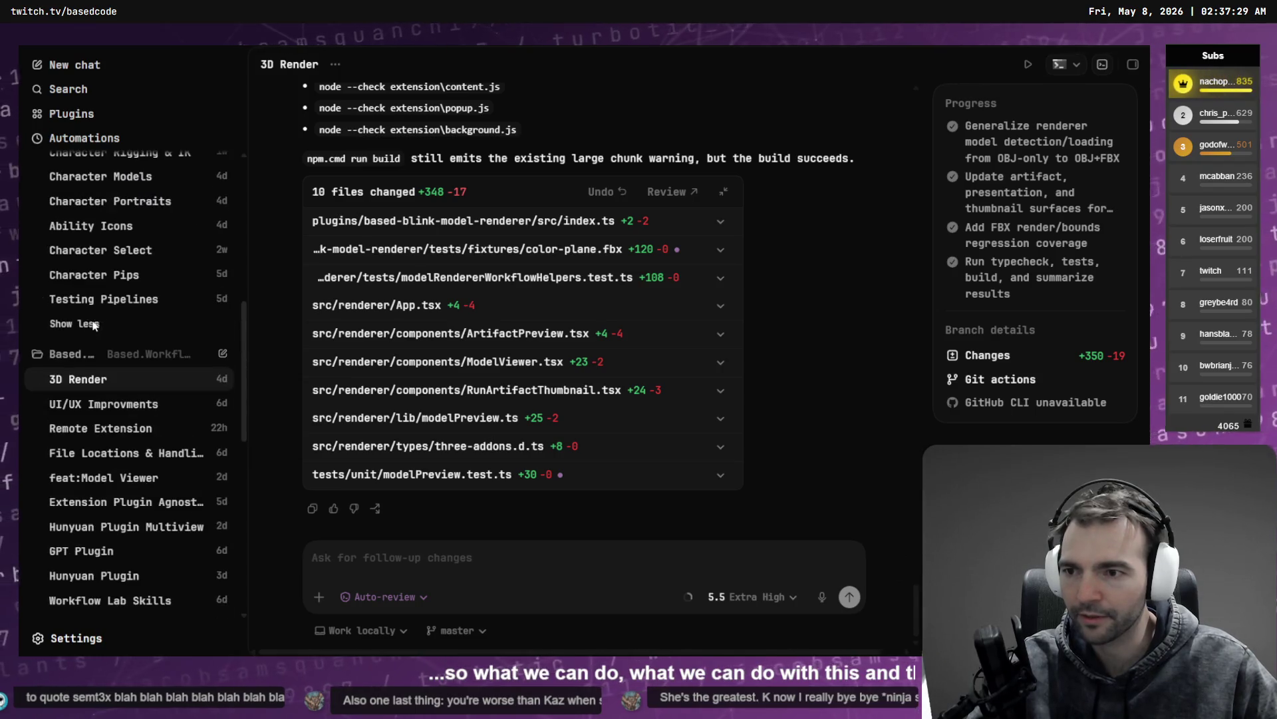
pyautogui.click(79, 354)
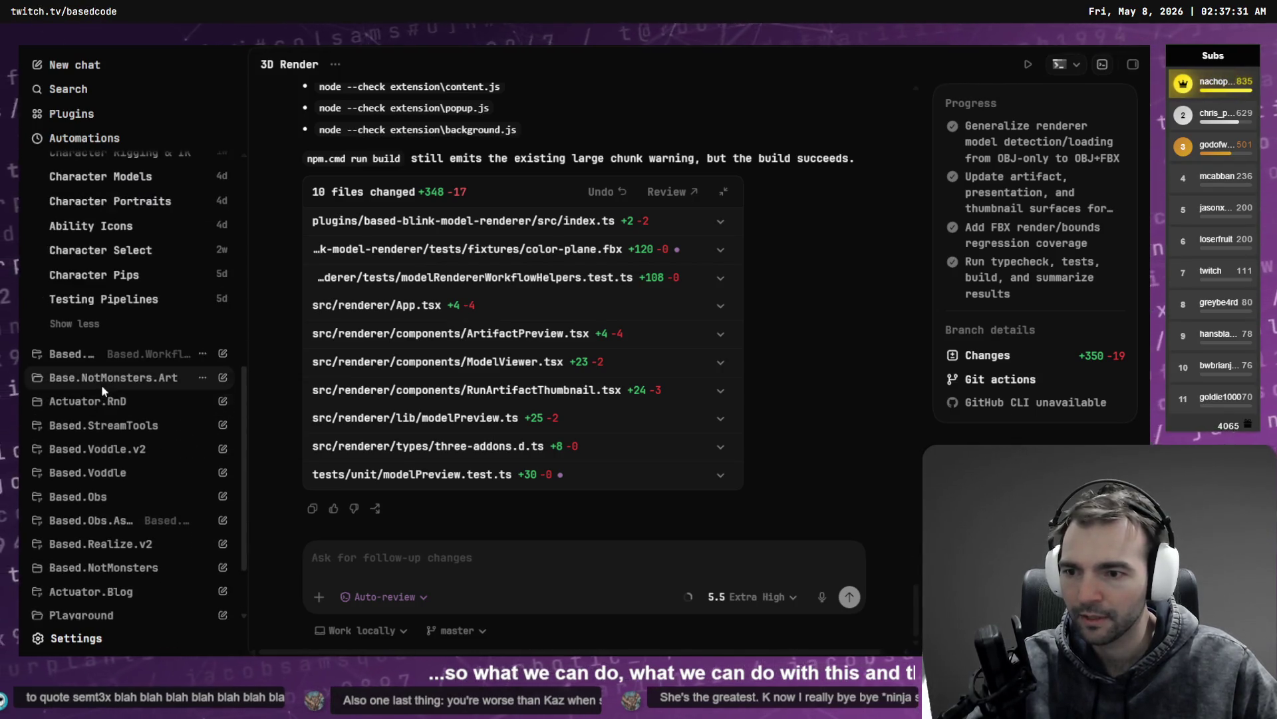
pyautogui.click(100, 378)
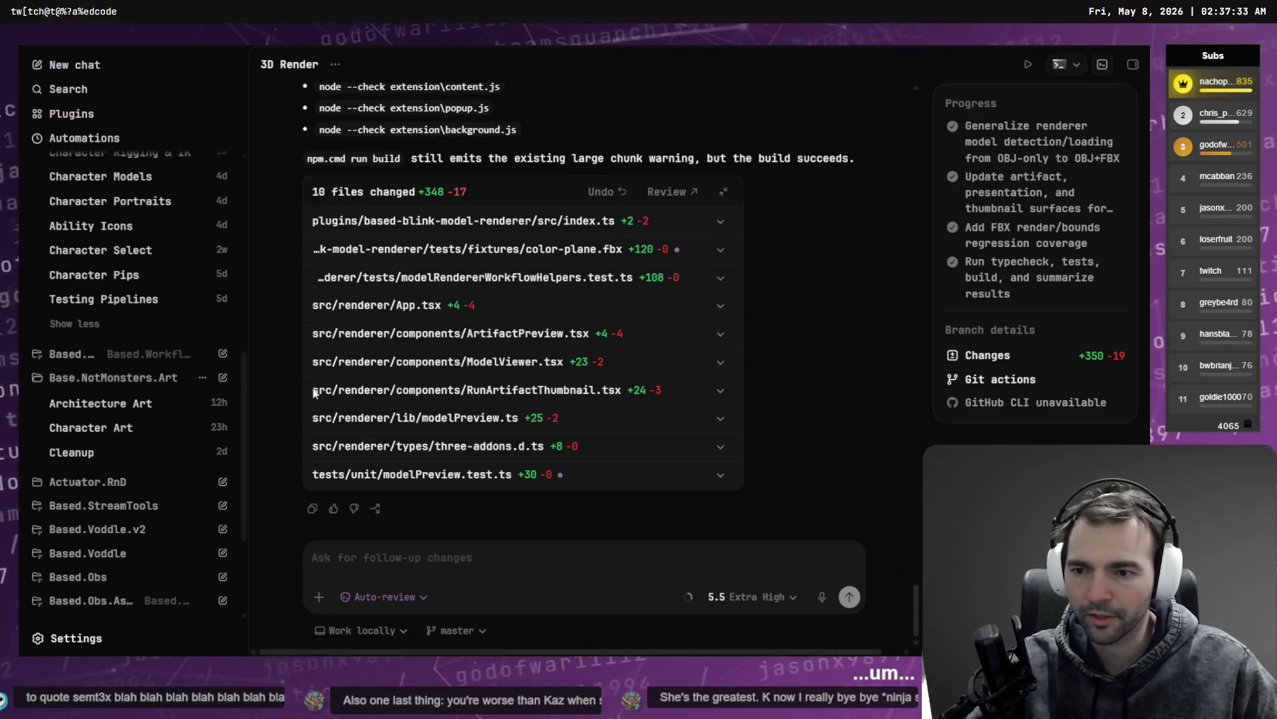
pyautogui.press('super+h')
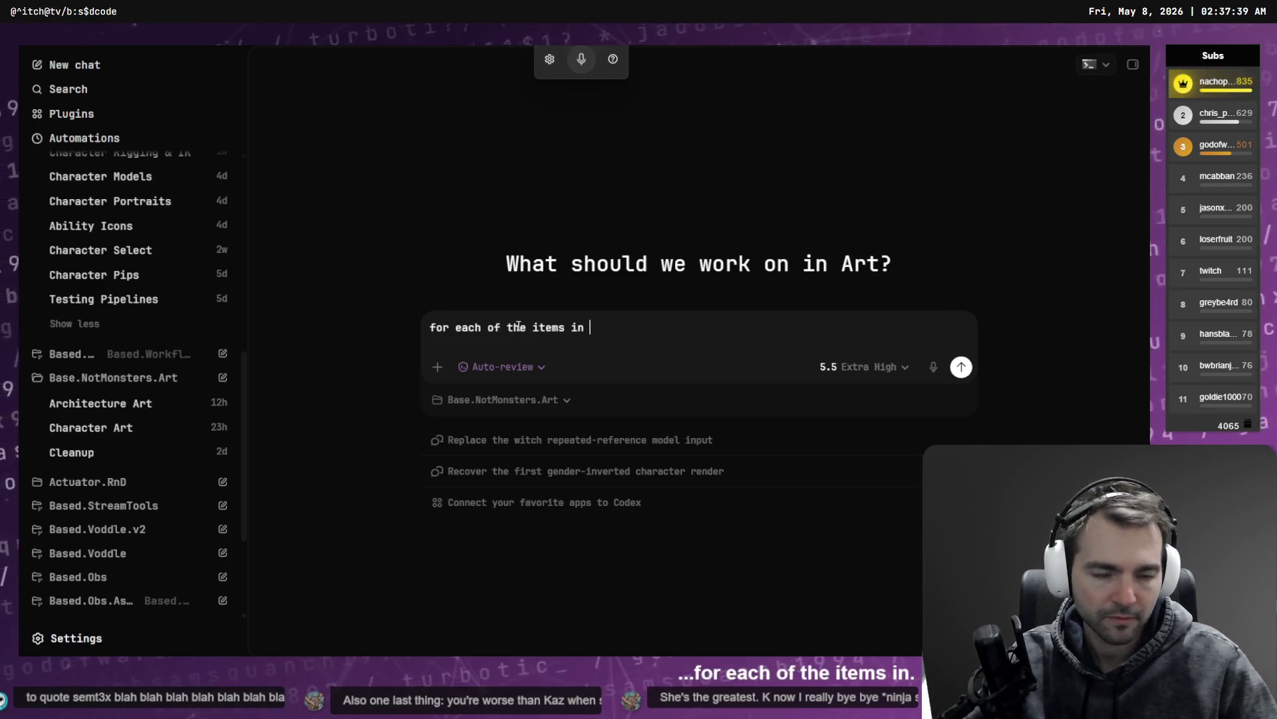
pyautogui.hotkey('alt', 'Tab')
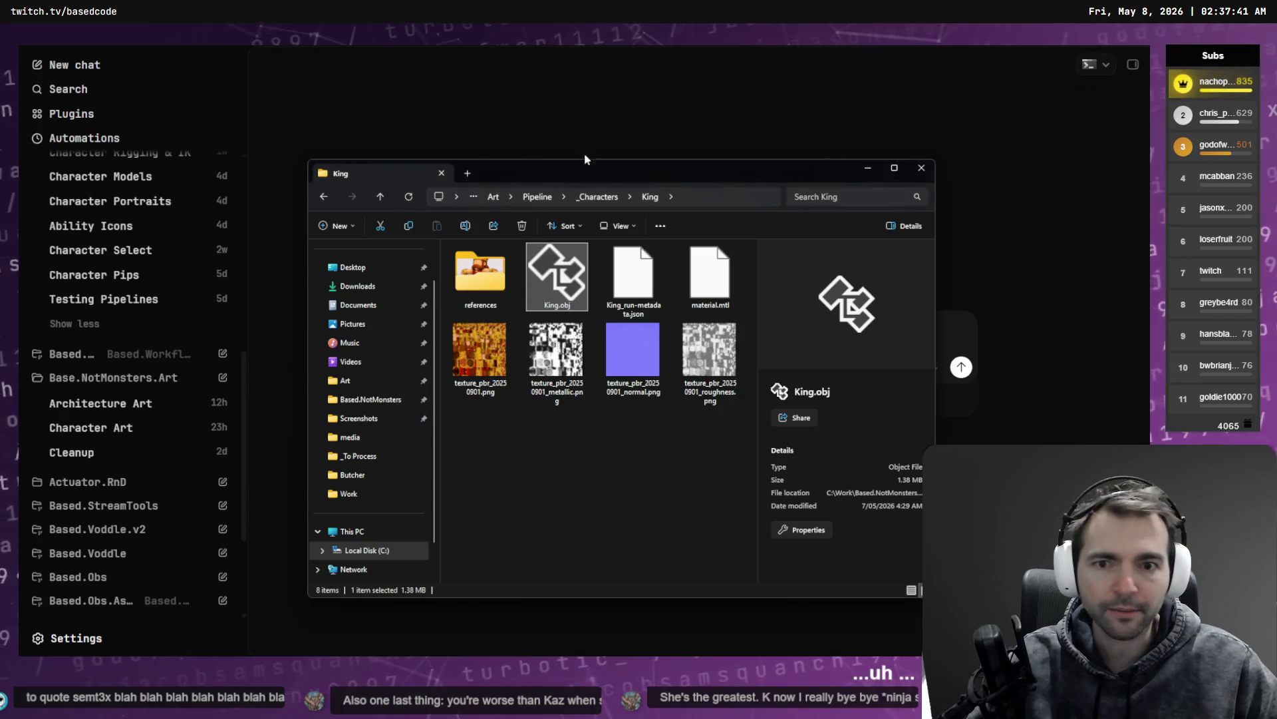
# Step: Open Based.NotMonsters\Client\Content\Items, close Explorer, and paste that path into the prompt after a backtick
pyautogui.middleClick(371, 399)
pyautogui.click(500, 173)
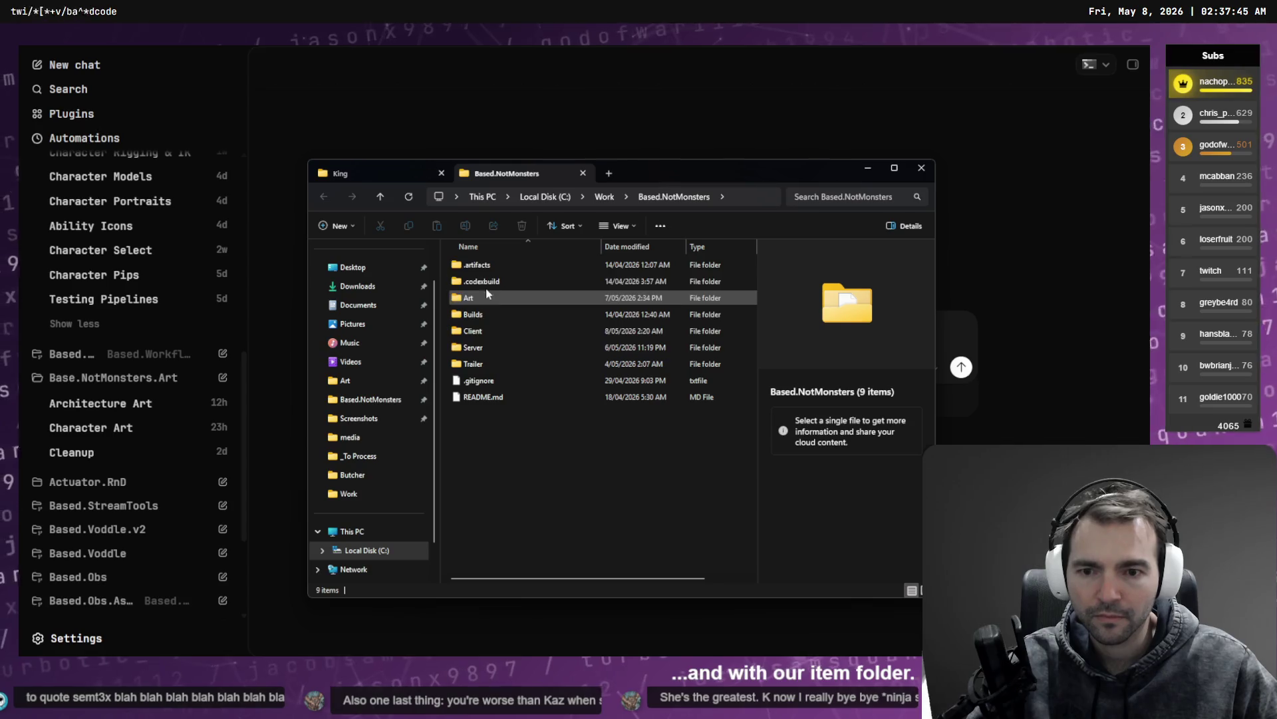
pyautogui.doubleClick(487, 325)
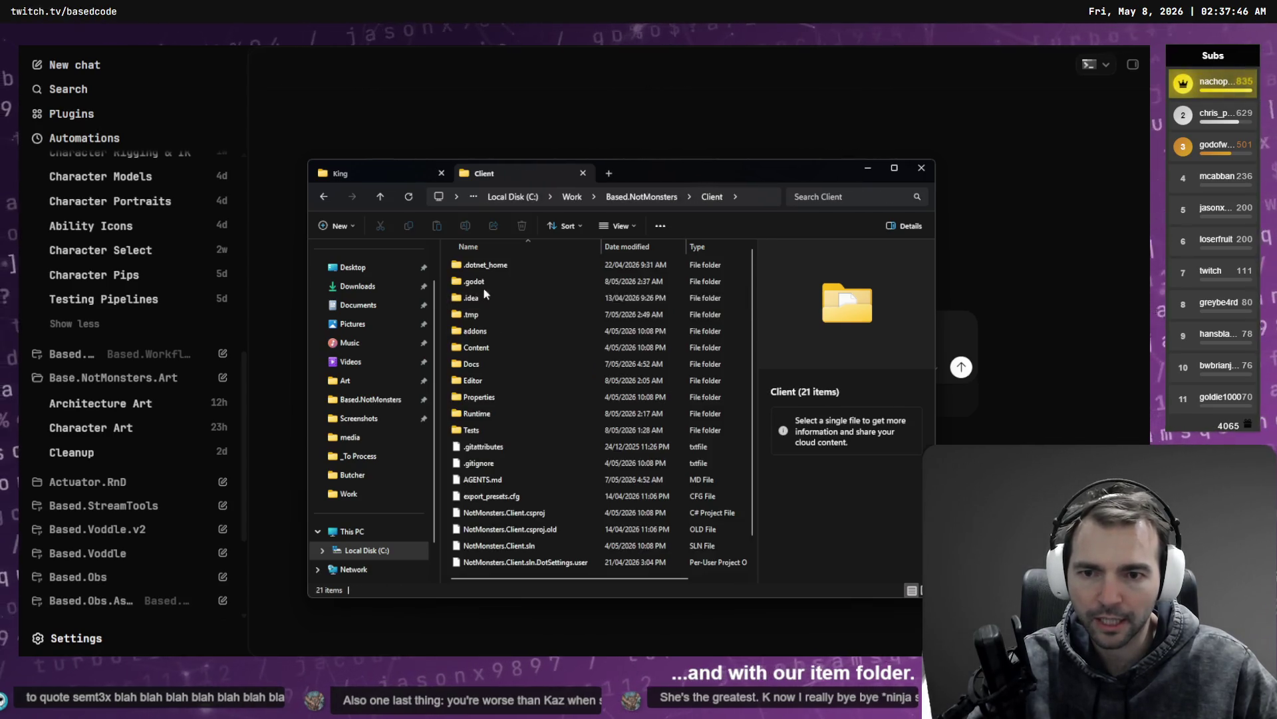
pyautogui.click(479, 348)
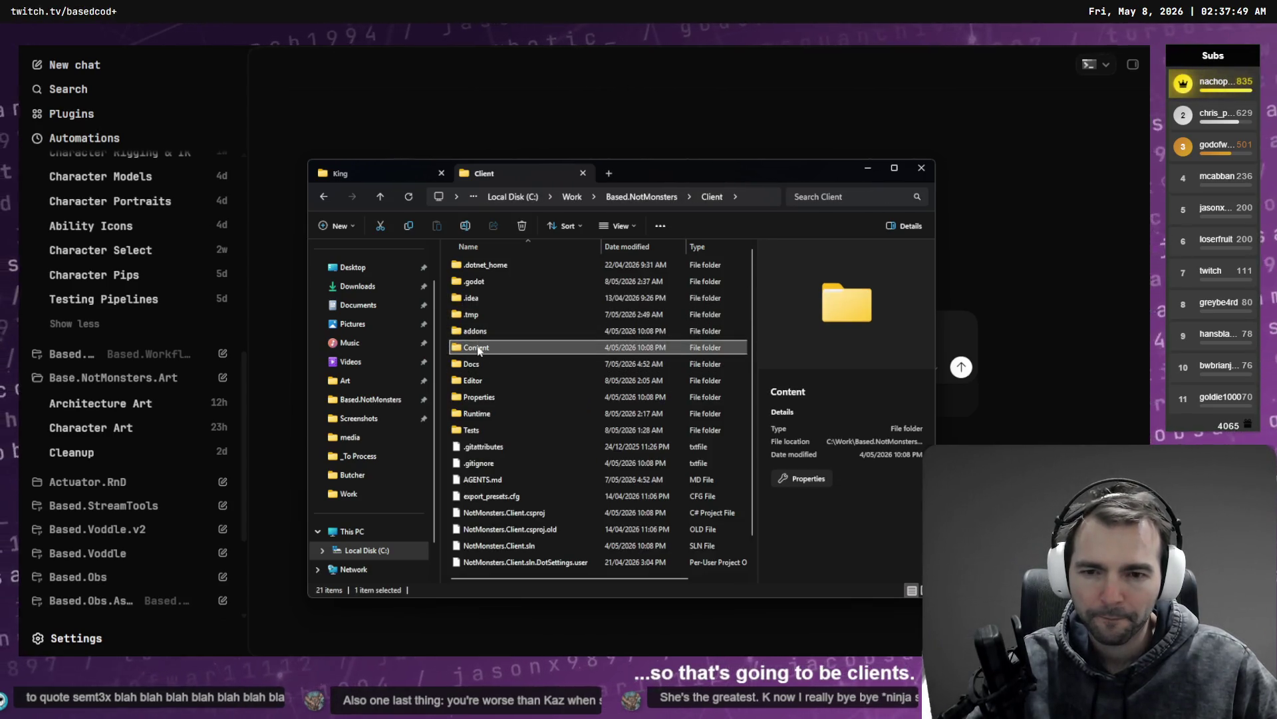
pyautogui.doubleClick(479, 349)
pyautogui.doubleClick(489, 314)
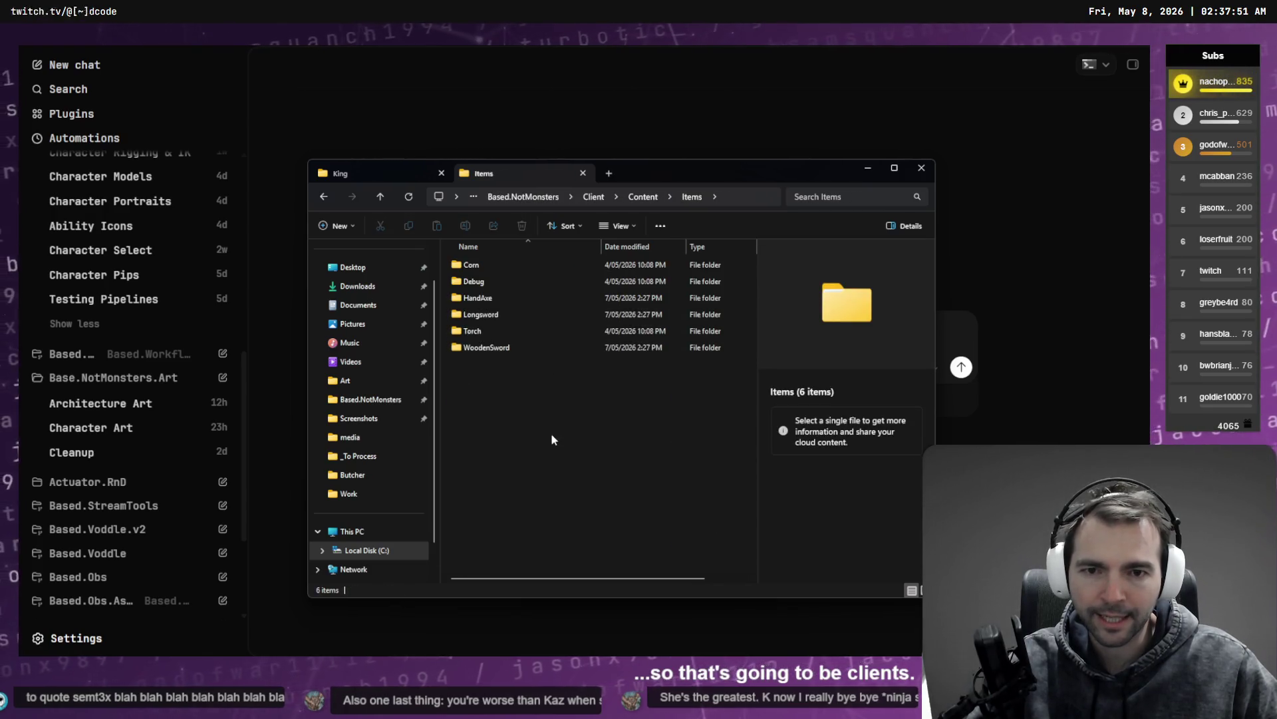
pyautogui.hotkey('ctrl', 'w')
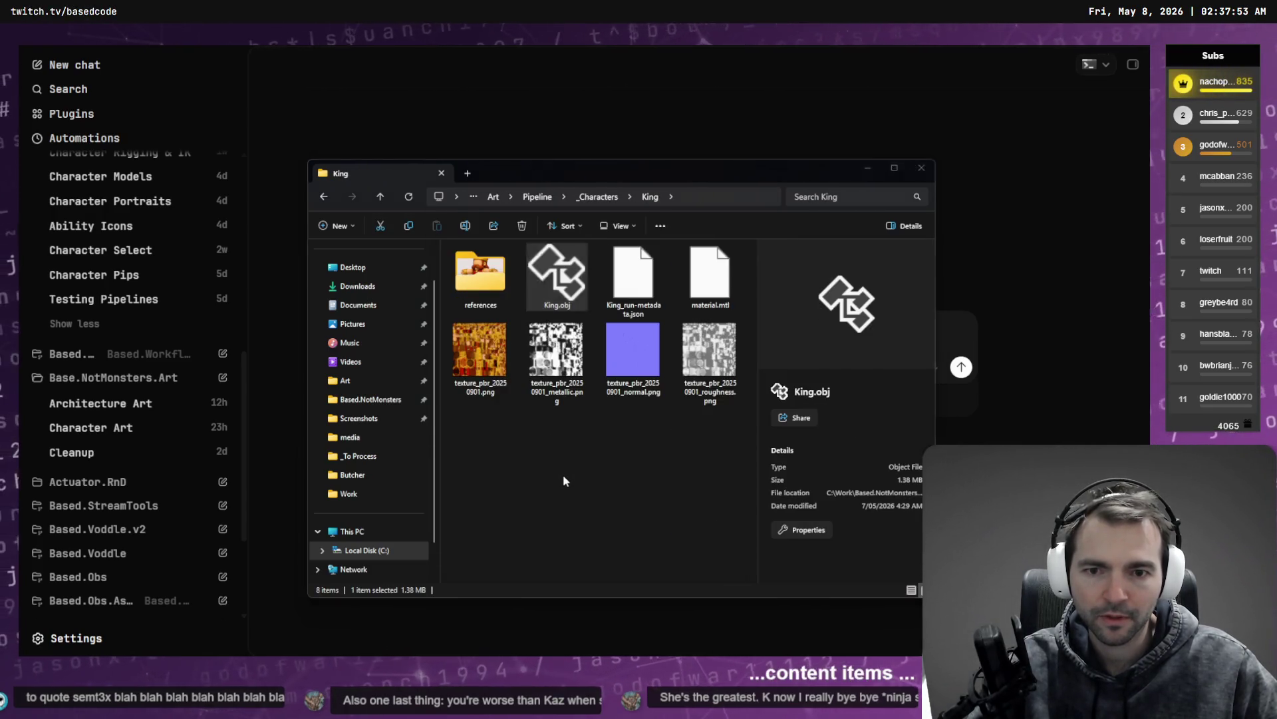
pyautogui.hotkey('ctrl', 'w')
pyautogui.write('`')
pyautogui.write('C:\\Work\\Based.NotMonsters\\Client\\Content\\Items')
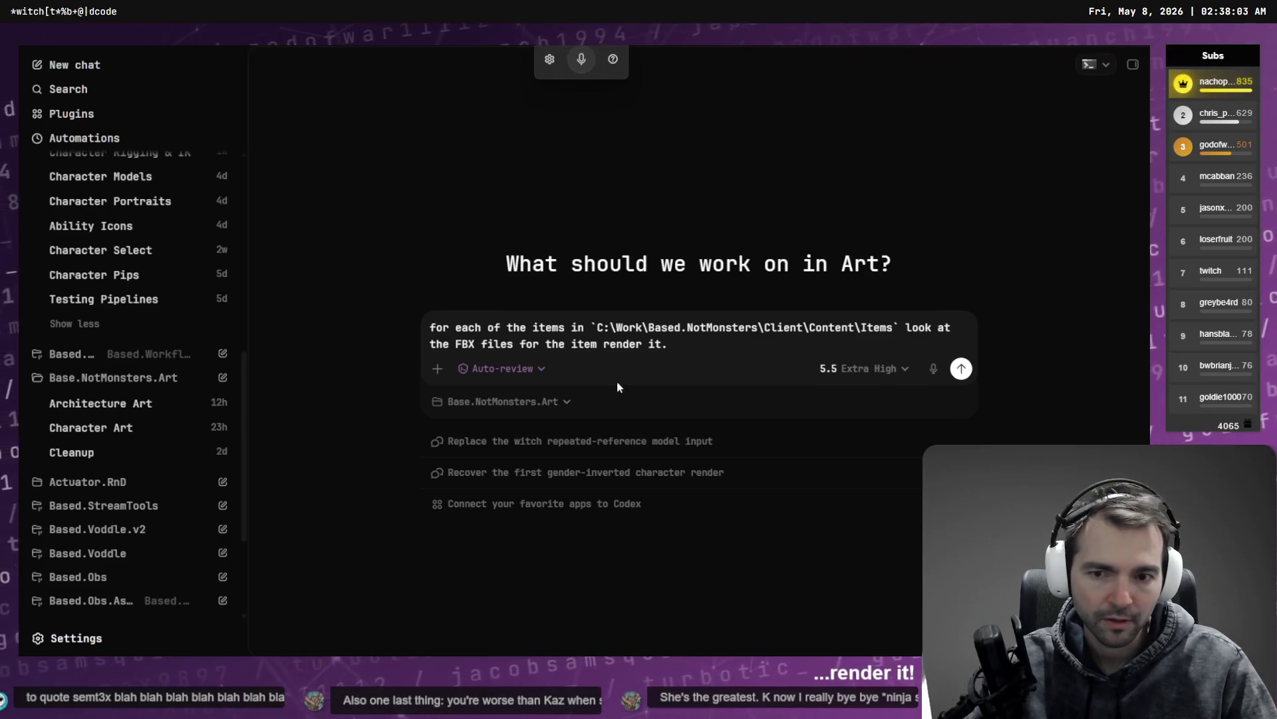
# Step: Replace the old instruction after the path with 'use $Based' to insert the Based Blink CLI skill
pyautogui.hotkey('shift', 'Home')
pyautogui.press('BackSpace')
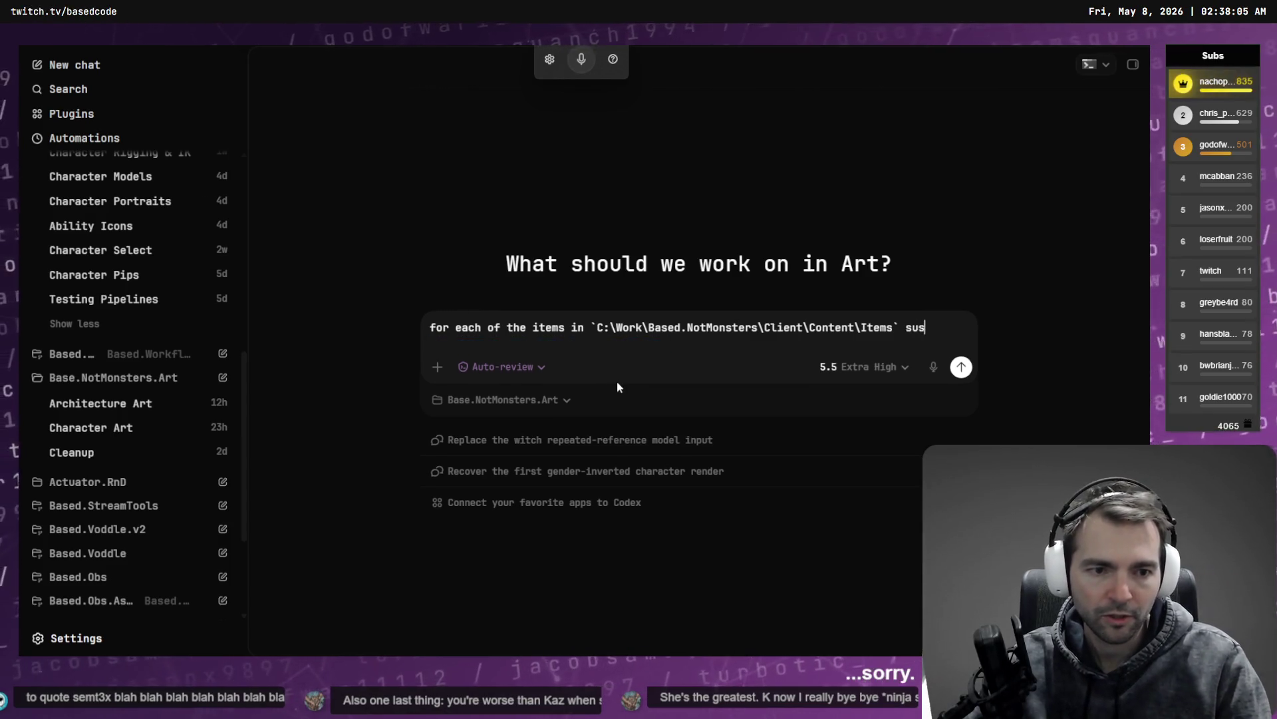
pyautogui.write('$')
pyautogui.press('BackSpace')
pyautogui.press('BackSpace')
pyautogui.press('BackSpace')
pyautogui.write('use $Based')
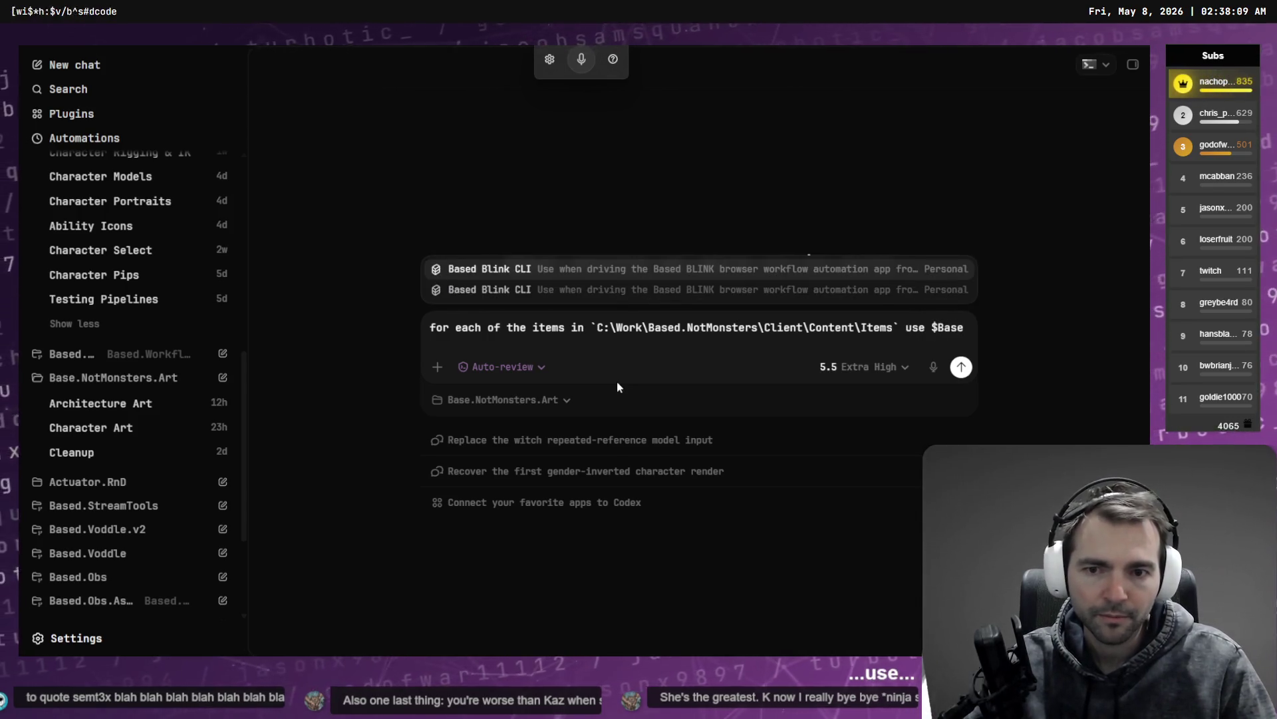
pyautogui.press('Return')
# Step: Dictate the instructions to render each item's FBX and turn it into a new icon
pyautogui.press('ctrl+super')
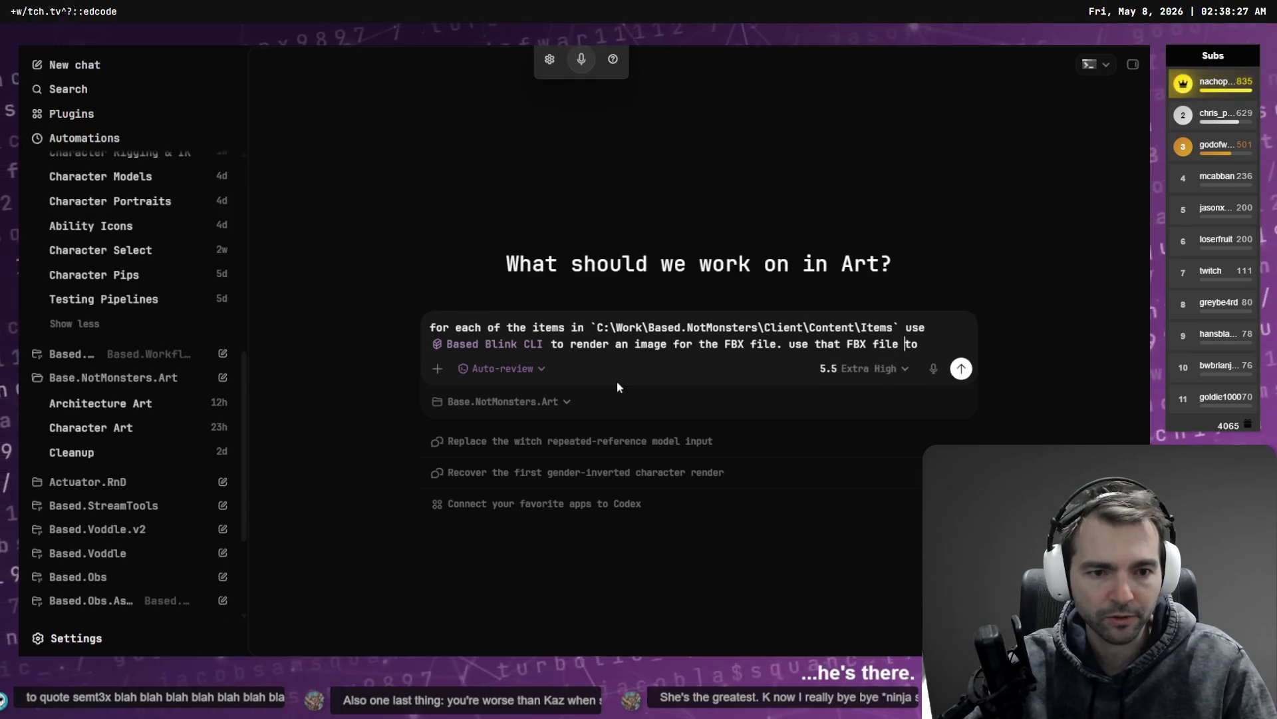
pyautogui.hotkey('ctrl', 'shift', 'Left')
pyautogui.hotkey('ctrl', 'shift', 'Left')
pyautogui.hotkey('ctrl', 'shift', 'Left')
pyautogui.press('BackSpace')
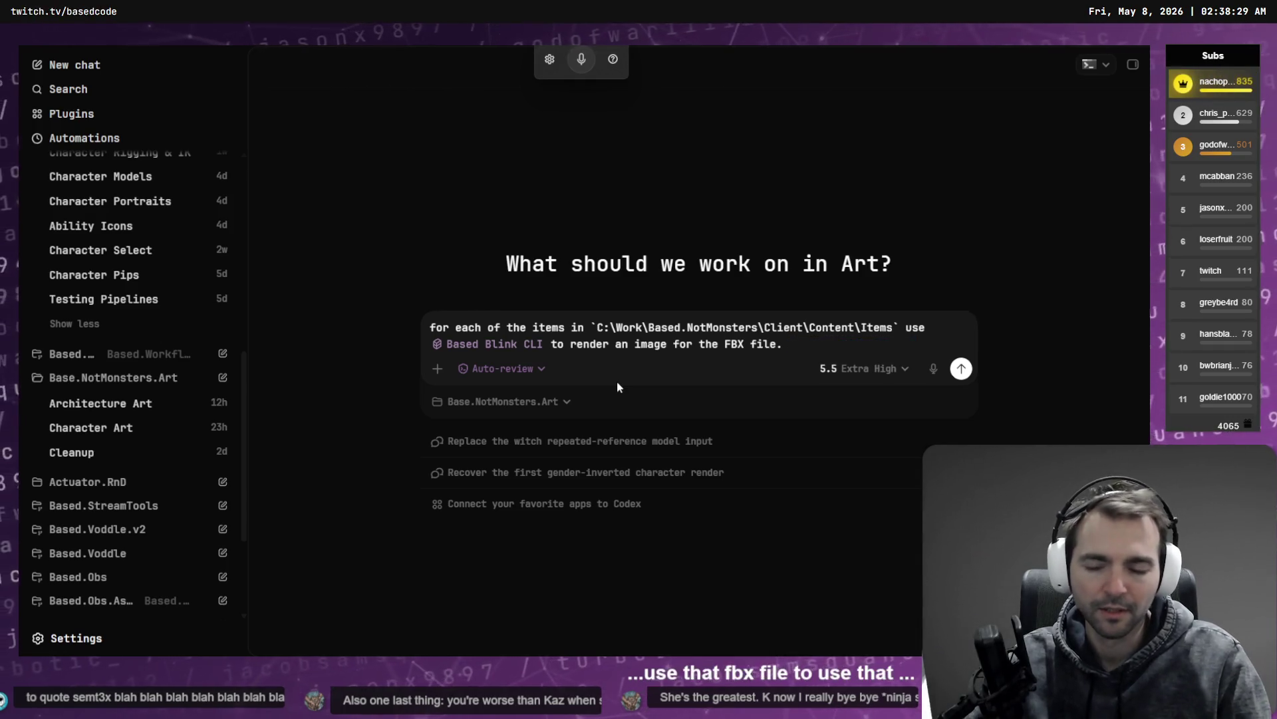
pyautogui.press('super+h')
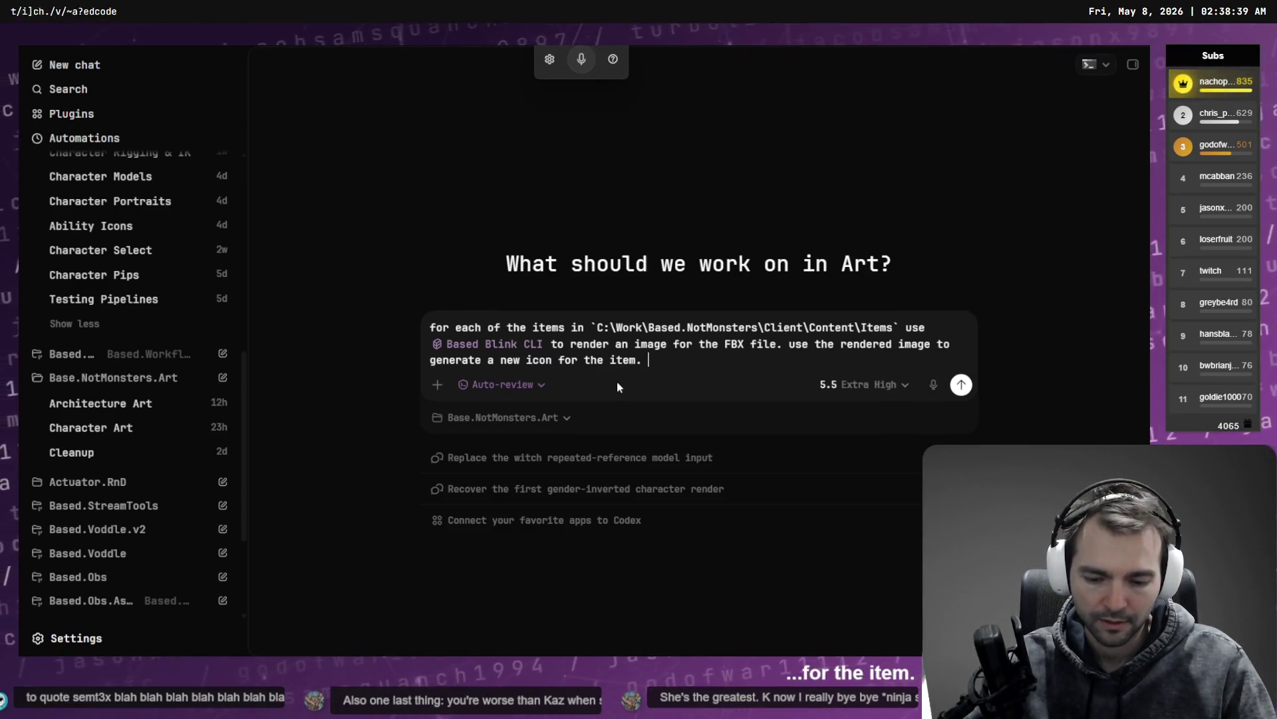
pyautogui.hotkey('shift', 'Return')
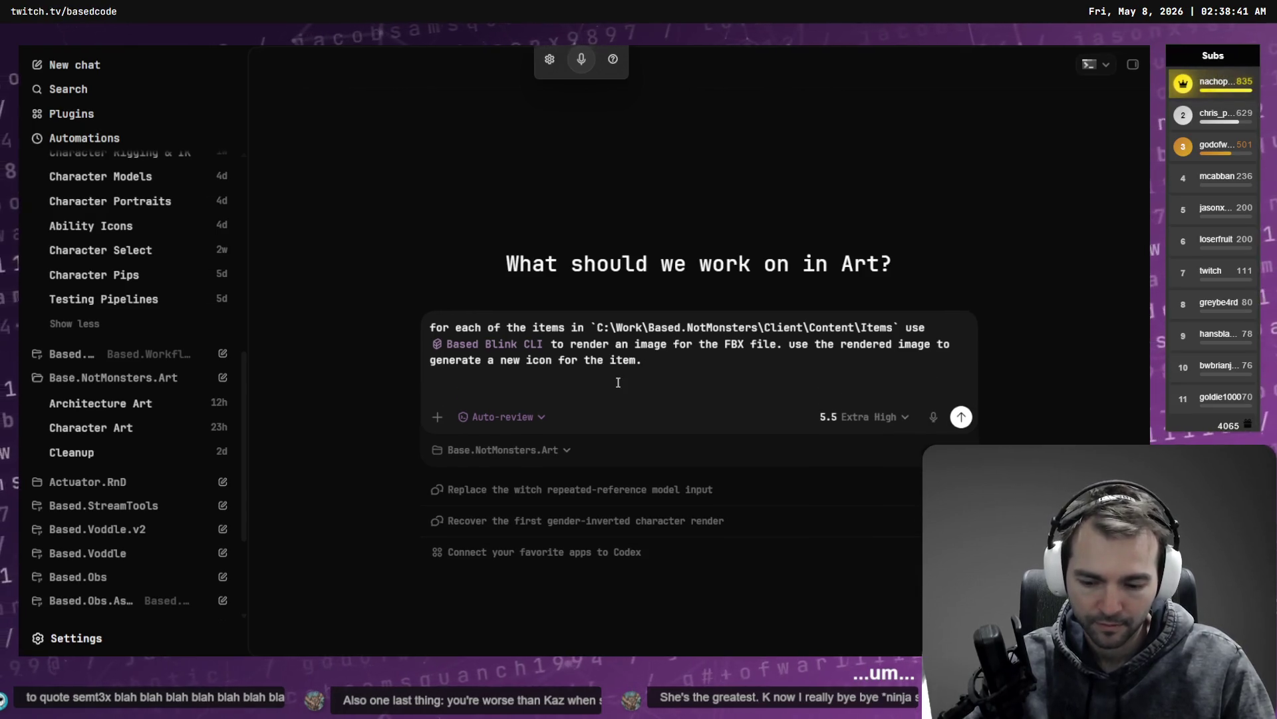
# Step: Add a line asking to follow reference icons, then start a backticked path line below it
pyautogui.press('ctrl+super')
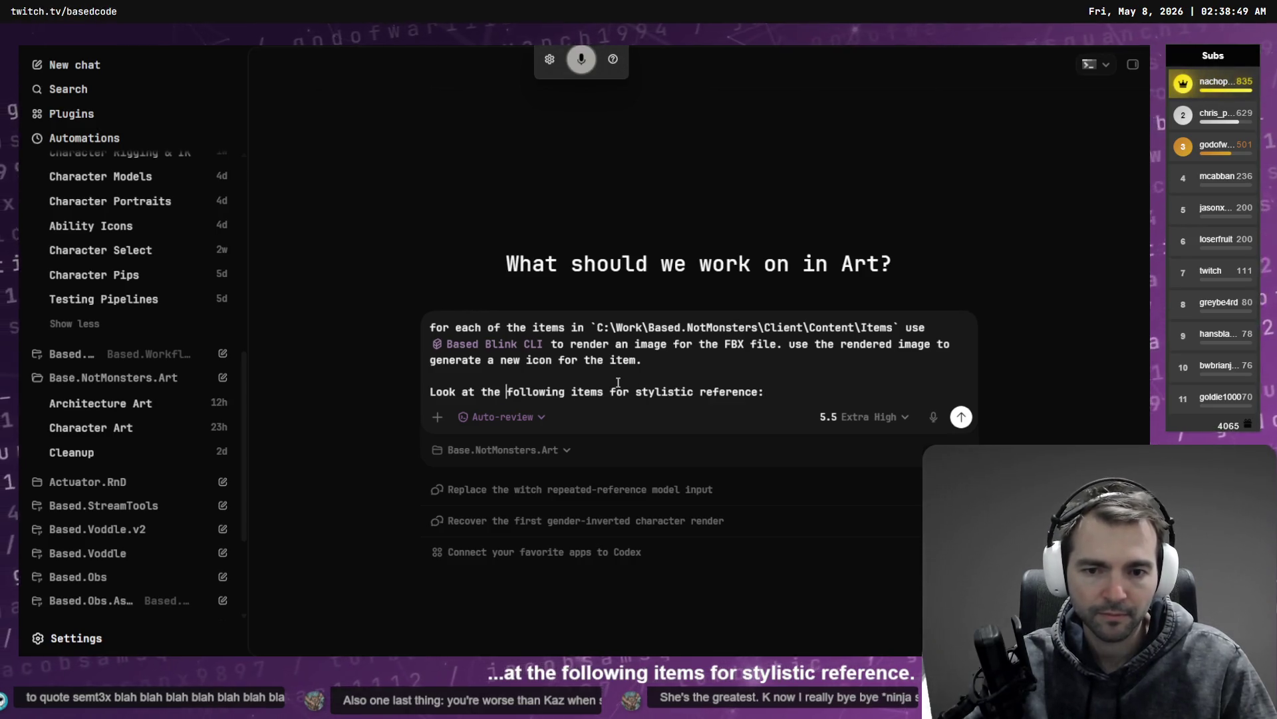
pyautogui.hotkey('ctrl', 'shift', 'Left')
pyautogui.write('icons')
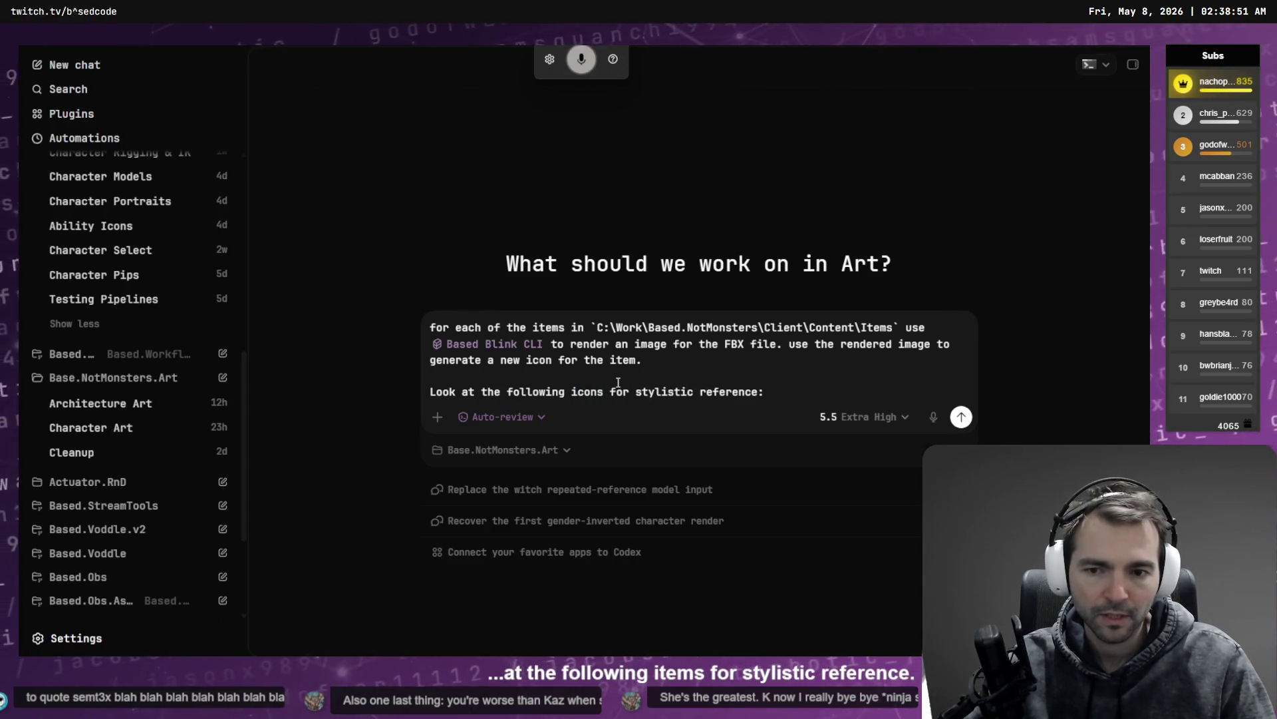
pyautogui.hotkey('shift', 'Return')
pyautogui.hotkey('shift', 'Return')
pyautogui.write('`')
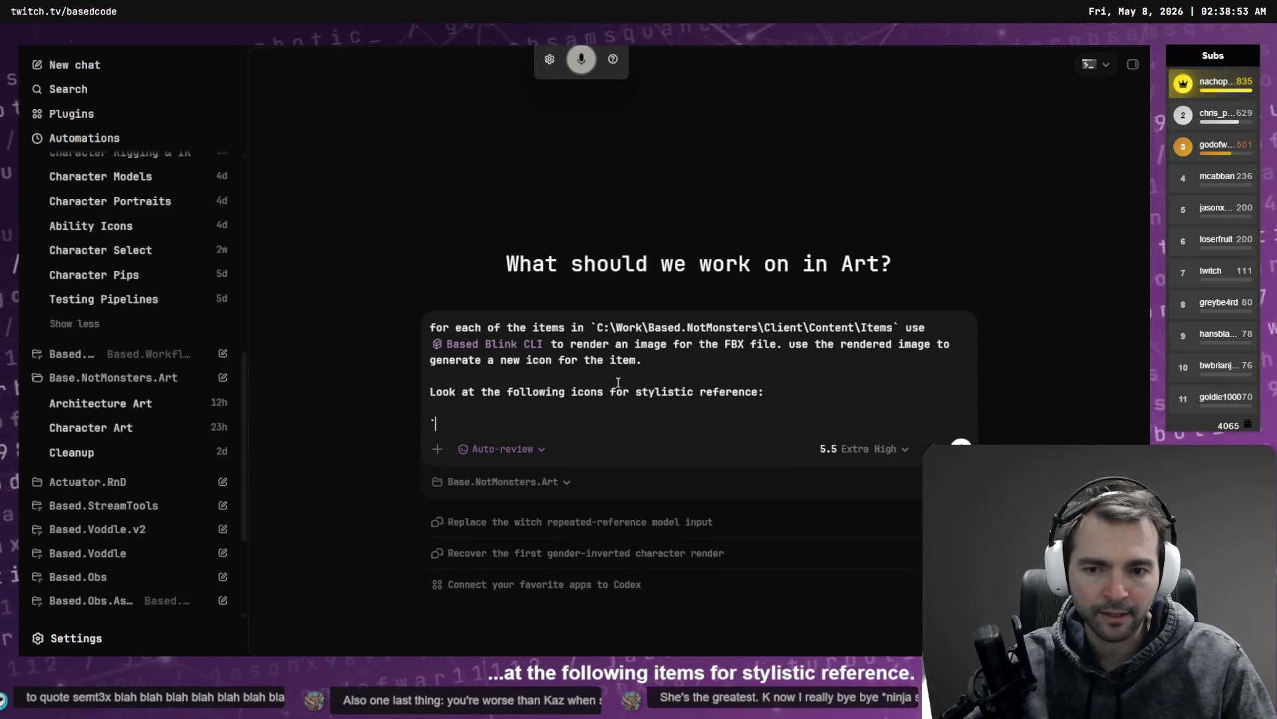
pyautogui.hotkey('alt', 'Tab')
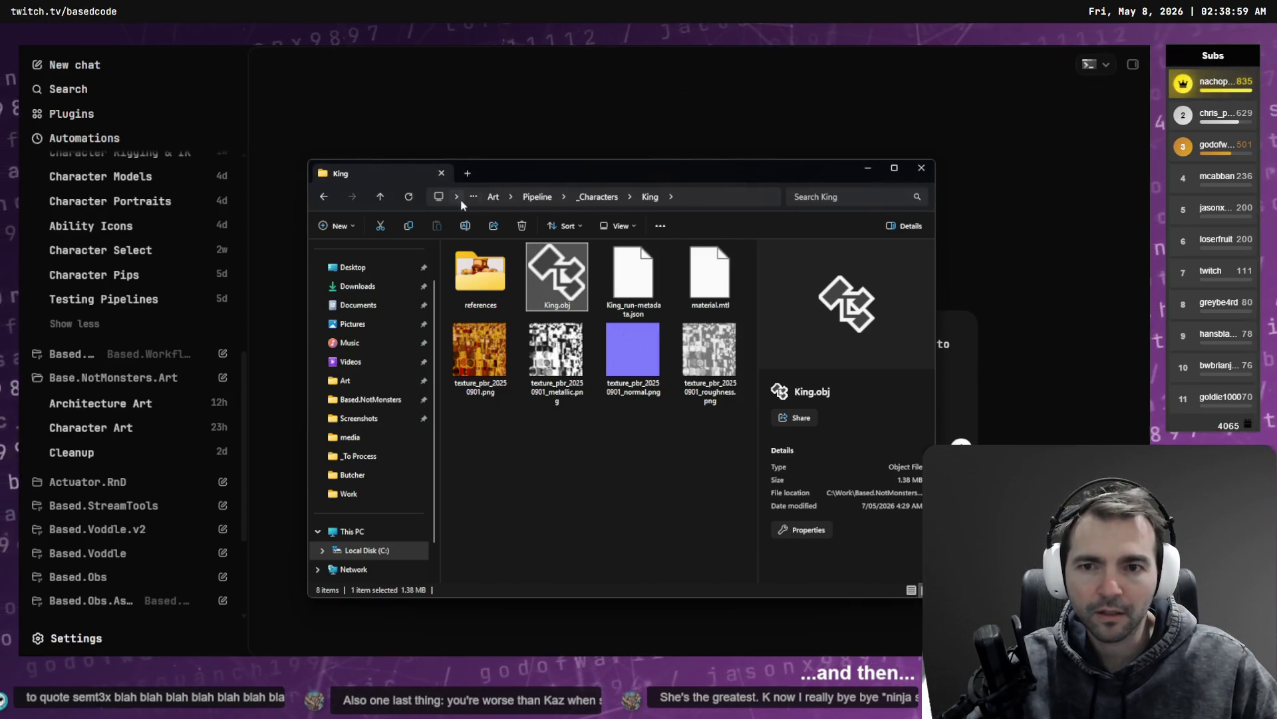
# Step: Browse into Based.NotMonsters\Client\Content, checking the Items and Character folders
pyautogui.click(467, 173)
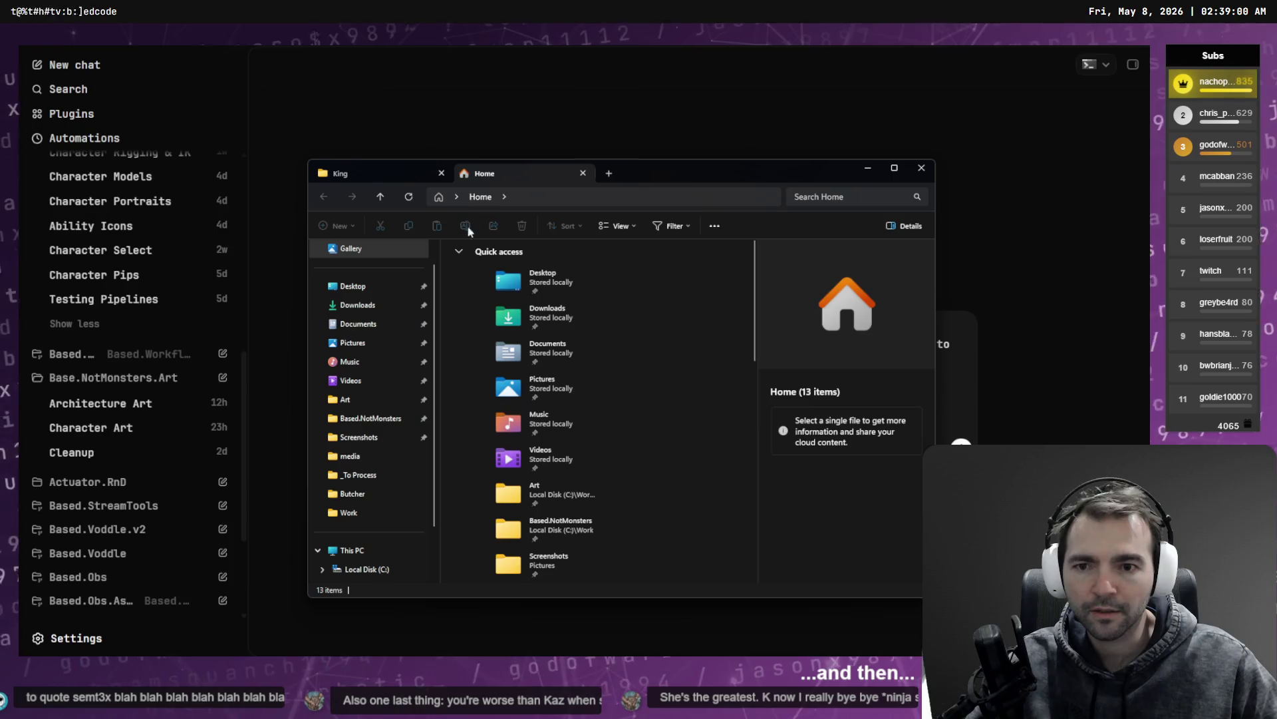
pyautogui.click(371, 420)
pyautogui.click(474, 298)
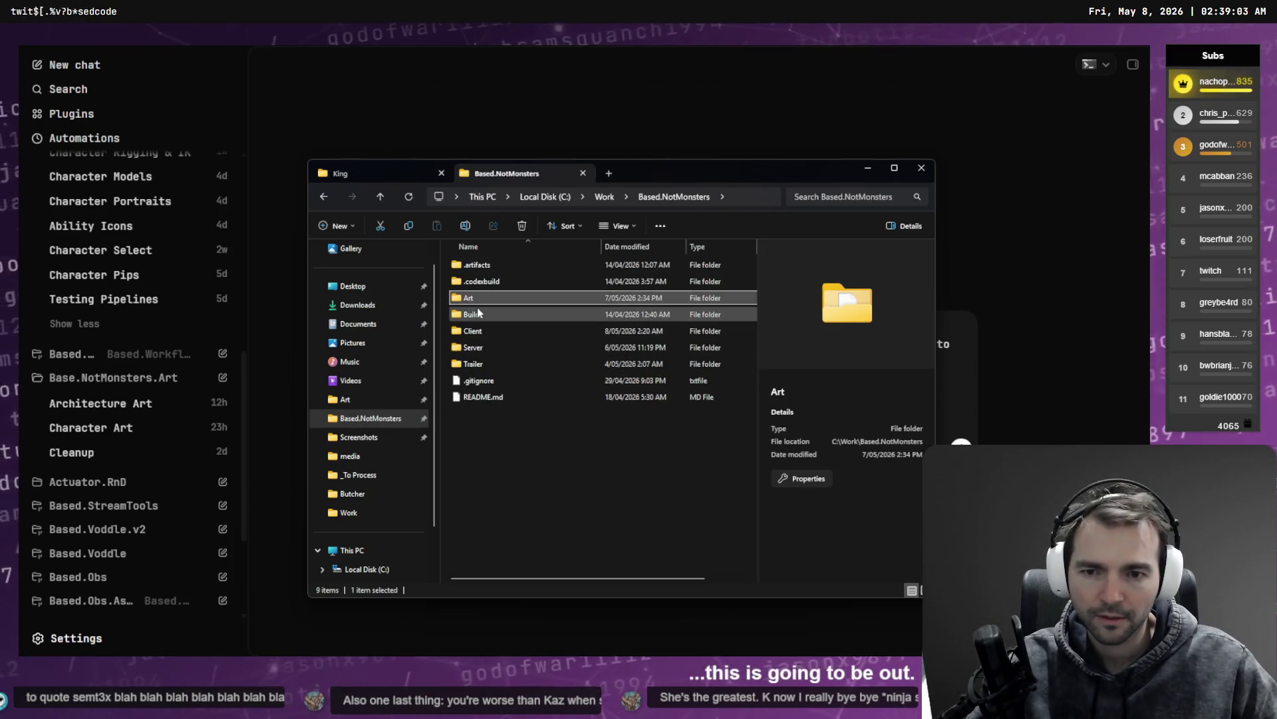
pyautogui.doubleClick(484, 332)
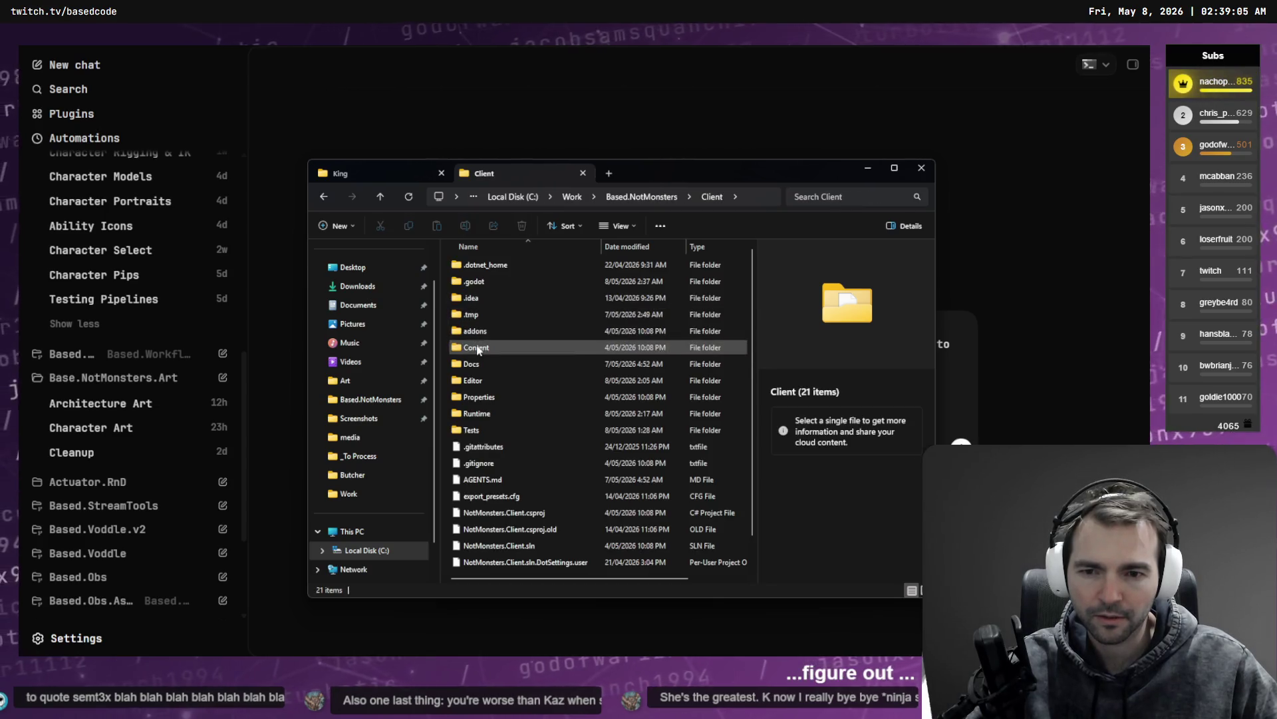
pyautogui.doubleClick(478, 348)
pyautogui.click(485, 314)
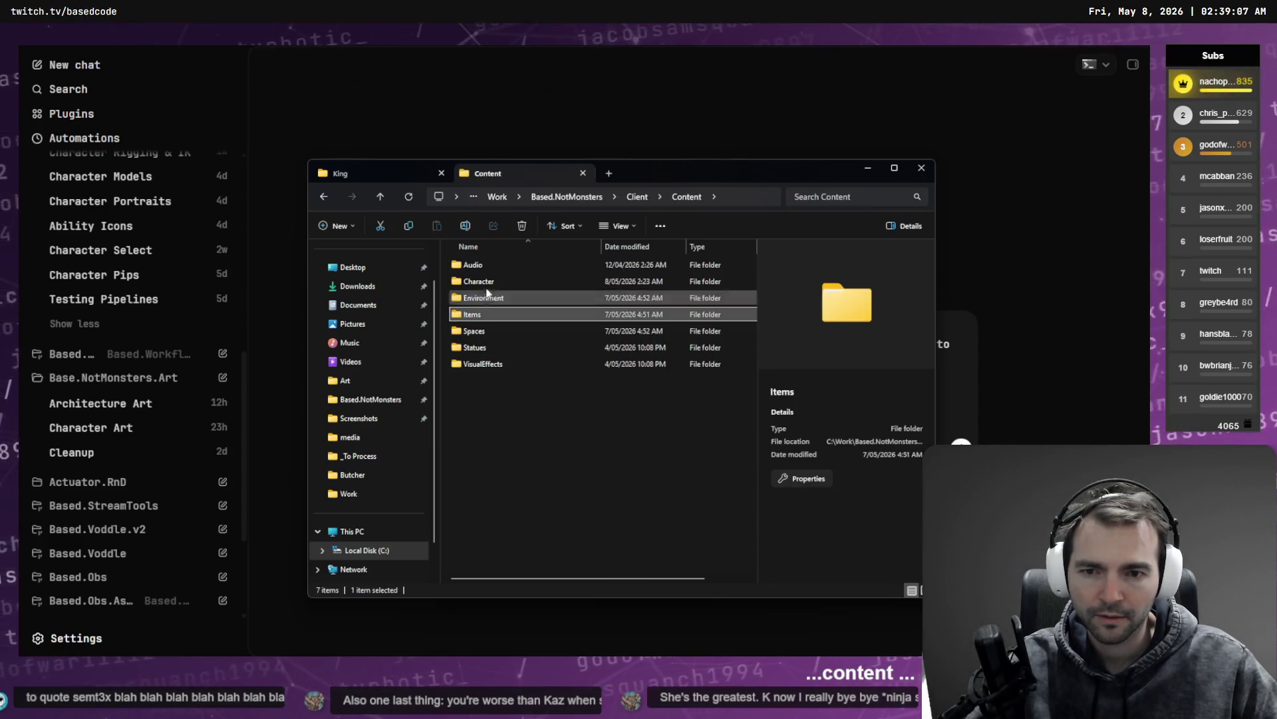
pyautogui.click(489, 283)
pyautogui.click(567, 197)
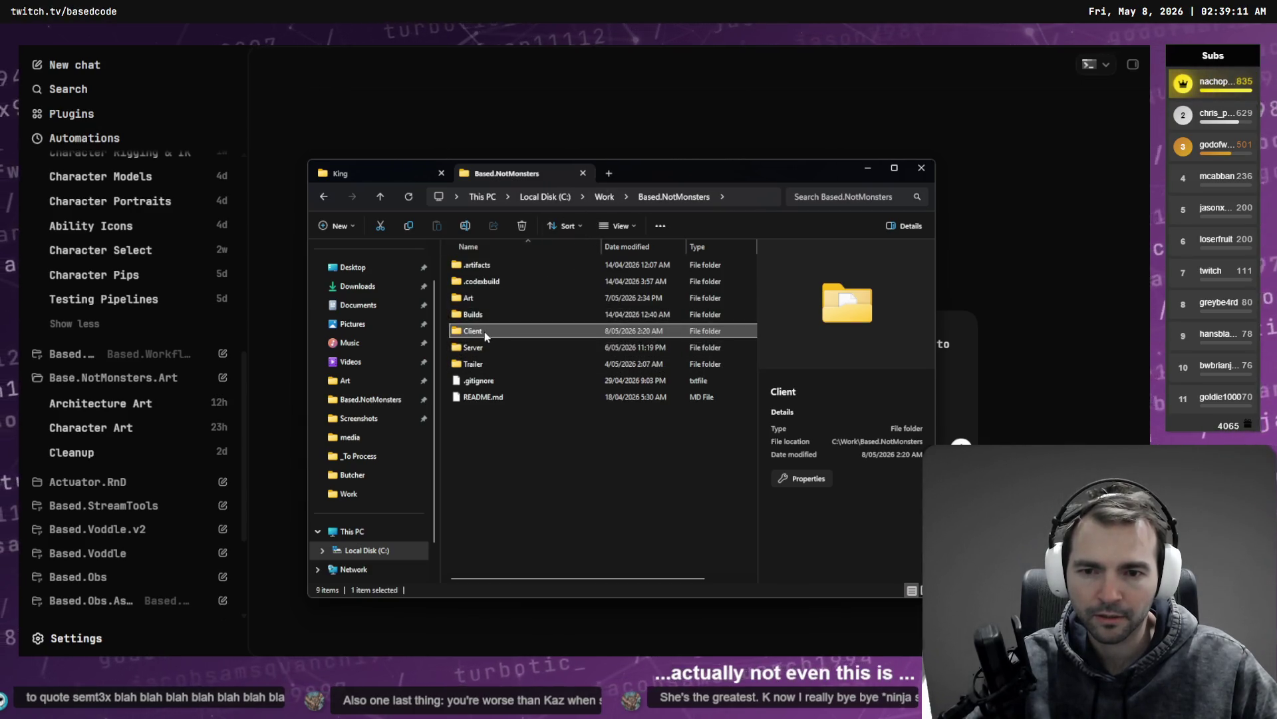
# Step: Look through the Client\Runtime\Menus subfolders, including LoadingMenu and OptionsMenu, then return to Based.NotMonsters
pyautogui.doubleClick(485, 330)
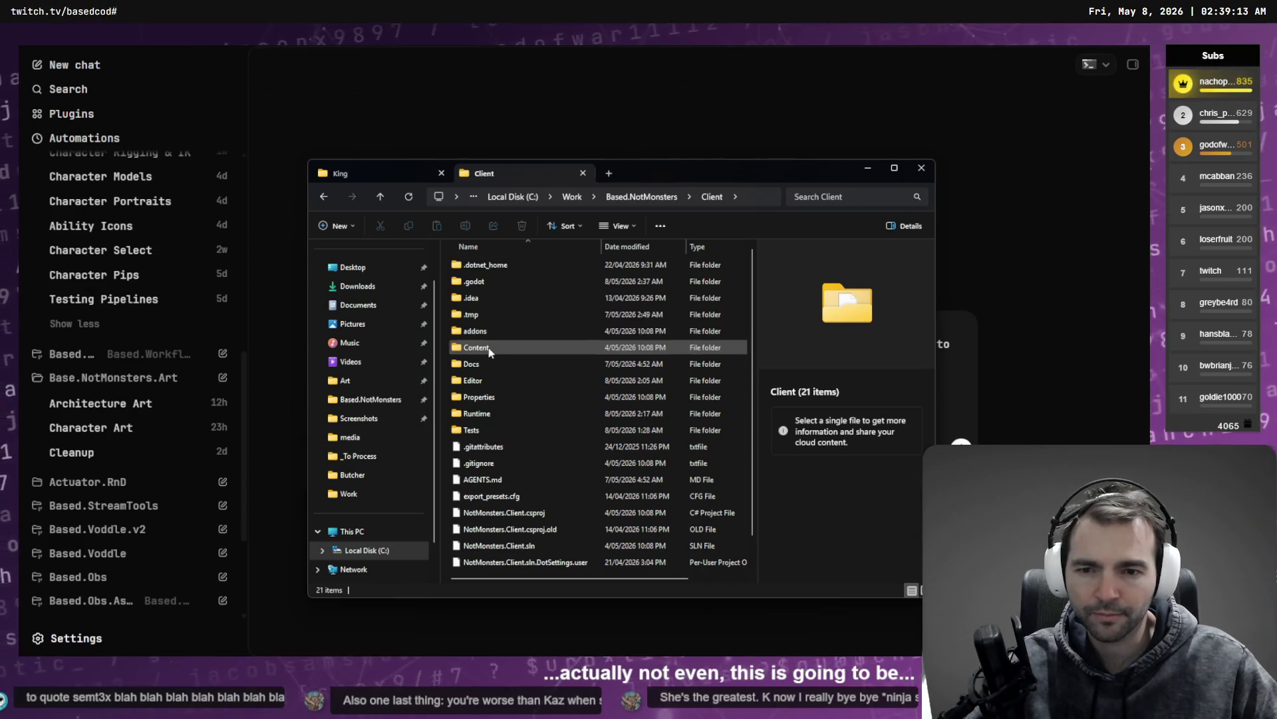
pyautogui.doubleClick(477, 414)
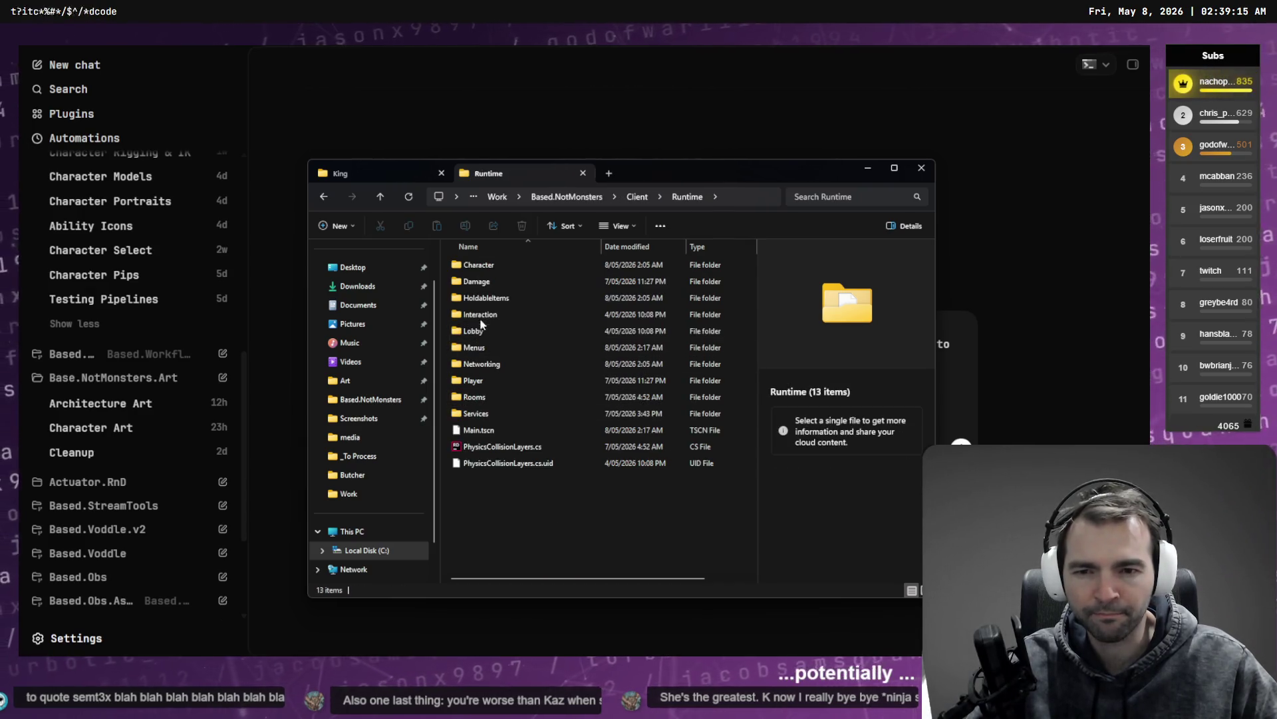
pyautogui.doubleClick(482, 347)
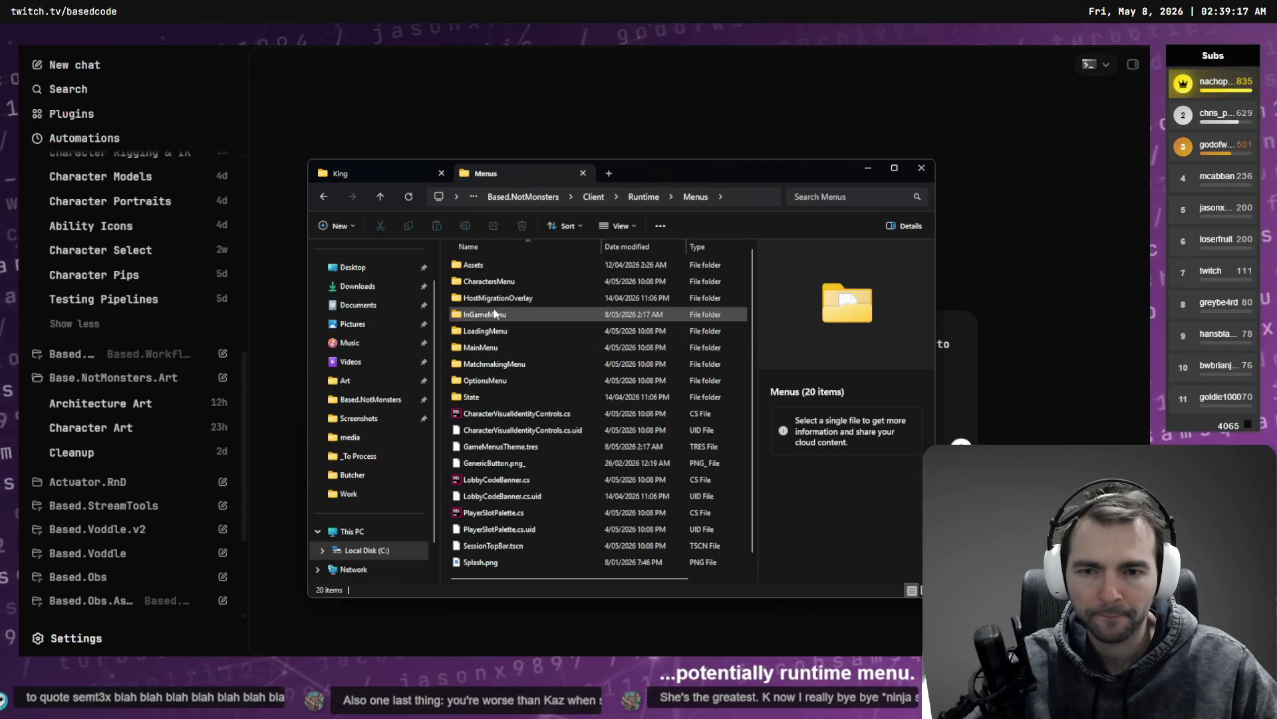
pyautogui.click(494, 284)
pyautogui.click(534, 297)
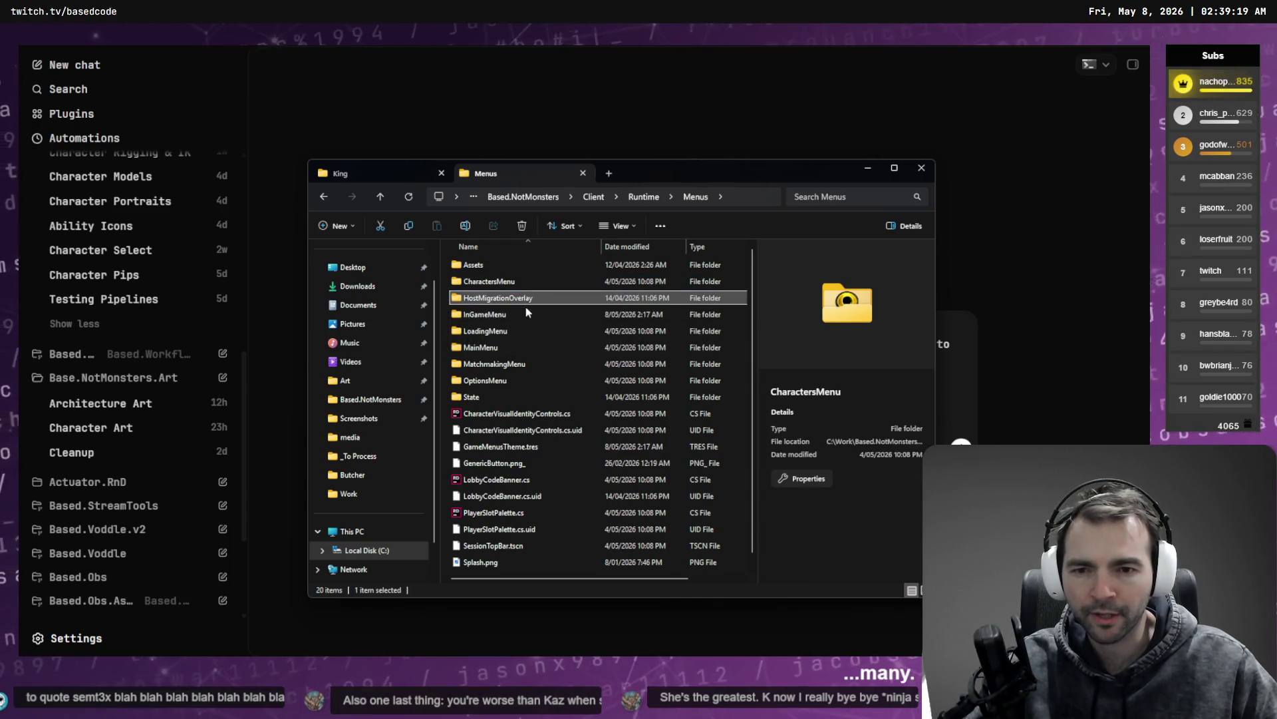
pyautogui.click(520, 330)
pyautogui.click(520, 347)
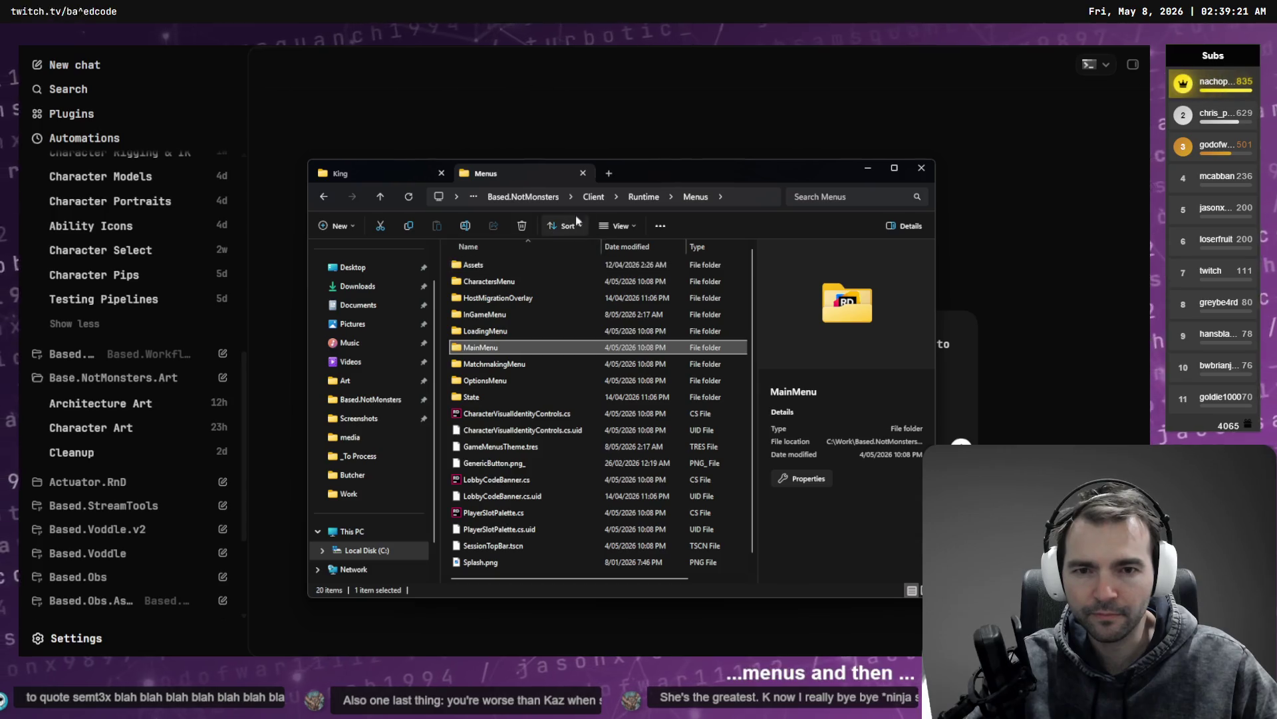
pyautogui.click(633, 199)
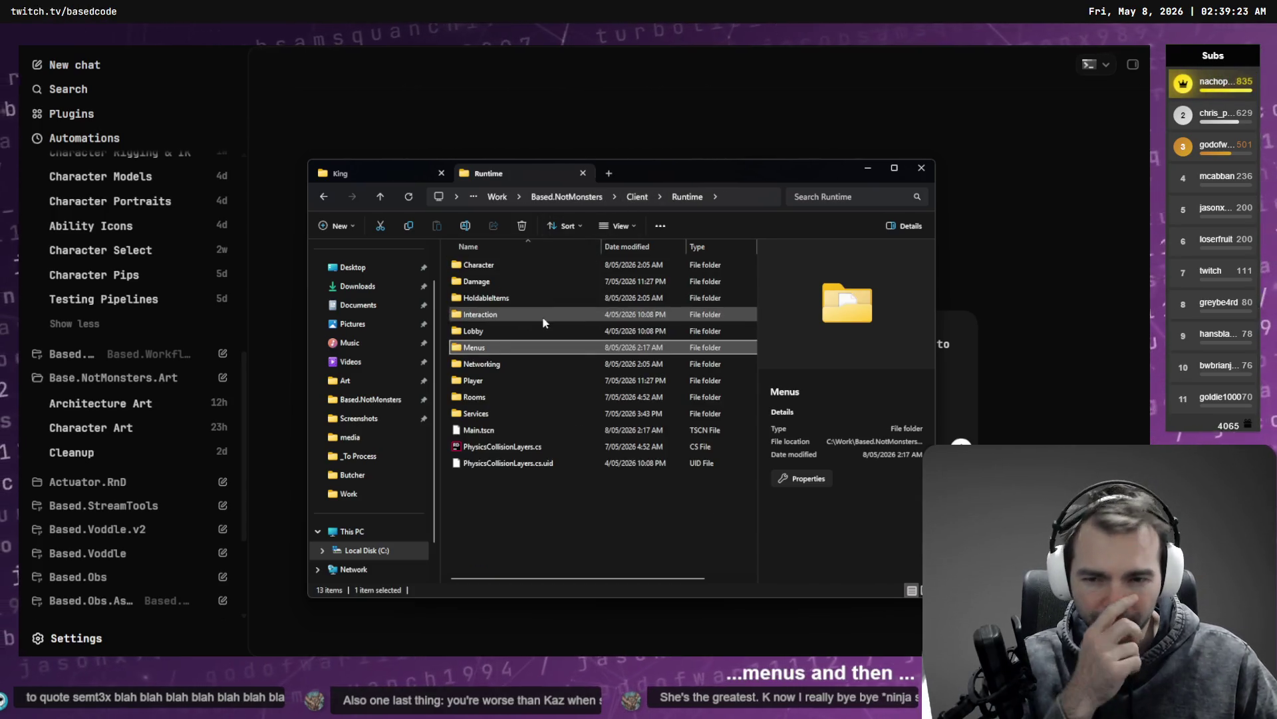
pyautogui.doubleClick(497, 341)
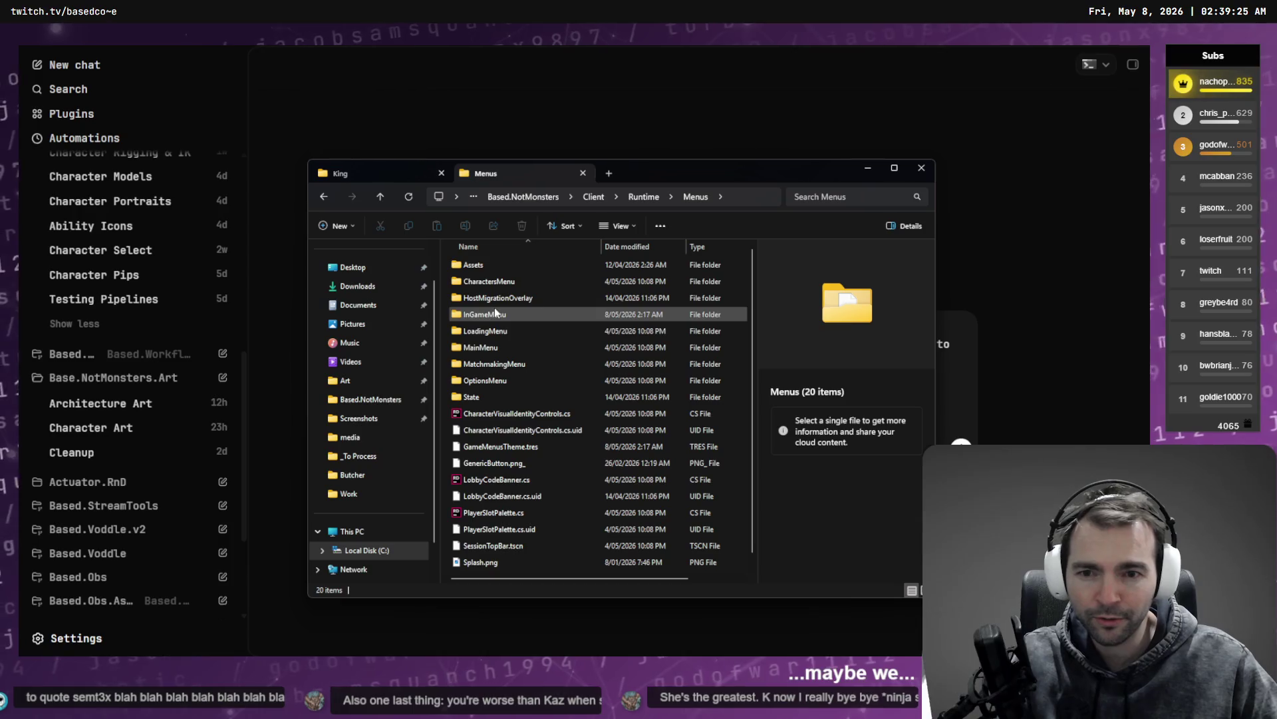
pyautogui.click(490, 334)
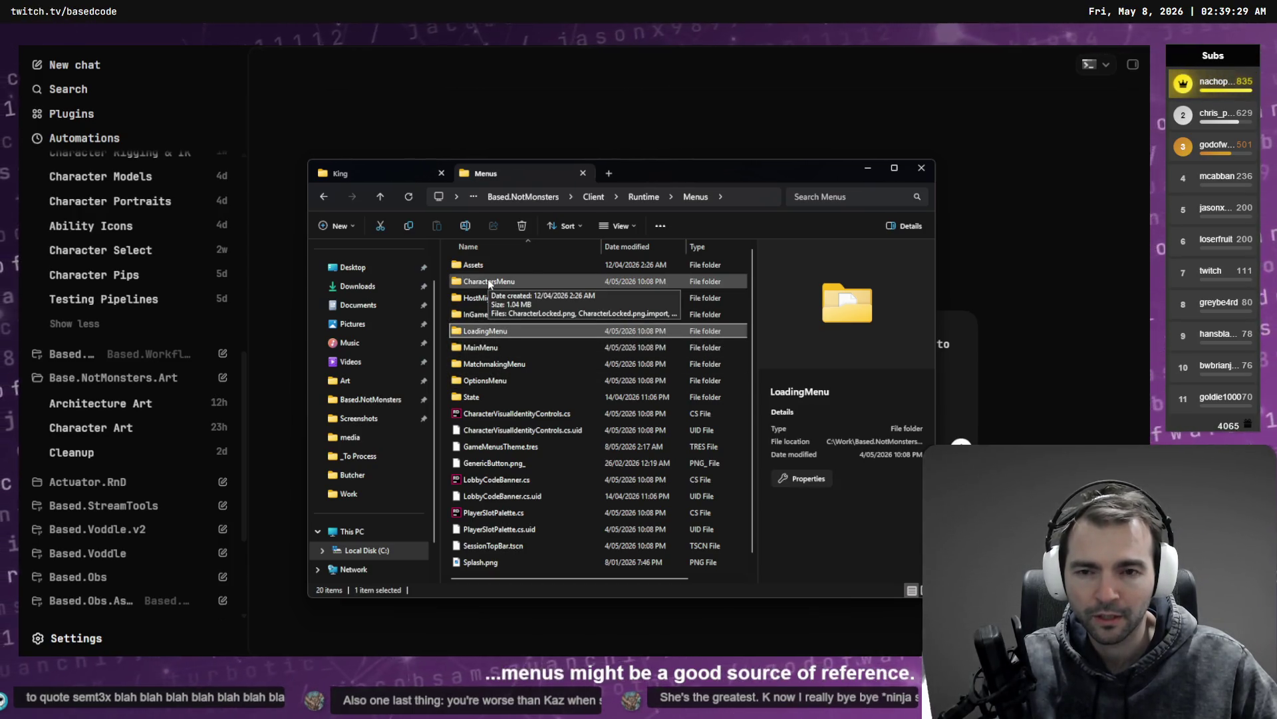
pyautogui.doubleClick(484, 379)
pyautogui.click(584, 199)
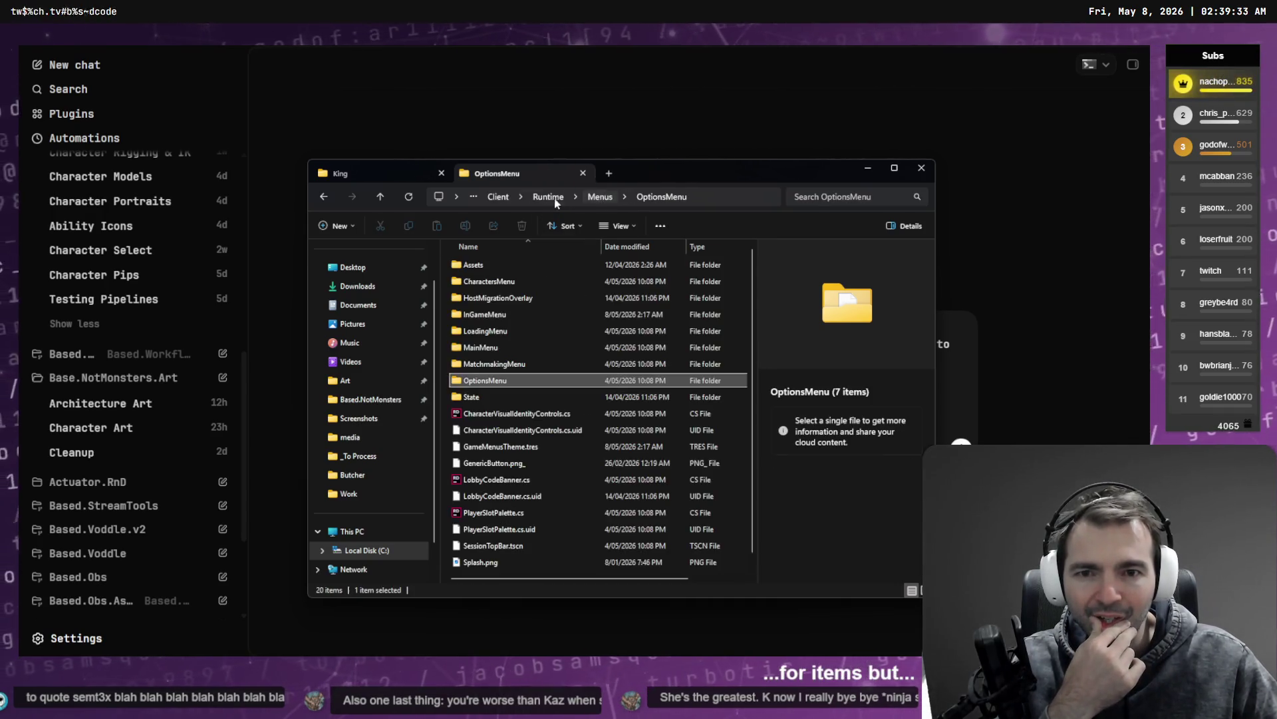
pyautogui.click(555, 198)
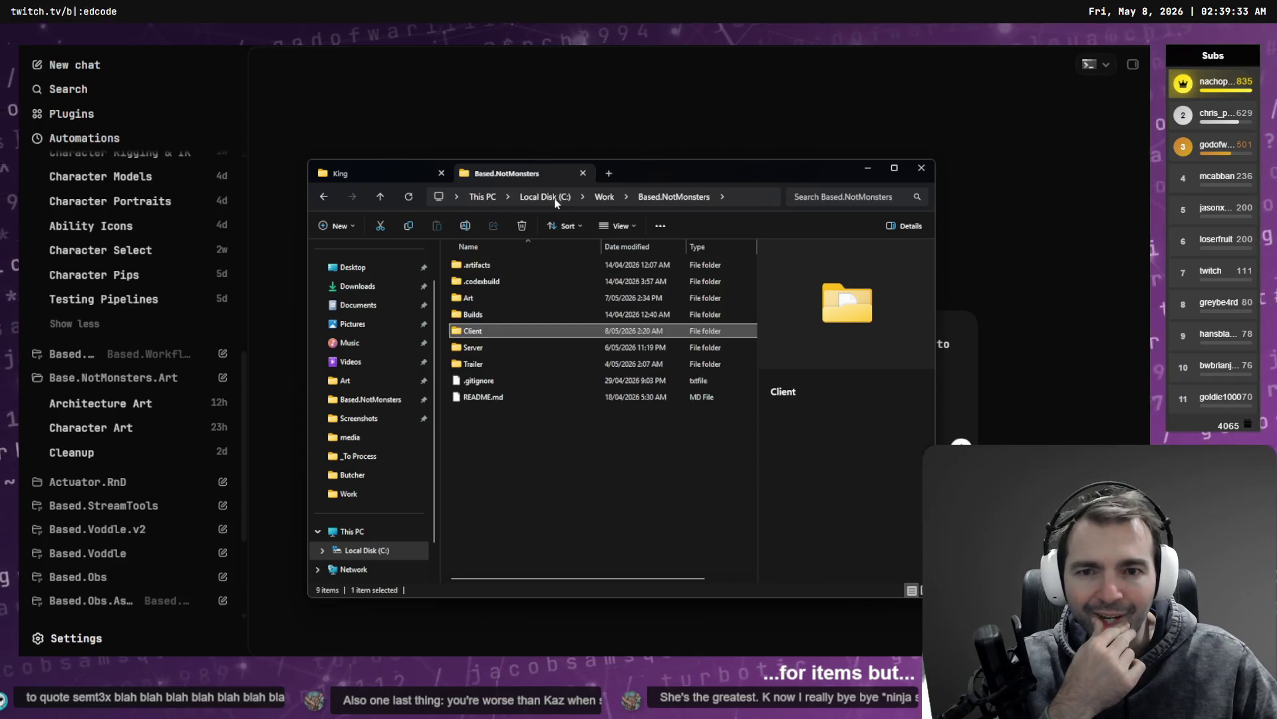
# Step: Open Client\Content\Character\Icons and copy its folder path from the address bar
pyautogui.doubleClick(487, 331)
pyautogui.doubleClick(489, 348)
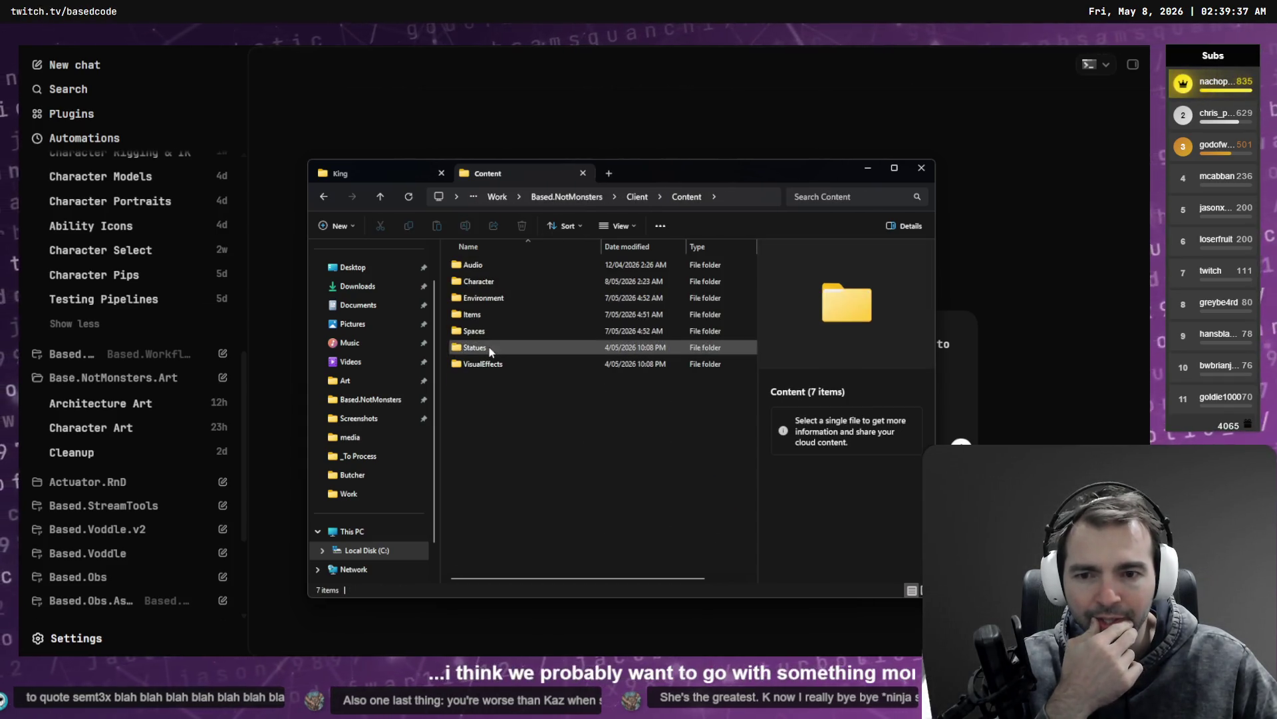
pyautogui.doubleClick(487, 282)
pyautogui.doubleClick(486, 298)
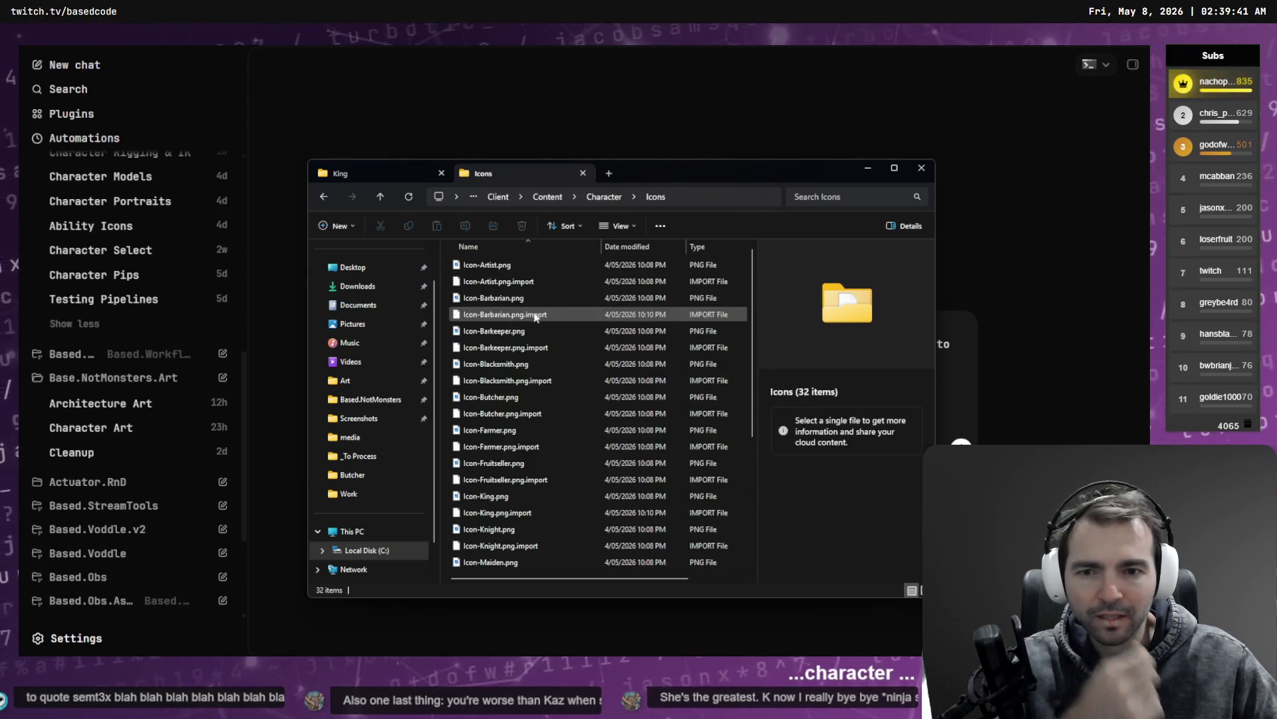
pyautogui.click(693, 199)
pyautogui.hotkey('alt', 'Tab')
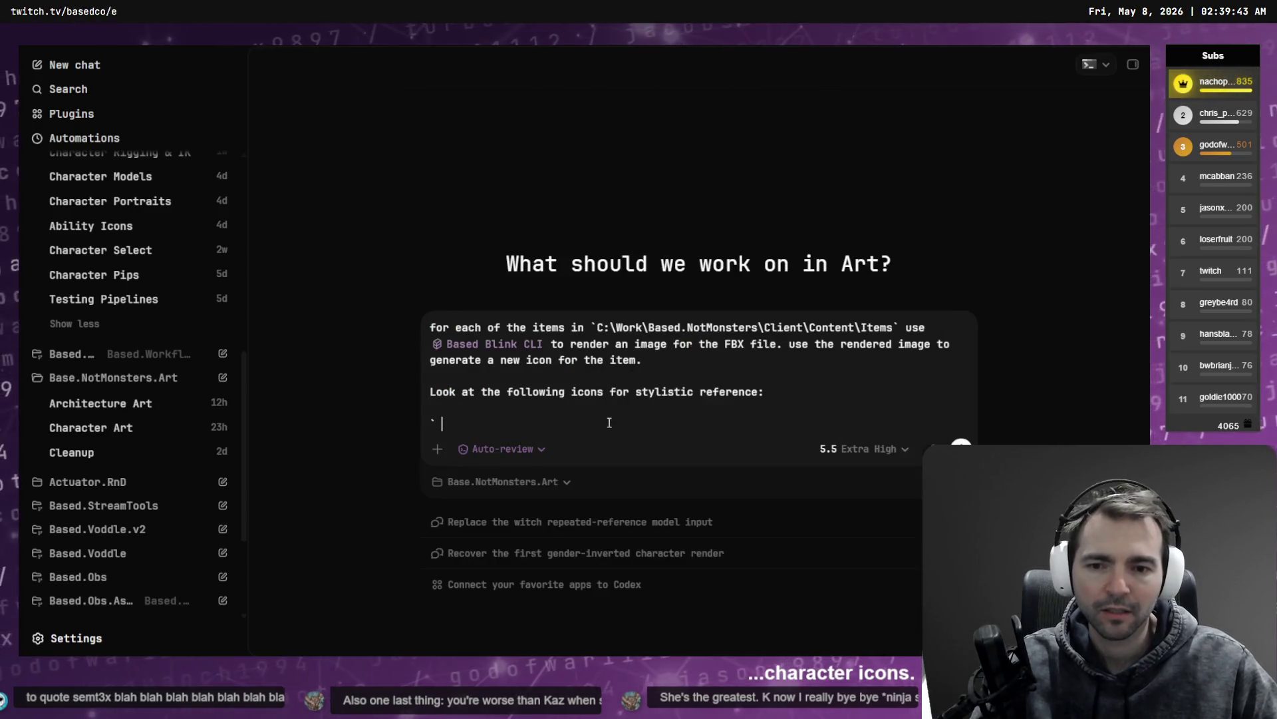
# Step: Paste the Character\Icons path in backticks, dictate the transparent-icons-beside-each-item line, and send the request
pyautogui.write('`')
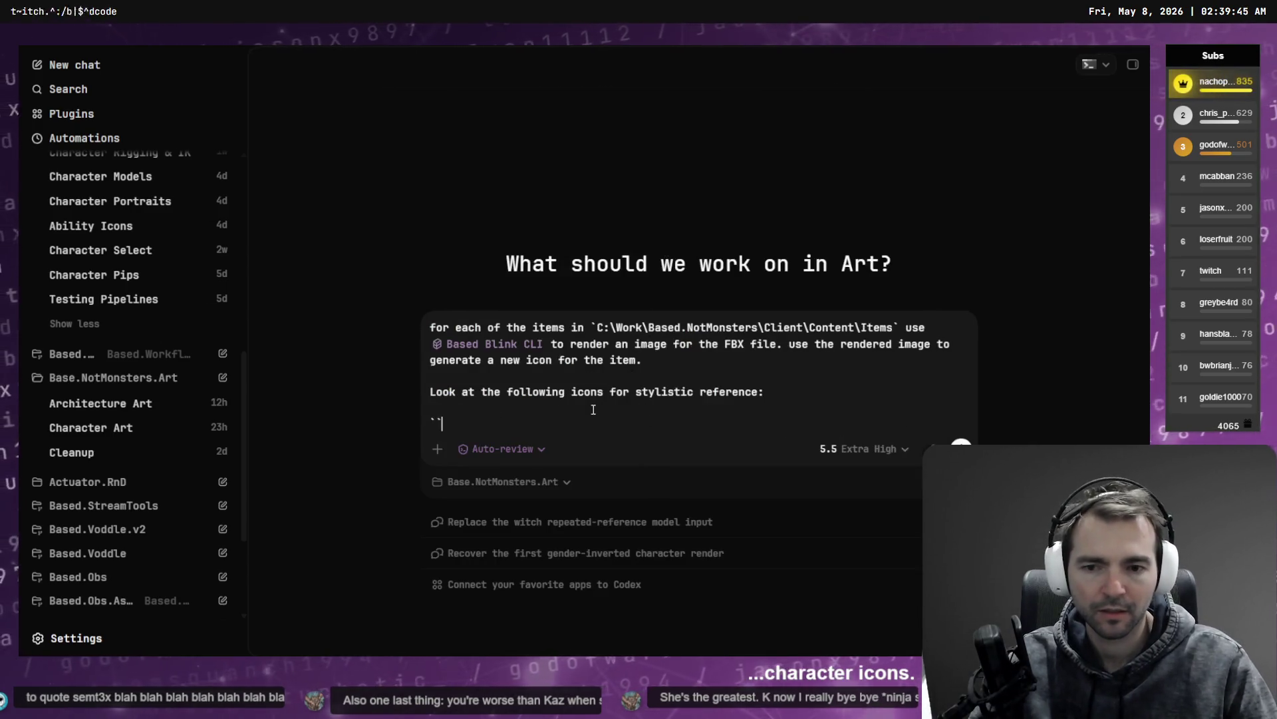
pyautogui.write('C:\\Work\\Based.NotMonsters\\Client\\Content\\Character\\Icons')
pyautogui.write('`')
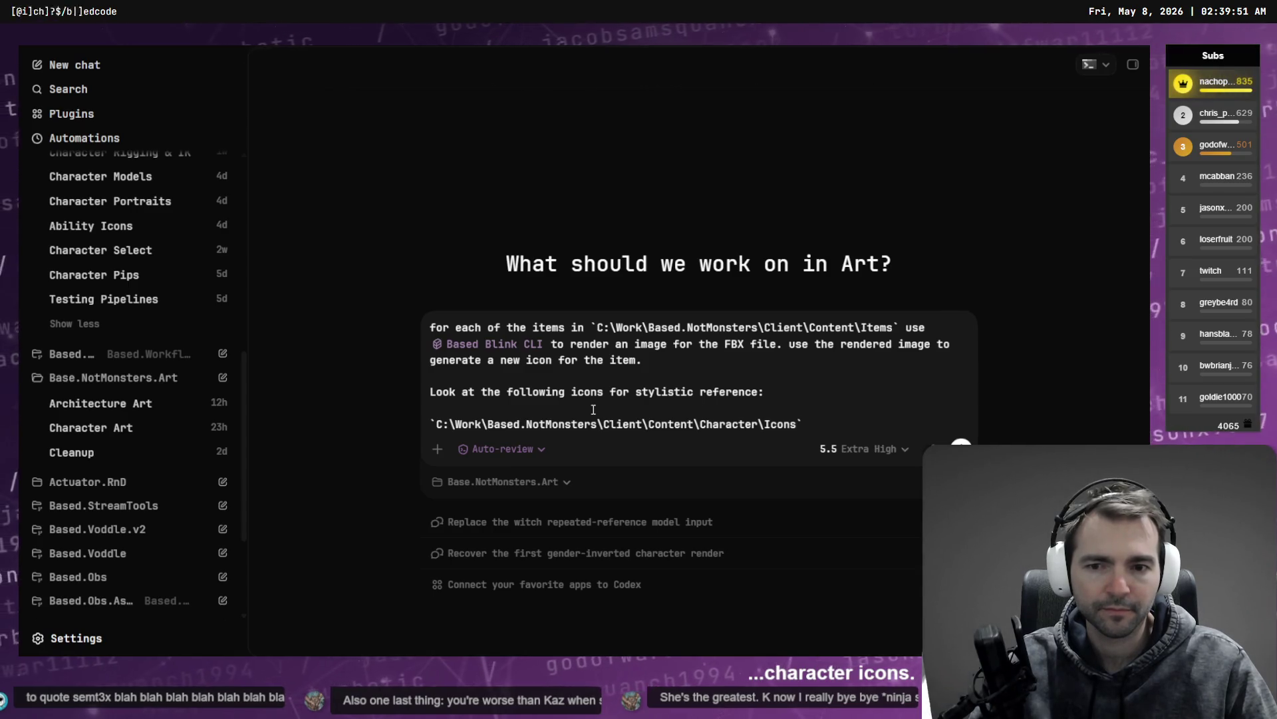
pyautogui.hotkey('shift', 'Return')
pyautogui.hotkey('shift', 'Return')
pyautogui.press('super+h')
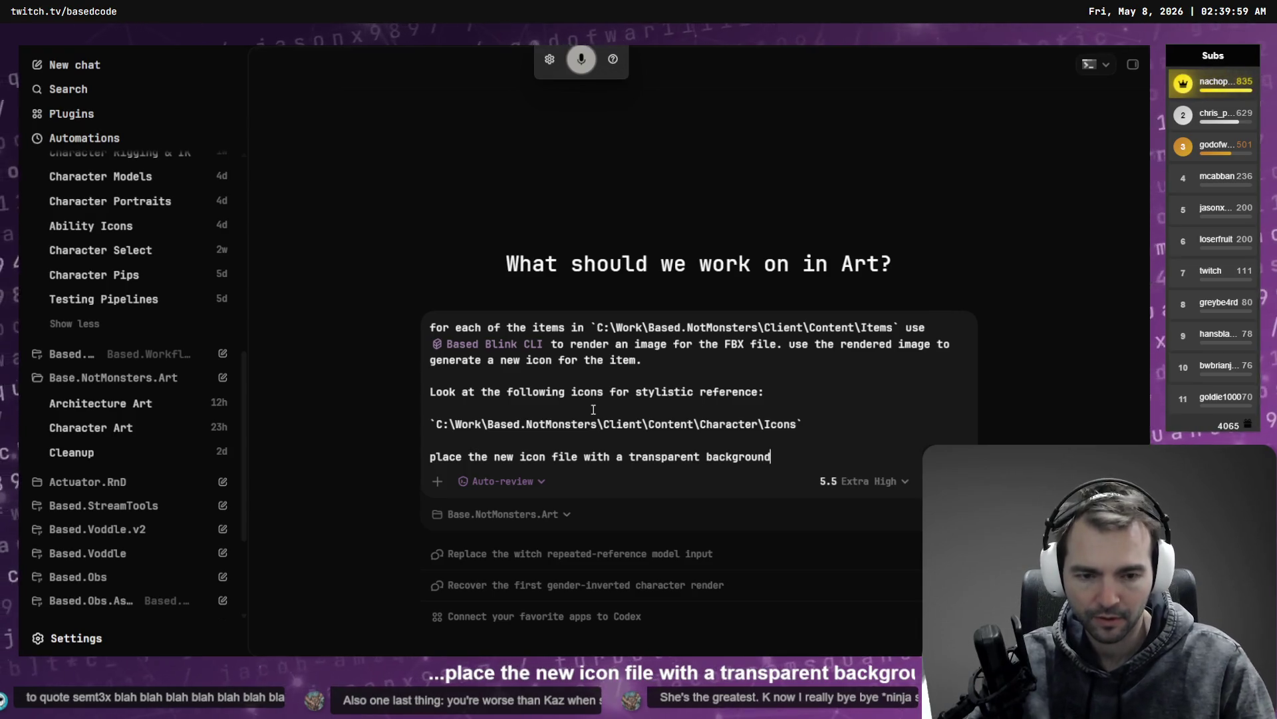
pyautogui.press('super+h')
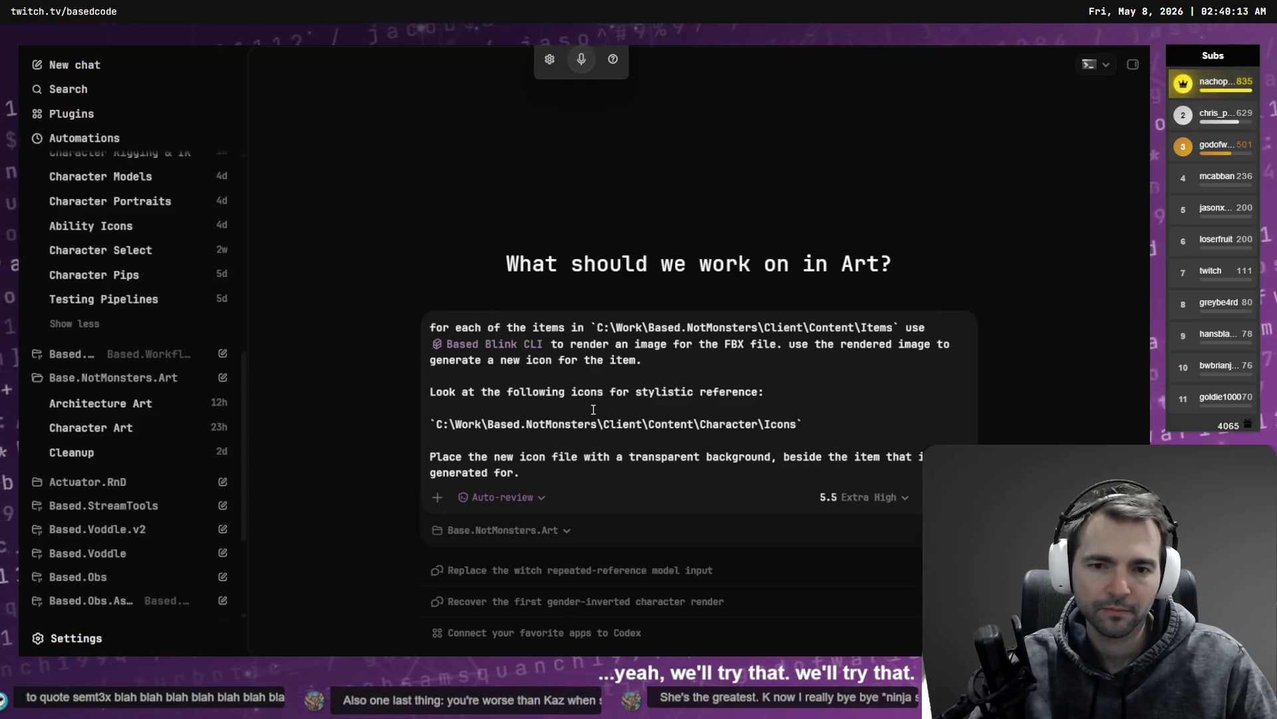
pyautogui.press('Return')
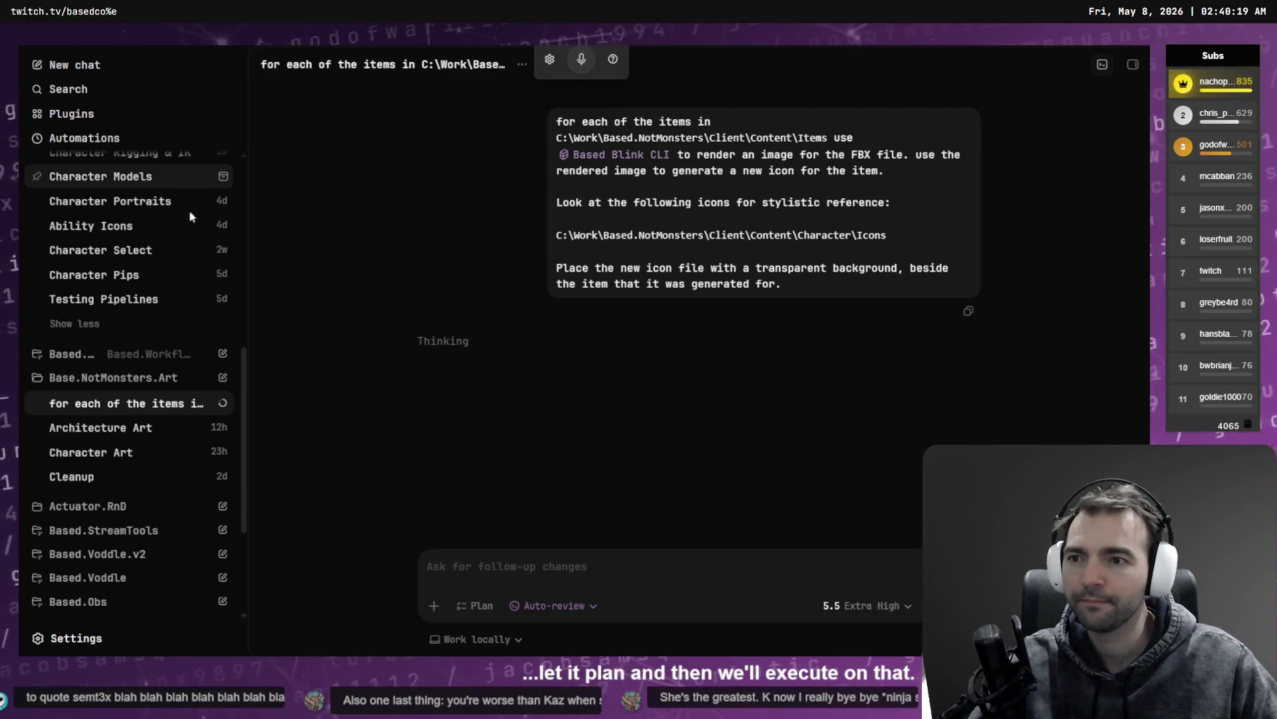
# Step: Open the Test and Fix chat and read through its progress
pyautogui.scroll(10, 188, 200)
pyautogui.click(141, 395)
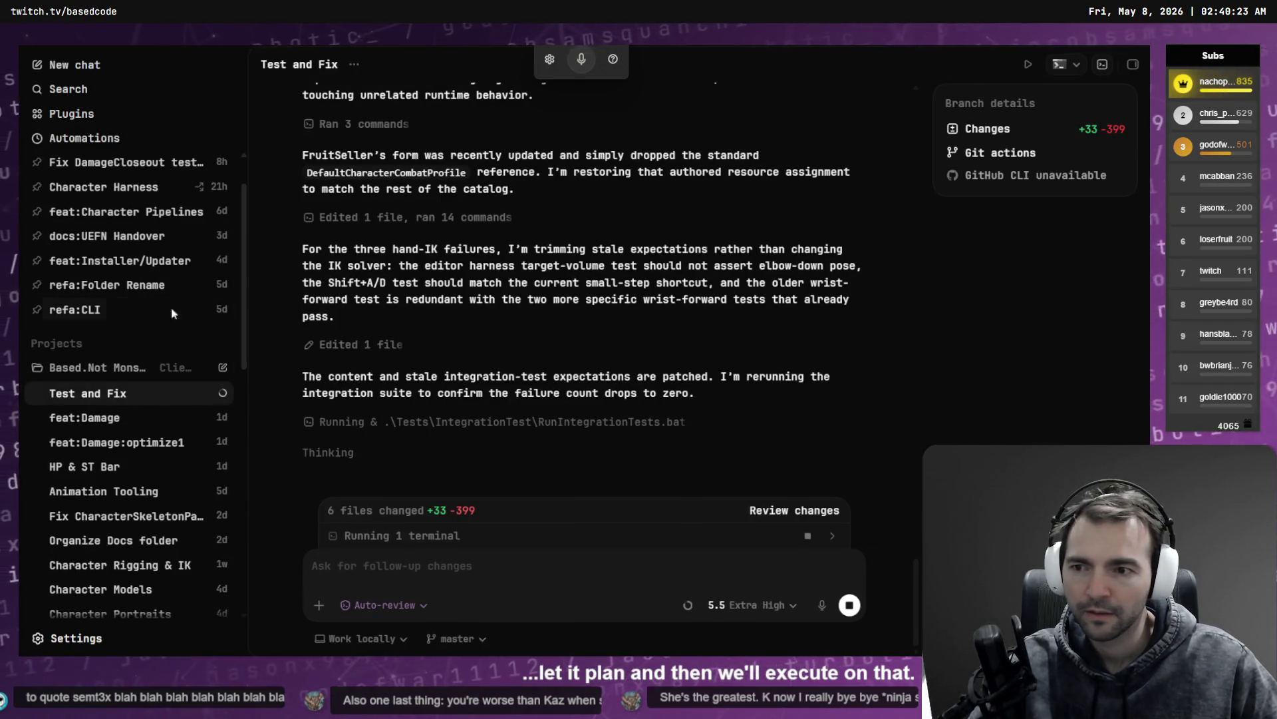
pyautogui.scroll(-10, 121, 393)
pyautogui.scroll(8, 134, 397)
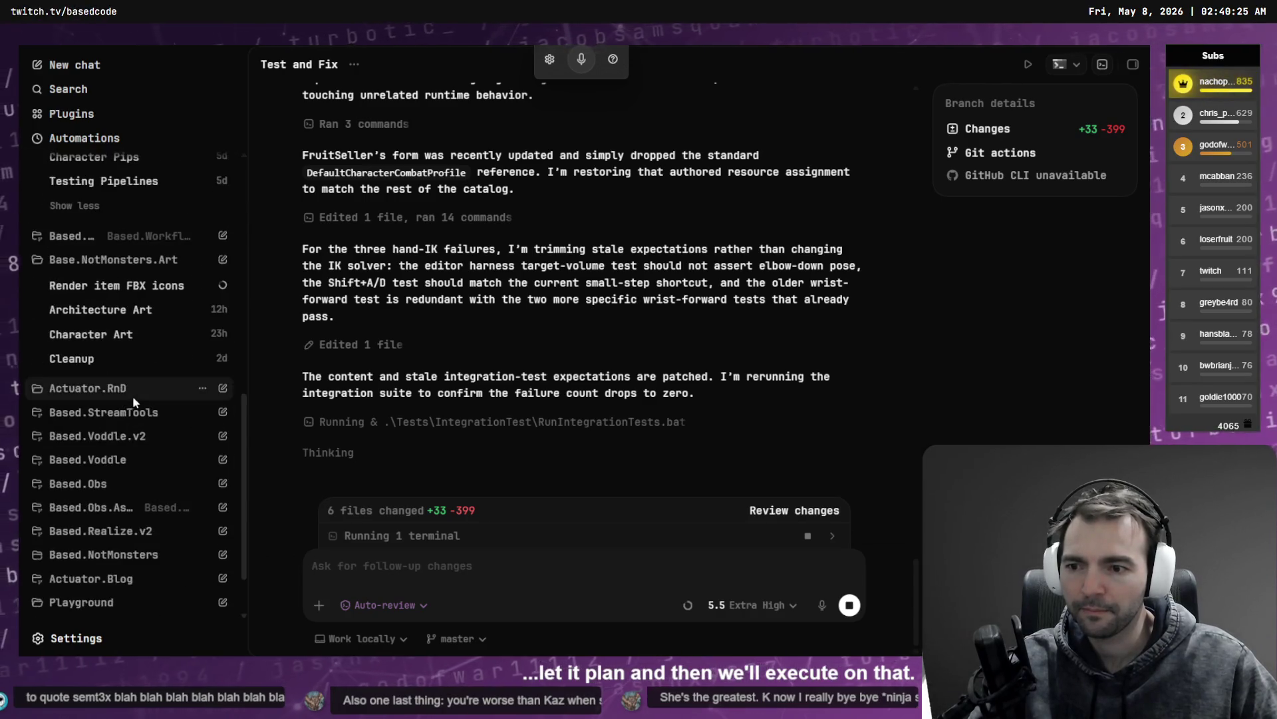
pyautogui.scroll(-10, 152, 399)
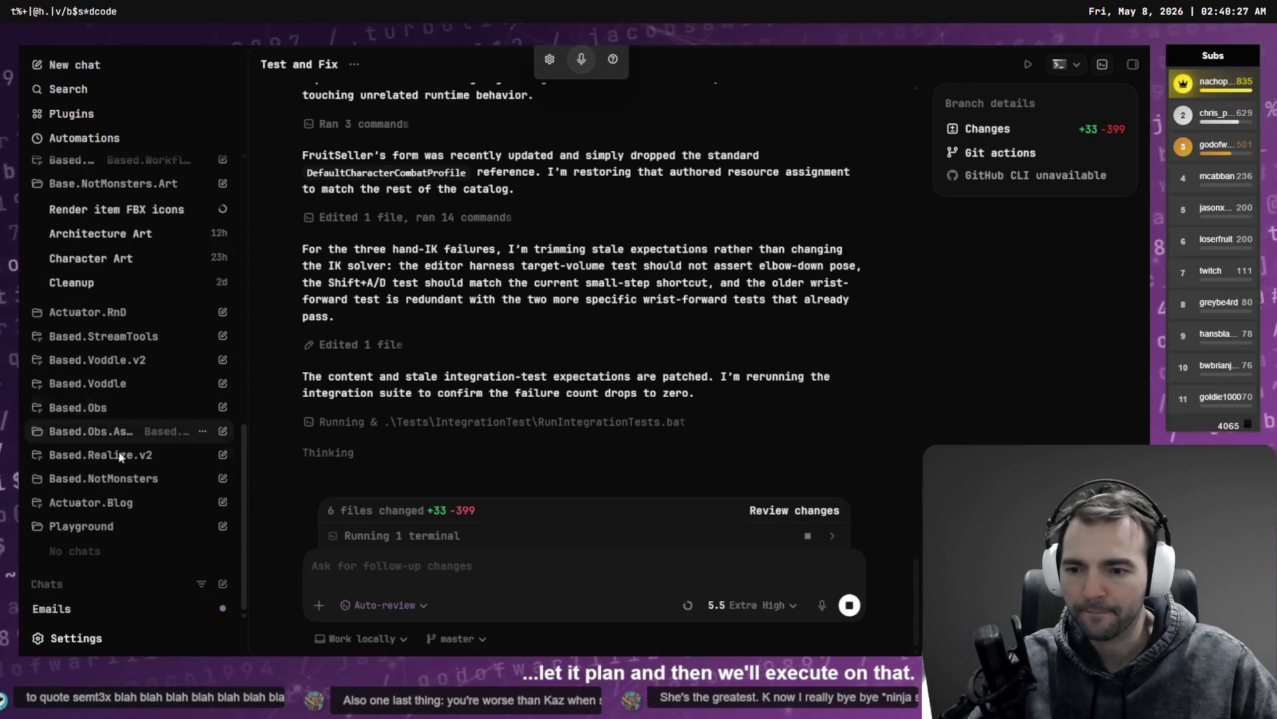
pyautogui.scroll(15, 138, 435)
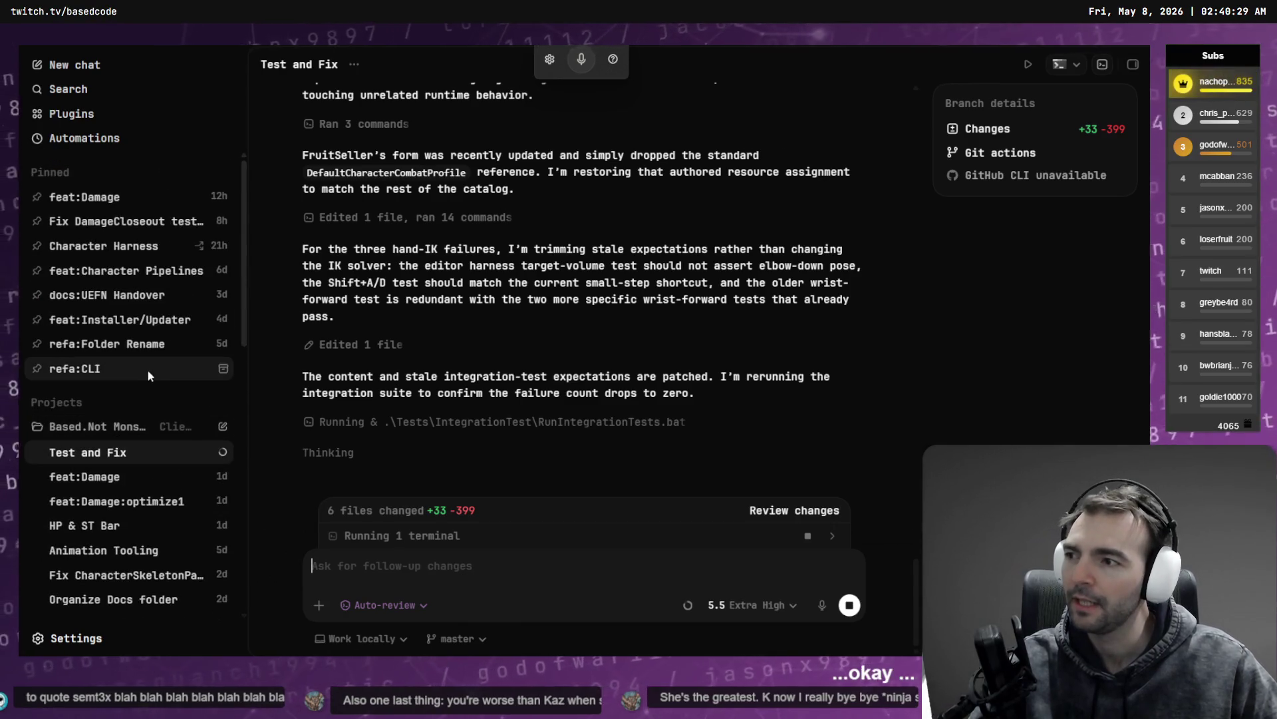
pyautogui.moveTo(149, 376)
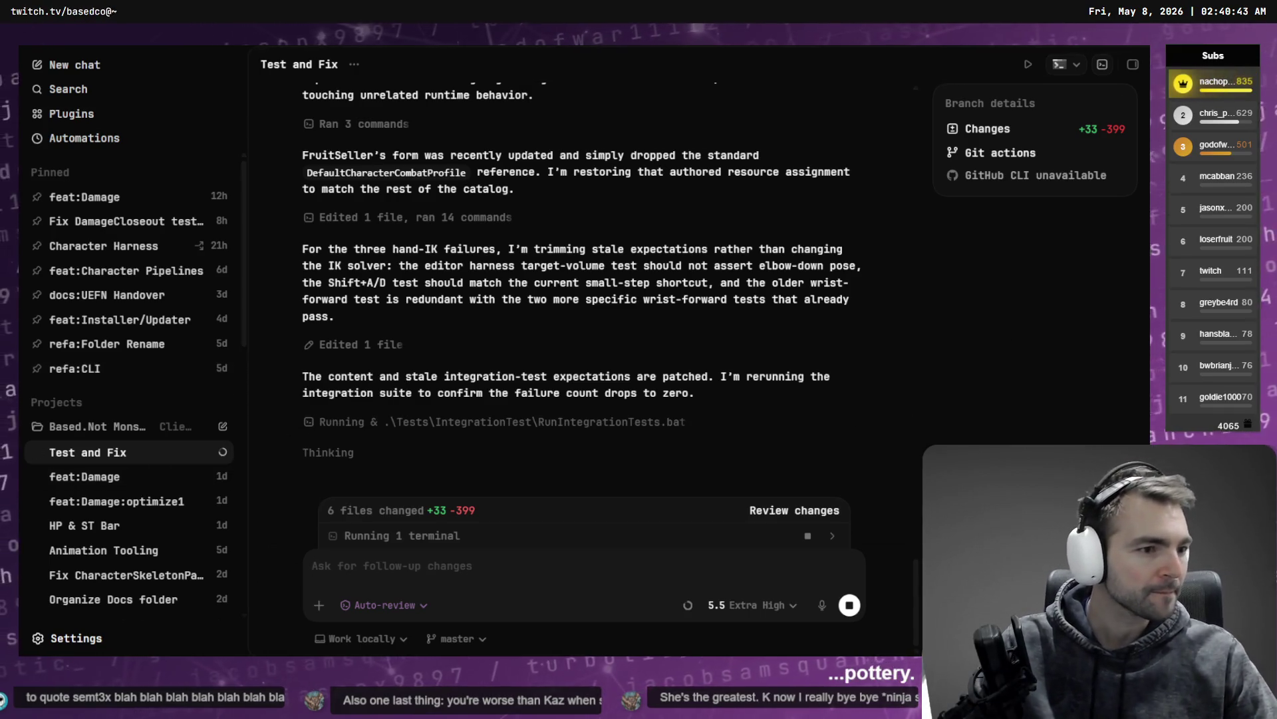
# Step: Rerun the client unit tests (180 of 180 pass), then check the Test and Fix chat's latest report
pyautogui.hotkey('alt', 'Tab')
pyautogui.press('Up')
pyautogui.press('Return')
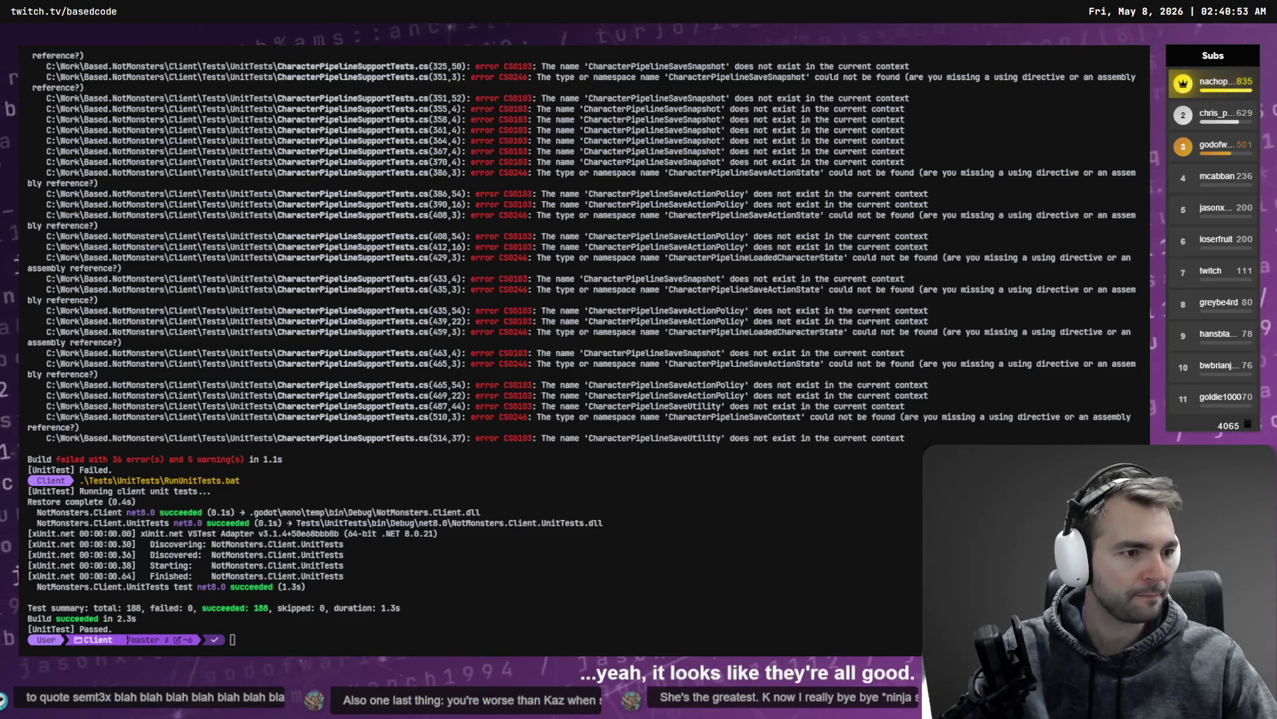
pyautogui.hotkey('alt', 'Tab')
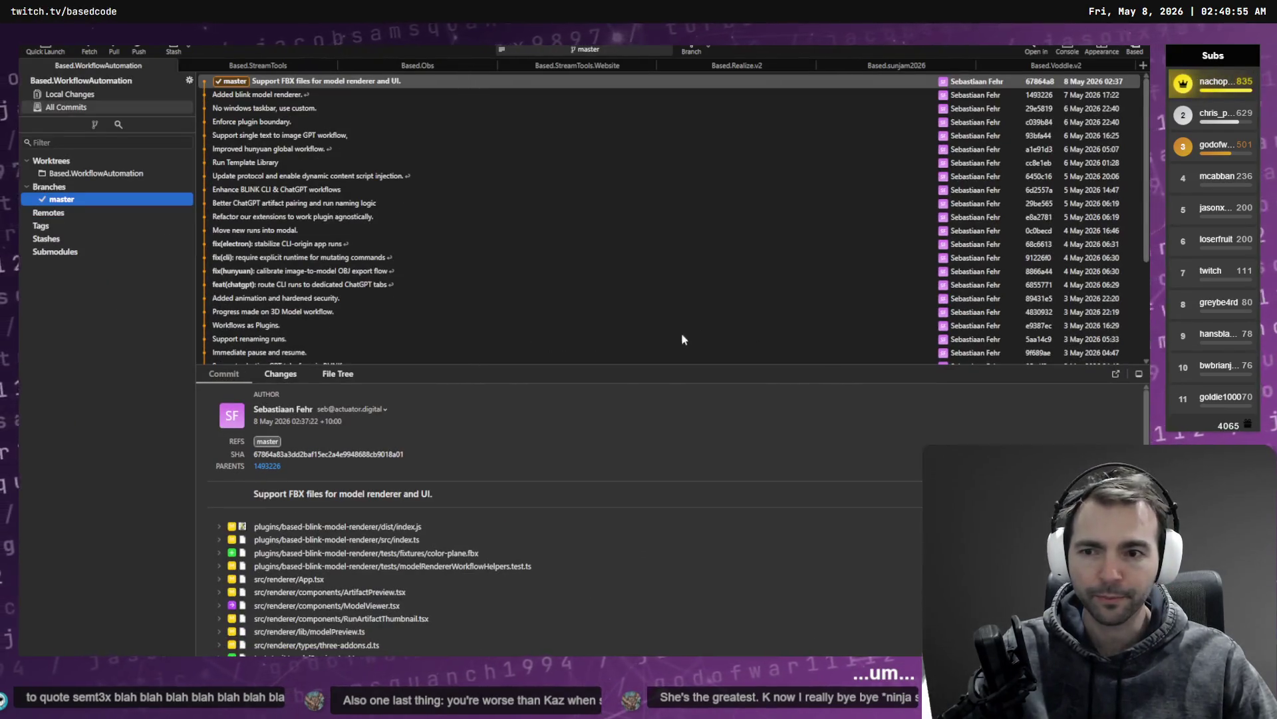
pyautogui.hotkey('alt', 'Tab')
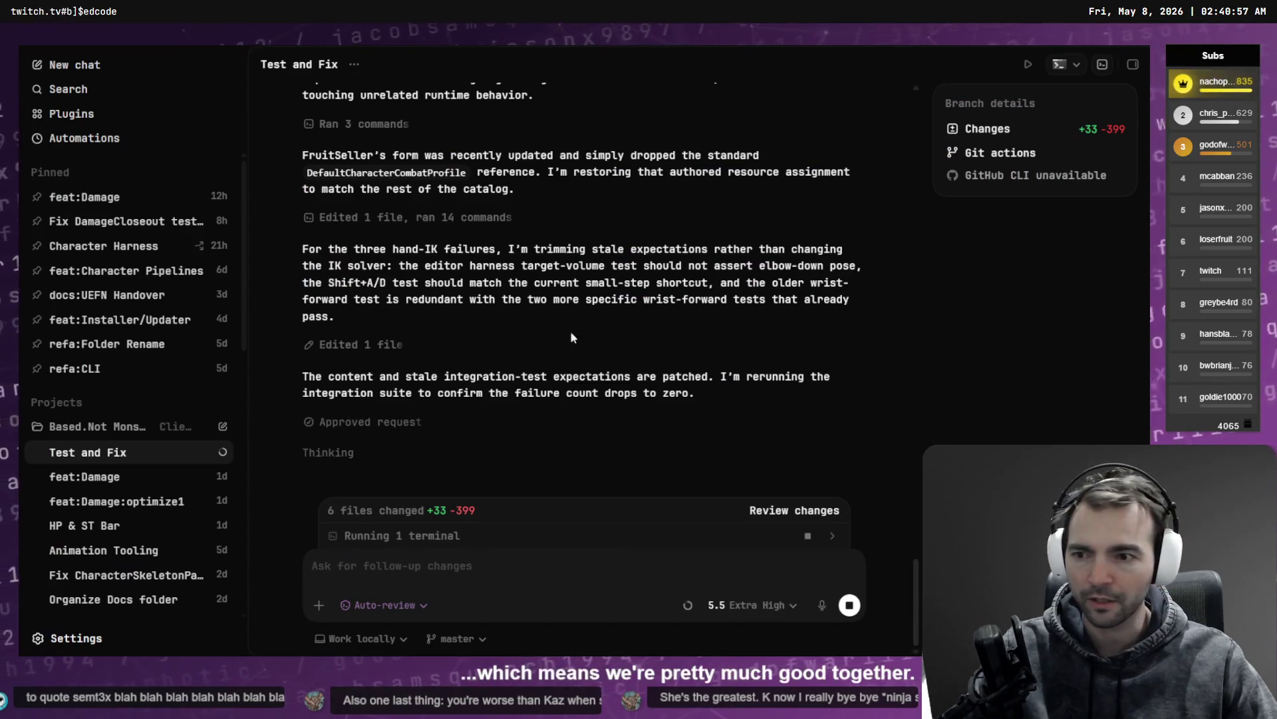
pyautogui.scroll(-3, 133, 319)
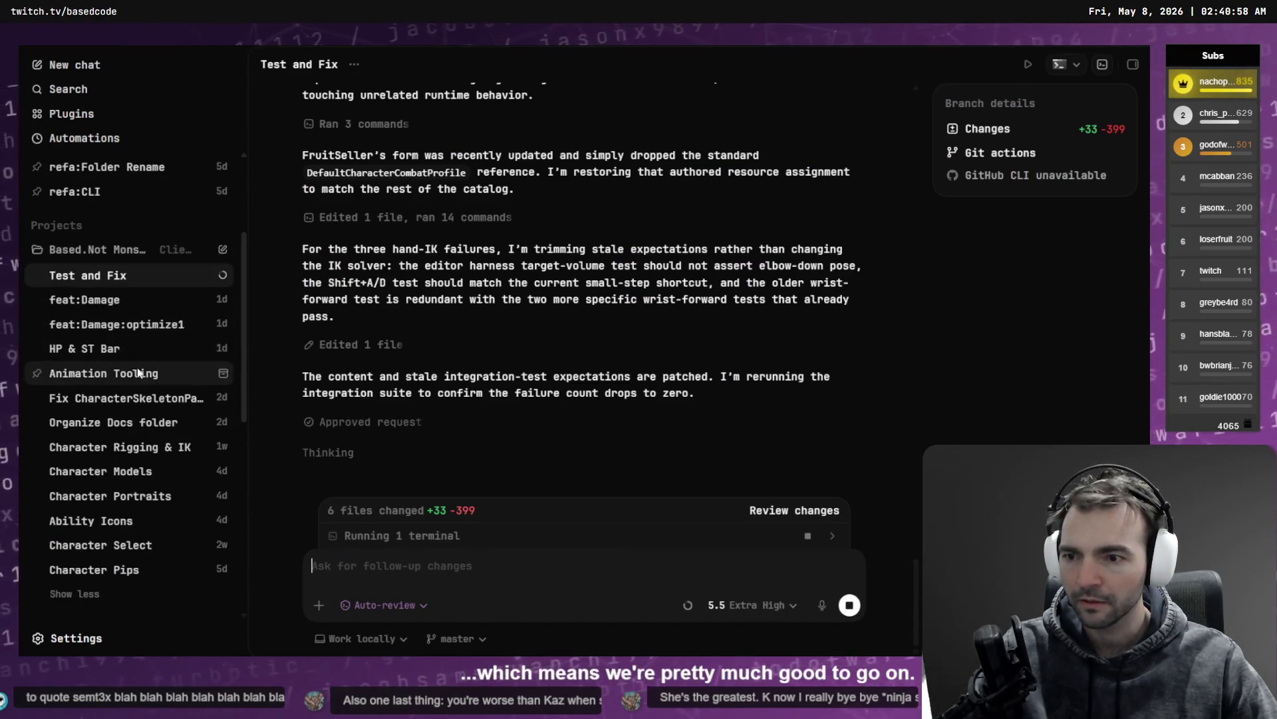
pyautogui.click(135, 277)
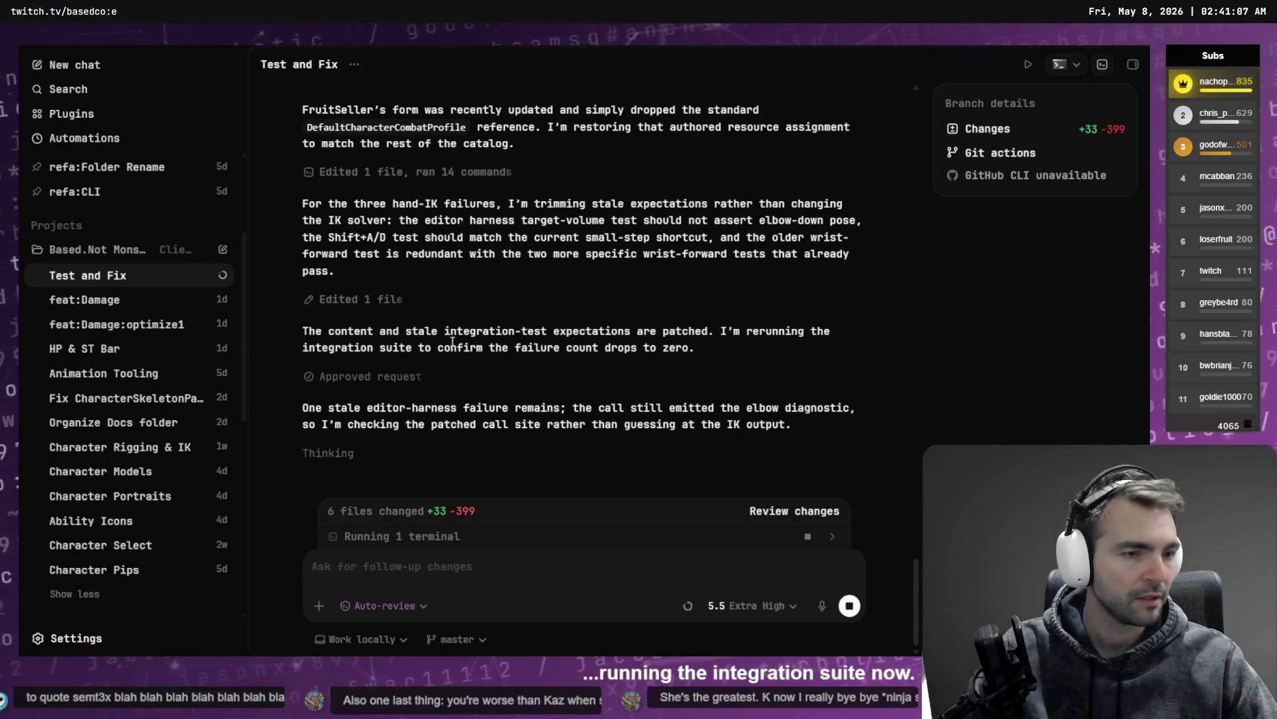
pyautogui.hotkey('alt', 'Tab')
# Step: Check the repository tabs' changes and history, then switch Fork to the NotMonsters workspace
pyautogui.click(109, 93)
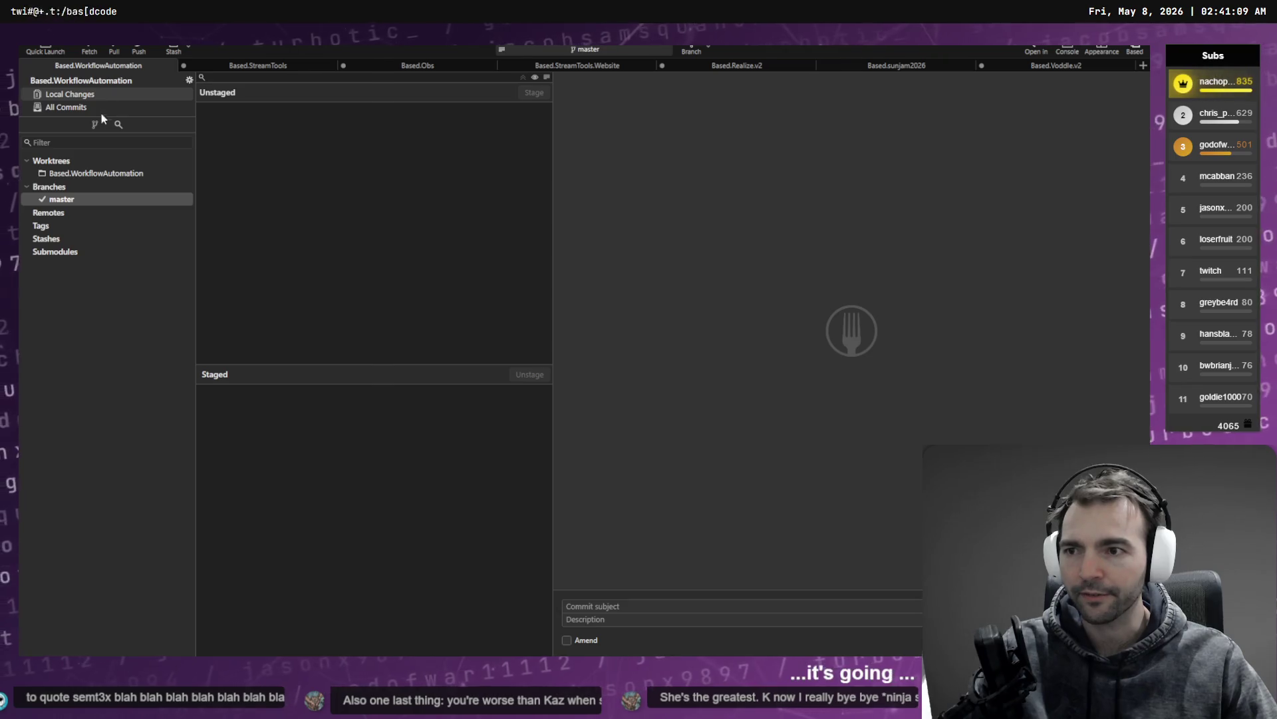
pyautogui.click(77, 199)
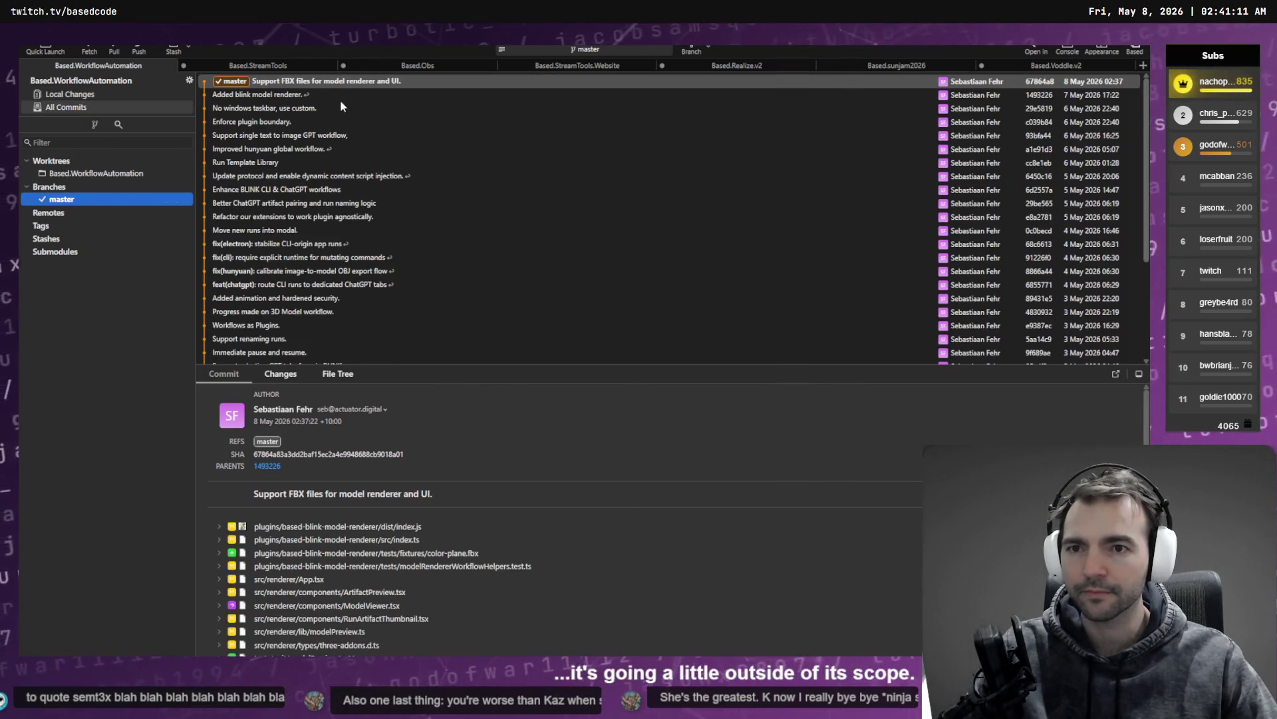
pyautogui.click(258, 66)
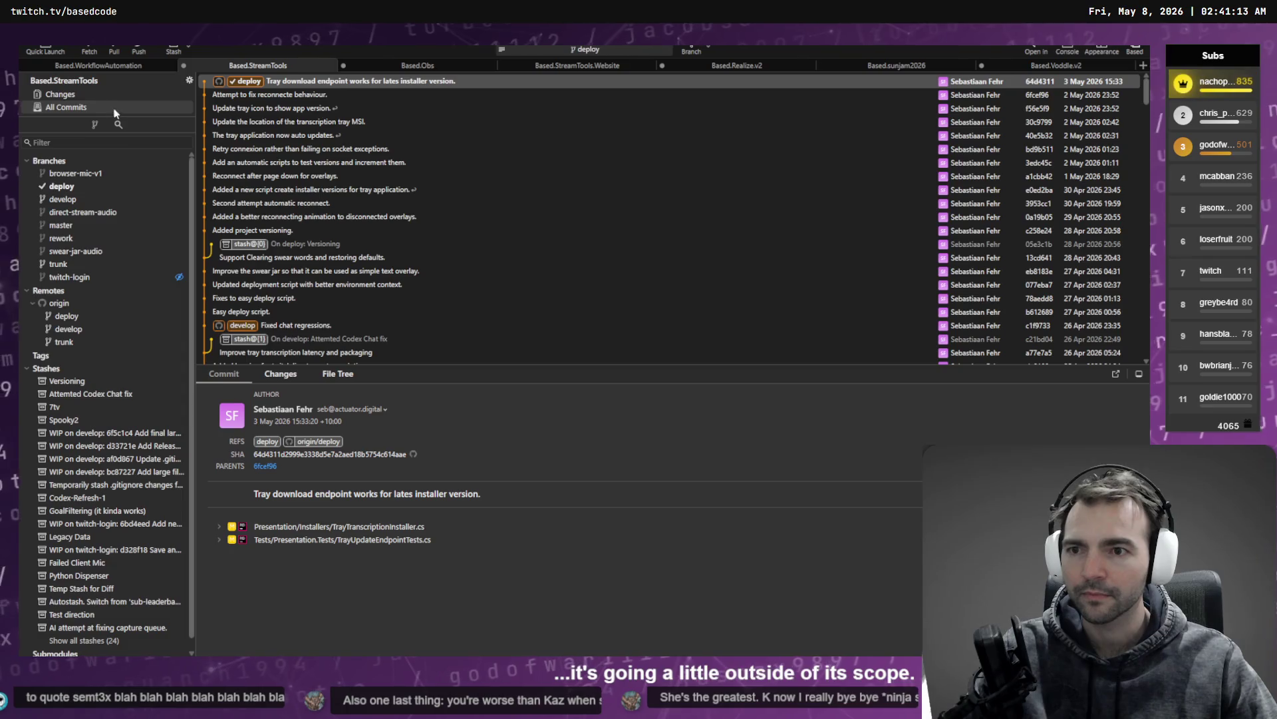
pyautogui.click(99, 65)
pyautogui.click(1135, 48)
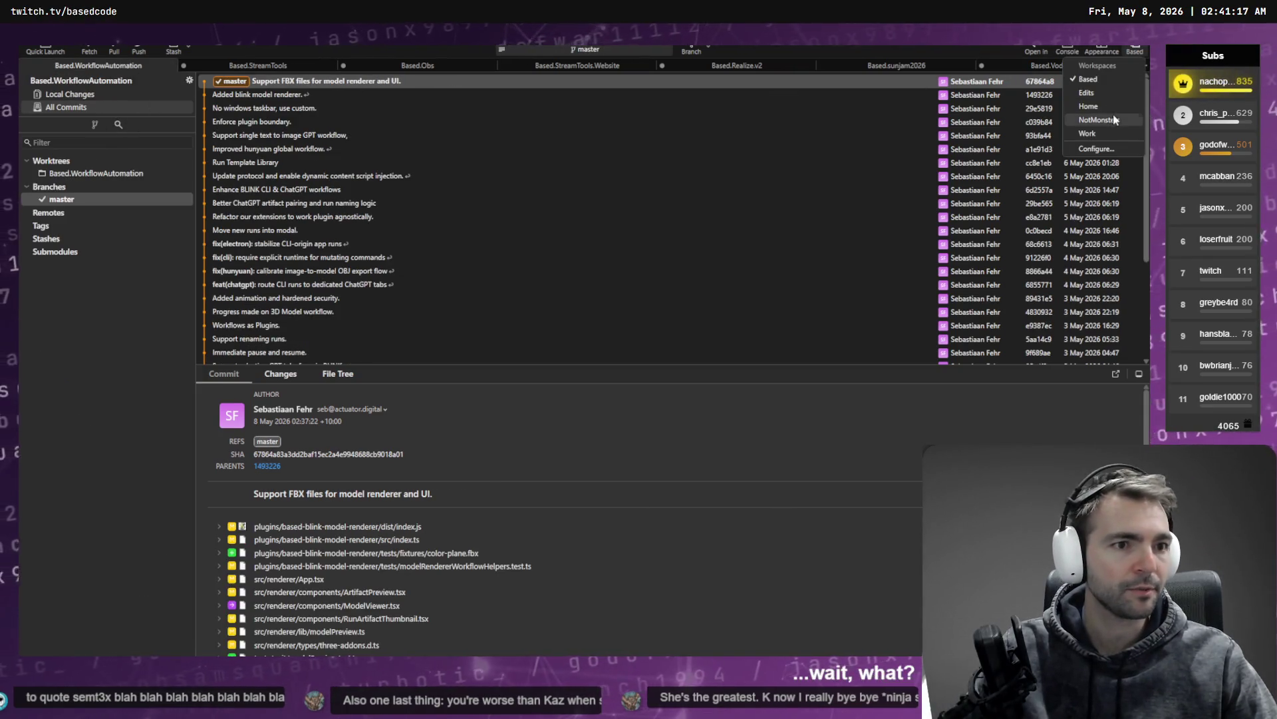
pyautogui.click(1109, 118)
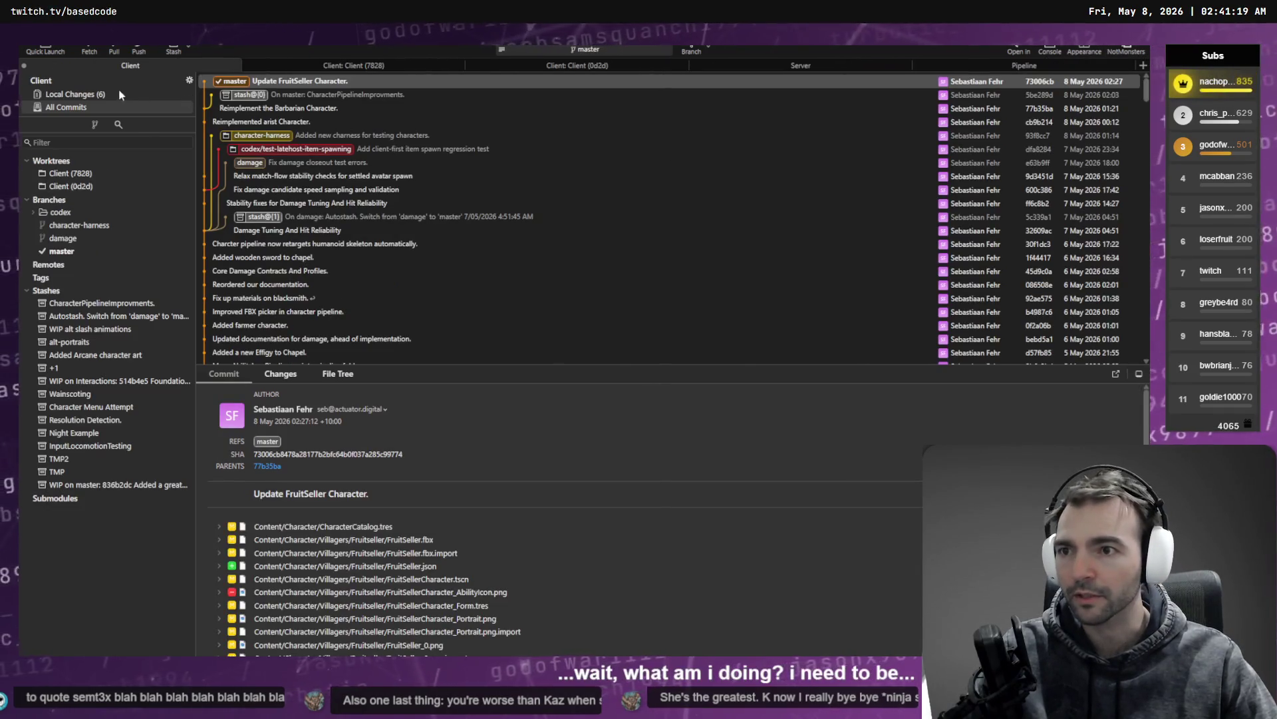
# Step: Review the Client diffs and stage CharacterCatalogService.cs
pyautogui.click(121, 94)
pyautogui.click(318, 264)
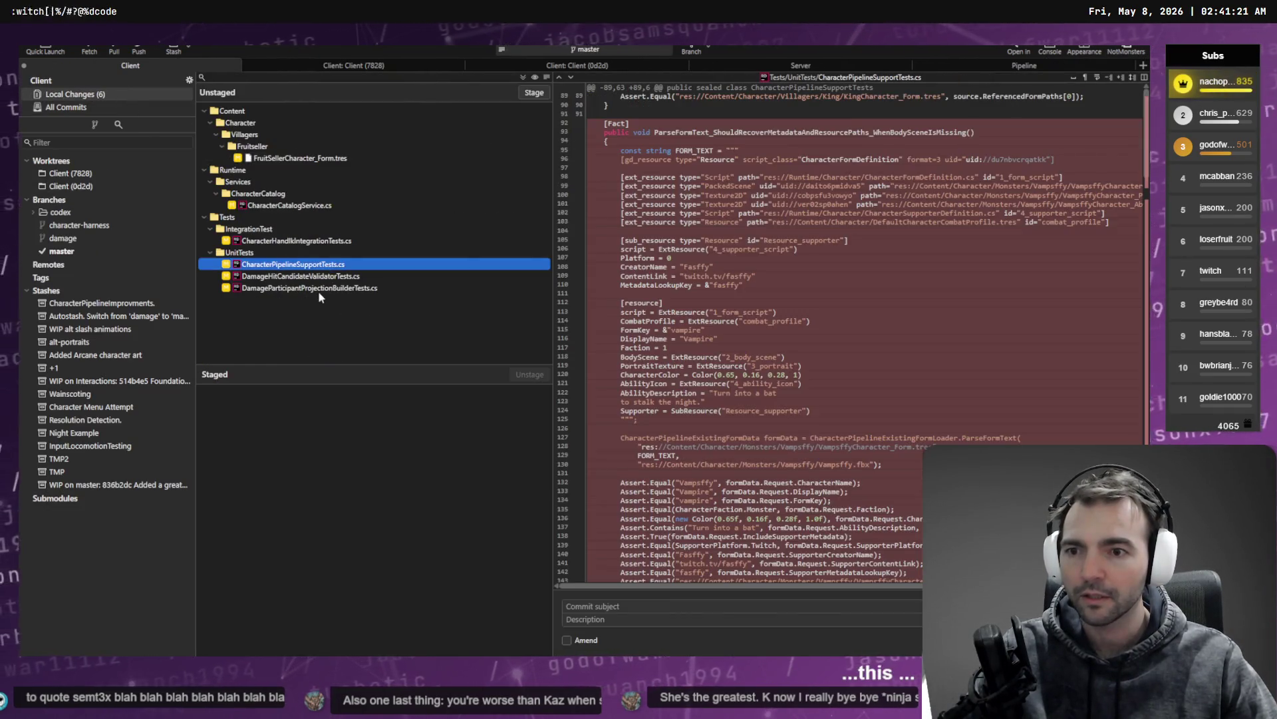
pyautogui.click(318, 289)
pyautogui.click(316, 241)
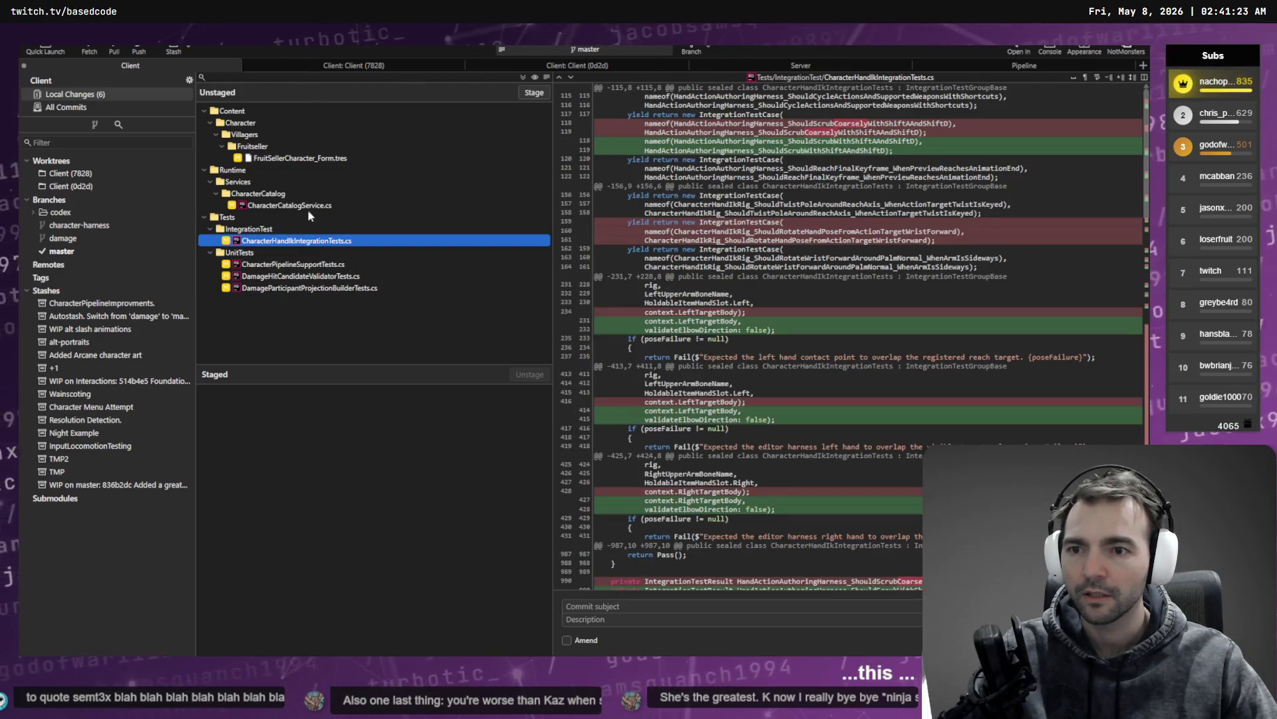
pyautogui.click(308, 205)
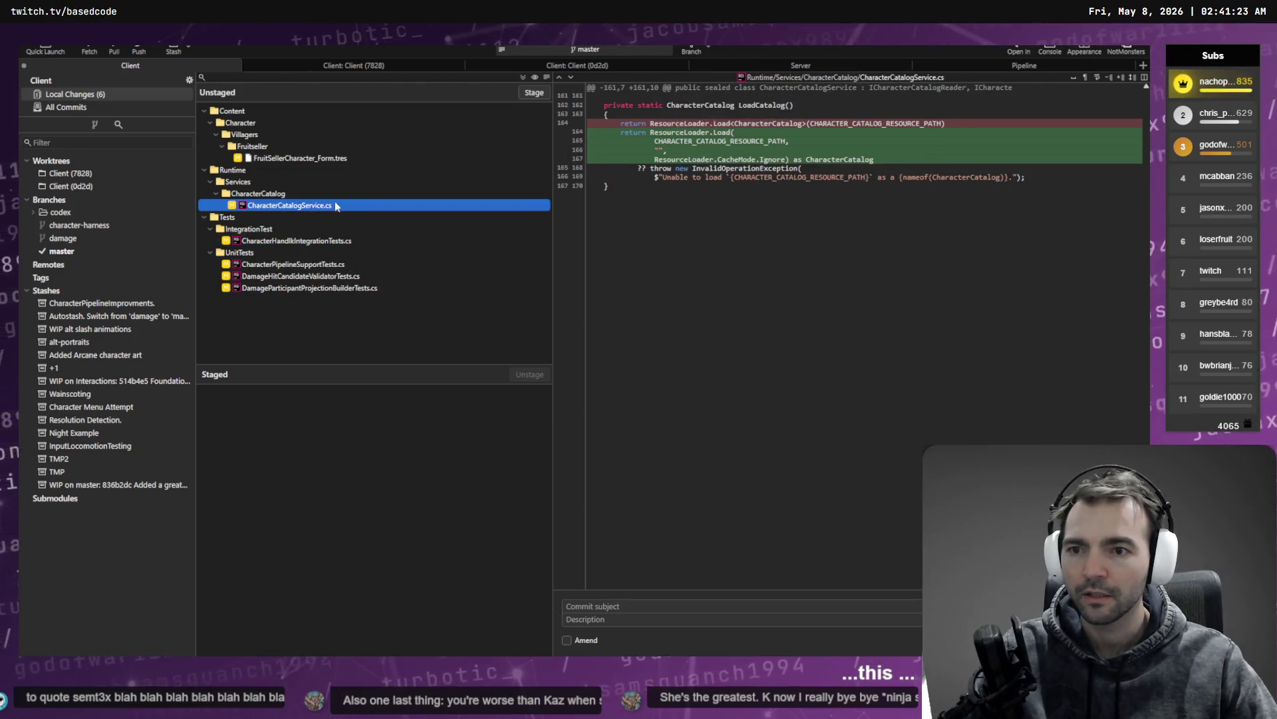
pyautogui.click(538, 95)
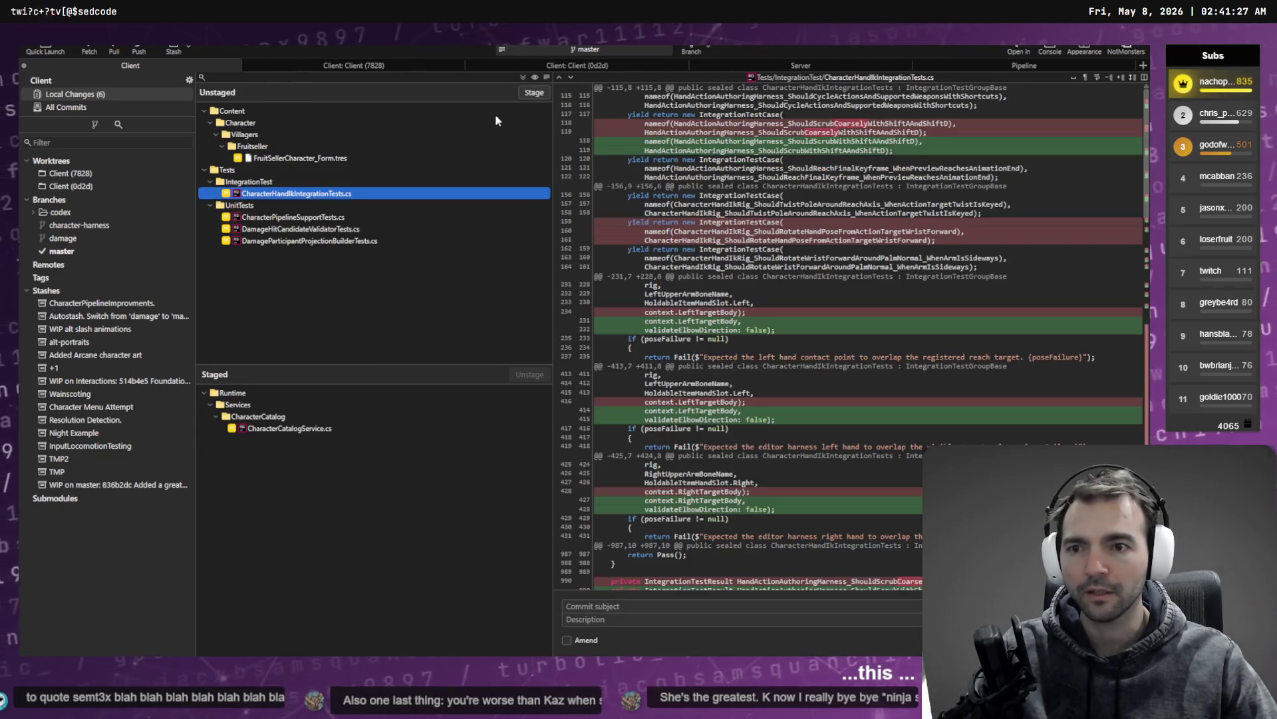
pyautogui.click(339, 428)
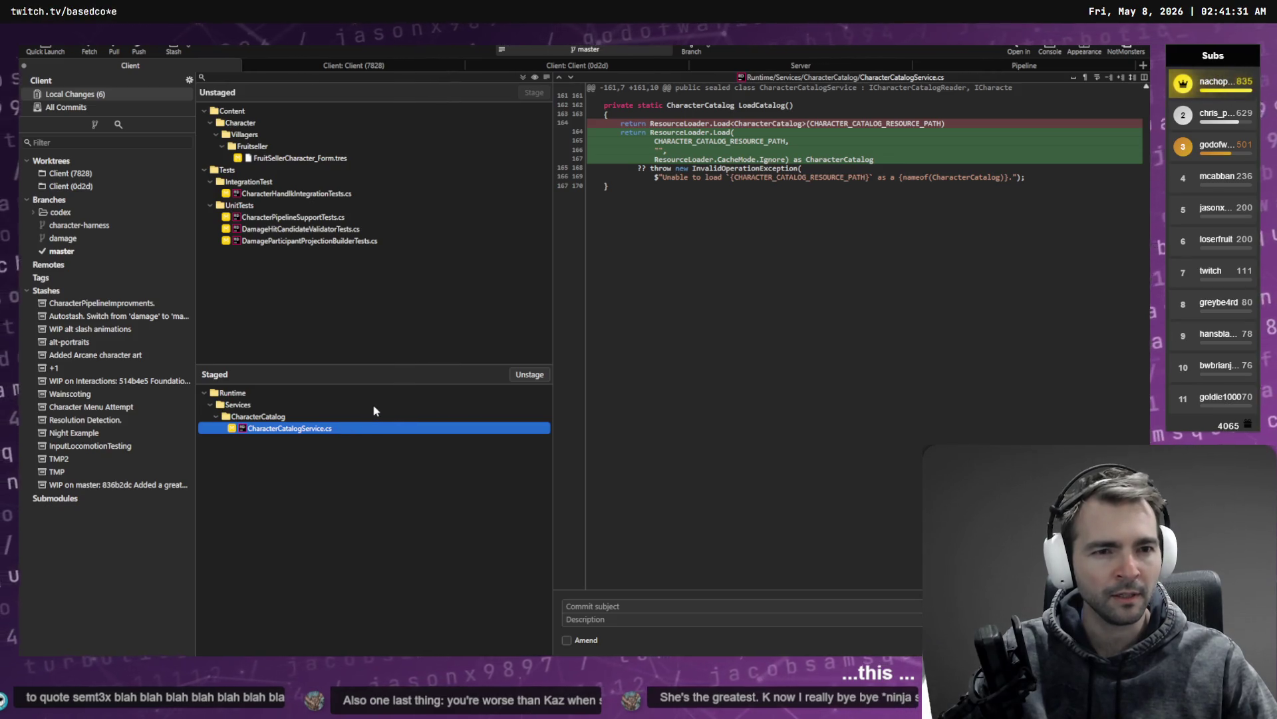
# Step: Stage the four remaining test files and review each staged test diff
pyautogui.click(299, 193)
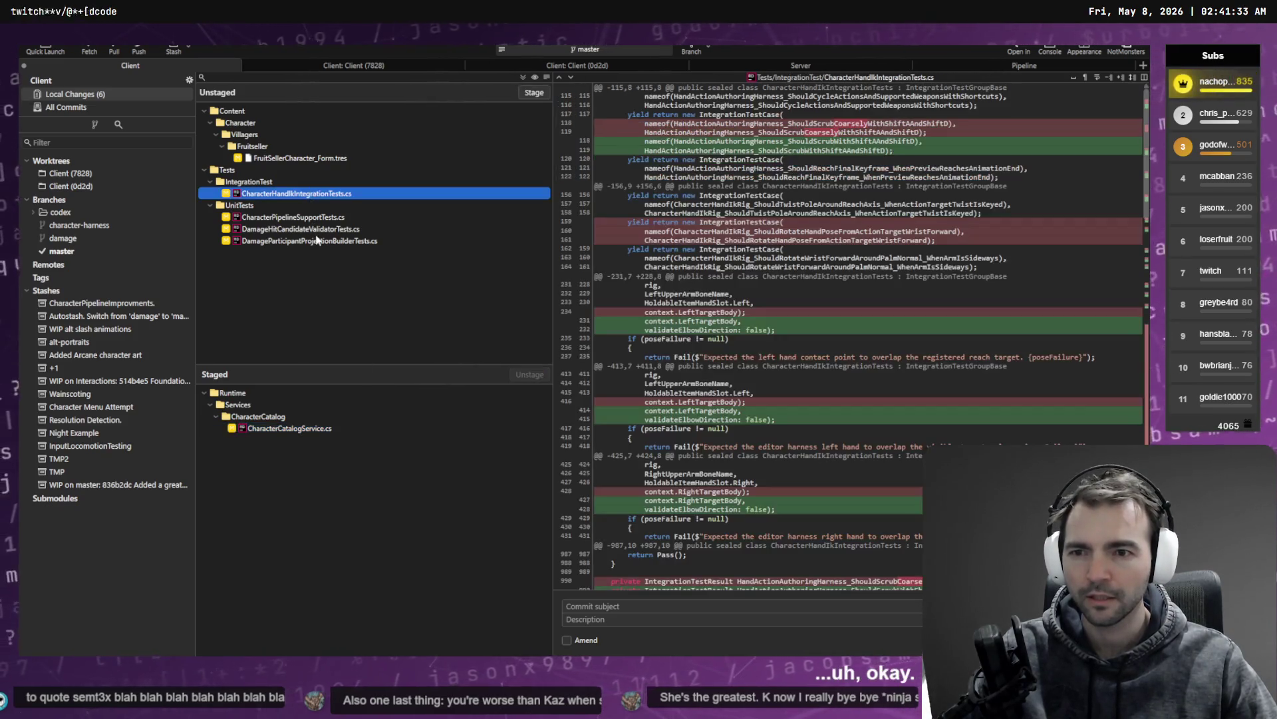
pyautogui.keyDown('shift'); pyautogui.click(318, 241); pyautogui.keyUp('shift')
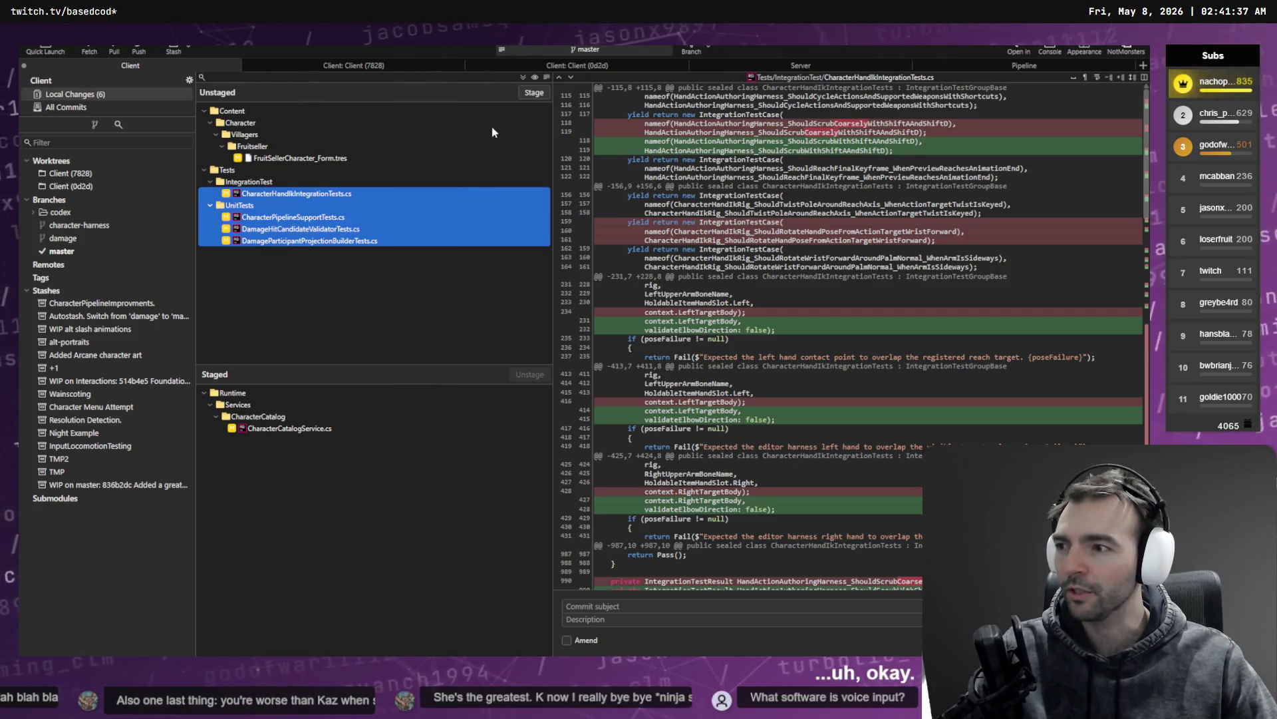
pyautogui.click(535, 93)
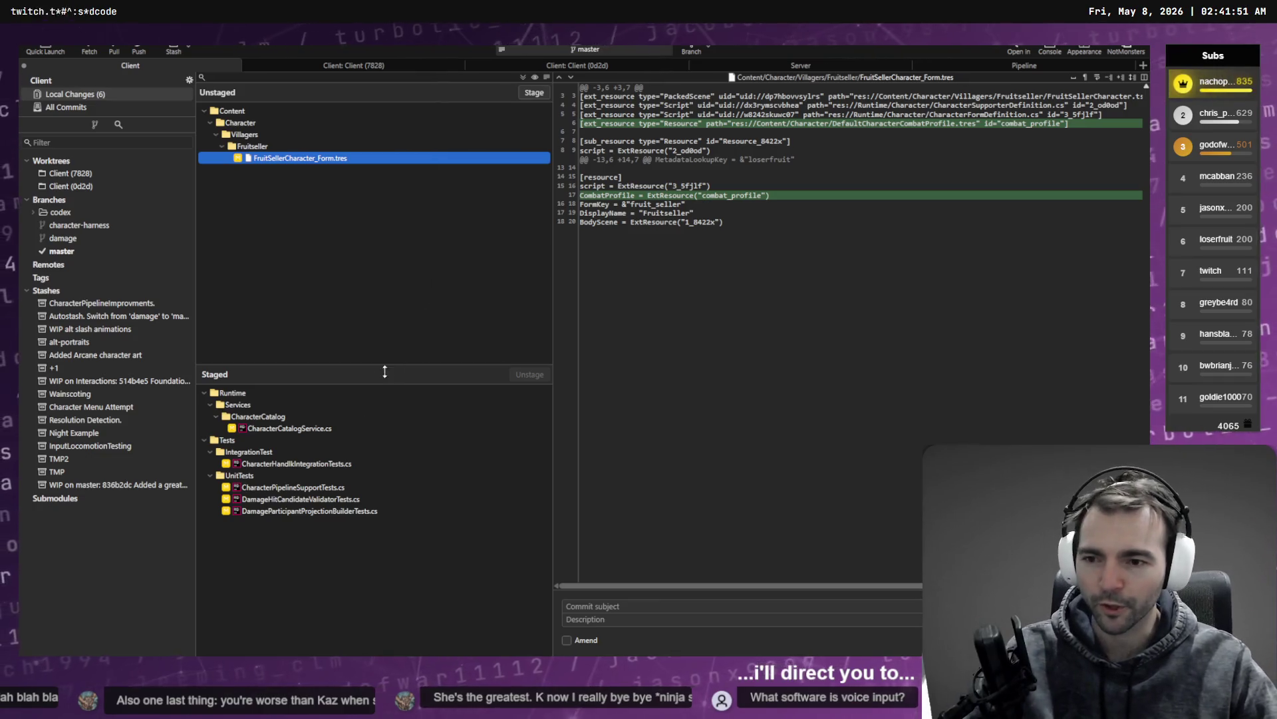
pyautogui.click(299, 429)
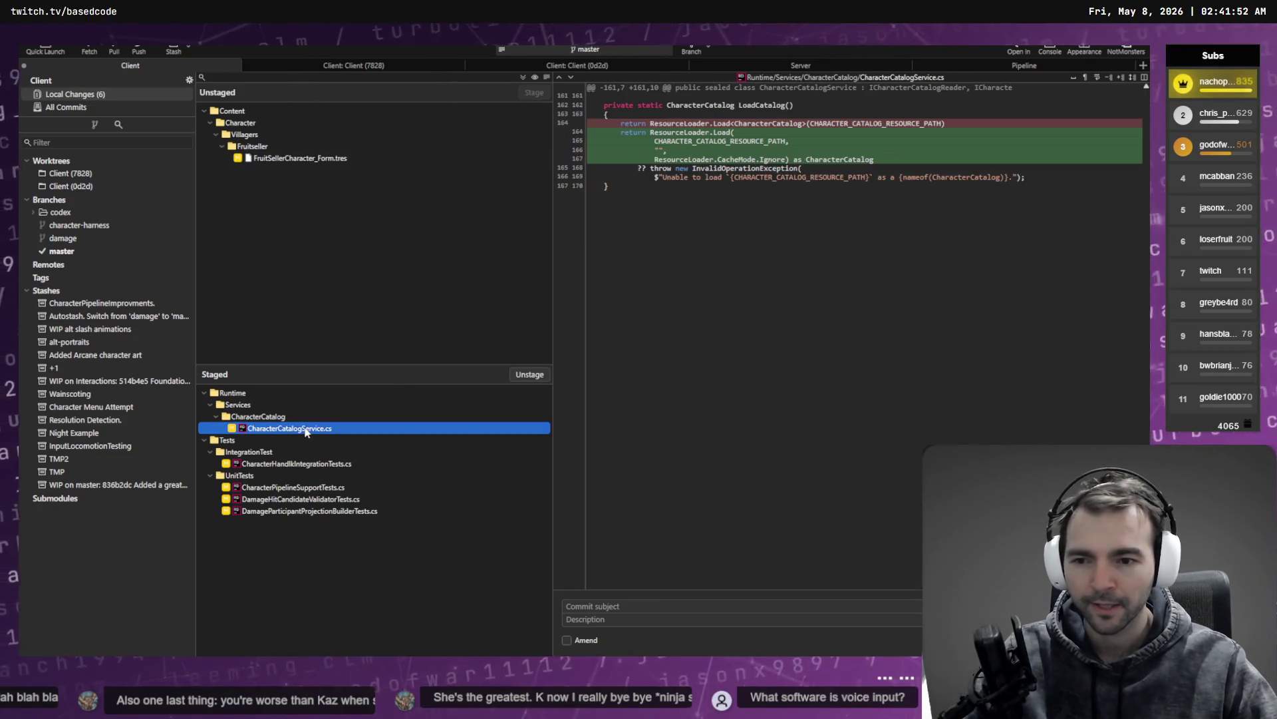
pyautogui.click(336, 464)
pyautogui.scroll(-20, 727, 416)
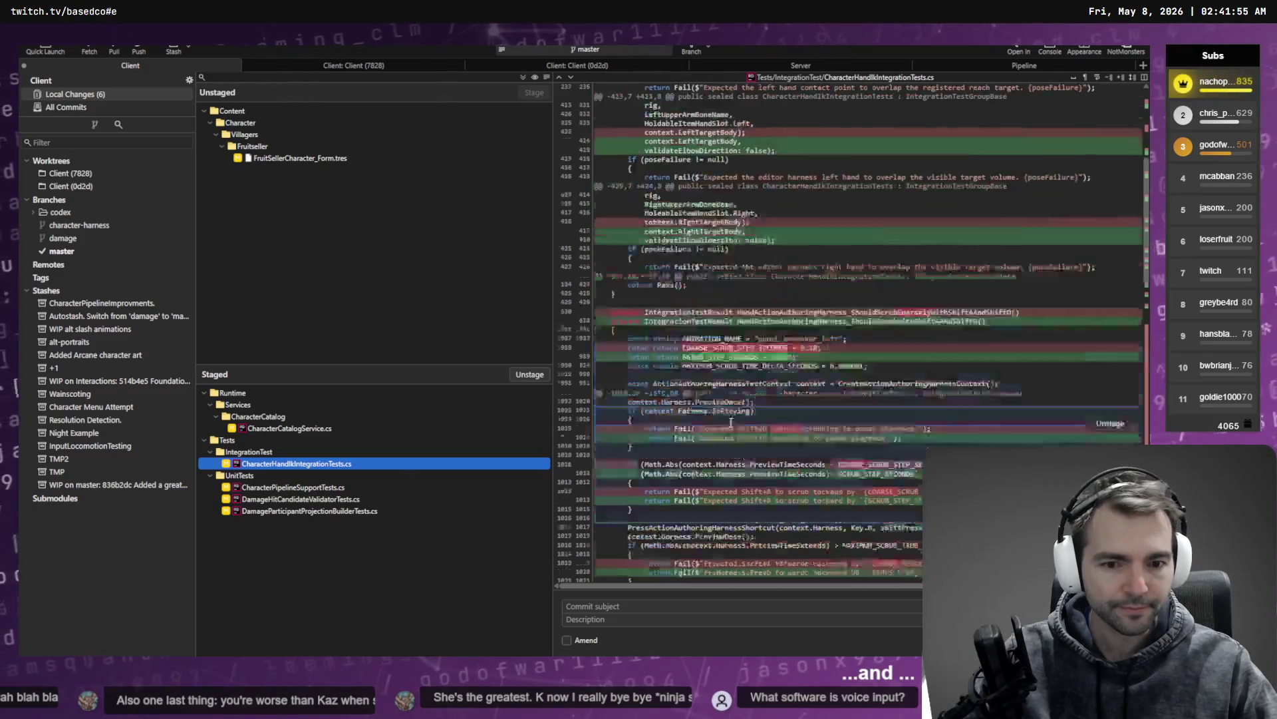
pyautogui.click(345, 499)
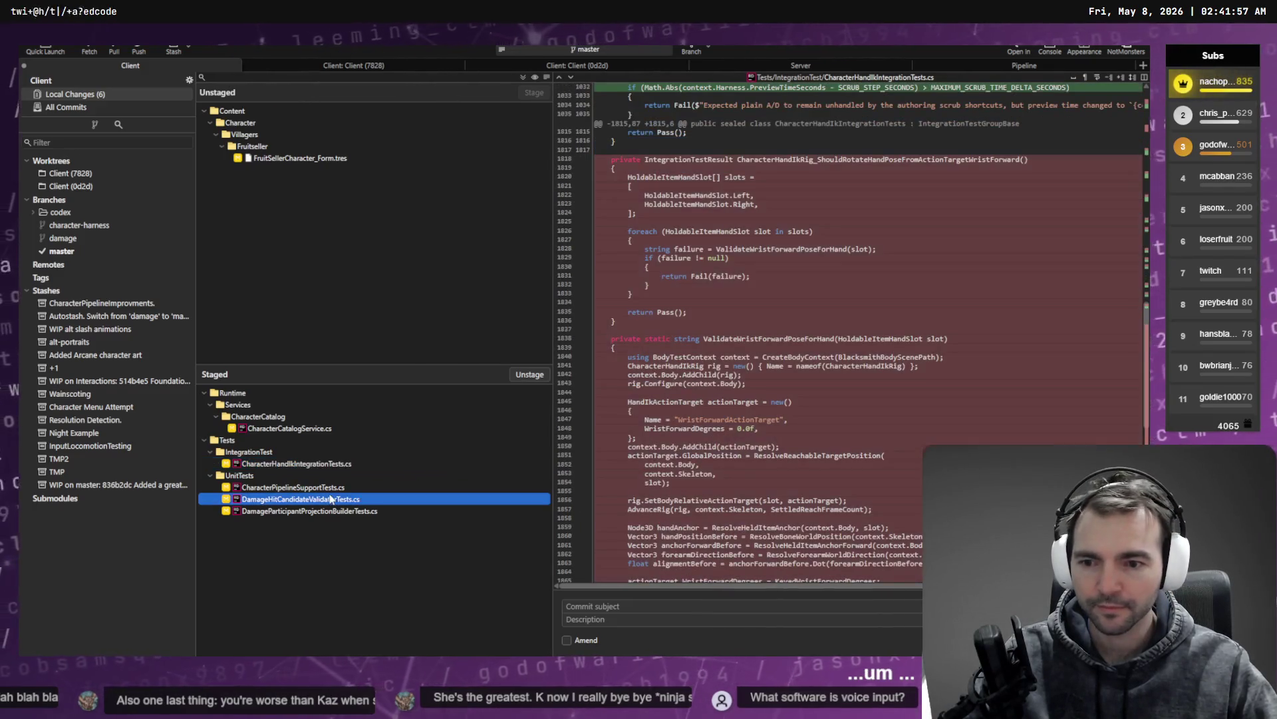
pyautogui.press('Up')
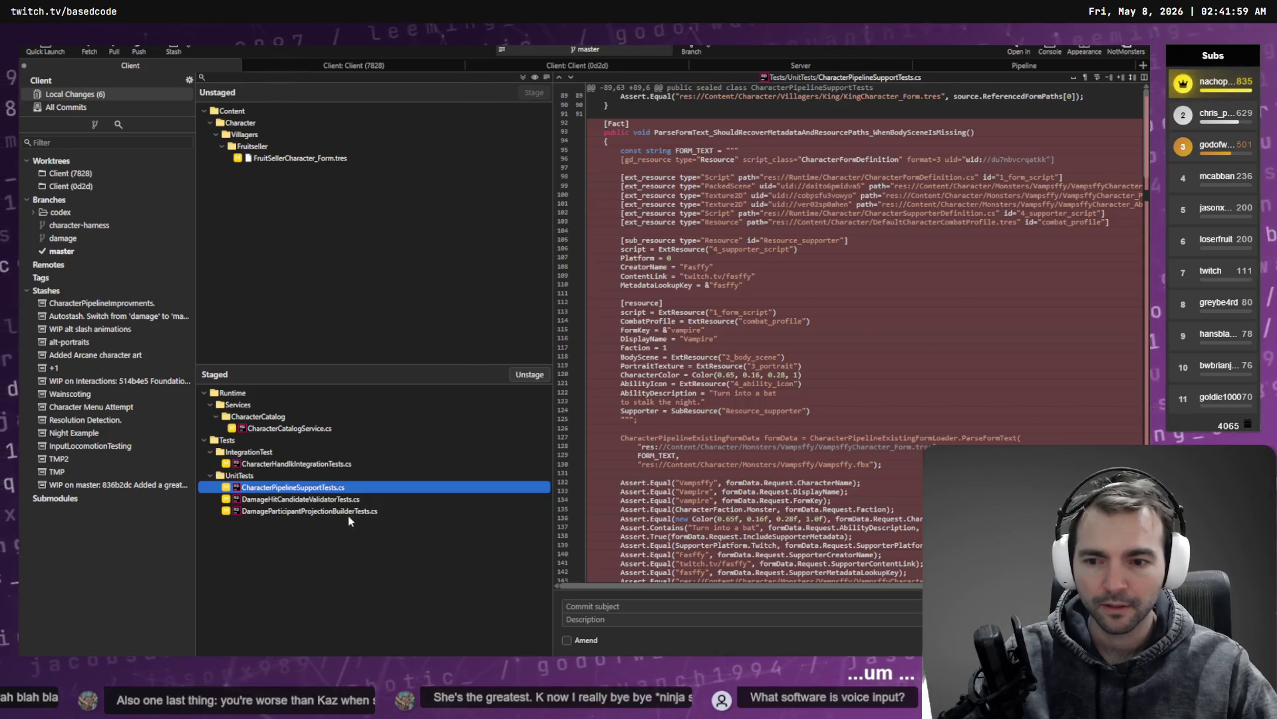
pyautogui.click(349, 514)
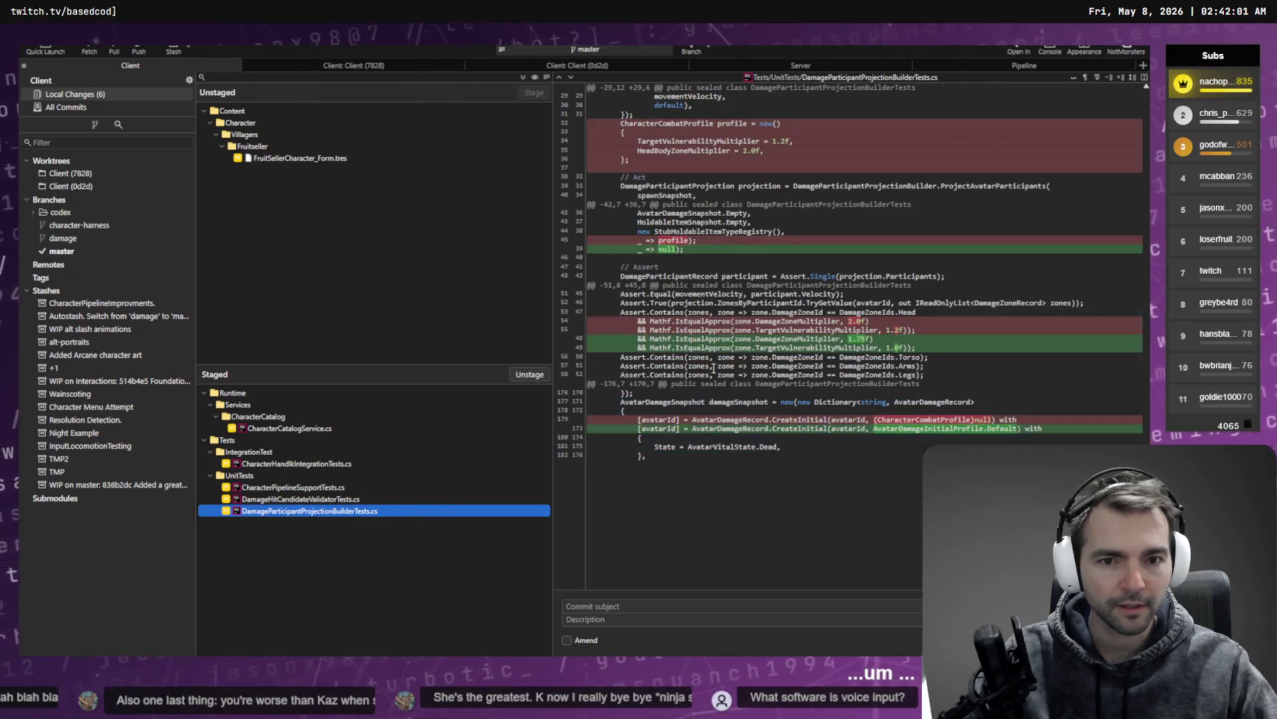
pyautogui.click(337, 499)
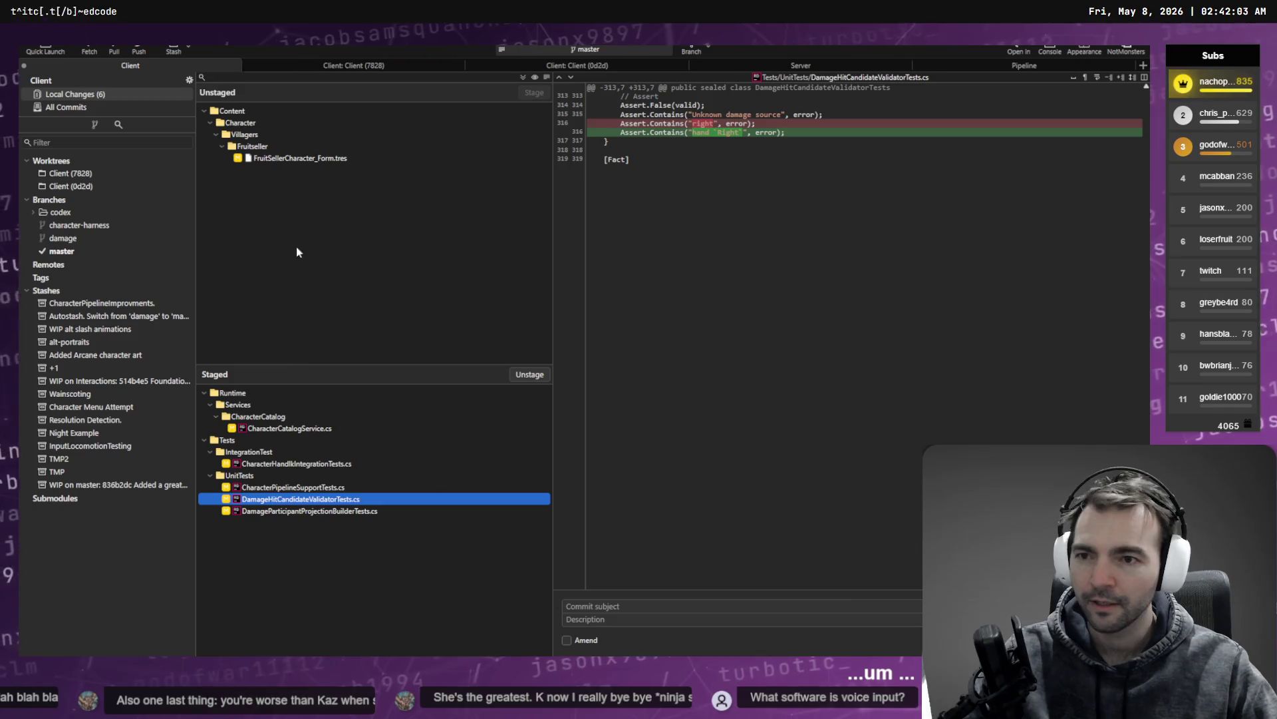
# Step: Review and stage the FruitSellerCharacter_Form.tres change with its added combat_profile resource
pyautogui.click(278, 160)
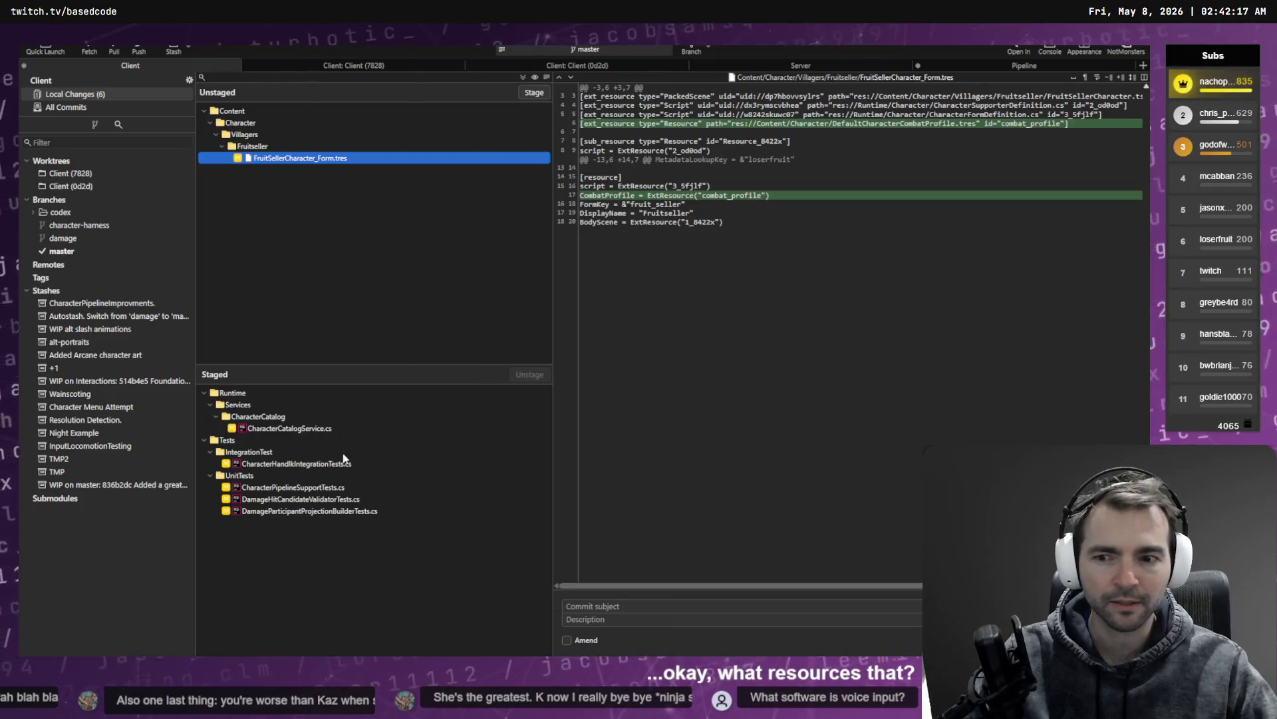
pyautogui.click(337, 428)
pyautogui.click(425, 158)
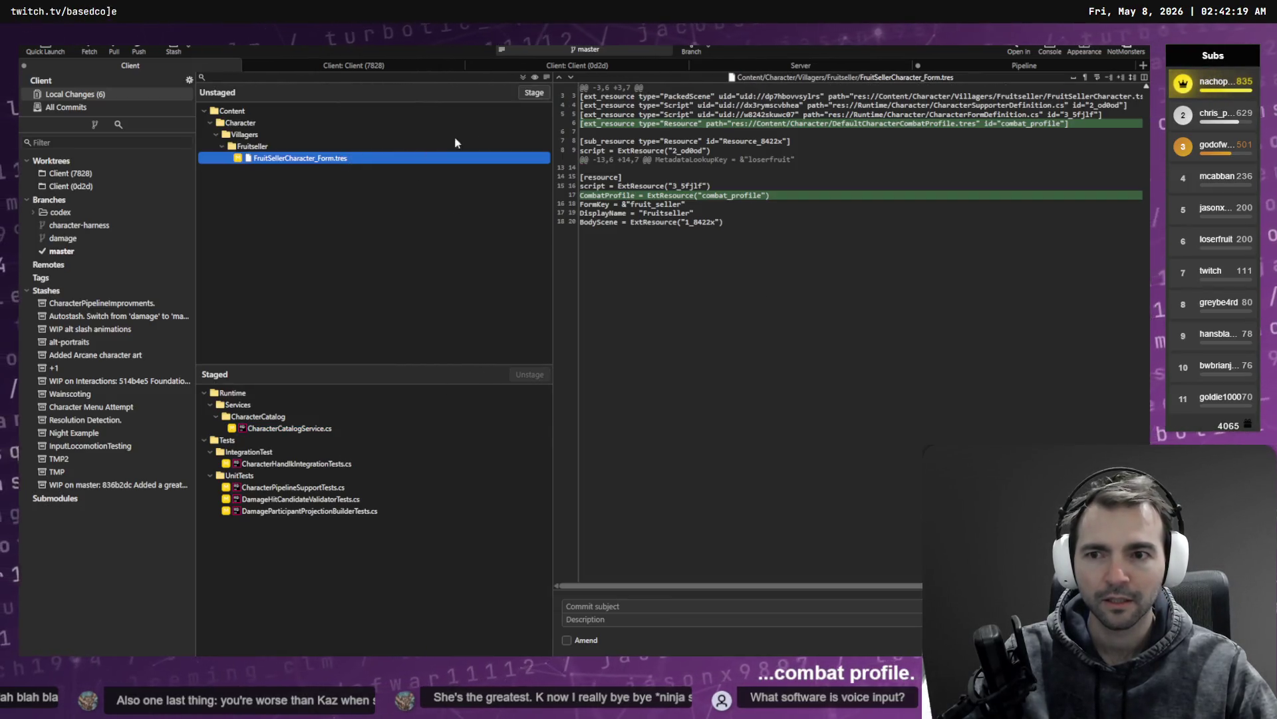
pyautogui.click(534, 93)
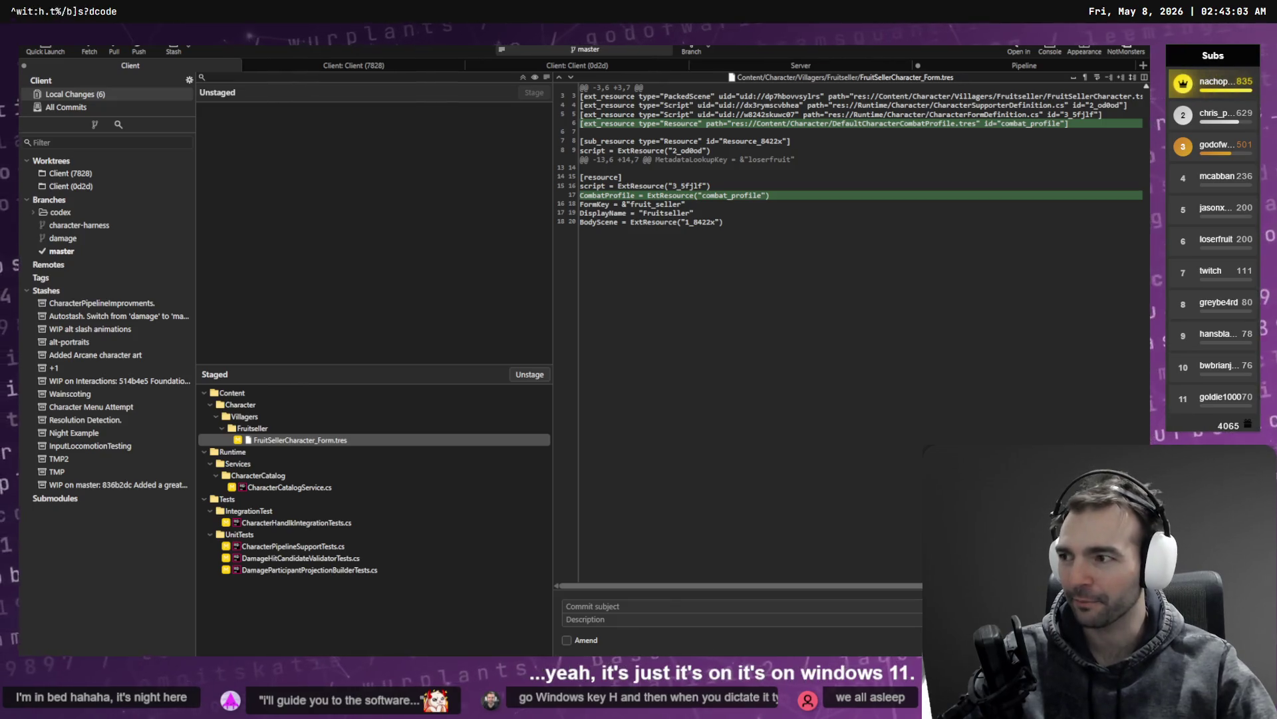
# Step: Review the staged diffs from CharacterCatalogService.cs through DamageParticipantProjectionBuilderTests.cs
pyautogui.click(328, 489)
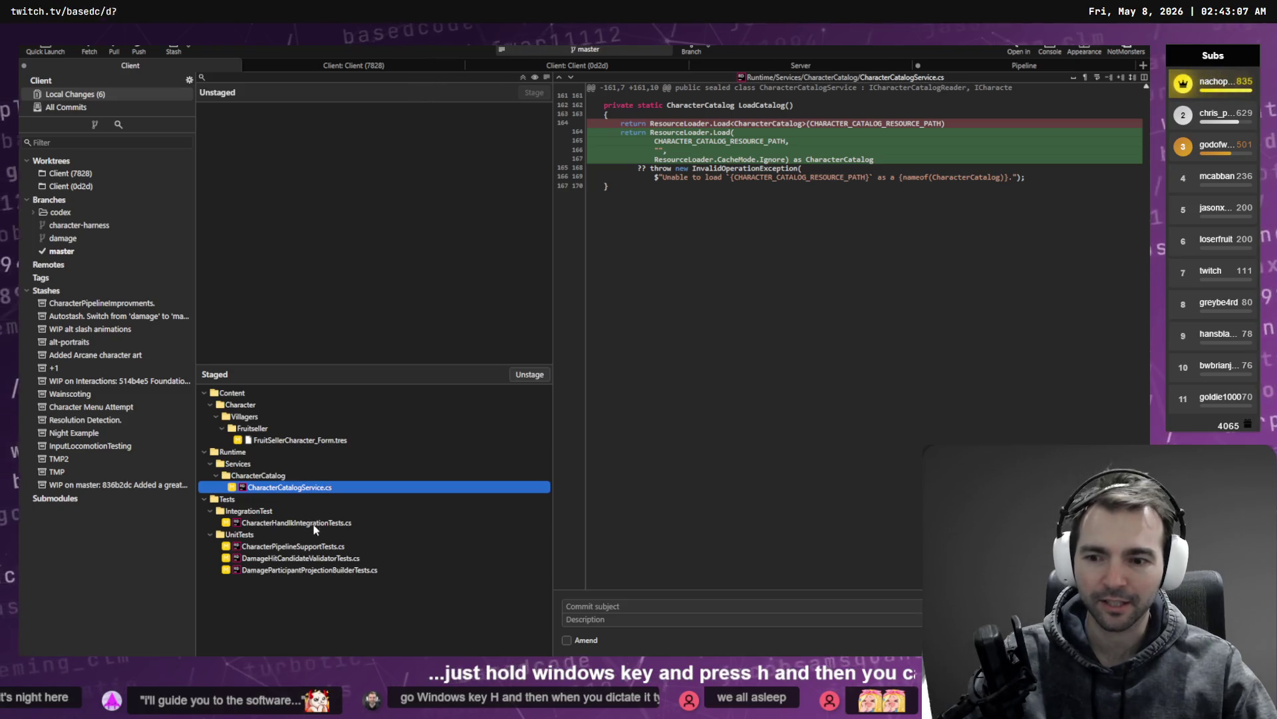
pyautogui.click(315, 525)
pyautogui.click(328, 547)
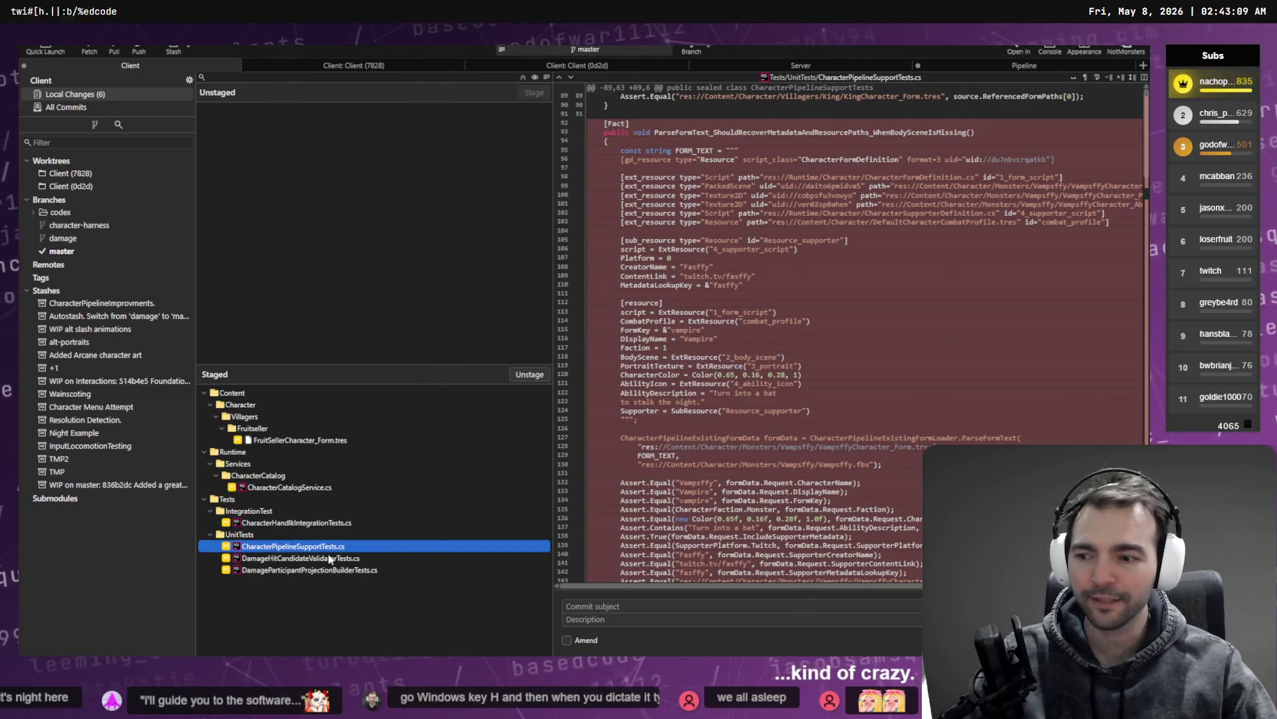
pyautogui.click(329, 559)
pyautogui.click(329, 571)
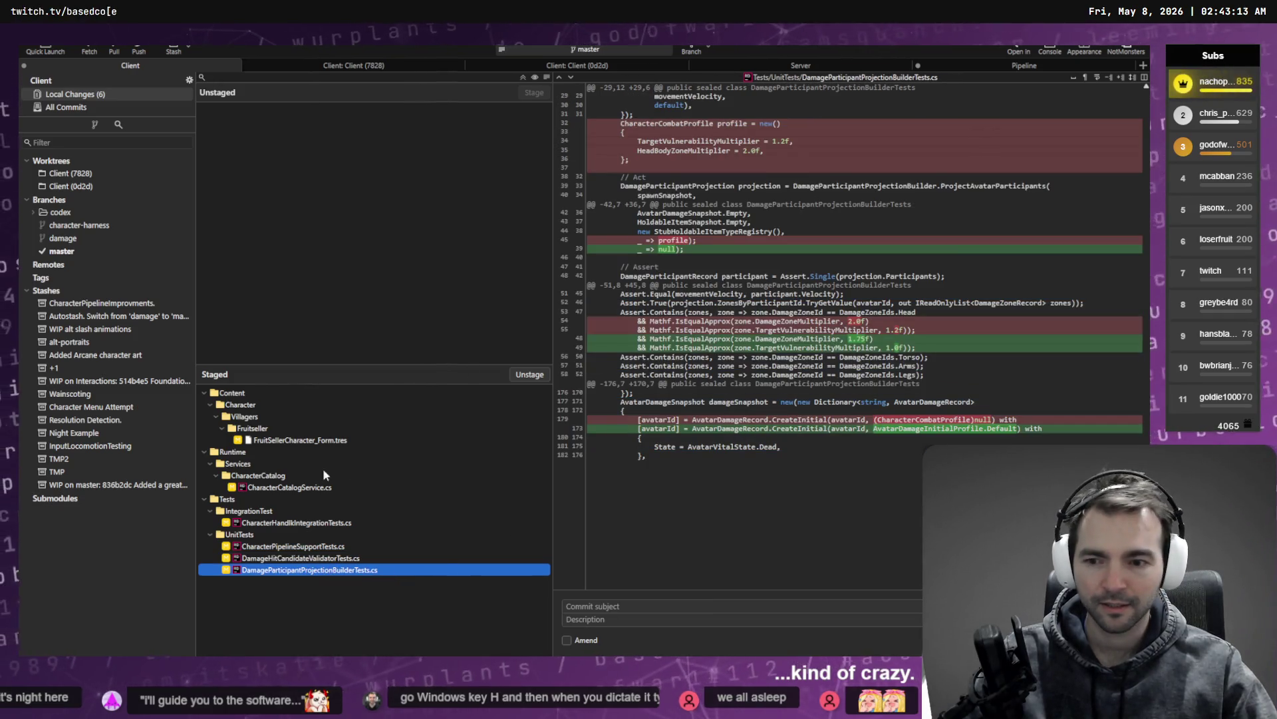
# Step: Glance at master's history, recheck the CharacterCatalogService.cs and DamageHitCandidateValidatorTests.cs diffs, then go to Codex
pyautogui.click(60, 251)
pyautogui.click(94, 94)
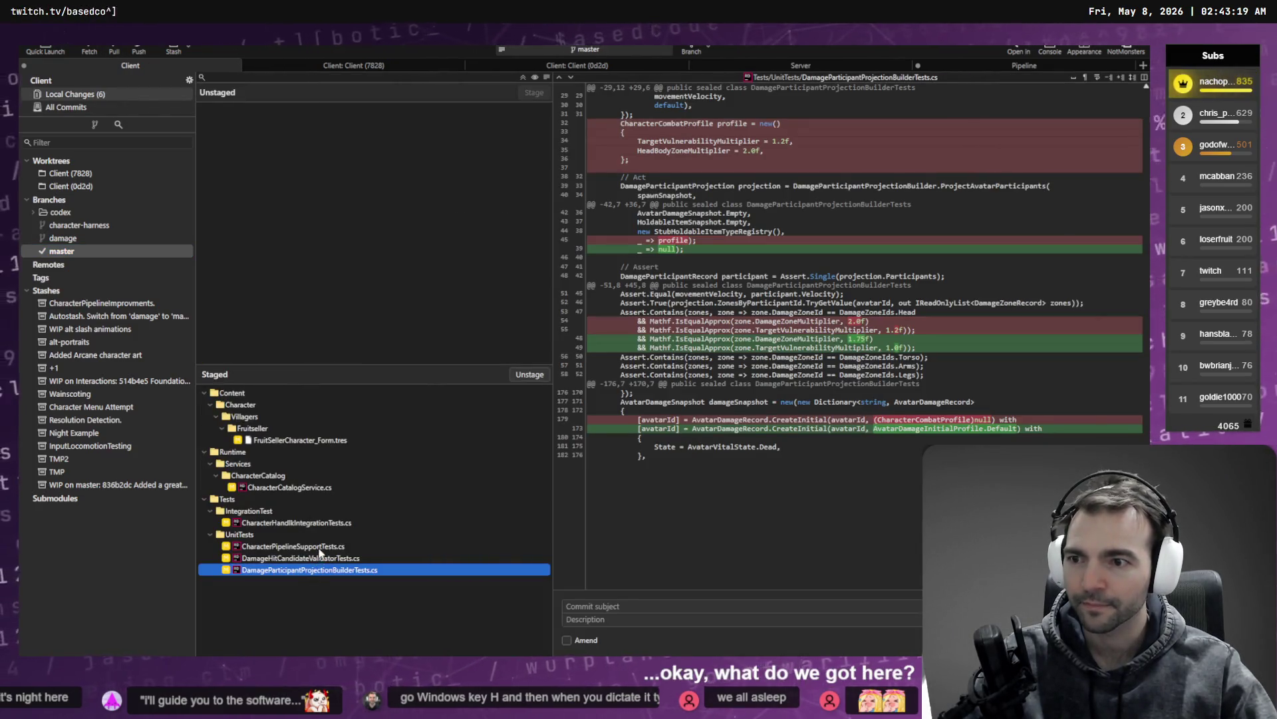
pyautogui.click(306, 488)
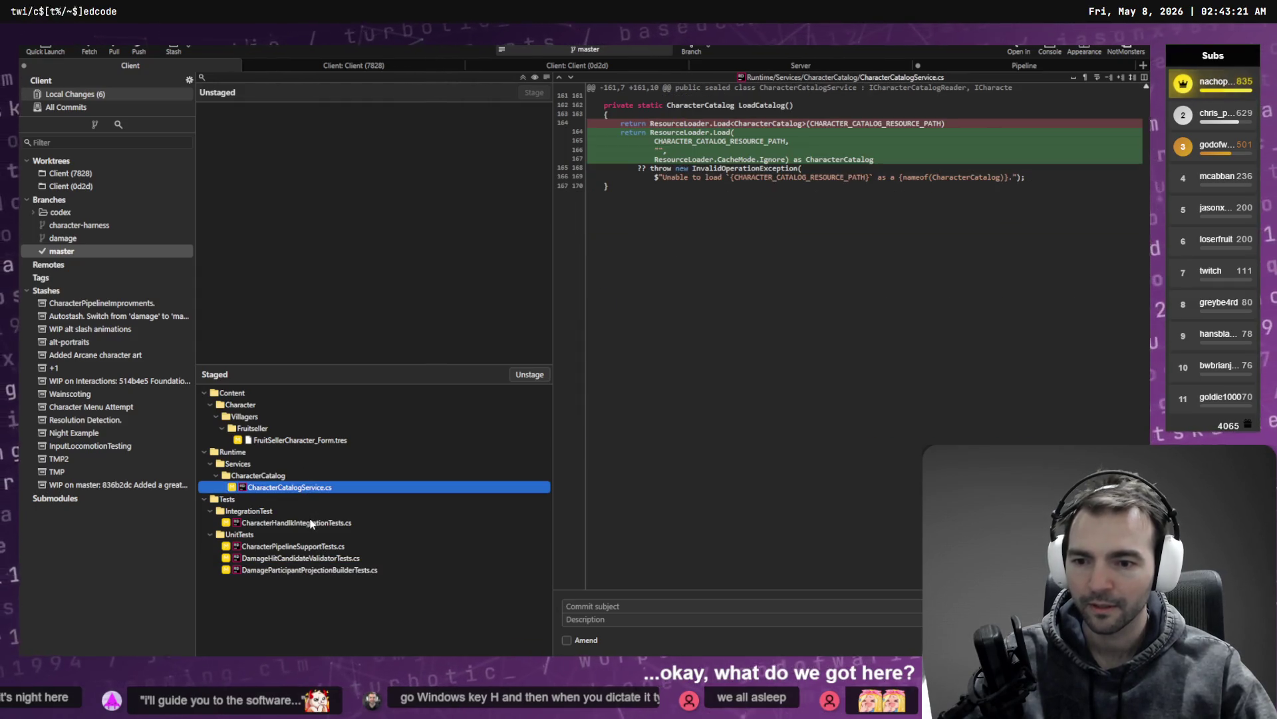
pyautogui.click(299, 558)
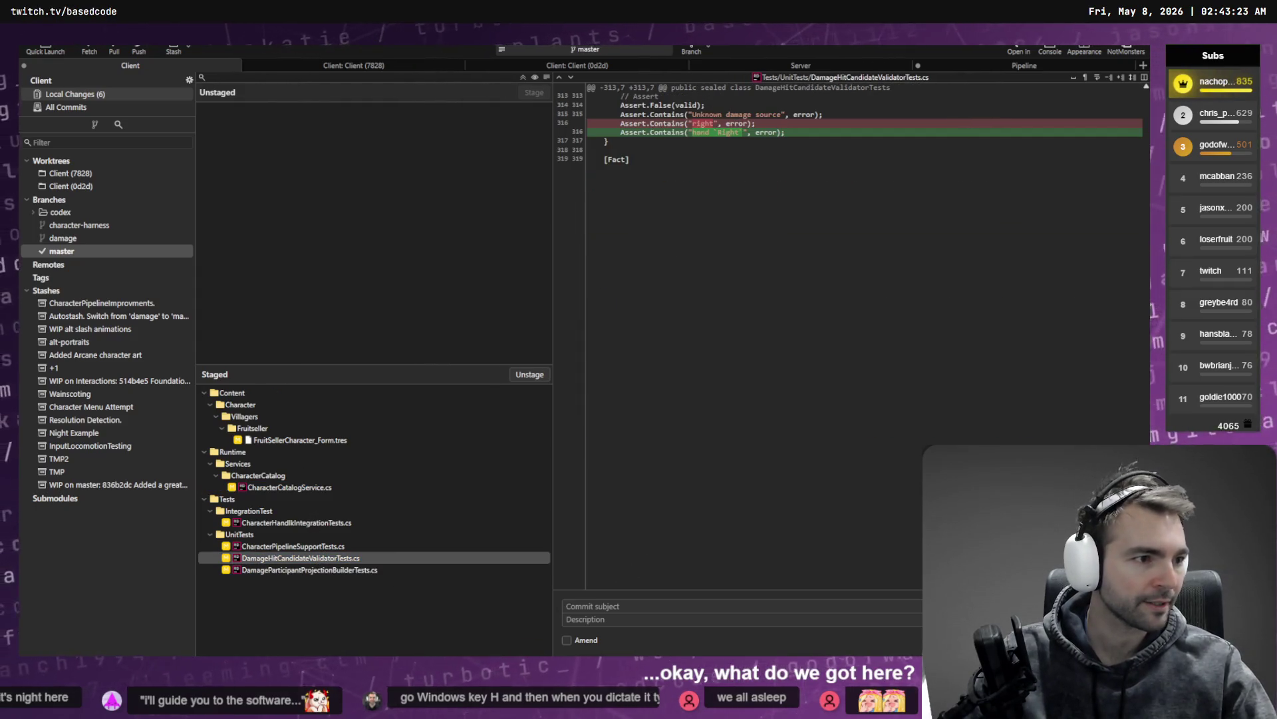
pyautogui.hotkey('alt', 'Tab')
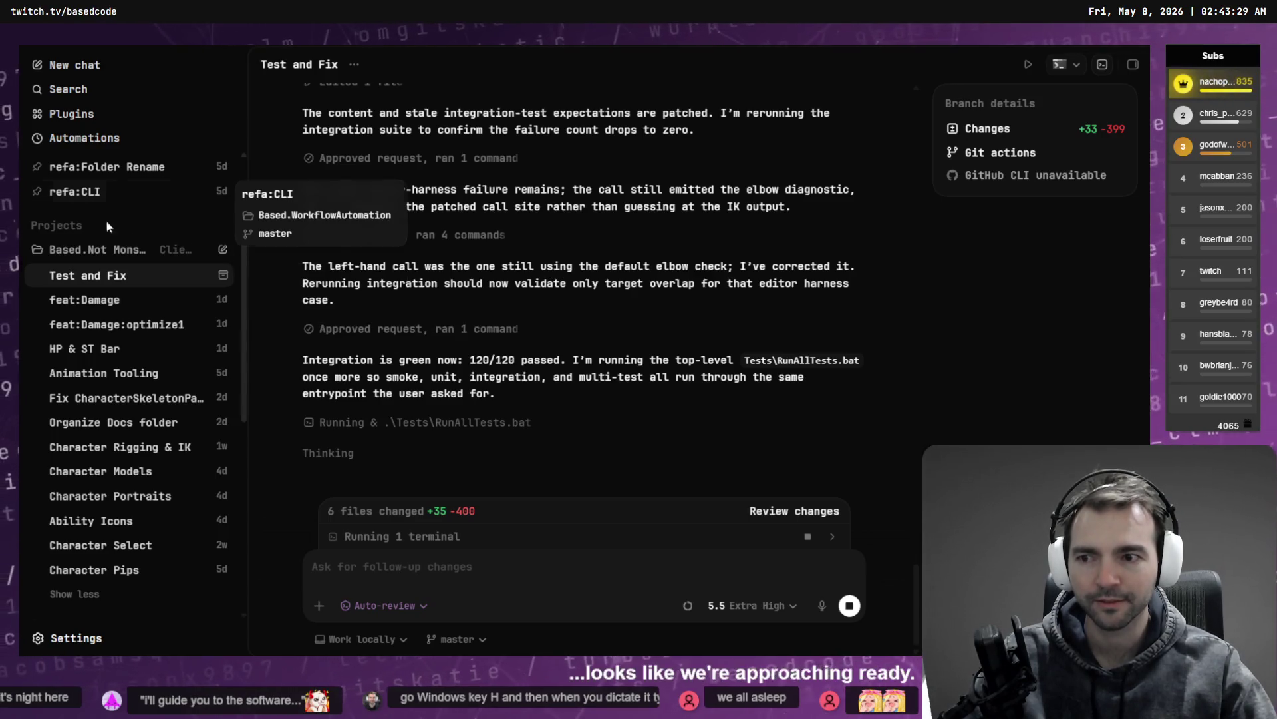
# Step: Peek at the feat:Damage thread, check Test and Fix progress, then return to Fork
pyautogui.click(110, 300)
pyautogui.click(114, 274)
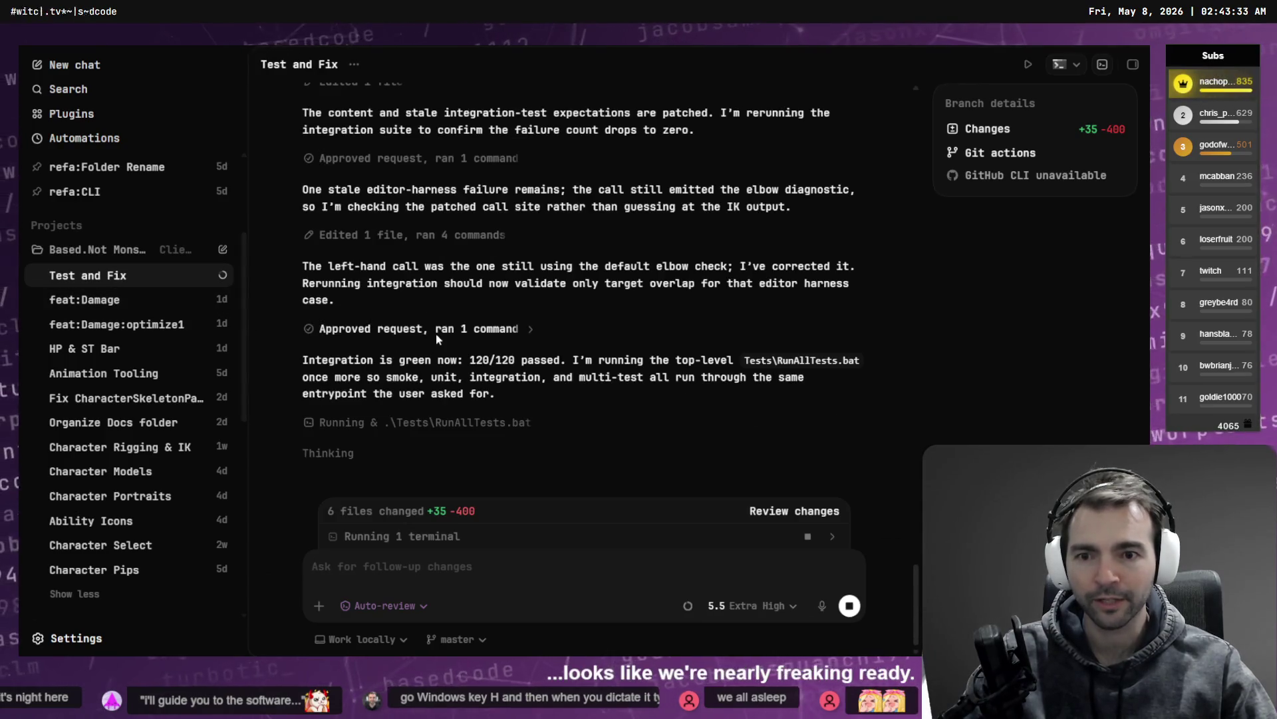
pyautogui.hotkey('alt', 'Tab')
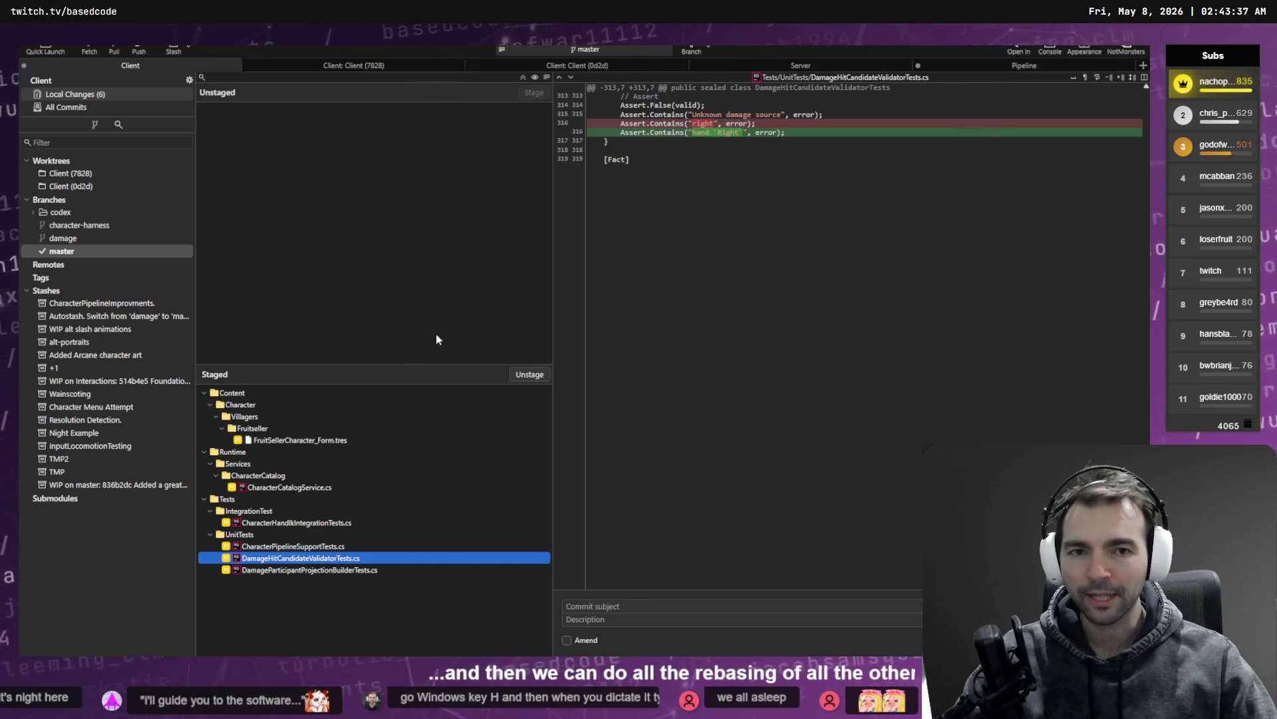
# Step: Inspect the Client worktree's stash@{0} and the 'Update FruitSeller Character.' commit, then return to Codex
pyautogui.click(85, 175)
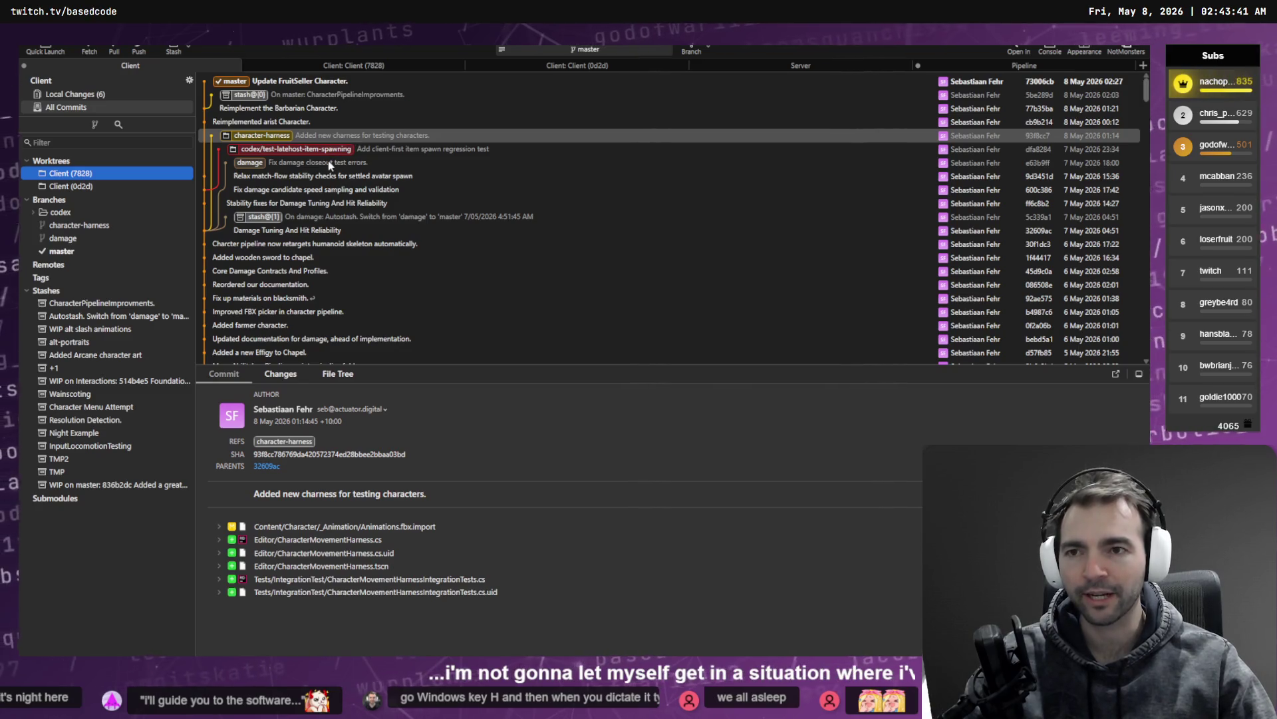
pyautogui.click(339, 95)
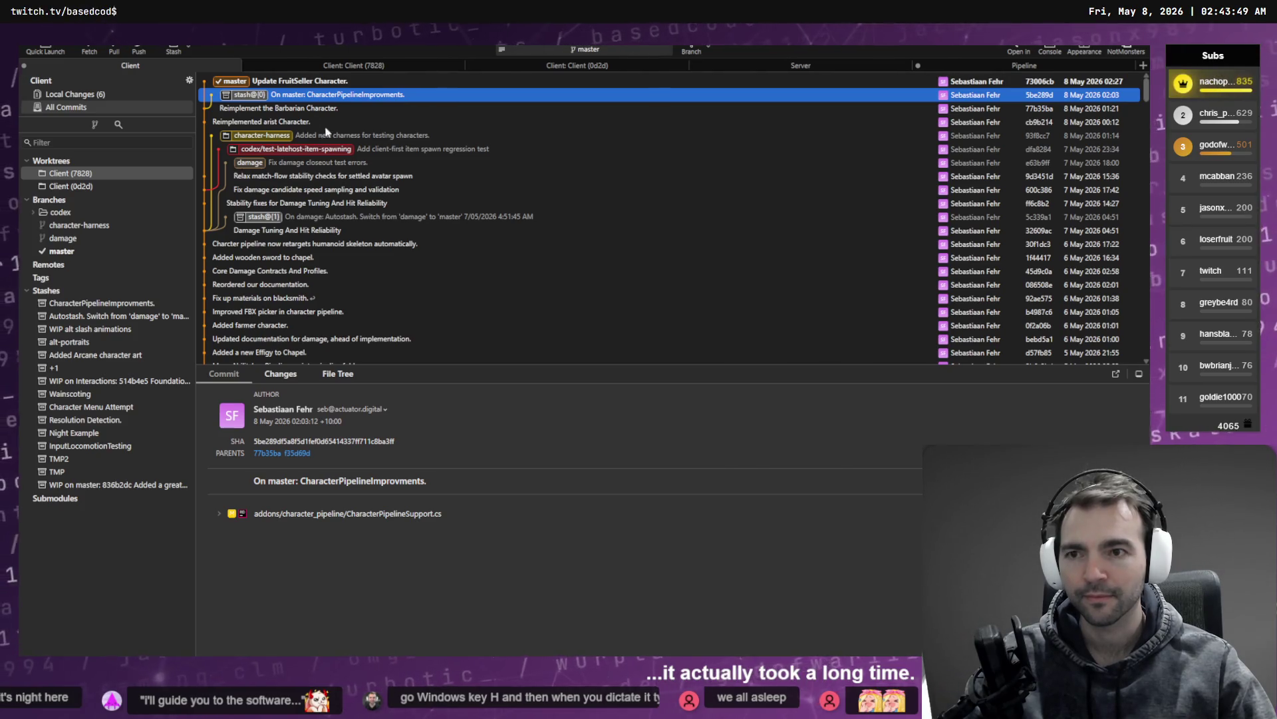
pyautogui.press('Up')
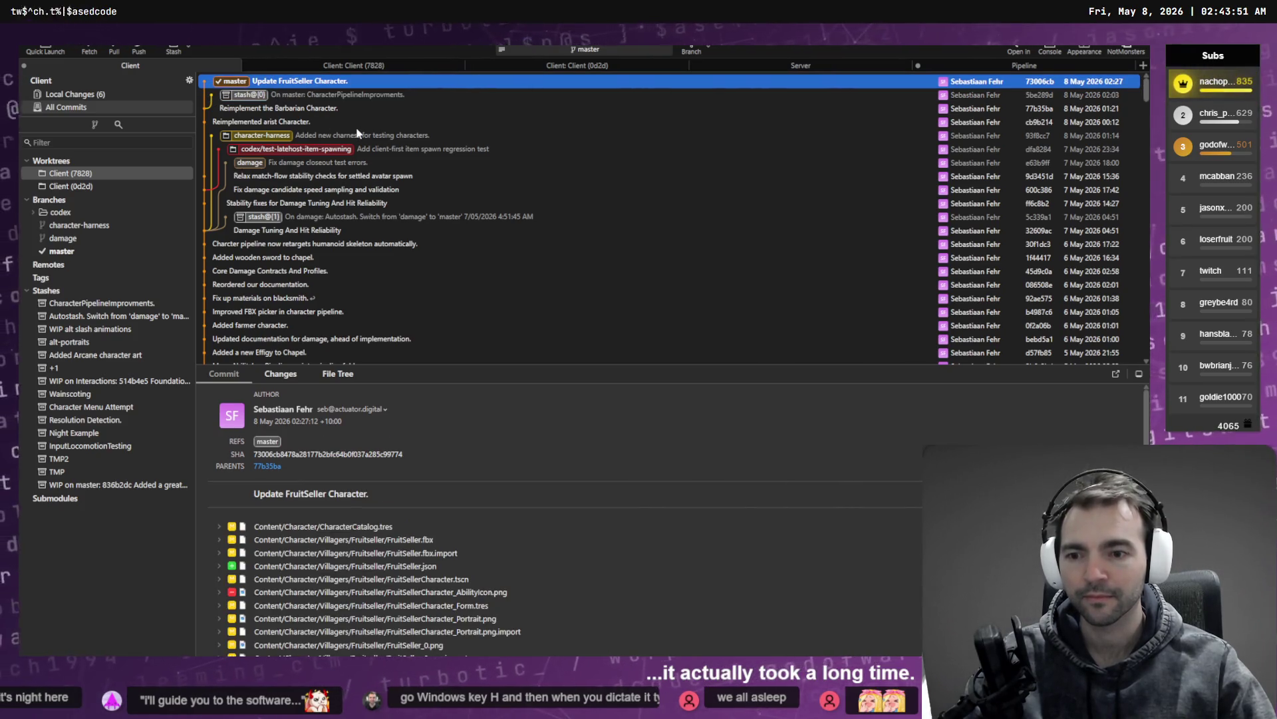
pyautogui.hotkey('alt', 'Tab')
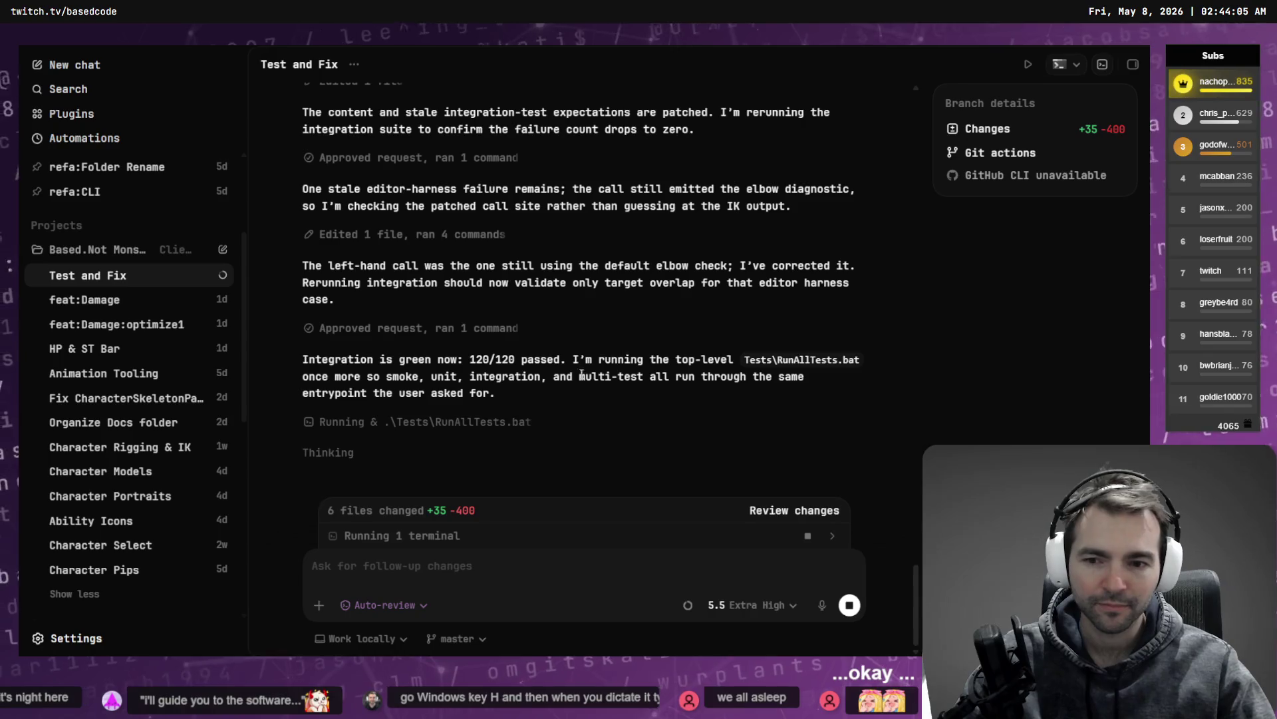
# Step: Verify the Client\Content\Items folder in File Explorer, then answer to render the OBJ meshes
pyautogui.scroll(3, 200, 253)
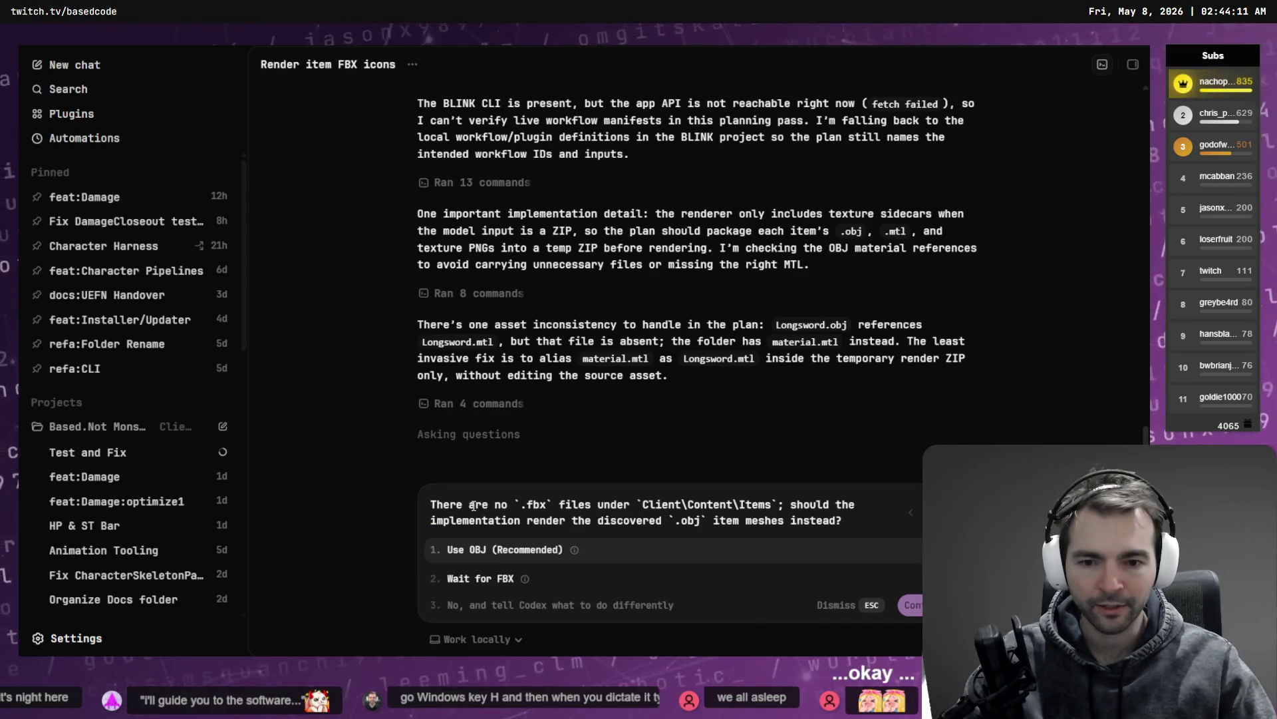
pyautogui.moveTo(775, 503); pyautogui.dragTo(644, 504)
pyautogui.hotkey('ctrl', 'c')
pyautogui.press('super+e')
pyautogui.hotkey('ctrl', 'l')
pyautogui.hotkey('ctrl', 'v')
pyautogui.click(653, 511)
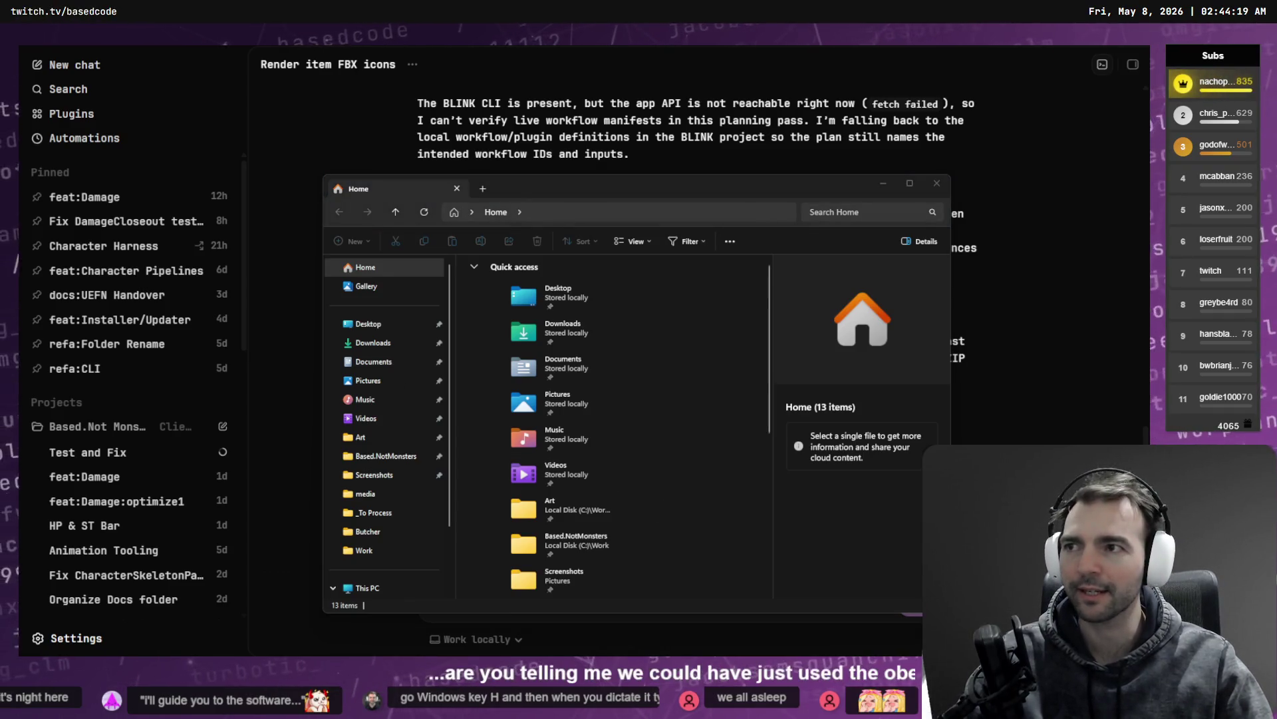
pyautogui.hotkey('alt', 'F4')
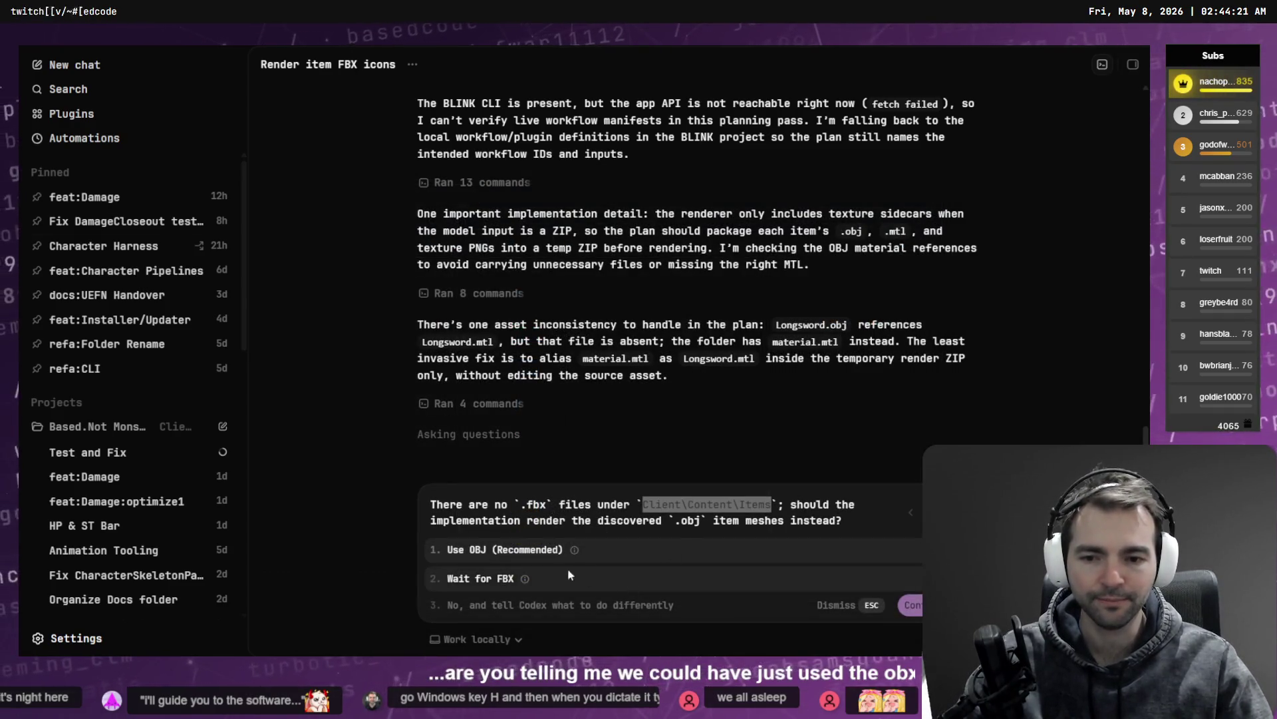
pyautogui.press('Return')
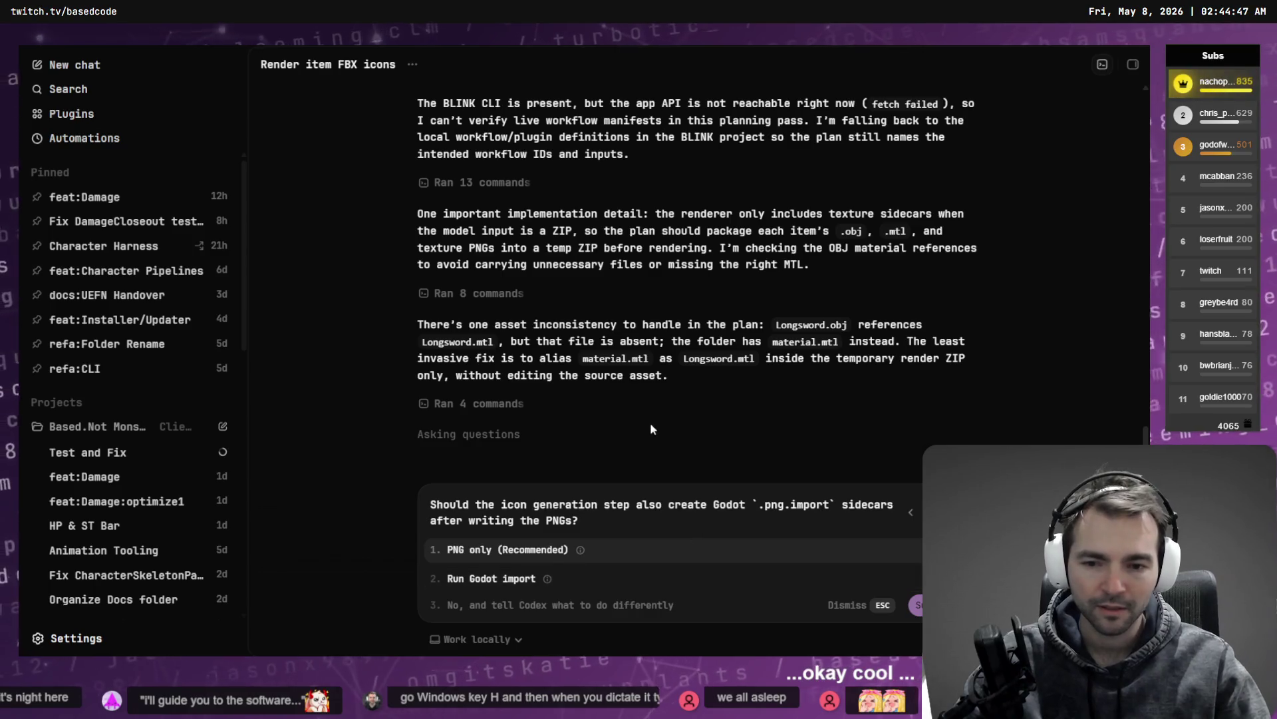
# Step: Choose 'PNG only' icons without .png.import sidecars and focus the follow-up field
pyautogui.click(525, 551)
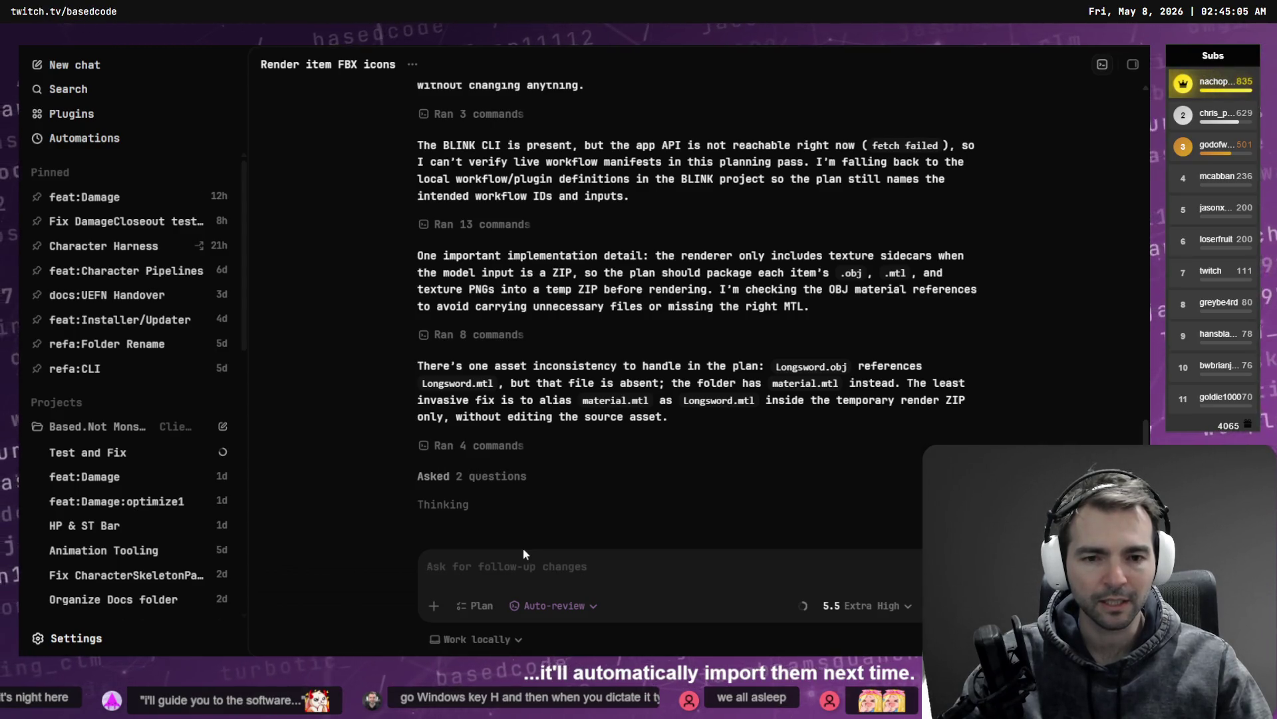
pyautogui.click(523, 553)
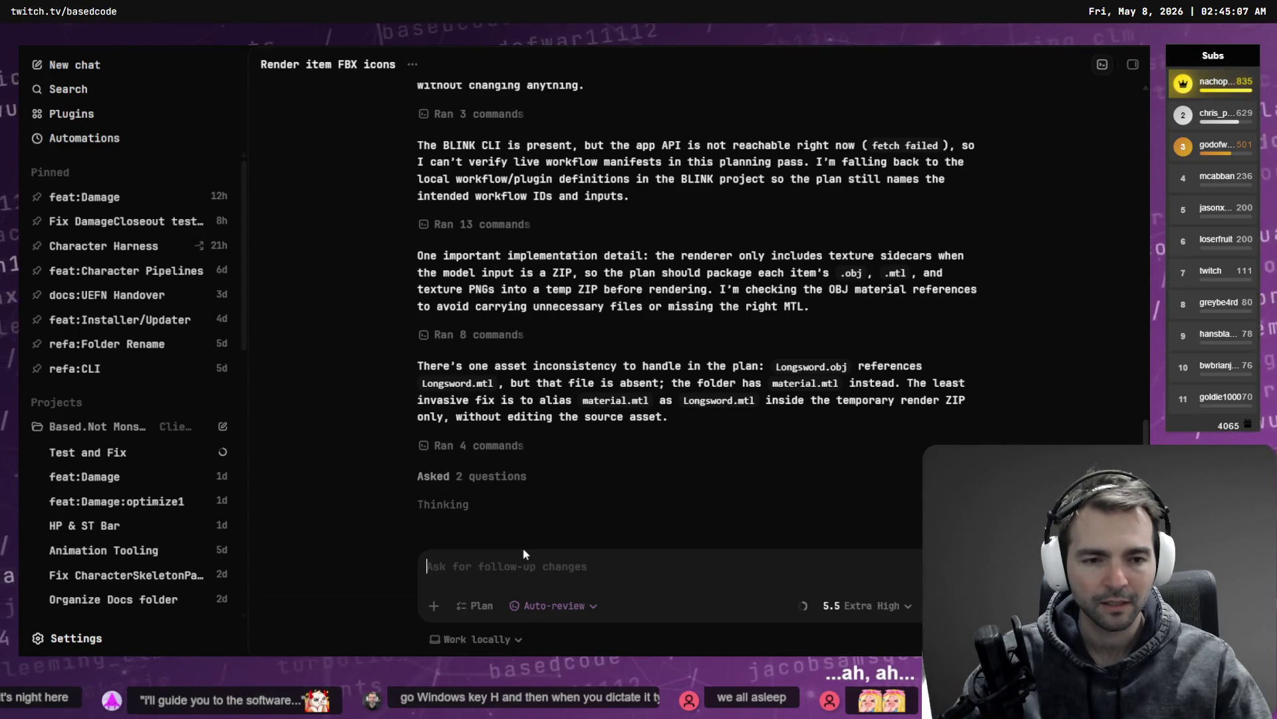
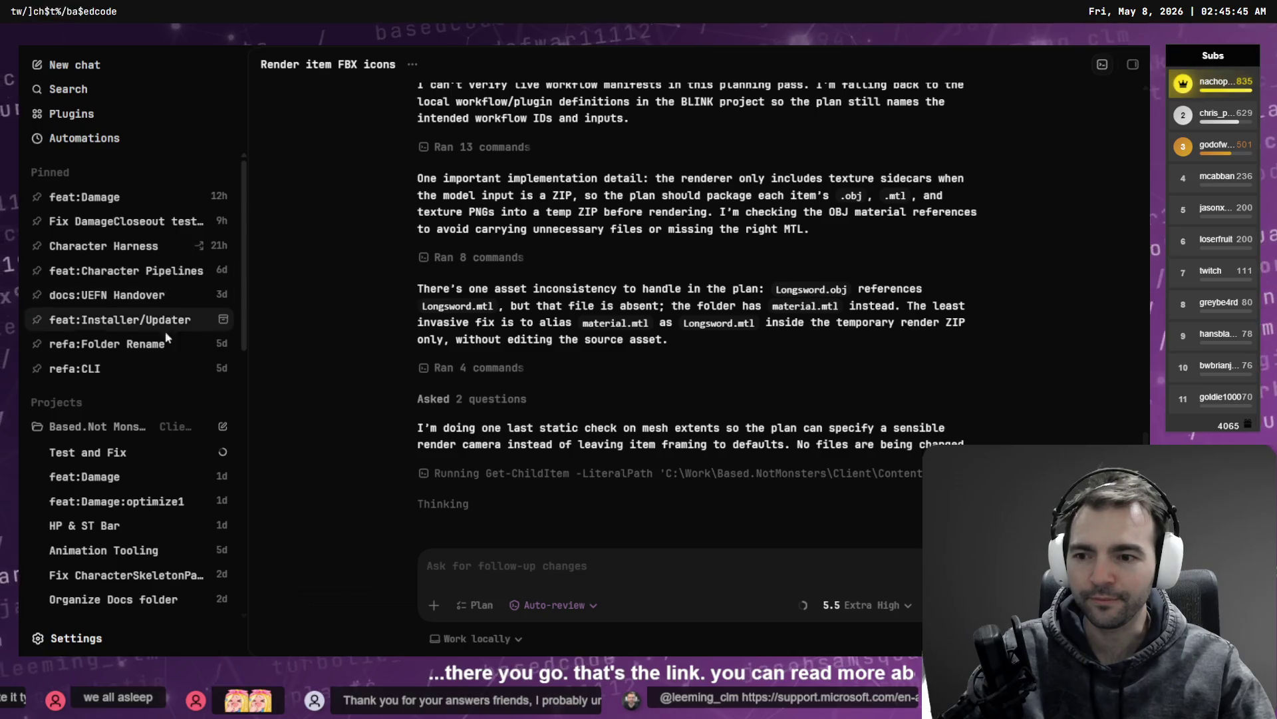
# Step: Scroll the sidebar and open the pinned 'Fix DamageCloseout test errors' chat showing the rebase results
pyautogui.scroll(-3, 157, 373)
pyautogui.scroll(-10, 146, 379)
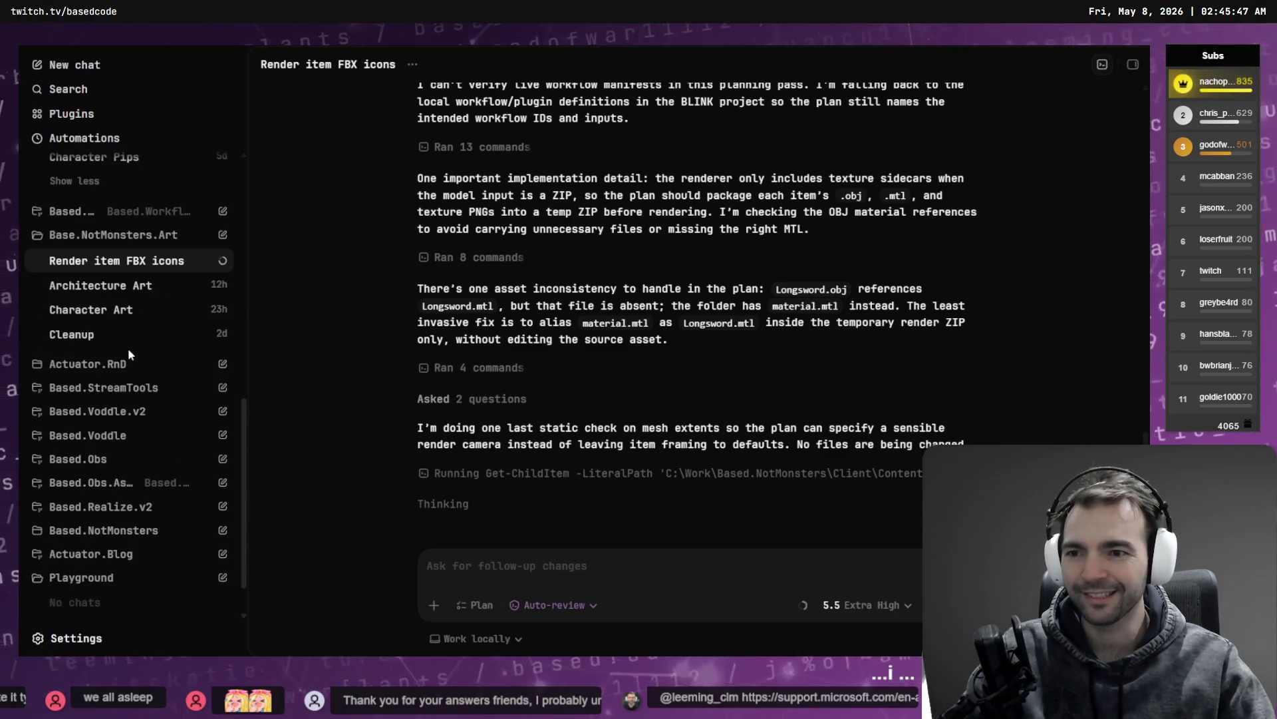
pyautogui.scroll(-1, 131, 359)
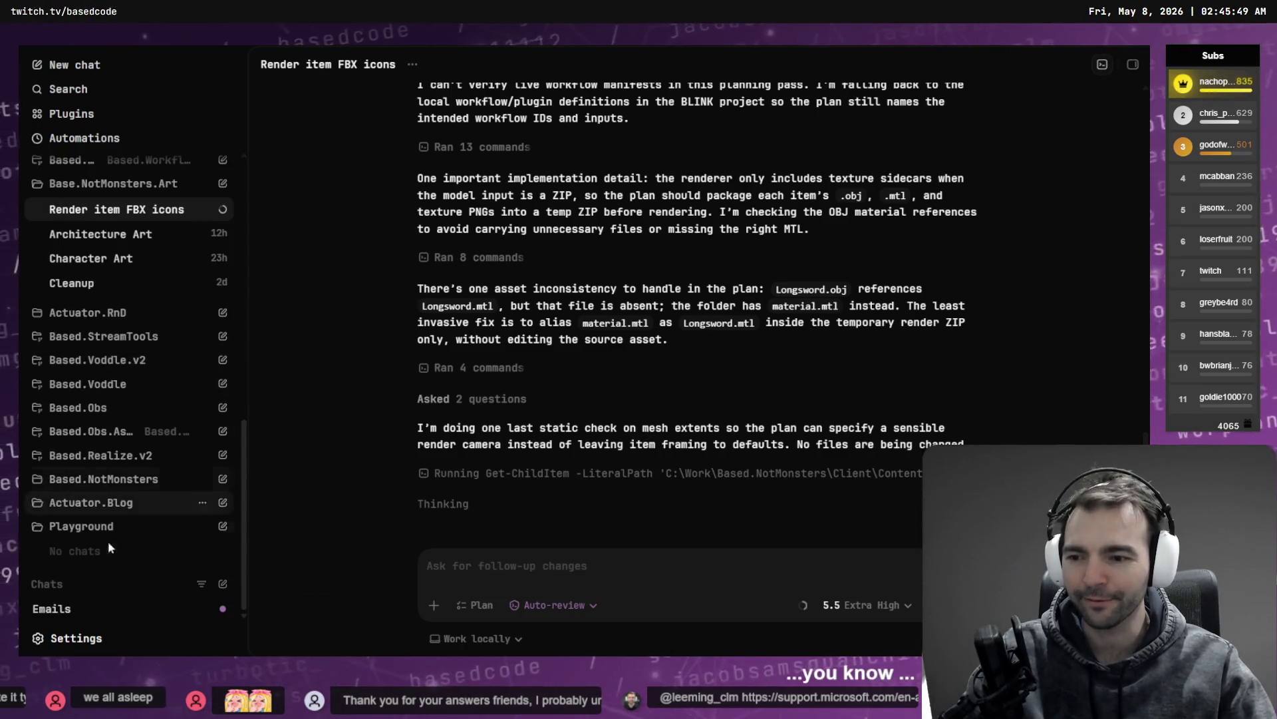
pyautogui.scroll(7, 158, 467)
pyautogui.scroll(10, 156, 459)
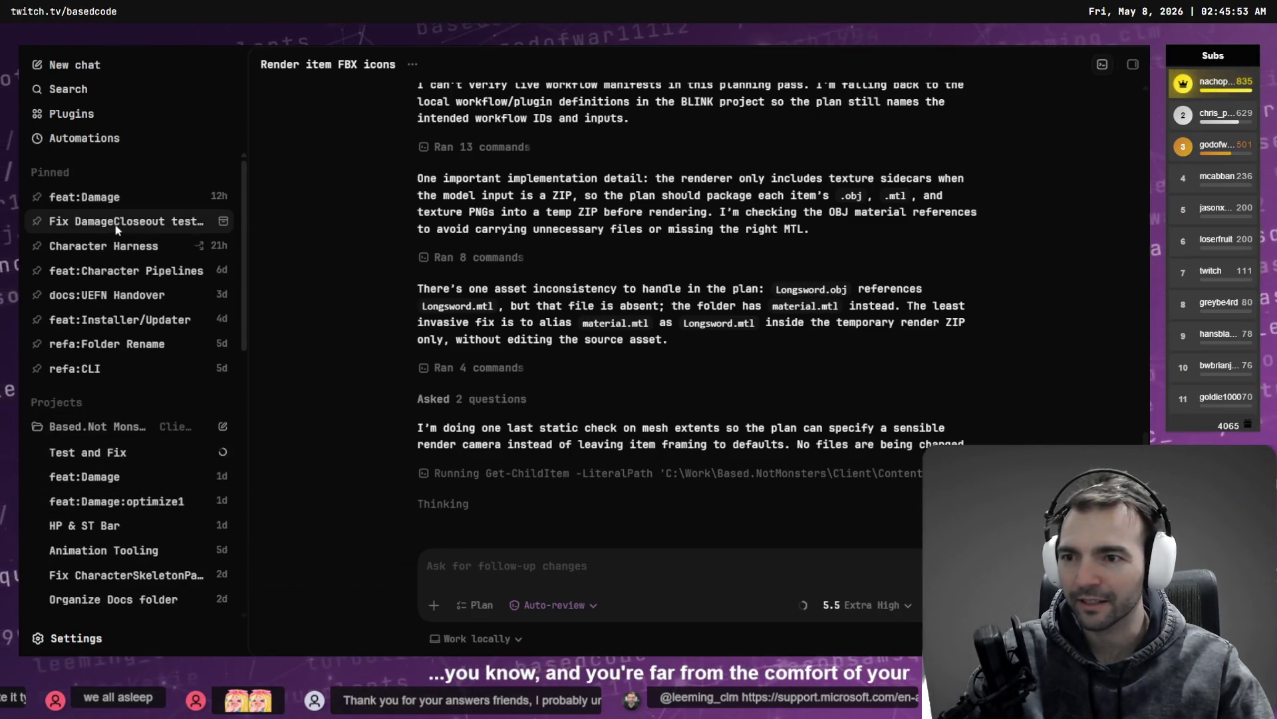
pyautogui.moveTo(115, 230)
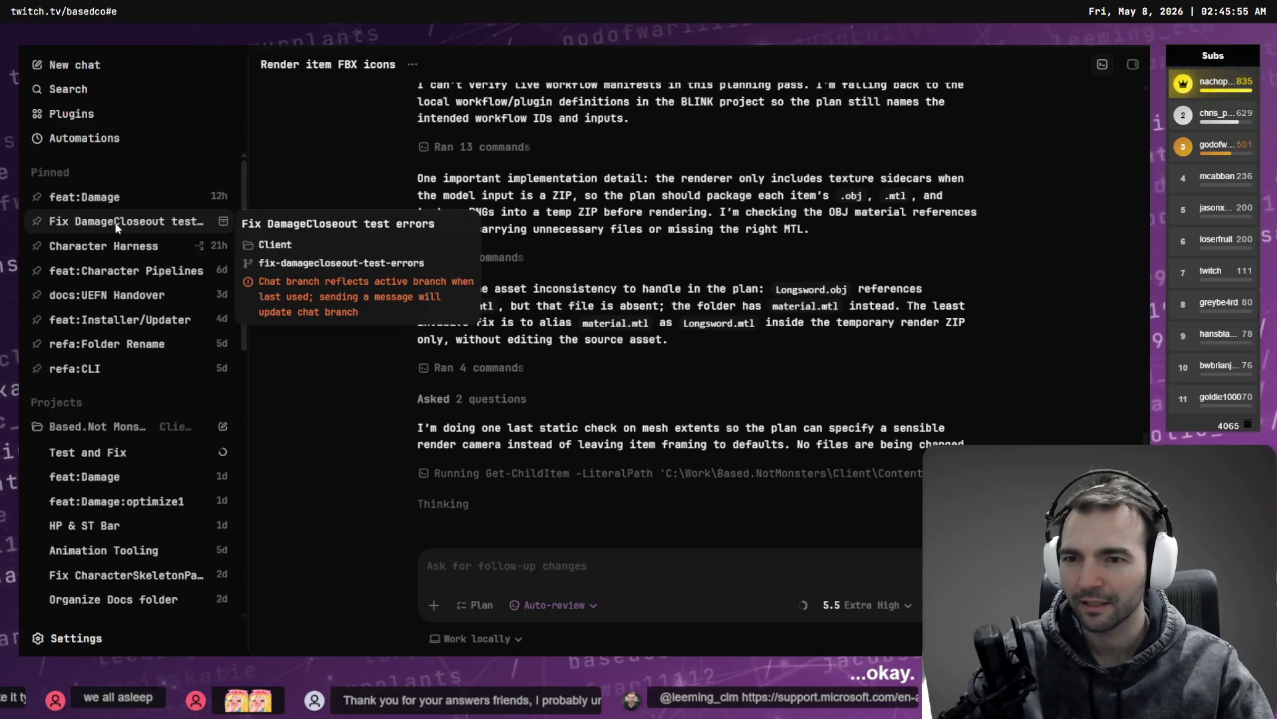
pyautogui.click(130, 225)
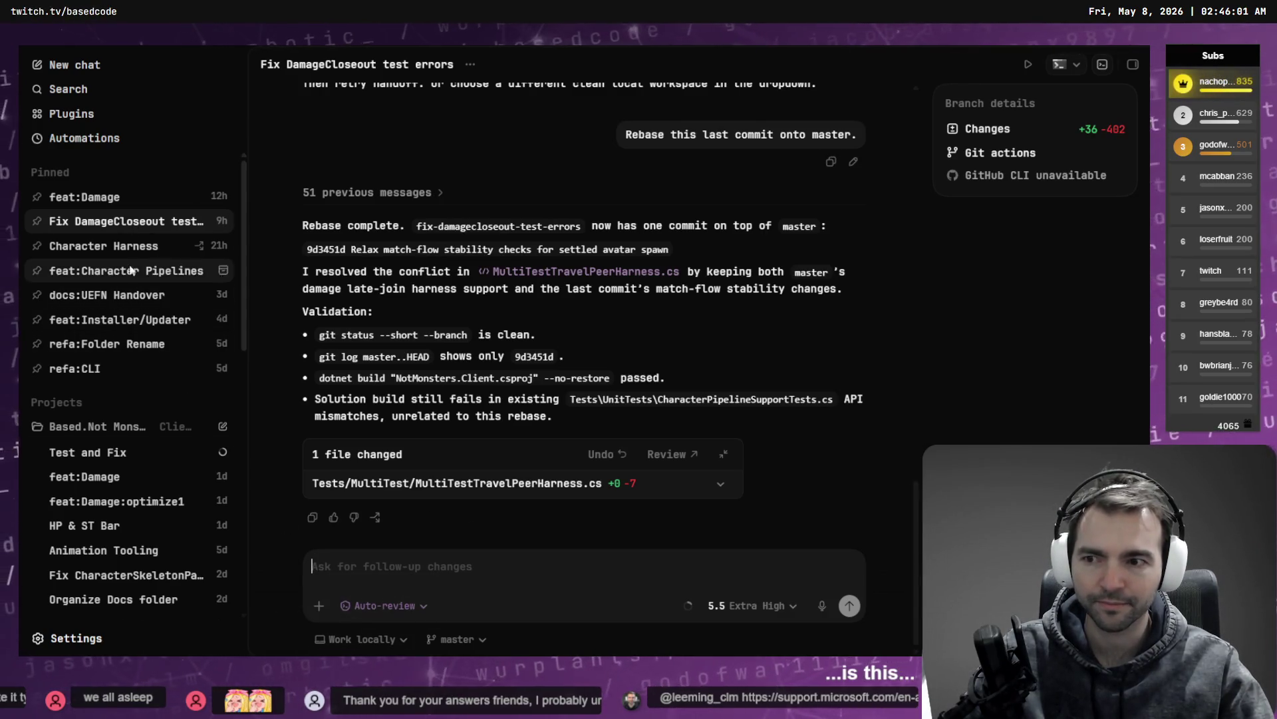
# Step: Open the Character Harness chat in Codex, glancing briefly at the Fork commit history
pyautogui.click(117, 246)
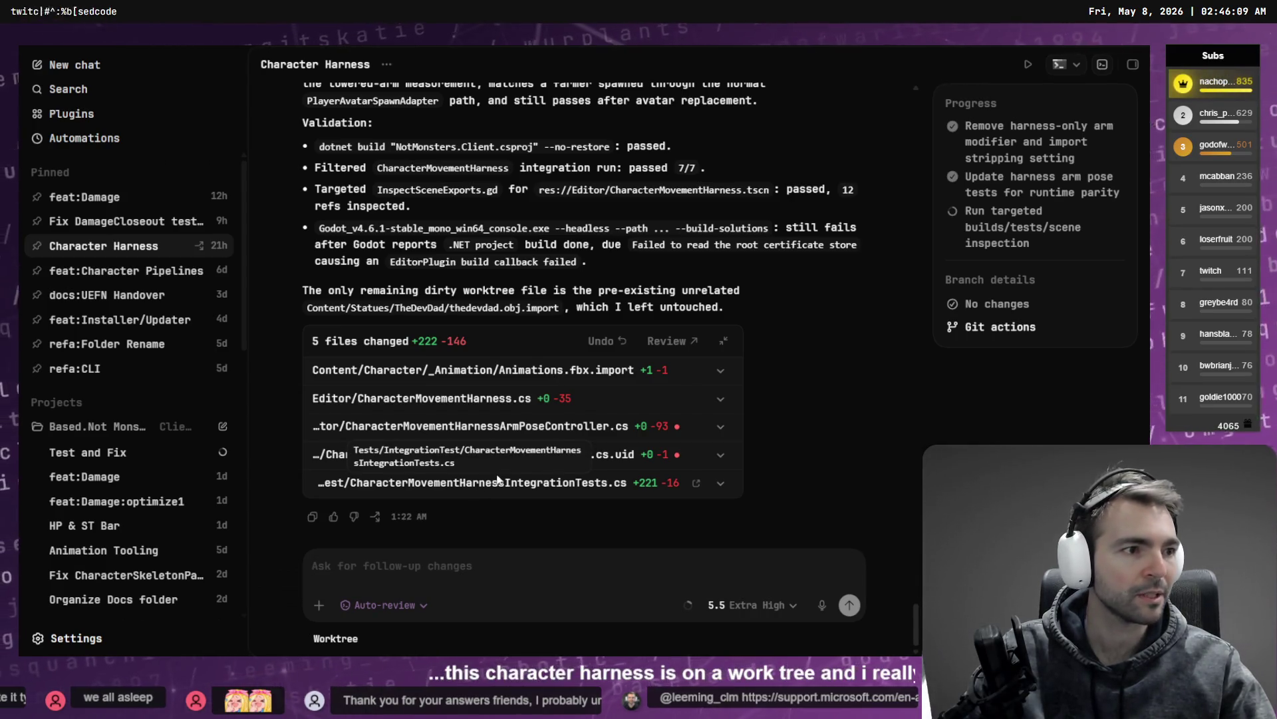
pyautogui.hotkey('alt', 'Tab')
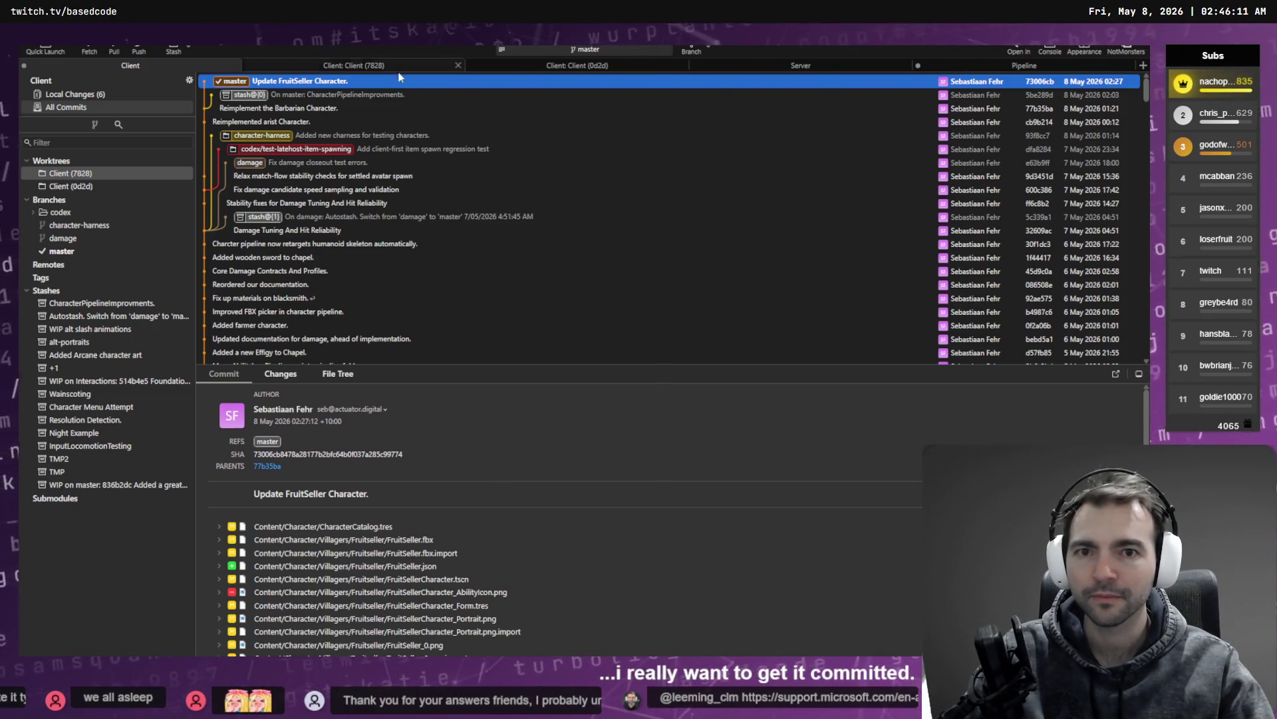
pyautogui.press('Down')
pyautogui.press('Down')
pyautogui.press('Down')
pyautogui.hotkey('alt', 'Tab')
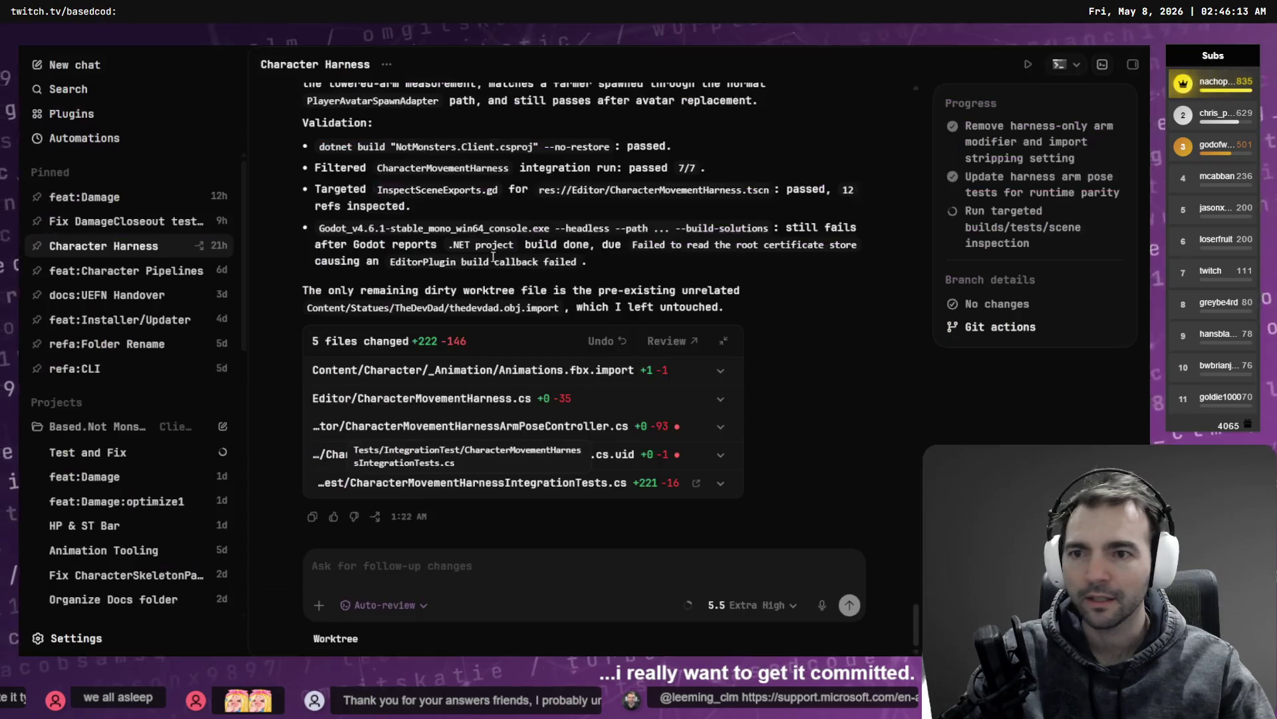
# Step: Check the branch's Git actions options in Branch details, then bring up Fork's commit history
pyautogui.click(988, 329)
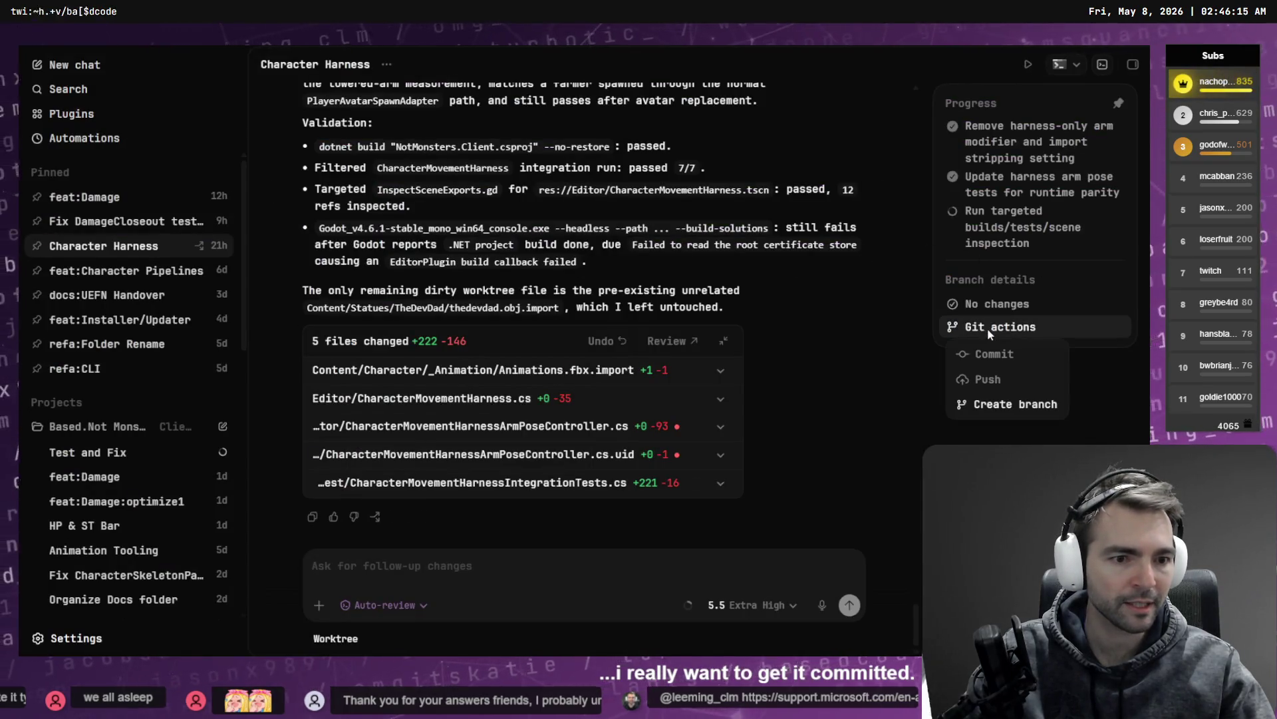
pyautogui.click(787, 469)
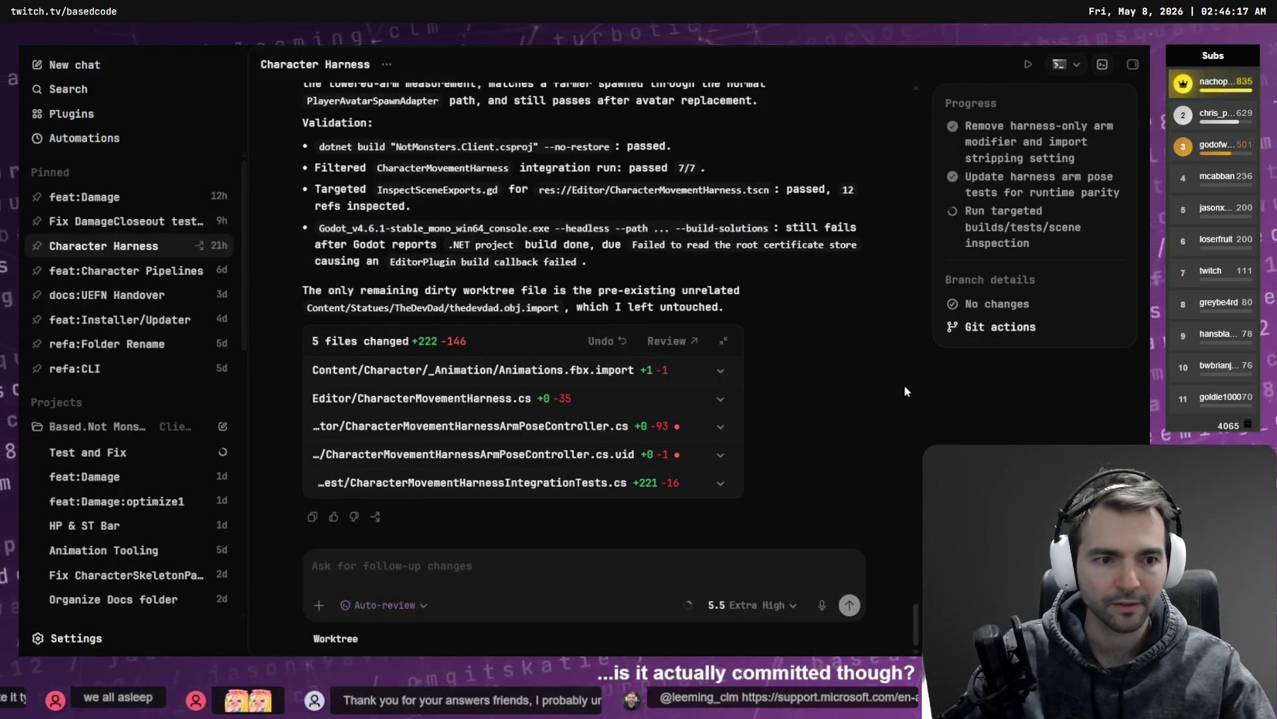
pyautogui.click(980, 330)
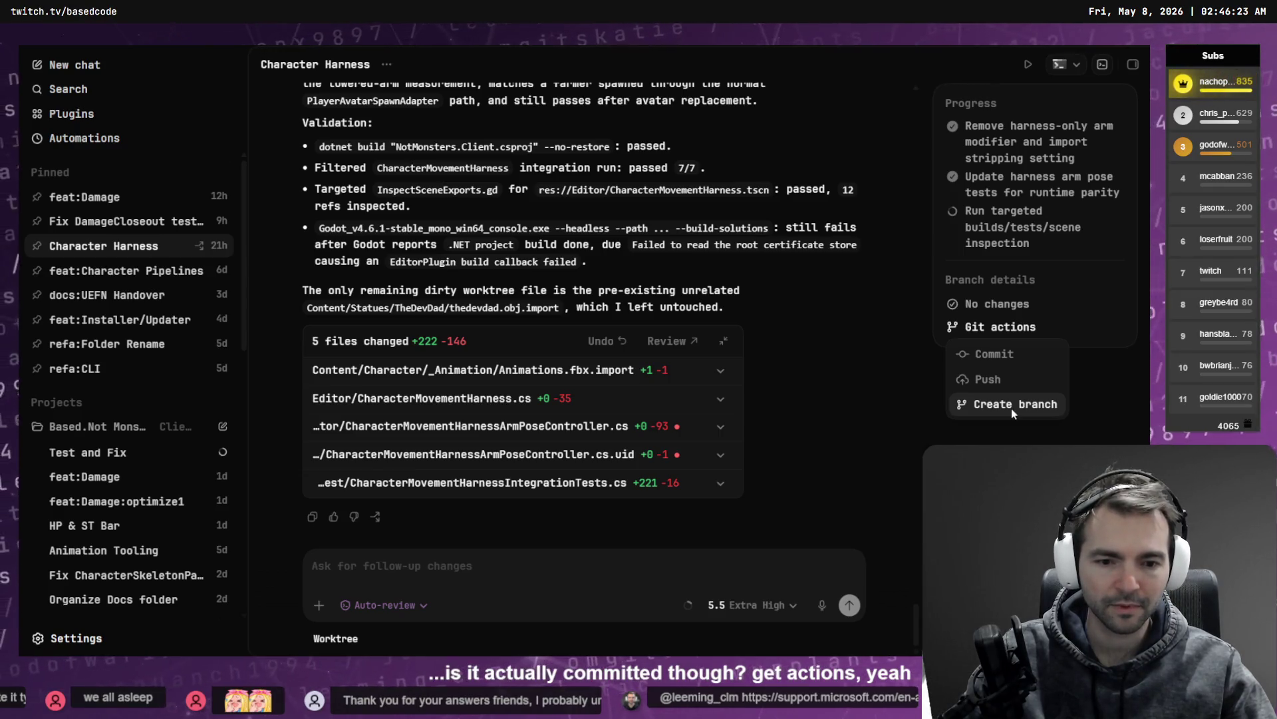
pyautogui.hotkey('alt', 'Tab')
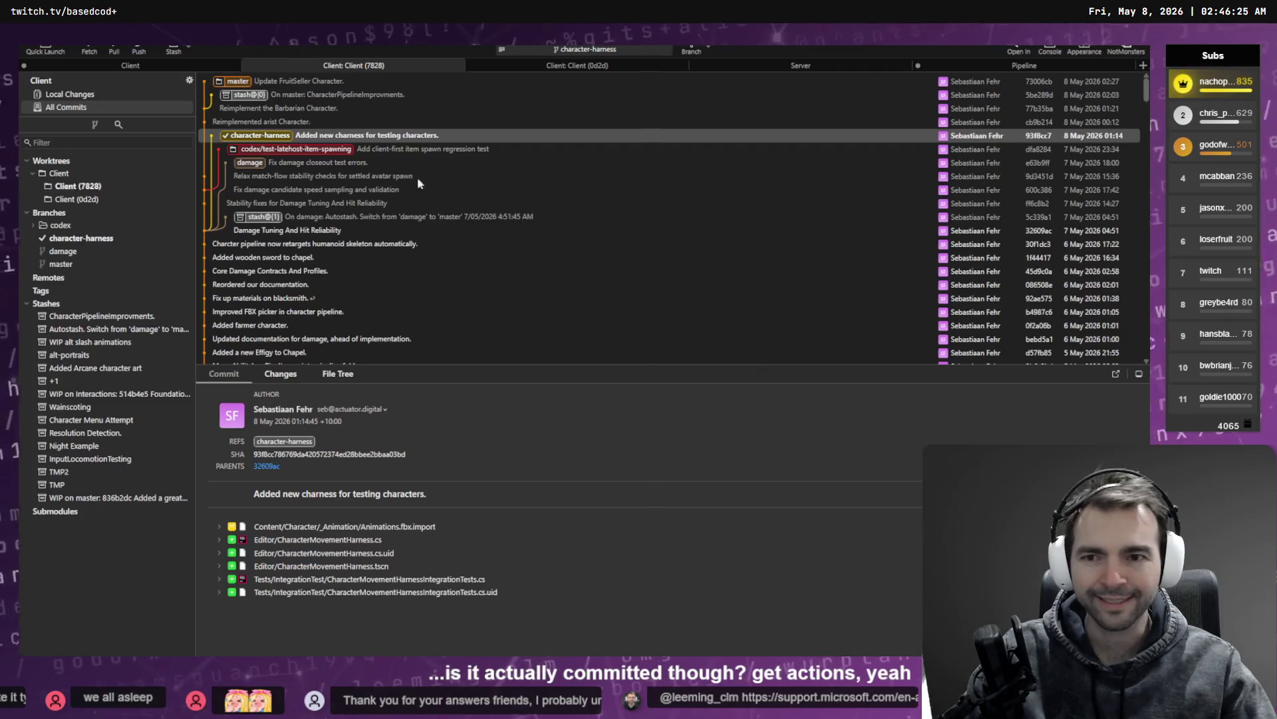
# Step: Check out the character-harness branch in Fork's Client (0d2d) worktree and return to Codex
pyautogui.click(542, 67)
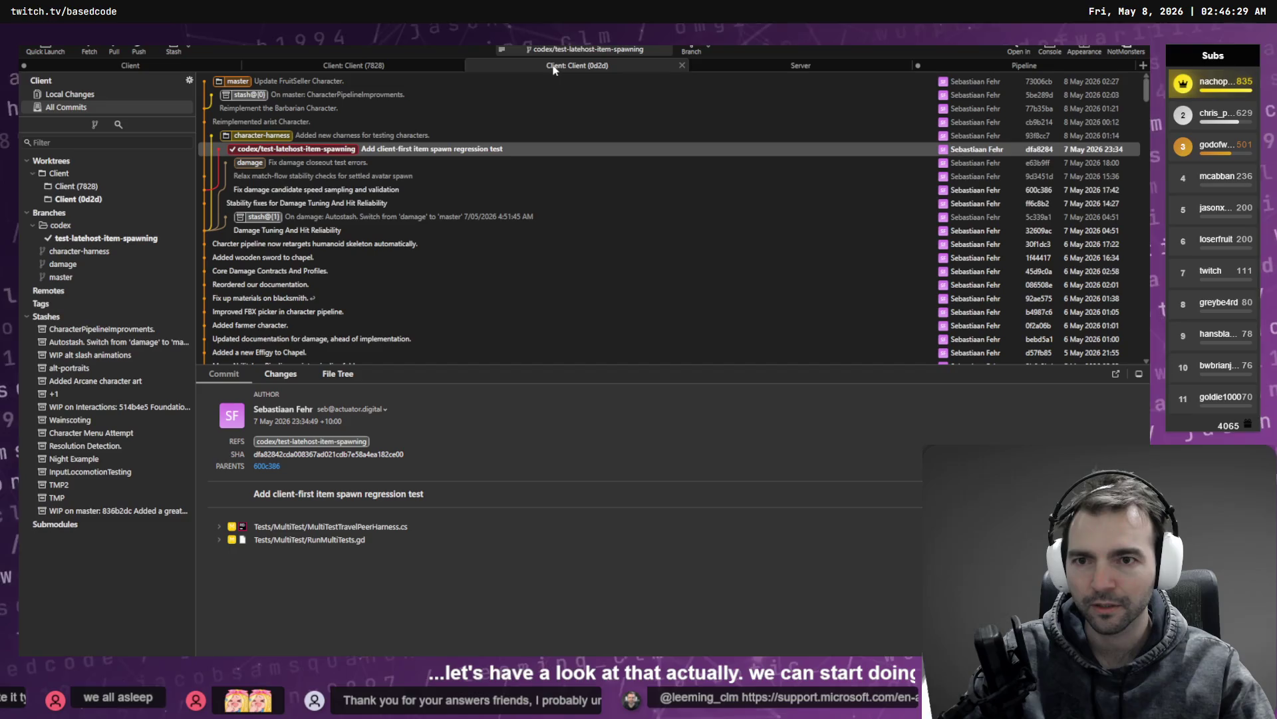
pyautogui.click(308, 136)
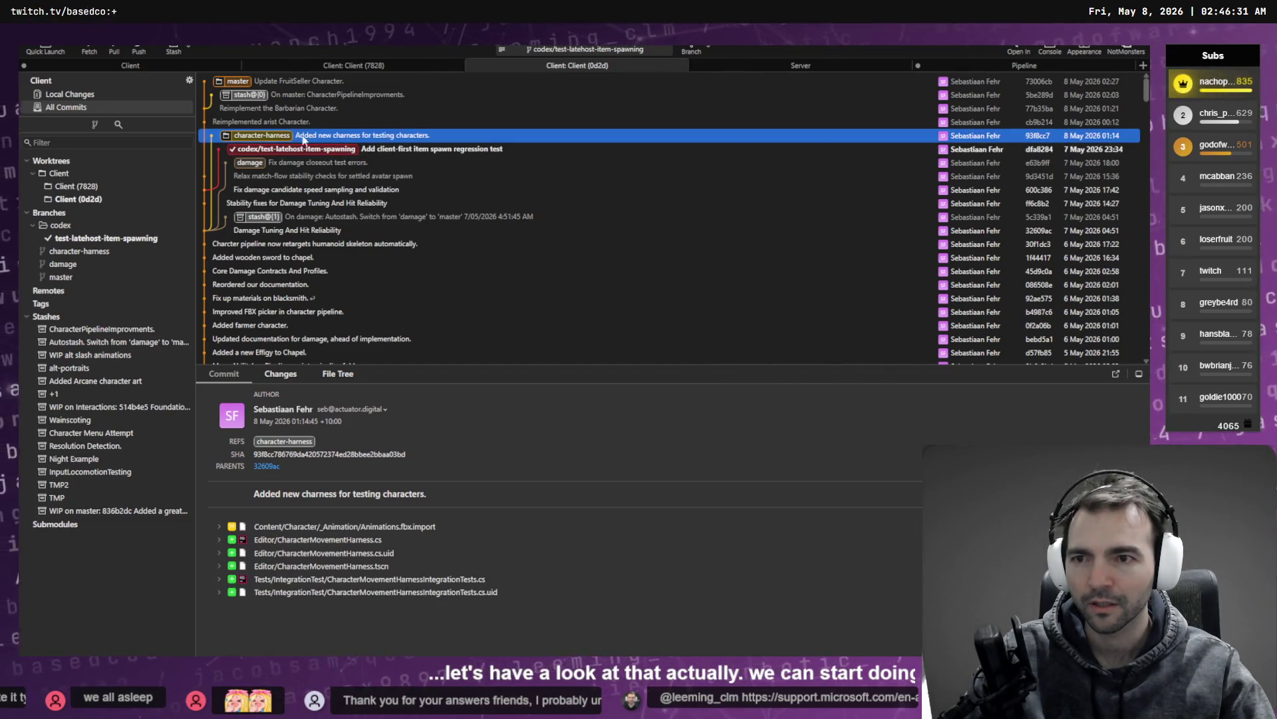
pyautogui.doubleClick(256, 137)
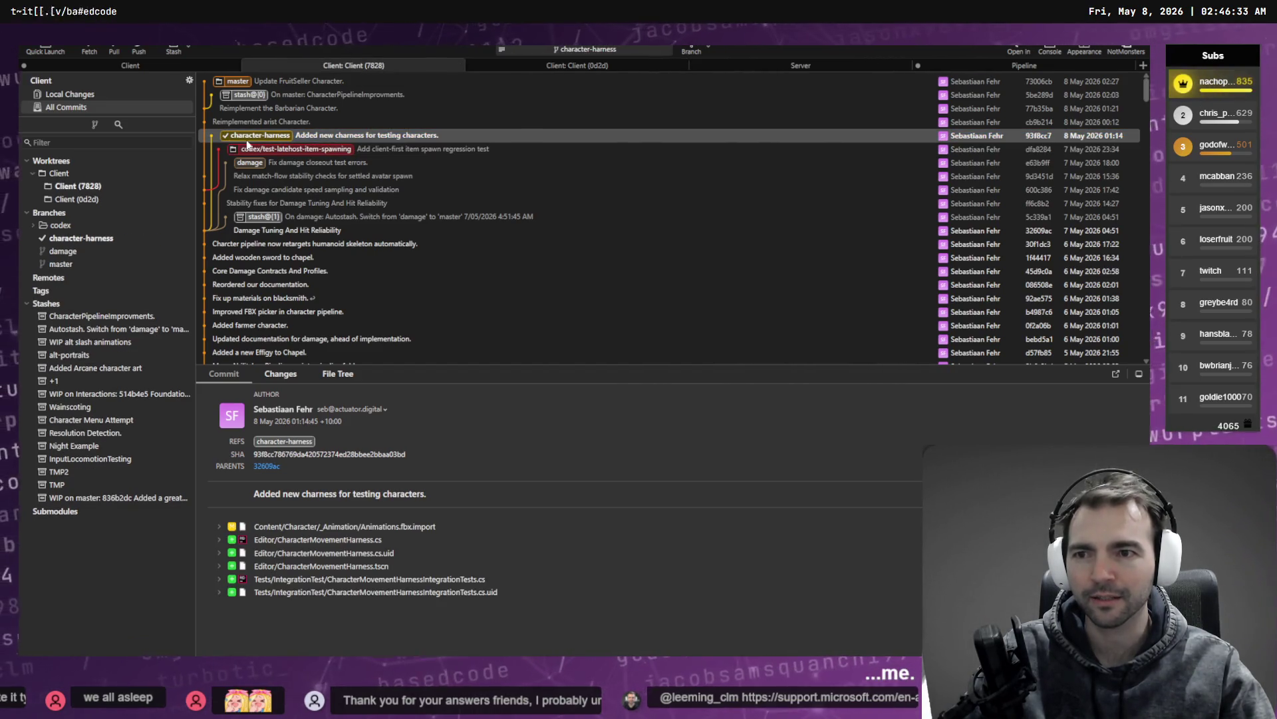
pyautogui.hotkey('alt', 'Tab')
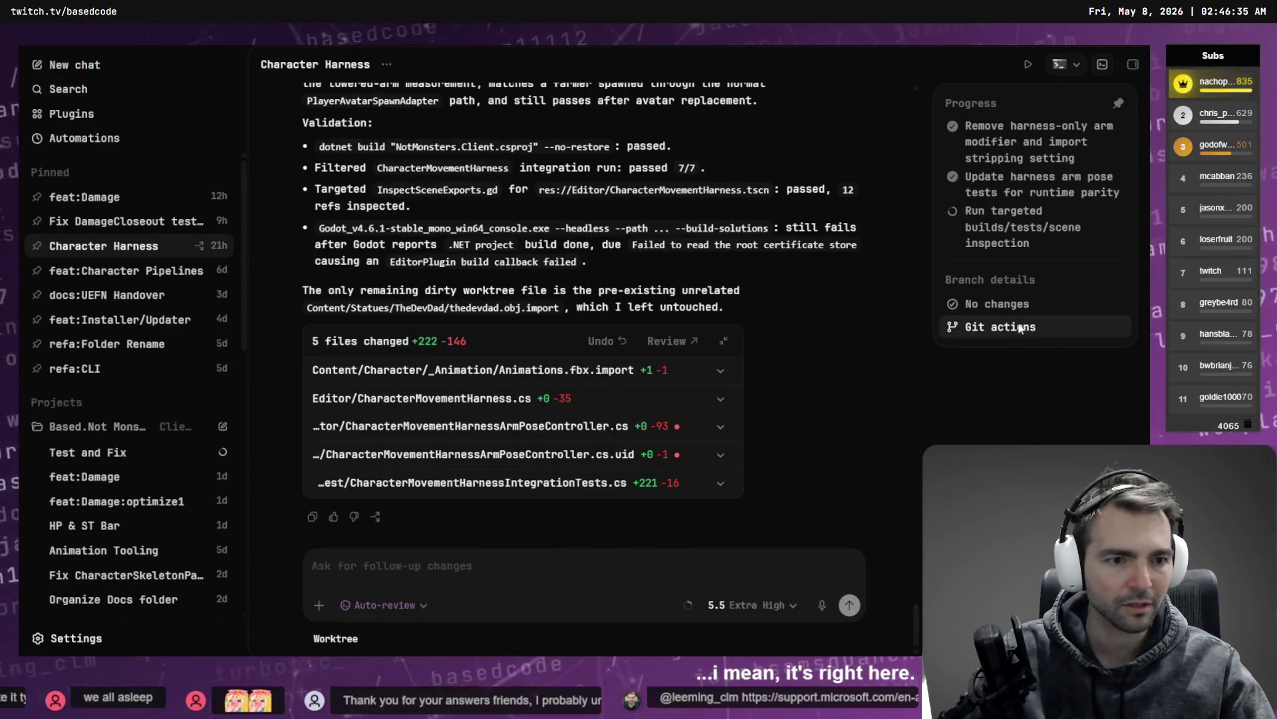
# Step: Review the branch's Git actions, then launch a PowerShell terminal in the Client folder
pyautogui.click(1020, 328)
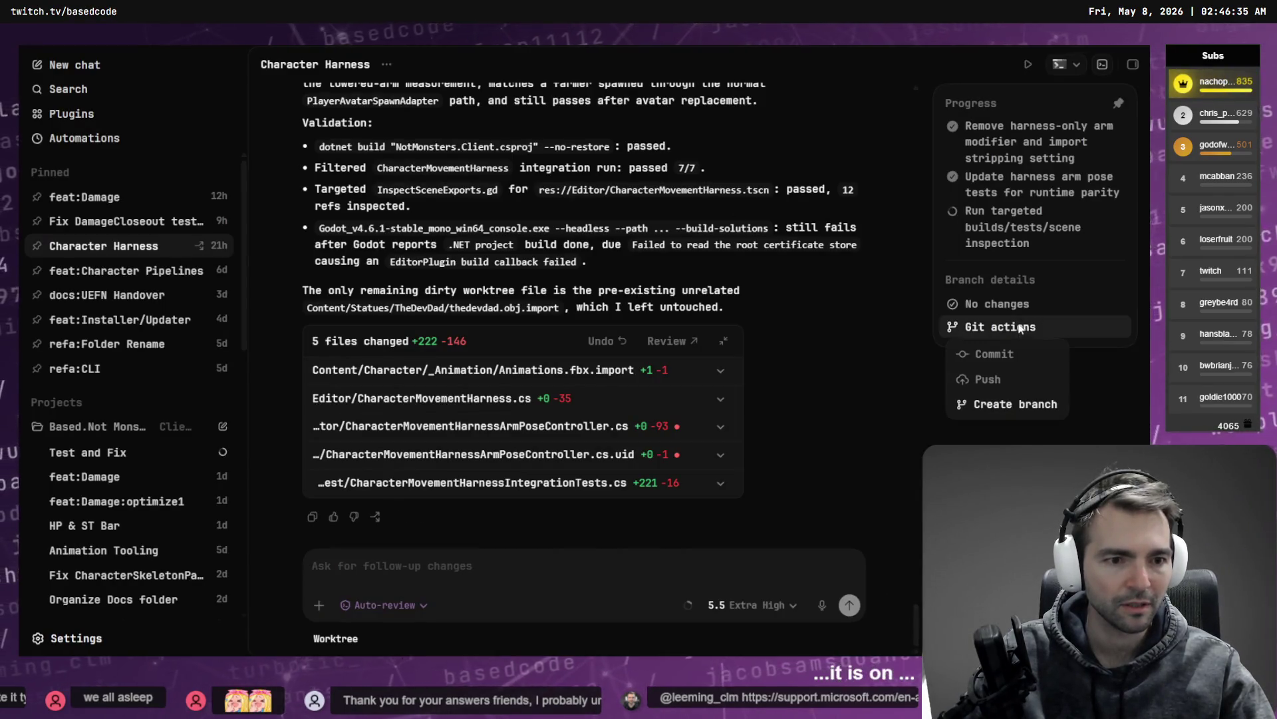
pyautogui.click(560, 637)
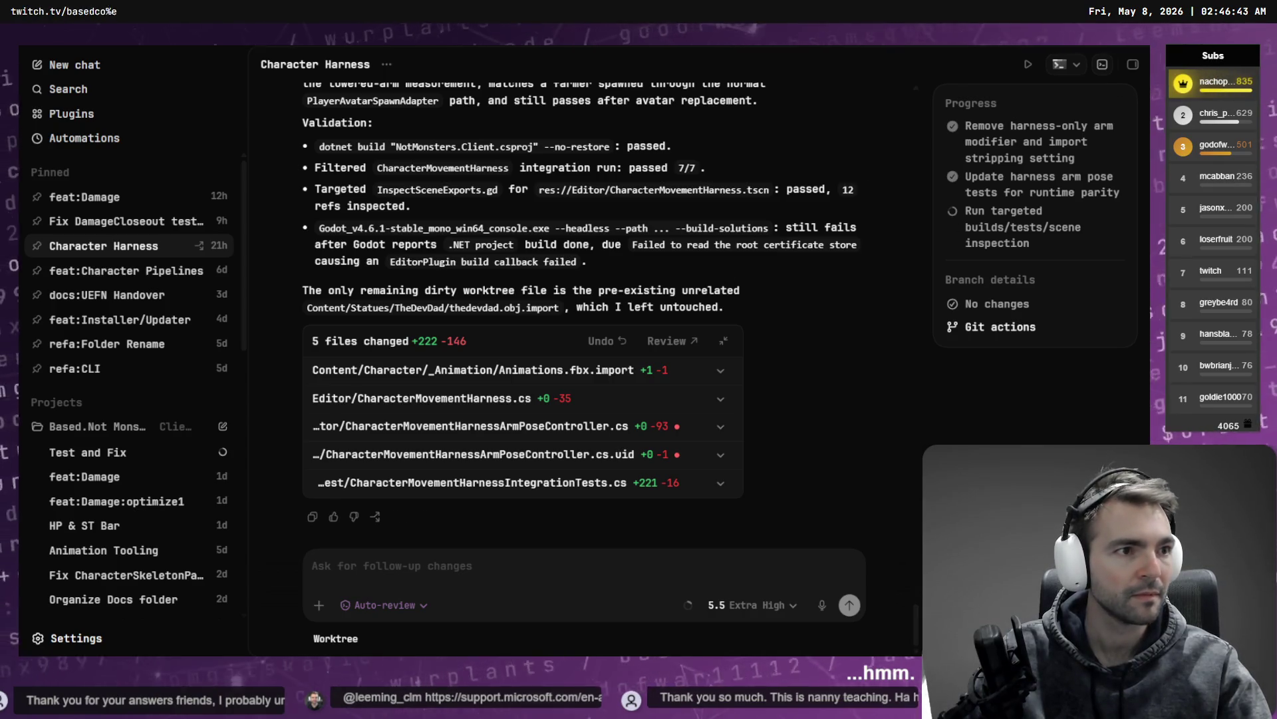
pyautogui.click(1060, 64)
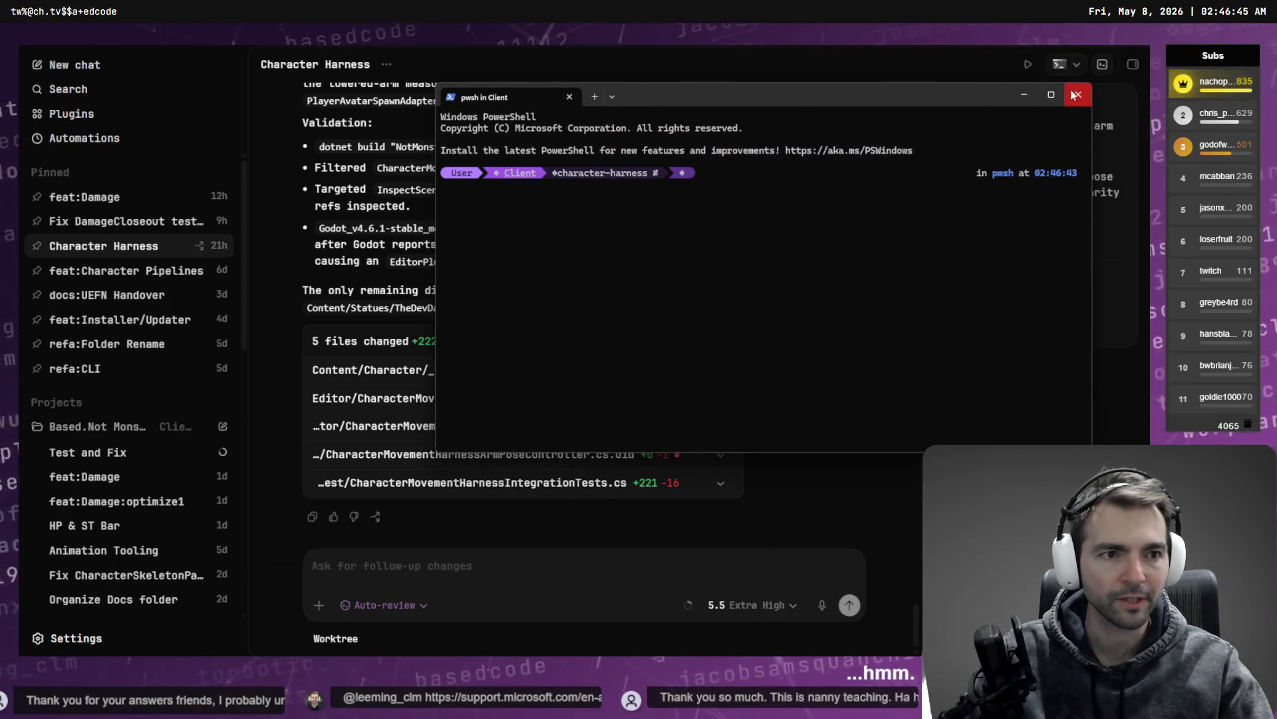
# Step: Close the PowerShell terminal window
pyautogui.click(1075, 95)
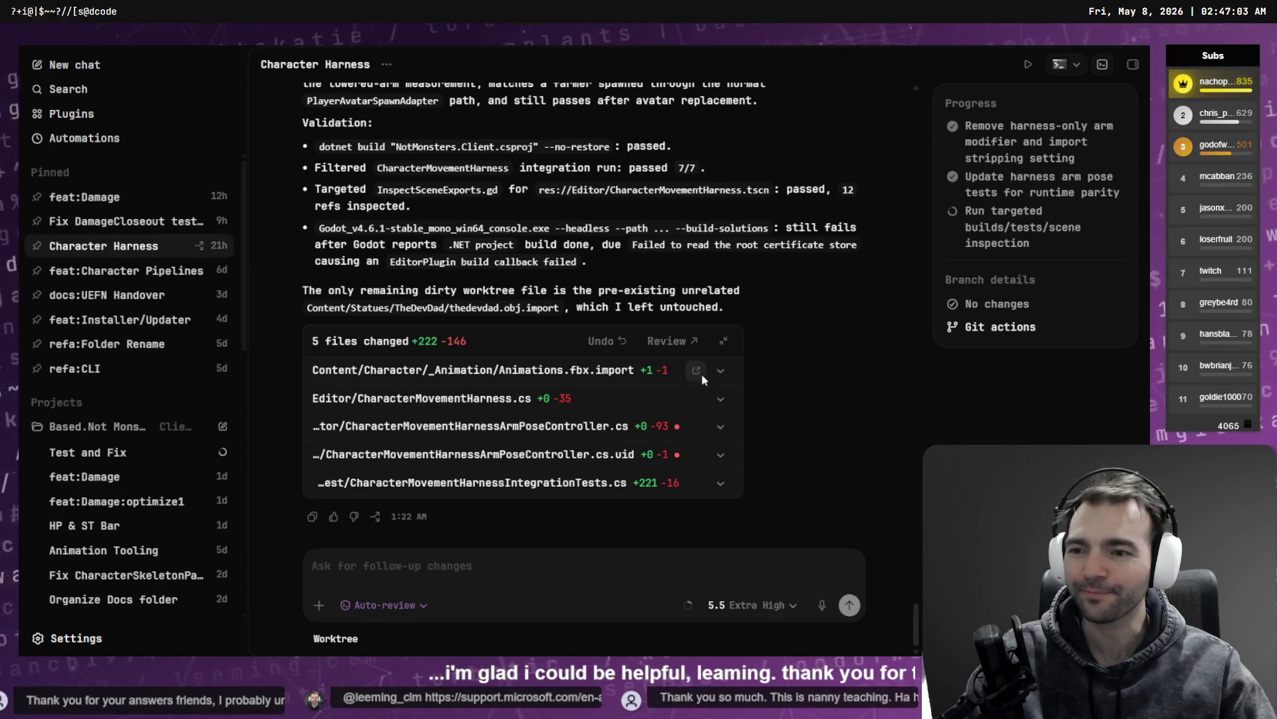
# Step: Scroll the Codex sidebar to Test and Fix and switch to Fork's commit history
pyautogui.scroll(-3, 114, 404)
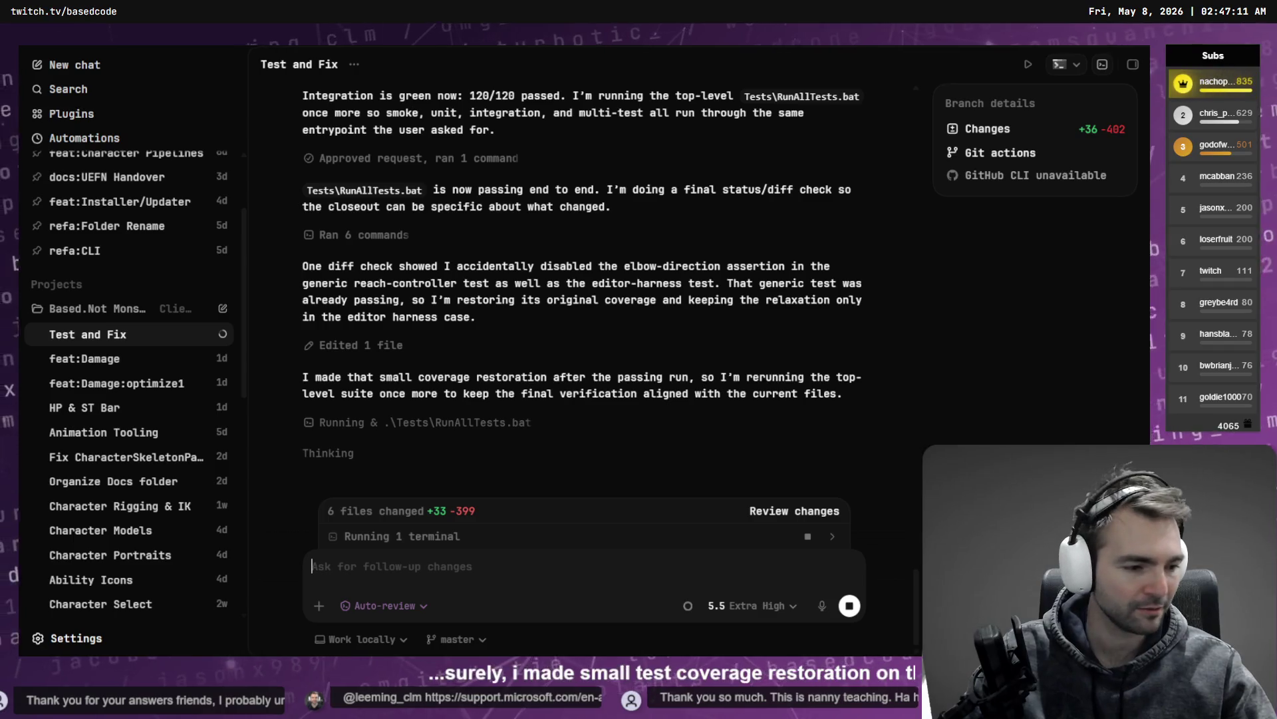
pyautogui.hotkey('alt', 'Tab')
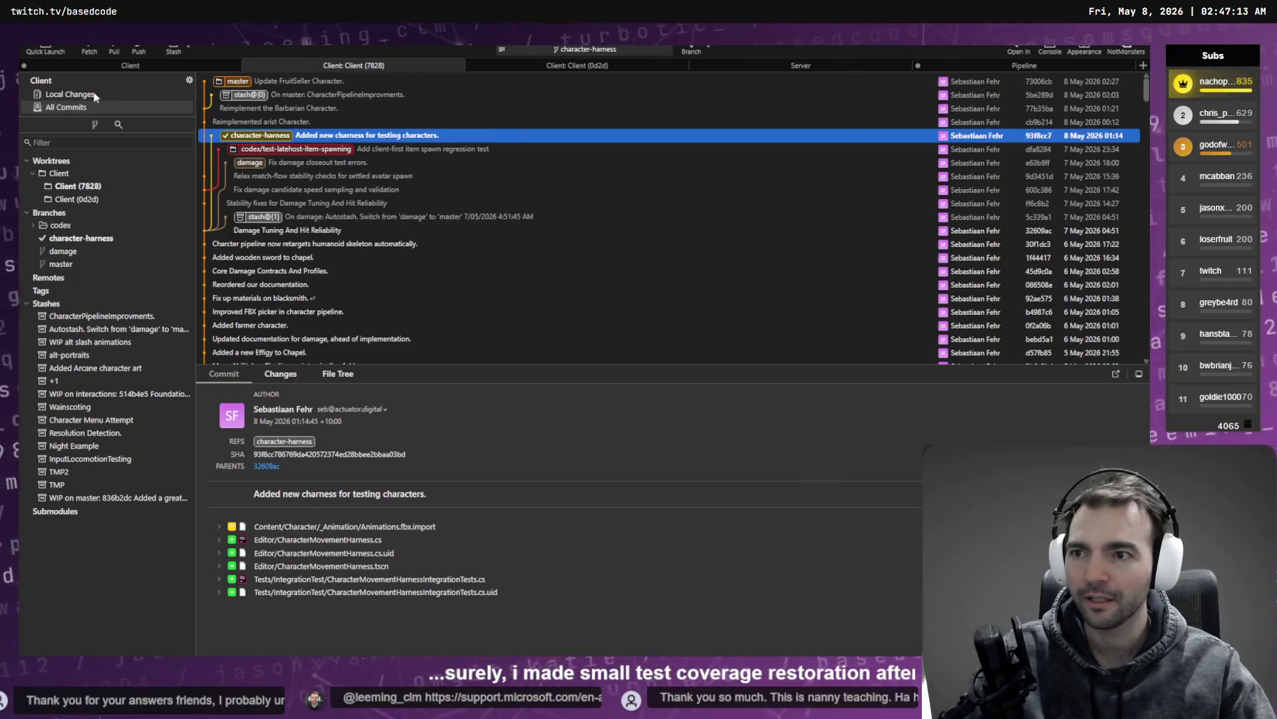
# Step: Stage CharacterHandIkIntegrationTests.cs in the master Client's local changes, review the staged diffs, return to Codex
pyautogui.click(93, 96)
pyautogui.click(120, 109)
pyautogui.click(148, 66)
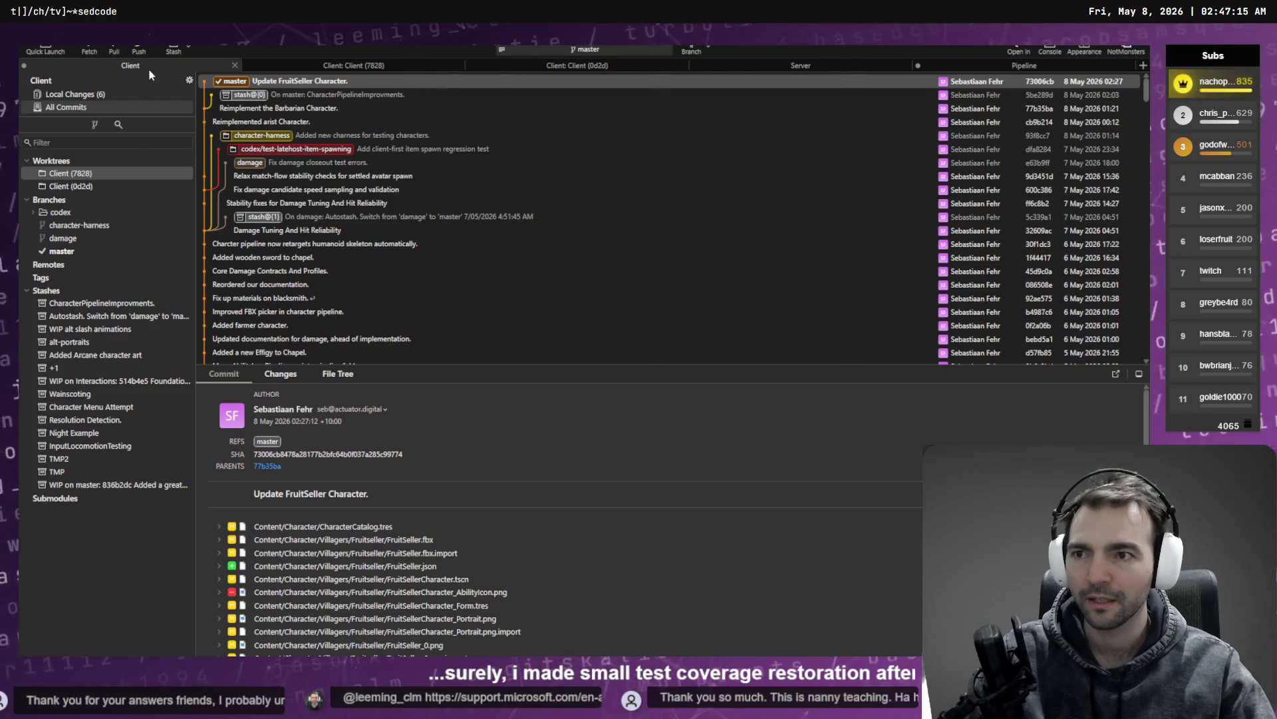
pyautogui.click(137, 93)
pyautogui.click(324, 135)
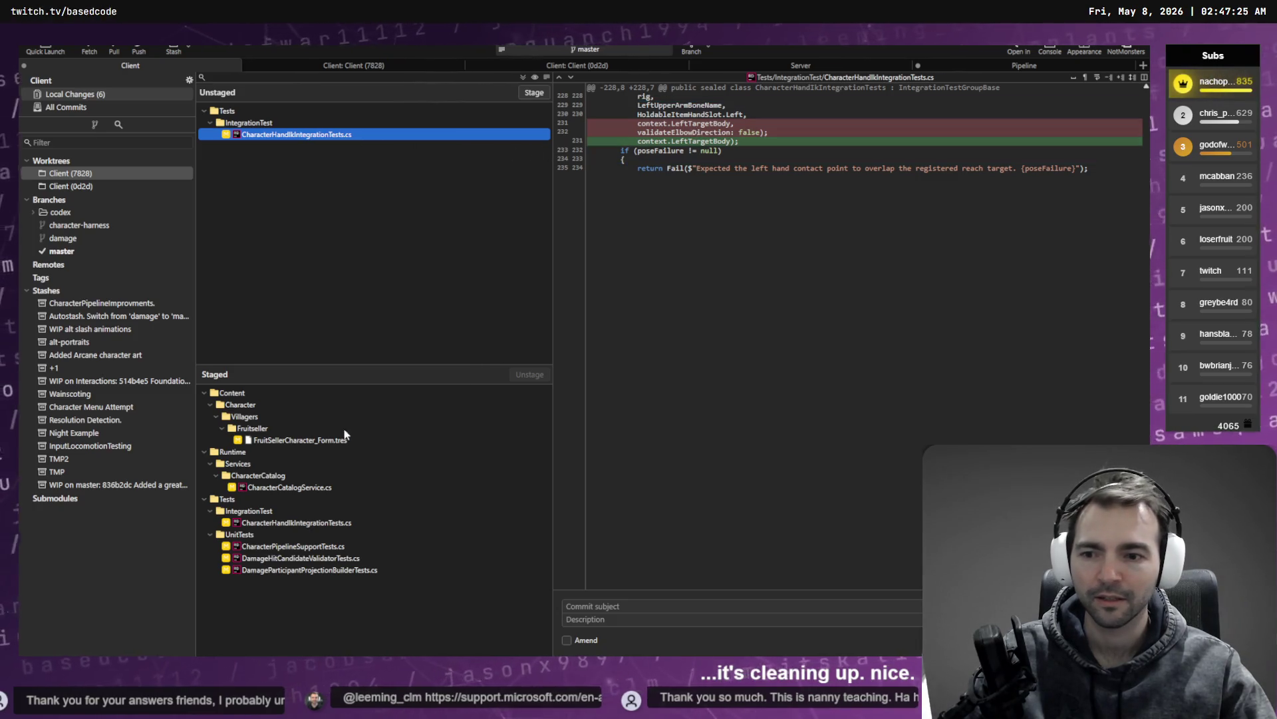
pyautogui.click(534, 94)
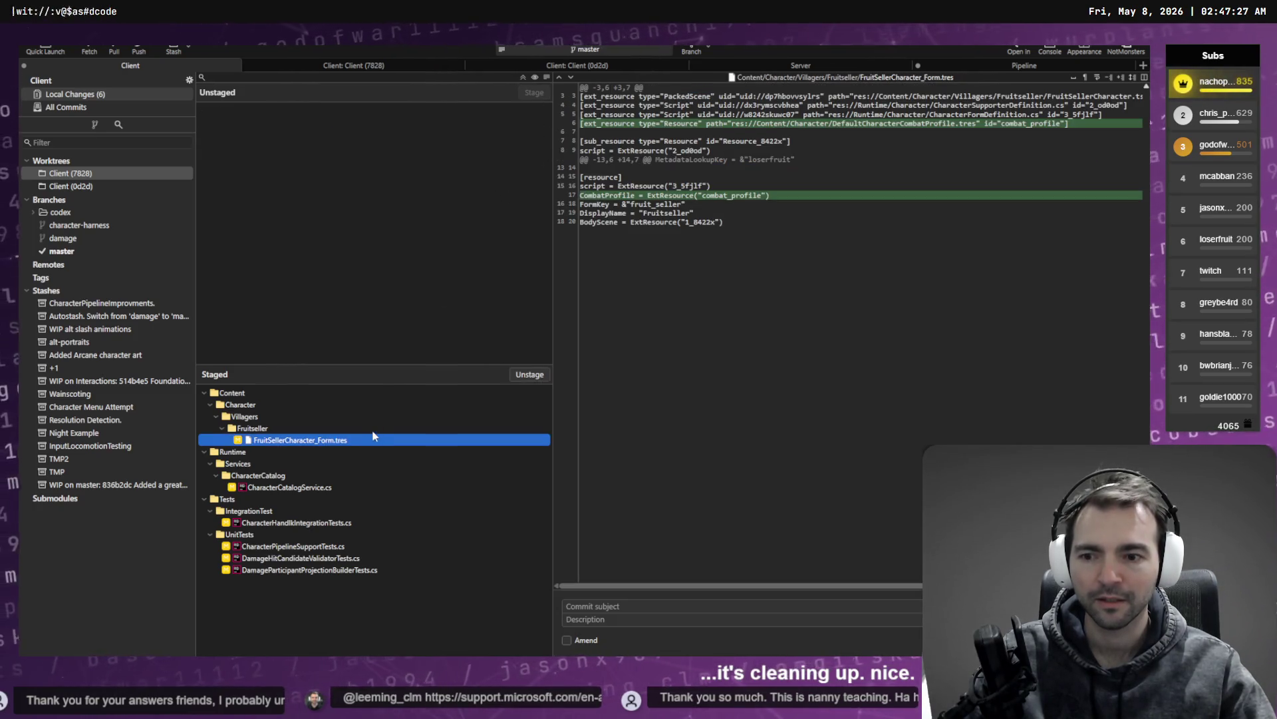
pyautogui.press('Down')
pyautogui.press('Down')
pyautogui.press('Down')
pyautogui.hotkey('alt', 'Tab')
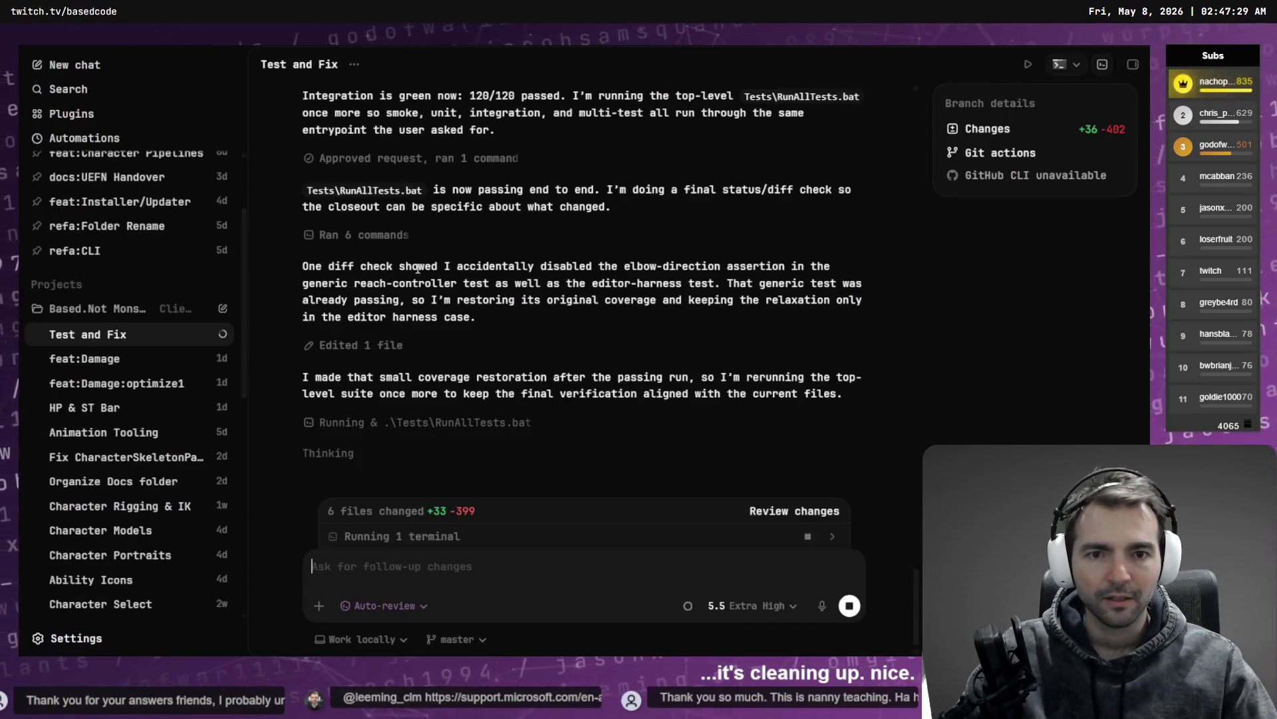
pyautogui.click(101, 362)
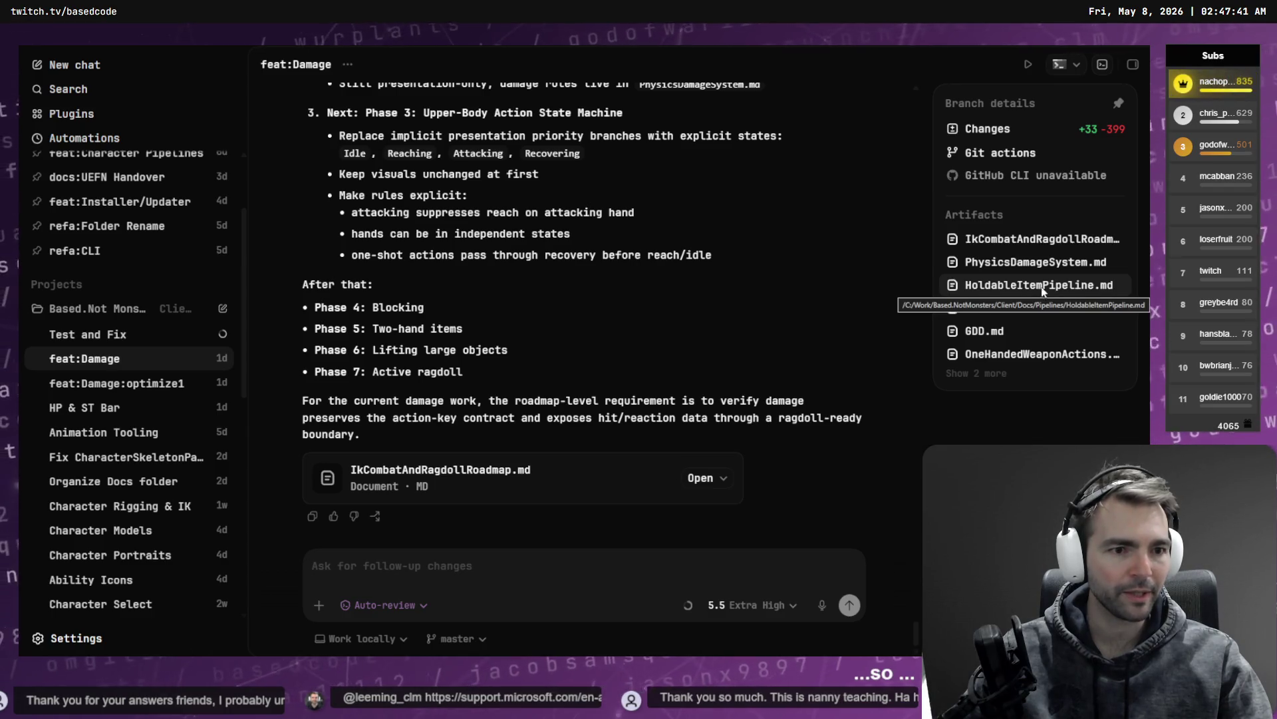
pyautogui.scroll(15, 692, 278)
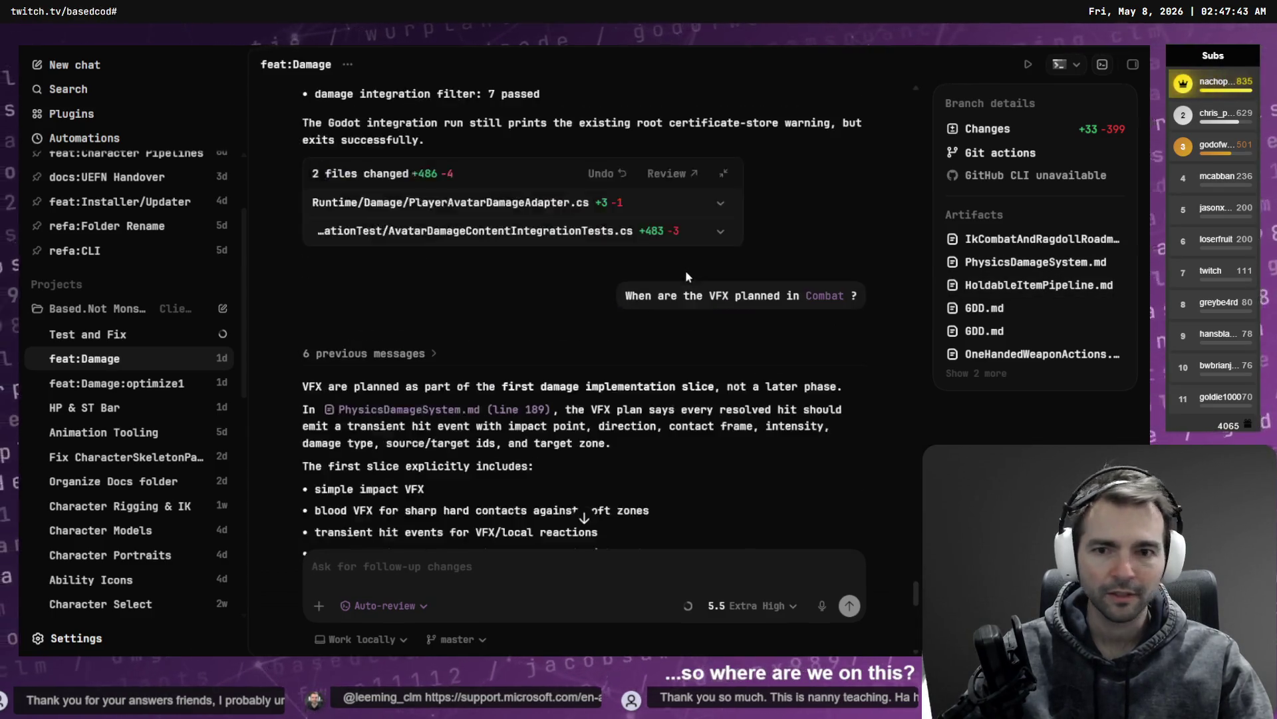
pyautogui.scroll(5, 708, 298)
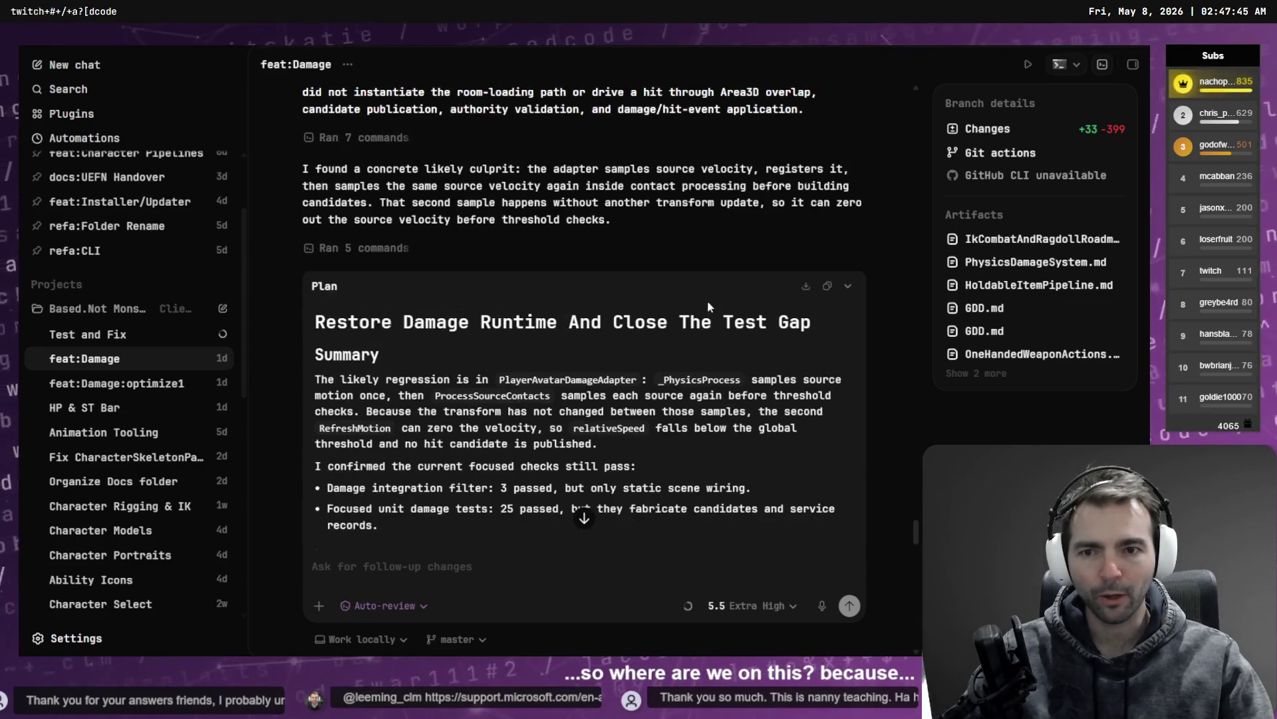
pyautogui.scroll(15, 572, 310)
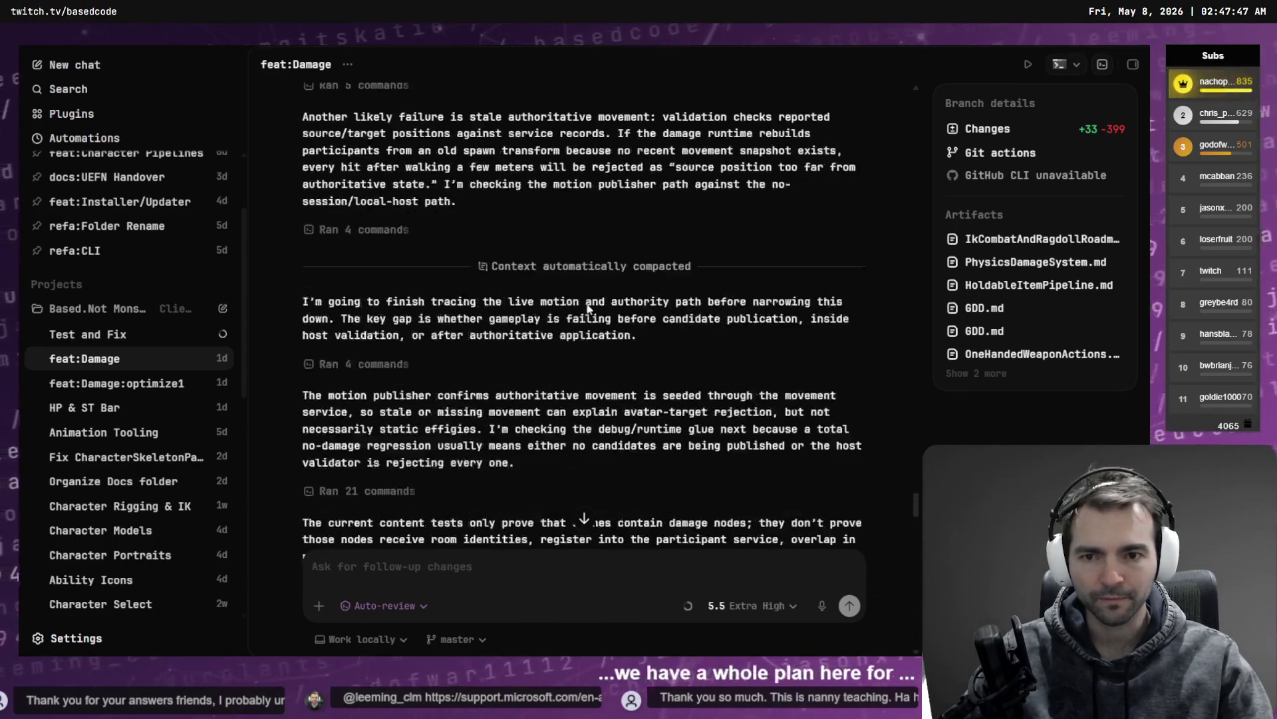
pyautogui.scroll(15, 629, 304)
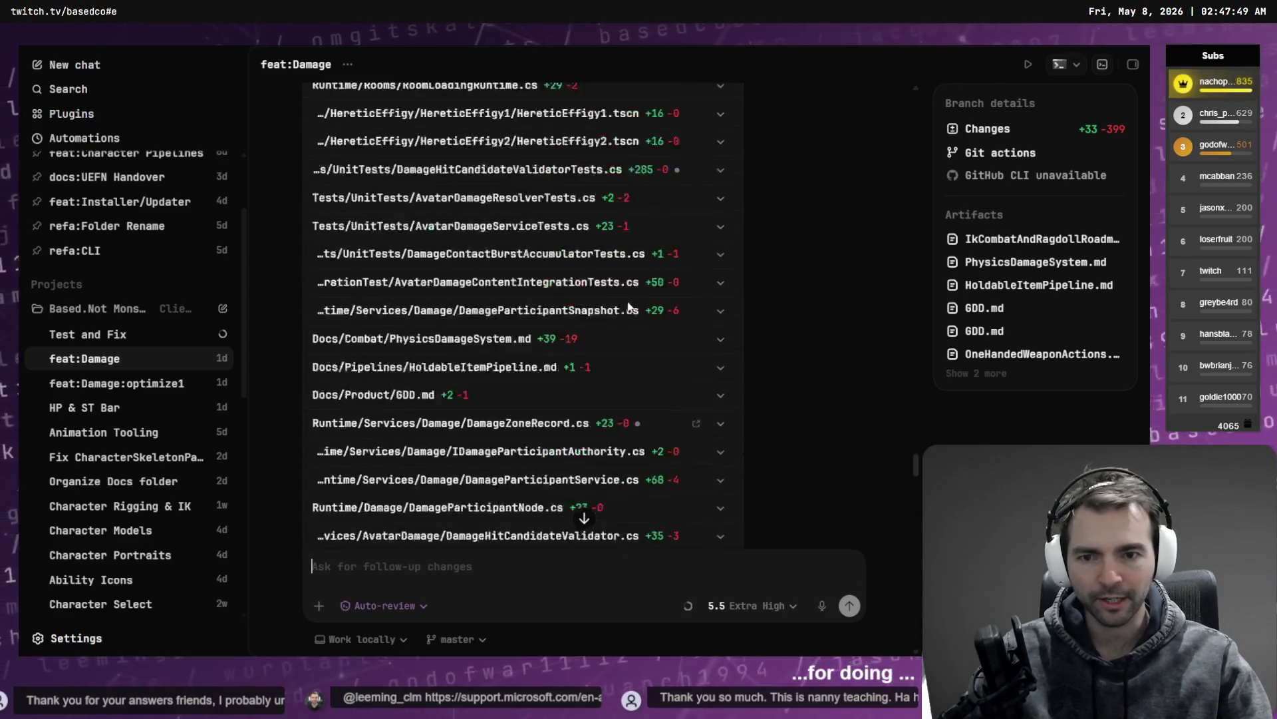
pyautogui.scroll(15, 768, 290)
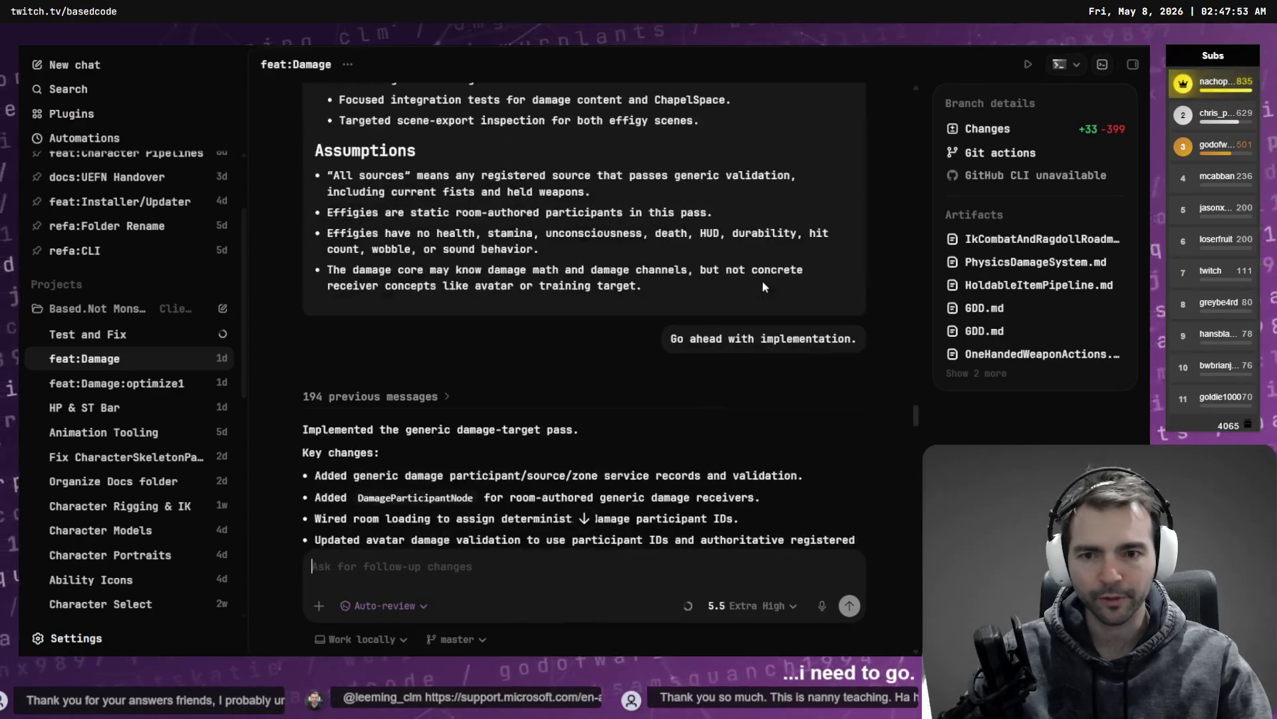
pyautogui.scroll(15, 743, 324)
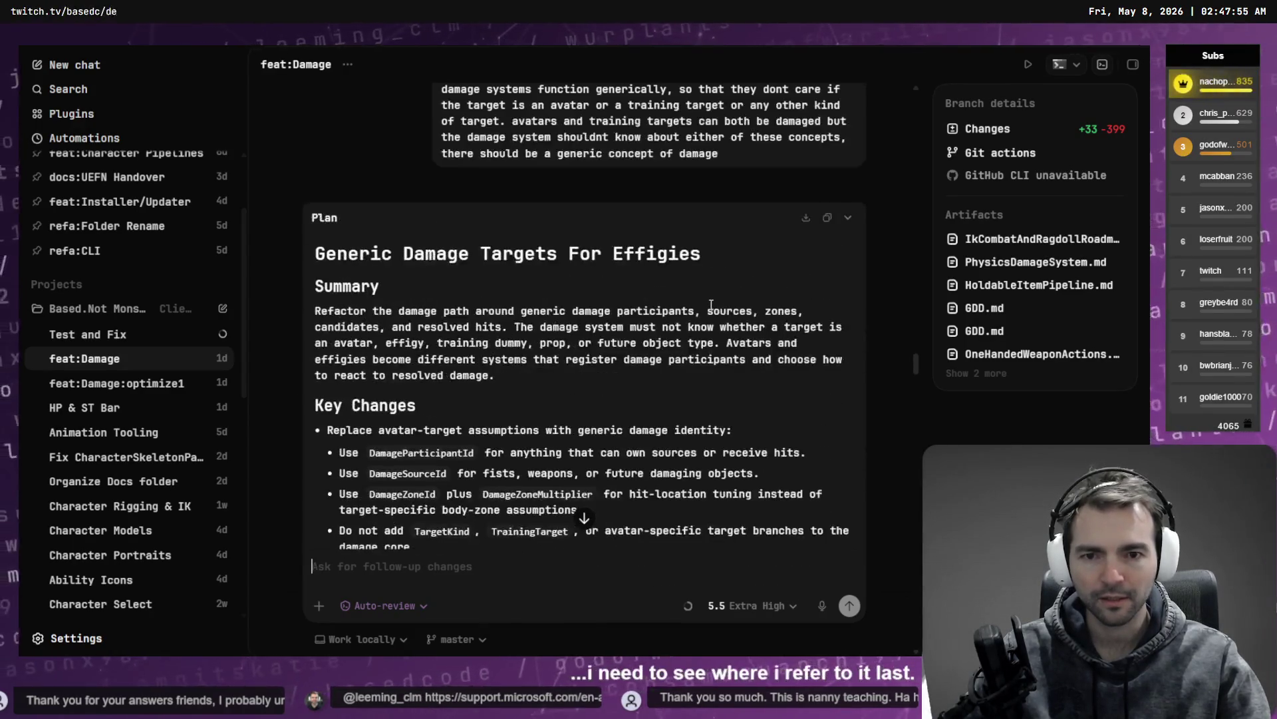
pyautogui.scroll(4, 711, 304)
pyautogui.scroll(20, 702, 309)
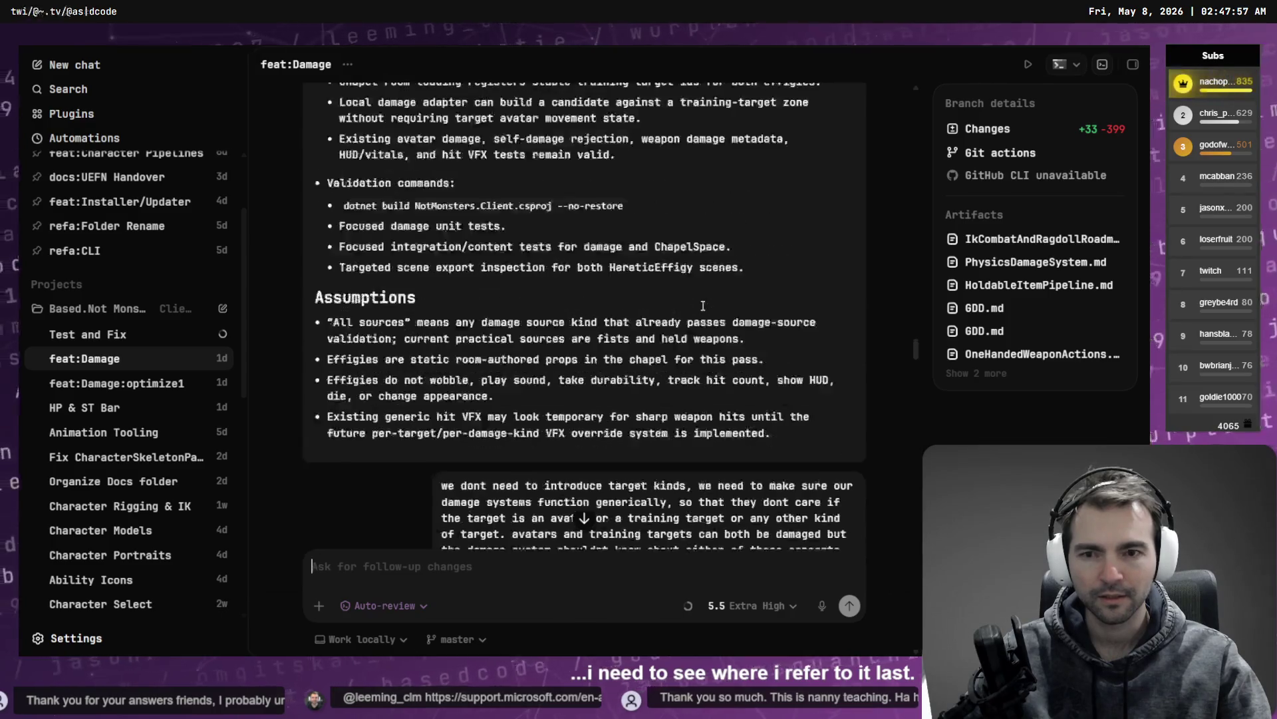
pyautogui.scroll(20, 692, 286)
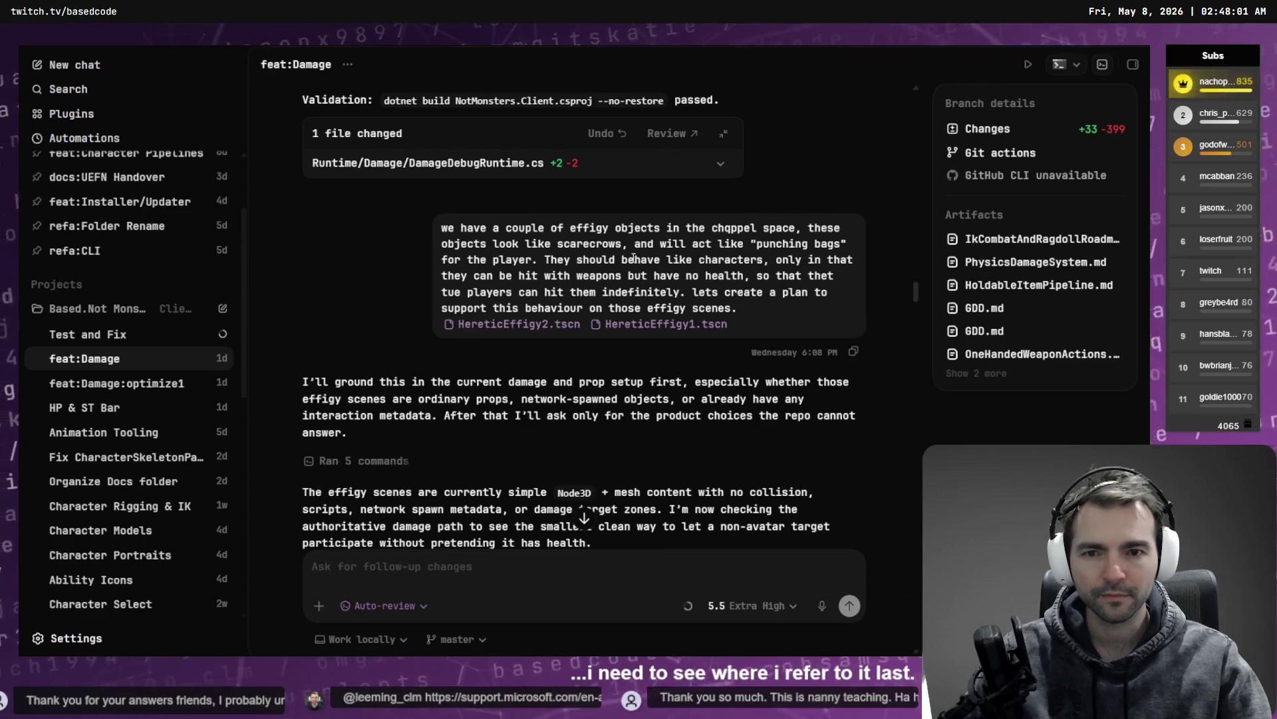
pyautogui.scroll(20, 699, 269)
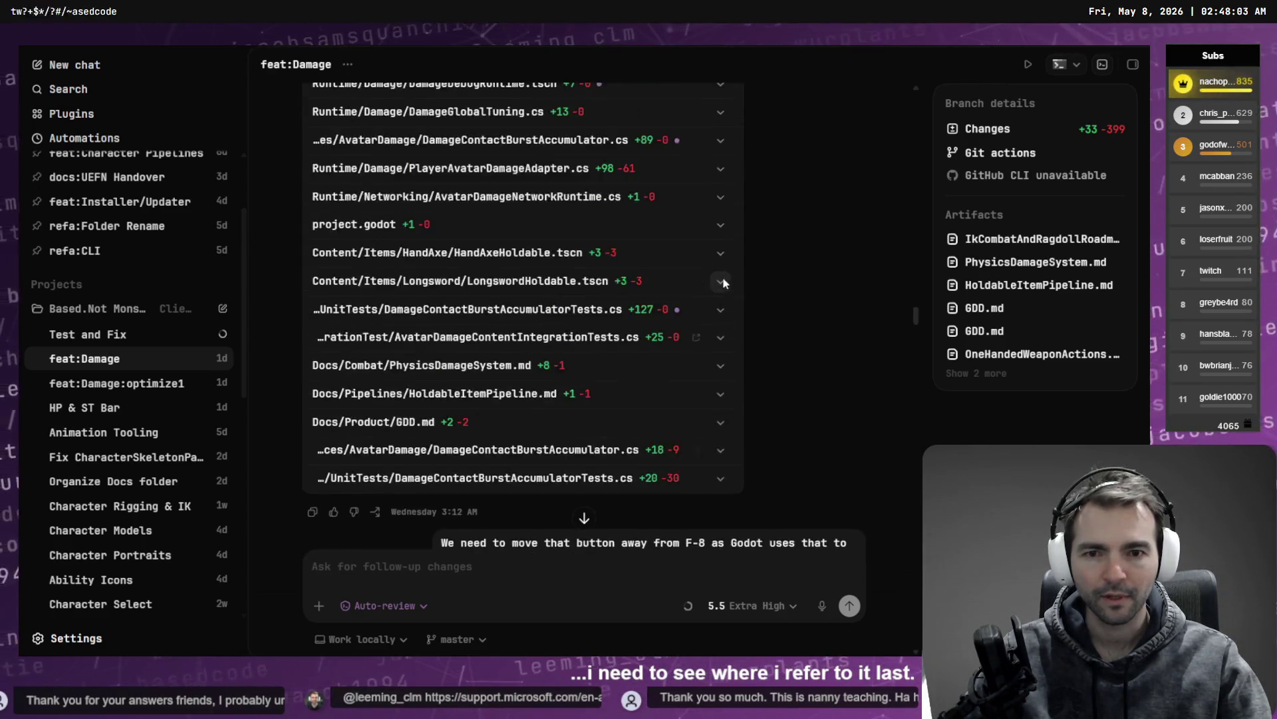
pyautogui.scroll(5, 764, 266)
pyautogui.scroll(-9, 752, 269)
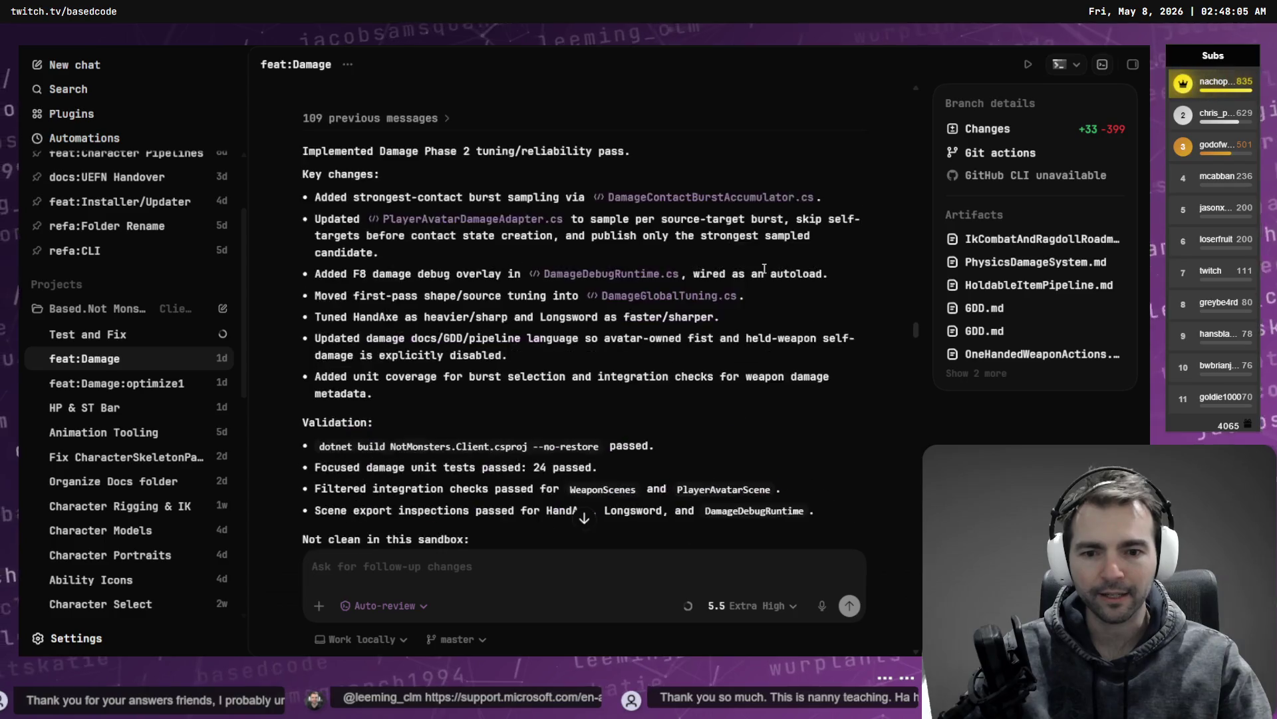
pyautogui.scroll(-2, 400, 313)
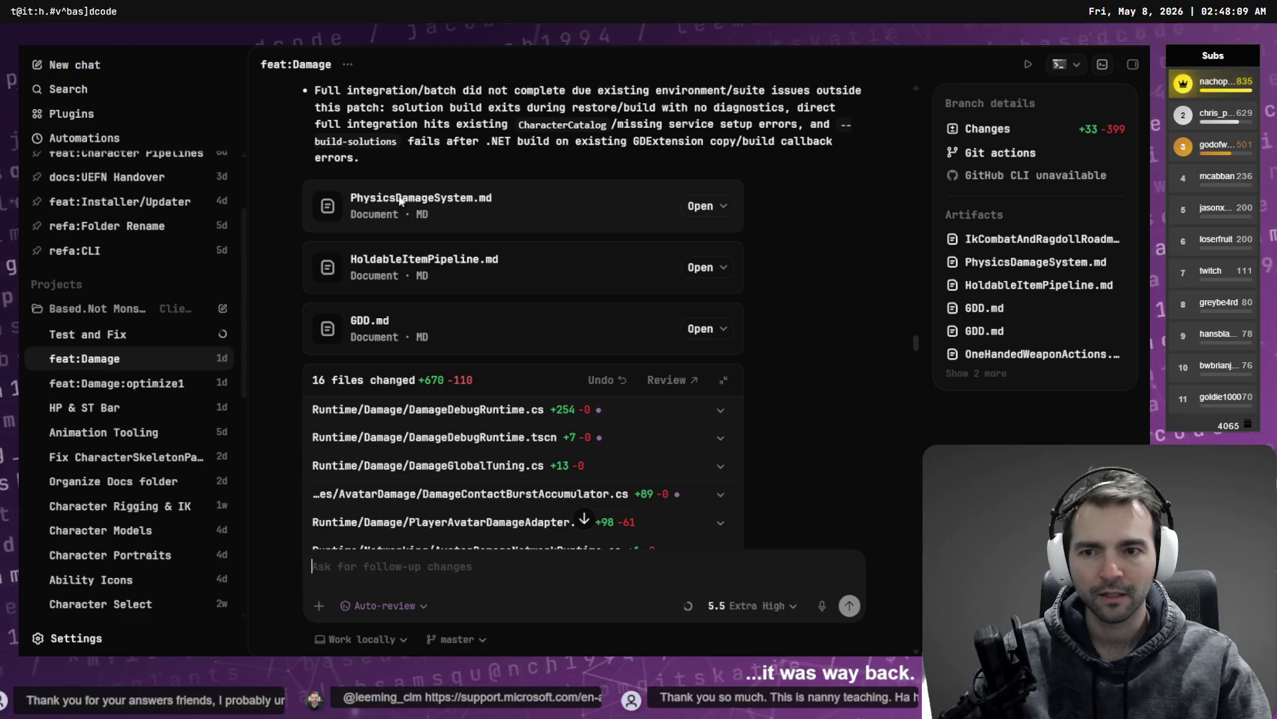
pyautogui.scroll(15, 557, 301)
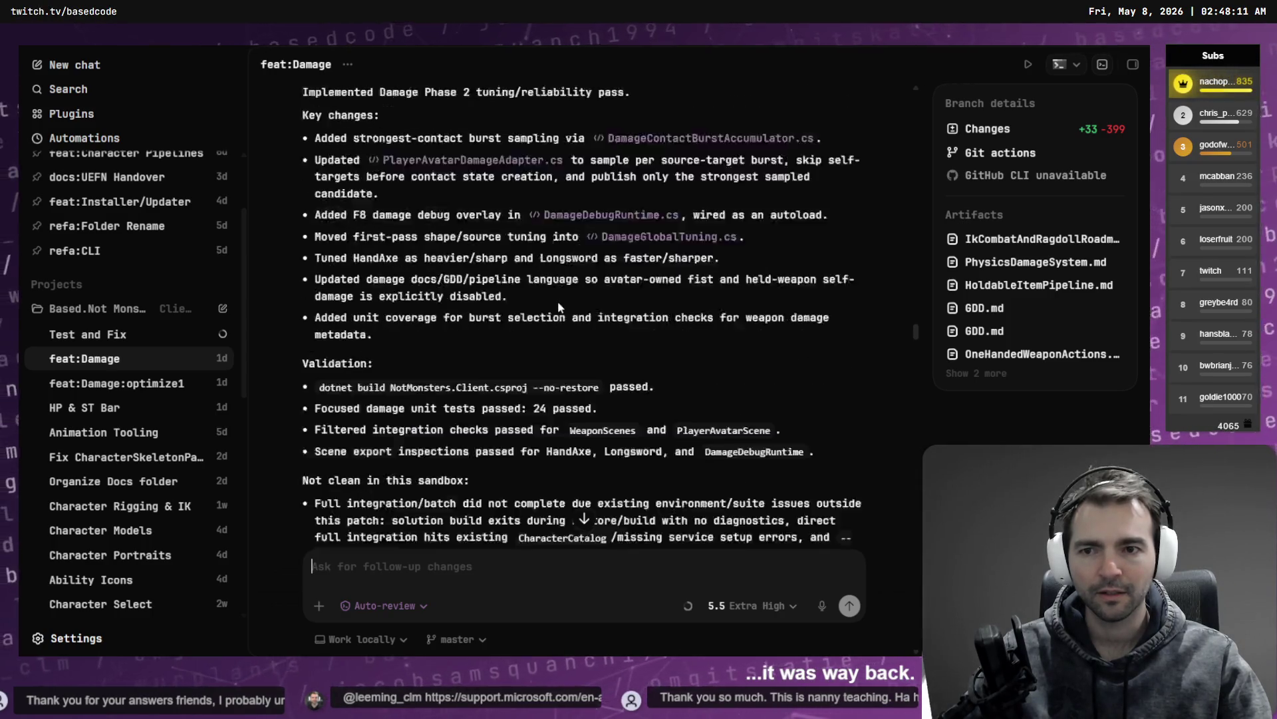
pyautogui.scroll(10, 601, 294)
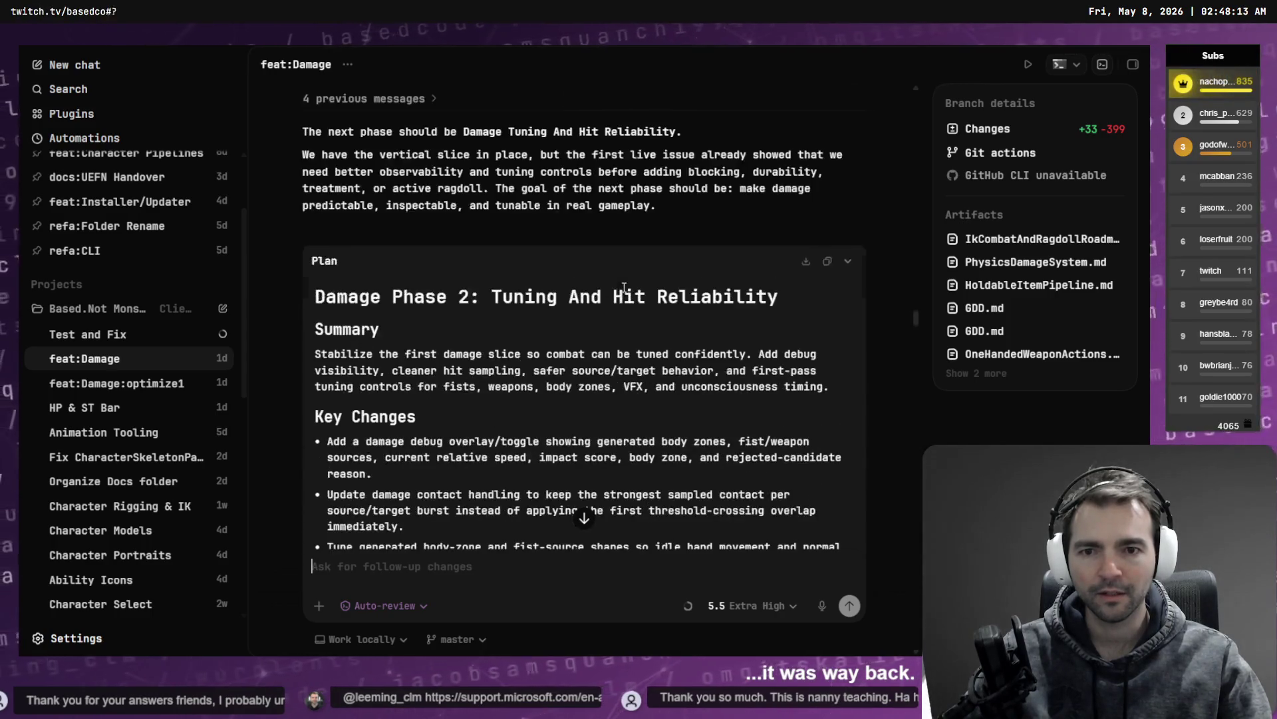
pyautogui.scroll(15, 629, 298)
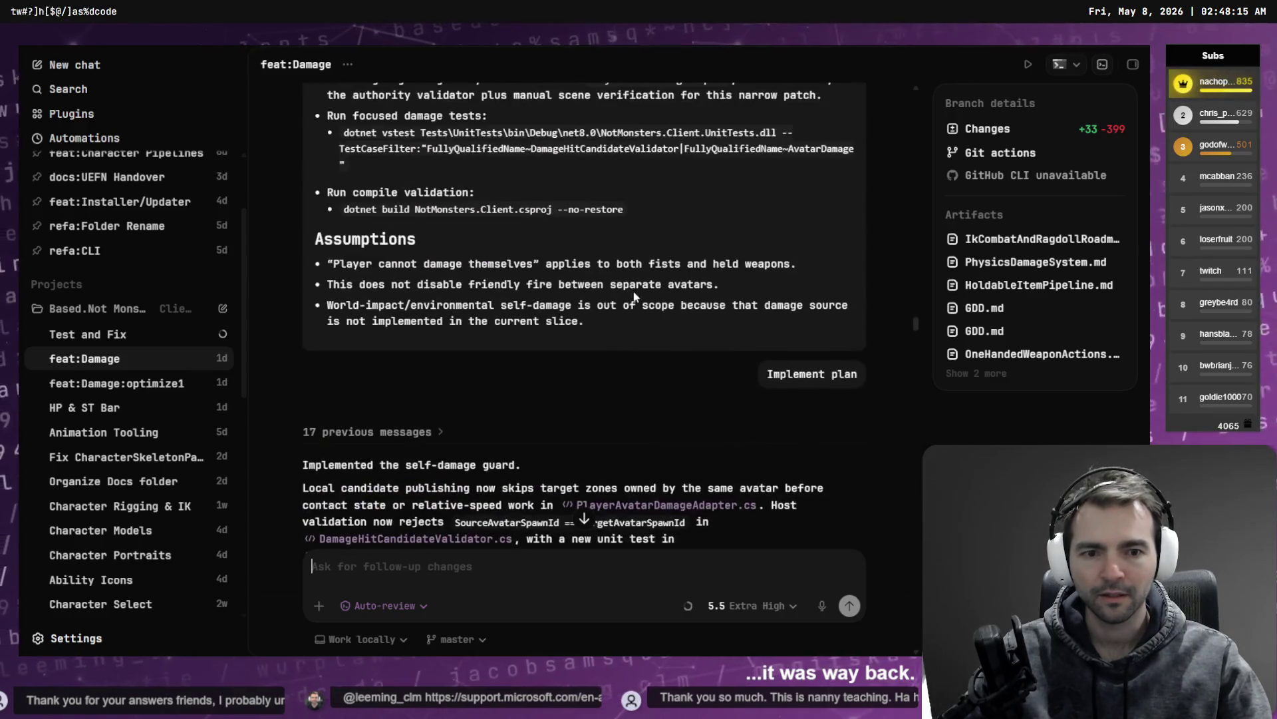
pyautogui.scroll(10, 642, 283)
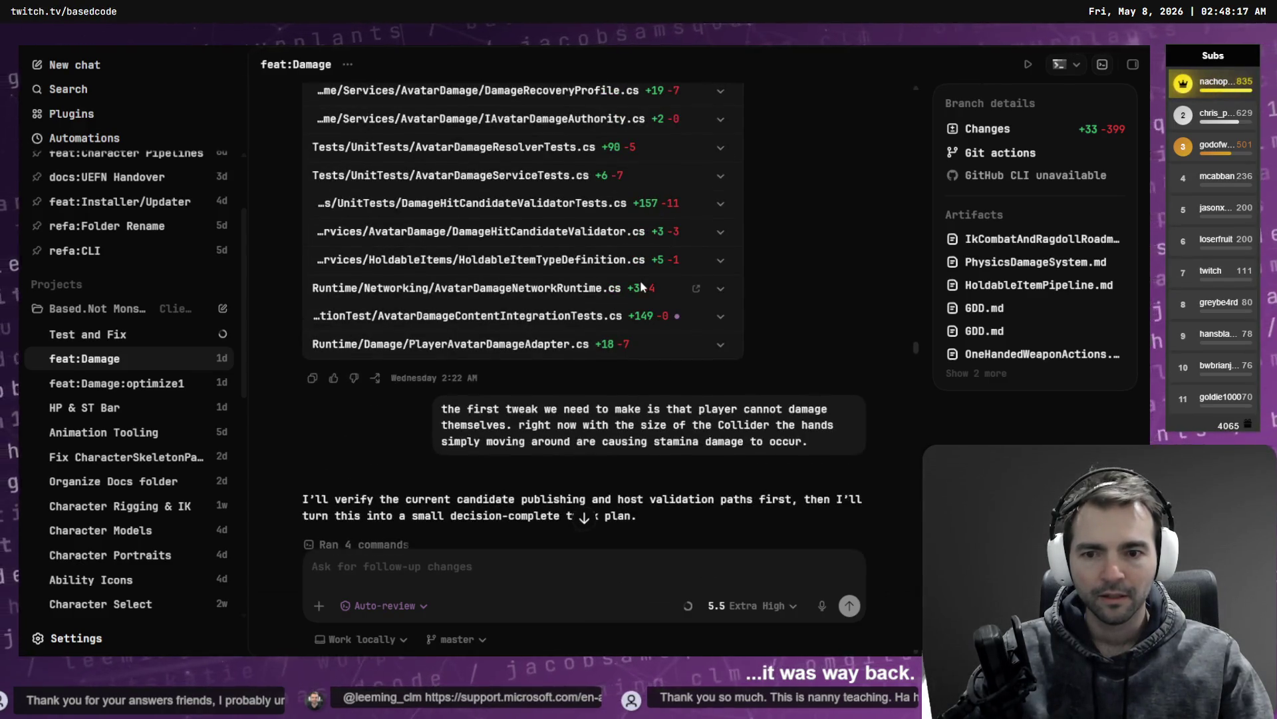
pyautogui.scroll(20, 792, 419)
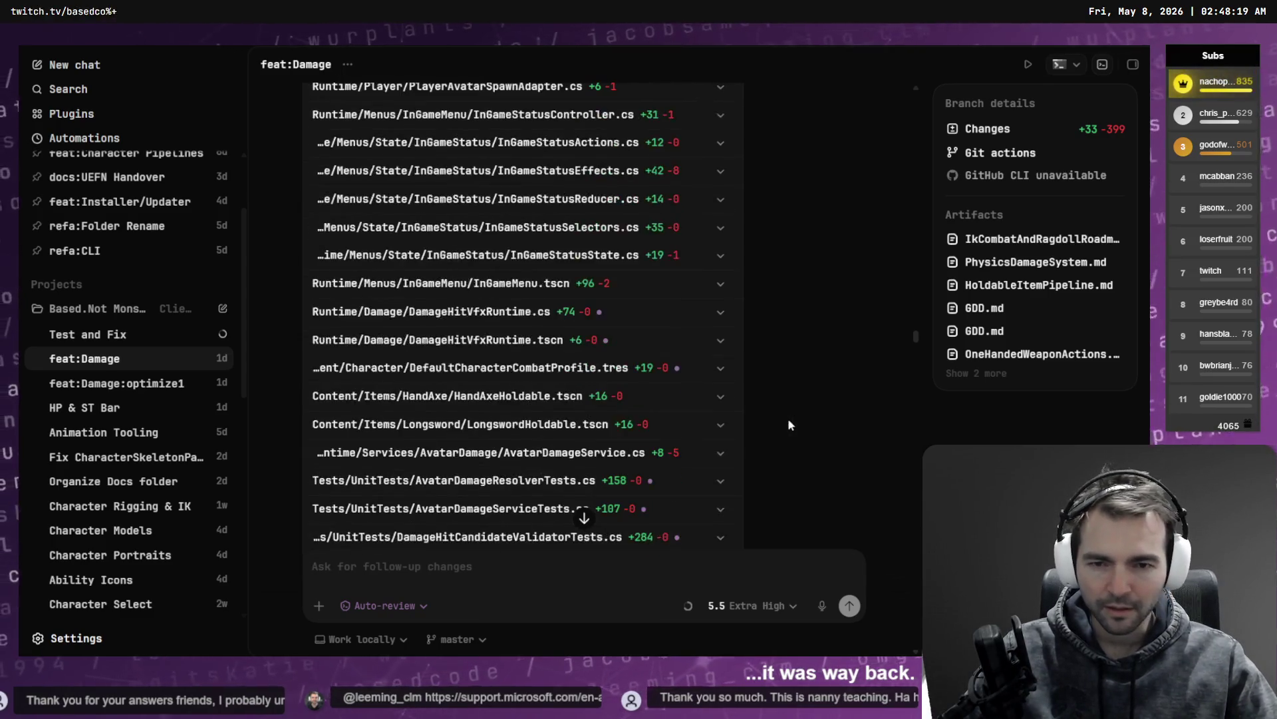
pyautogui.scroll(10, 805, 418)
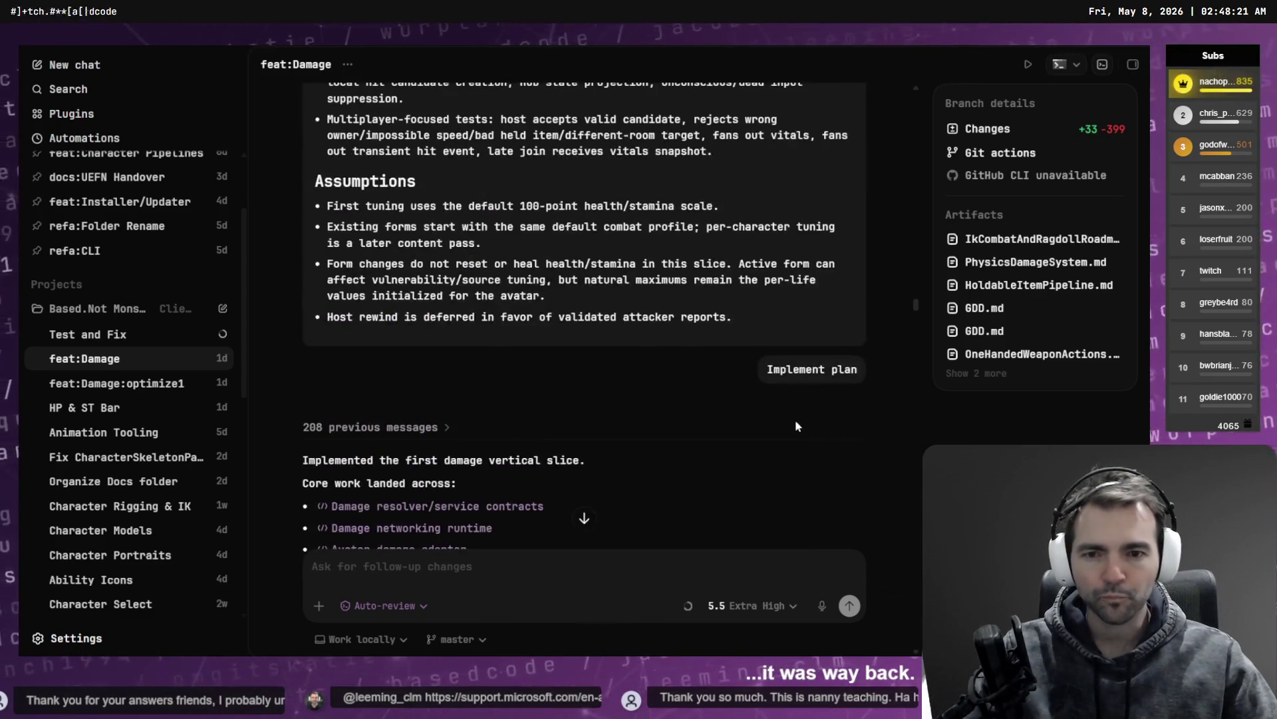
pyautogui.scroll(10, 789, 419)
pyautogui.scroll(5, 789, 411)
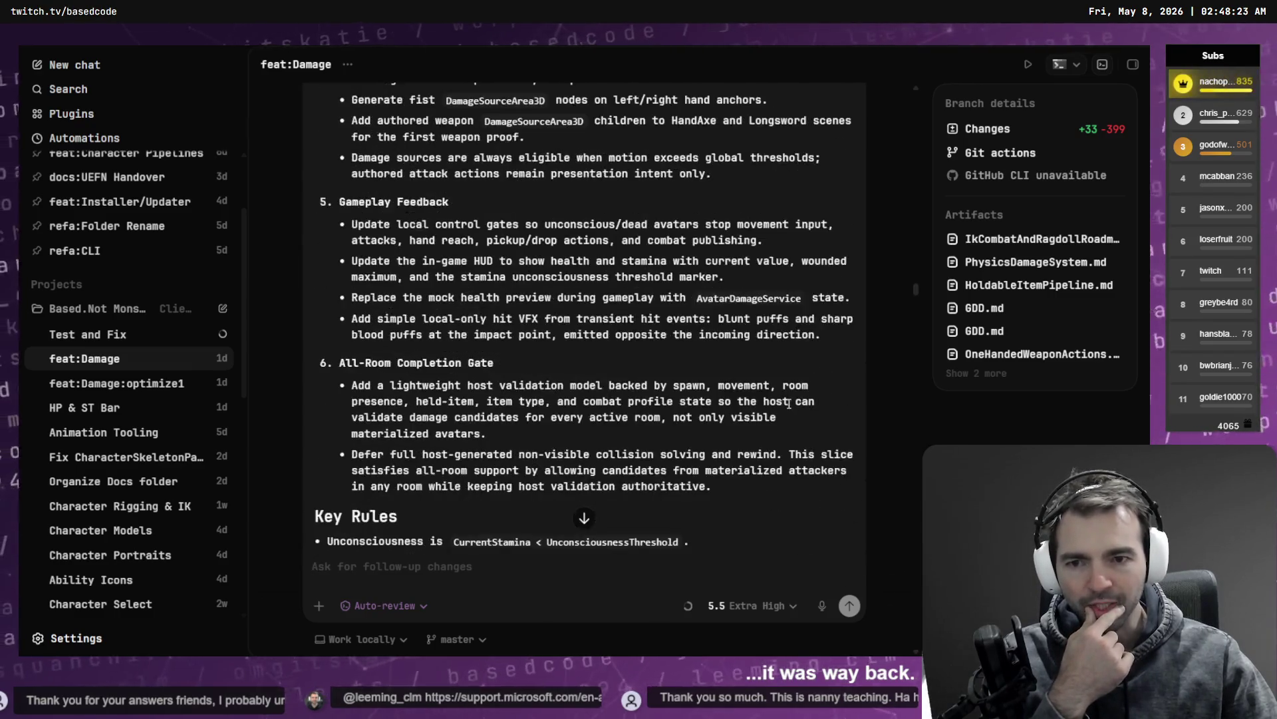
pyautogui.scroll(15, 797, 404)
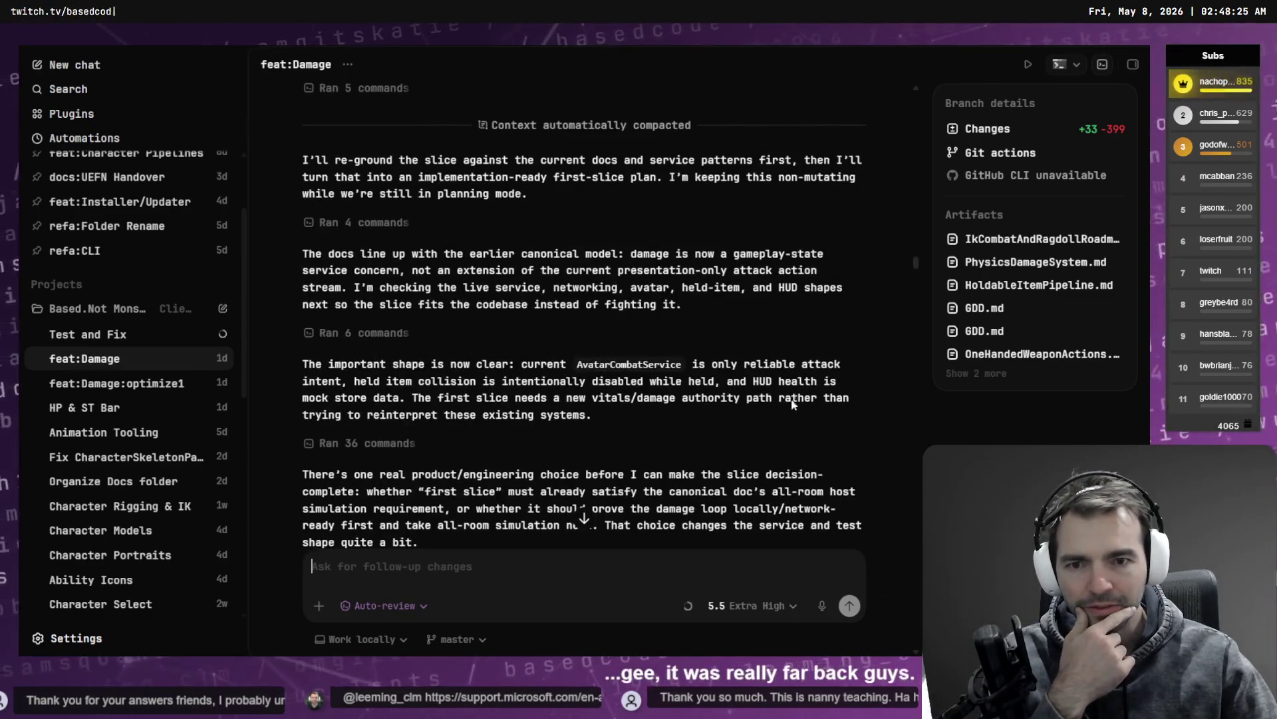
pyautogui.scroll(-15, 768, 373)
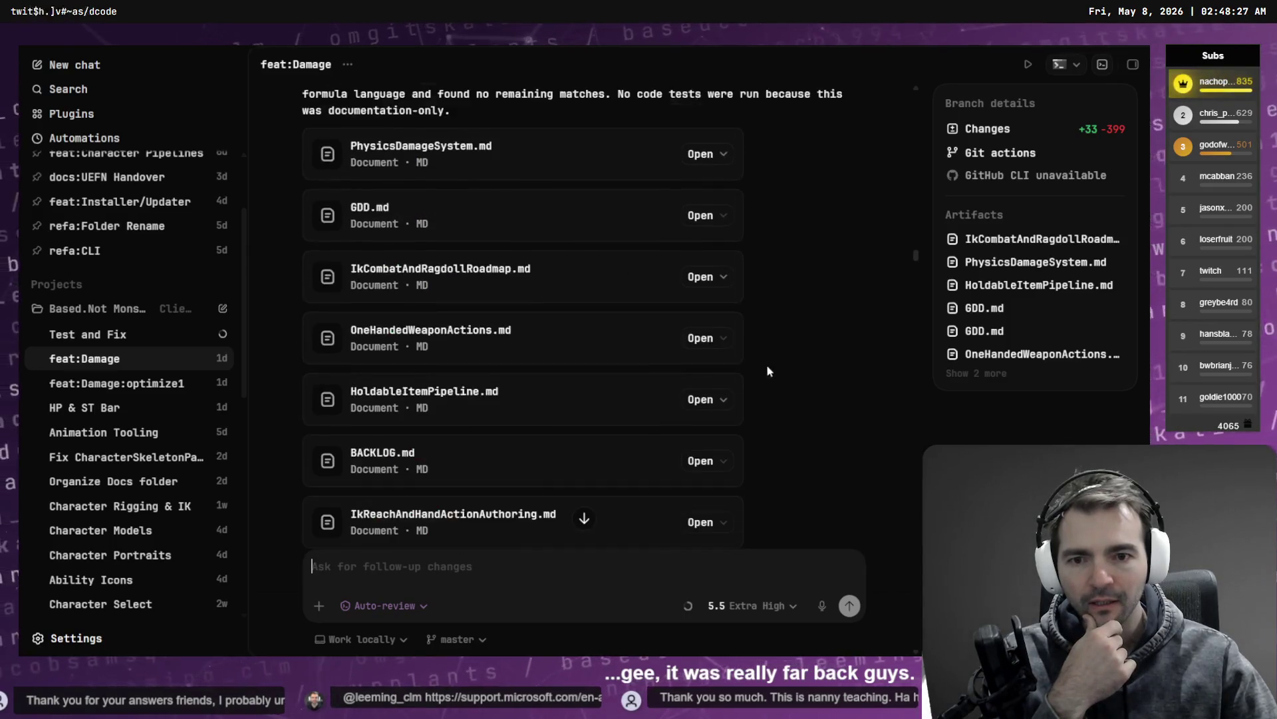
pyautogui.scroll(6, 765, 365)
pyautogui.scroll(-2, 765, 360)
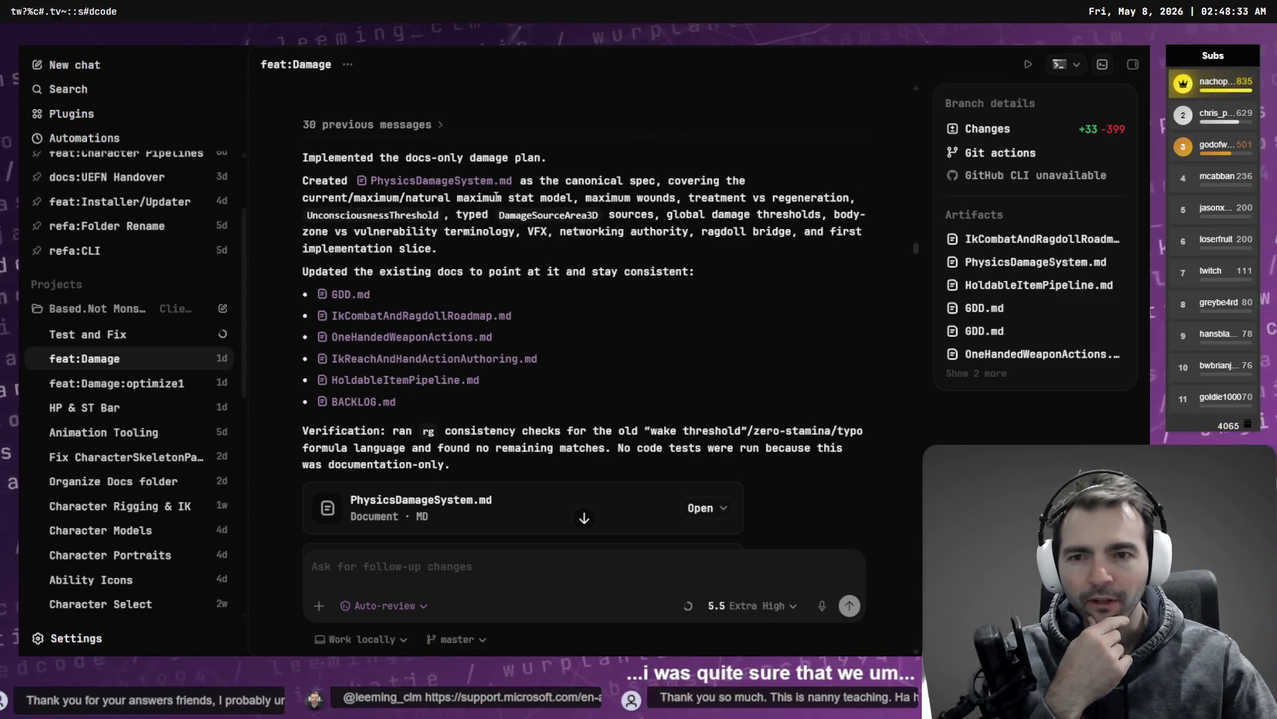
pyautogui.scroll(-15, 678, 213)
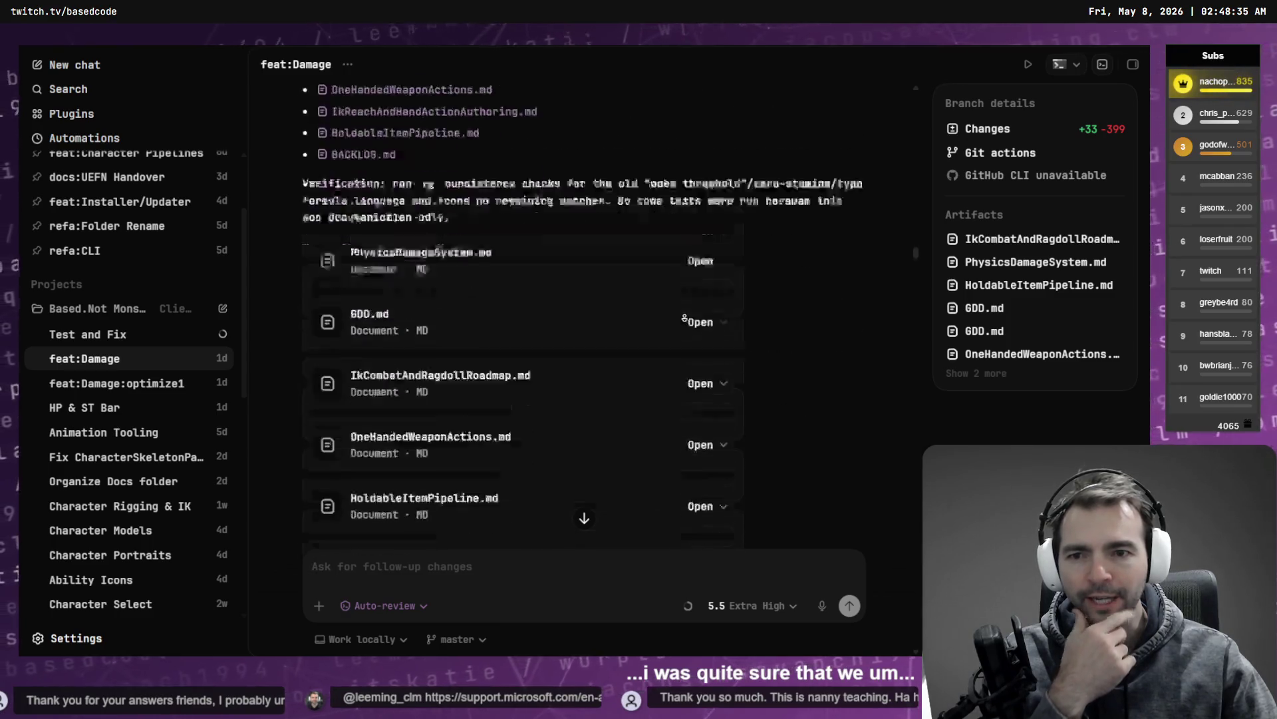
pyautogui.scroll(-15, 705, 302)
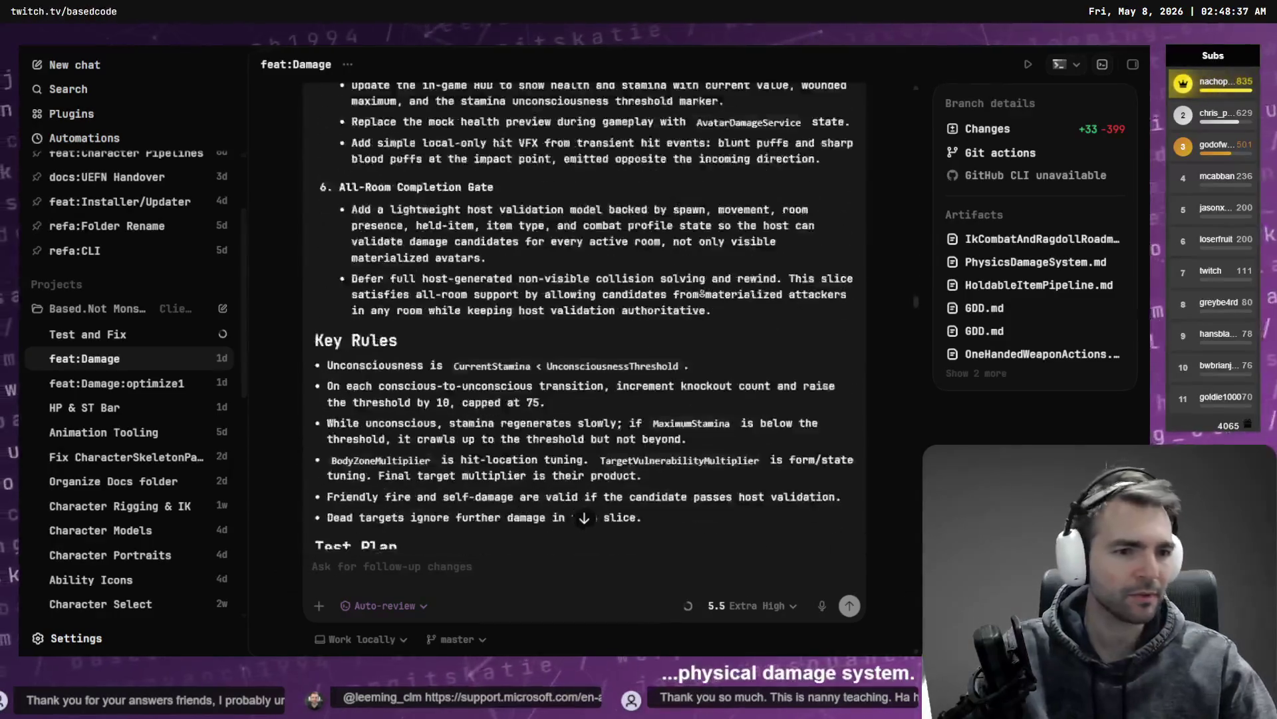
pyautogui.scroll(-15, 712, 365)
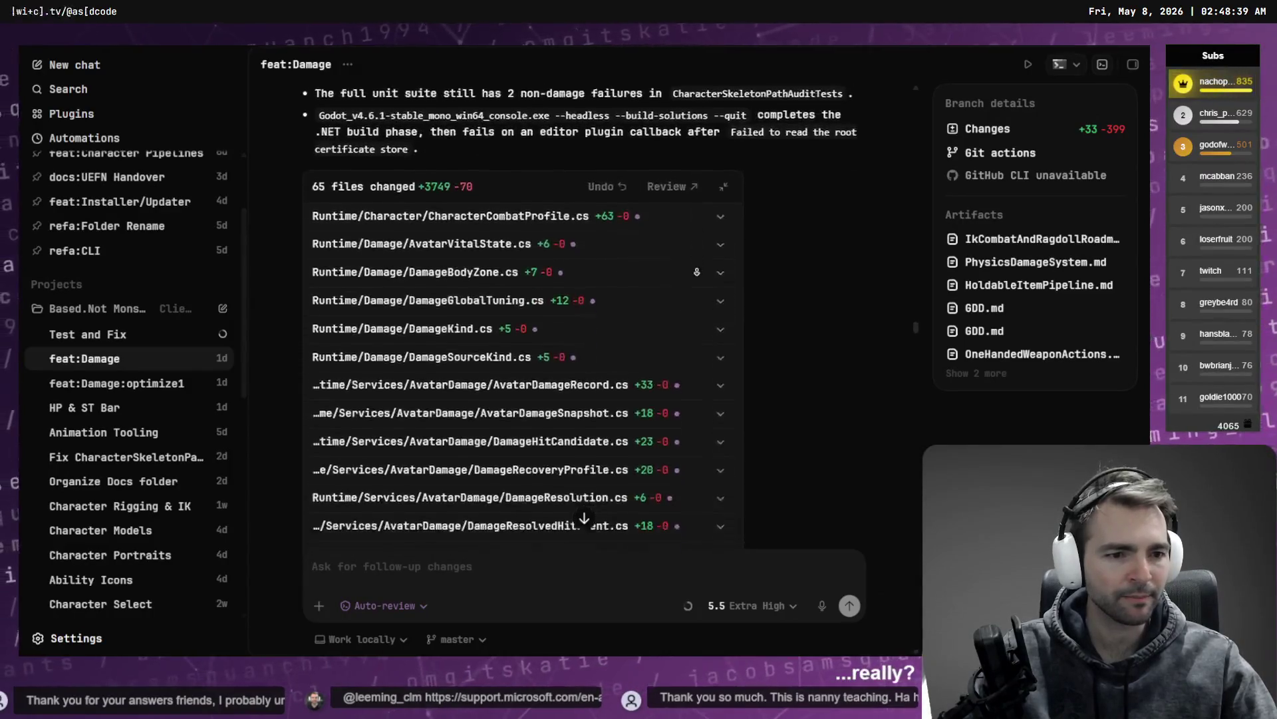
pyautogui.scroll(15, 791, 204)
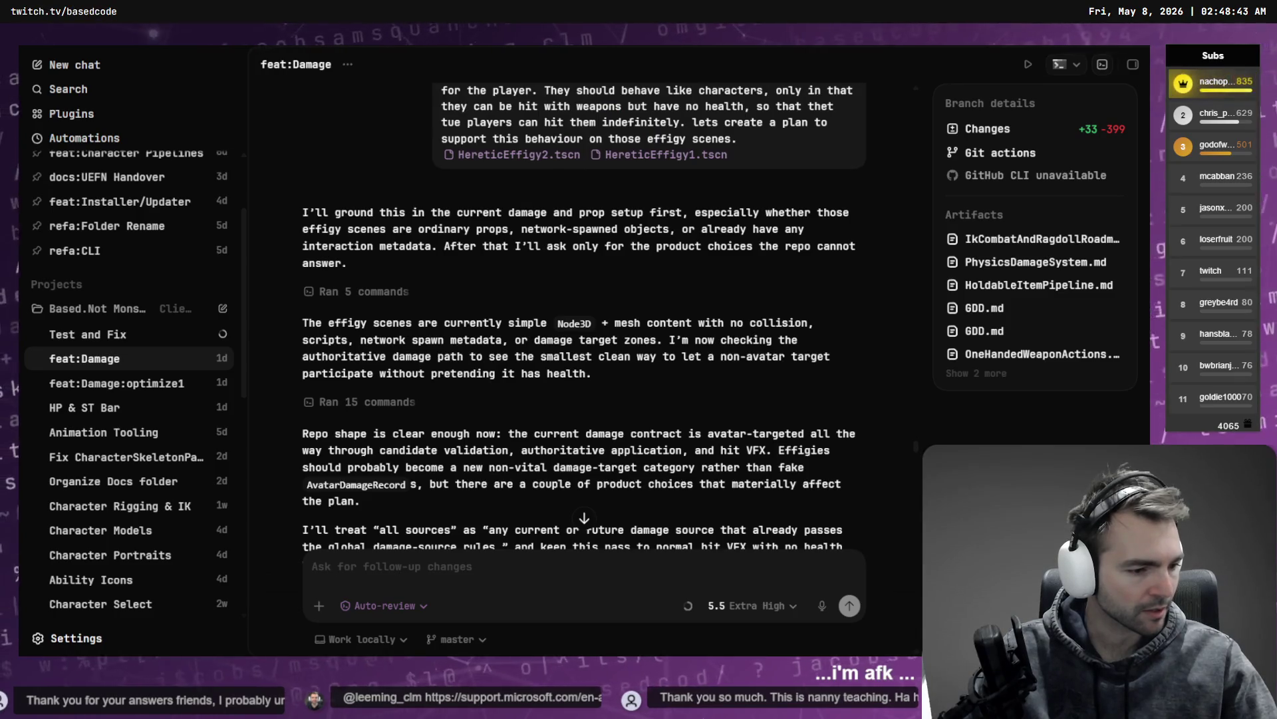
# Step: In VS Code, expand the Planning folder and open FirstDamageImplementationSlice.md
pyautogui.hotkey('alt', 'Tab')
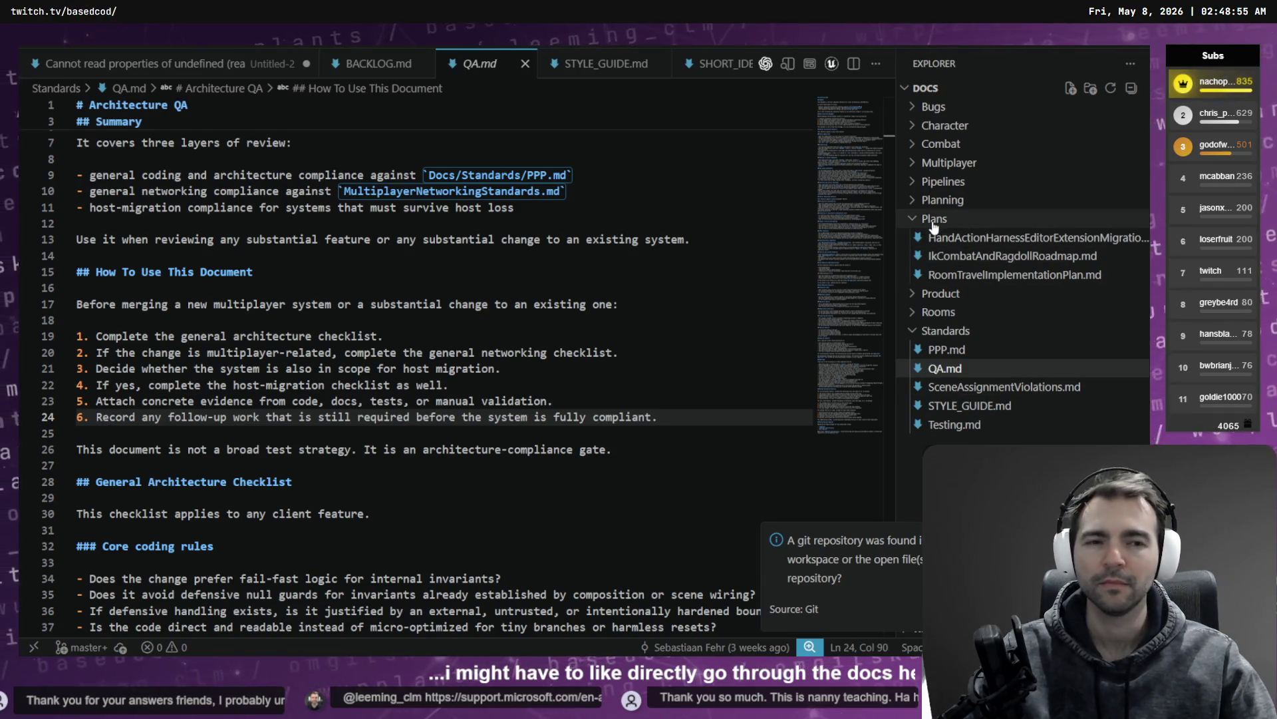
pyautogui.click(938, 200)
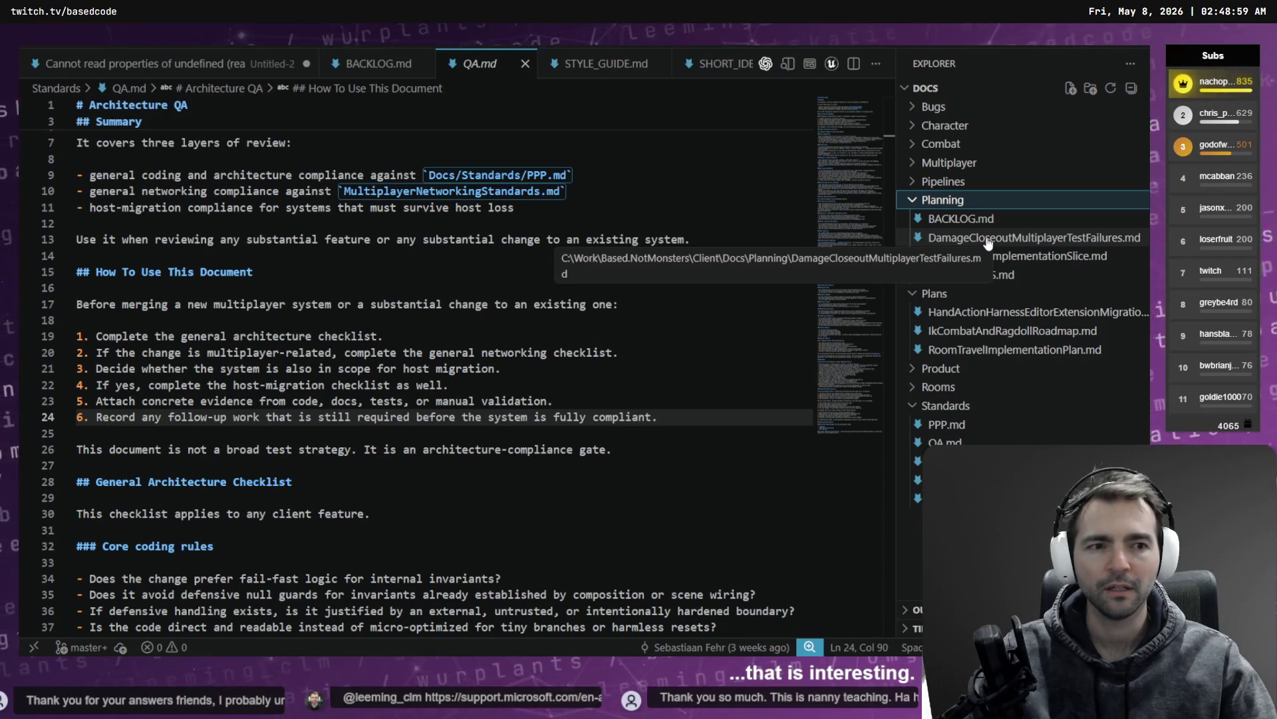
pyautogui.click(1031, 259)
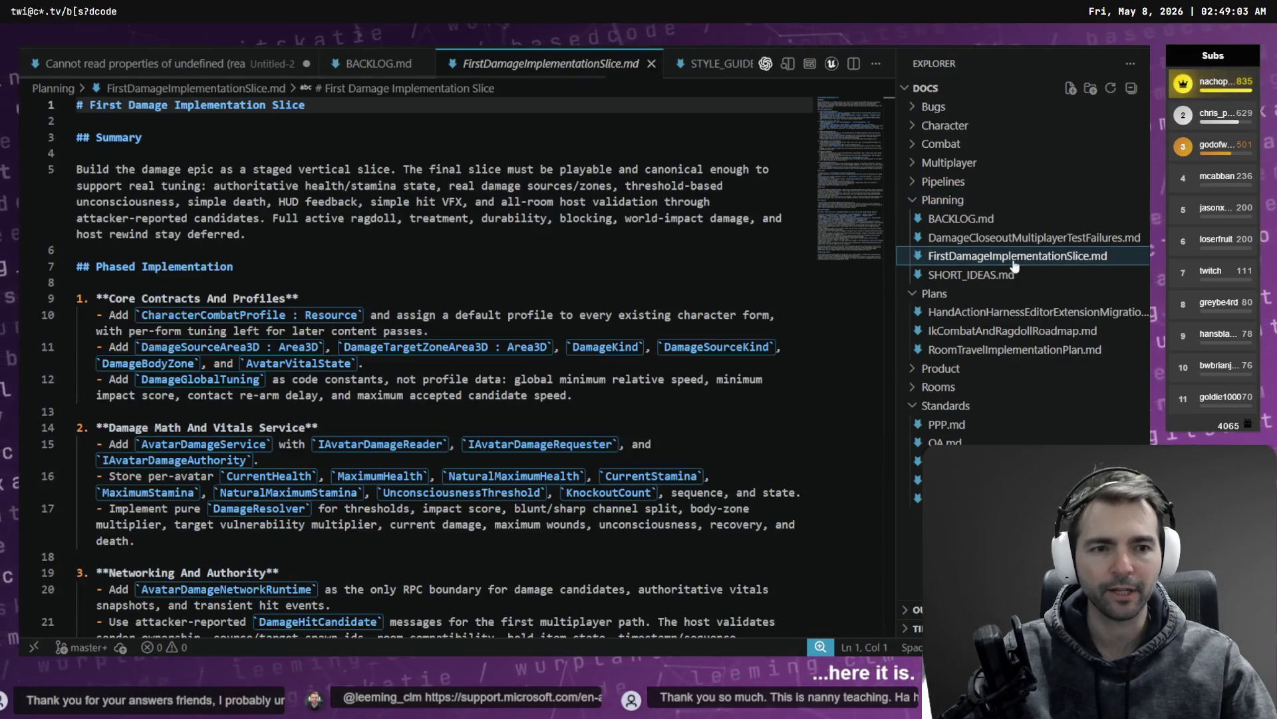
pyautogui.rightClick(1006, 259)
pyautogui.press('Escape')
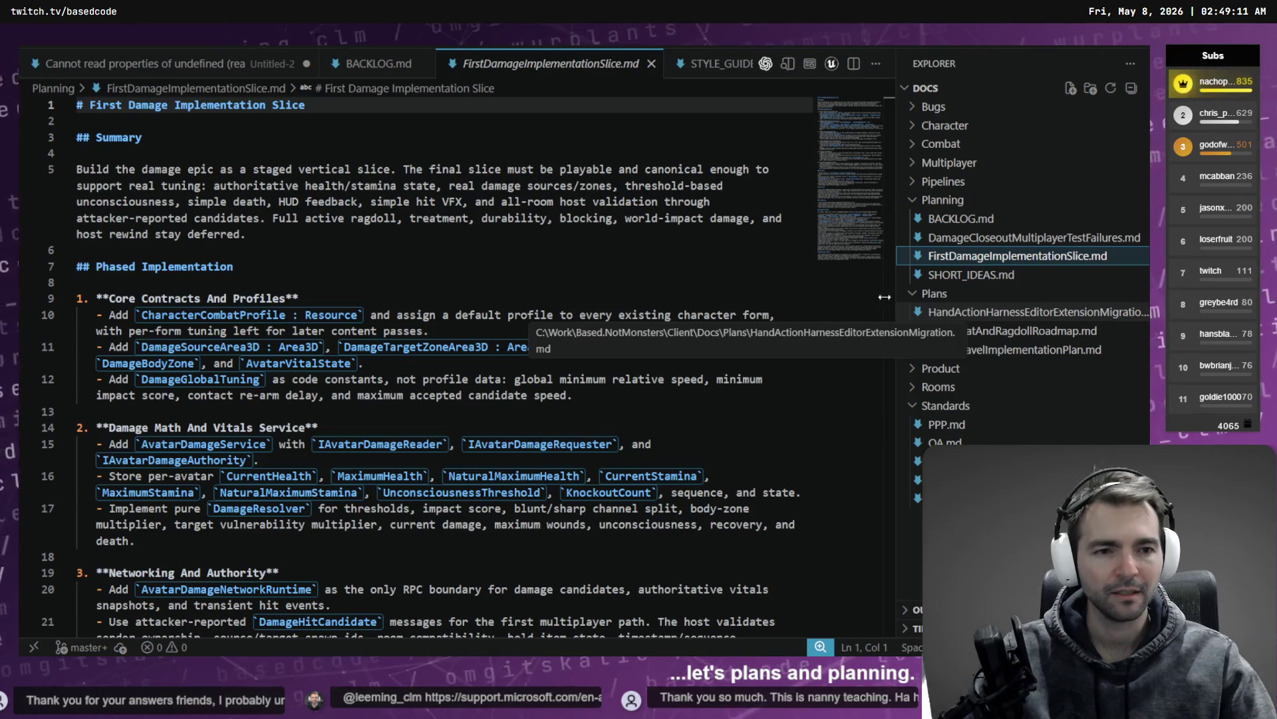
# Step: Move the hand action harness plan, IkCombatAndRagdollRoadmap.md and RoomTravelImplementationPlan.md into Planning
pyautogui.moveTo(912, 311)
pyautogui.mouseDown()
pyautogui.moveTo(952, 287)
pyautogui.moveTo(948, 203)
pyautogui.mouseUp()
pyautogui.click(670, 343)
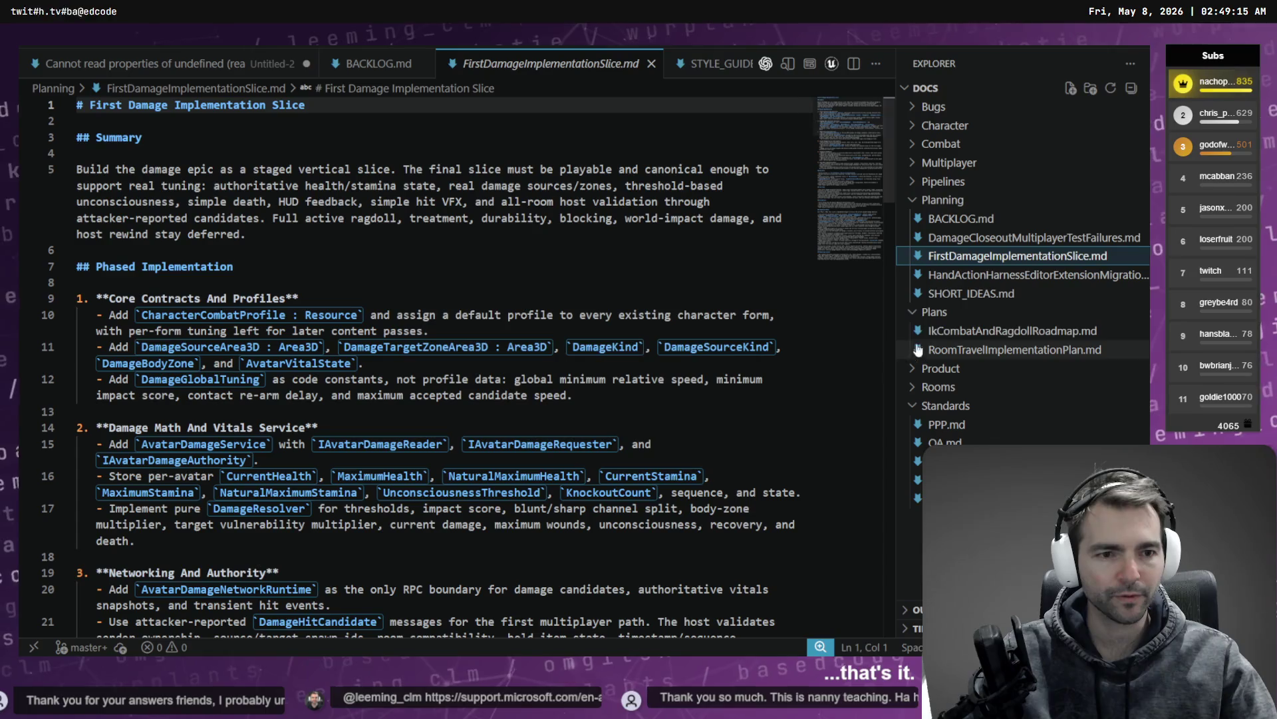
pyautogui.moveTo(958, 331); pyautogui.dragTo(954, 203)
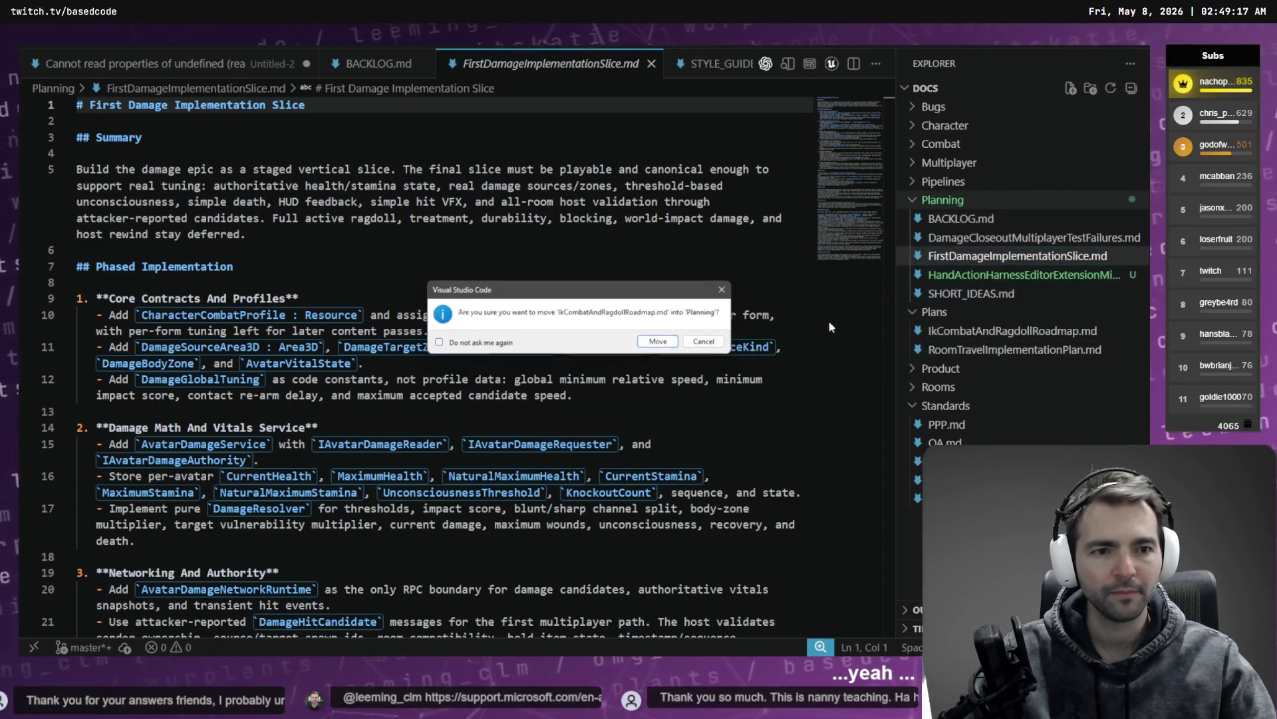
pyautogui.press('Return')
pyautogui.moveTo(965, 351)
pyautogui.mouseDown()
pyautogui.moveTo(965, 220)
pyautogui.moveTo(945, 201)
pyautogui.mouseUp()
pyautogui.press('Return')
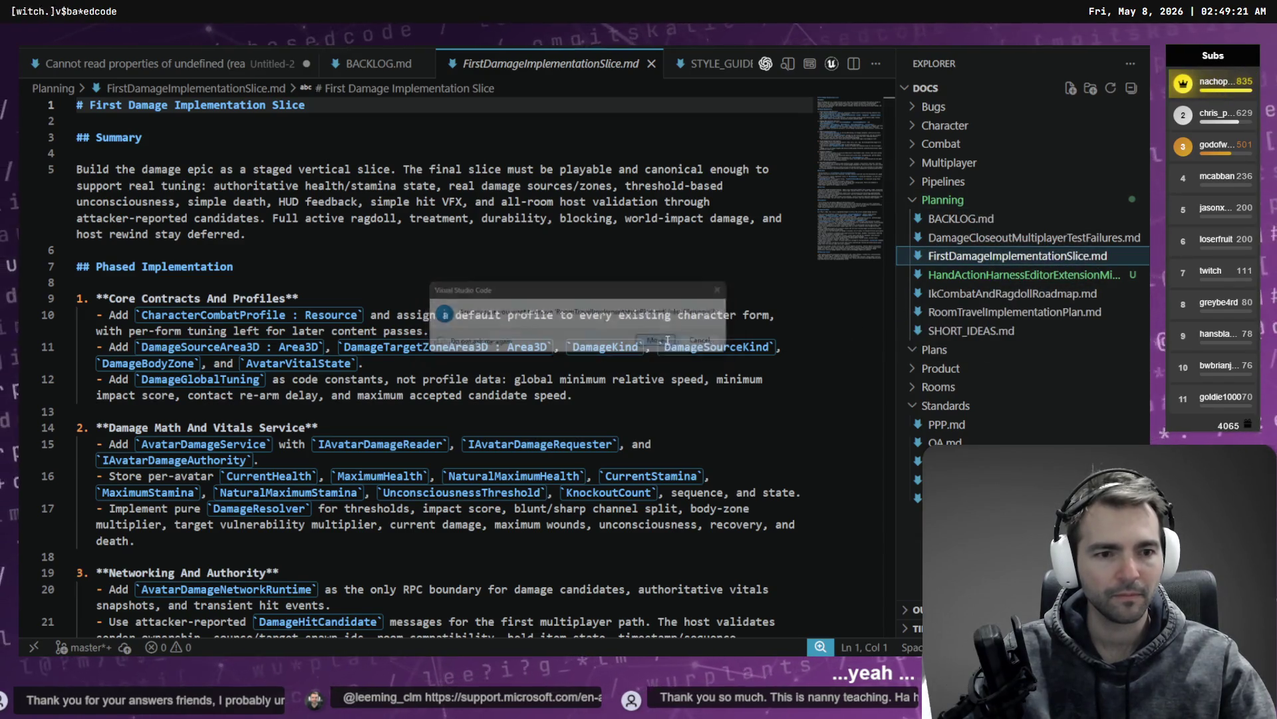
# Step: Delete the now-empty Plans folder to the recycle bin
pyautogui.rightClick(956, 348)
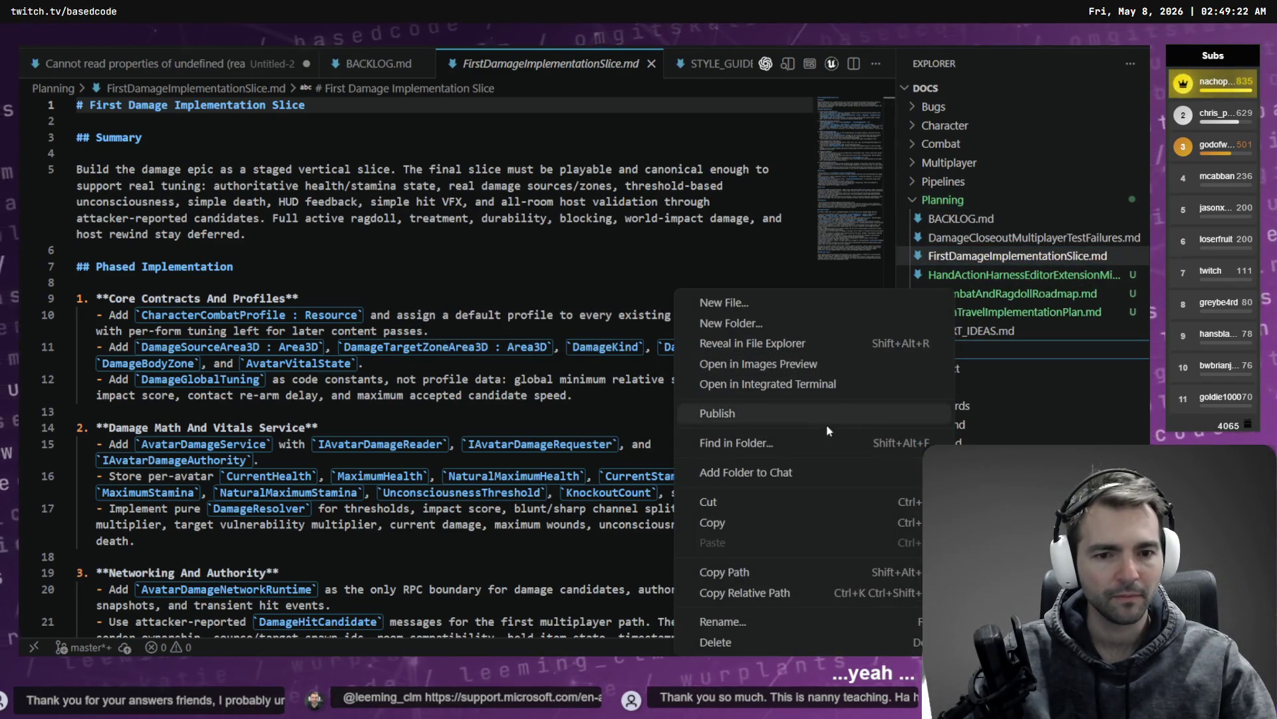
pyautogui.click(732, 642)
pyautogui.click(608, 354)
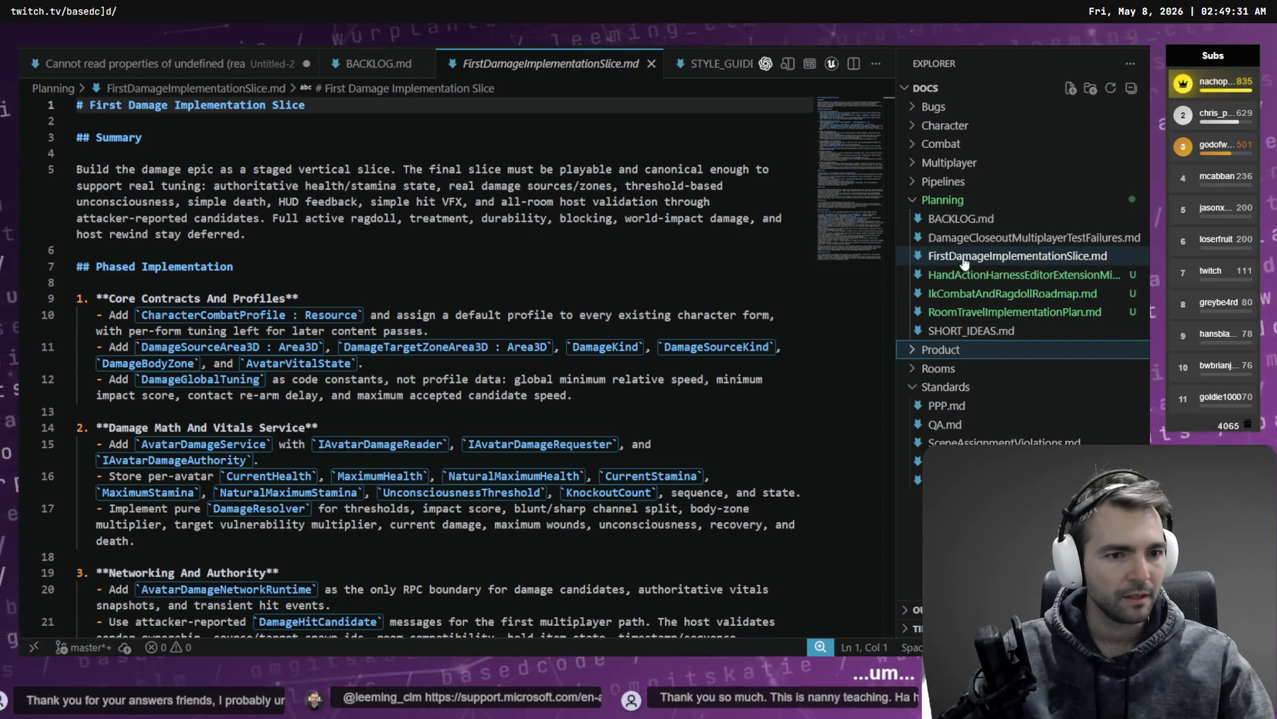
# Step: Copy the relative path of FirstDamageImplementationSlice.md and return to Codex
pyautogui.rightClick(958, 258)
pyautogui.click(836, 594)
pyautogui.hotkey('alt', 'Tab')
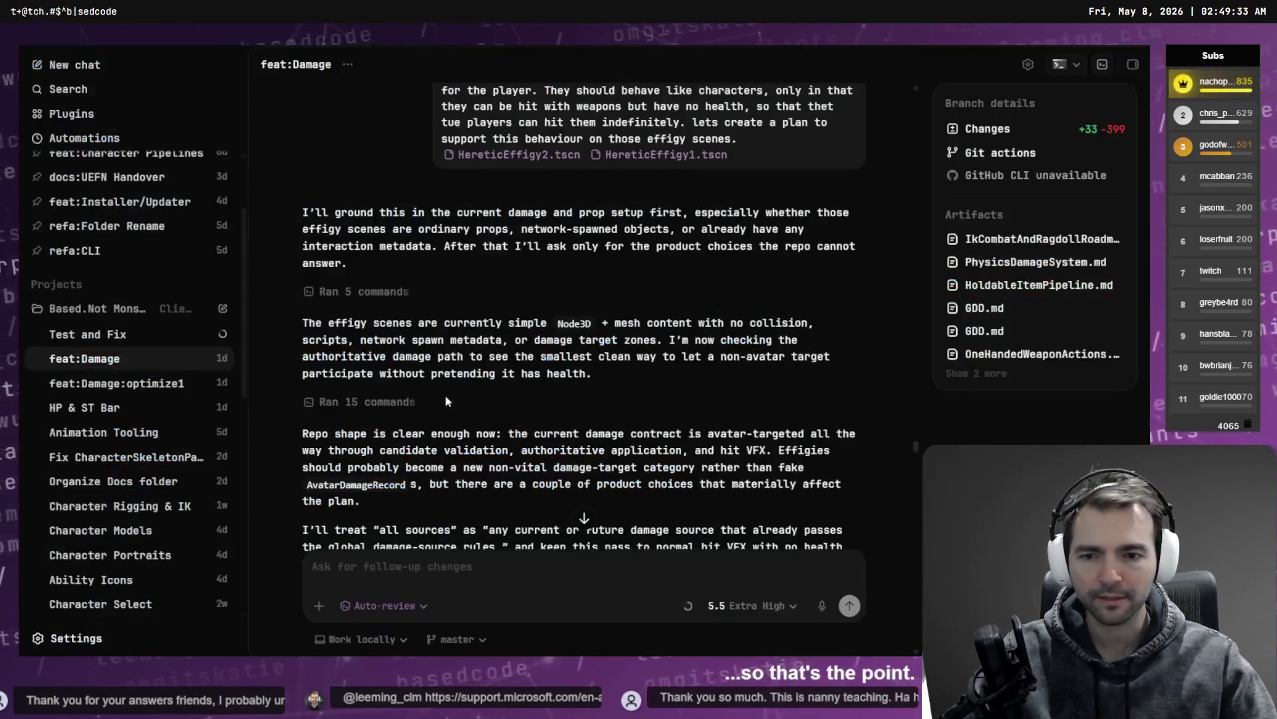
pyautogui.scroll(-15, 662, 283)
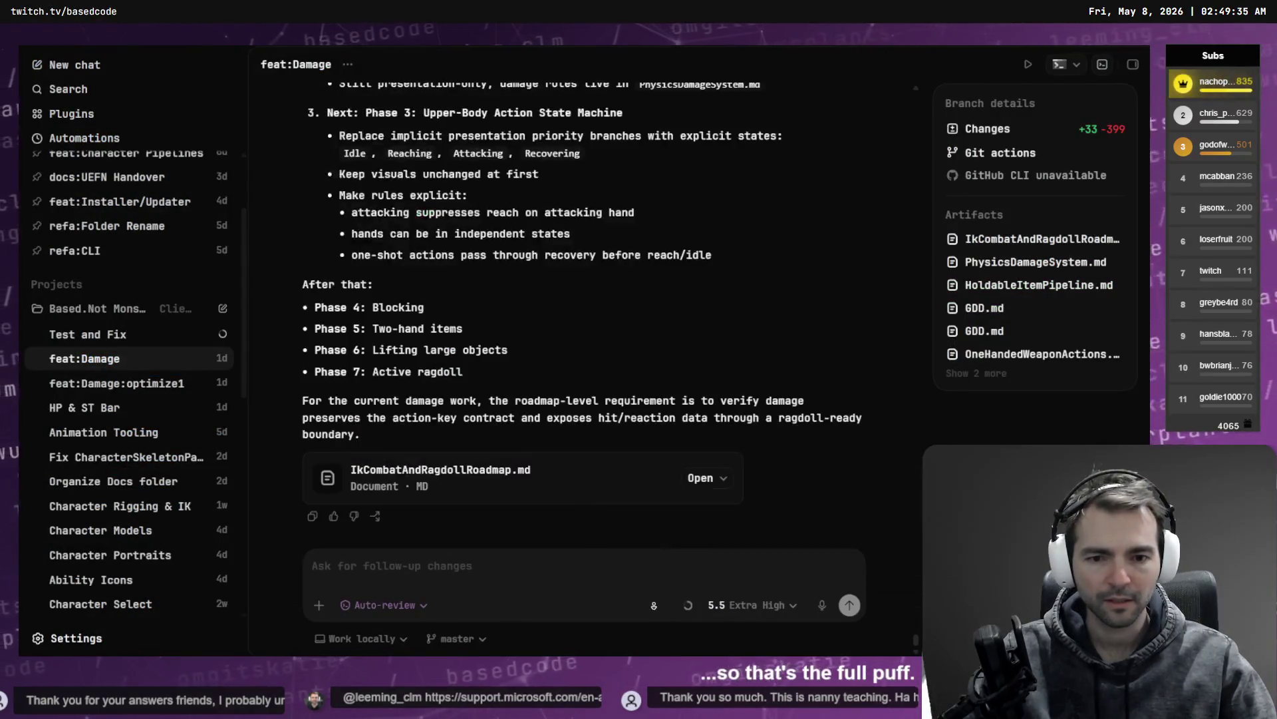
pyautogui.write('W')
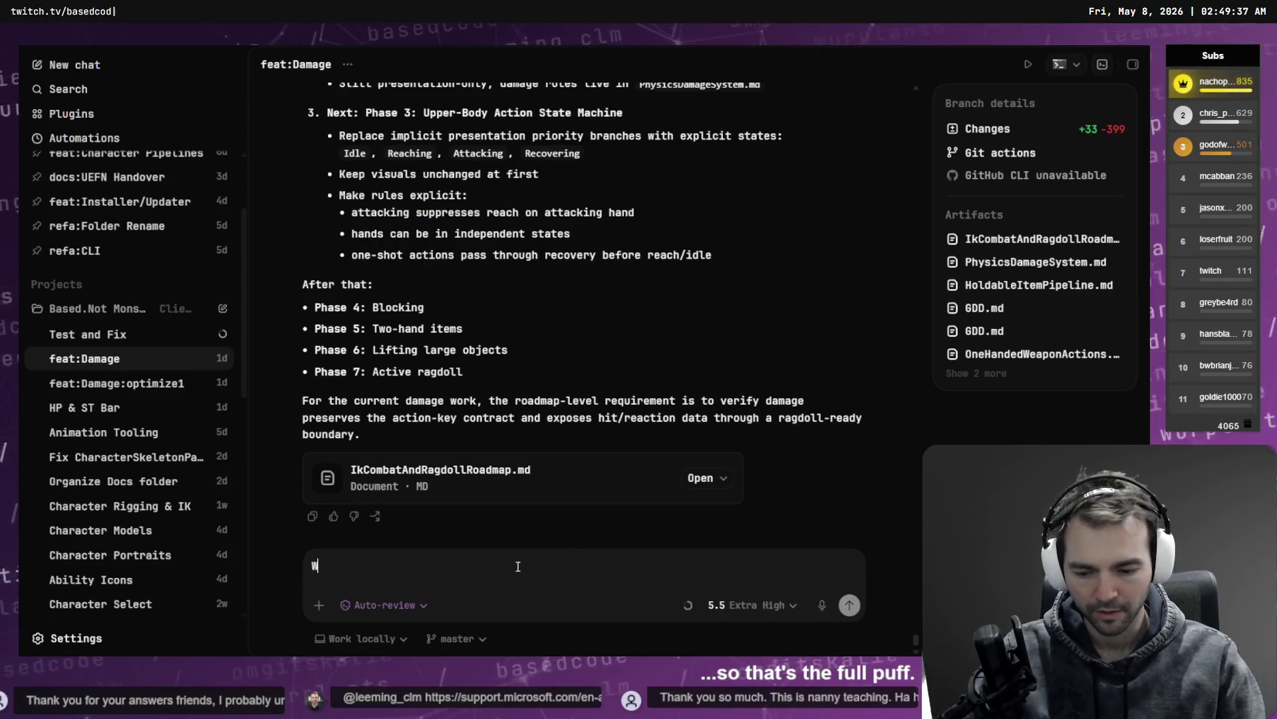
pyautogui.write("hat's planned next in ")
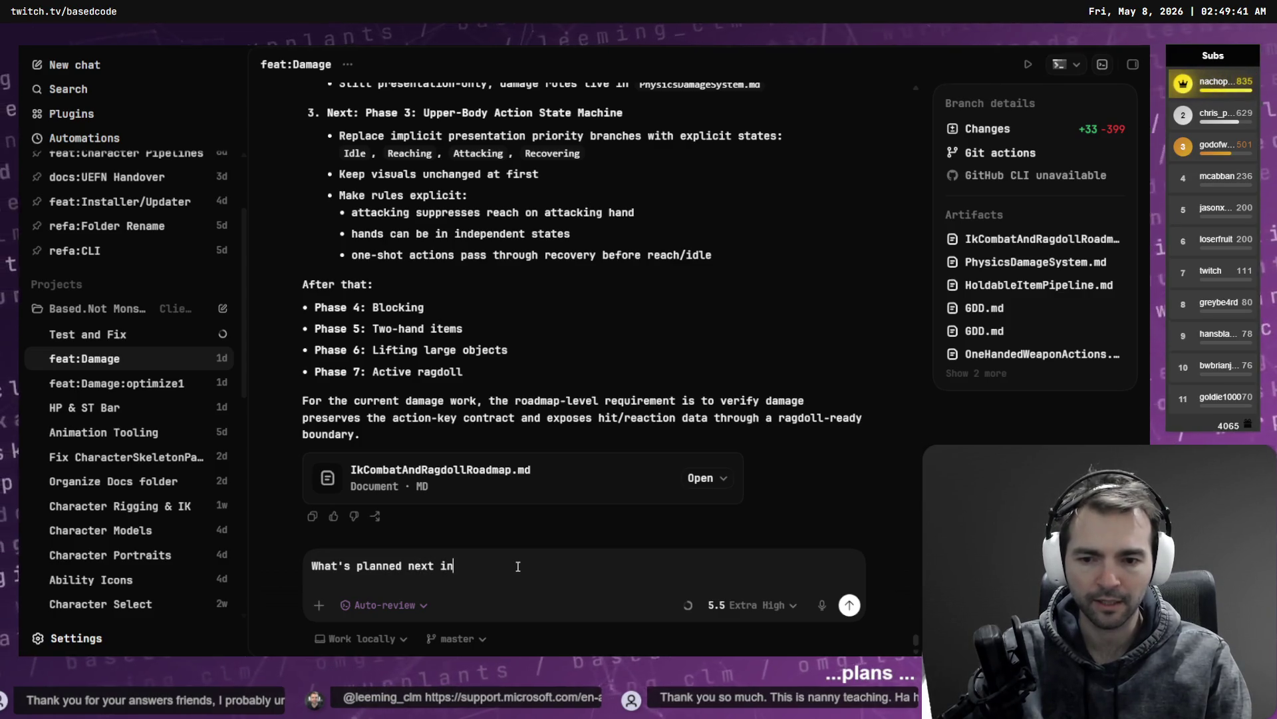
pyautogui.write('@Planning\\FirstDamageImplementationSlice.md')
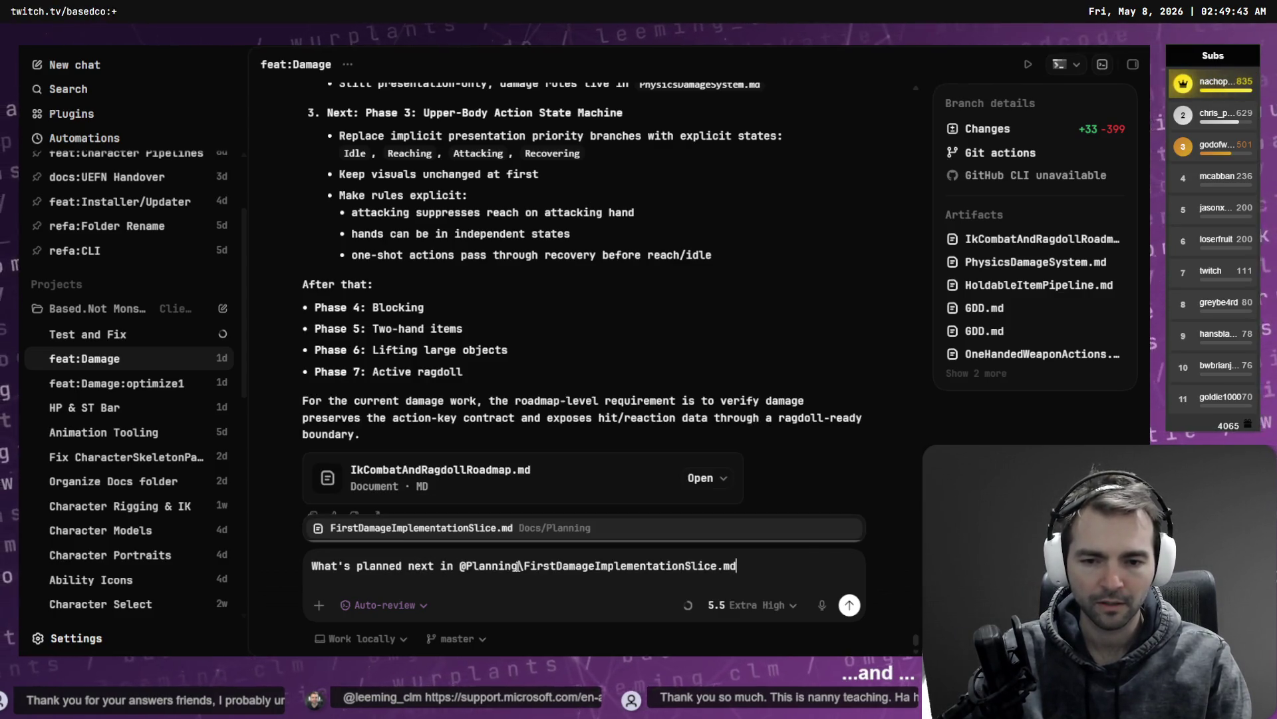
pyautogui.press('Return')
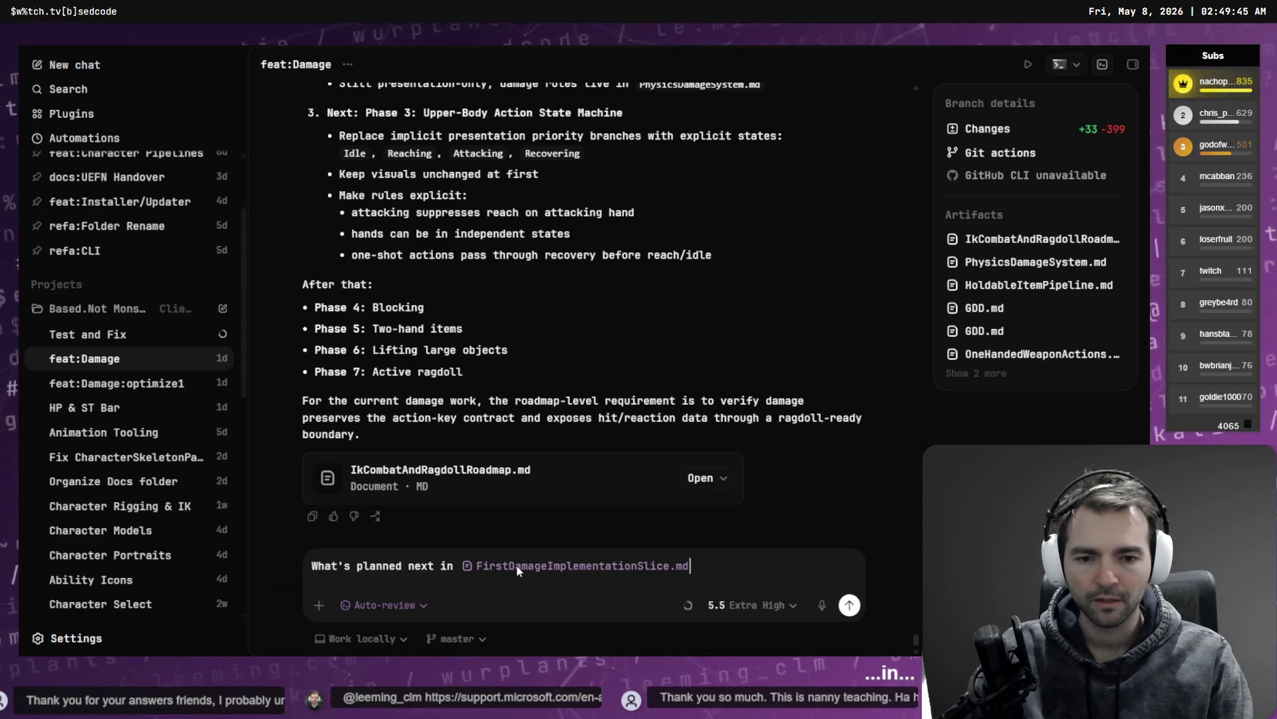
pyautogui.write('?')
pyautogui.press('Return')
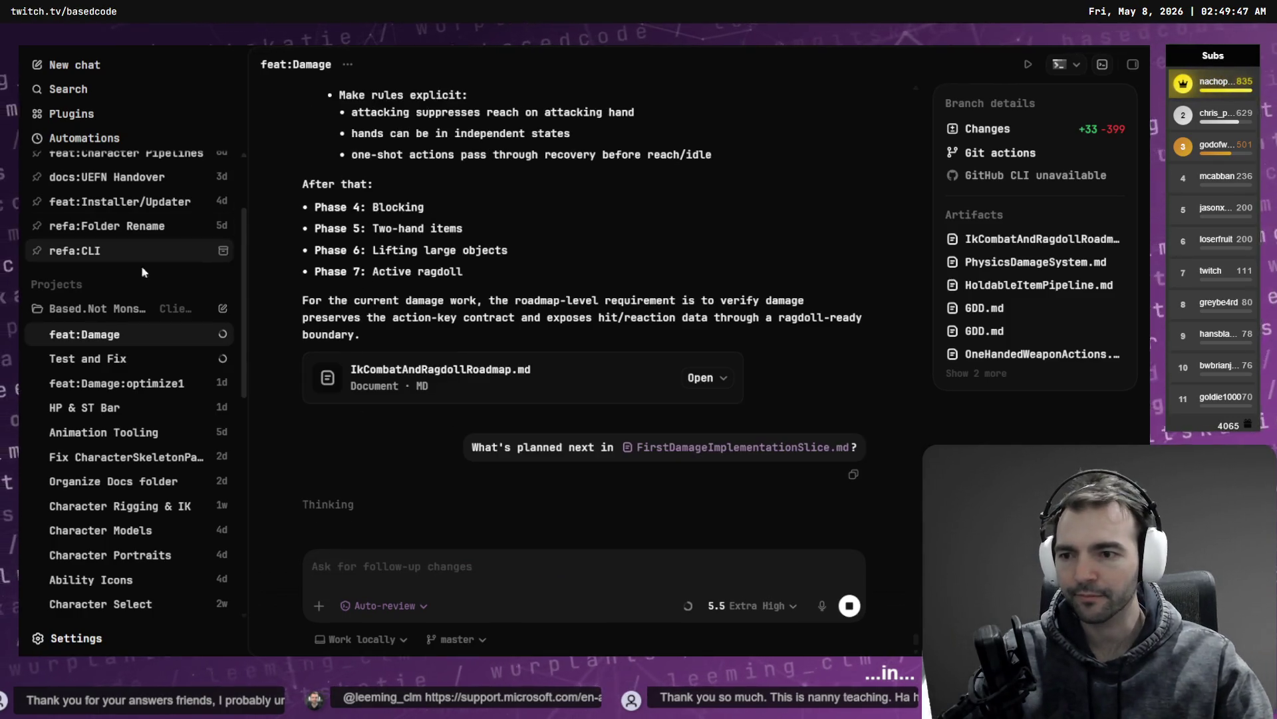
# Step: Open the Test and Fix chat and expand the running test command's shell output
pyautogui.click(126, 358)
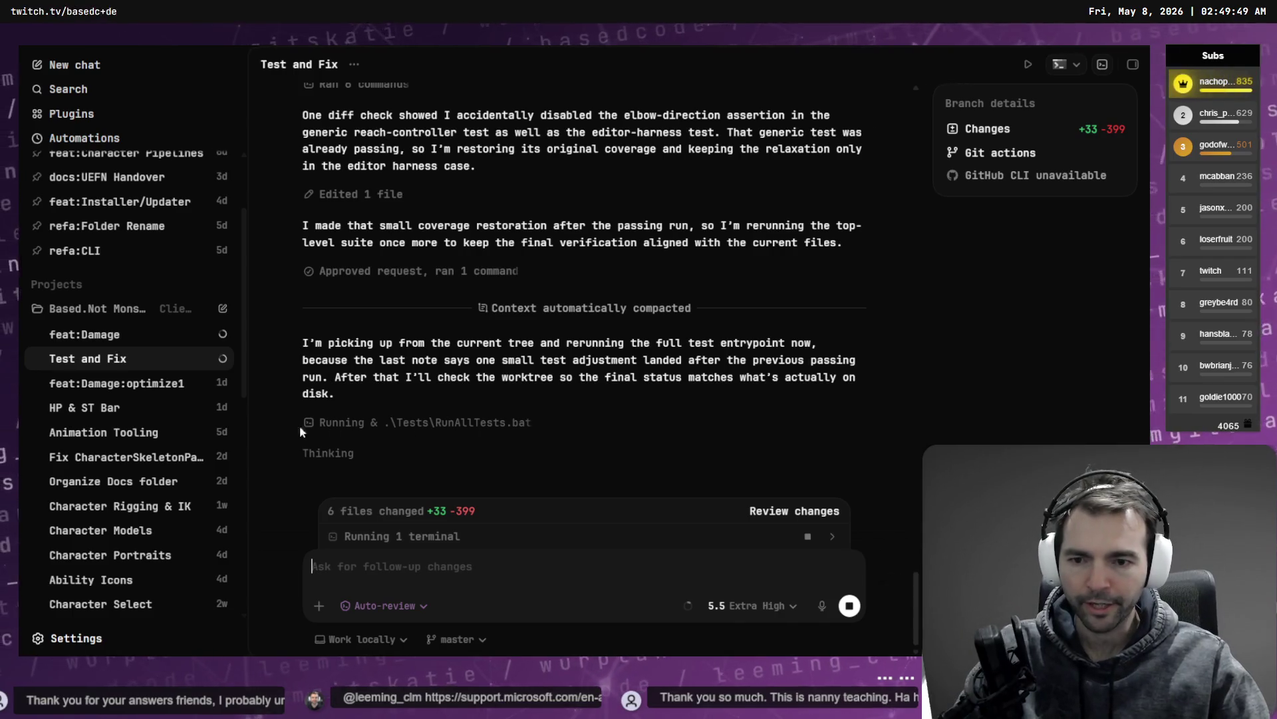
pyautogui.scroll(3, 166, 299)
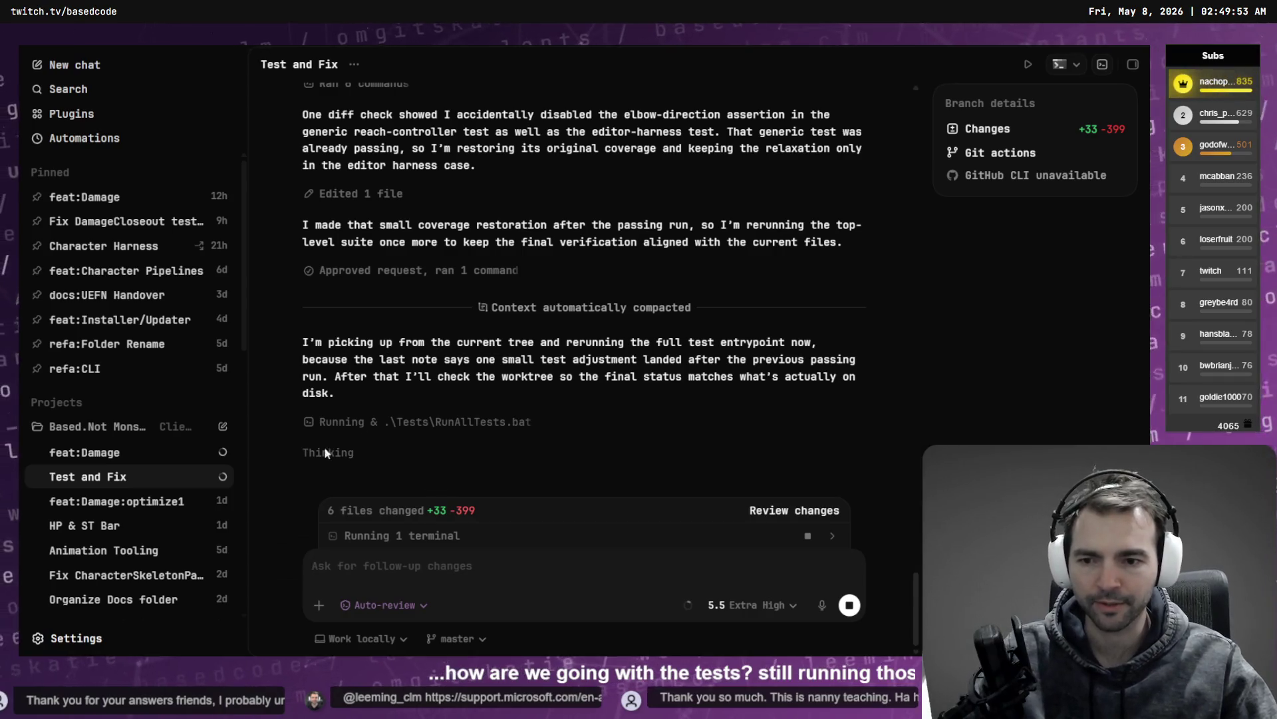
pyautogui.click(470, 421)
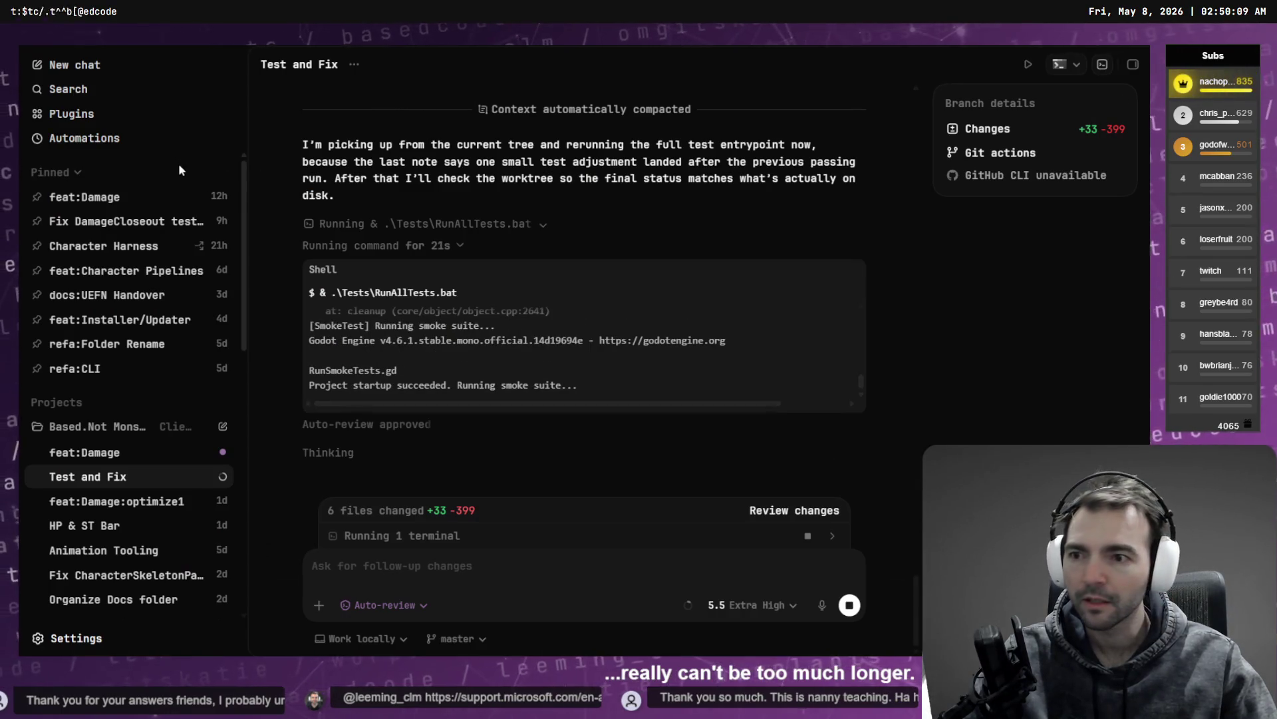
# Step: Tell feat:Damage the manual tests pass and ask what comes next, then view Test and Fix
pyautogui.click(119, 454)
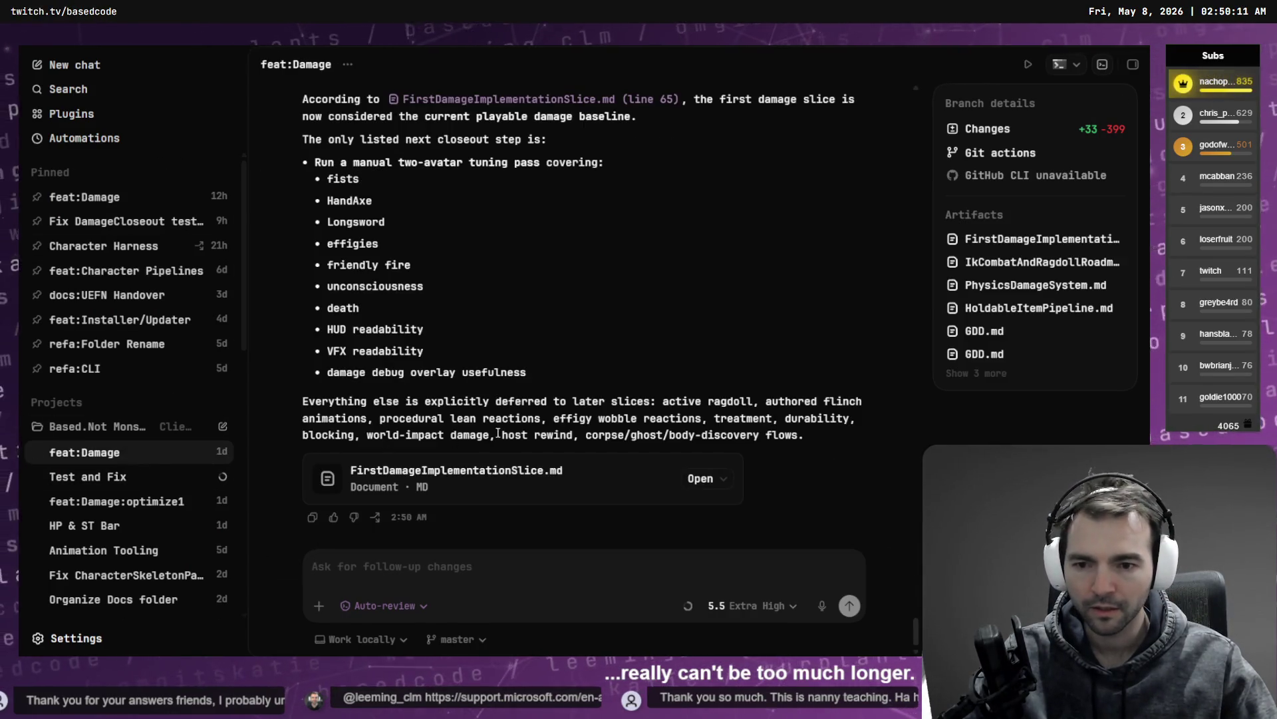
pyautogui.scroll(5, 551, 396)
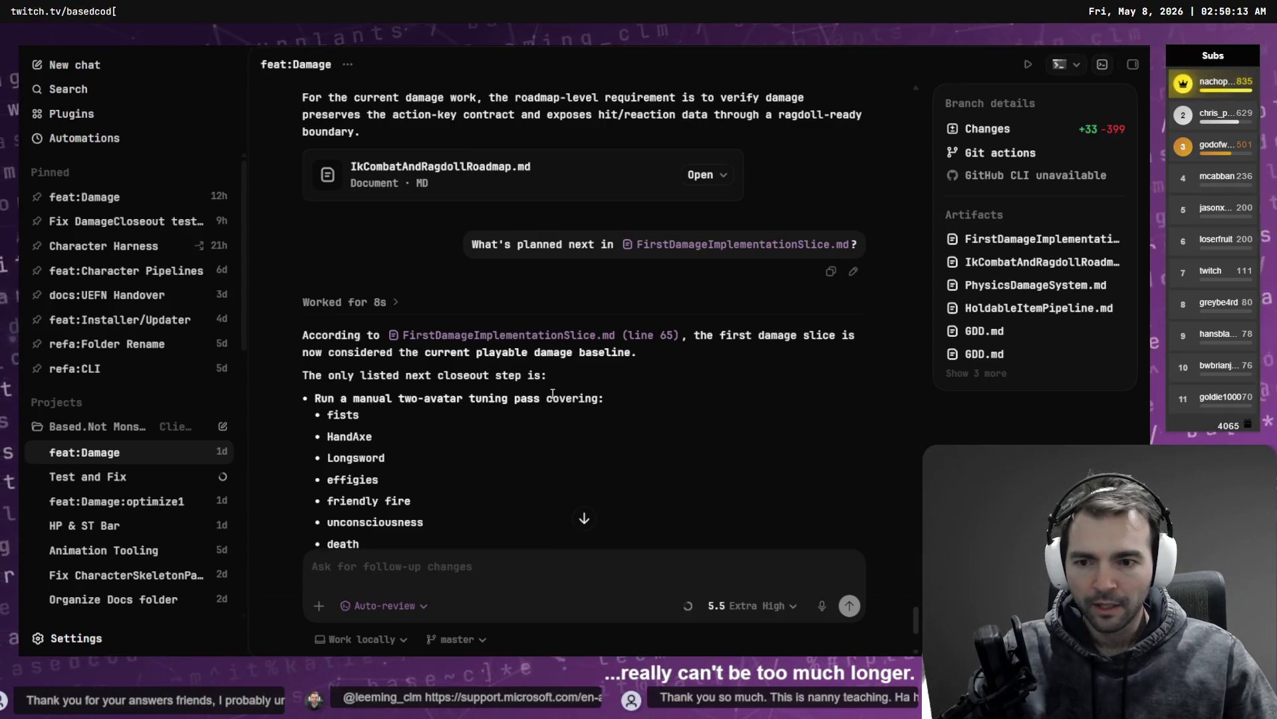
pyautogui.scroll(-4, 542, 432)
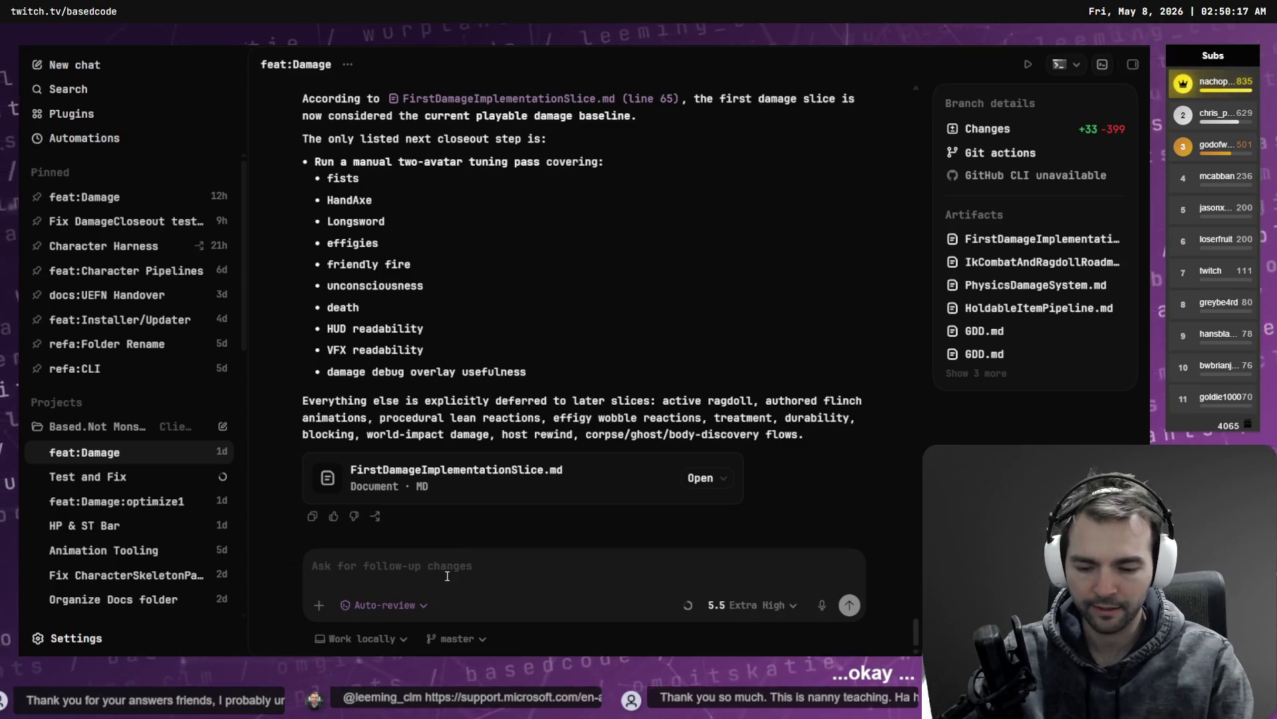
pyautogui.write('Th')
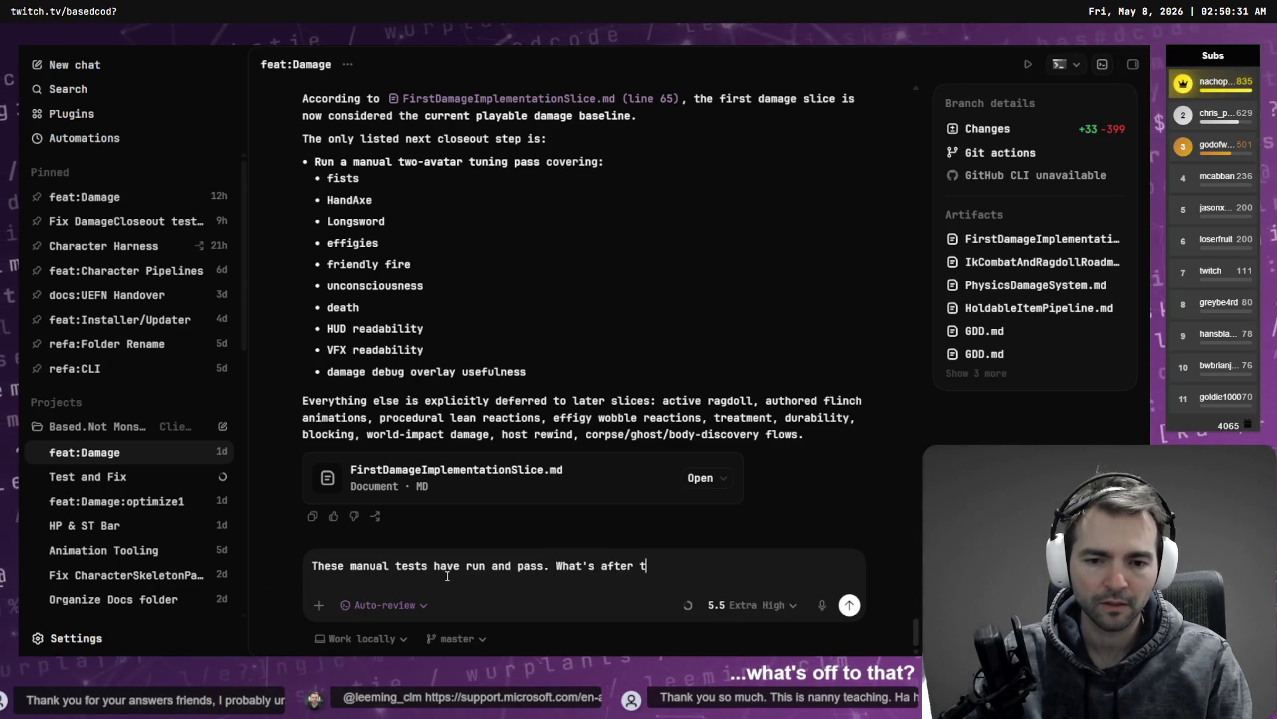
pyautogui.press('Return')
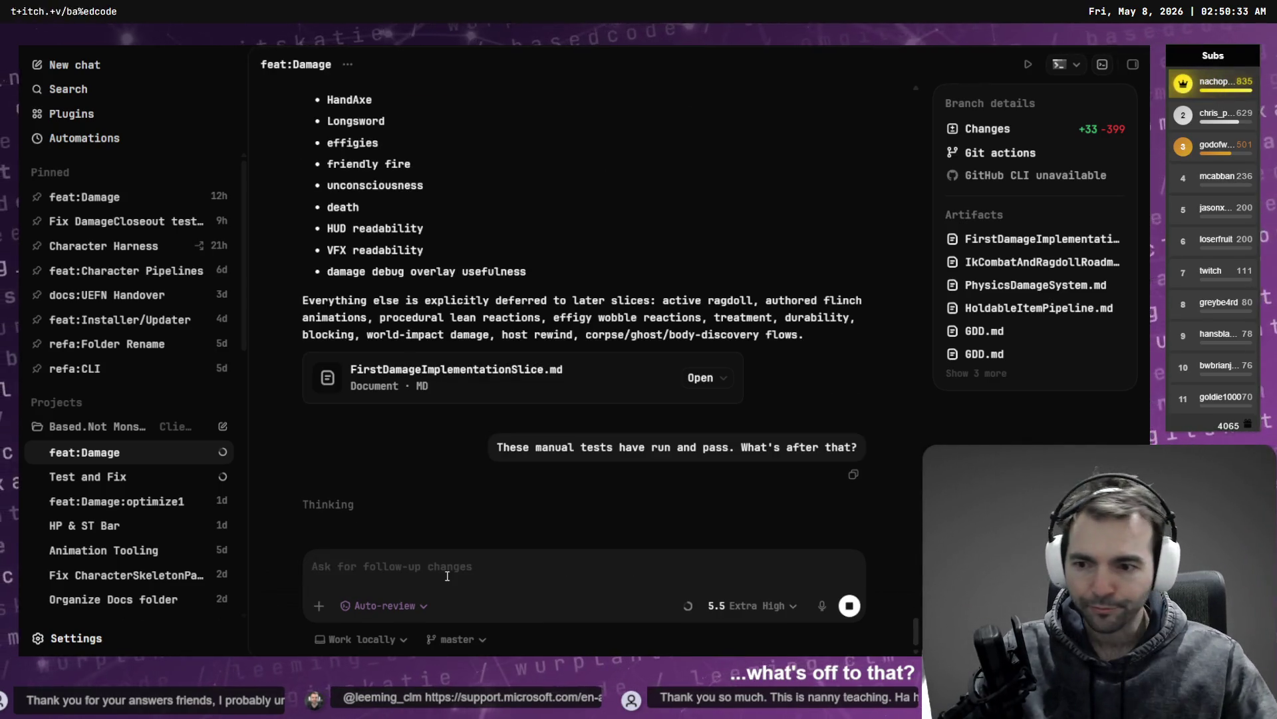
pyautogui.click(123, 480)
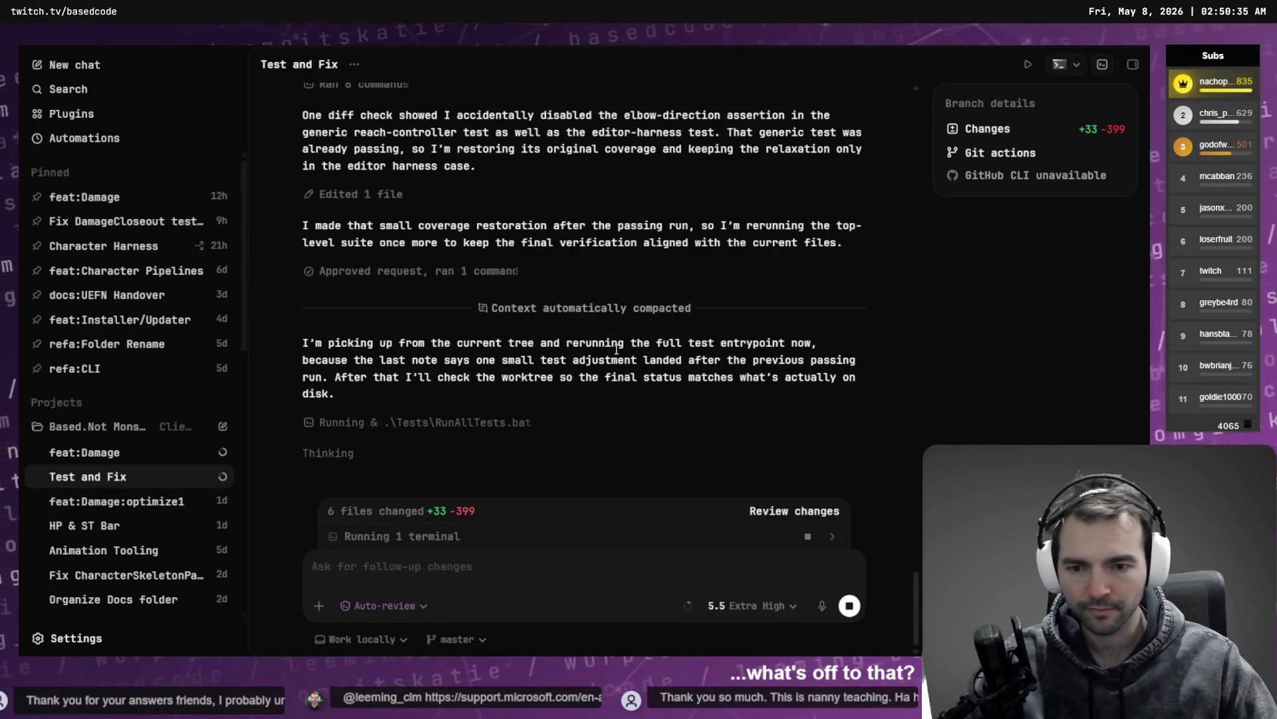
# Step: Expand the RunAllTests.bat shell output, then switch to AccuRIG and orbit around the king character
pyautogui.click(490, 425)
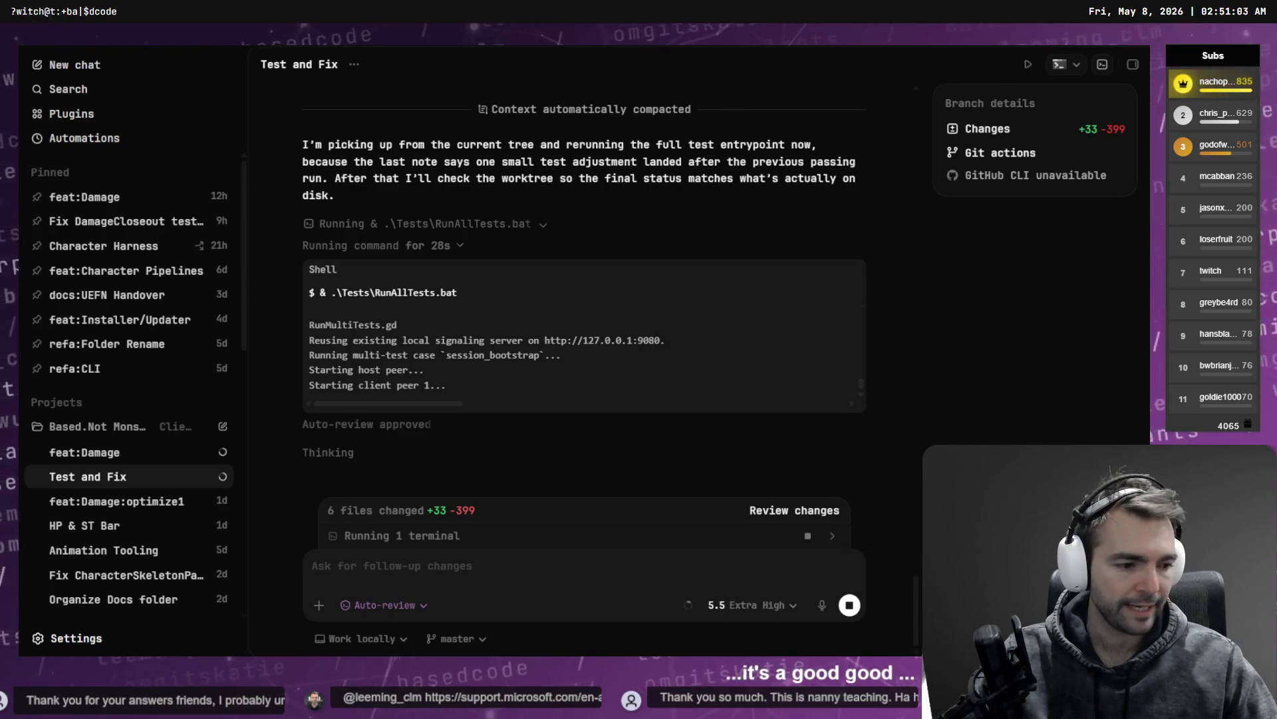
pyautogui.hotkey('alt', 'Tab')
pyautogui.moveTo(539, 319)
pyautogui.mouseDown()
pyautogui.moveTo(785, 332)
pyautogui.moveTo(865, 299)
pyautogui.mouseUp()
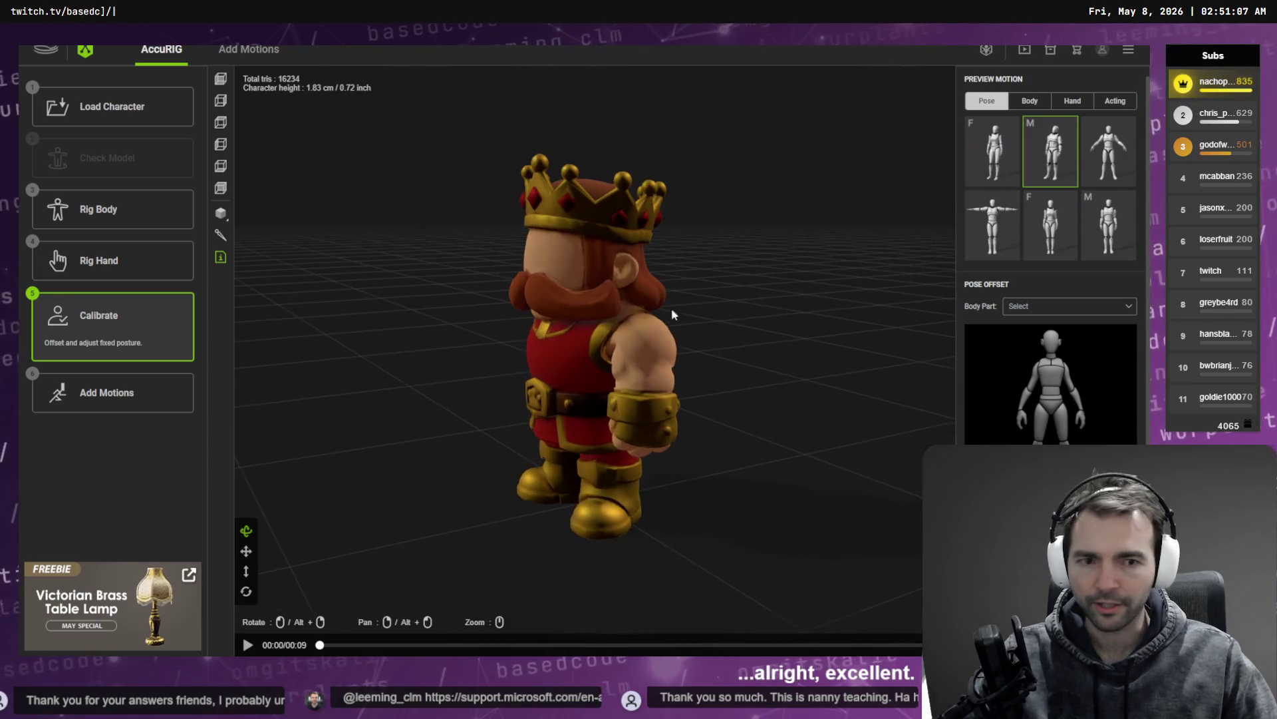
# Step: Preview the king in another pose and body motion, view it from behind, then open the motion store
pyautogui.click(992, 152)
pyautogui.click(1030, 101)
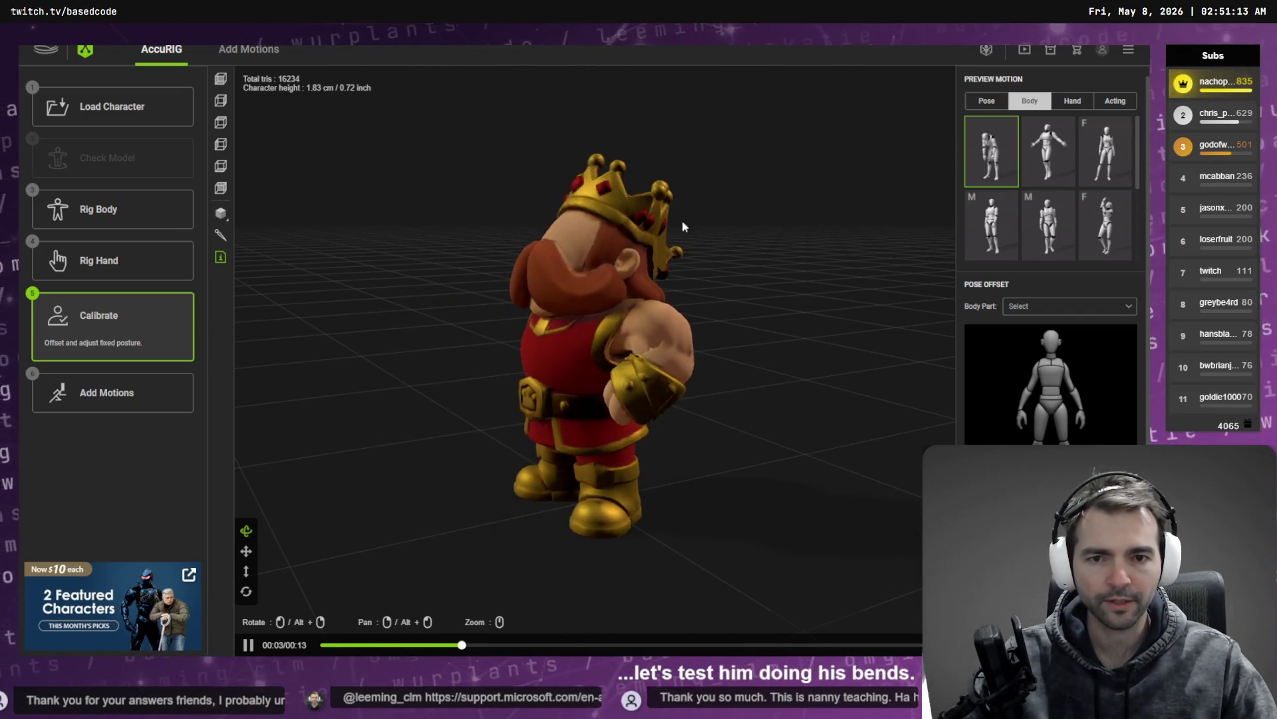
pyautogui.moveTo(733, 345)
pyautogui.mouseDown()
pyautogui.moveTo(660, 352)
pyautogui.moveTo(732, 347)
pyautogui.moveTo(662, 353)
pyautogui.moveTo(759, 362)
pyautogui.moveTo(746, 365)
pyautogui.moveTo(858, 350)
pyautogui.moveTo(673, 348)
pyautogui.mouseUp()
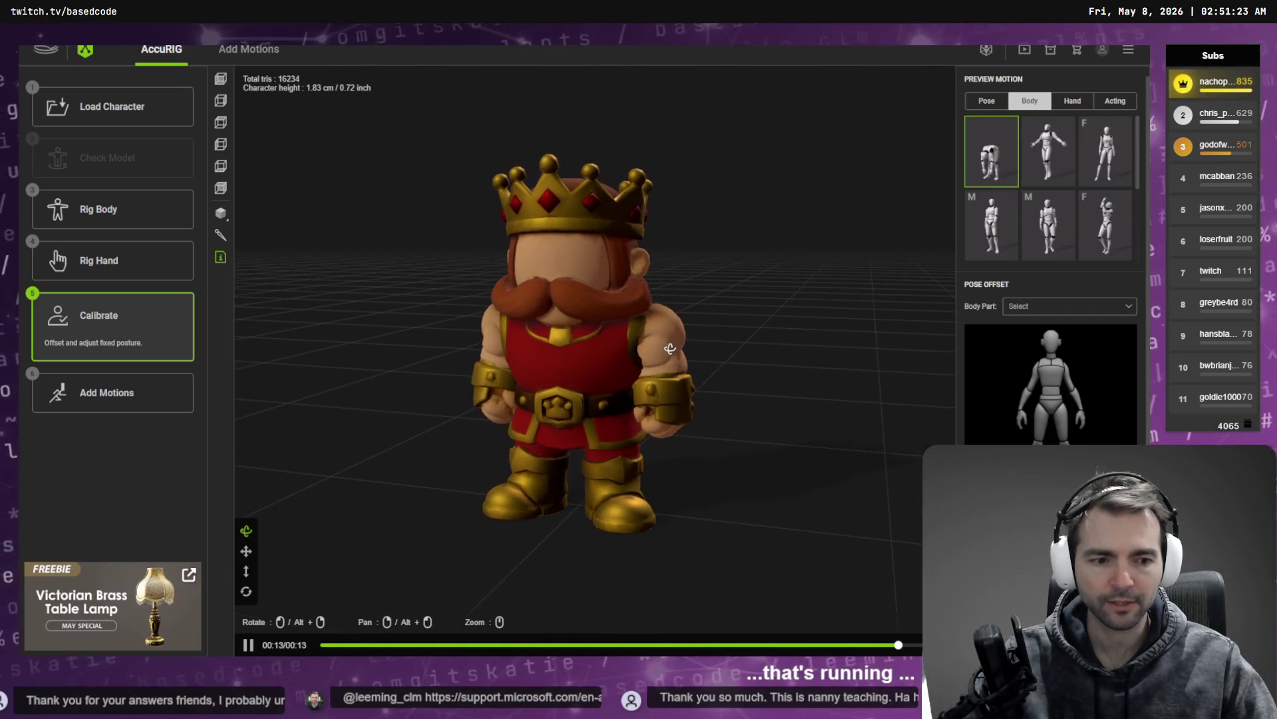
pyautogui.click(107, 393)
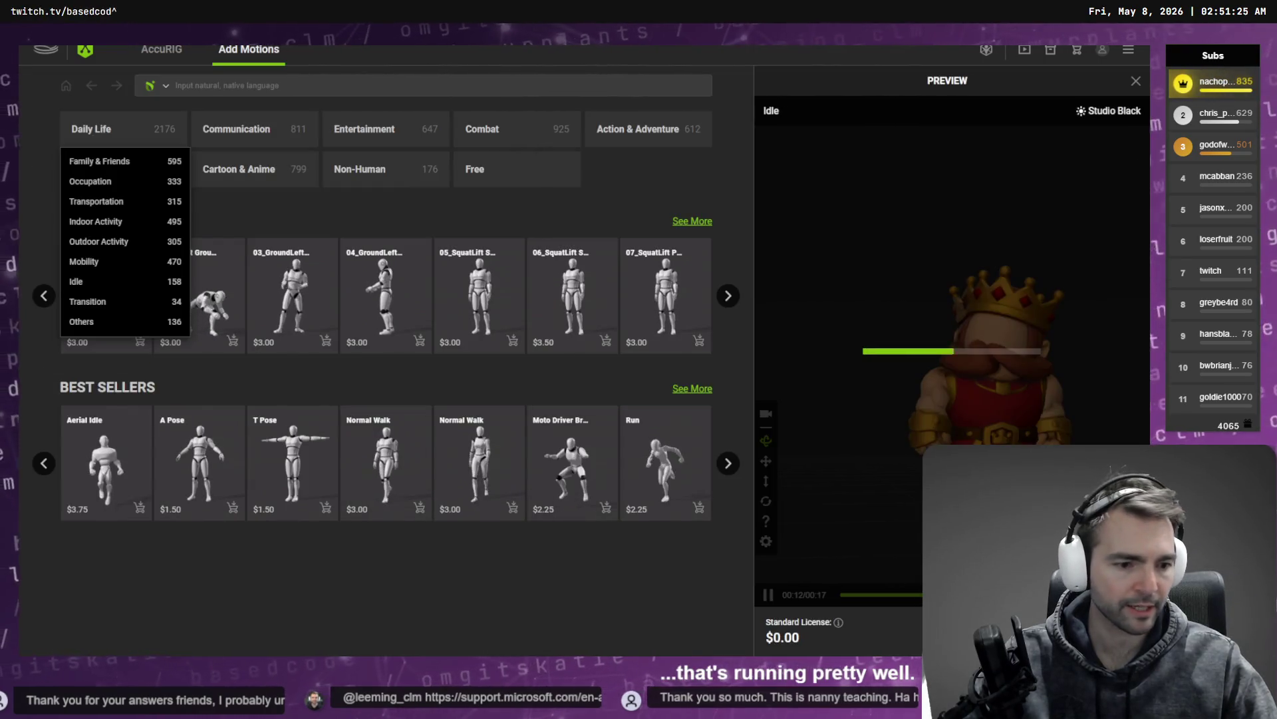
# Step: Start the FBX export and browse into a King folder, entering 'Ki' as the file name
pyautogui.click(617, 333)
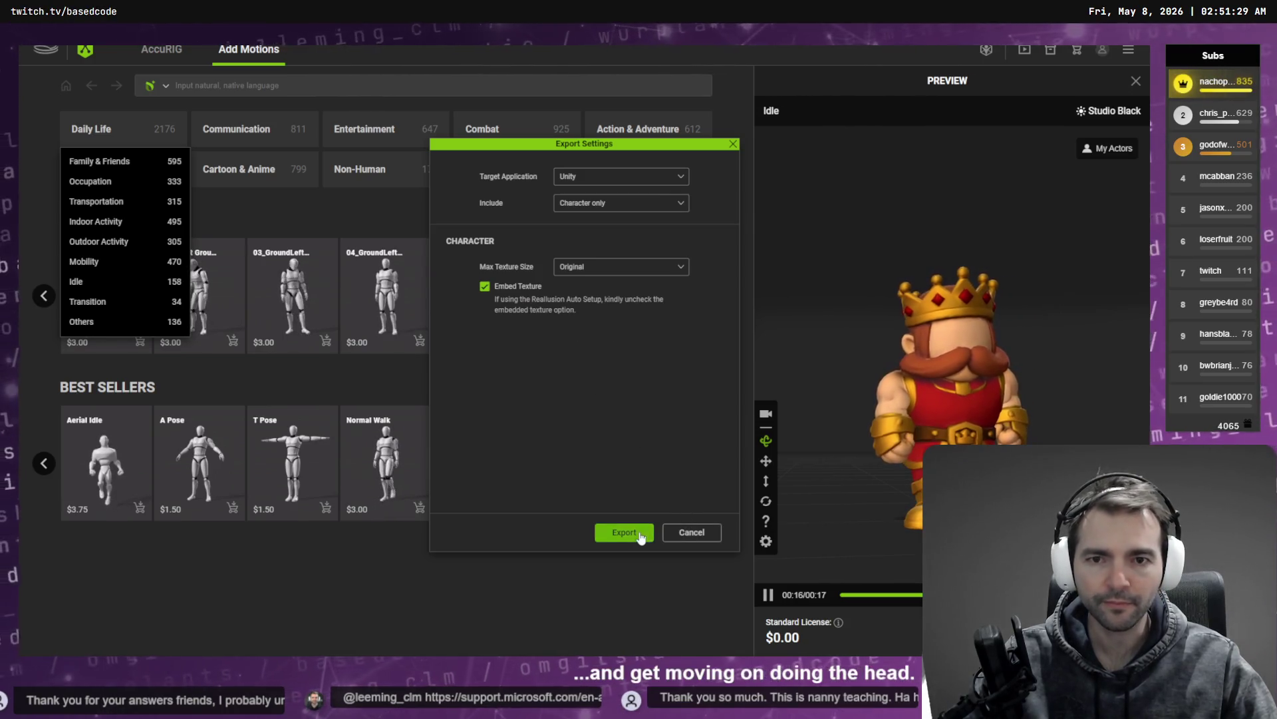
pyautogui.click(624, 532)
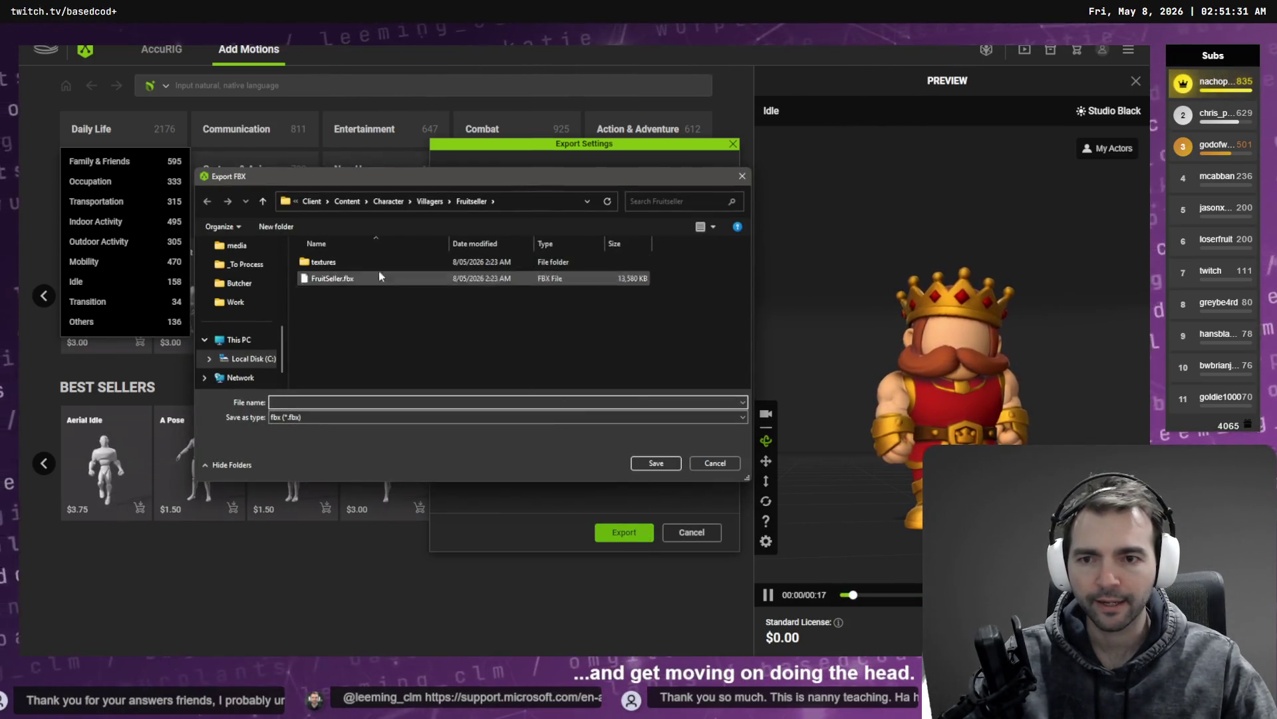
pyautogui.click(426, 203)
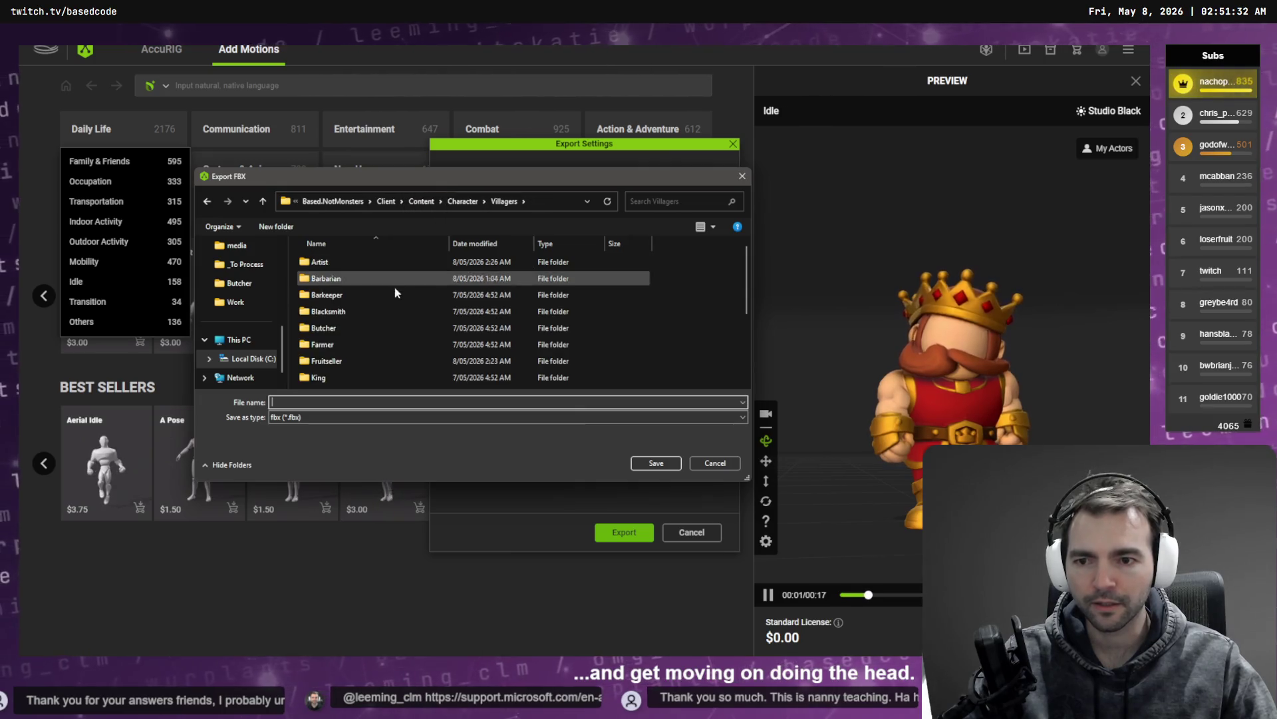
pyautogui.doubleClick(347, 377)
pyautogui.click(391, 402)
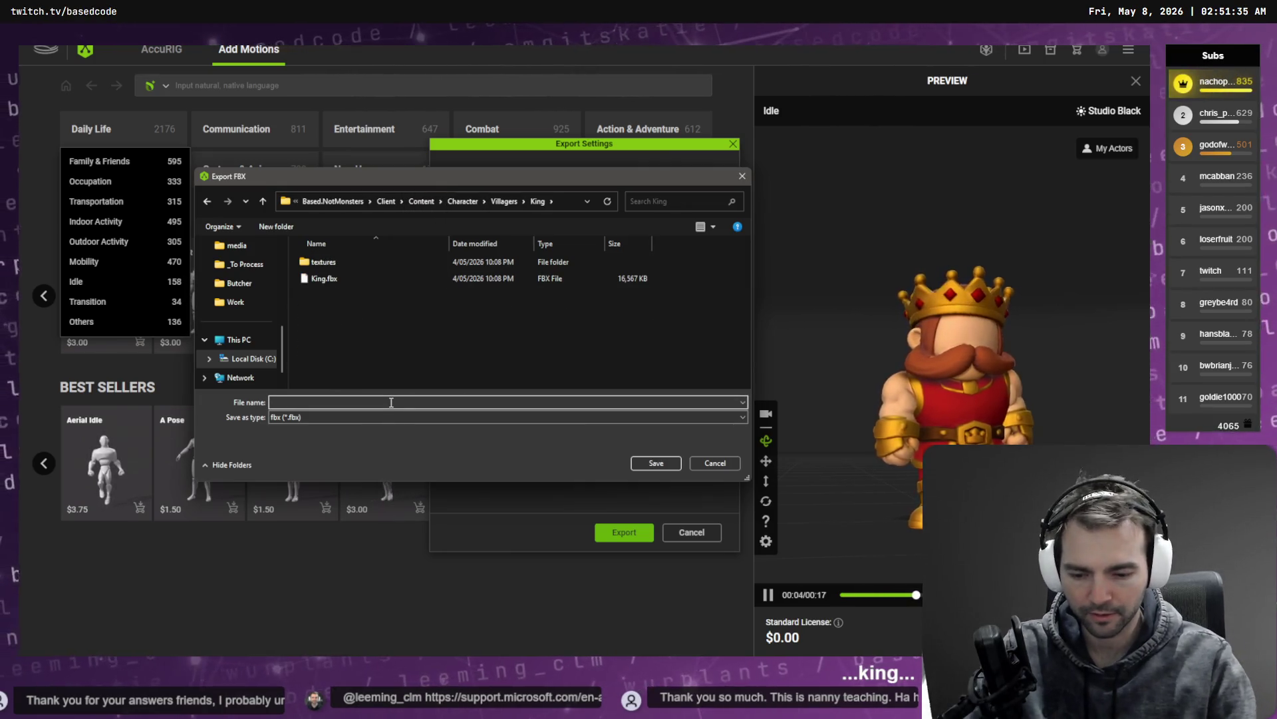
pyautogui.write('King')
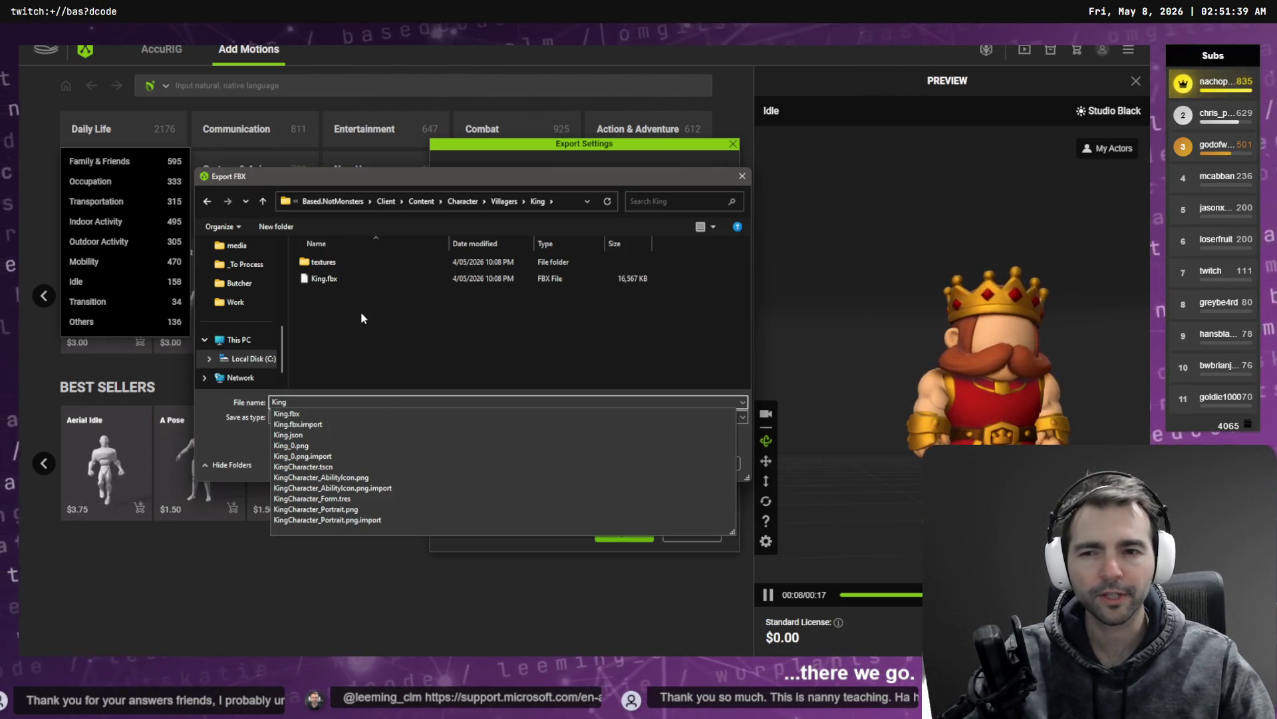
pyautogui.press('Escape')
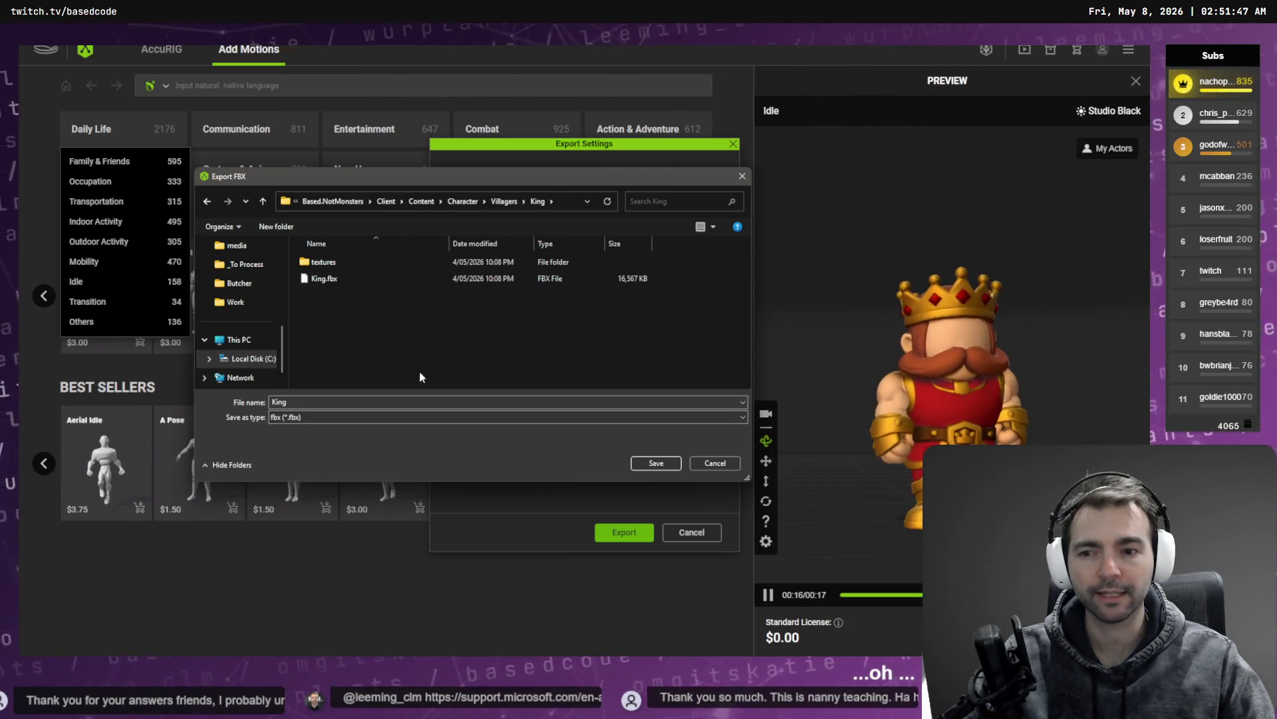
# Step: Go to Based.NotMonsters > Art > Pipeline > _Characters > King and save King.fbx there
pyautogui.click(386, 201)
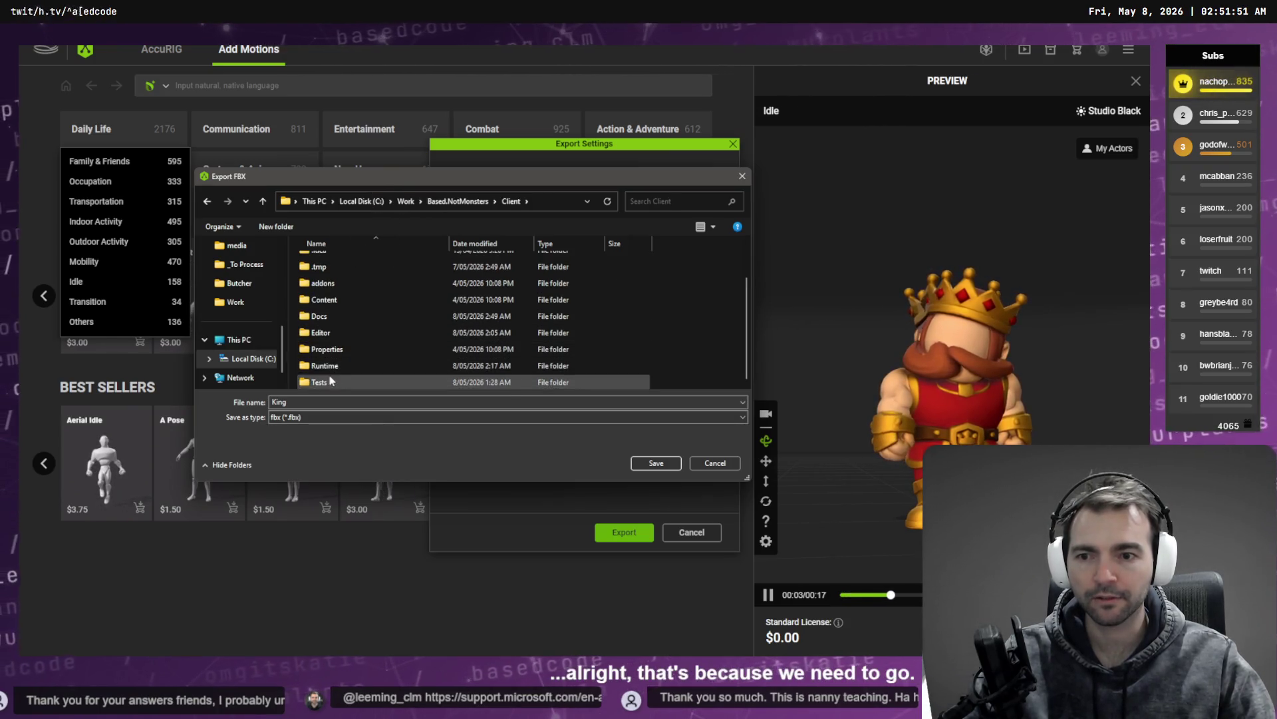
pyautogui.click(466, 200)
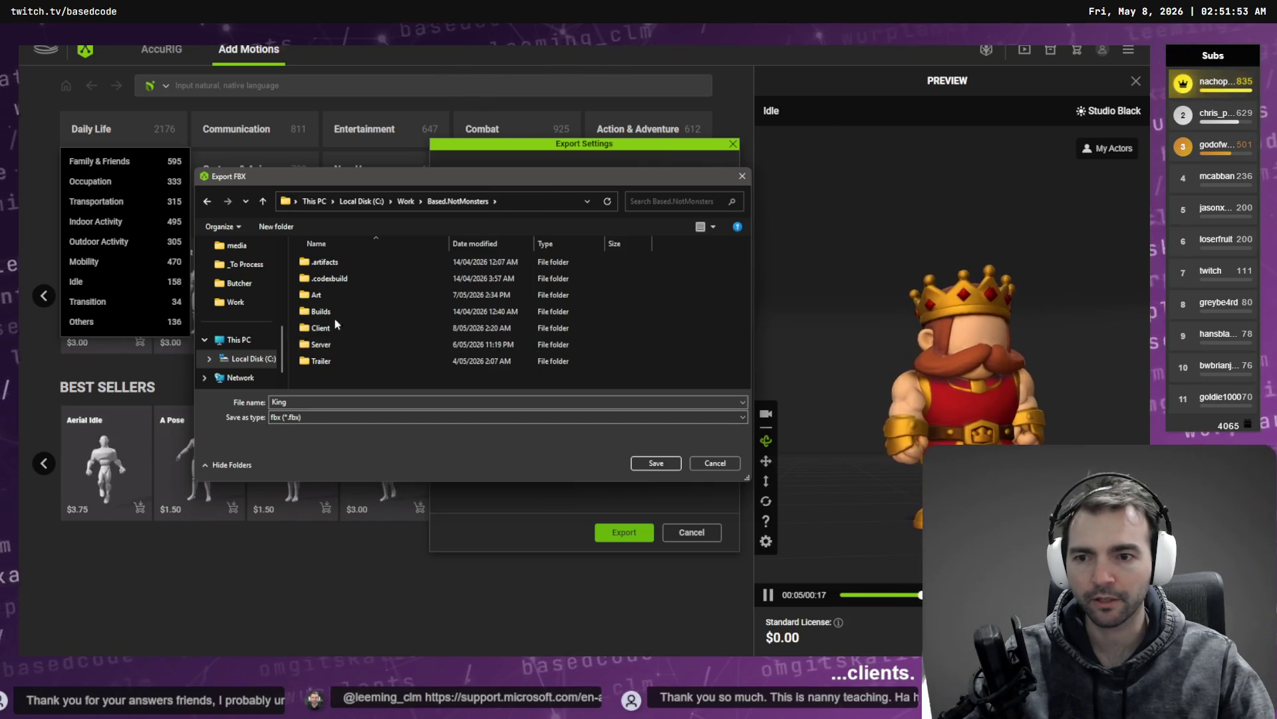
pyautogui.doubleClick(337, 297)
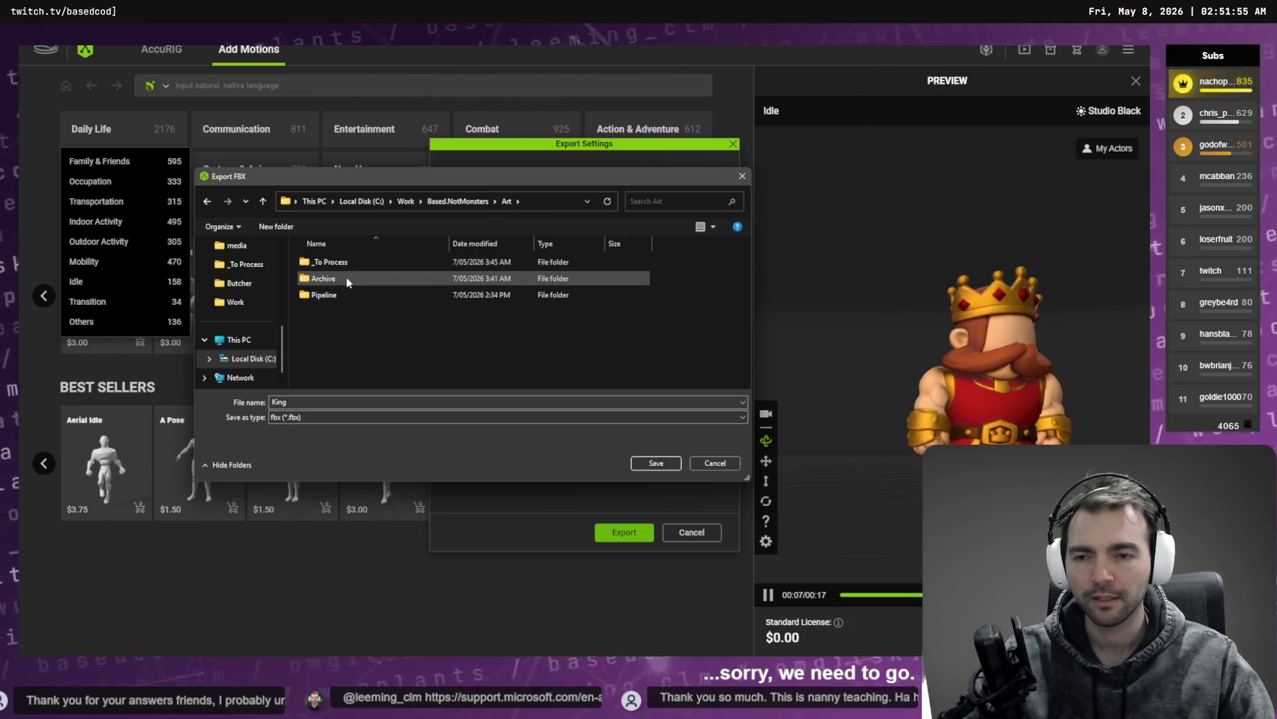
pyautogui.doubleClick(341, 294)
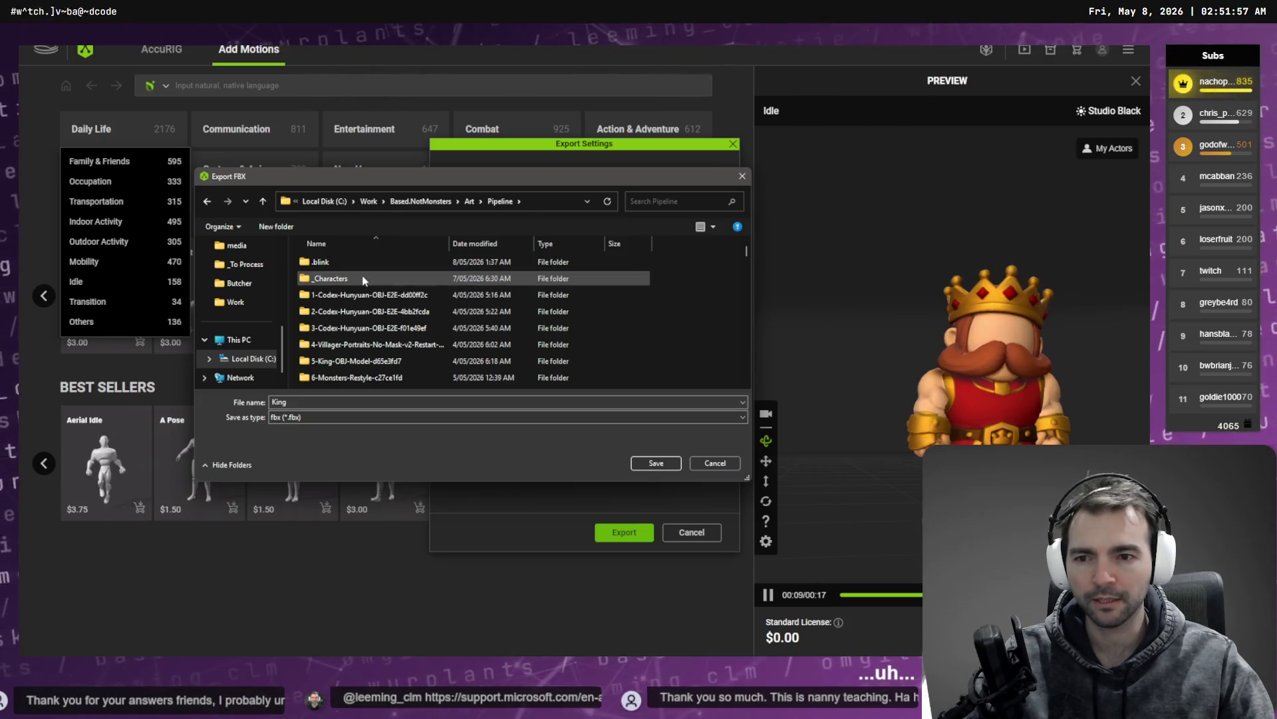
pyautogui.doubleClick(363, 279)
pyautogui.scroll(-1, 343, 323)
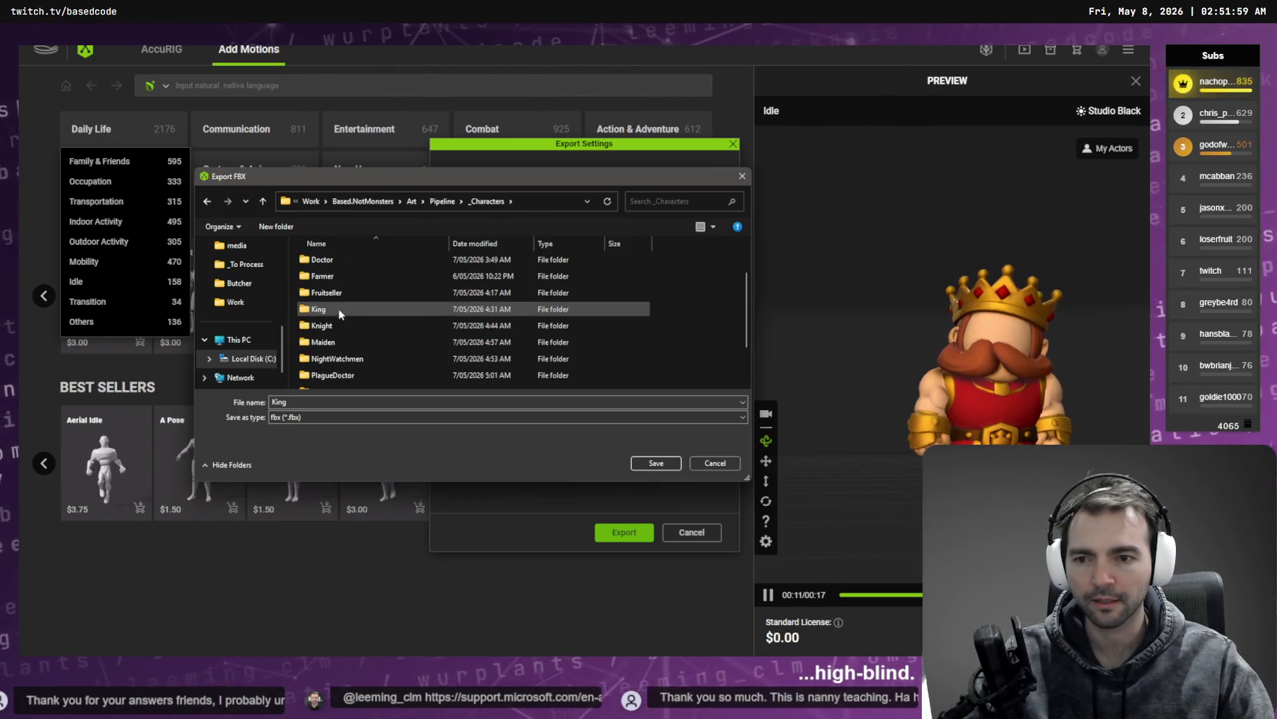
pyautogui.click(325, 328)
pyautogui.doubleClick(330, 313)
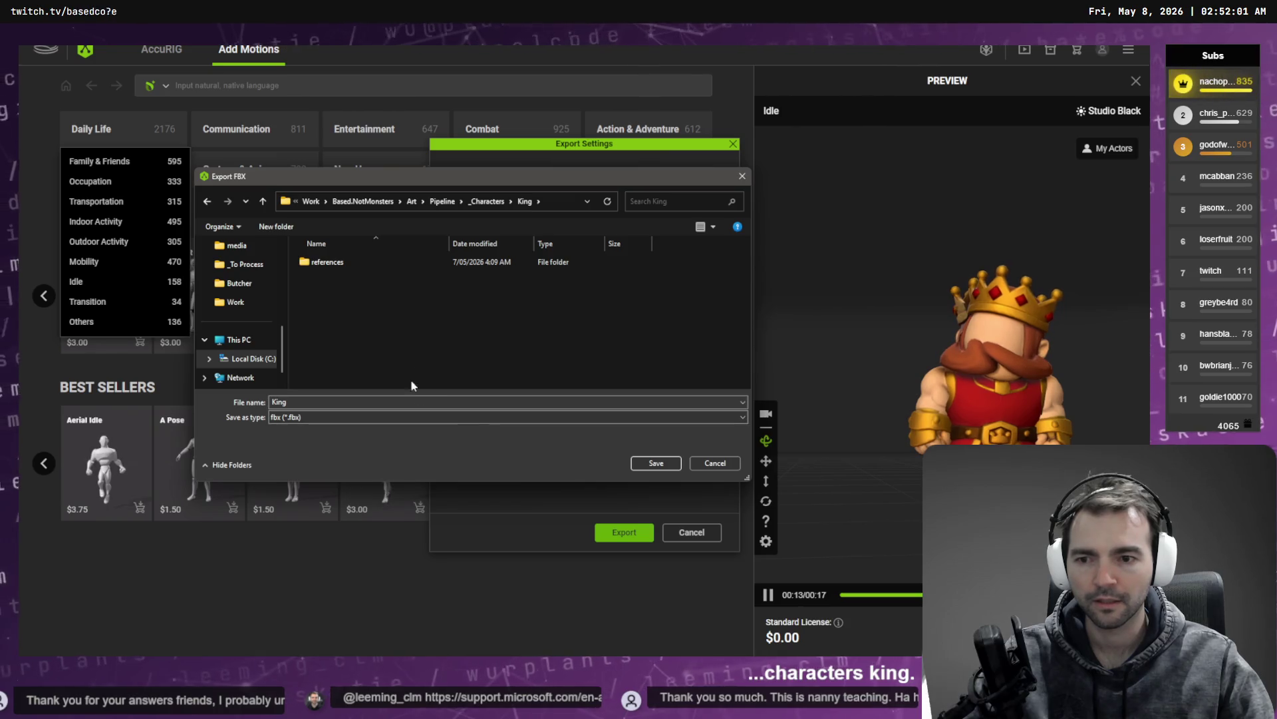
pyautogui.click(652, 465)
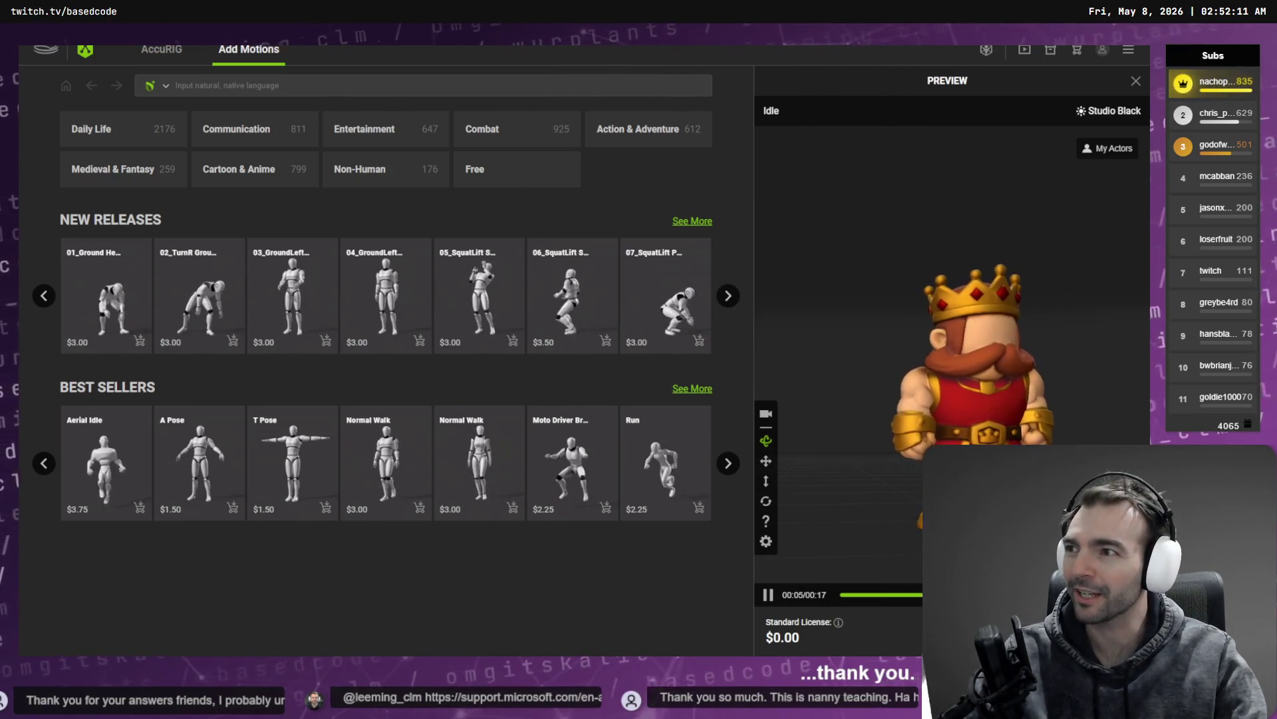
# Step: Rotate the King preview character in AccuRIG to inspect its back
pyautogui.moveTo(239, 170)
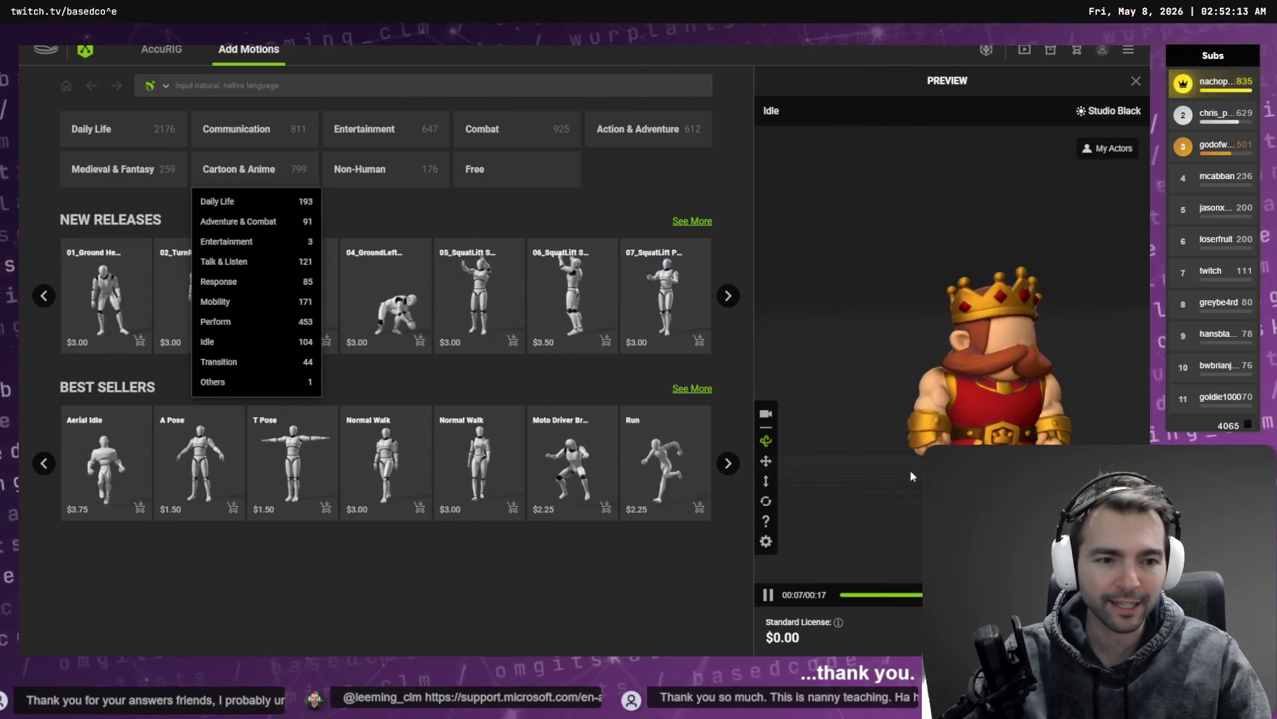
pyautogui.moveTo(1006, 440)
pyautogui.mouseDown()
pyautogui.moveTo(866, 430)
pyautogui.moveTo(902, 420)
pyautogui.moveTo(945, 466)
pyautogui.mouseUp()
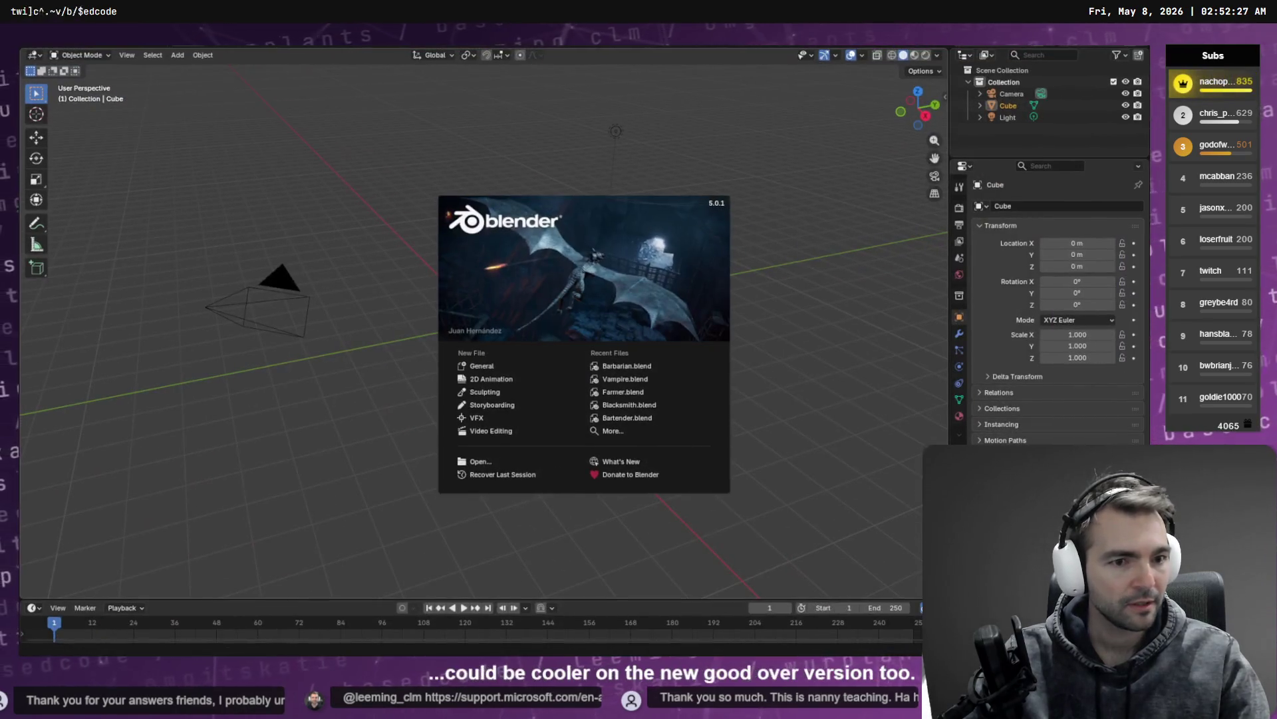
# Step: Delete Blender's default camera, cube and collection, then go up to the Character folder in File Explorer
pyautogui.click(871, 206)
pyautogui.click(1010, 94)
pyautogui.press('Delete')
pyautogui.click(1010, 94)
pyautogui.press('Delete')
pyautogui.click(1006, 84)
pyautogui.press('Delete')
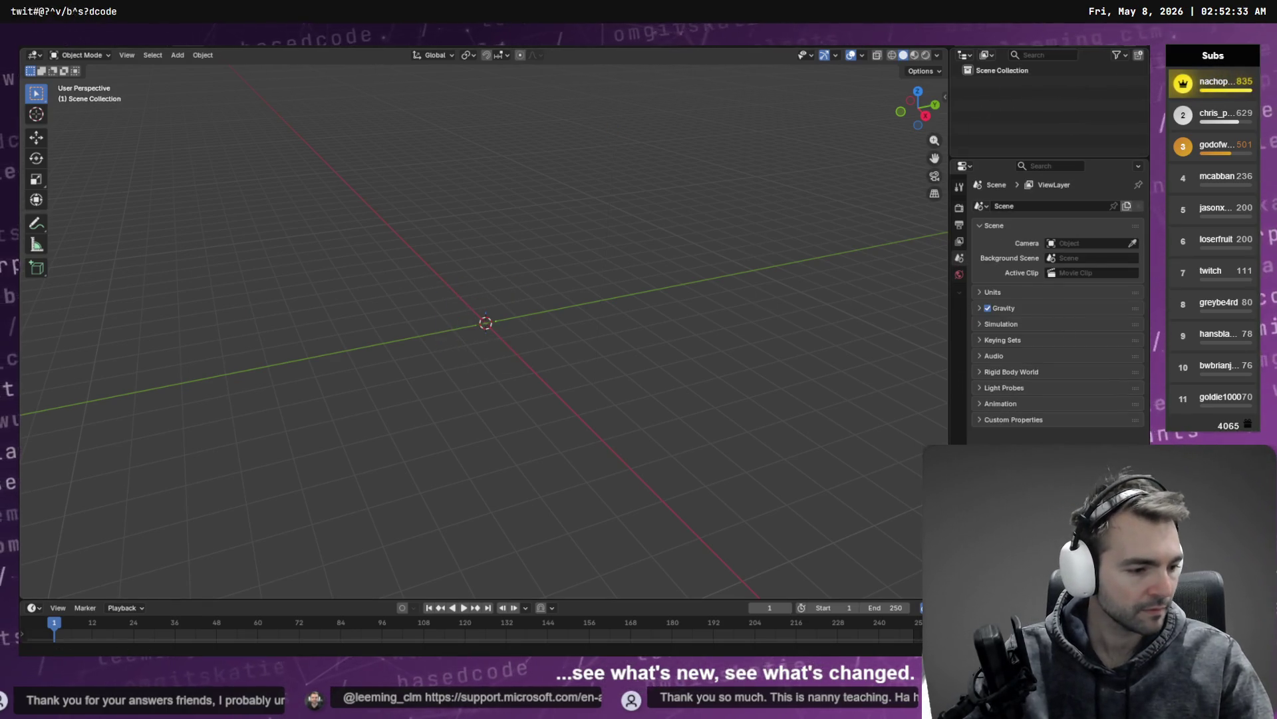
pyautogui.hotkey('alt', 'Tab')
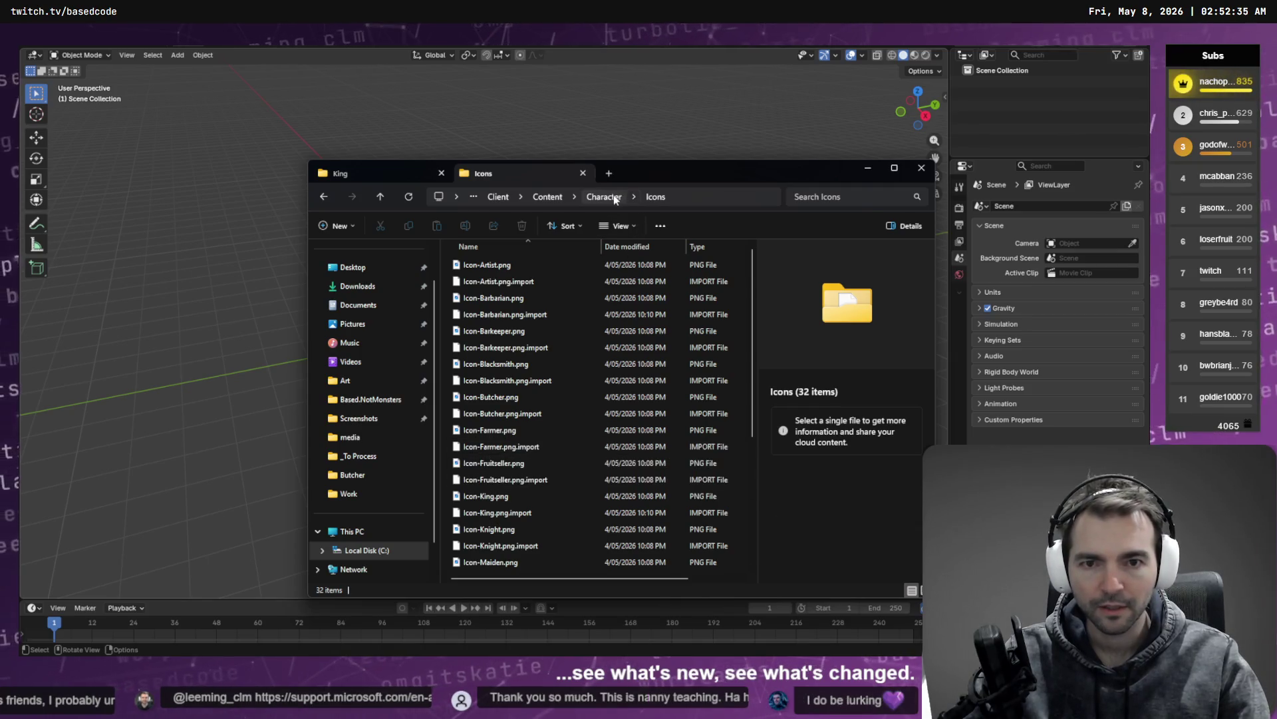
pyautogui.click(603, 197)
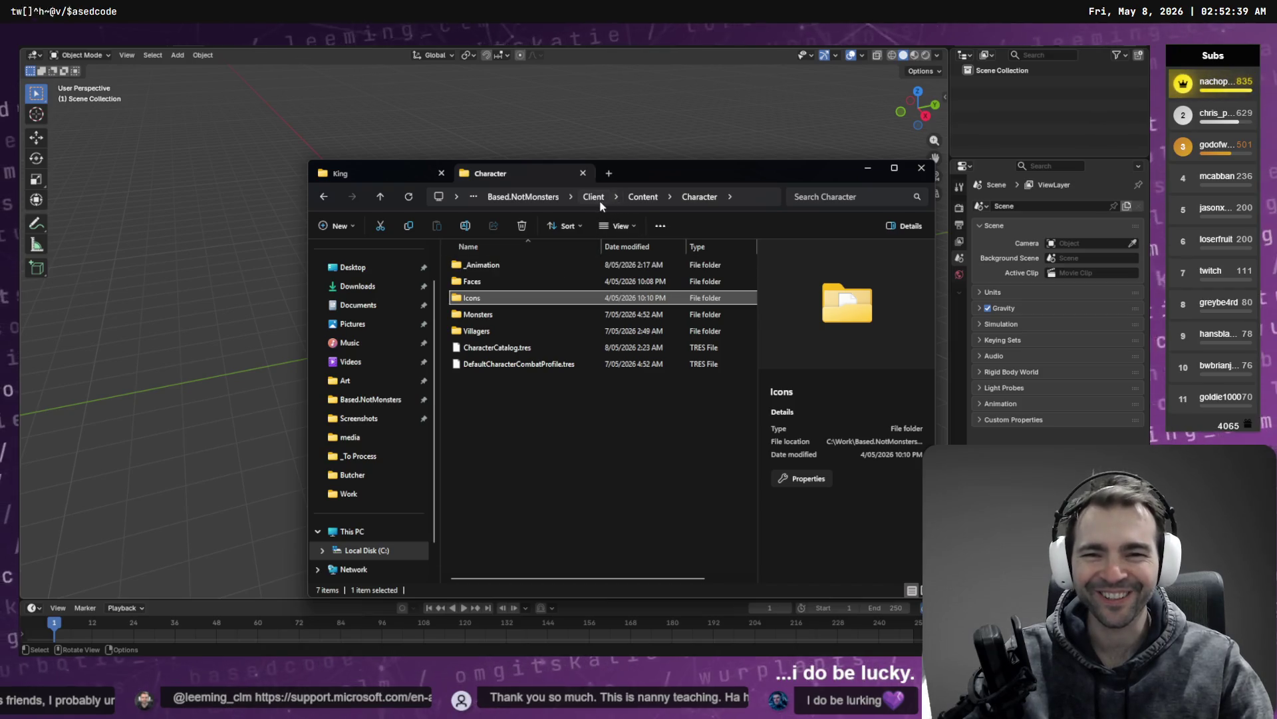
# Step: Browse the Based.NotMonsters project folders, checking Art > Archive and the Client folder
pyautogui.click(595, 198)
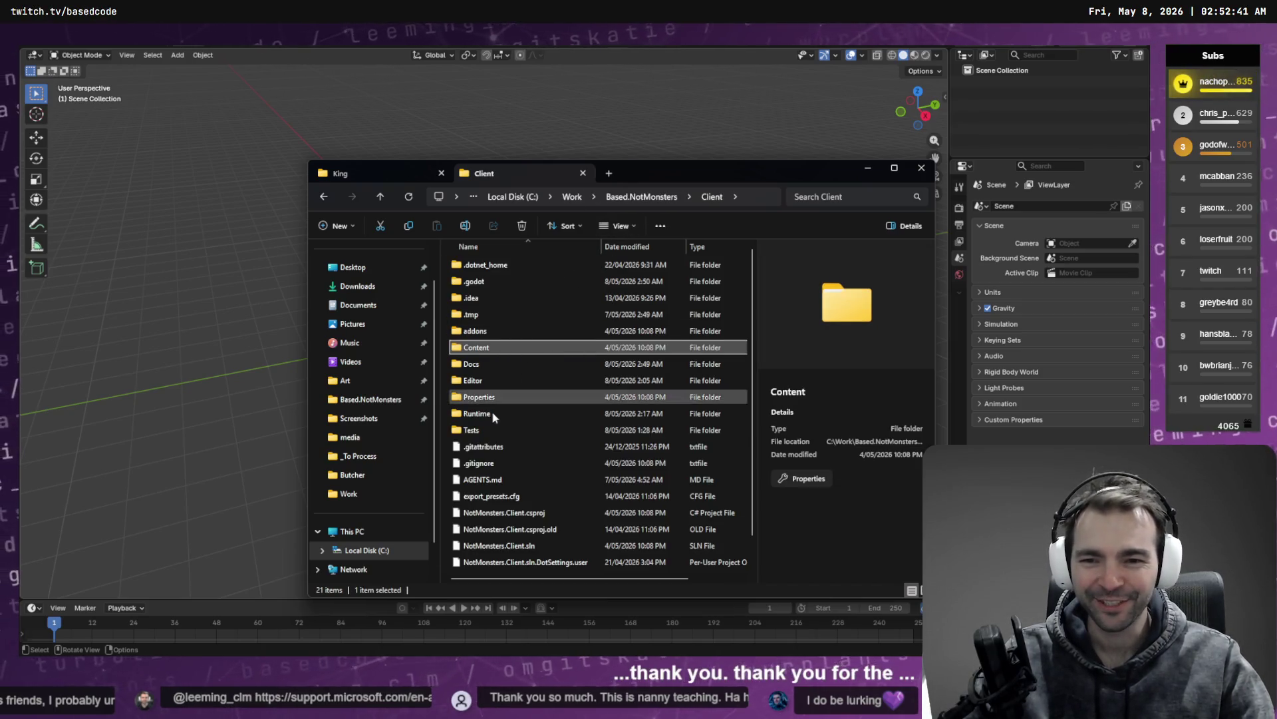
pyautogui.scroll(-1, 489, 389)
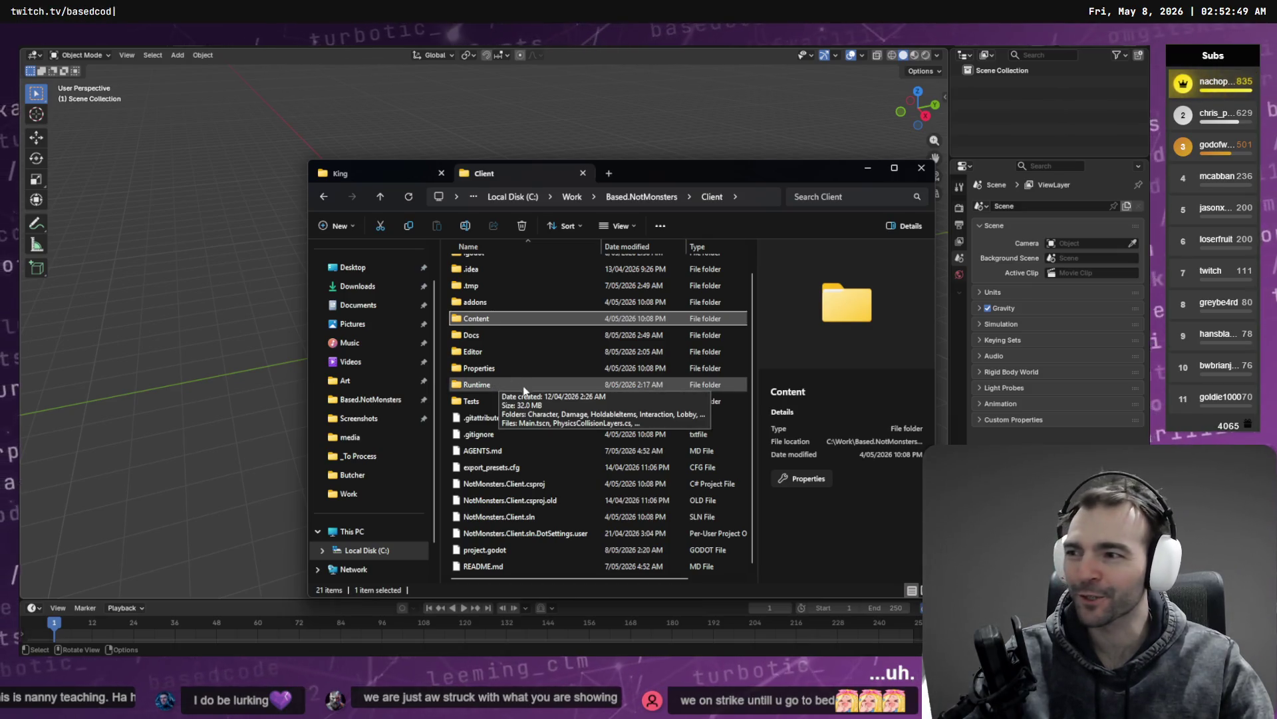
pyautogui.click(641, 197)
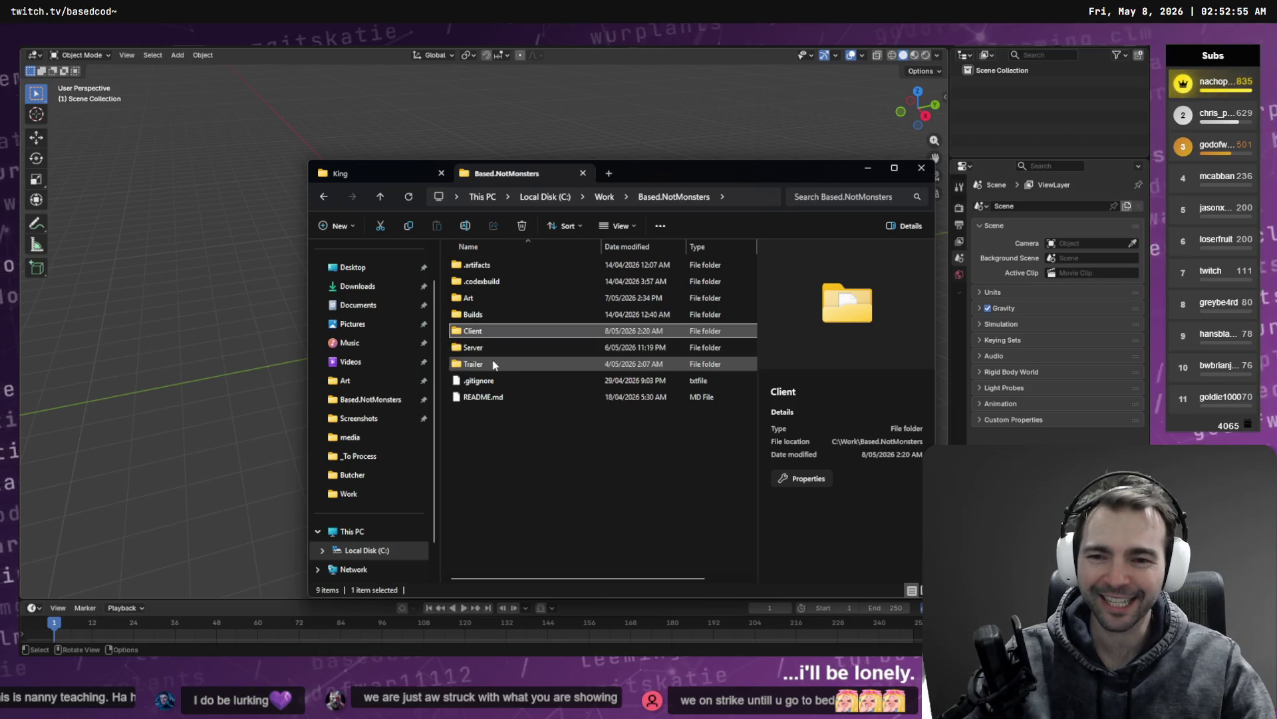
pyautogui.click(495, 301)
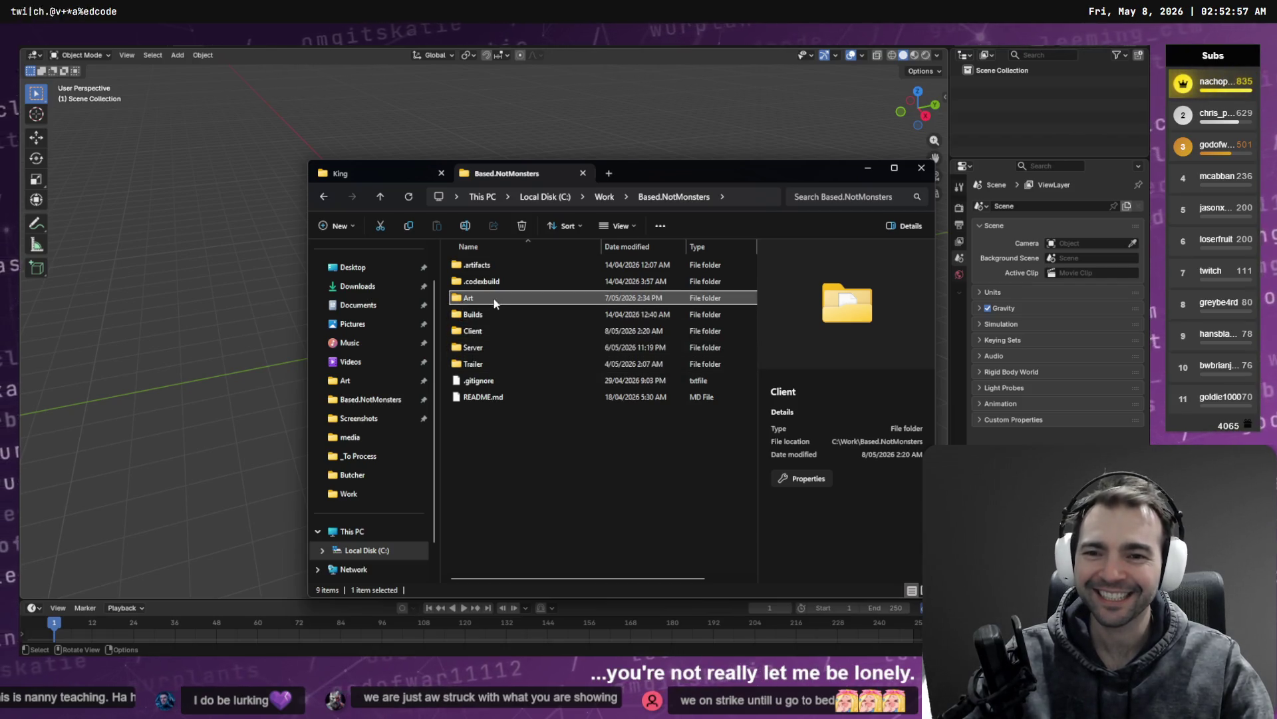
pyautogui.doubleClick(494, 303)
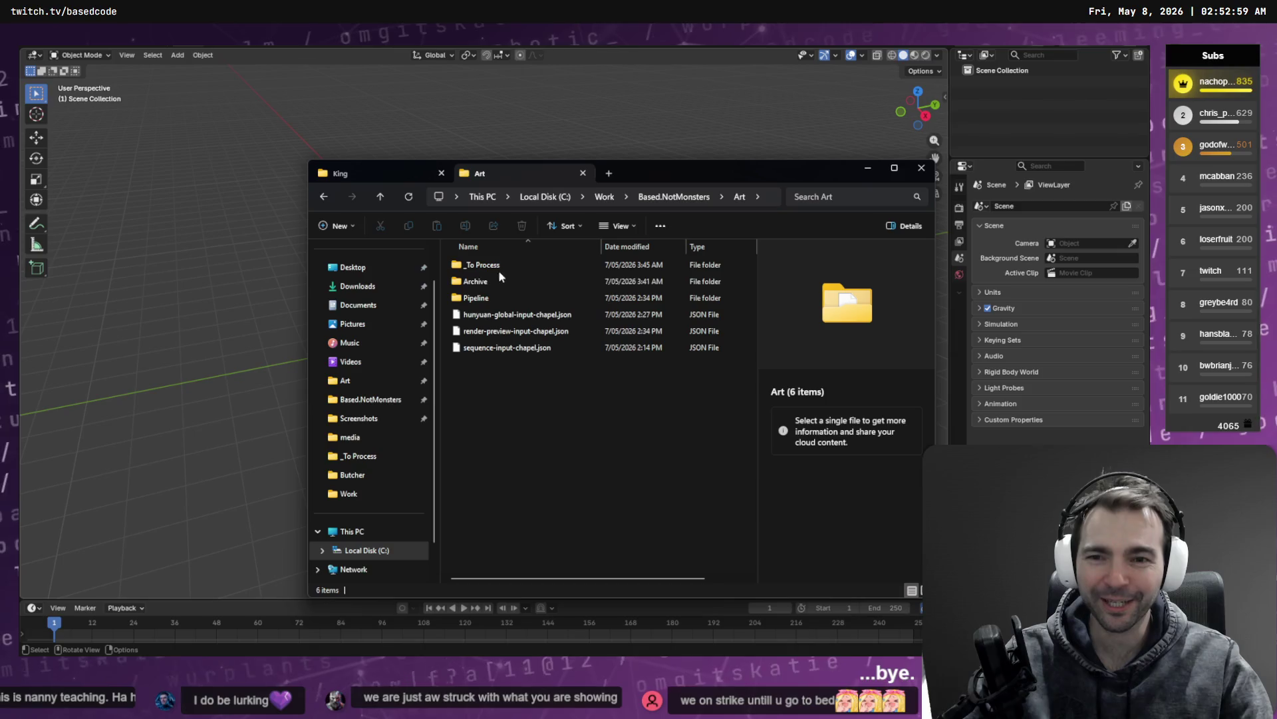
pyautogui.doubleClick(497, 281)
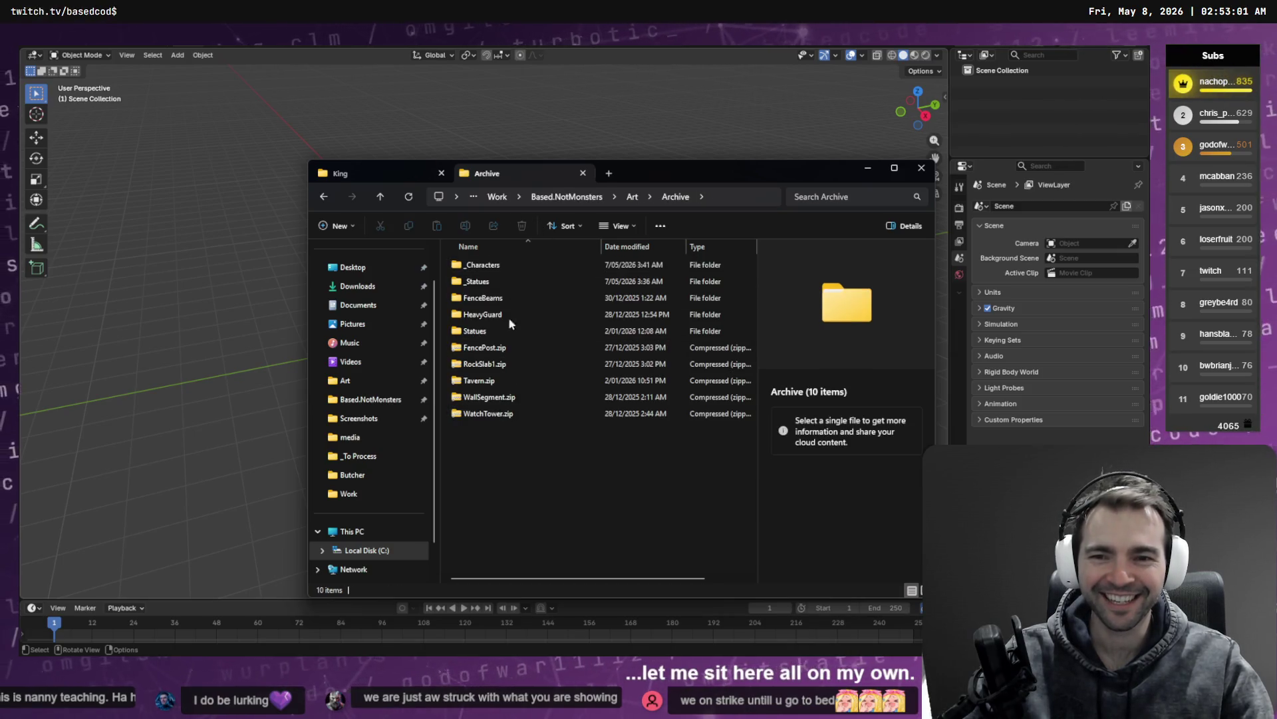
pyautogui.click(567, 198)
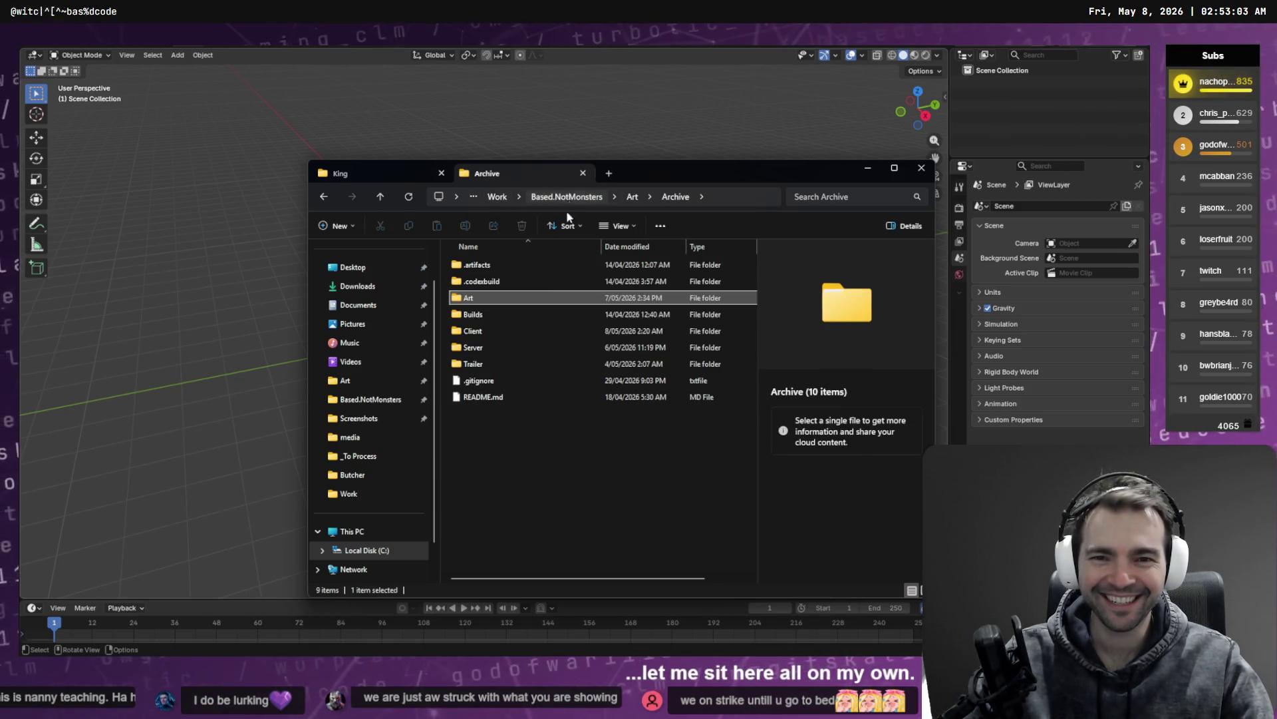
pyautogui.click(490, 349)
pyautogui.click(501, 331)
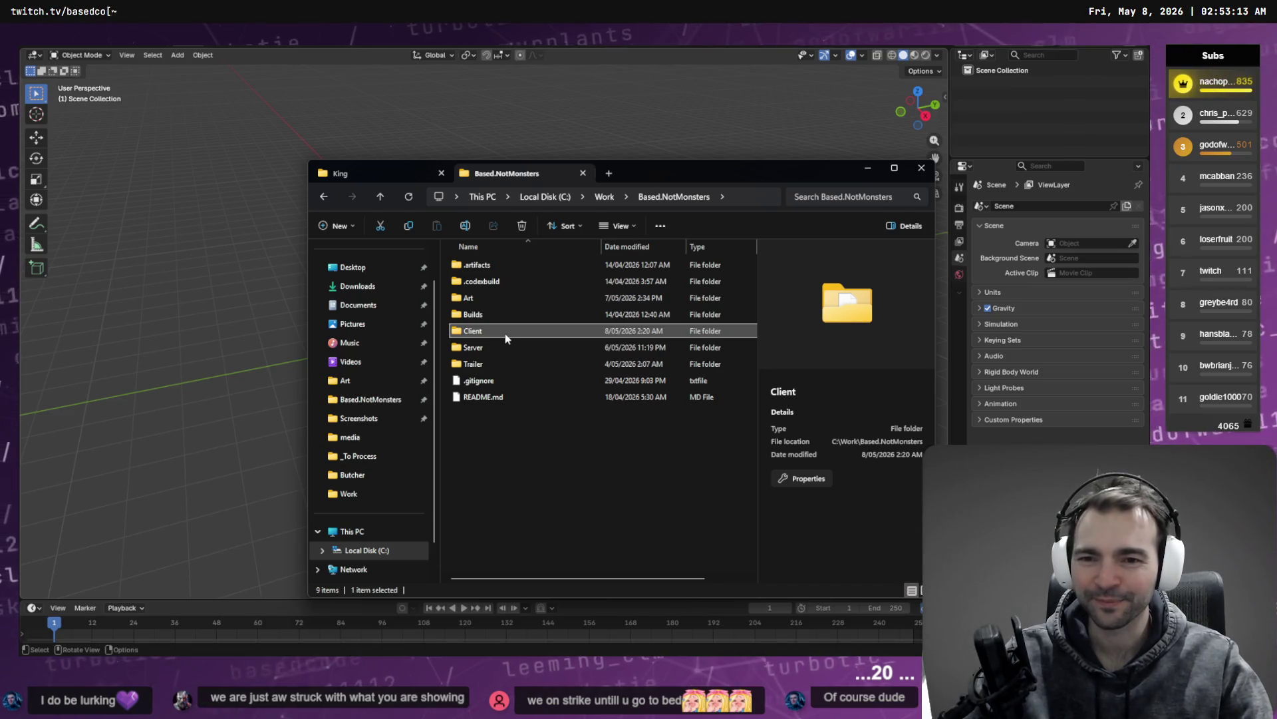
pyautogui.doubleClick(507, 339)
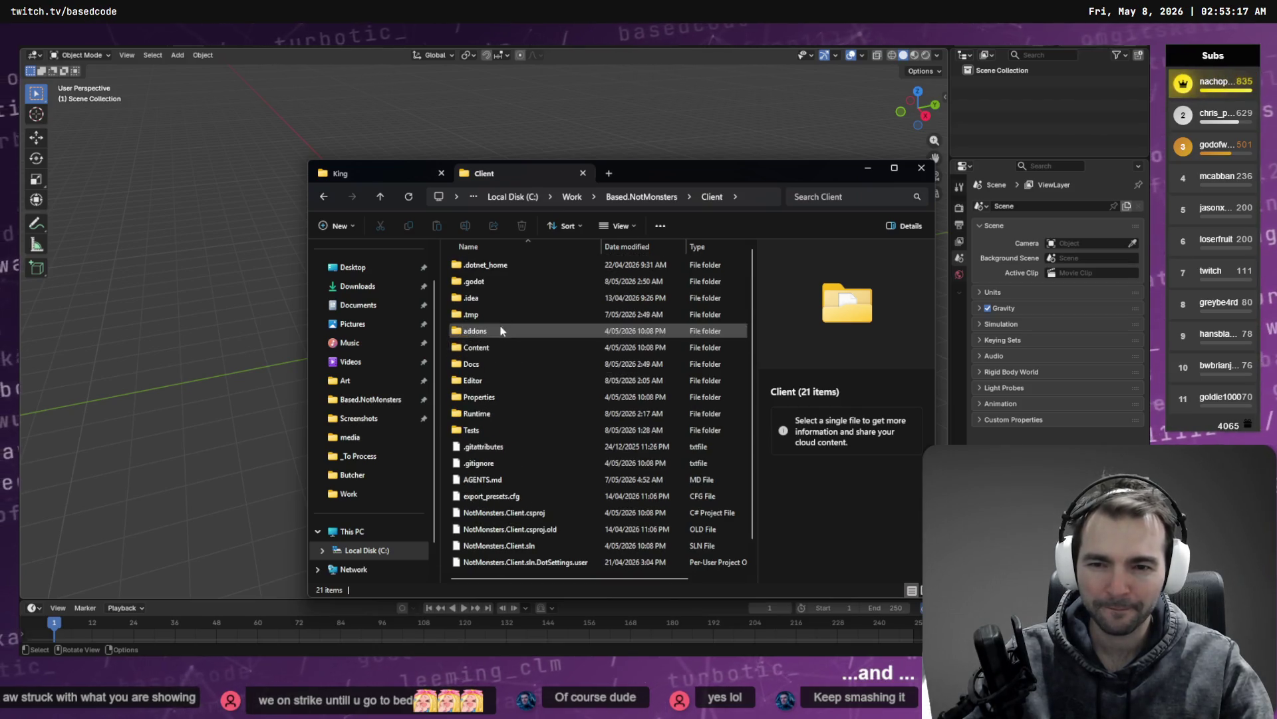
# Step: Open Art > Pipeline > _Characters > King and drag King.obj into Blender
pyautogui.click(638, 198)
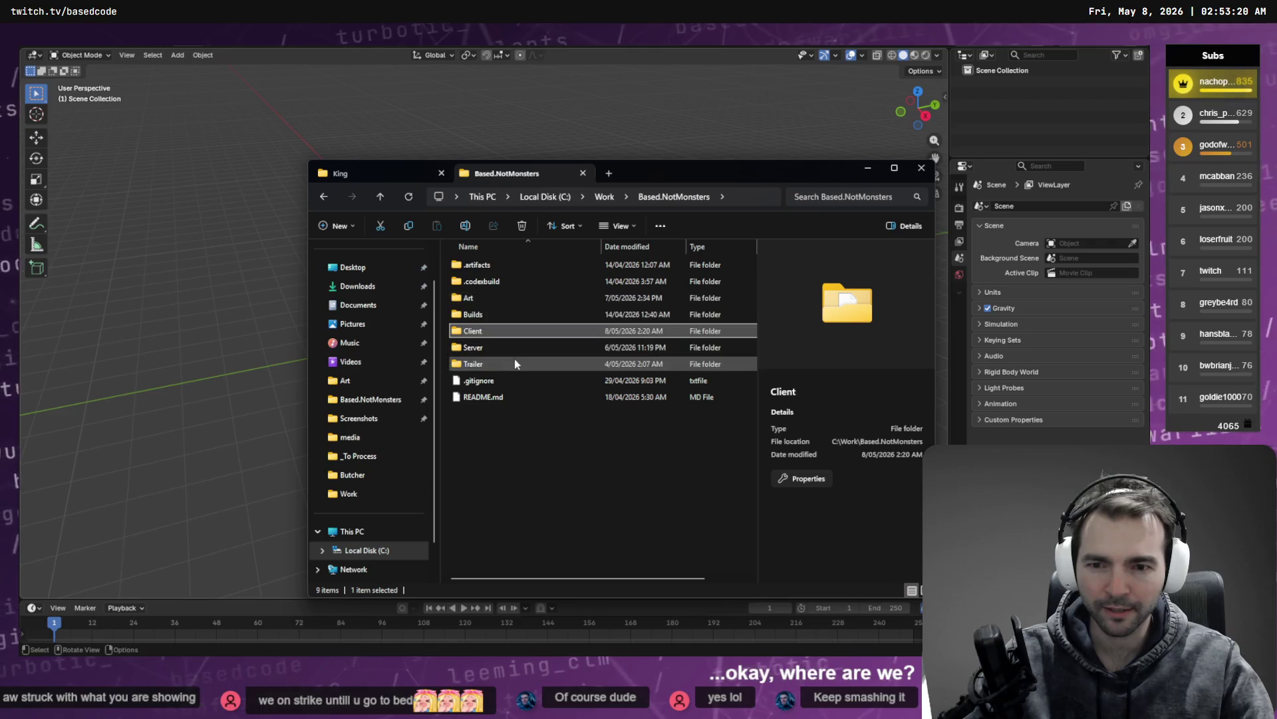
pyautogui.click(482, 348)
pyautogui.click(478, 314)
pyautogui.click(472, 299)
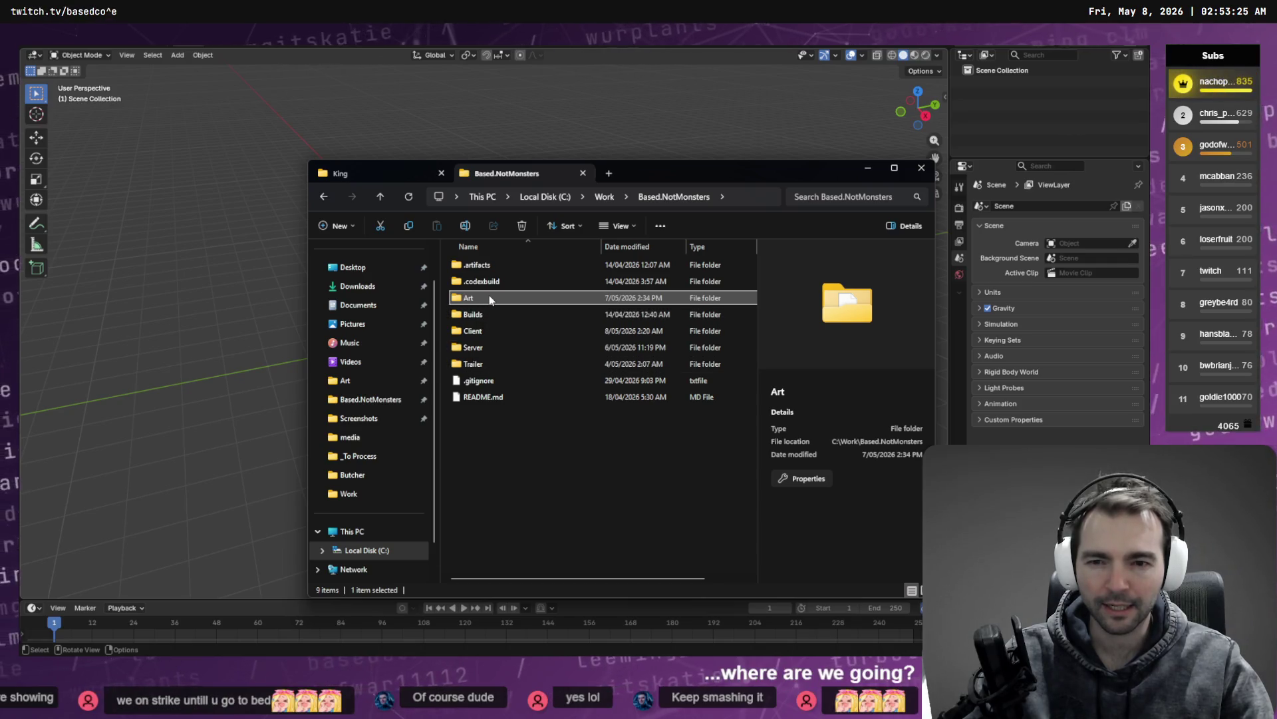
pyautogui.doubleClick(489, 300)
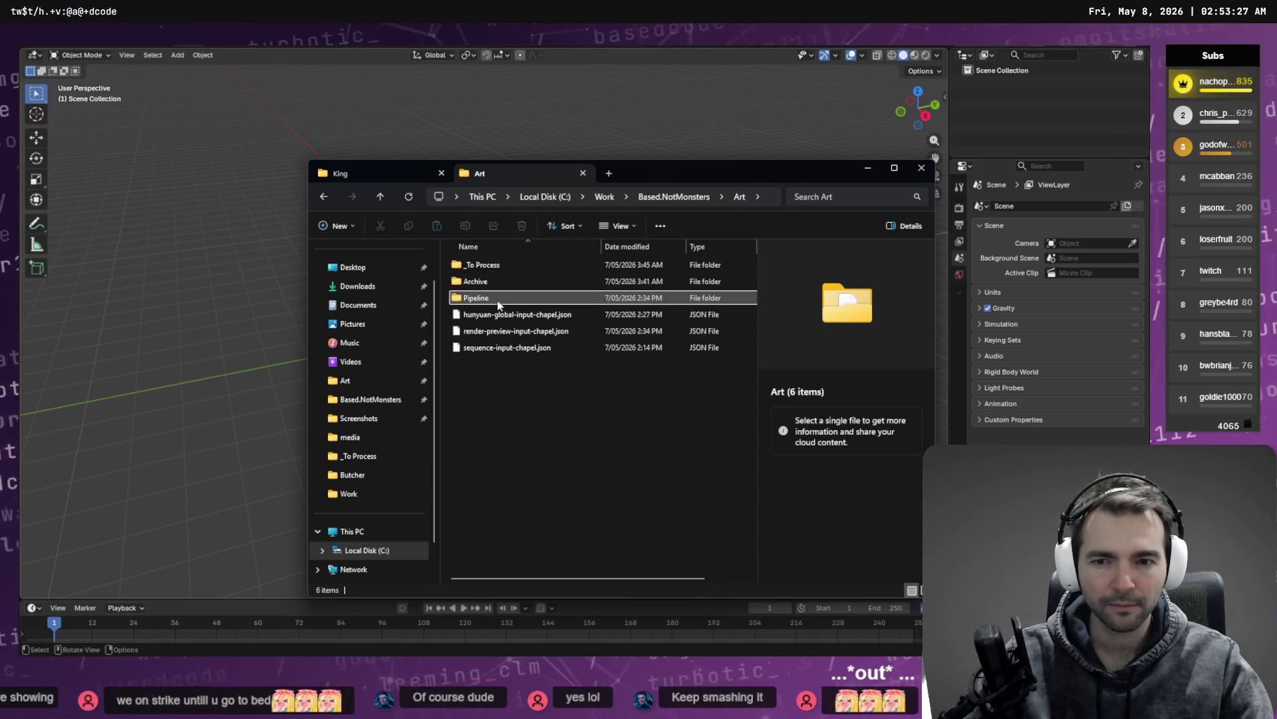
pyautogui.doubleClick(496, 300)
pyautogui.doubleClick(505, 280)
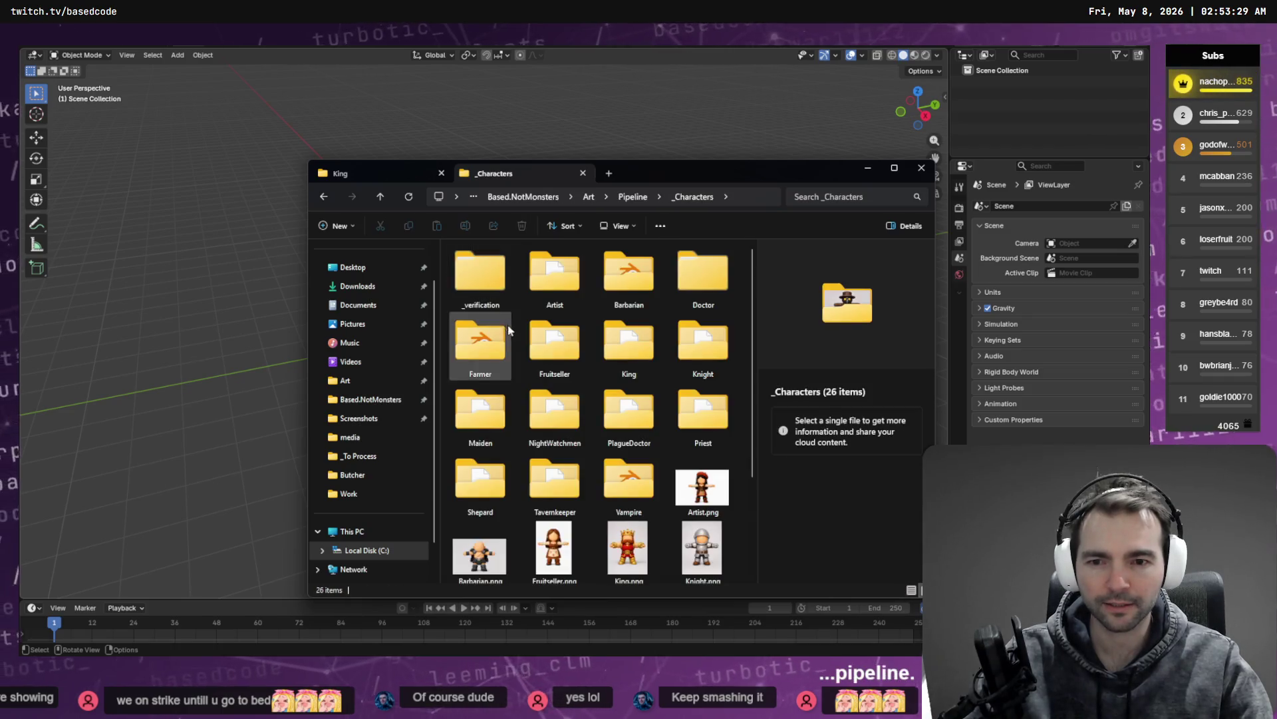
pyautogui.doubleClick(612, 346)
pyautogui.moveTo(479, 343); pyautogui.dragTo(276, 287)
# Step: Import King.obj at scale 0.01, then delete the resulting mesh_input object
pyautogui.click(269, 256)
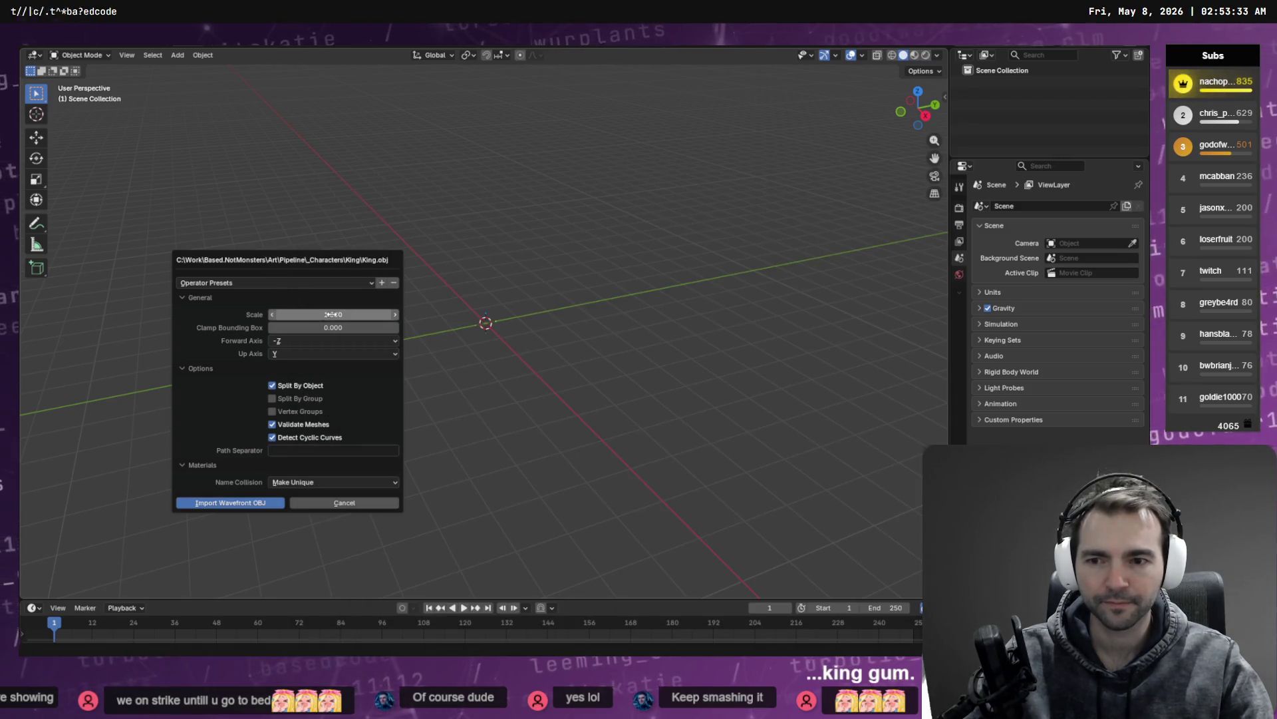
pyautogui.write('0.01')
pyautogui.press('Return')
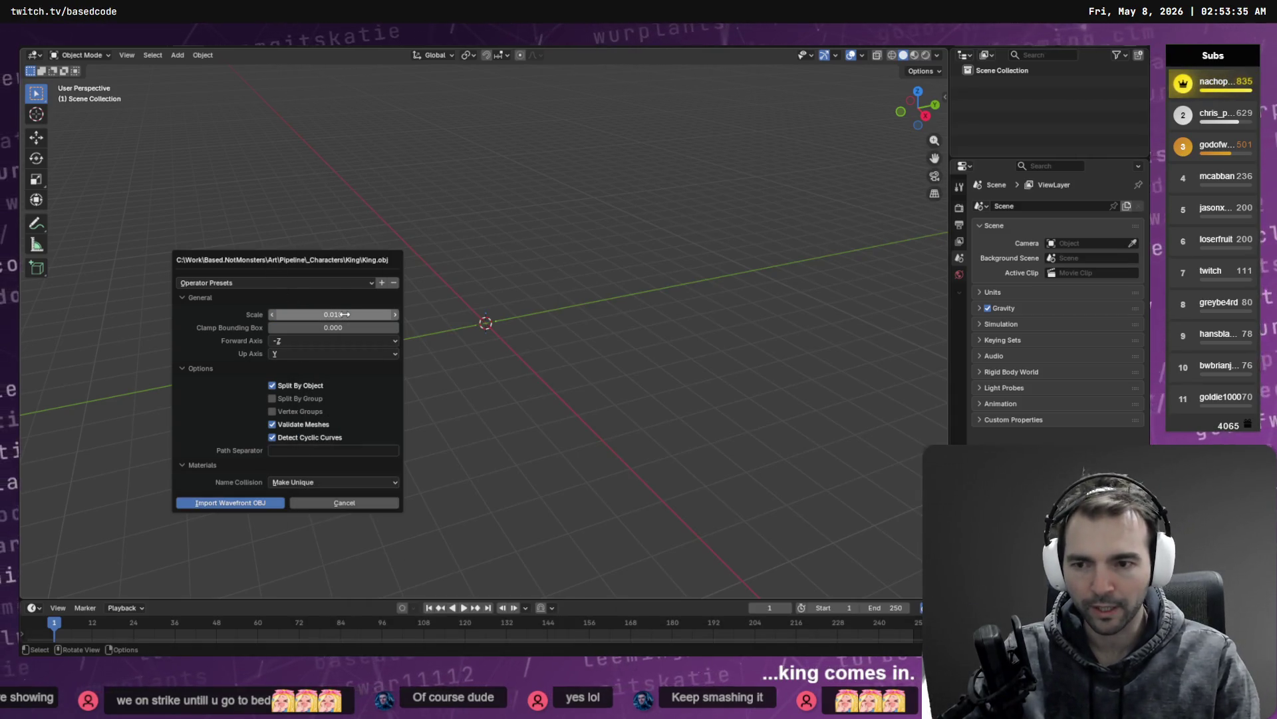
pyautogui.click(251, 504)
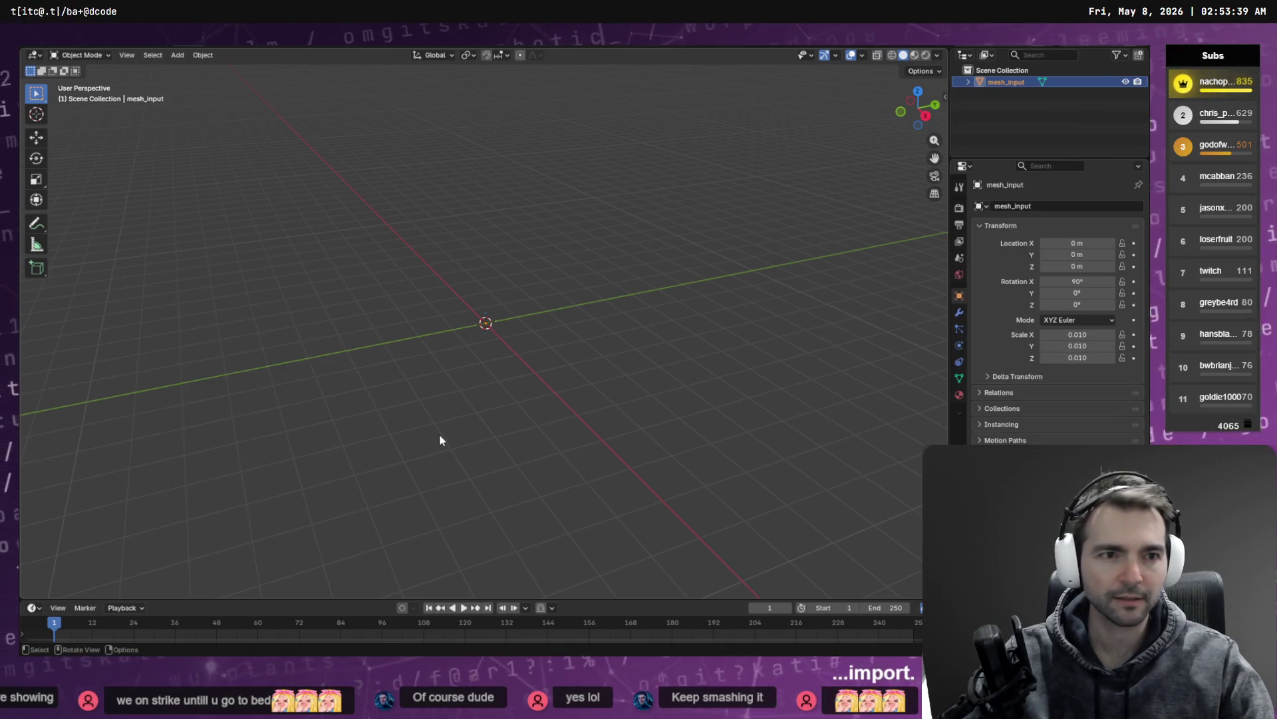
pyautogui.press('Delete')
pyautogui.hotkey('alt', 'Tab')
# Step: Re-import King.obj at scale 1.000 and show it in Material Preview, then return to AccuRIG
pyautogui.moveTo(481, 343)
pyautogui.mouseDown()
pyautogui.moveTo(352, 376)
pyautogui.moveTo(362, 345)
pyautogui.moveTo(302, 337)
pyautogui.moveTo(312, 342)
pyautogui.mouseUp()
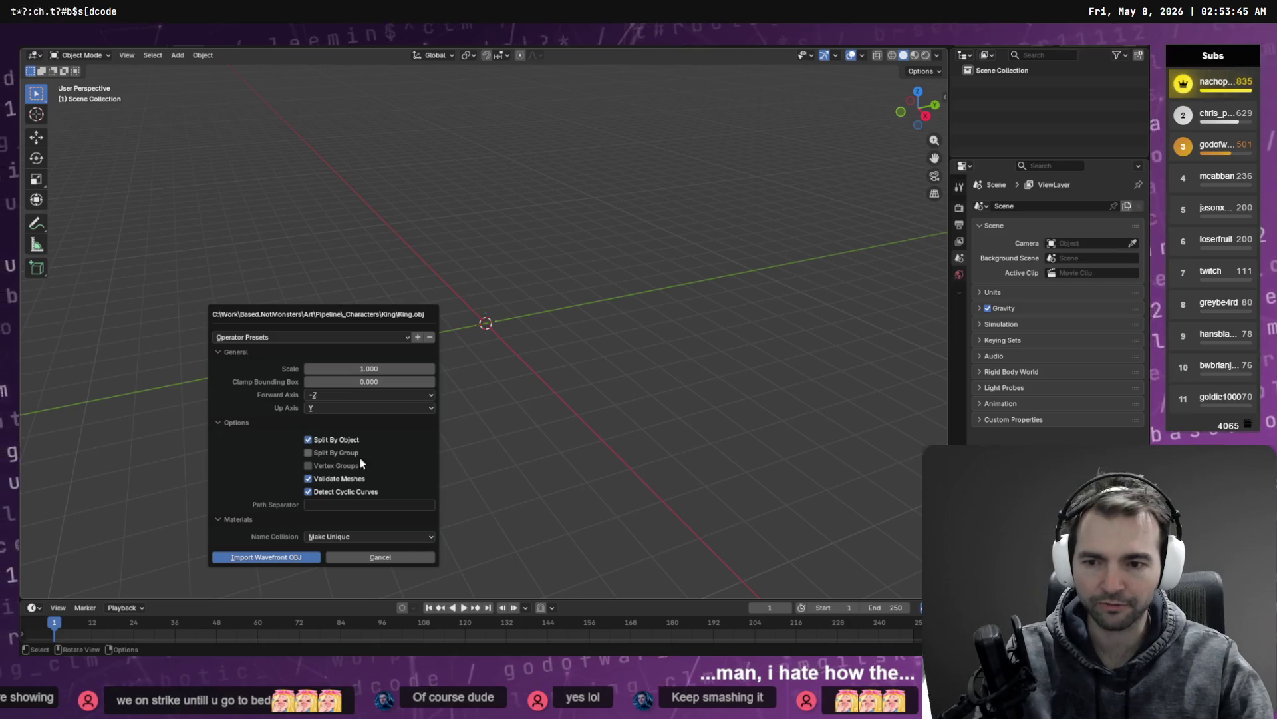
pyautogui.click(287, 556)
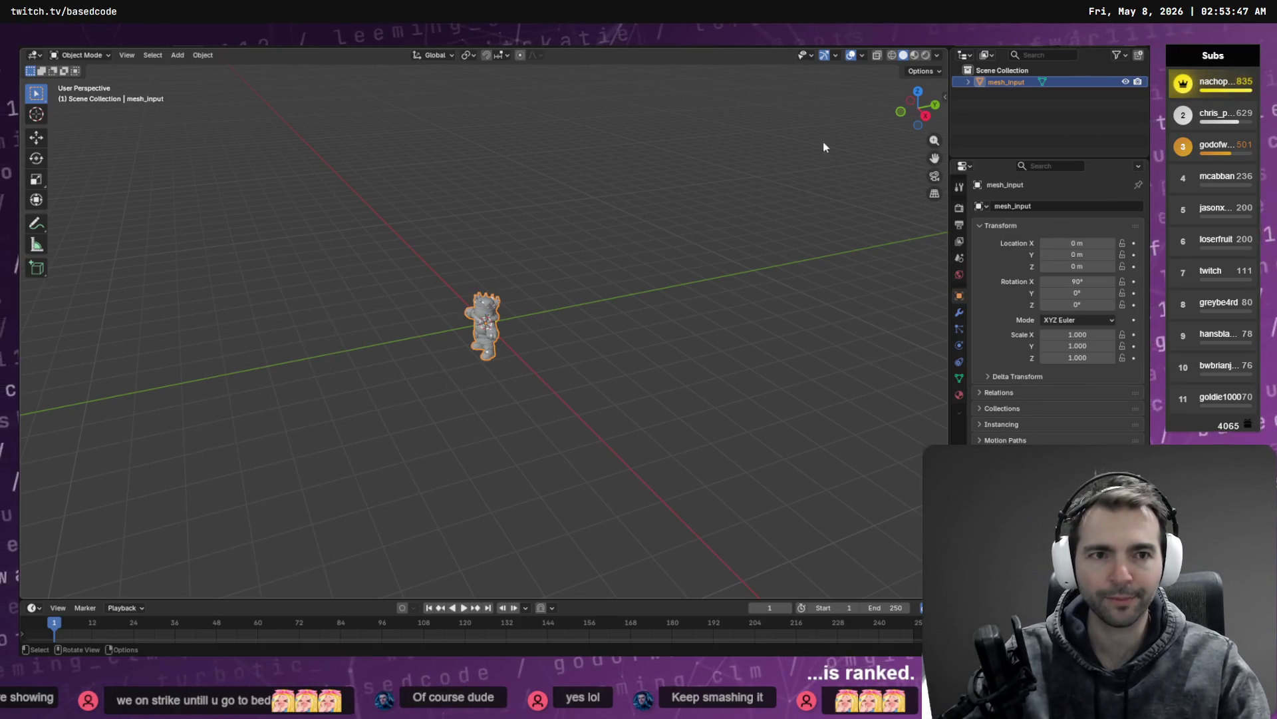
pyautogui.click(915, 56)
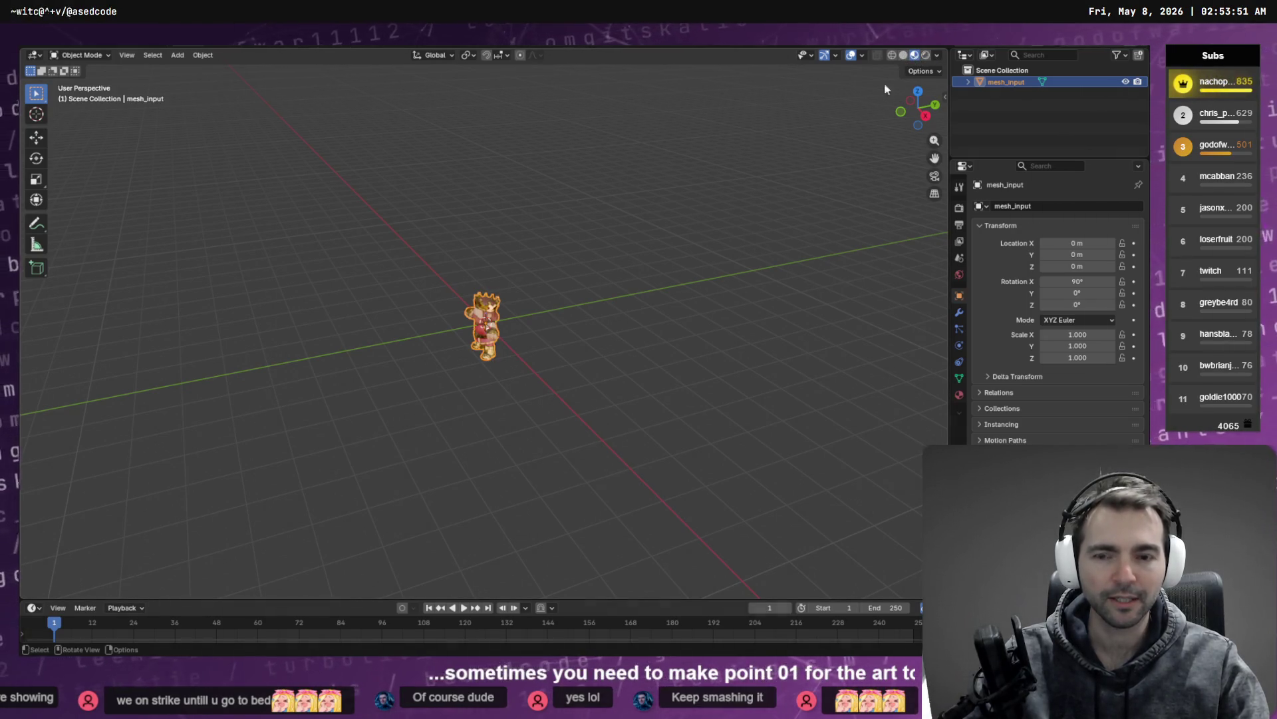
pyautogui.hotkey('alt', 'Tab')
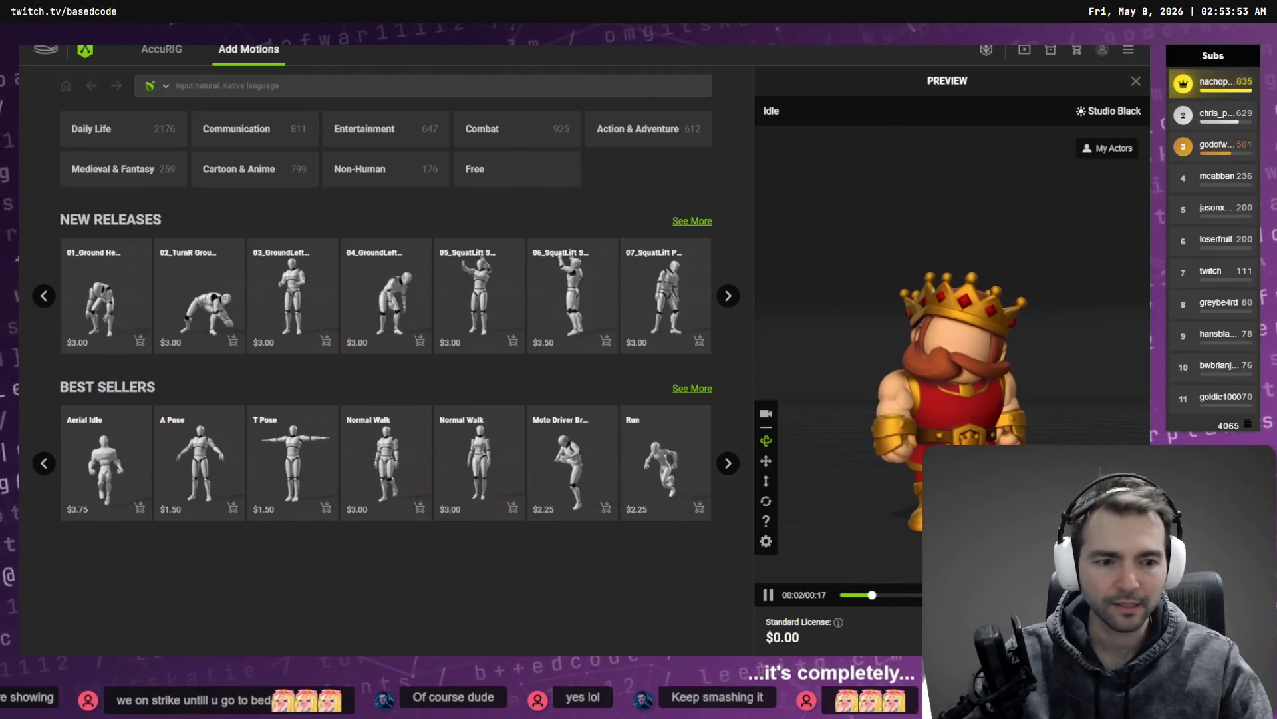
# Step: Cancel the FBX export settings and orbit the king in Blender to view its side
pyautogui.click(584, 330)
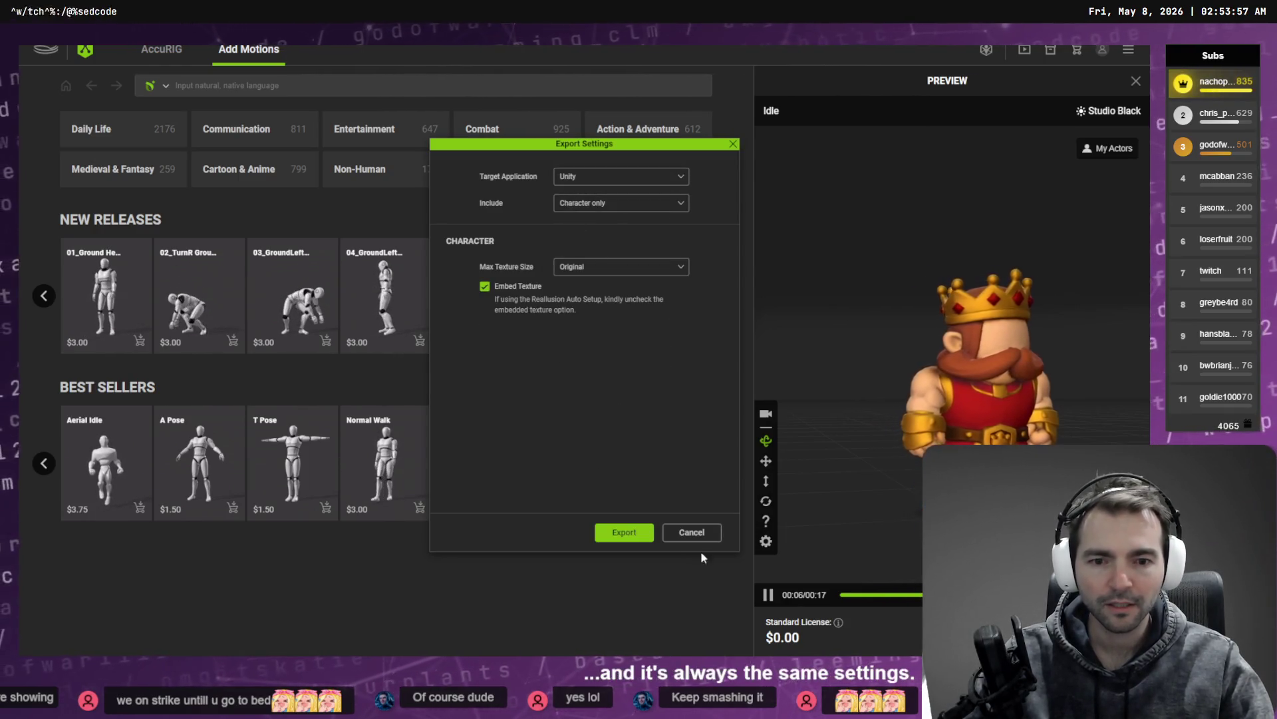
pyautogui.click(692, 532)
pyautogui.hotkey('alt', 'Tab')
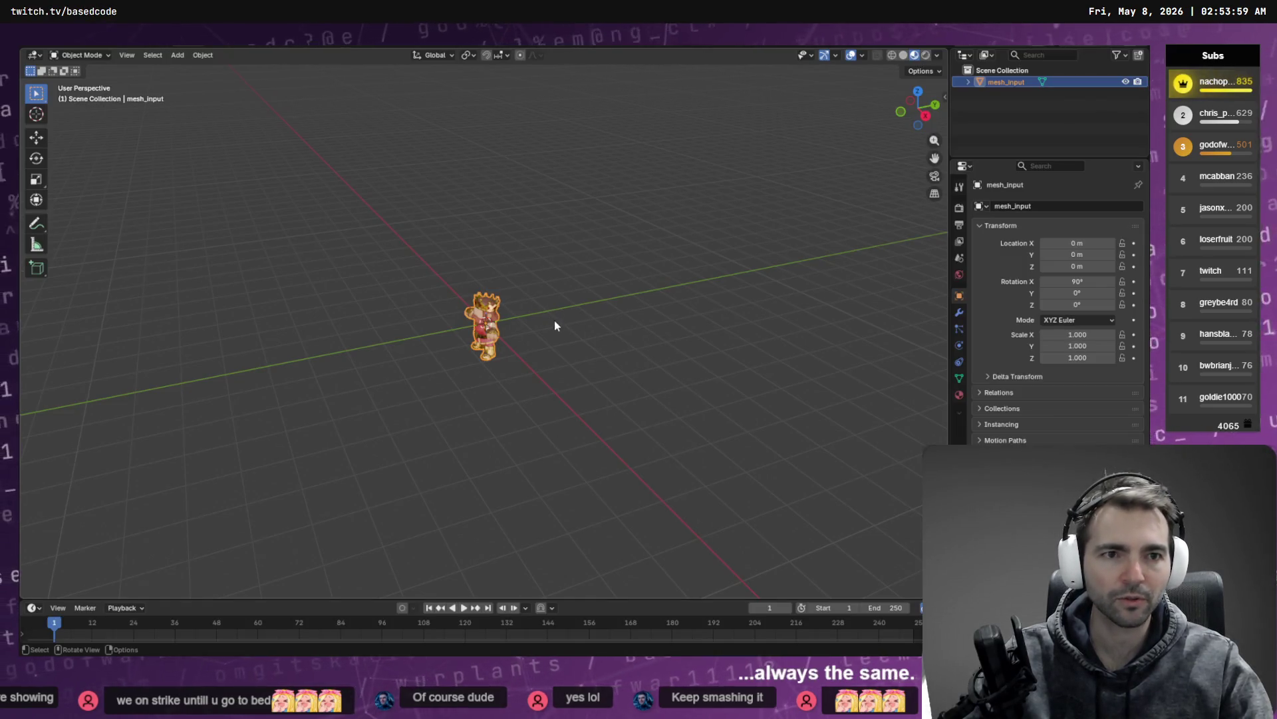
pyautogui.scroll(10, 641, 321)
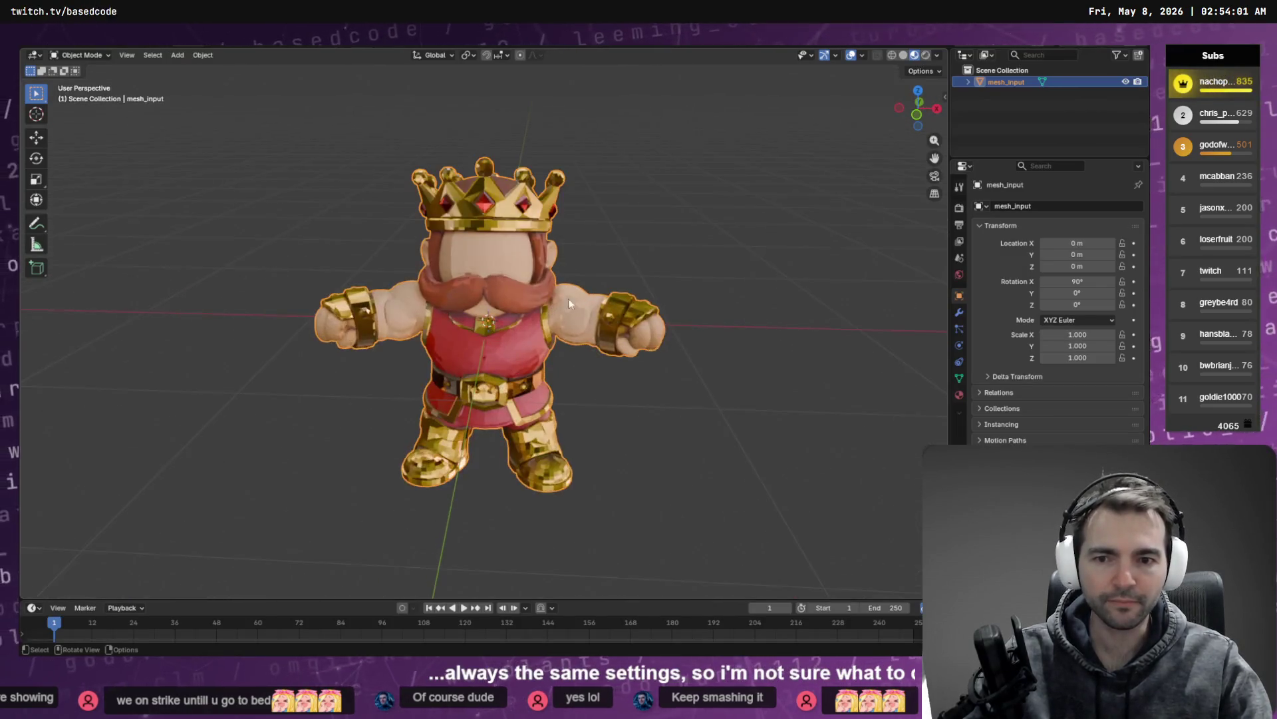
pyautogui.moveTo(649, 262)
pyautogui.mouseDown()
pyautogui.moveTo(457, 250)
pyautogui.moveTo(426, 198)
pyautogui.moveTo(306, 257)
pyautogui.moveTo(211, 259)
pyautogui.mouseUp()
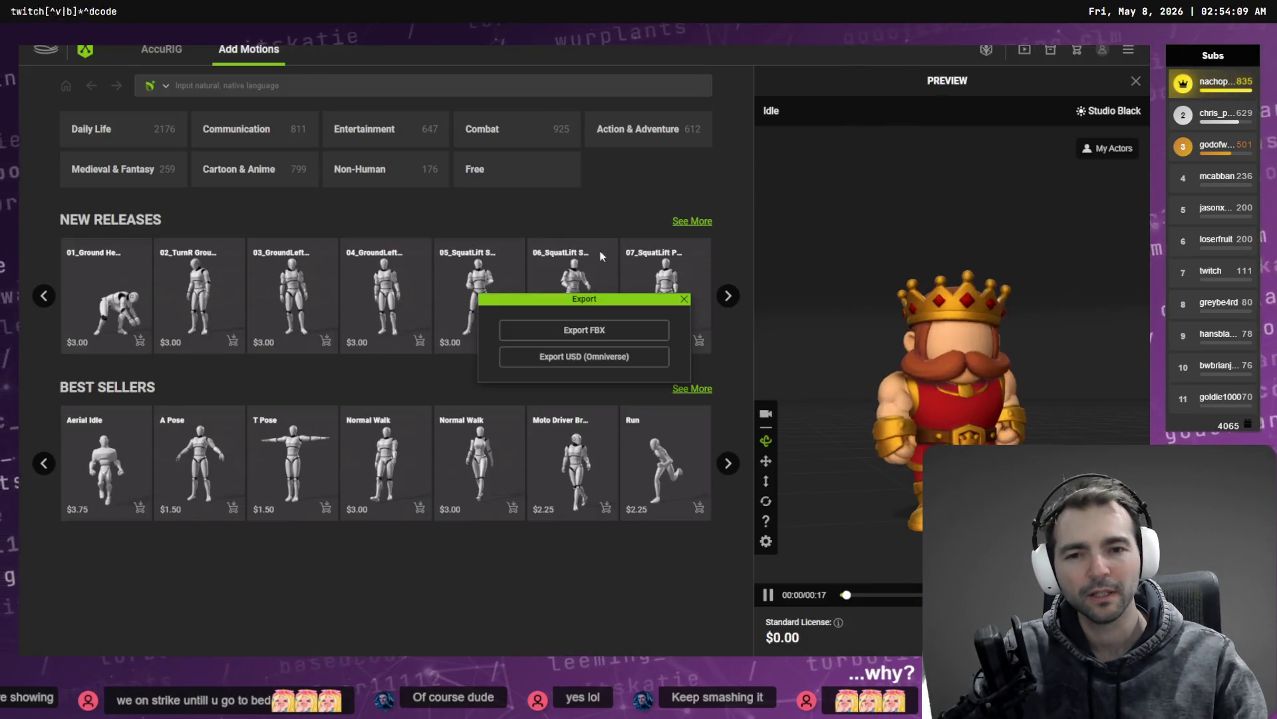
# Step: Export the king over the existing King.fbx, then delete the old king mesh in Blender
pyautogui.click(607, 333)
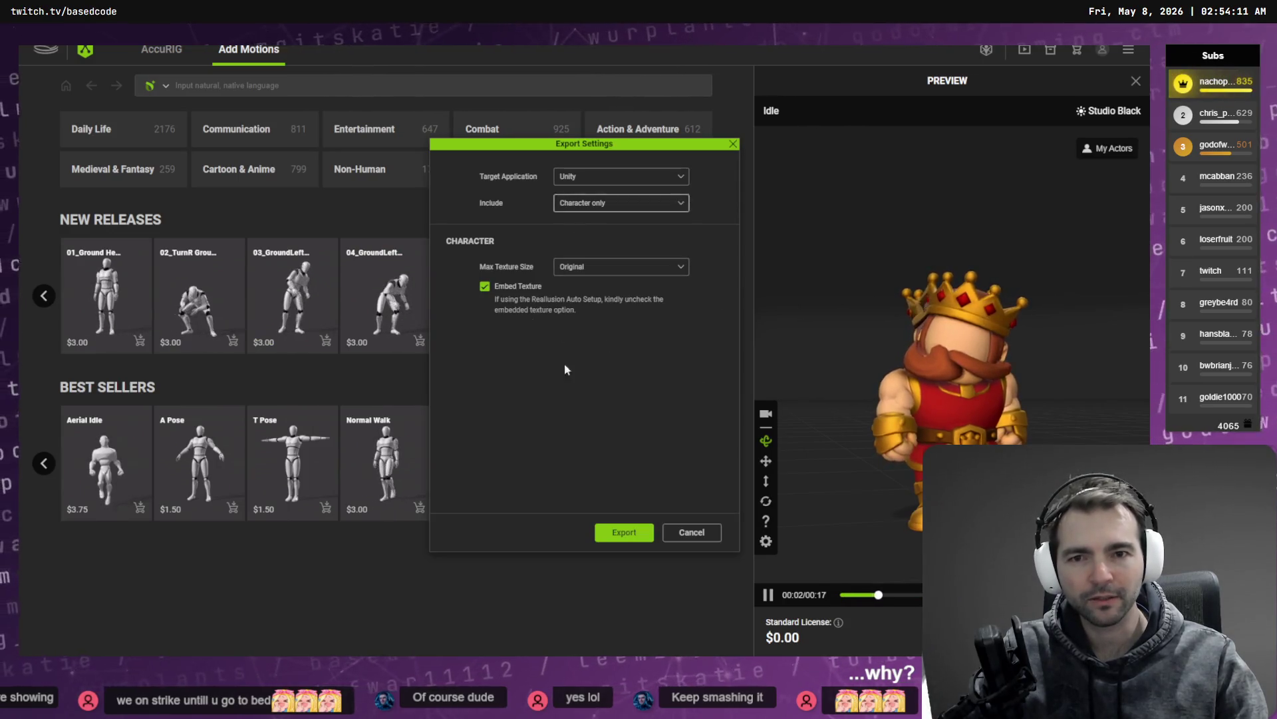
pyautogui.click(617, 532)
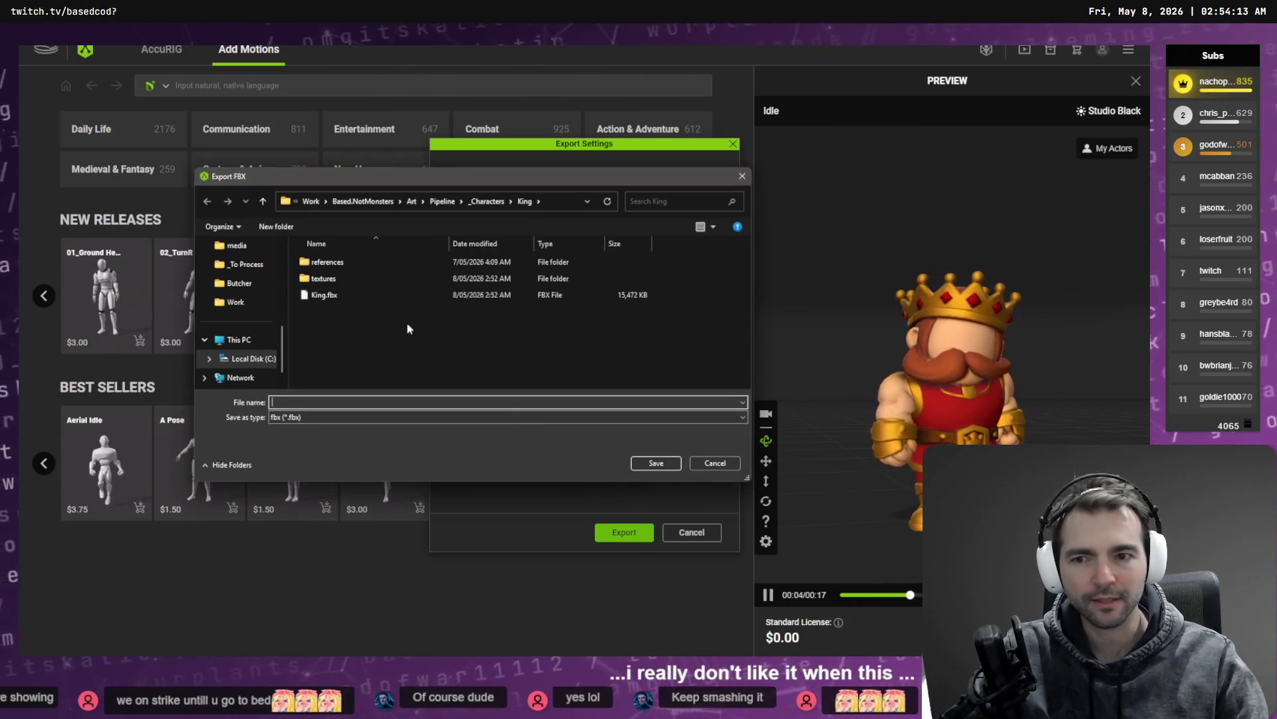
pyautogui.doubleClick(326, 297)
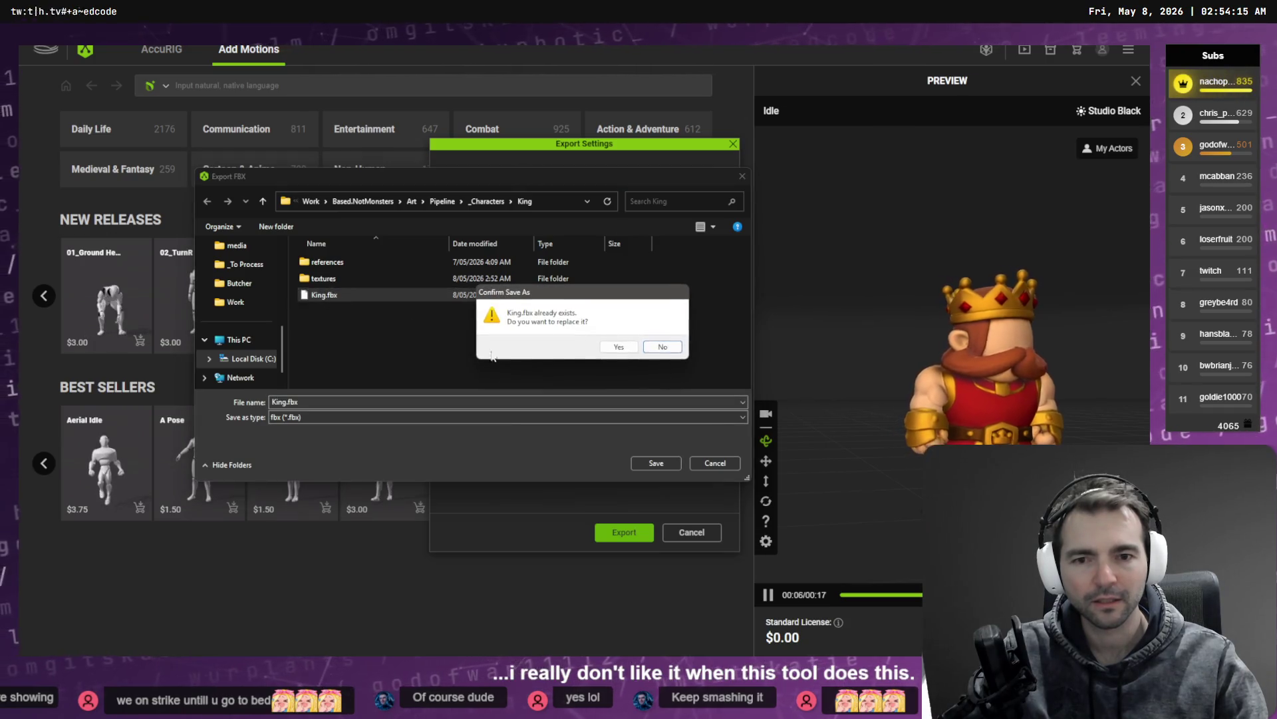
pyautogui.click(611, 348)
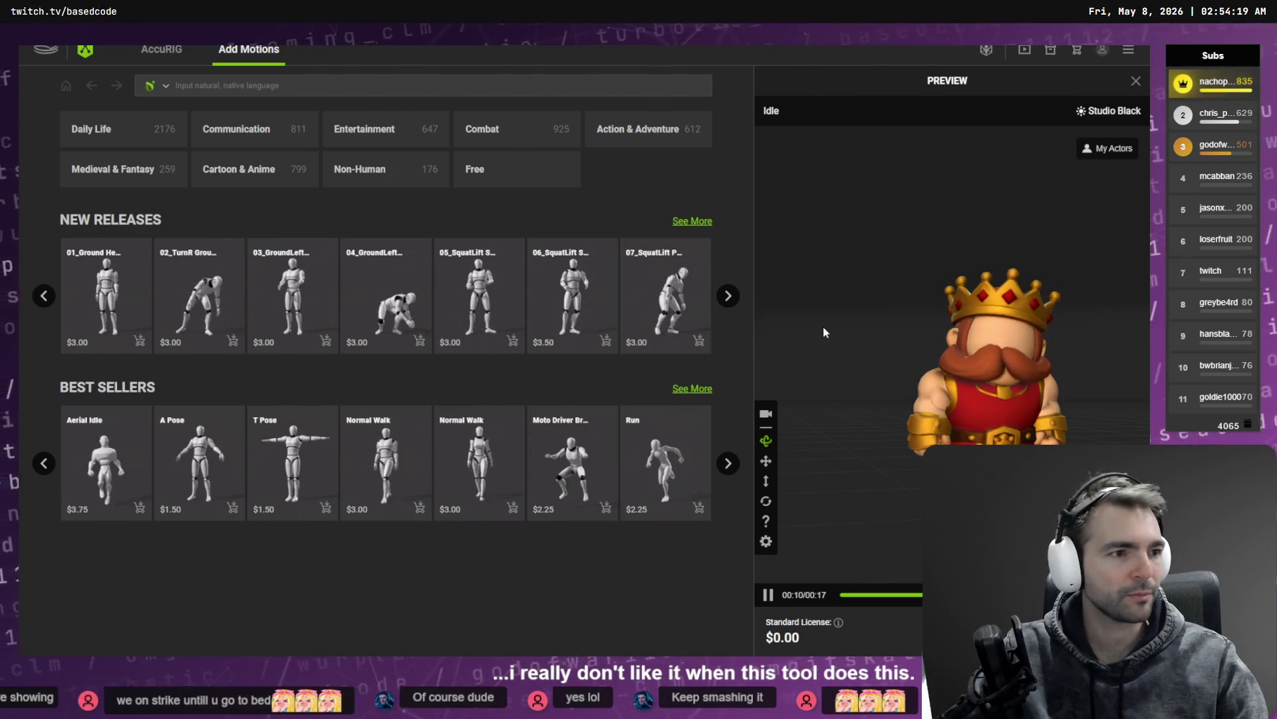
pyautogui.hotkey('alt', 'Tab')
pyautogui.press('Delete')
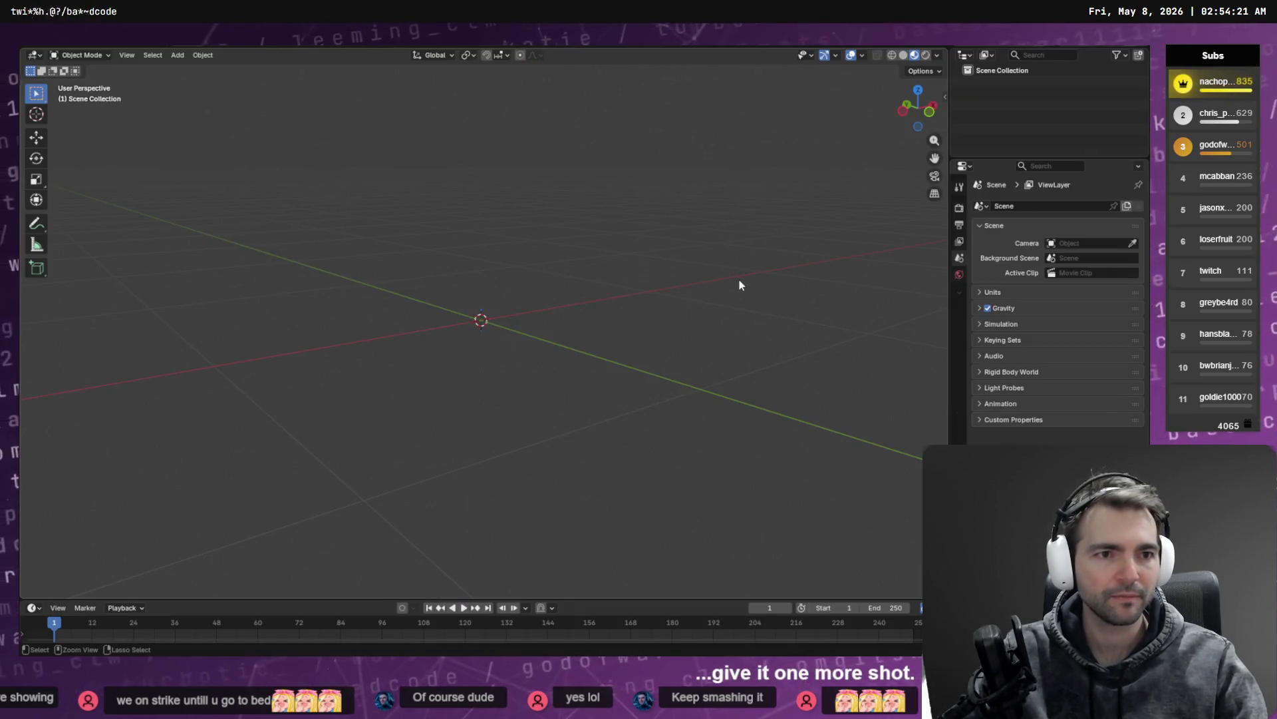
pyautogui.hotkey('alt', 'Tab')
pyautogui.hotkey('alt', 'Tab')
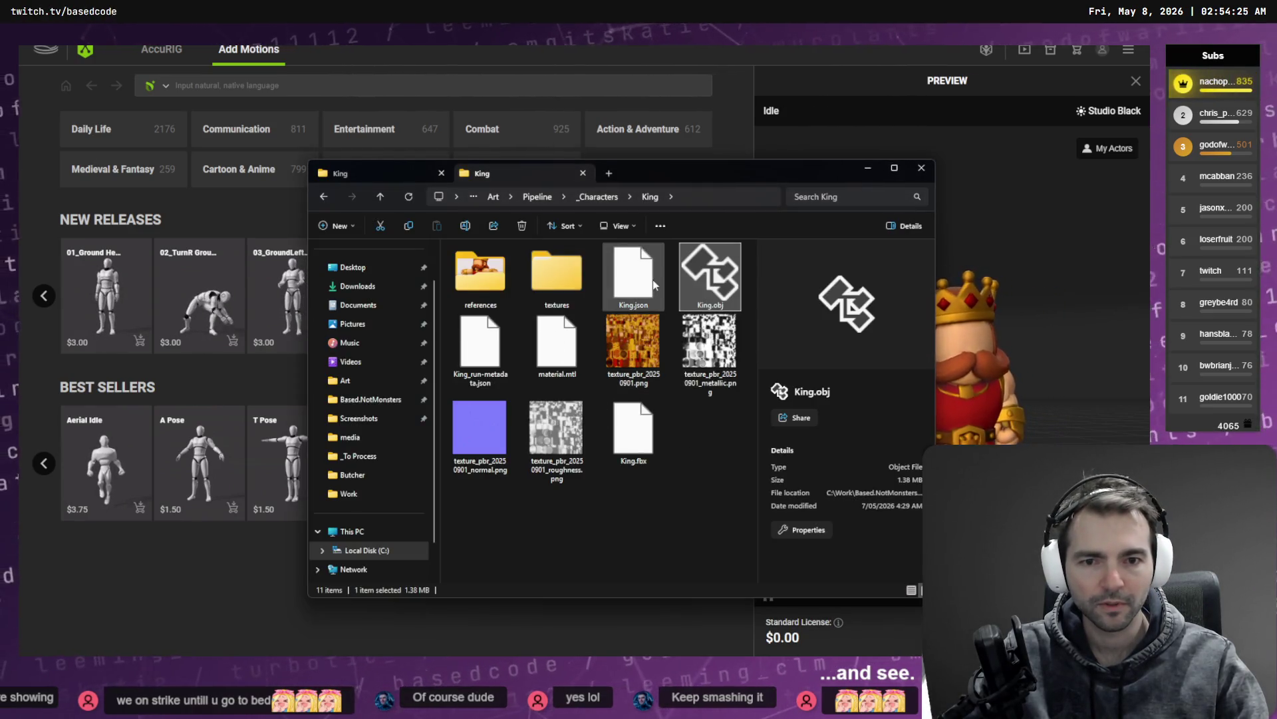
pyautogui.click(652, 462)
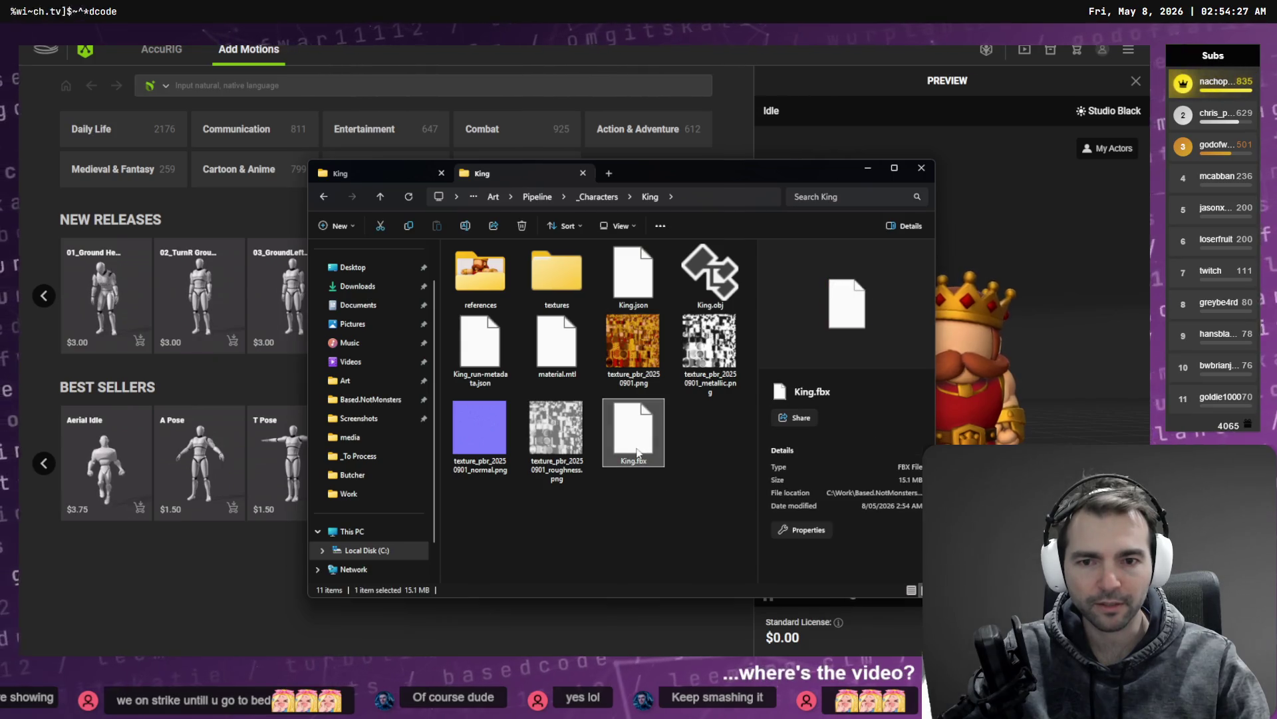
pyautogui.moveTo(642, 436)
pyautogui.mouseDown()
pyautogui.moveTo(633, 471)
pyautogui.moveTo(612, 456)
pyautogui.moveTo(608, 473)
pyautogui.moveTo(494, 379)
pyautogui.mouseUp()
pyautogui.hotkey('alt', 'Tab')
pyautogui.hotkey('alt', 'Tab')
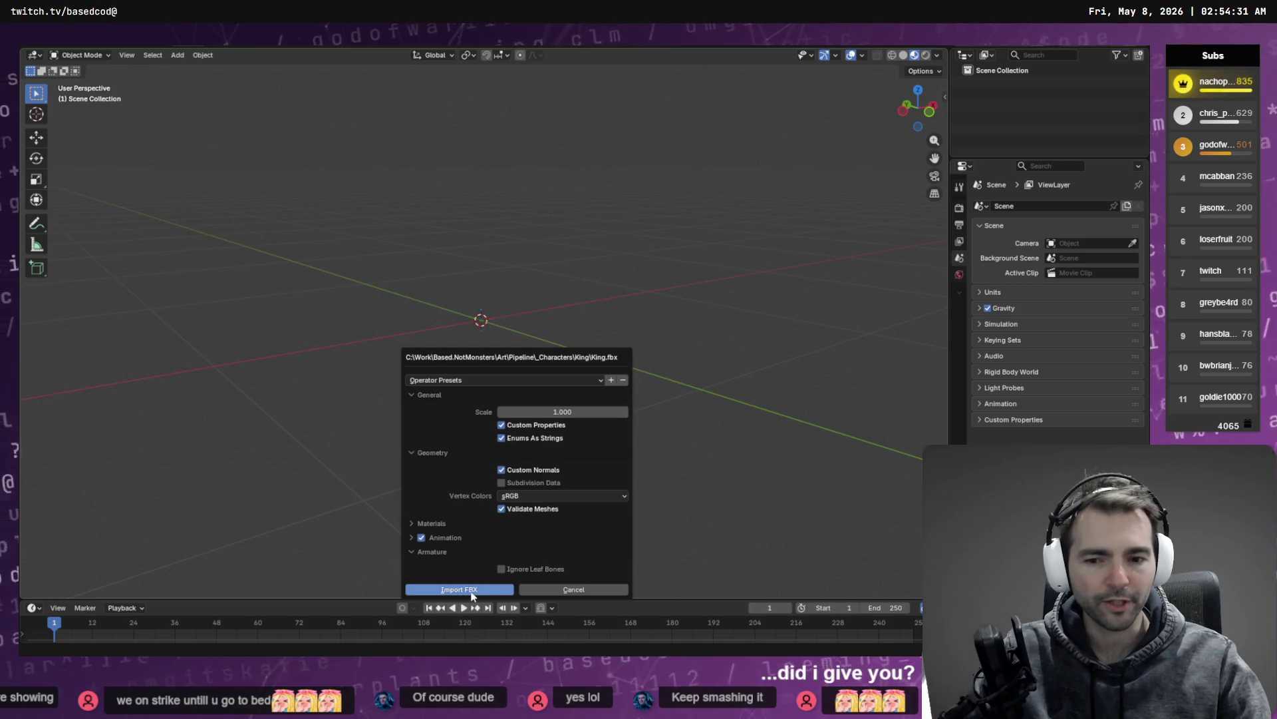
pyautogui.click(473, 591)
pyautogui.click(534, 346)
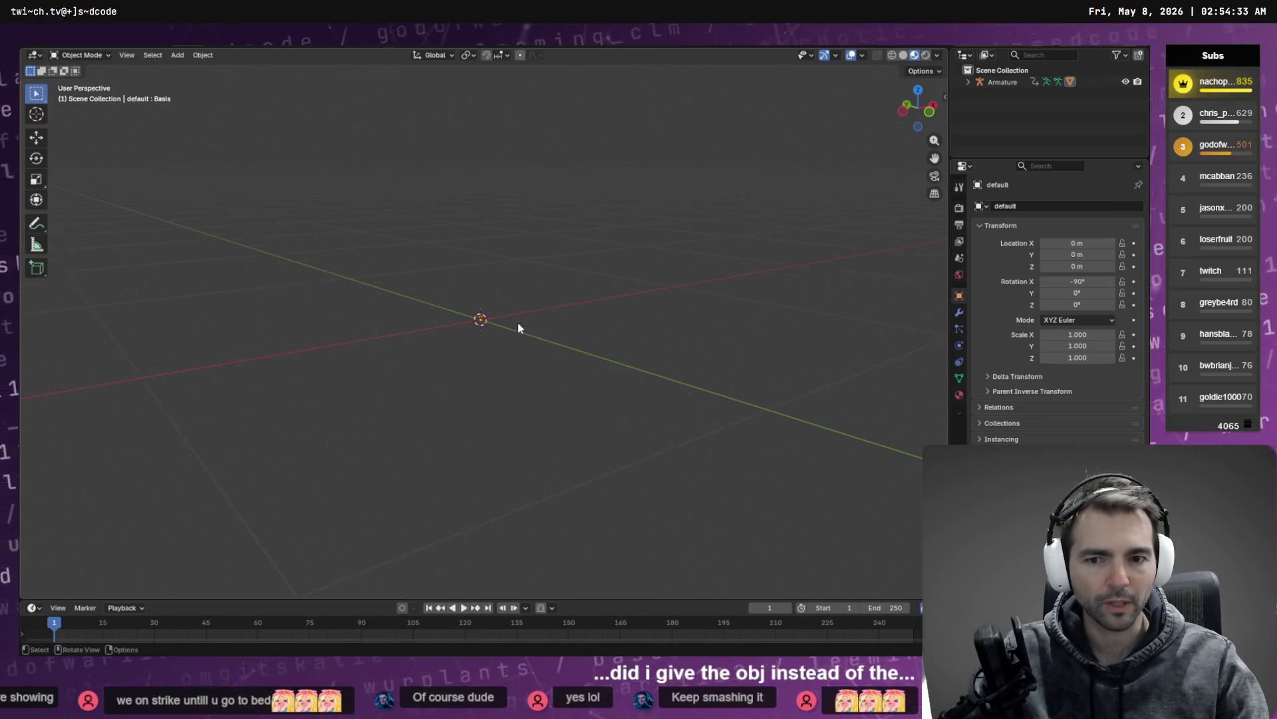
pyautogui.scroll(5, 486, 262)
pyautogui.click(470, 252)
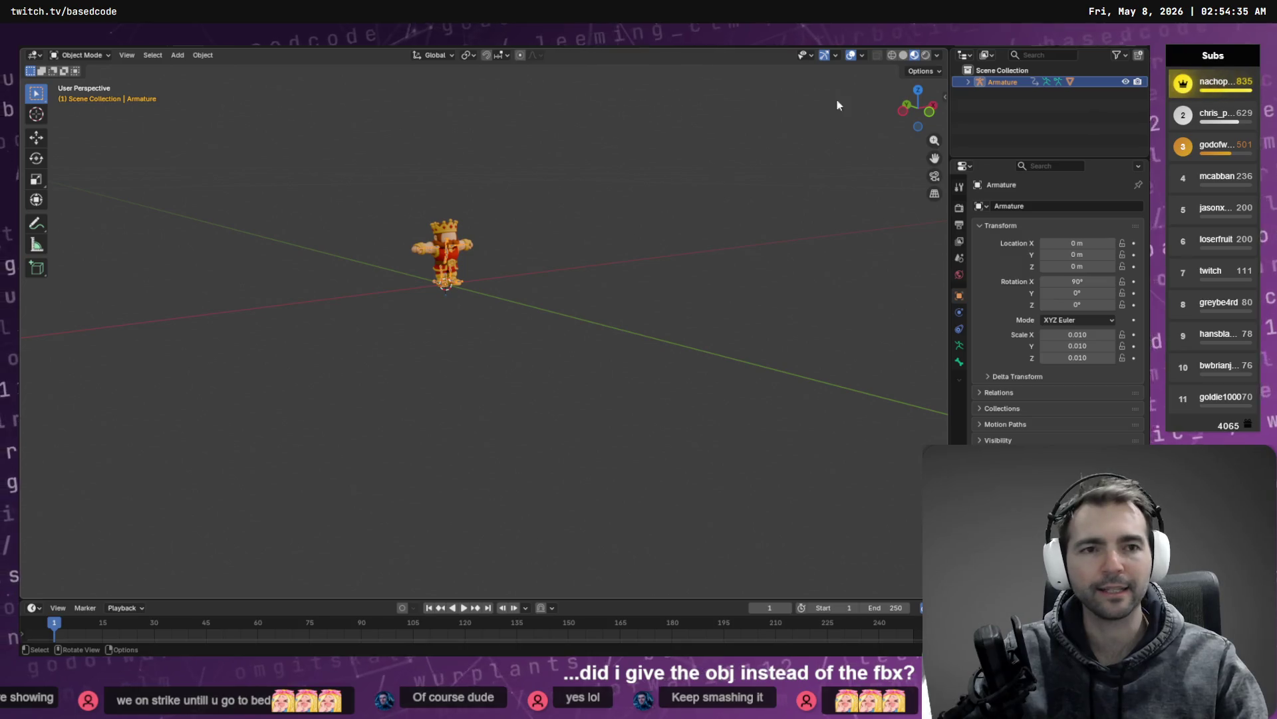
pyautogui.click(904, 56)
pyautogui.click(915, 56)
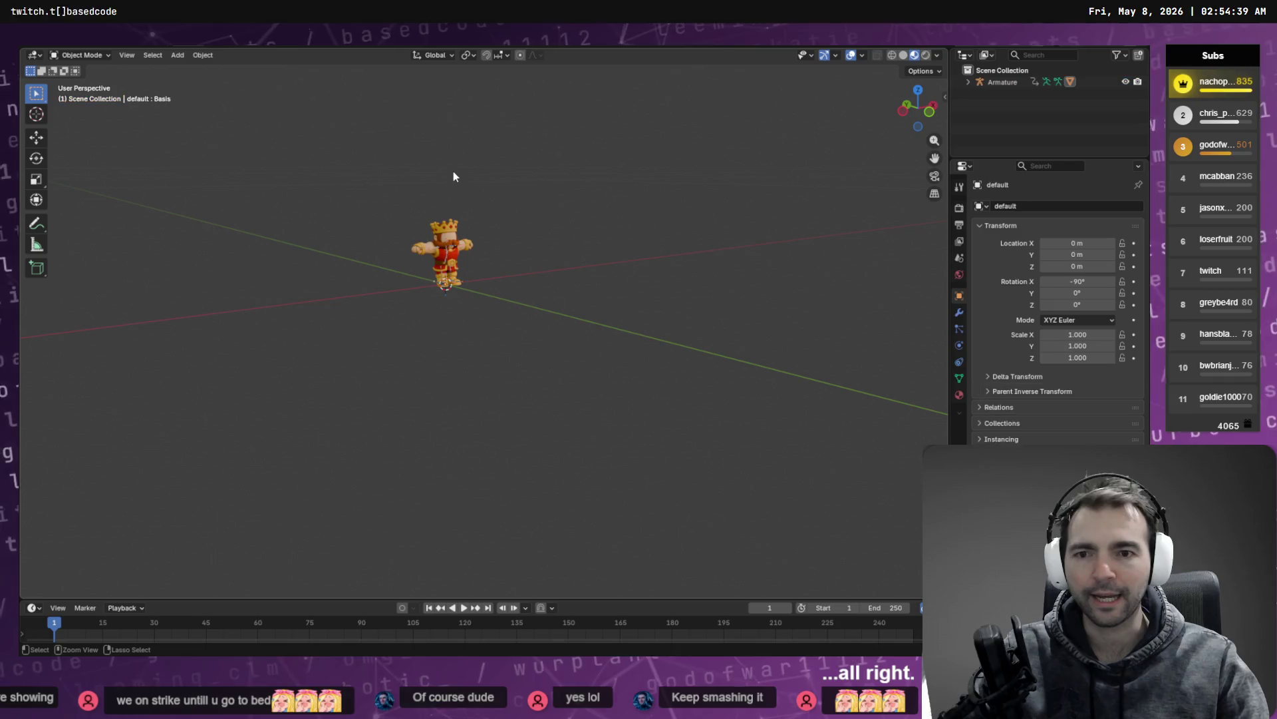
pyautogui.press('Delete')
pyautogui.moveTo(455, 172); pyautogui.dragTo(524, 218)
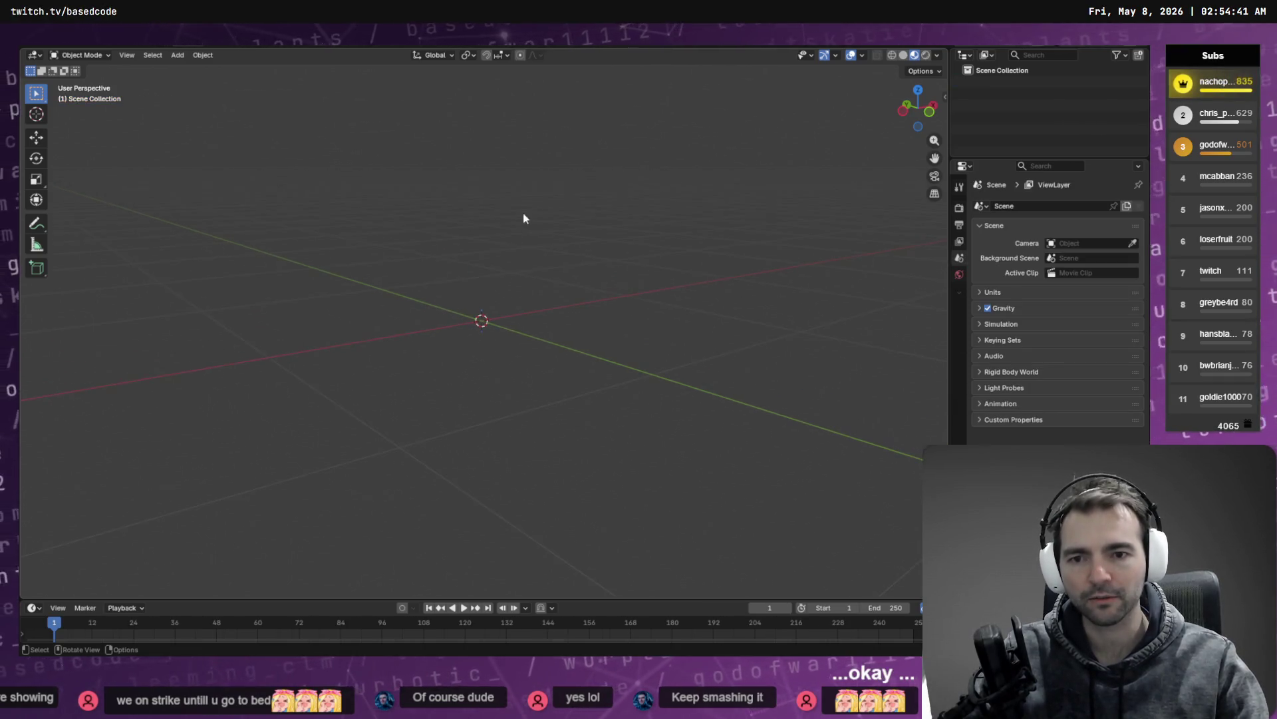
# Step: Drag King.fbx into Blender and import it with an edited scale, then look over the scene
pyautogui.hotkey('alt', 'Tab')
pyautogui.hotkey('alt', 'Tab')
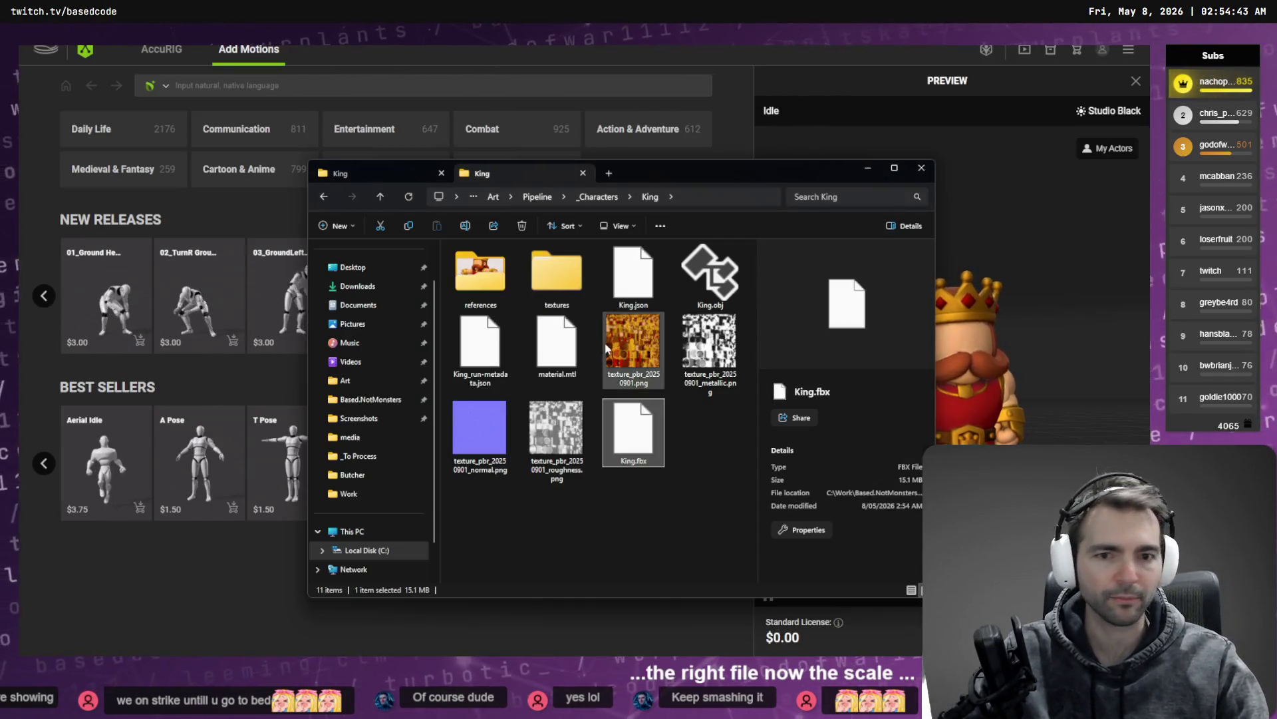
pyautogui.moveTo(641, 452)
pyautogui.mouseDown()
pyautogui.moveTo(694, 430)
pyautogui.moveTo(585, 288)
pyautogui.mouseUp()
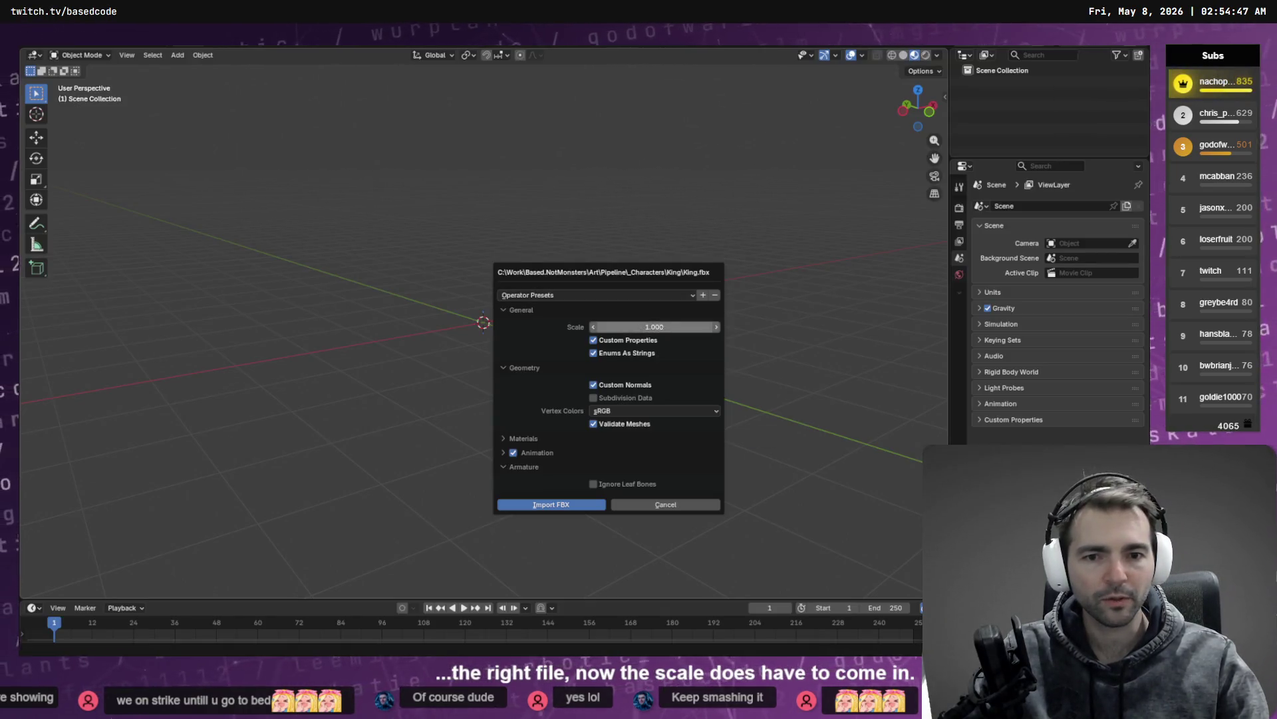
pyautogui.click(662, 328)
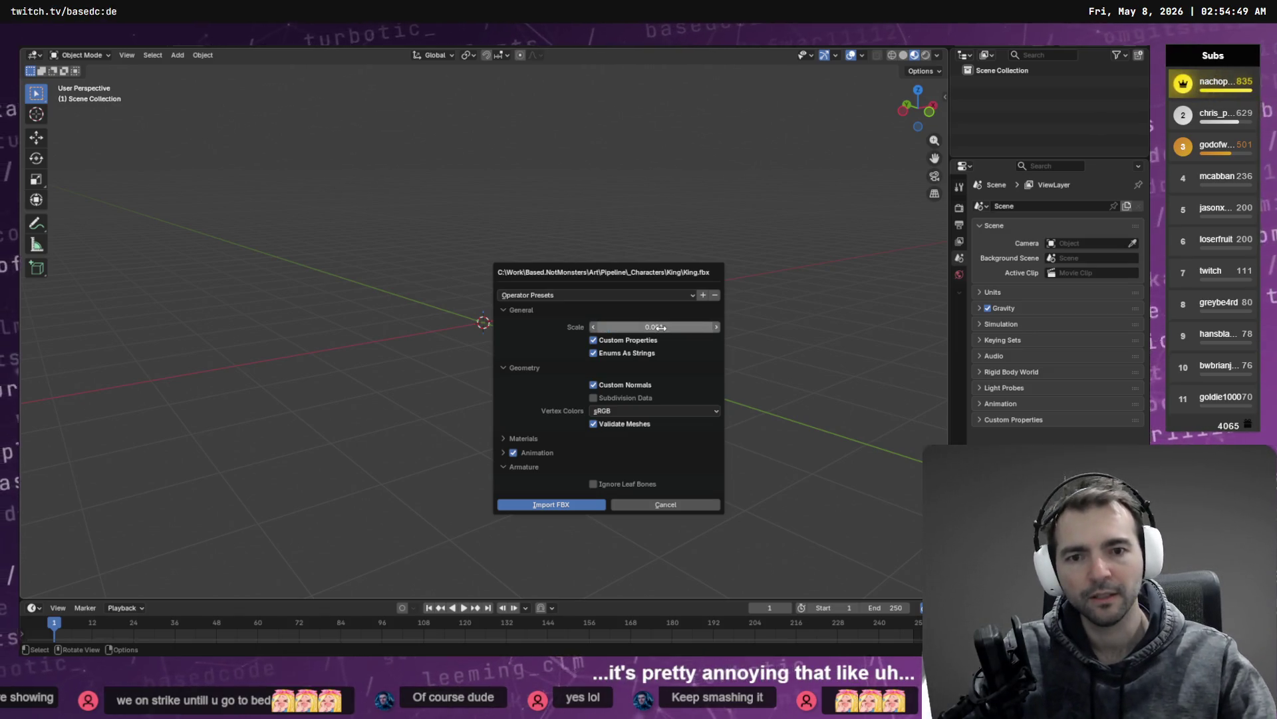
pyautogui.click(568, 506)
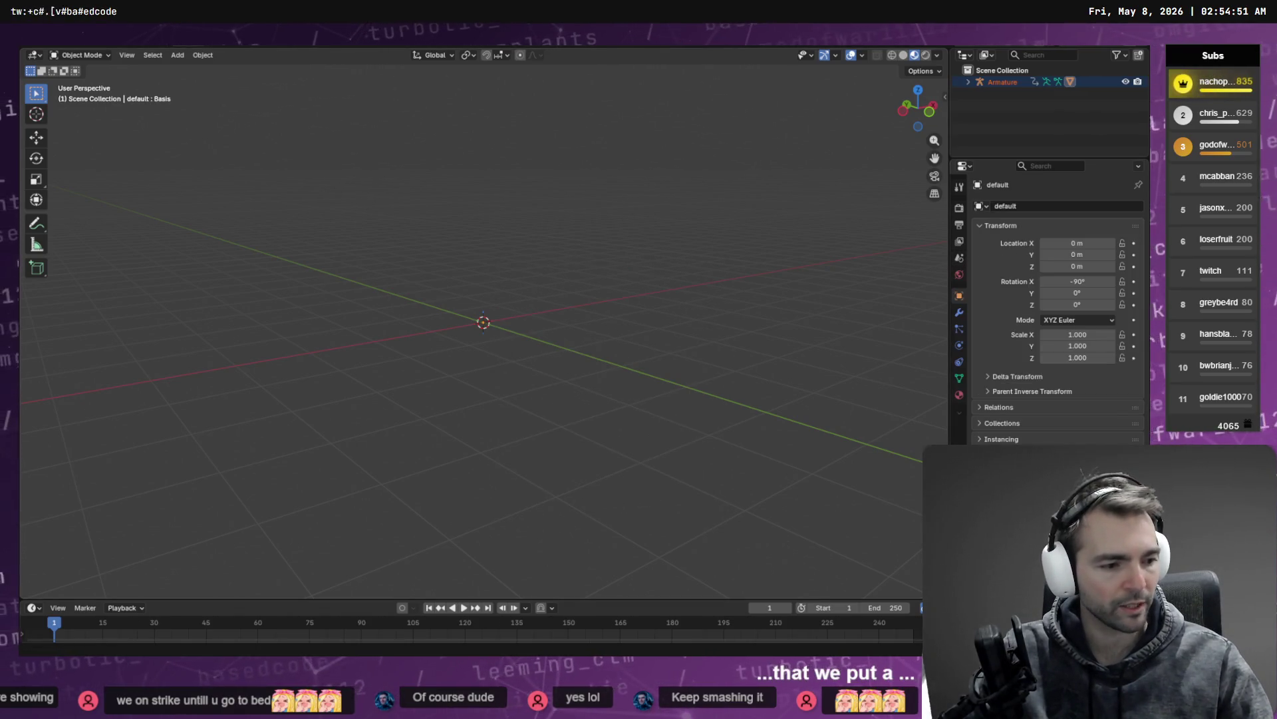
pyautogui.hotkey('alt', 'Tab')
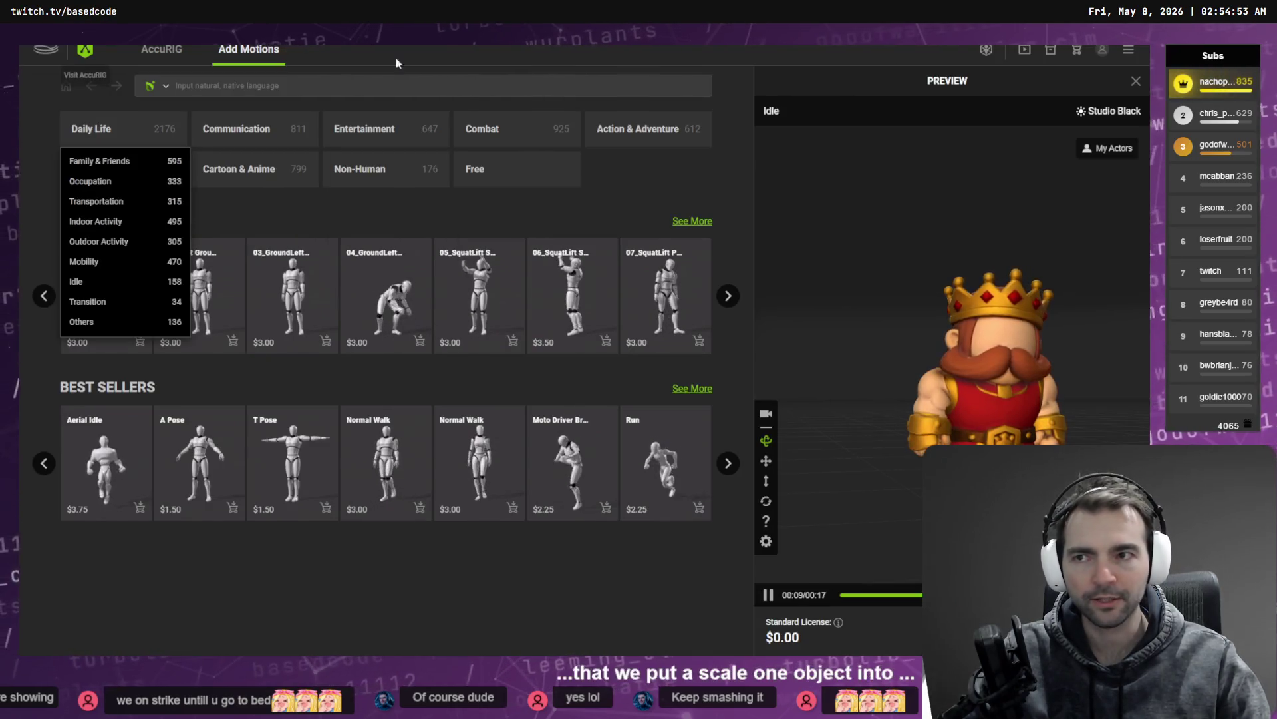
pyautogui.hotkey('alt', 'Tab')
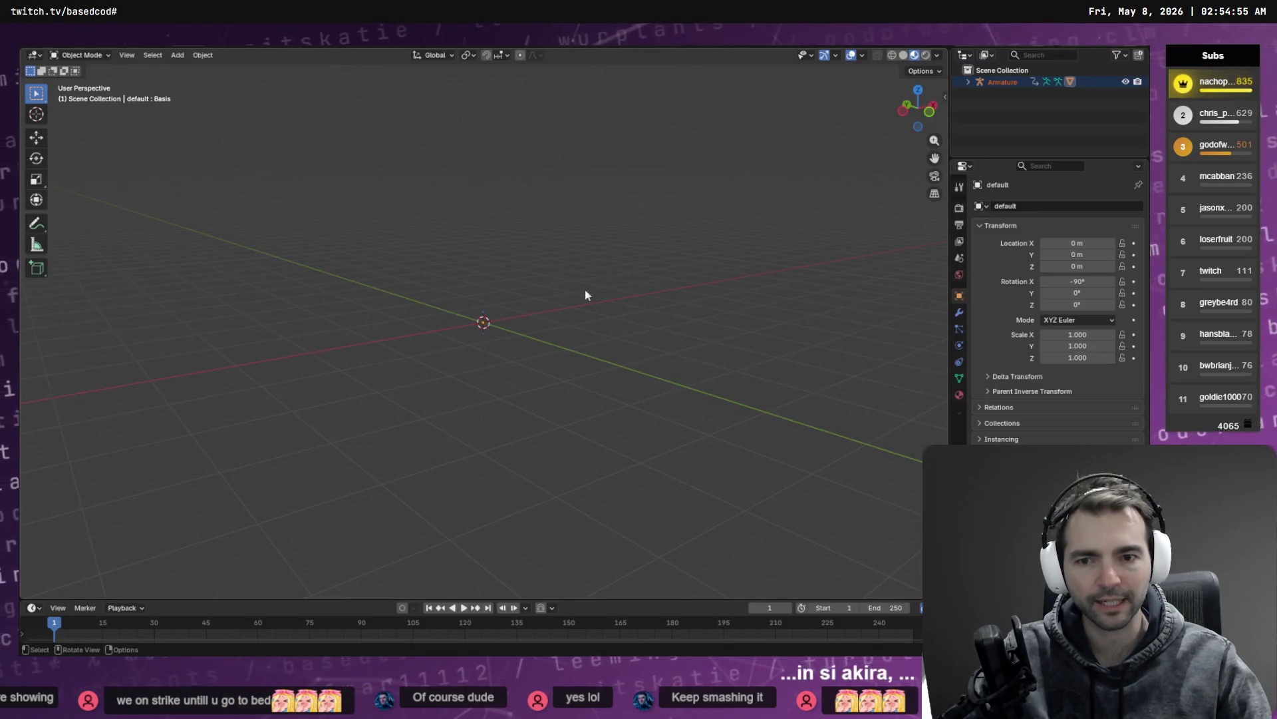
pyautogui.moveTo(517, 285)
pyautogui.mouseDown()
pyautogui.moveTo(645, 293)
pyautogui.moveTo(547, 305)
pyautogui.mouseUp()
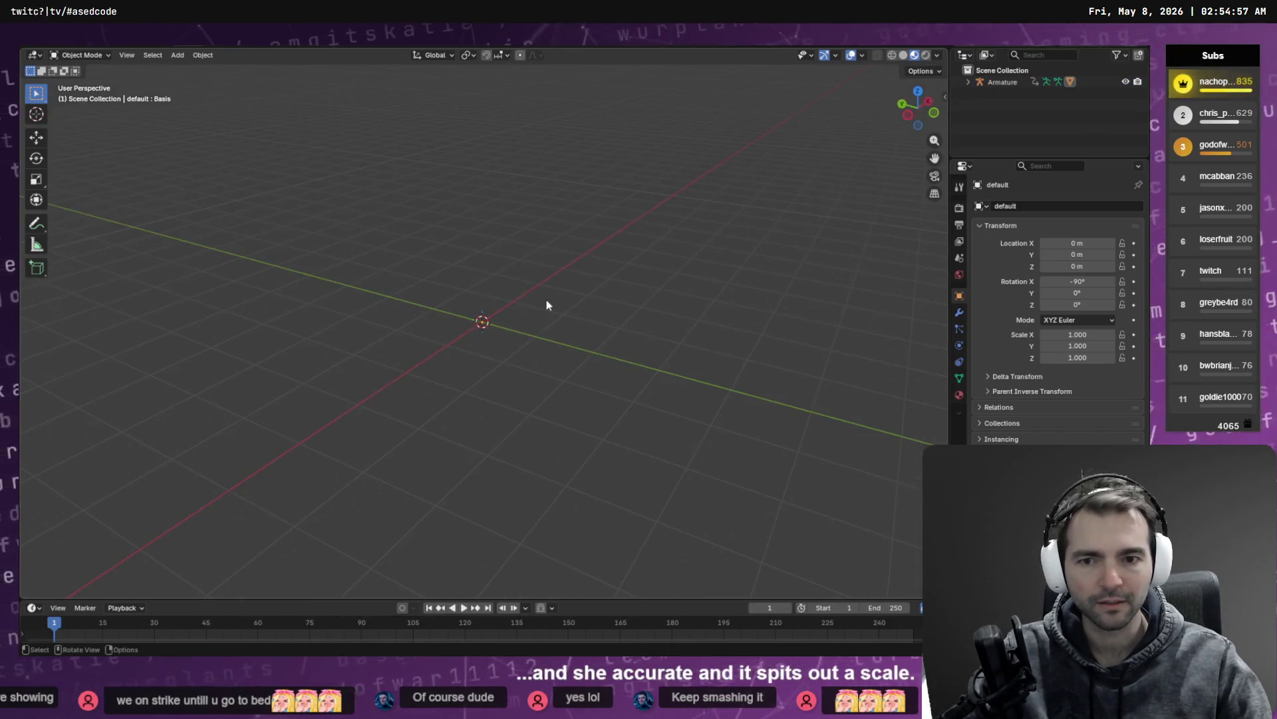
pyautogui.hotkey('alt', 'Tab')
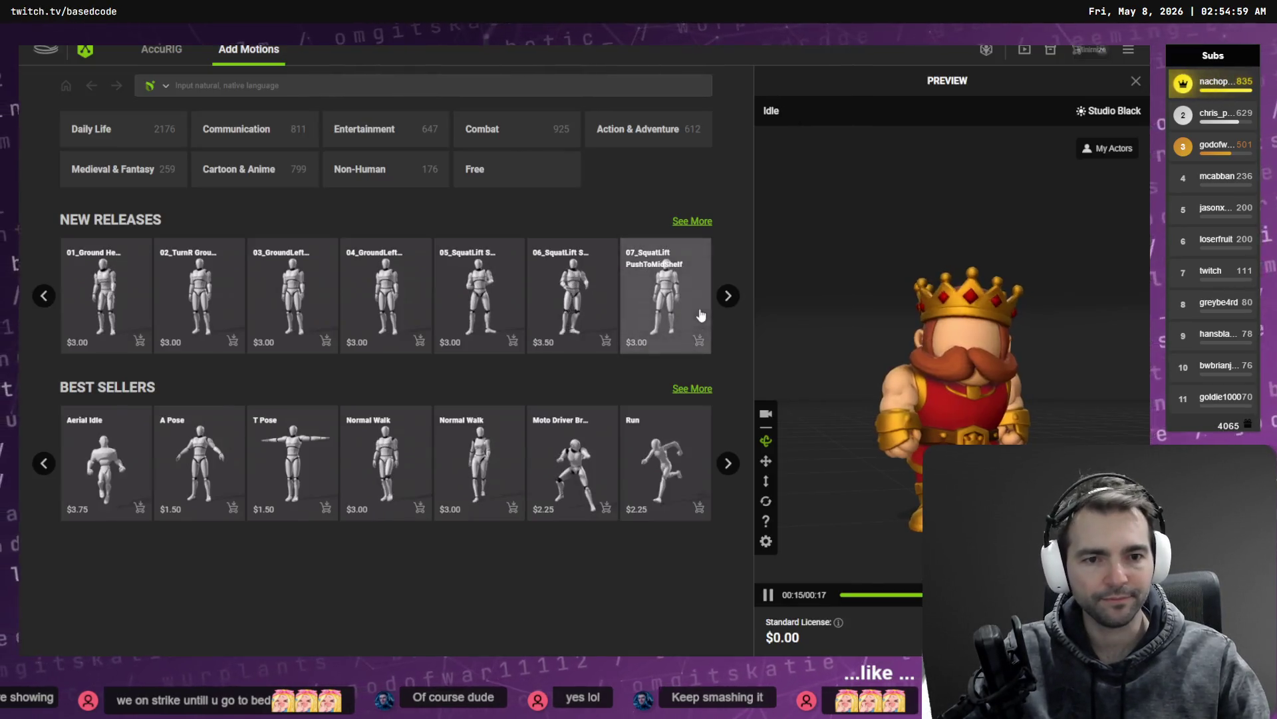
pyautogui.hotkey('alt', 'Tab')
# Step: Re-import King.fbx at scale 100 and frame it in front view
pyautogui.moveTo(633, 429)
pyautogui.mouseDown()
pyautogui.moveTo(588, 461)
pyautogui.moveTo(524, 374)
pyautogui.mouseUp()
pyautogui.hotkey('alt', 'Tab')
pyautogui.moveTo(595, 416); pyautogui.dragTo(595, 416)
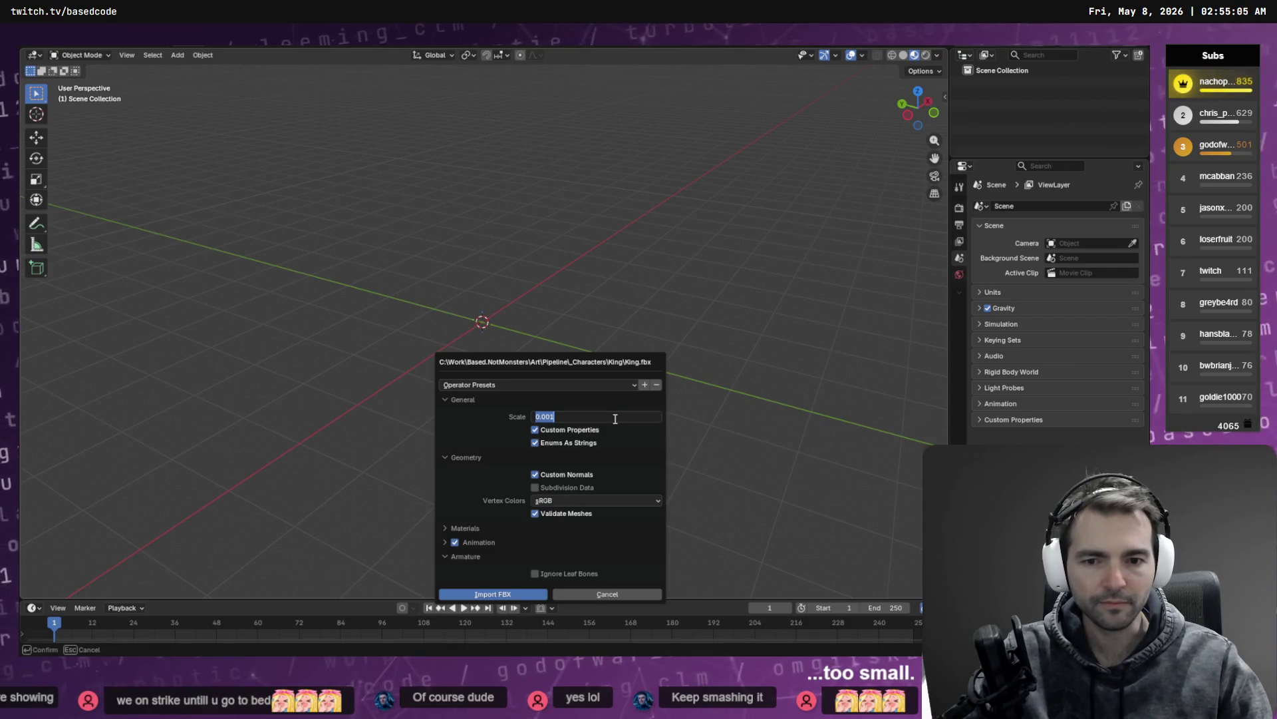
pyautogui.press('BackSpace')
pyautogui.write('1')
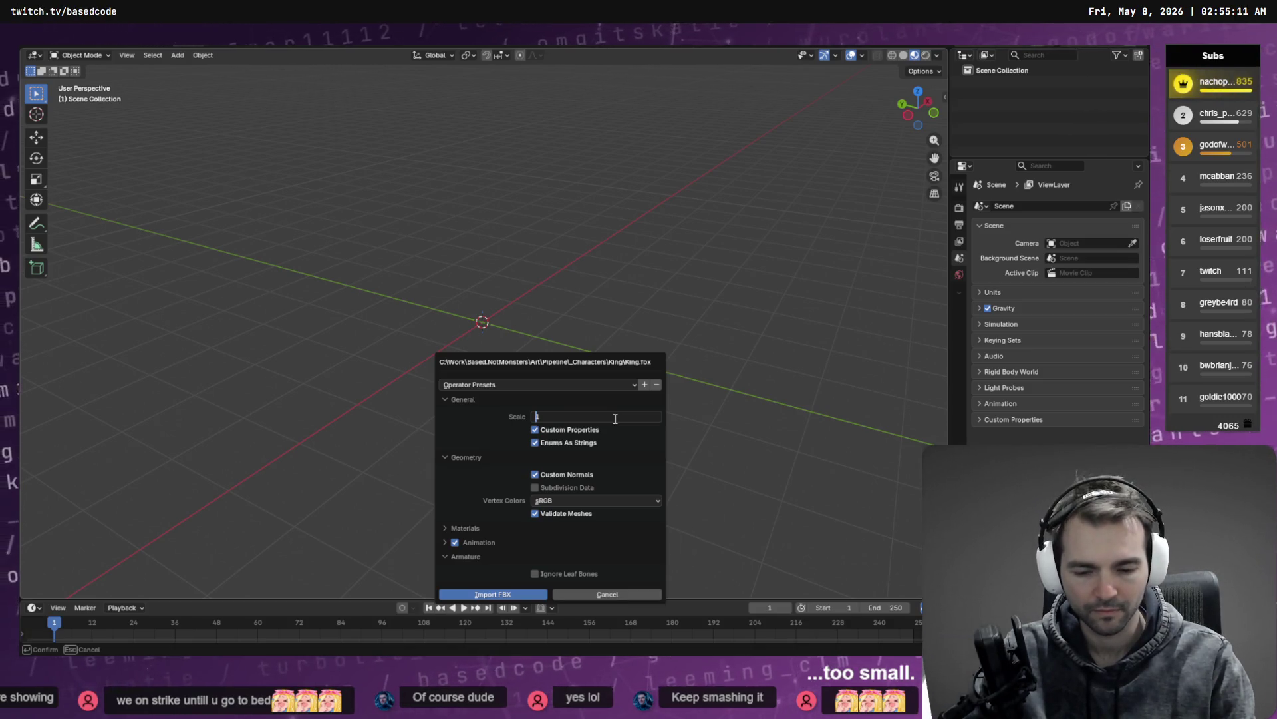
pyautogui.write('00.000')
pyautogui.press('Return')
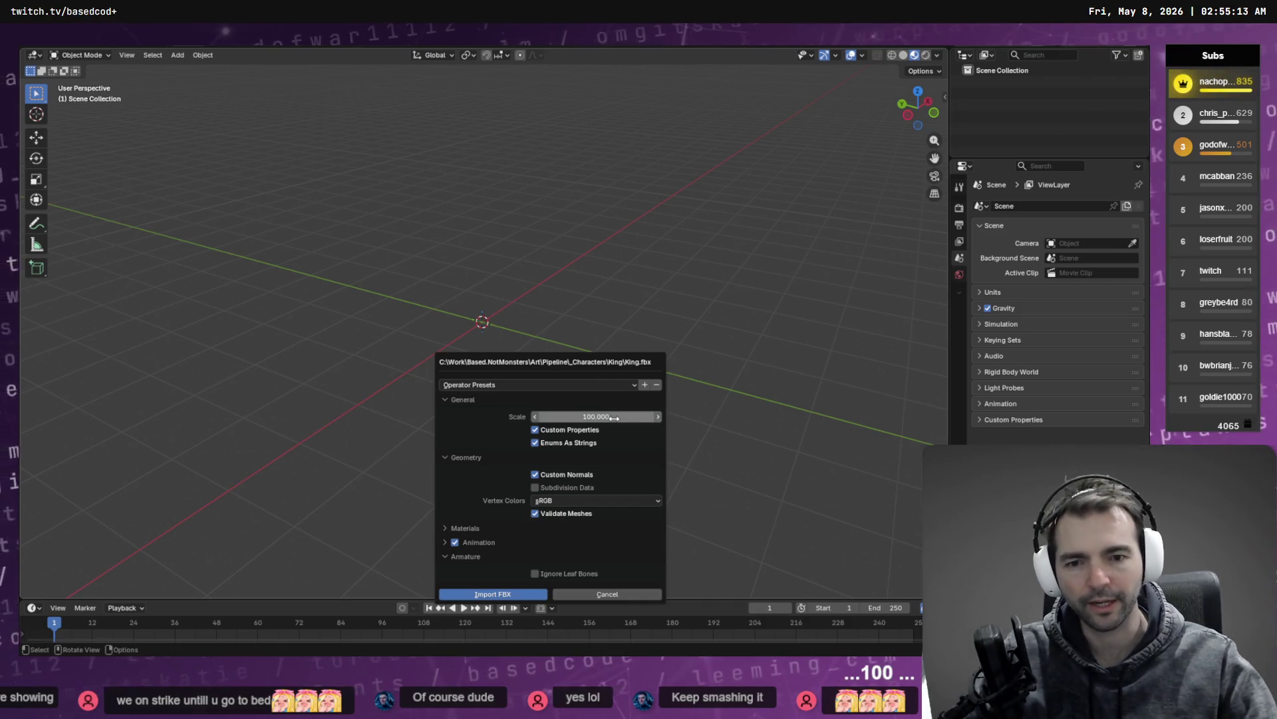
pyautogui.click(504, 595)
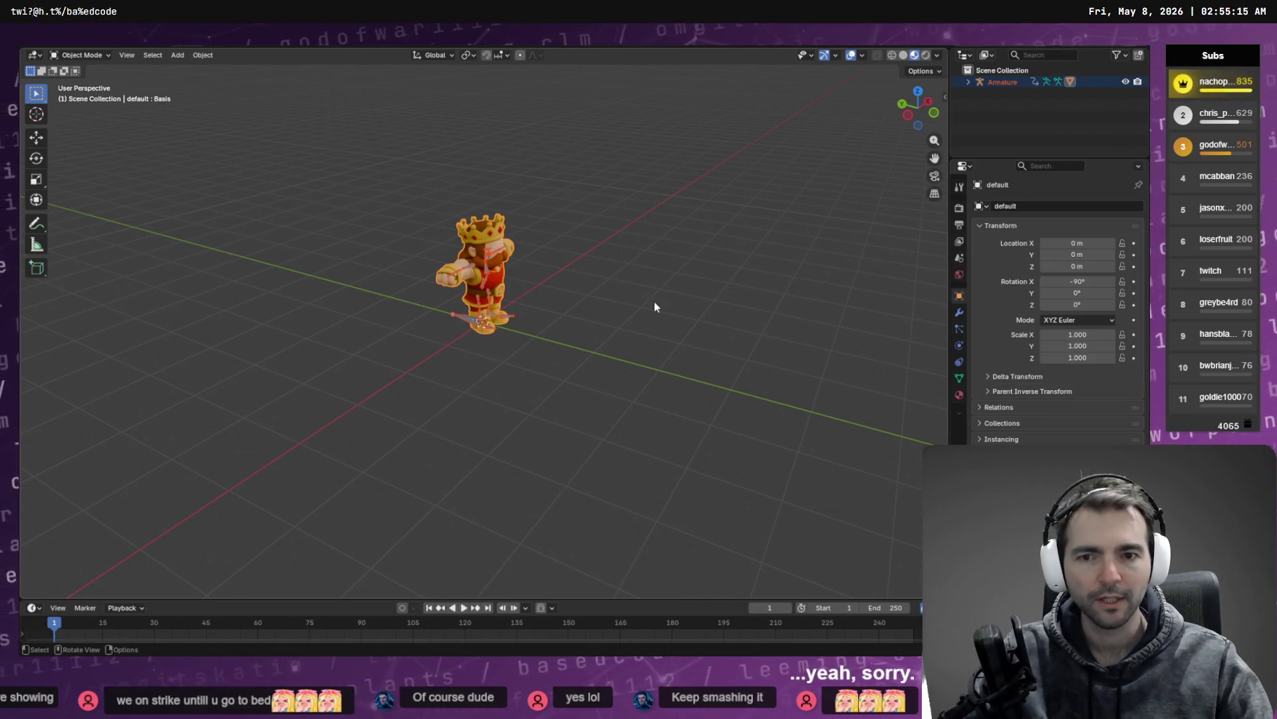
pyautogui.press('KP_1')
pyautogui.press('KP_Decimal')
# Step: Put the King mesh into Weight Paint mode and display a left-side twist vertex group's weights
pyautogui.moveTo(631, 340)
pyautogui.mouseDown()
pyautogui.moveTo(552, 336)
pyautogui.moveTo(598, 336)
pyautogui.moveTo(571, 98)
pyautogui.mouseUp()
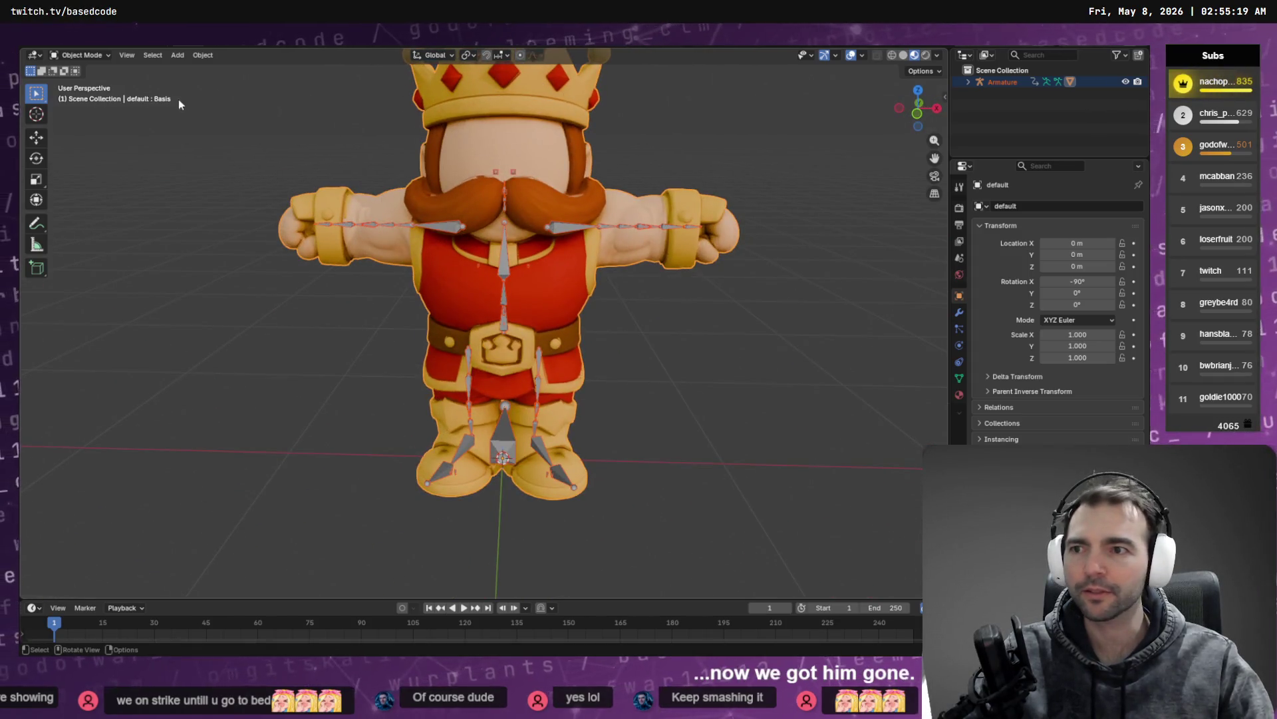
pyautogui.click(79, 56)
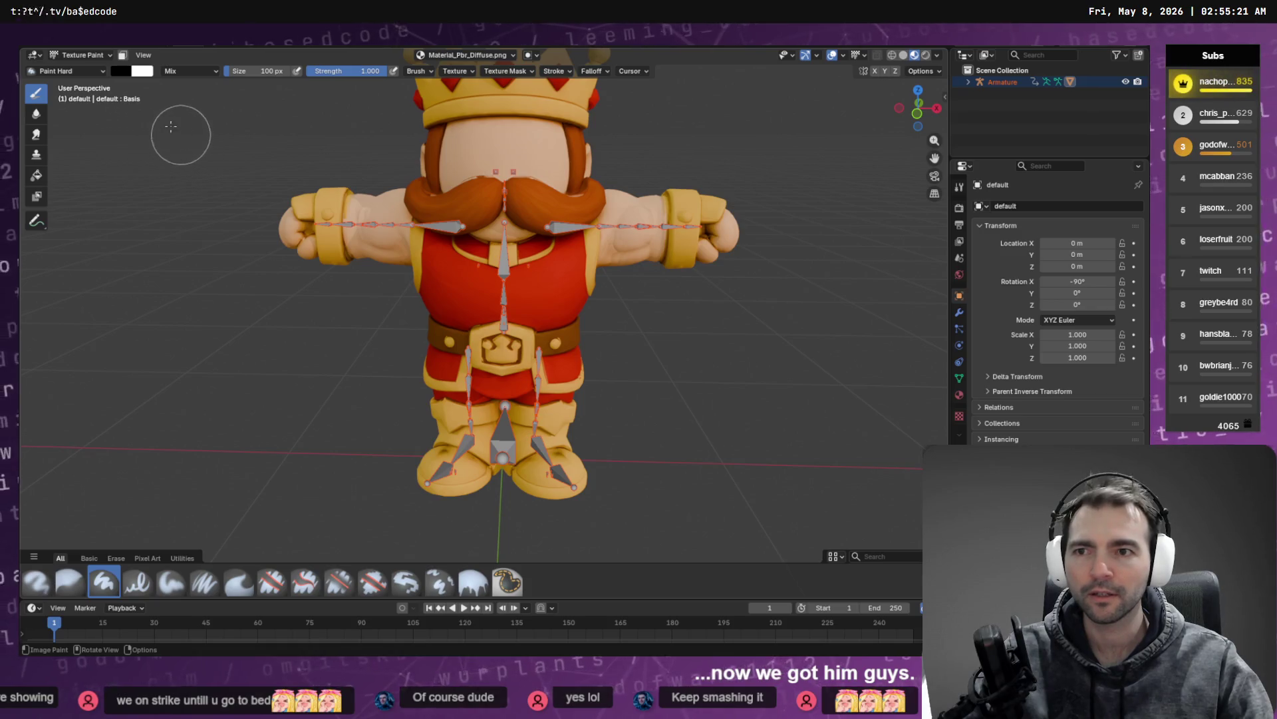
pyautogui.click(80, 55)
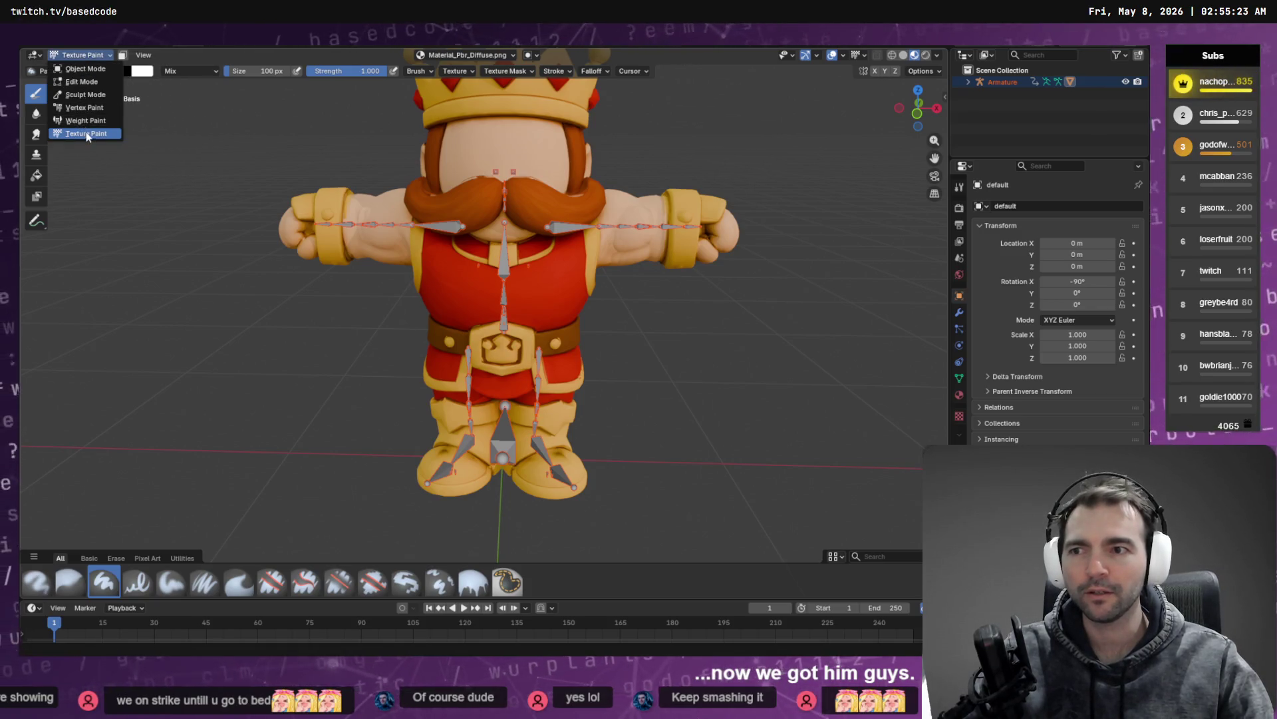
pyautogui.click(78, 120)
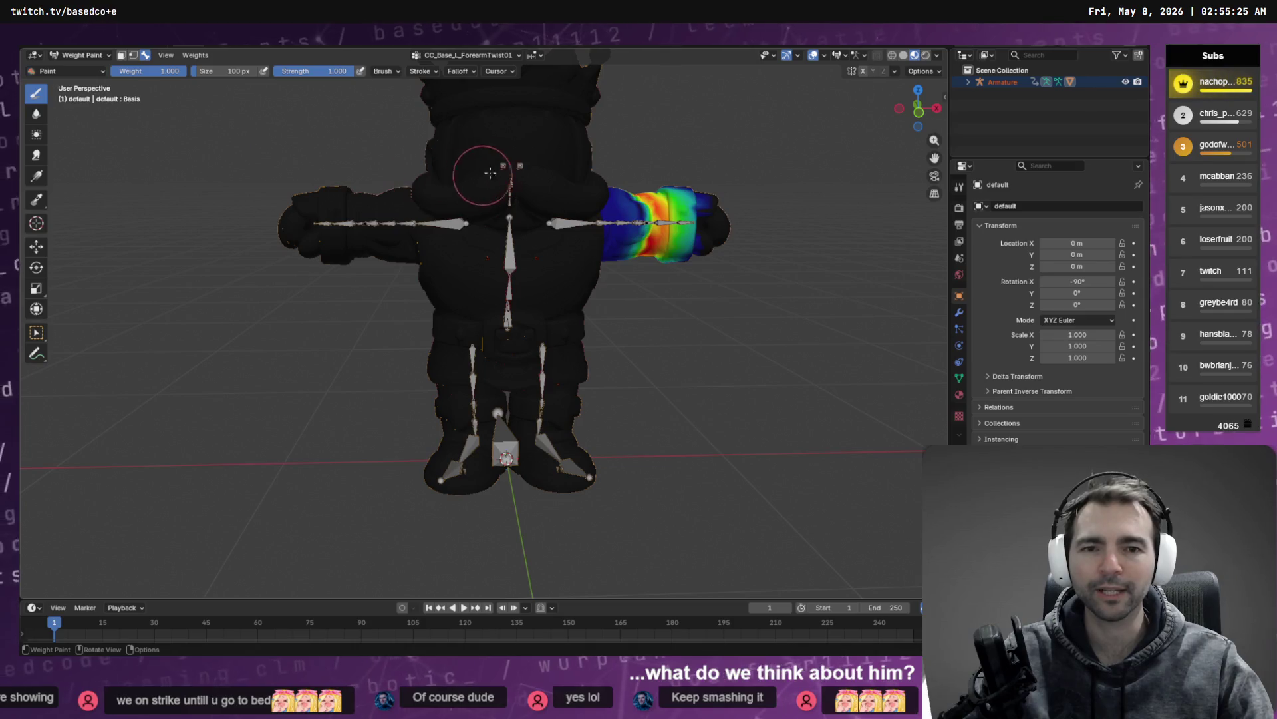
pyautogui.scroll(3, 513, 173)
pyautogui.click(482, 57)
pyautogui.click(452, 80)
pyautogui.scroll(5, 459, 99)
pyautogui.scroll(-5, 461, 81)
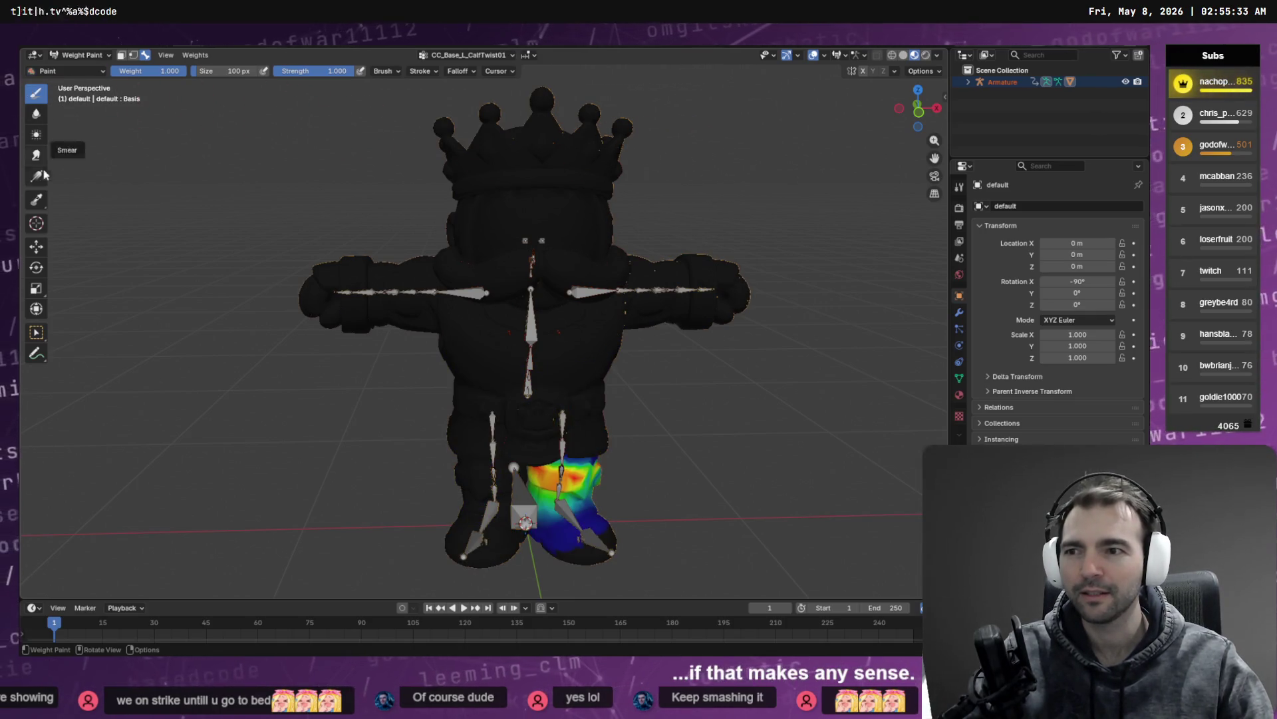
# Step: Choose circle selection and enable vertex selection masking on the King mesh
pyautogui.moveTo(36, 332); pyautogui.dragTo(78, 342)
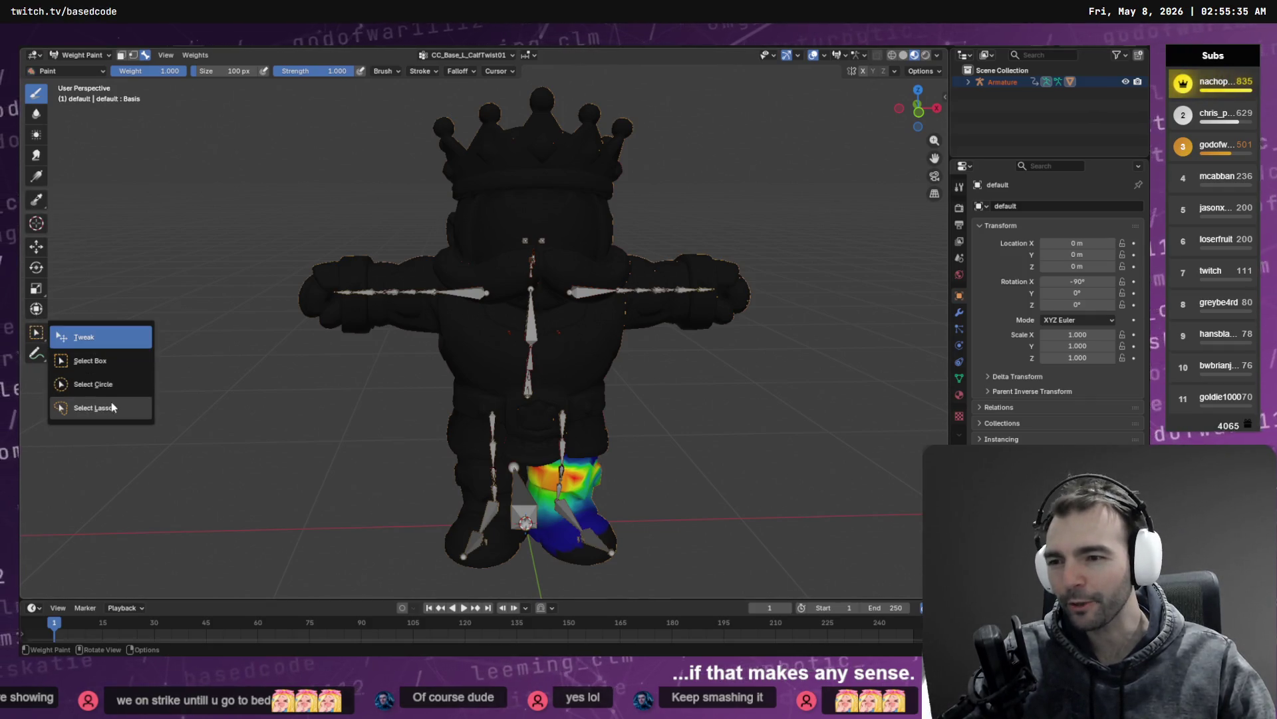
pyautogui.click(93, 391)
pyautogui.moveTo(633, 208)
pyautogui.mouseDown()
pyautogui.moveTo(665, 203)
pyautogui.moveTo(644, 228)
pyautogui.moveTo(669, 214)
pyautogui.moveTo(661, 237)
pyautogui.mouseUp()
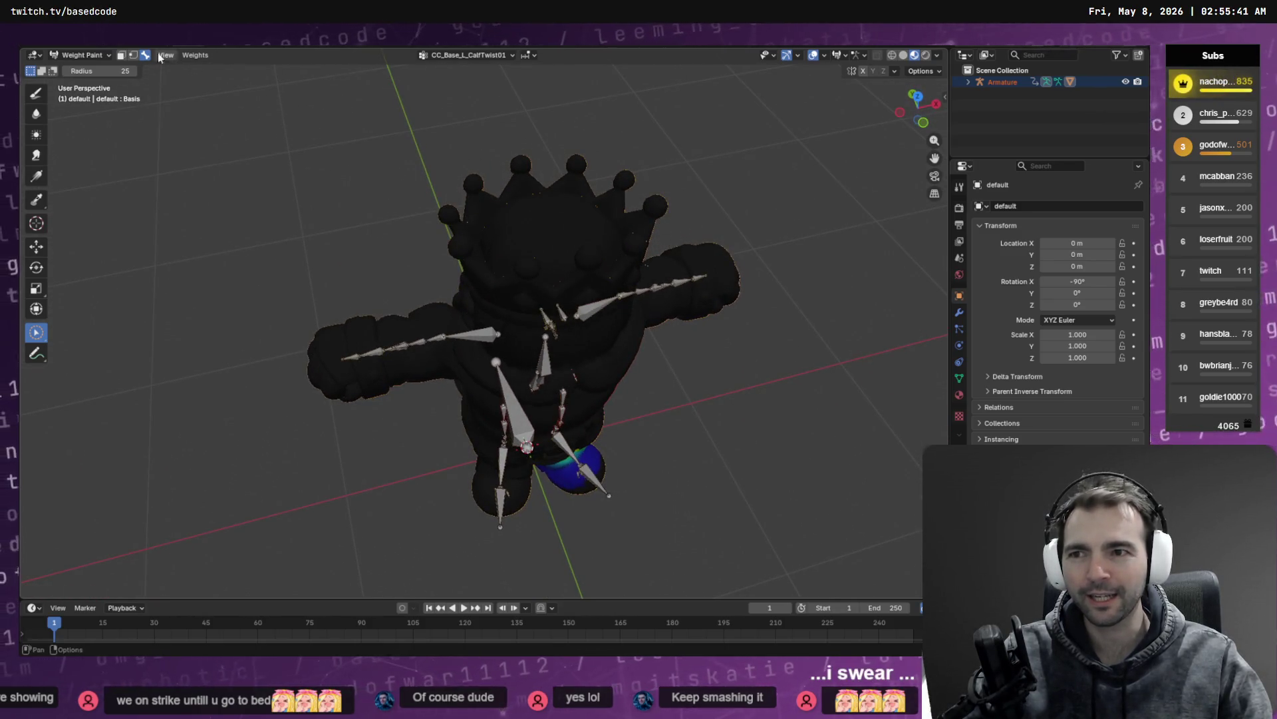
pyautogui.click(133, 55)
pyautogui.moveTo(541, 199)
pyautogui.mouseDown()
pyautogui.moveTo(730, 171)
pyautogui.moveTo(747, 206)
pyautogui.mouseUp()
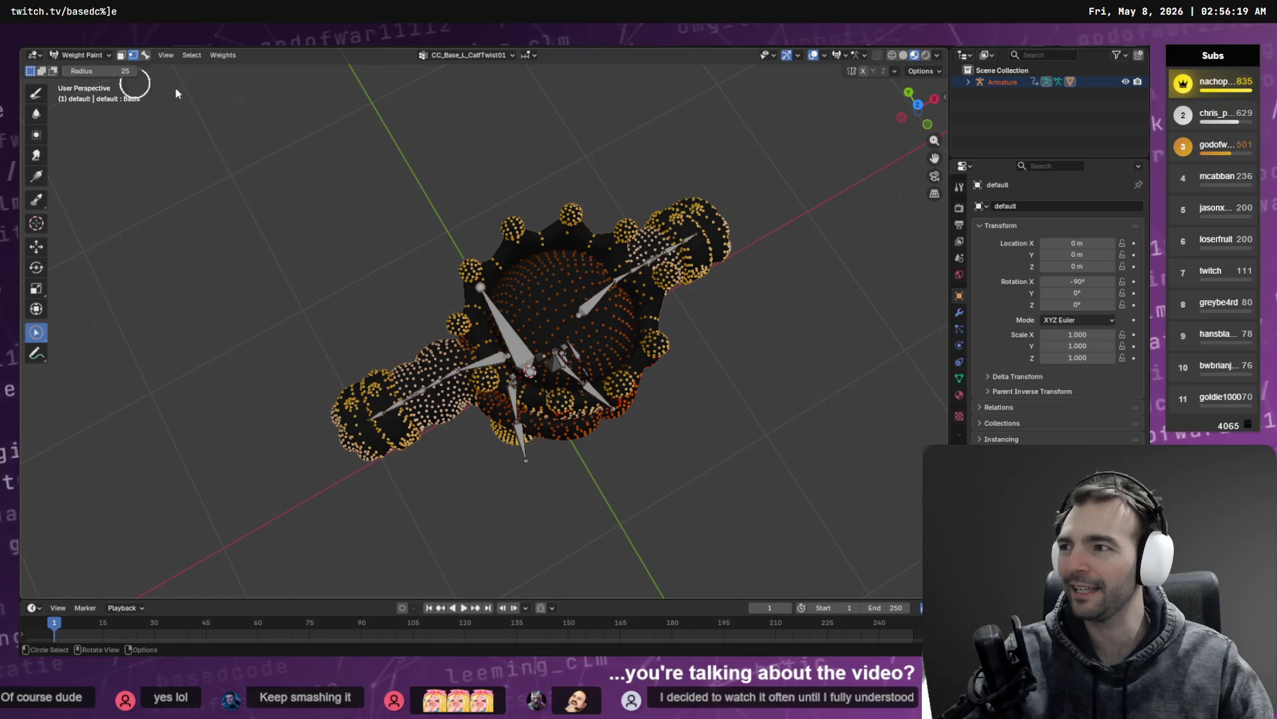
# Step: Circle-select the vertices on top of the King's head from a front view
pyautogui.moveTo(426, 193)
pyautogui.mouseDown()
pyautogui.moveTo(386, 128)
pyautogui.moveTo(411, 132)
pyautogui.moveTo(401, 166)
pyautogui.mouseUp()
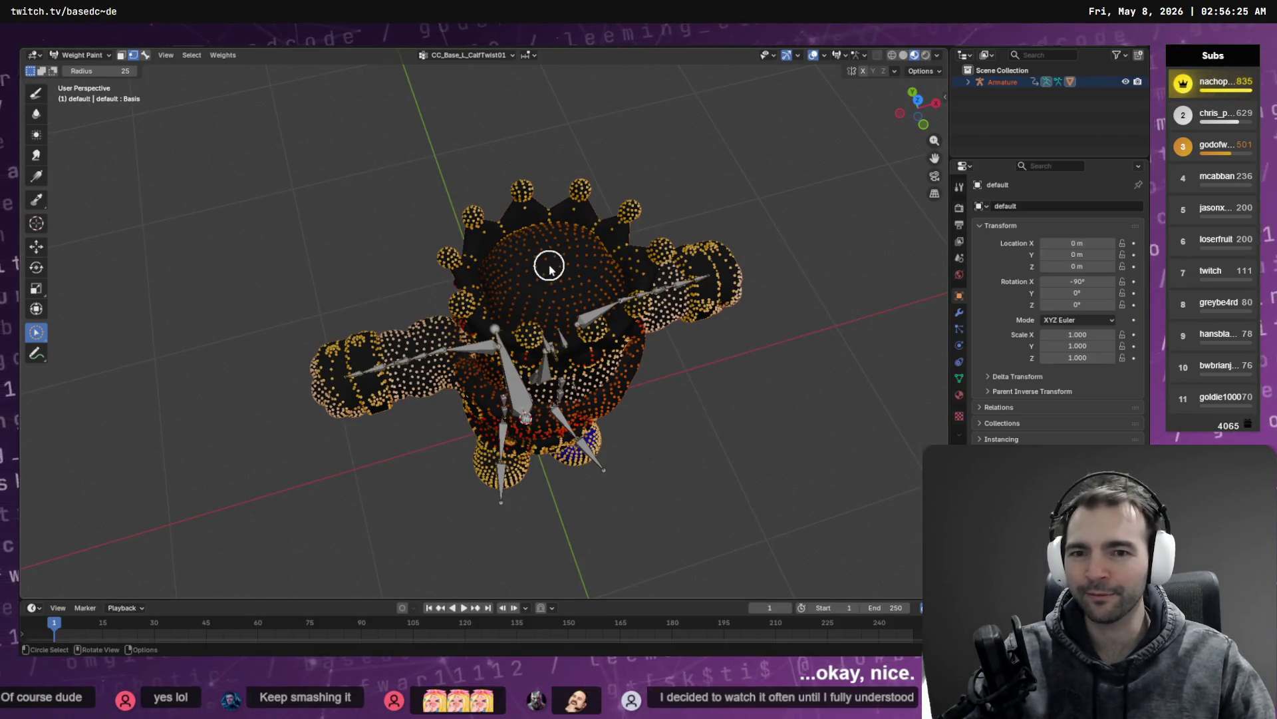
pyautogui.moveTo(559, 263); pyautogui.dragTo(592, 278)
pyautogui.press('Escape')
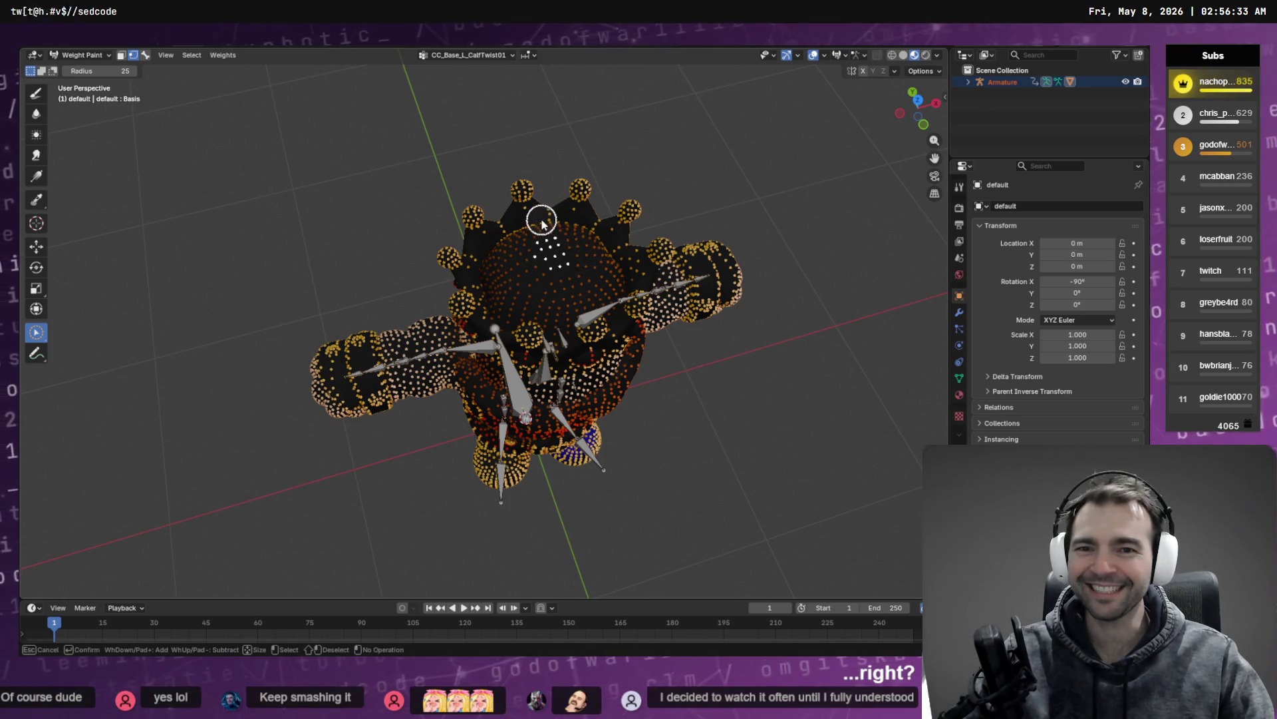
# Step: Grow the head selection twice with Select More and add the crown knob vertices
pyautogui.moveTo(668, 341)
pyautogui.mouseDown()
pyautogui.moveTo(633, 319)
pyautogui.moveTo(646, 320)
pyautogui.mouseUp()
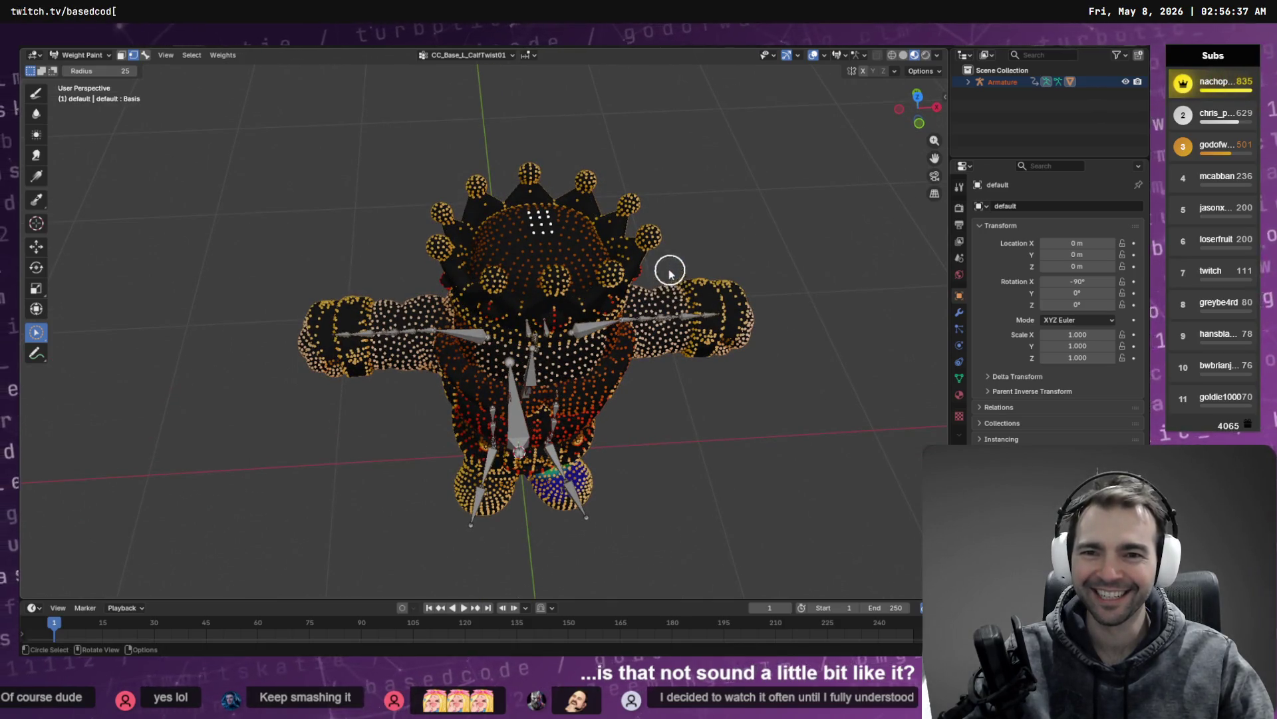
pyautogui.press('F3')
pyautogui.write('select more')
pyautogui.press('Return')
pyautogui.press('ctrl+KP_Add')
pyautogui.press('ctrl+KP_Add')
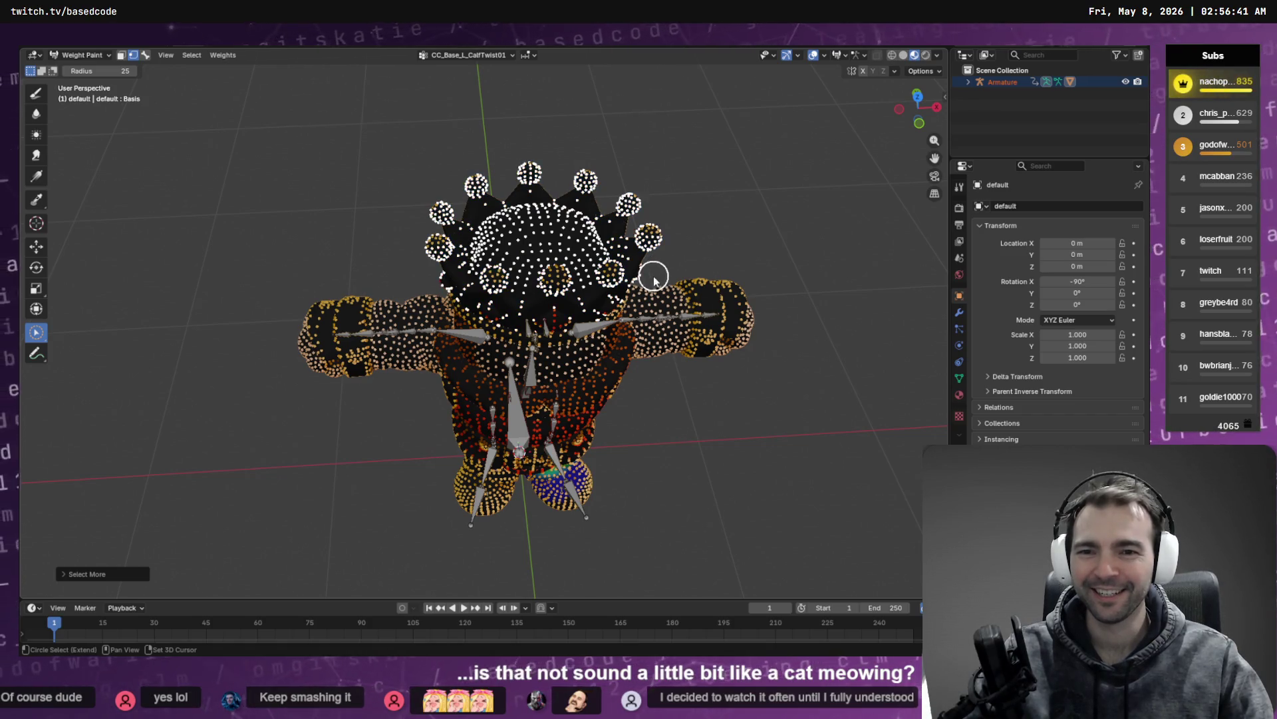
pyautogui.moveTo(730, 384)
pyautogui.mouseDown()
pyautogui.moveTo(727, 356)
pyautogui.moveTo(752, 323)
pyautogui.moveTo(785, 318)
pyautogui.mouseUp()
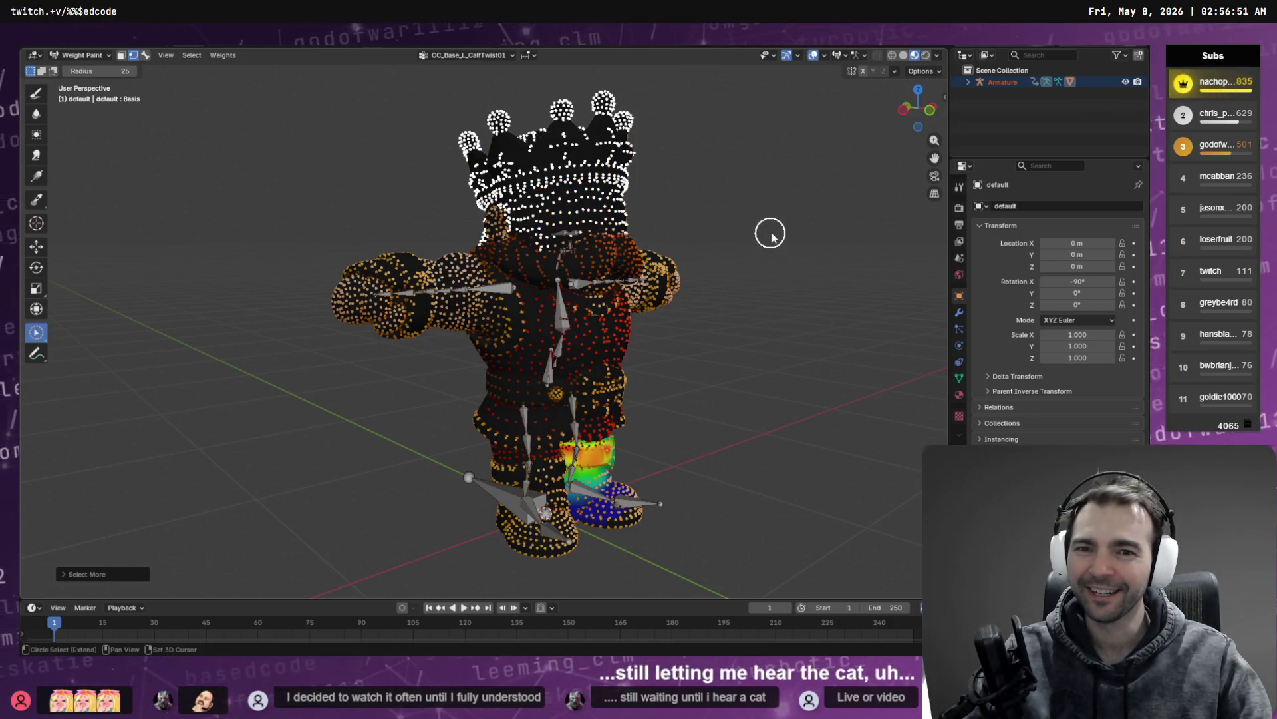
# Step: Orbit around the torso, shoulders and arms to confirm they stay unselected
pyautogui.moveTo(778, 230)
pyautogui.mouseDown()
pyautogui.moveTo(872, 242)
pyautogui.moveTo(710, 219)
pyautogui.moveTo(543, 247)
pyautogui.moveTo(715, 250)
pyautogui.mouseUp()
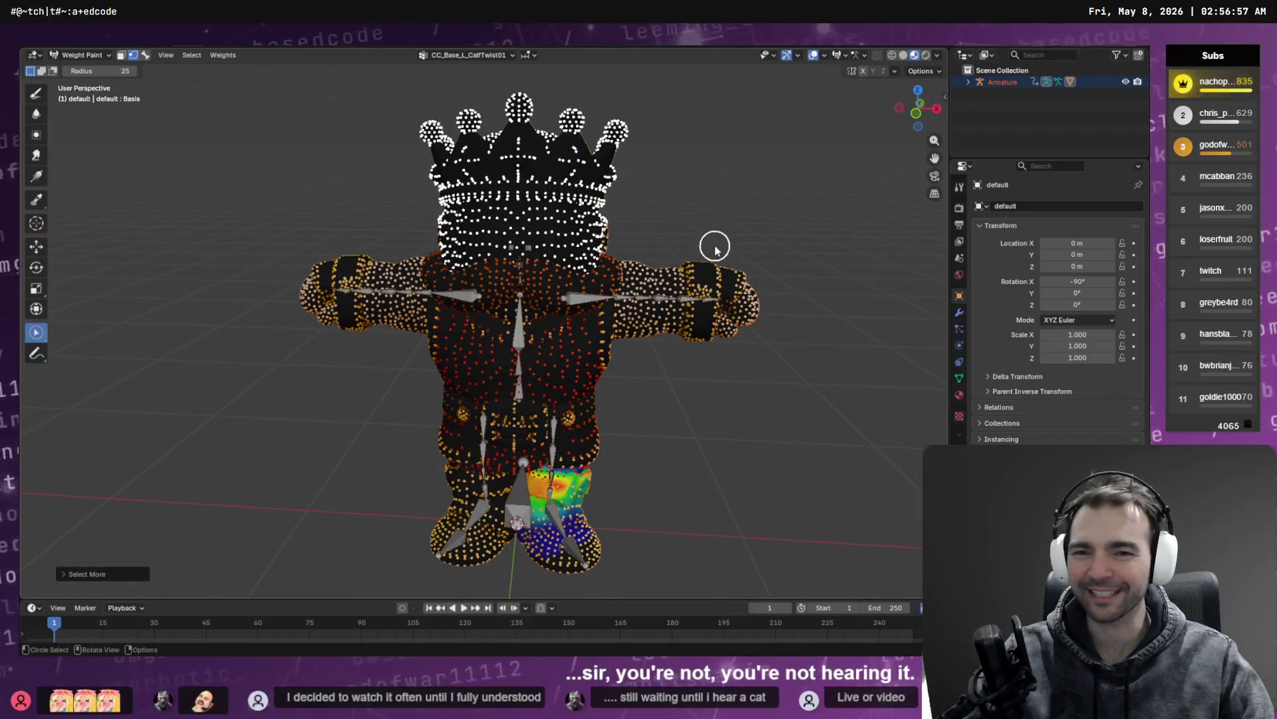
pyautogui.moveTo(633, 362)
pyautogui.mouseDown()
pyautogui.moveTo(707, 342)
pyautogui.moveTo(816, 365)
pyautogui.moveTo(867, 328)
pyautogui.mouseUp()
pyautogui.scroll(6, 613, 308)
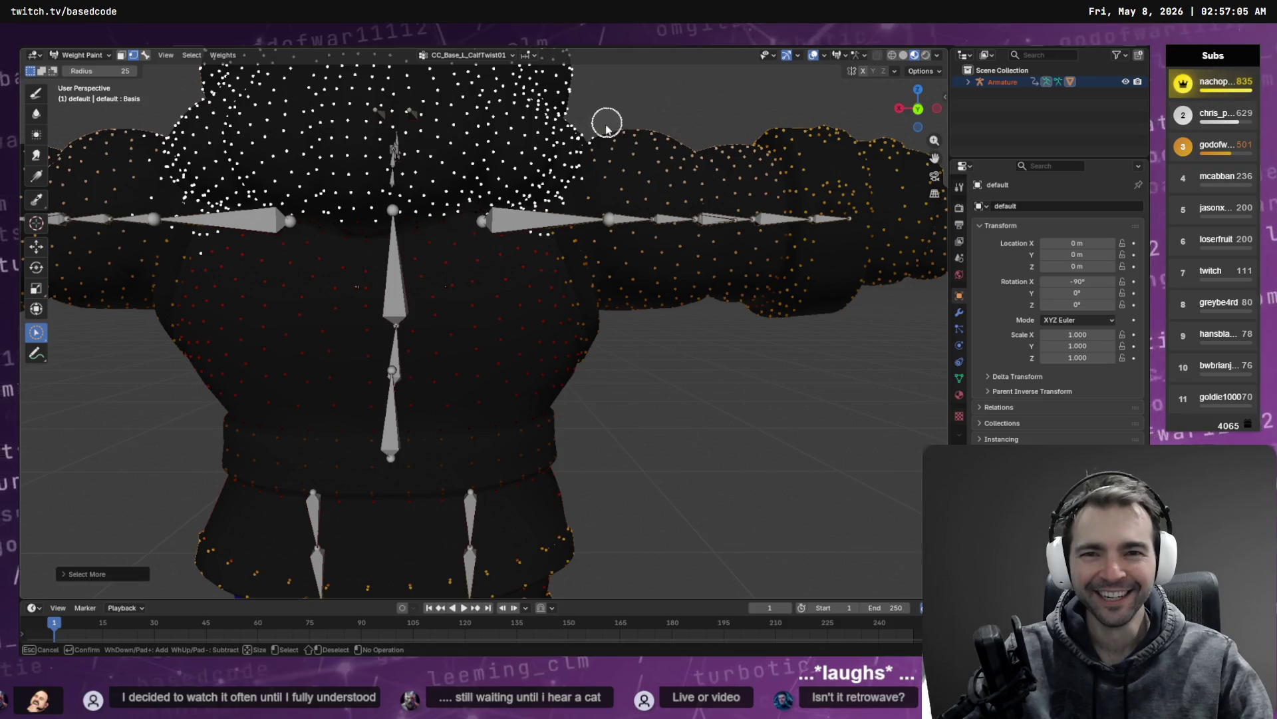
pyautogui.moveTo(573, 237)
pyautogui.mouseDown()
pyautogui.moveTo(568, 257)
pyautogui.moveTo(585, 242)
pyautogui.moveTo(428, 272)
pyautogui.moveTo(615, 306)
pyautogui.mouseUp()
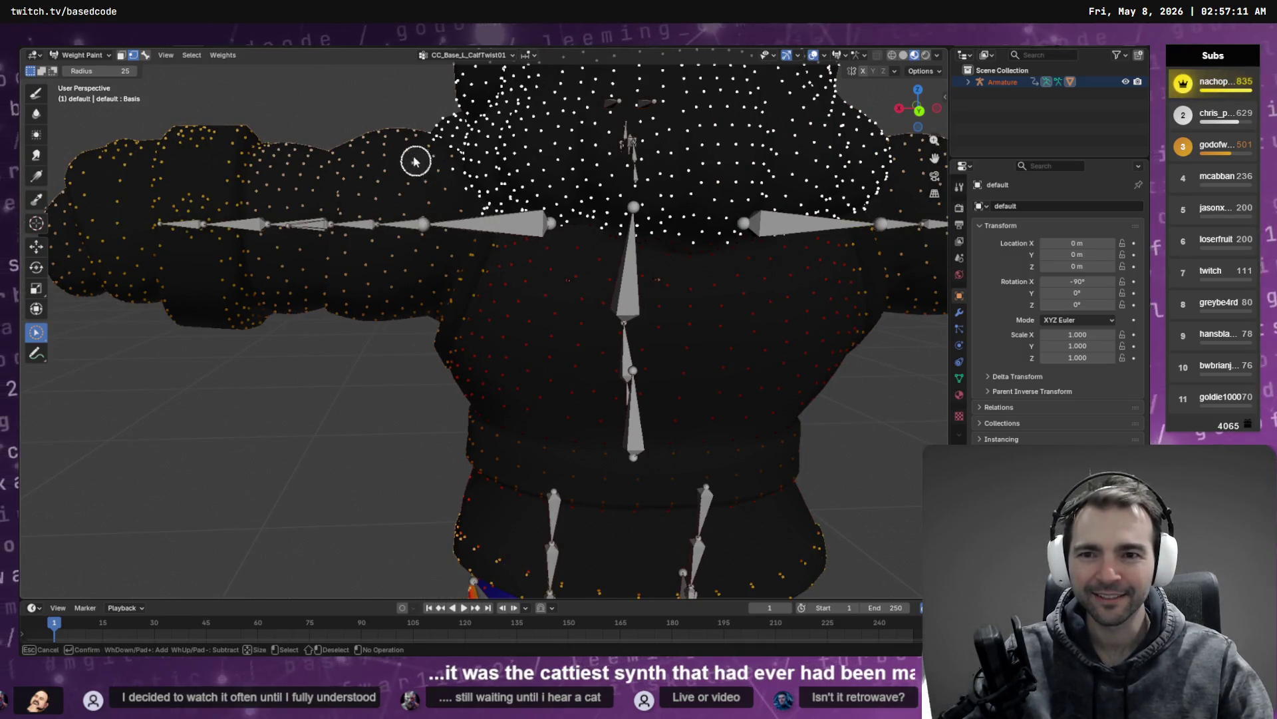
pyautogui.moveTo(442, 186)
pyautogui.mouseDown()
pyautogui.moveTo(413, 208)
pyautogui.moveTo(448, 211)
pyautogui.mouseUp()
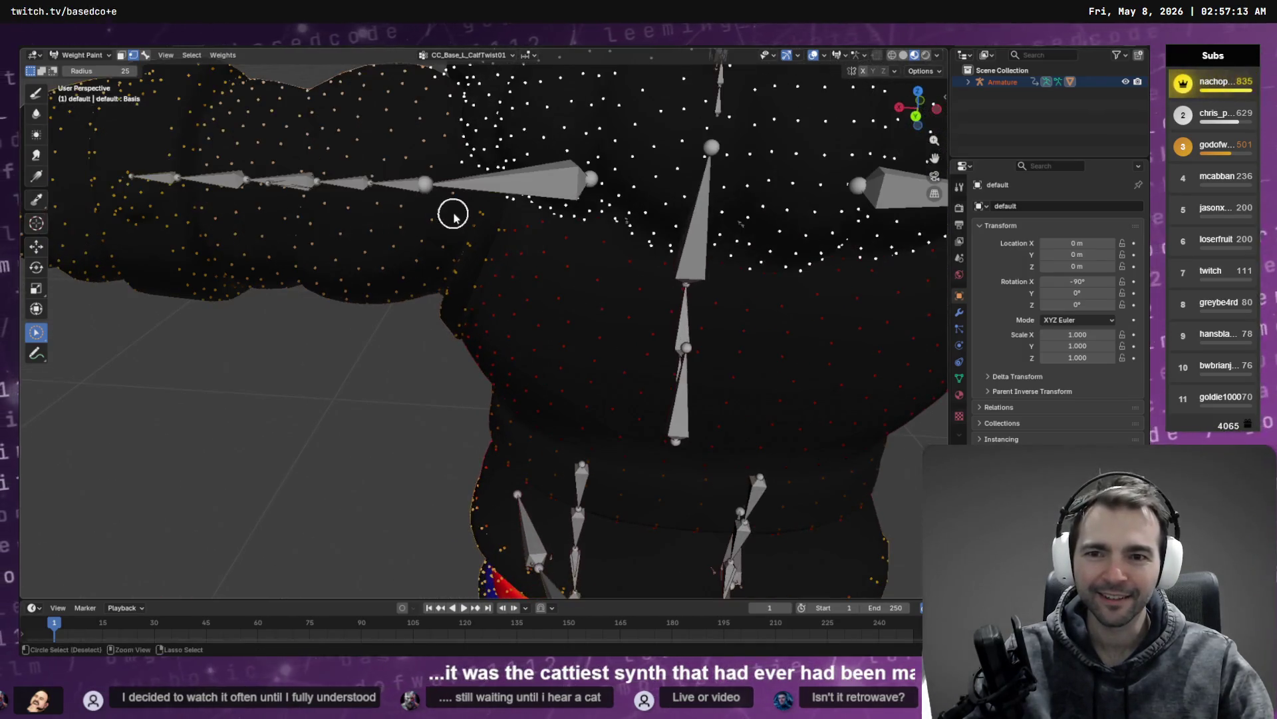
pyautogui.moveTo(405, 145)
pyautogui.mouseDown()
pyautogui.moveTo(433, 263)
pyautogui.moveTo(428, 225)
pyautogui.moveTo(470, 254)
pyautogui.mouseUp()
pyautogui.moveTo(439, 163)
pyautogui.mouseDown()
pyautogui.moveTo(393, 203)
pyautogui.moveTo(471, 174)
pyautogui.moveTo(448, 233)
pyautogui.moveTo(485, 248)
pyautogui.moveTo(559, 228)
pyautogui.moveTo(411, 317)
pyautogui.moveTo(582, 256)
pyautogui.moveTo(362, 365)
pyautogui.moveTo(493, 365)
pyautogui.moveTo(477, 343)
pyautogui.moveTo(488, 336)
pyautogui.moveTo(565, 336)
pyautogui.moveTo(630, 398)
pyautogui.mouseUp()
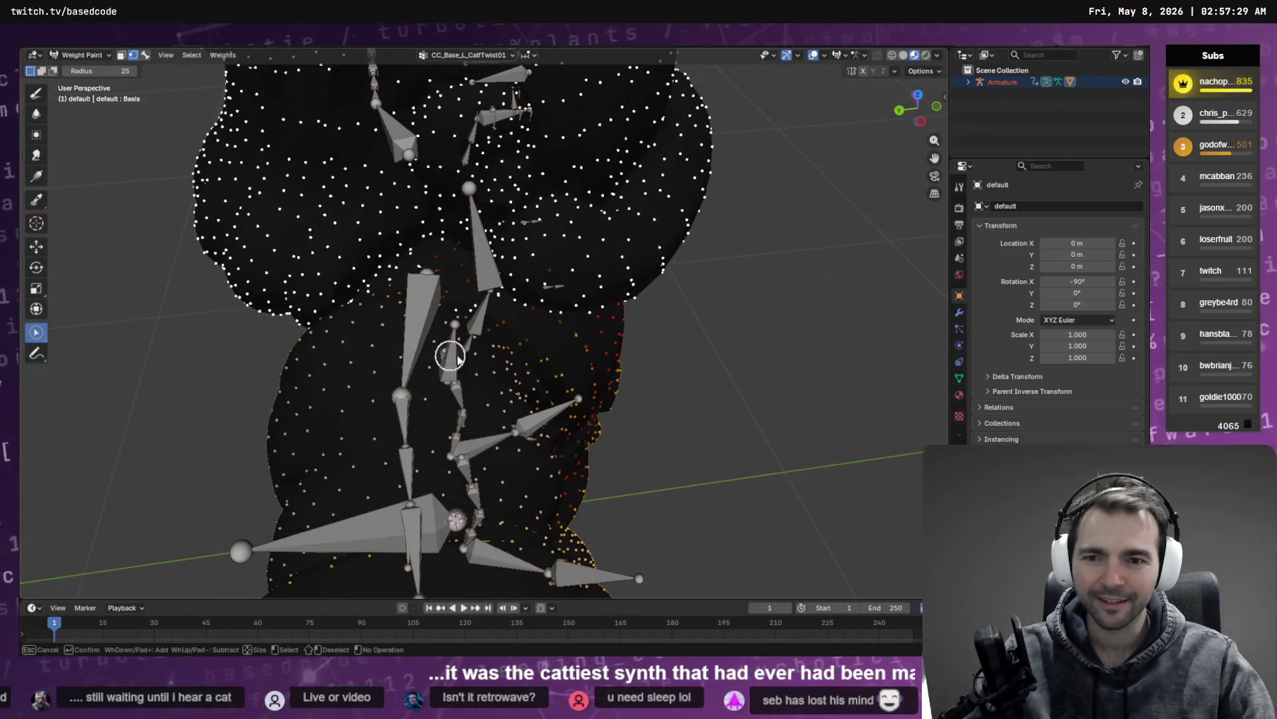
pyautogui.moveTo(492, 337)
pyautogui.mouseDown()
pyautogui.moveTo(509, 318)
pyautogui.moveTo(515, 345)
pyautogui.moveTo(551, 323)
pyautogui.moveTo(500, 304)
pyautogui.mouseUp()
pyautogui.moveTo(490, 361)
pyautogui.mouseDown()
pyautogui.moveTo(513, 314)
pyautogui.moveTo(557, 279)
pyautogui.moveTo(465, 317)
pyautogui.moveTo(414, 374)
pyautogui.moveTo(331, 356)
pyautogui.moveTo(444, 313)
pyautogui.moveTo(419, 259)
pyautogui.moveTo(373, 234)
pyautogui.moveTo(399, 236)
pyautogui.mouseUp()
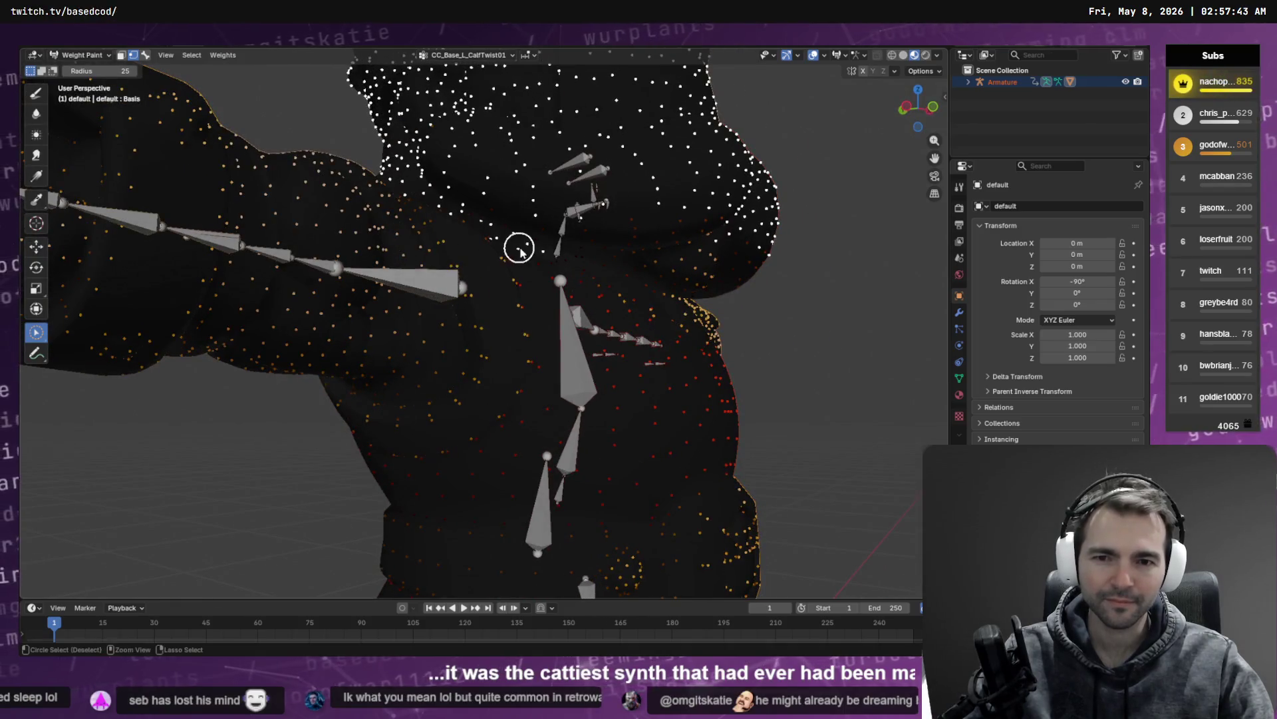
pyautogui.moveTo(554, 287)
pyautogui.mouseDown()
pyautogui.moveTo(459, 280)
pyautogui.moveTo(656, 277)
pyautogui.moveTo(658, 291)
pyautogui.moveTo(652, 275)
pyautogui.mouseUp()
pyautogui.scroll(3, 657, 291)
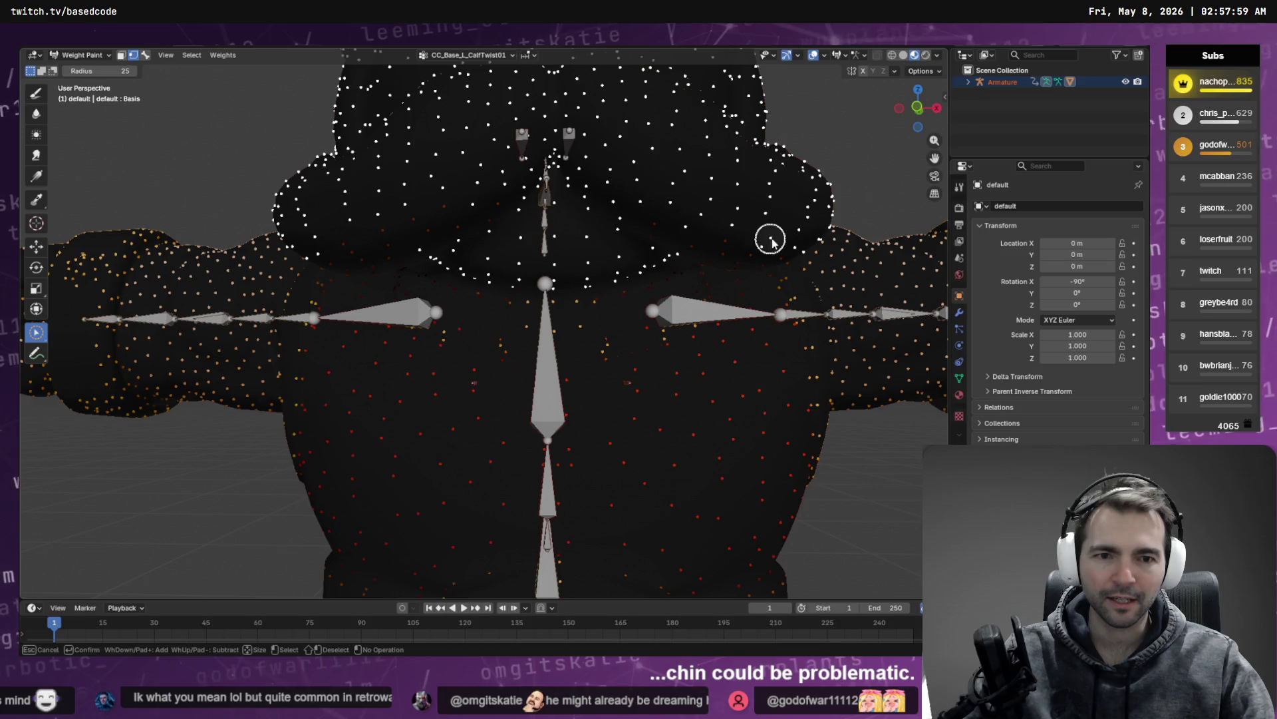
pyautogui.moveTo(741, 243)
pyautogui.mouseDown()
pyautogui.moveTo(770, 248)
pyautogui.moveTo(761, 193)
pyautogui.mouseUp()
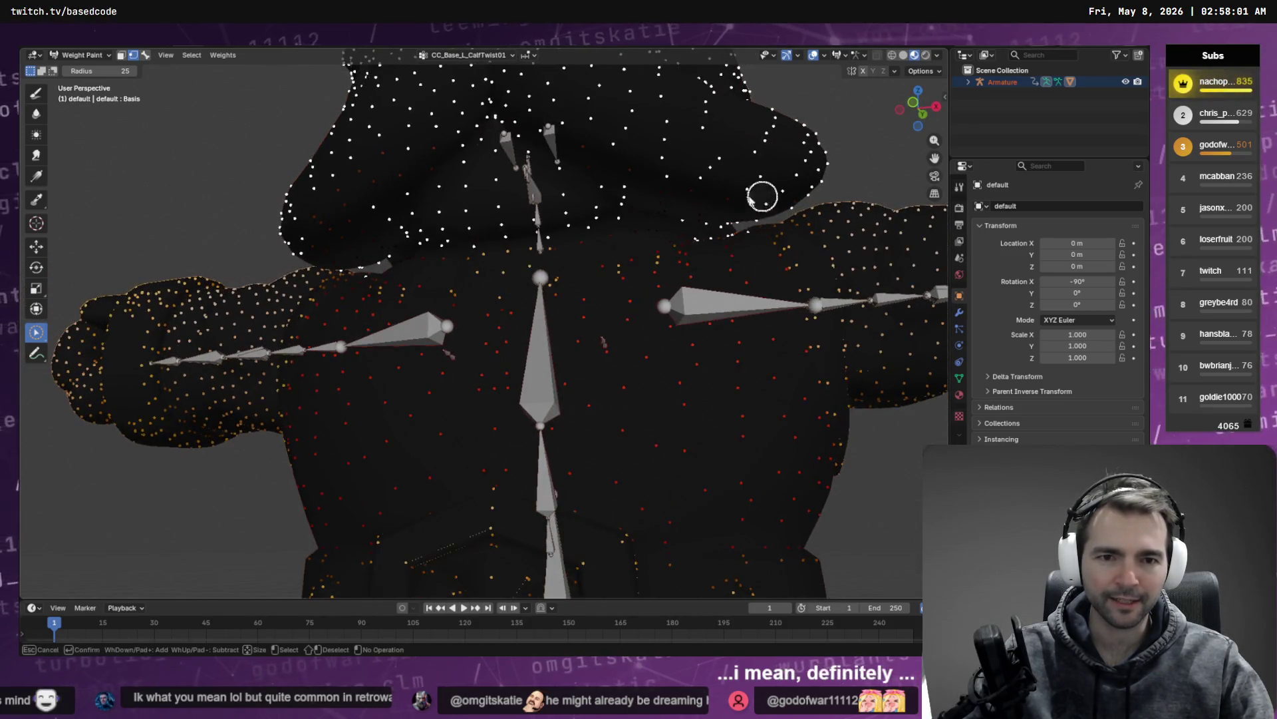
pyautogui.moveTo(837, 174)
pyautogui.mouseDown()
pyautogui.moveTo(796, 188)
pyautogui.moveTo(772, 168)
pyautogui.moveTo(746, 205)
pyautogui.moveTo(682, 228)
pyautogui.moveTo(667, 289)
pyautogui.moveTo(532, 286)
pyautogui.mouseUp()
pyautogui.scroll(-8, 686, 233)
pyautogui.scroll(6, 510, 295)
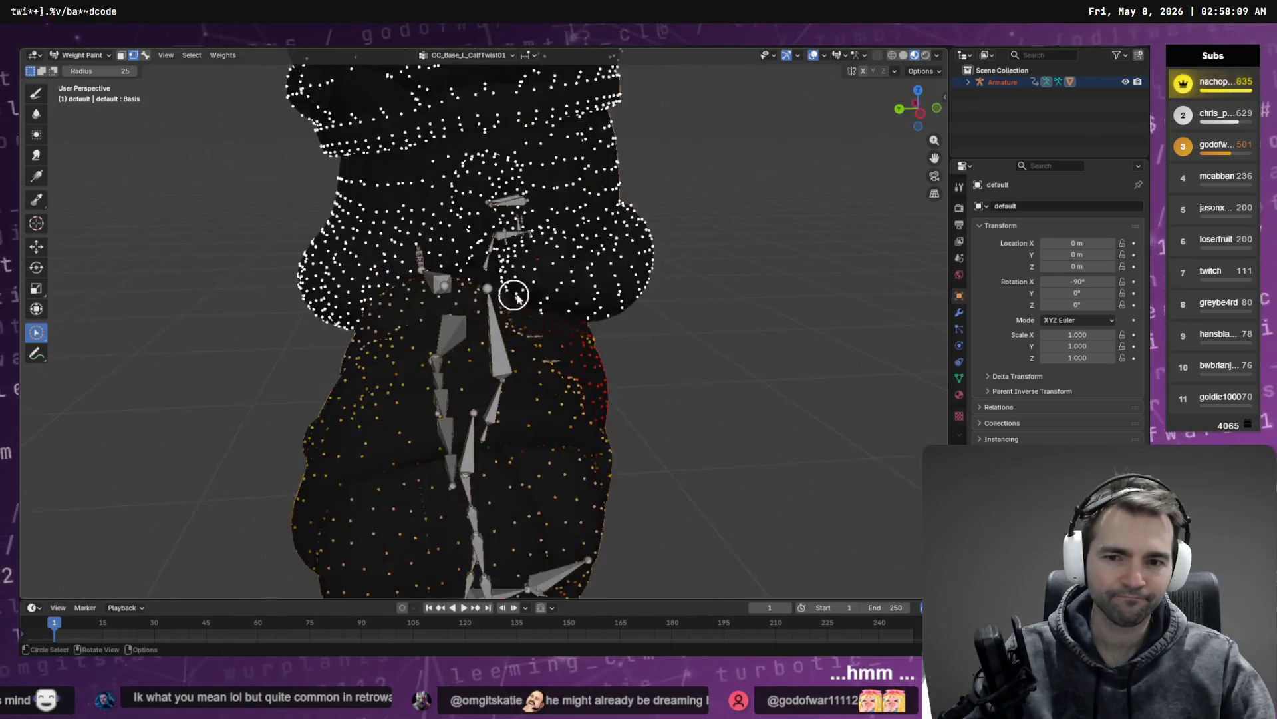
pyautogui.scroll(3, 510, 295)
pyautogui.scroll(-3, 519, 282)
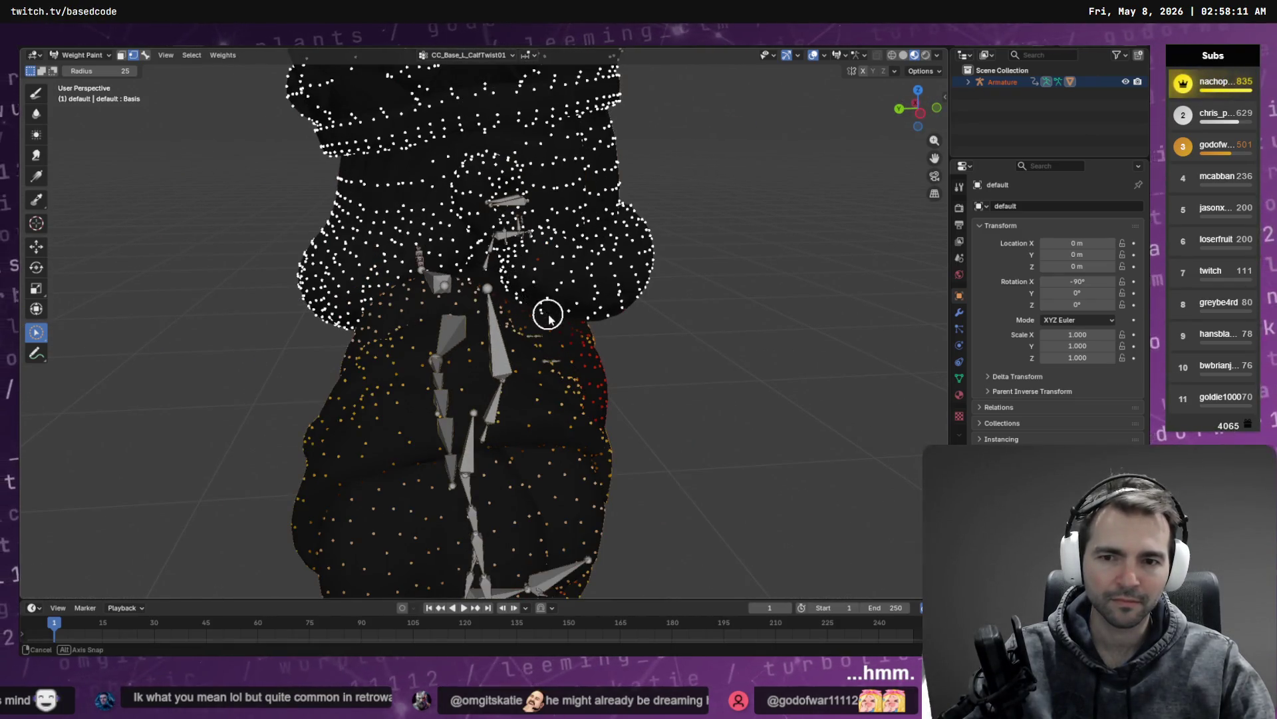
pyautogui.moveTo(548, 318); pyautogui.dragTo(566, 324)
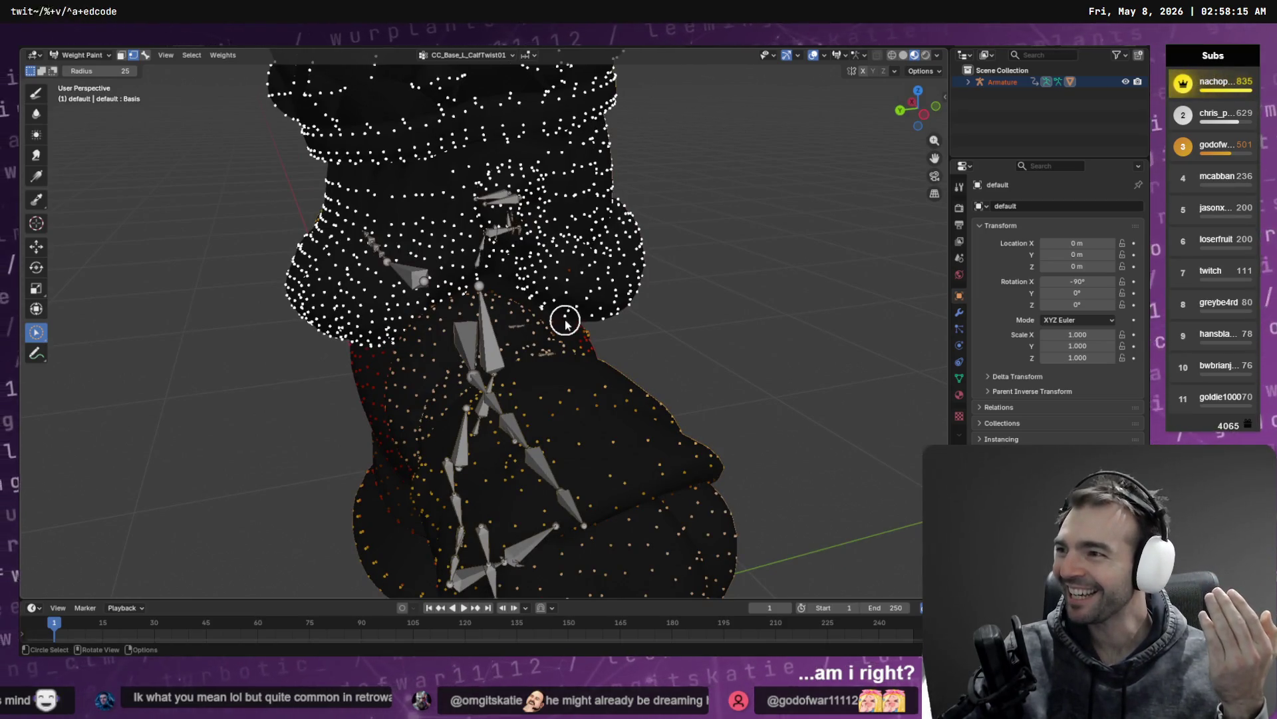
pyautogui.moveTo(566, 324)
pyautogui.mouseDown()
pyautogui.moveTo(566, 272)
pyautogui.moveTo(572, 291)
pyautogui.moveTo(519, 319)
pyautogui.moveTo(708, 339)
pyautogui.moveTo(585, 356)
pyautogui.moveTo(385, 322)
pyautogui.moveTo(390, 288)
pyautogui.moveTo(367, 319)
pyautogui.moveTo(417, 345)
pyautogui.moveTo(461, 310)
pyautogui.moveTo(560, 326)
pyautogui.moveTo(576, 274)
pyautogui.moveTo(610, 249)
pyautogui.moveTo(579, 262)
pyautogui.moveTo(604, 239)
pyautogui.moveTo(544, 242)
pyautogui.moveTo(633, 319)
pyautogui.moveTo(645, 302)
pyautogui.moveTo(711, 287)
pyautogui.mouseUp()
pyautogui.scroll(-5, 566, 240)
# Step: Choose CC_Base_Head as the active vertex group from the vertex group list
pyautogui.click(469, 55)
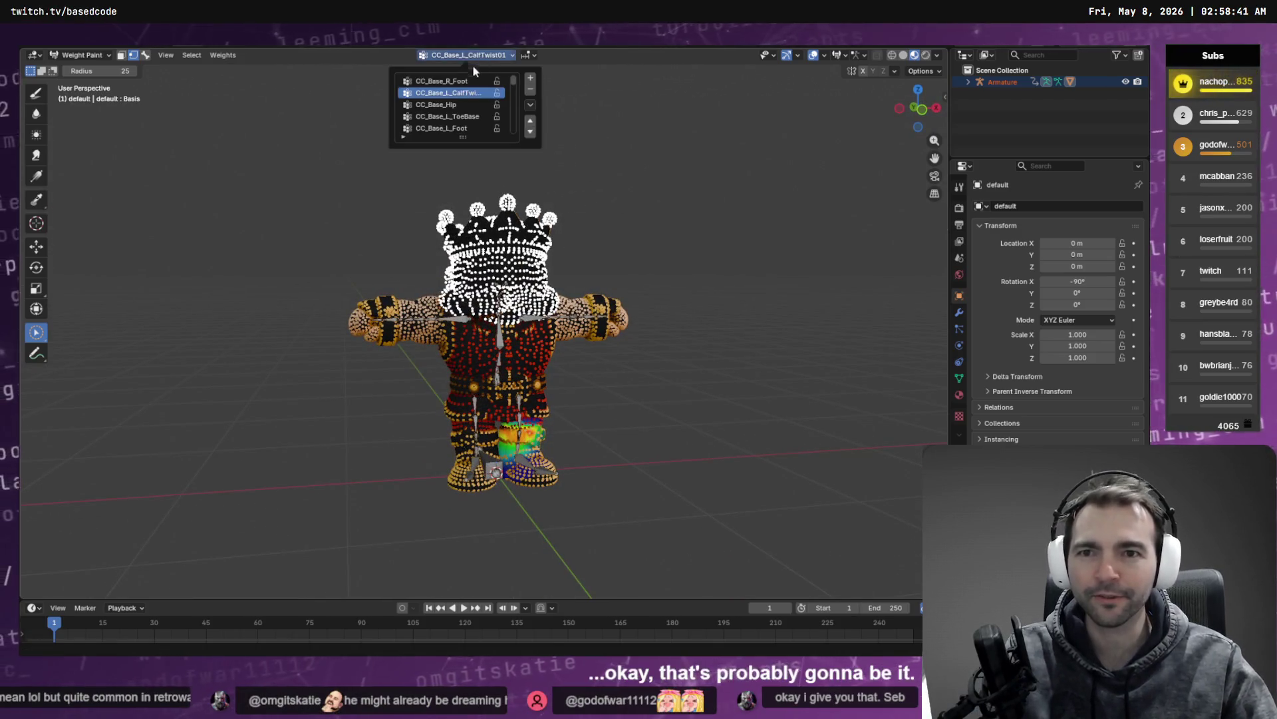
pyautogui.scroll(-6, 452, 85)
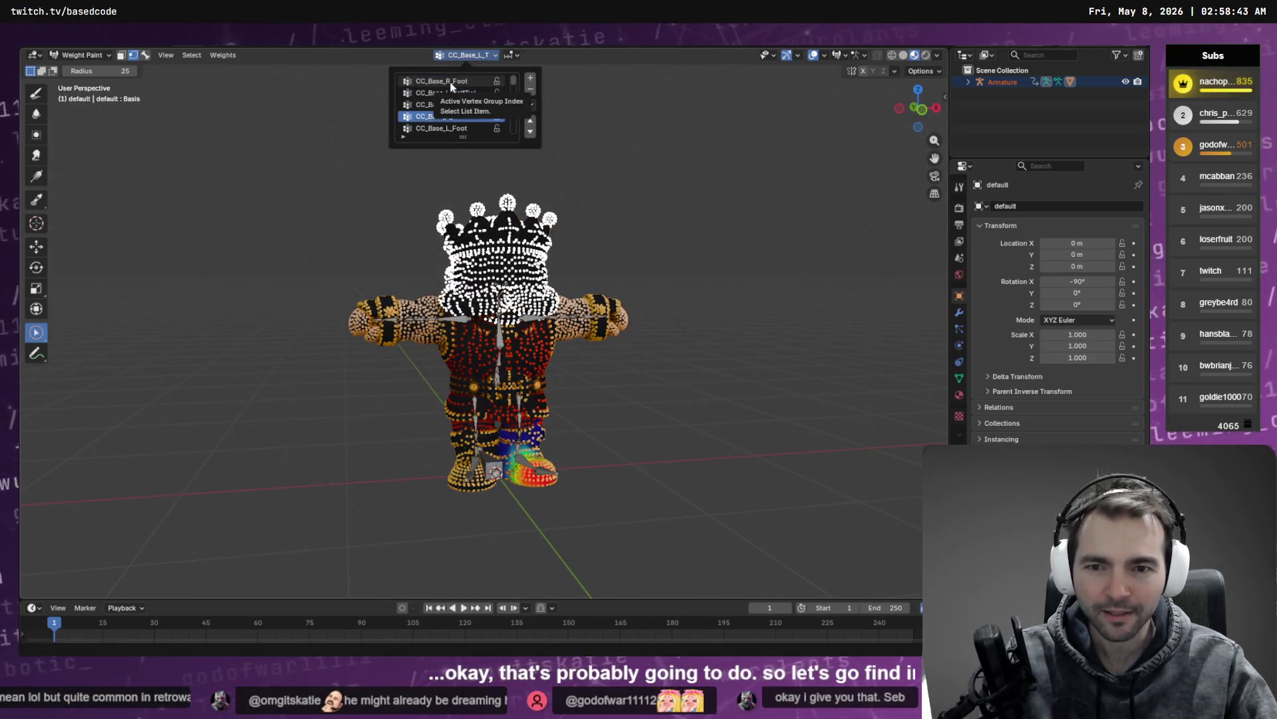
pyautogui.scroll(-3, 451, 85)
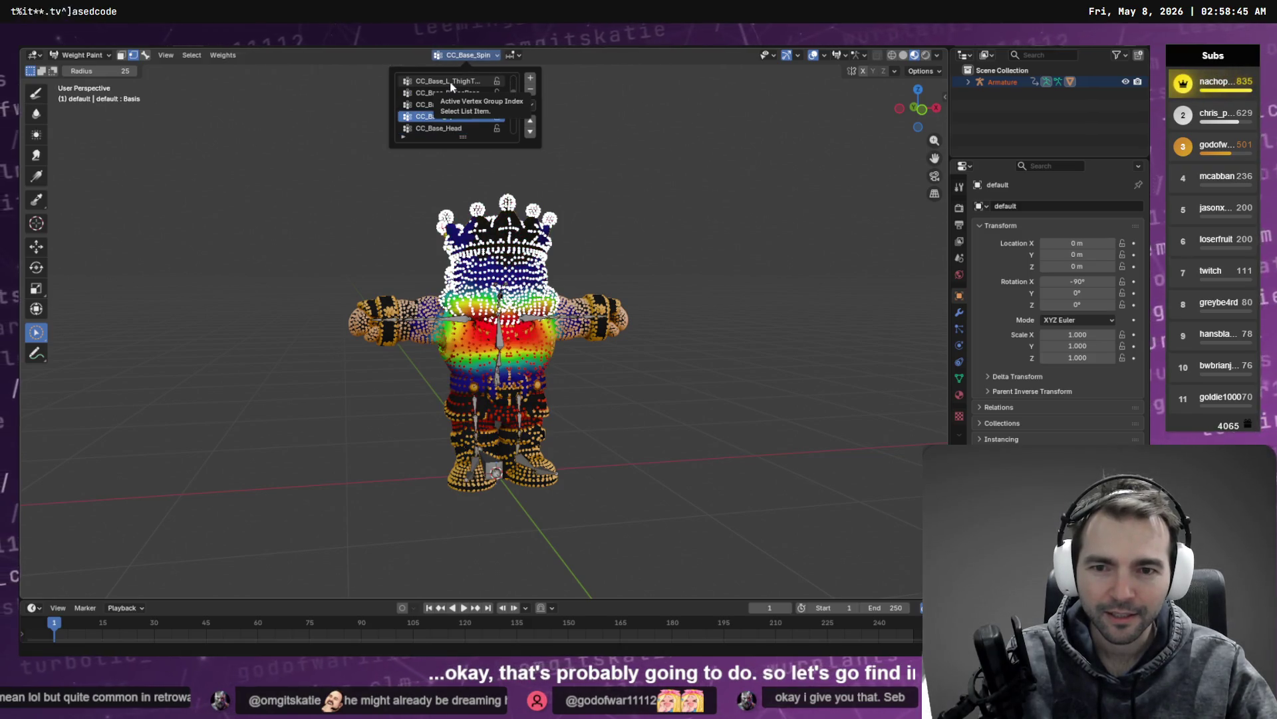
pyautogui.hotkey('shift', 'space')
pyautogui.click(208, 73)
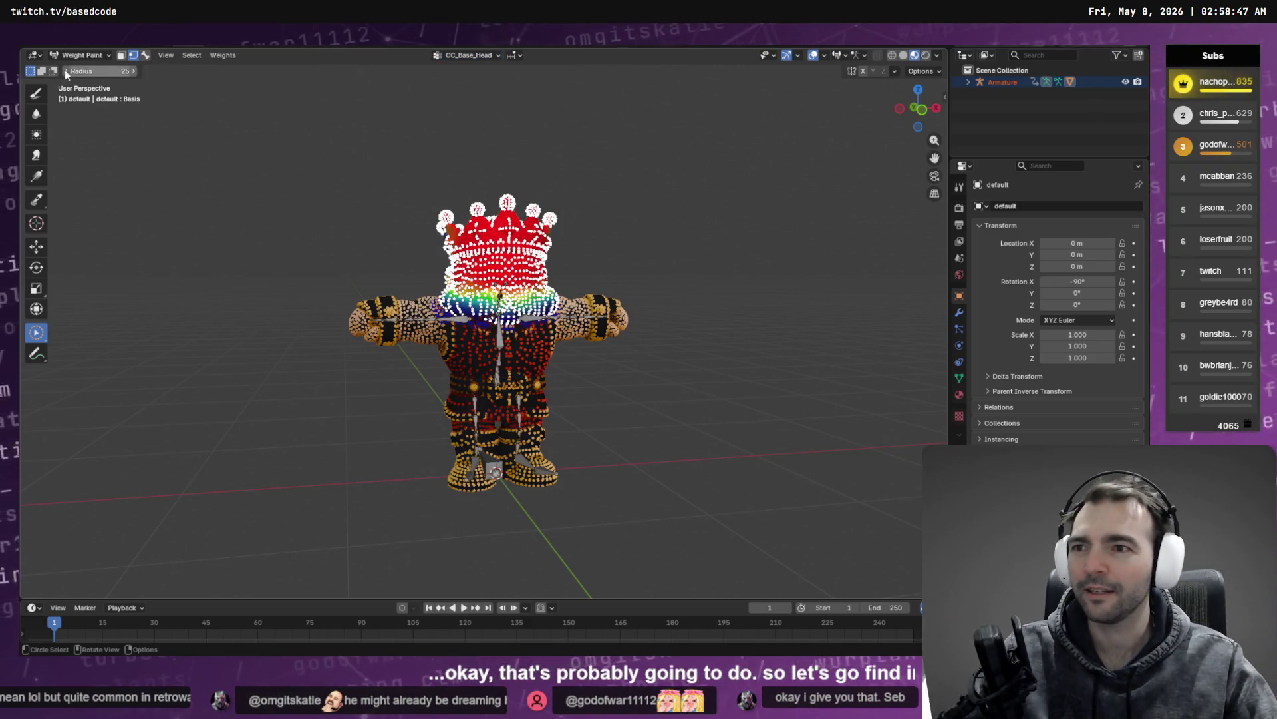
# Step: Give the selected head and crown vertices weight 1 with Quick Favorites Set Weight
pyautogui.press('q')
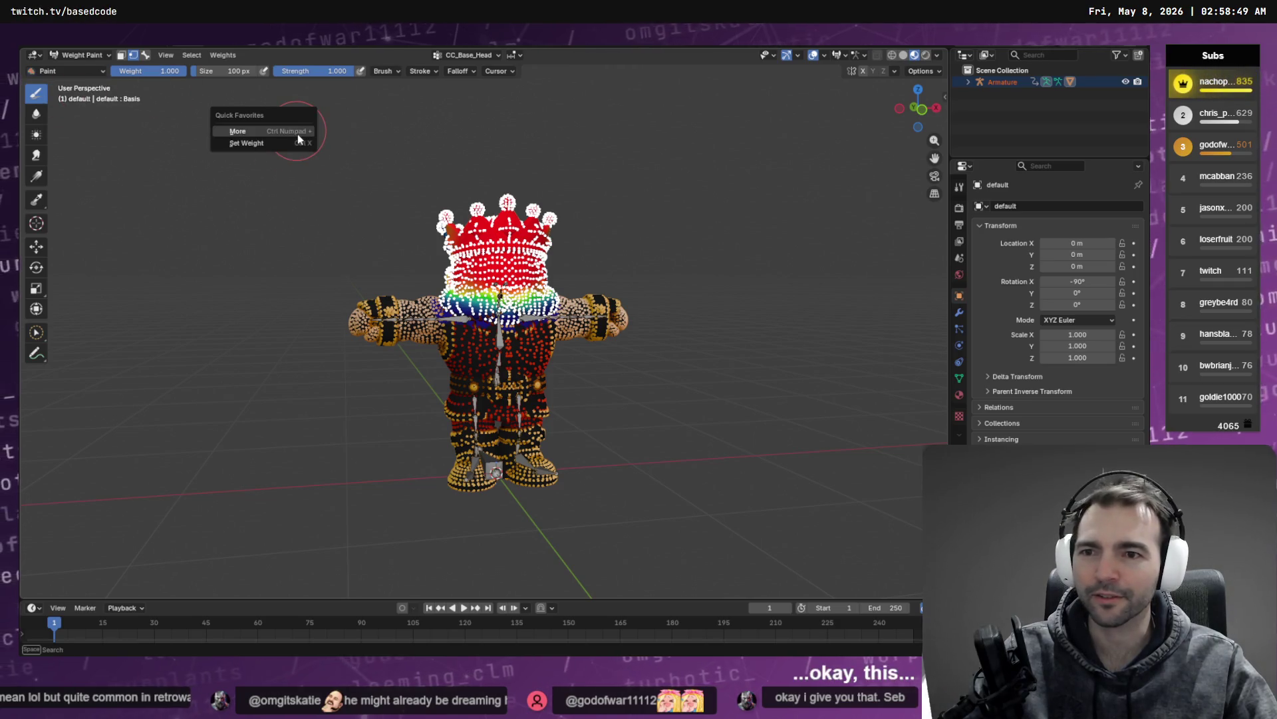
pyautogui.moveTo(505, 186); pyautogui.dragTo(666, 185)
pyautogui.scroll(5, 665, 185)
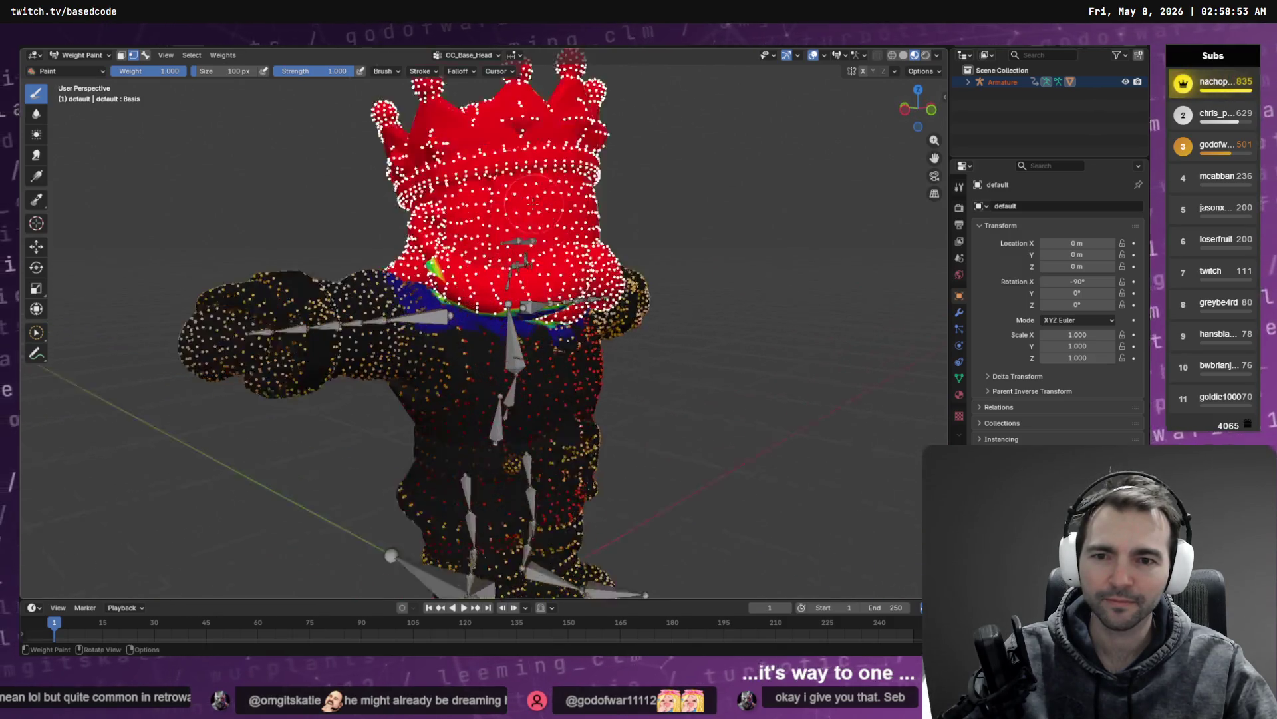
pyautogui.moveTo(425, 244)
pyautogui.mouseDown()
pyautogui.moveTo(455, 234)
pyautogui.moveTo(400, 240)
pyautogui.mouseUp()
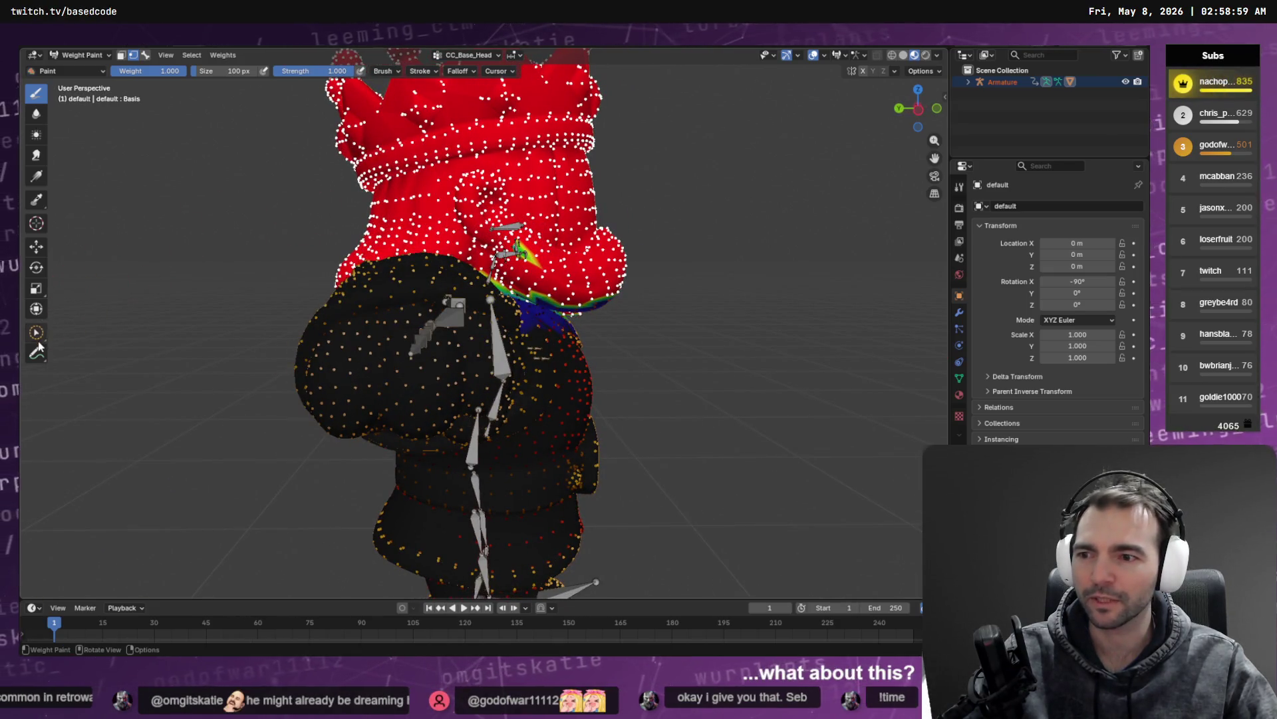
pyautogui.click(36, 332)
pyautogui.moveTo(646, 228)
pyautogui.mouseDown()
pyautogui.moveTo(578, 247)
pyautogui.moveTo(735, 213)
pyautogui.moveTo(610, 194)
pyautogui.moveTo(508, 203)
pyautogui.moveTo(564, 234)
pyautogui.moveTo(552, 232)
pyautogui.mouseUp()
pyautogui.scroll(-5, 696, 201)
pyautogui.scroll(6, 552, 233)
pyautogui.press('q')
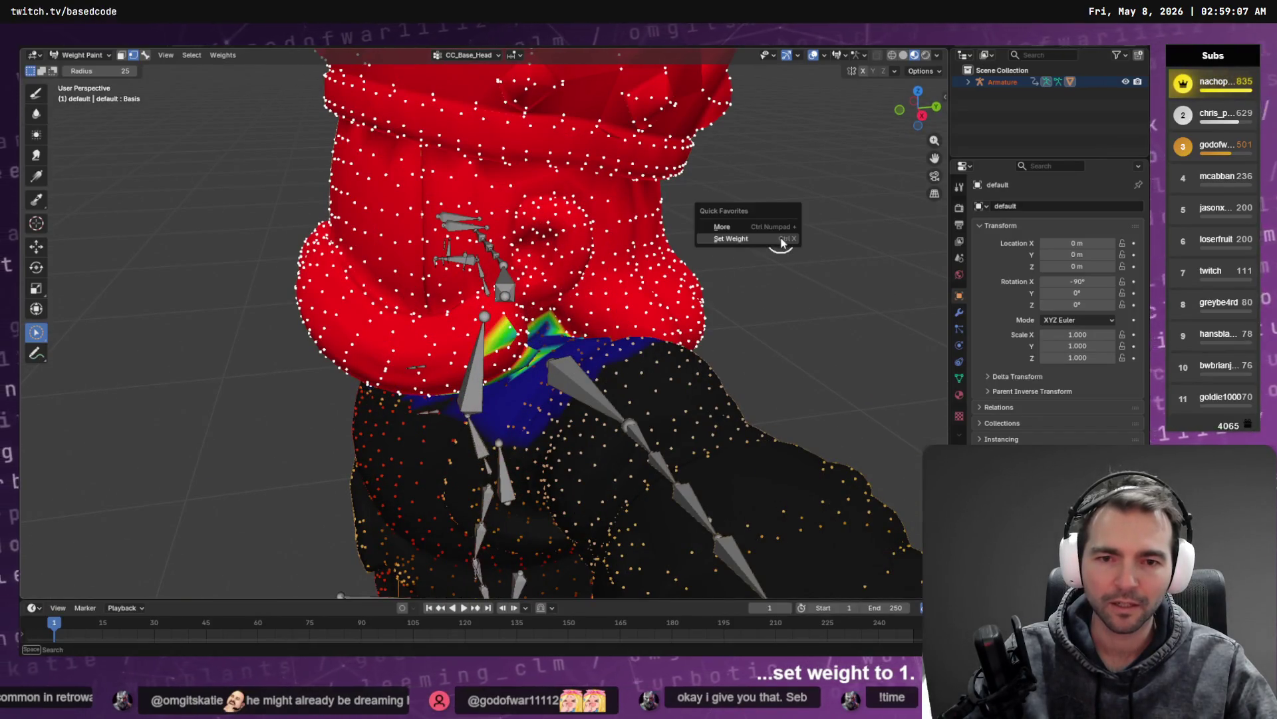
pyautogui.click(769, 238)
pyautogui.moveTo(732, 248)
pyautogui.mouseDown()
pyautogui.moveTo(659, 228)
pyautogui.moveTo(618, 261)
pyautogui.moveTo(622, 293)
pyautogui.moveTo(602, 292)
pyautogui.moveTo(592, 288)
pyautogui.moveTo(627, 277)
pyautogui.moveTo(650, 246)
pyautogui.moveTo(705, 251)
pyautogui.moveTo(676, 252)
pyautogui.moveTo(526, 187)
pyautogui.moveTo(469, 186)
pyautogui.moveTo(428, 213)
pyautogui.moveTo(447, 212)
pyautogui.moveTo(370, 234)
pyautogui.moveTo(449, 248)
pyautogui.moveTo(523, 232)
pyautogui.mouseUp()
pyautogui.moveTo(523, 232)
pyautogui.mouseDown()
pyautogui.moveTo(584, 219)
pyautogui.moveTo(530, 220)
pyautogui.mouseUp()
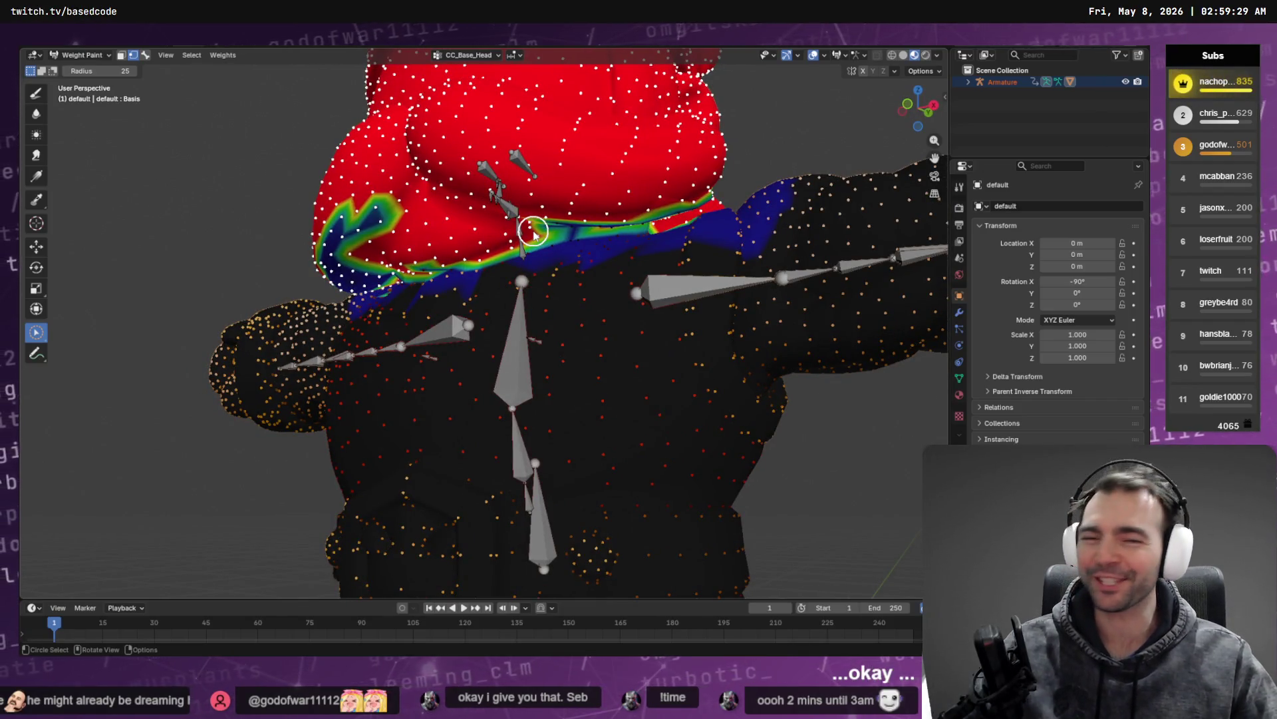
pyautogui.moveTo(625, 193)
pyautogui.mouseDown()
pyautogui.moveTo(613, 177)
pyautogui.moveTo(639, 176)
pyautogui.moveTo(533, 225)
pyautogui.moveTo(491, 271)
pyautogui.moveTo(465, 253)
pyautogui.moveTo(396, 256)
pyautogui.moveTo(337, 294)
pyautogui.moveTo(397, 313)
pyautogui.moveTo(374, 357)
pyautogui.moveTo(405, 342)
pyautogui.moveTo(422, 308)
pyautogui.mouseUp()
pyautogui.press('c')
pyautogui.press('c')
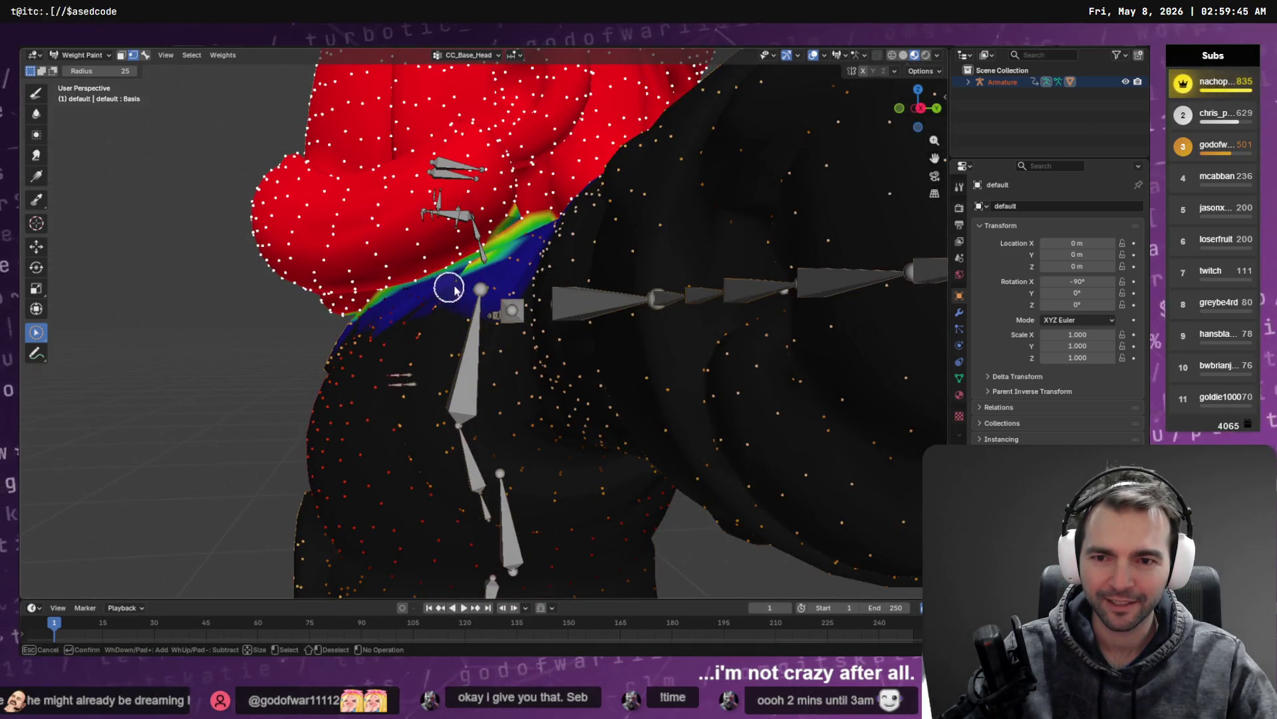
pyautogui.press('Escape')
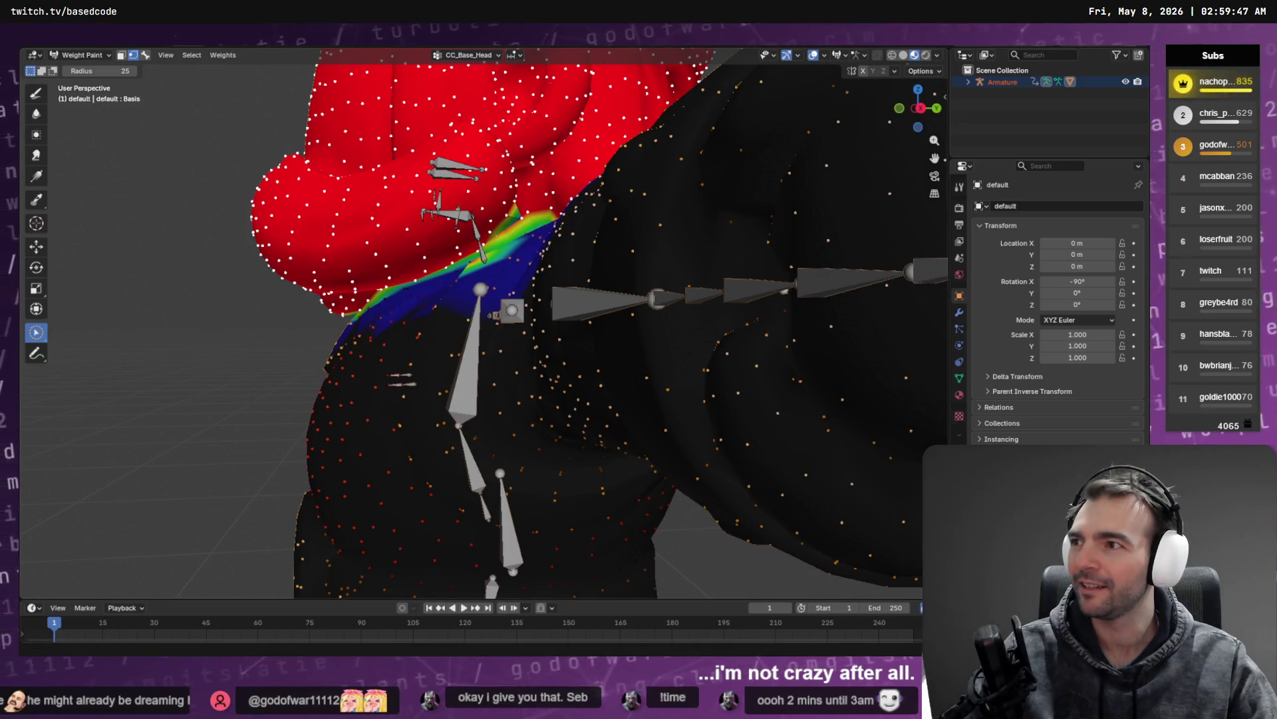
pyautogui.rightClick(389, 213)
pyautogui.moveTo(356, 229); pyautogui.dragTo(496, 247)
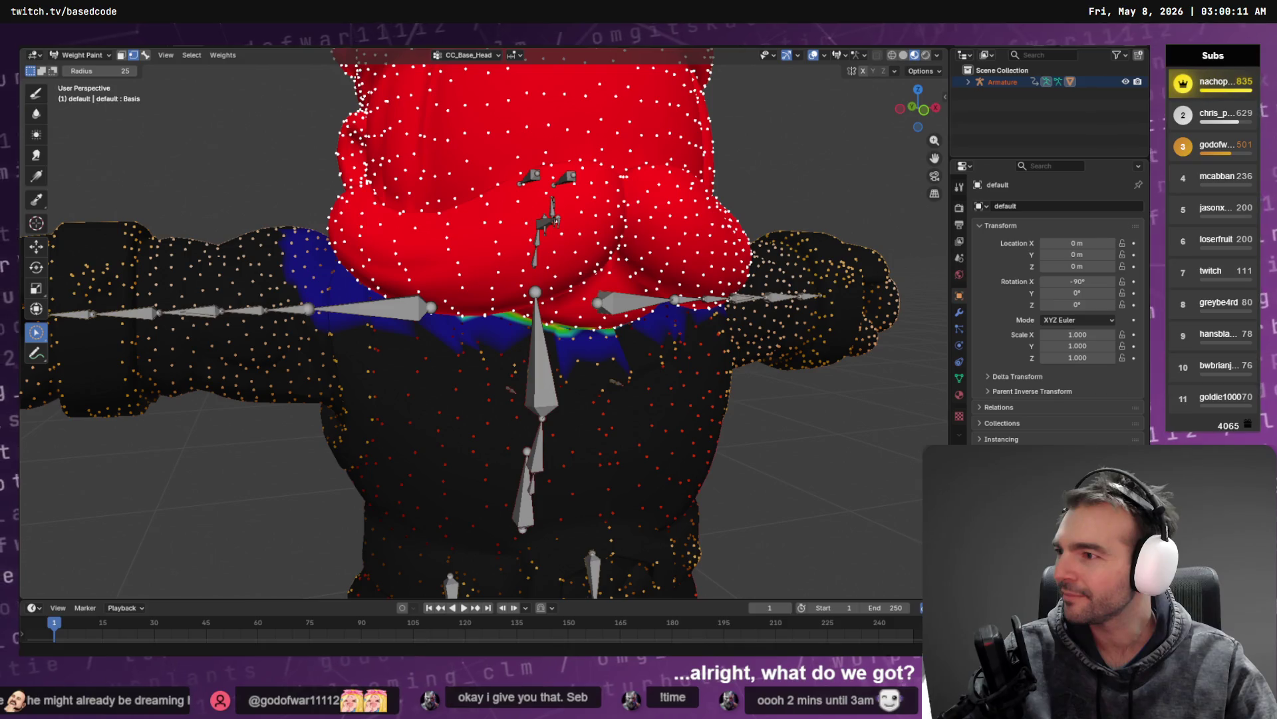
pyautogui.moveTo(599, 245); pyautogui.dragTo(750, 260)
pyautogui.scroll(-6, 750, 261)
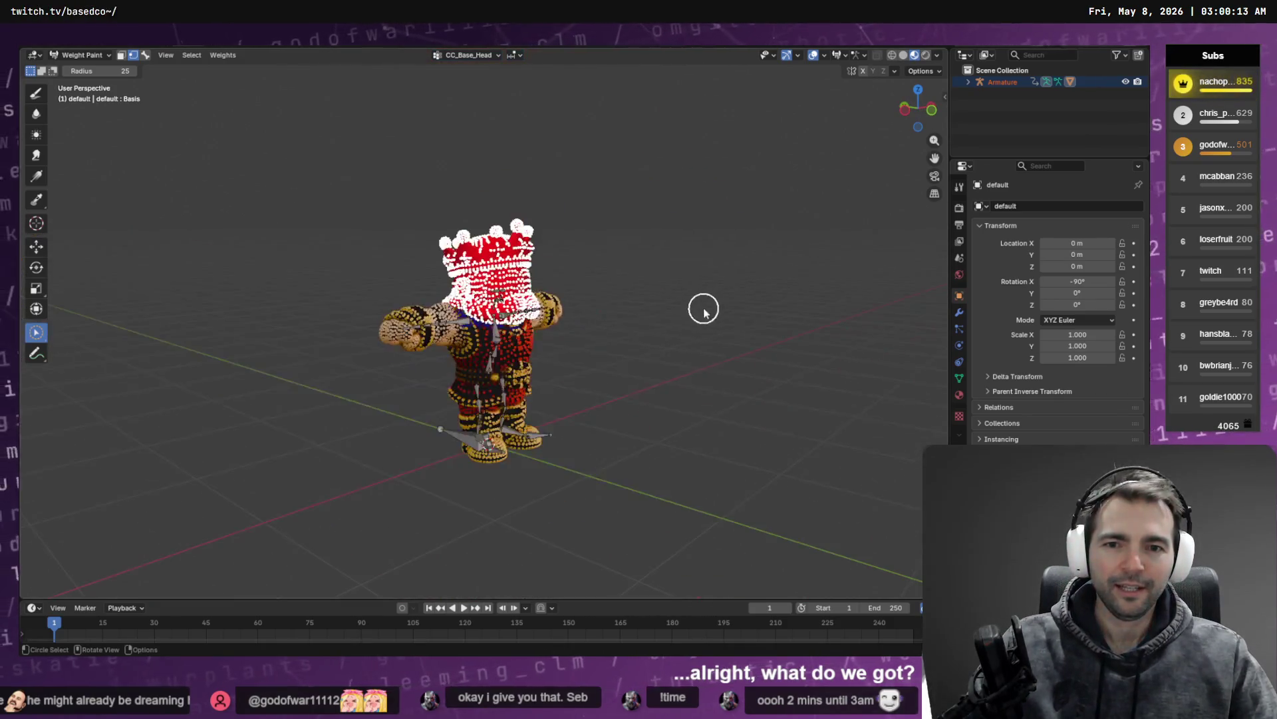
# Step: Open Blender's File > Export > FBX (.fbx) window
pyautogui.press('Tab')
pyautogui.moveTo(638, 300)
pyautogui.mouseDown()
pyautogui.moveTo(603, 265)
pyautogui.moveTo(785, 277)
pyautogui.mouseUp()
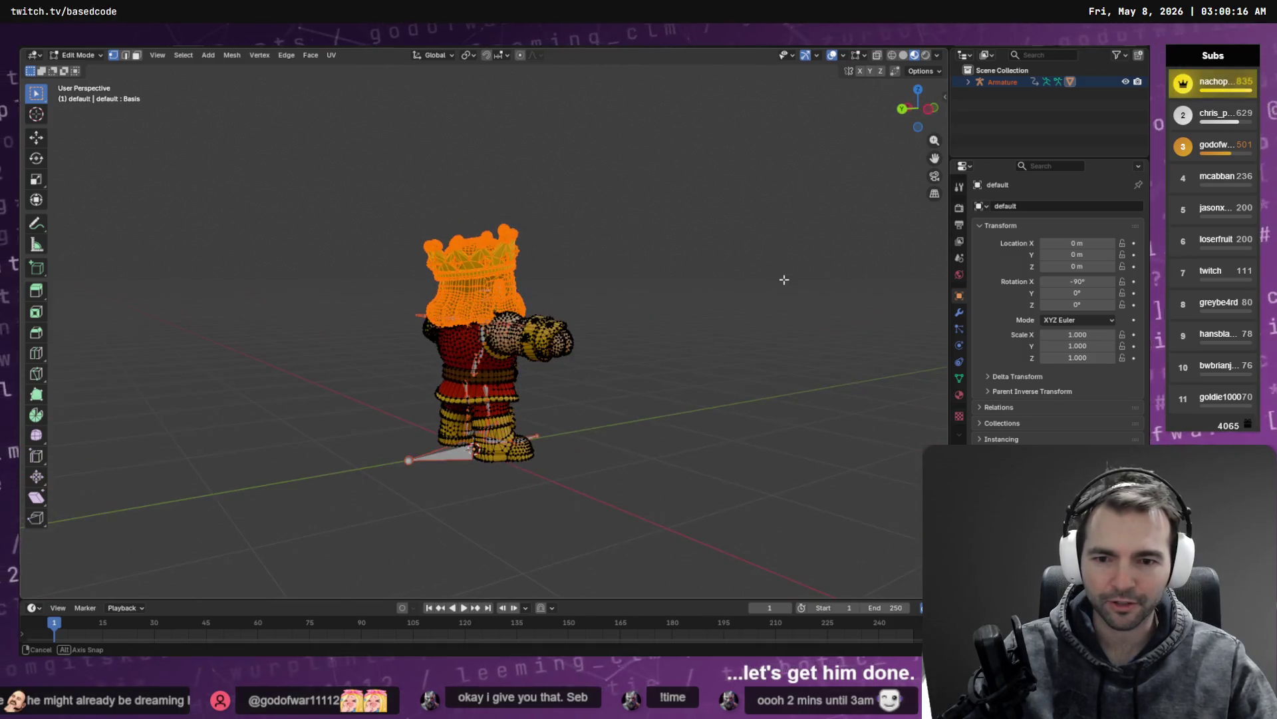
pyautogui.click(47, 42)
pyautogui.moveTo(62, 219)
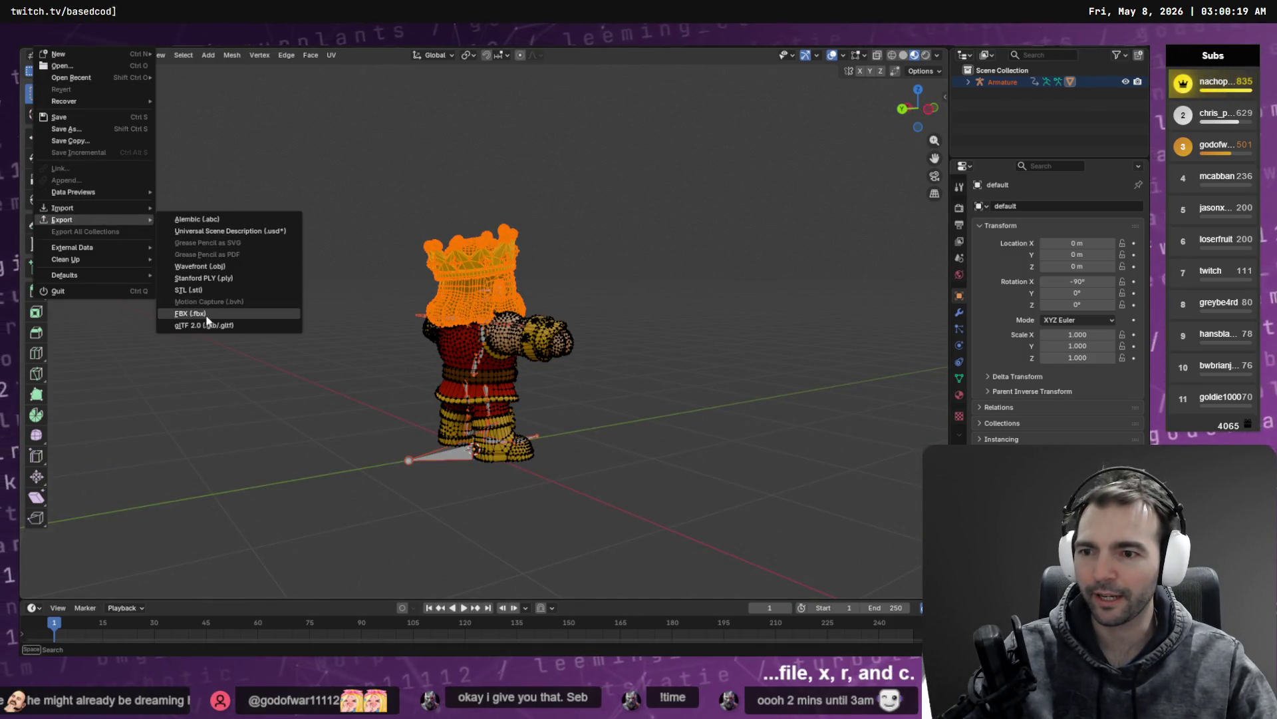
pyautogui.click(193, 313)
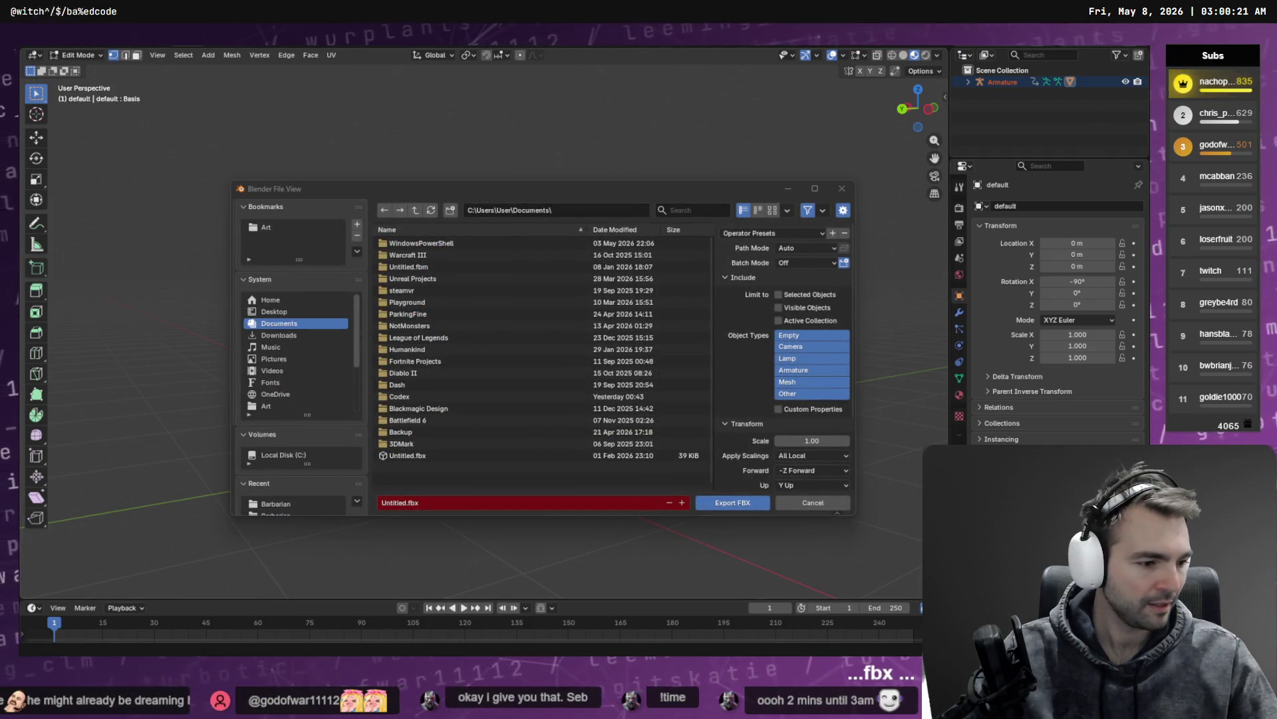
# Step: Copy King.fbx's project path from Godot's FileSystem King character folder
pyautogui.hotkey('alt', 'Tab')
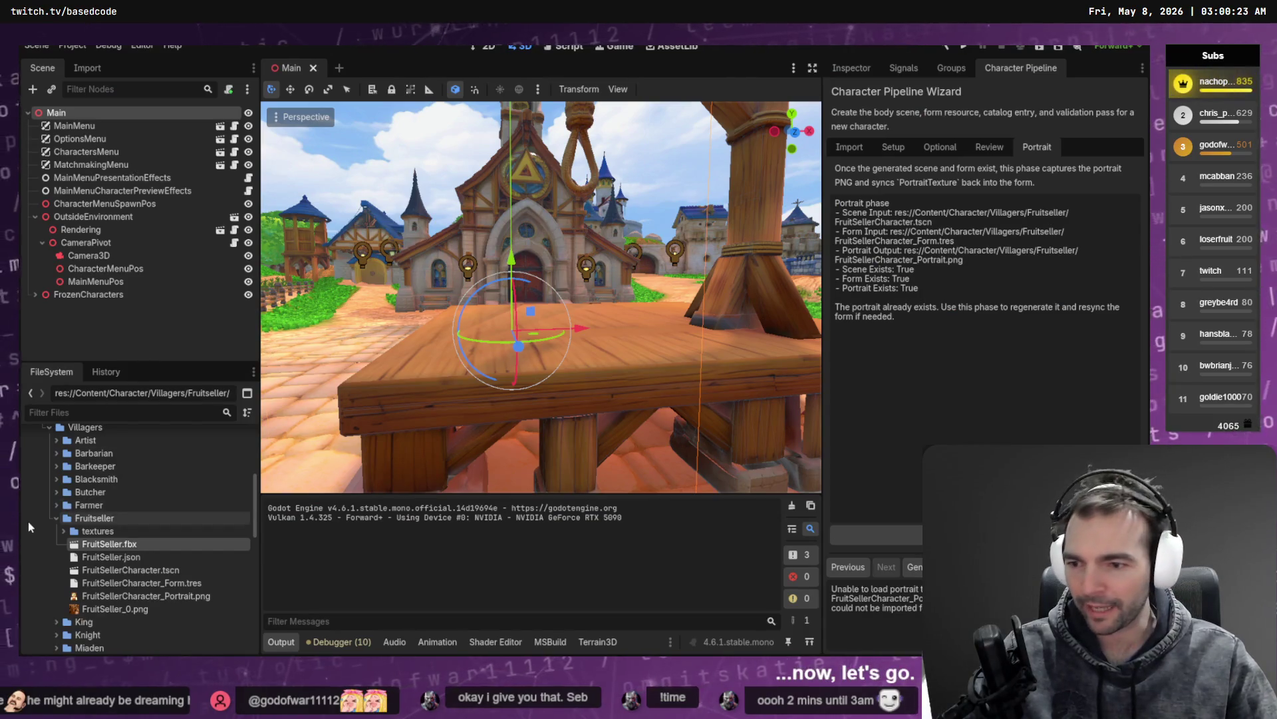
pyautogui.click(57, 518)
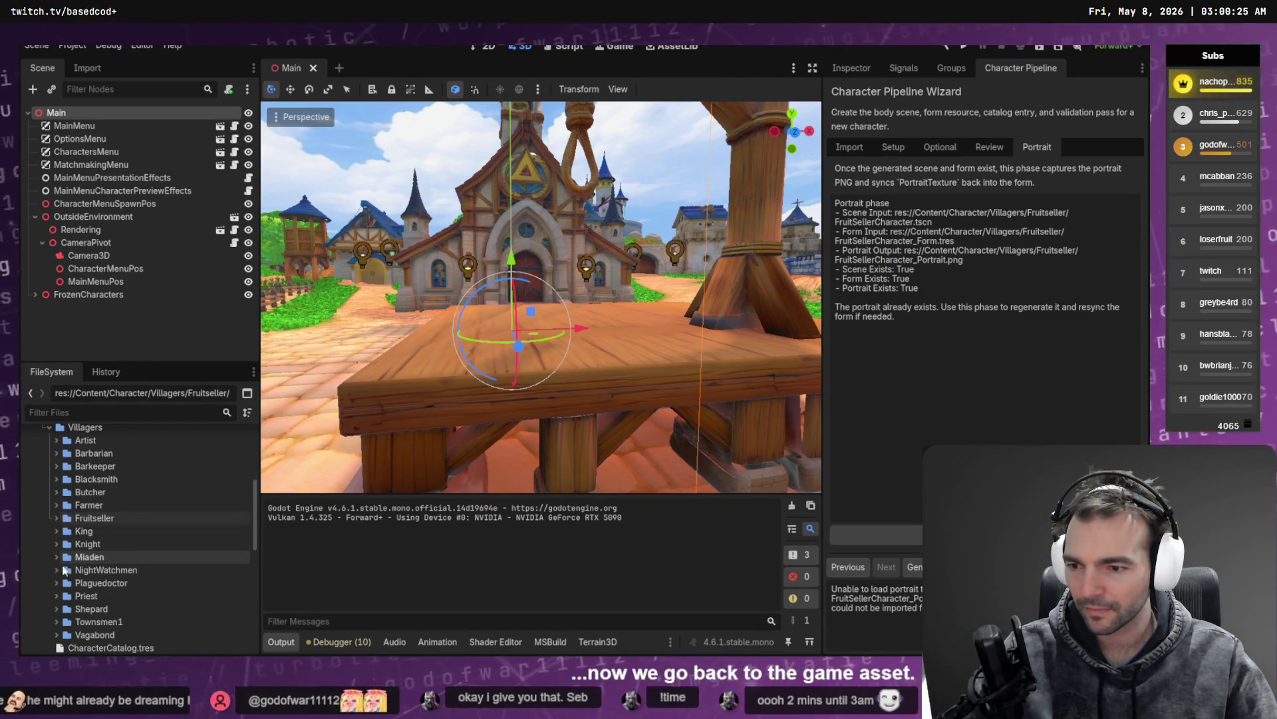
pyautogui.click(56, 531)
pyautogui.rightClick(106, 556)
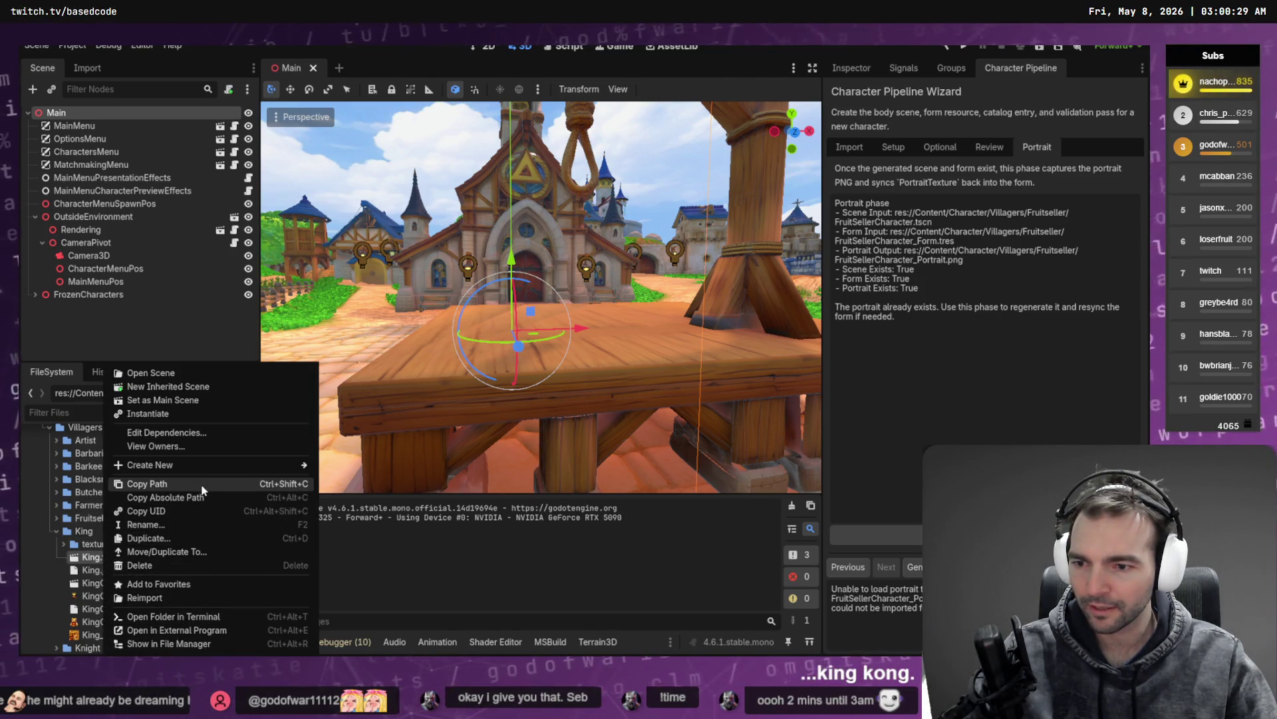
pyautogui.click(190, 483)
# Step: Paste the path into the export path field, trim it, and enter King.fbx
pyautogui.hotkey('alt', 'Tab')
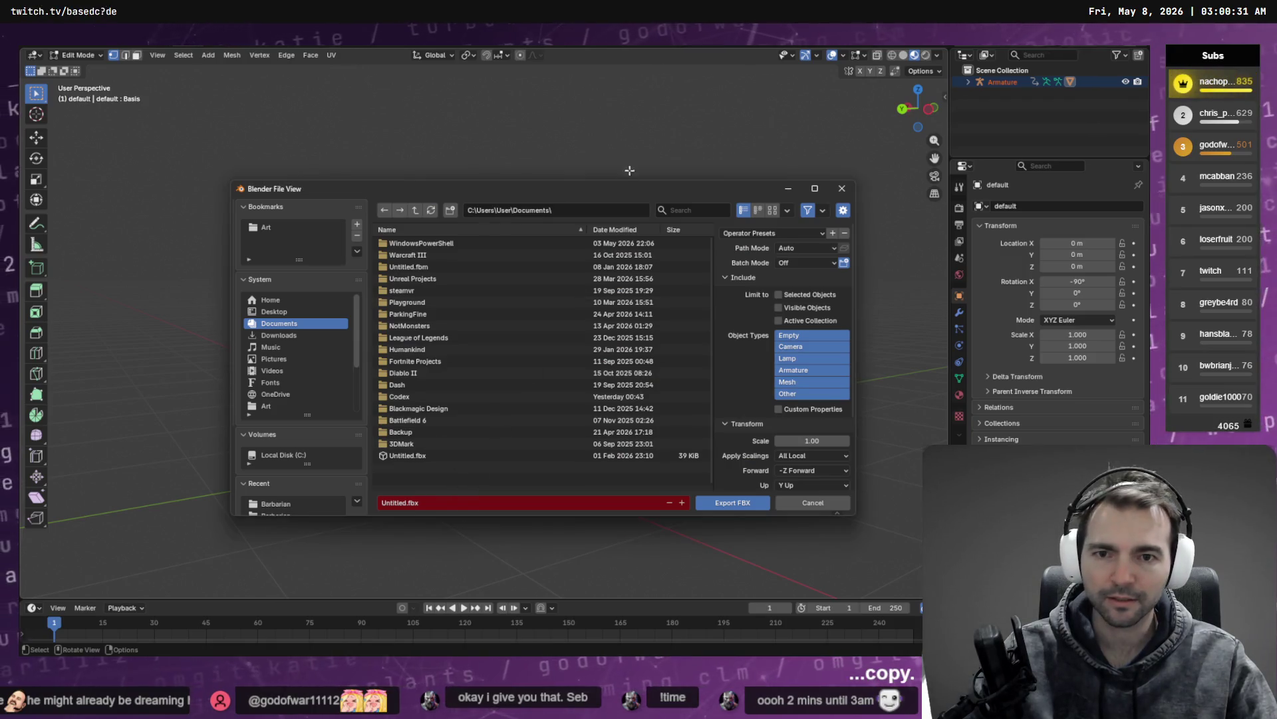
pyautogui.click(570, 210)
pyautogui.write('res://Content/Character/Villagers/King/King.fbx')
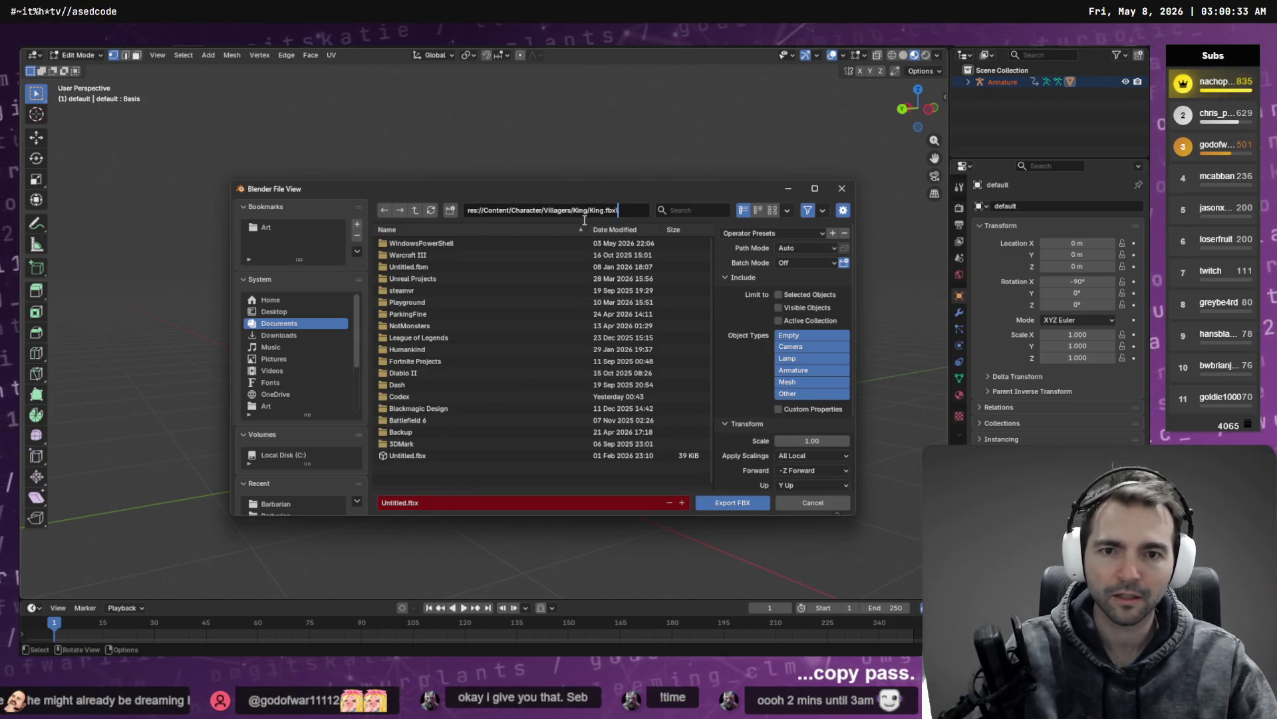
pyautogui.click(585, 220)
pyautogui.press('Delete')
pyautogui.press('Delete')
pyautogui.press('Delete')
pyautogui.press('Return')
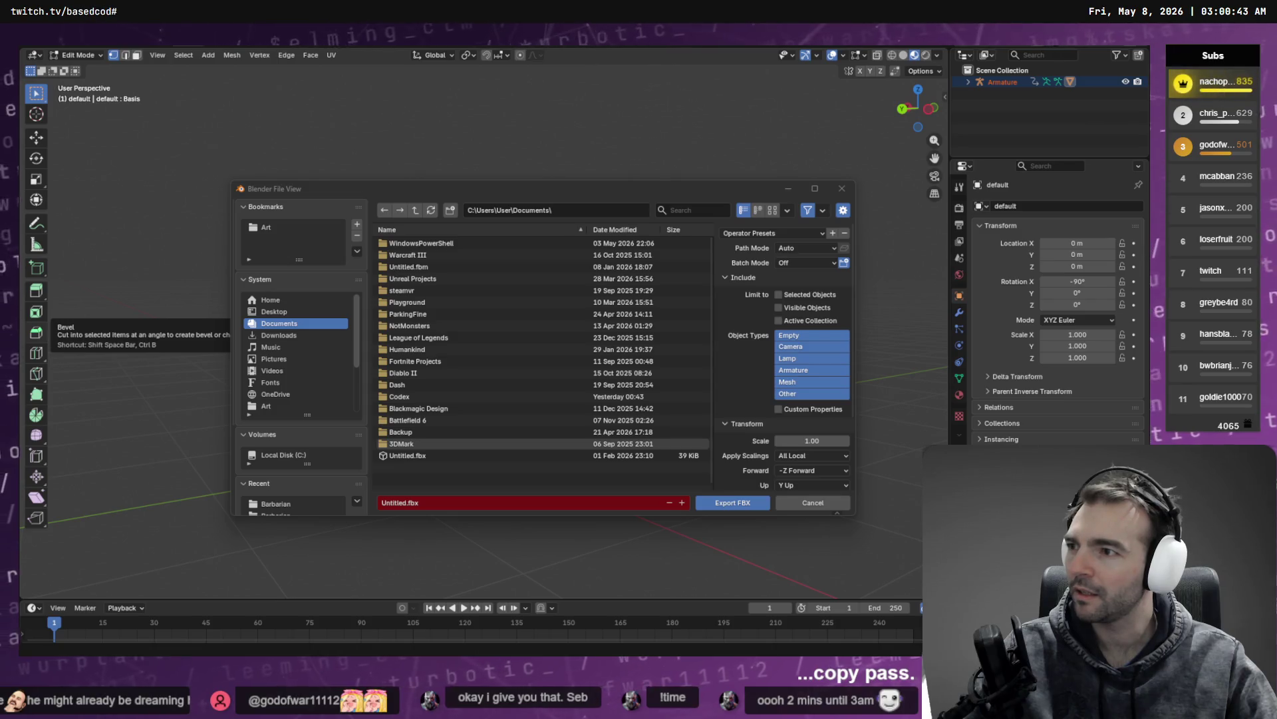
pyautogui.click(567, 209)
pyautogui.write('King.fbx')
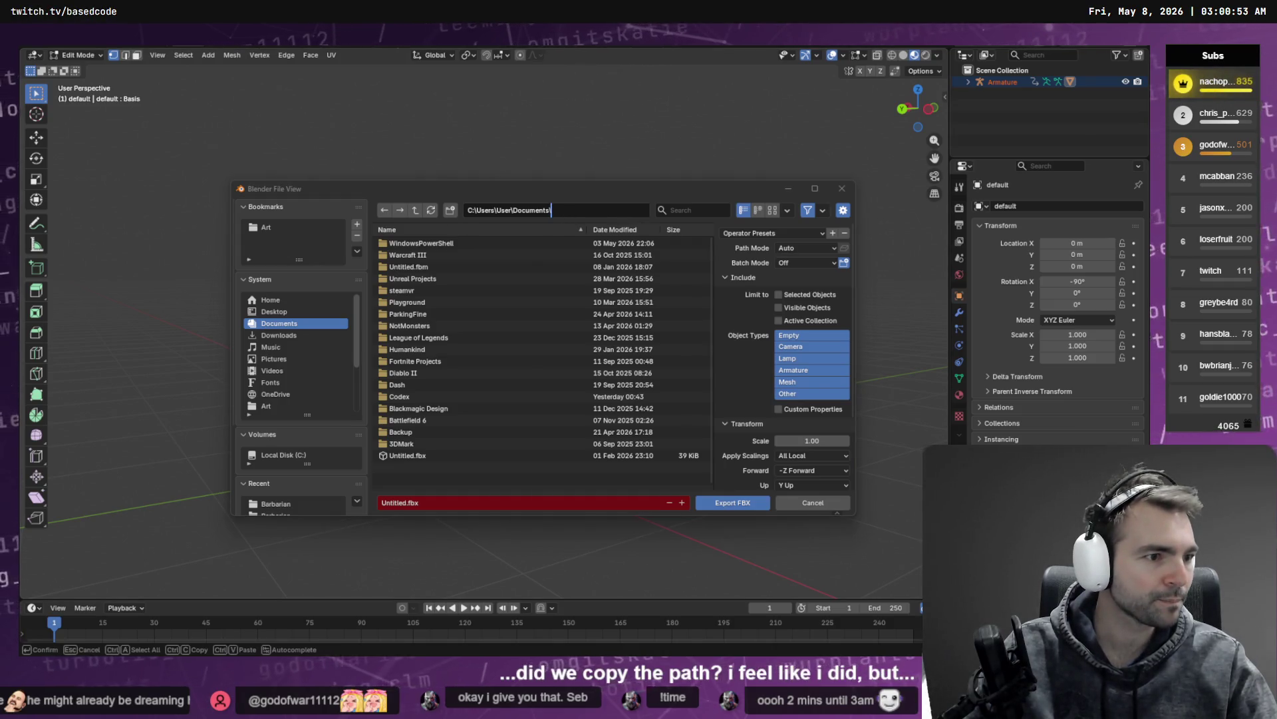
pyautogui.hotkey('alt', 'Tab')
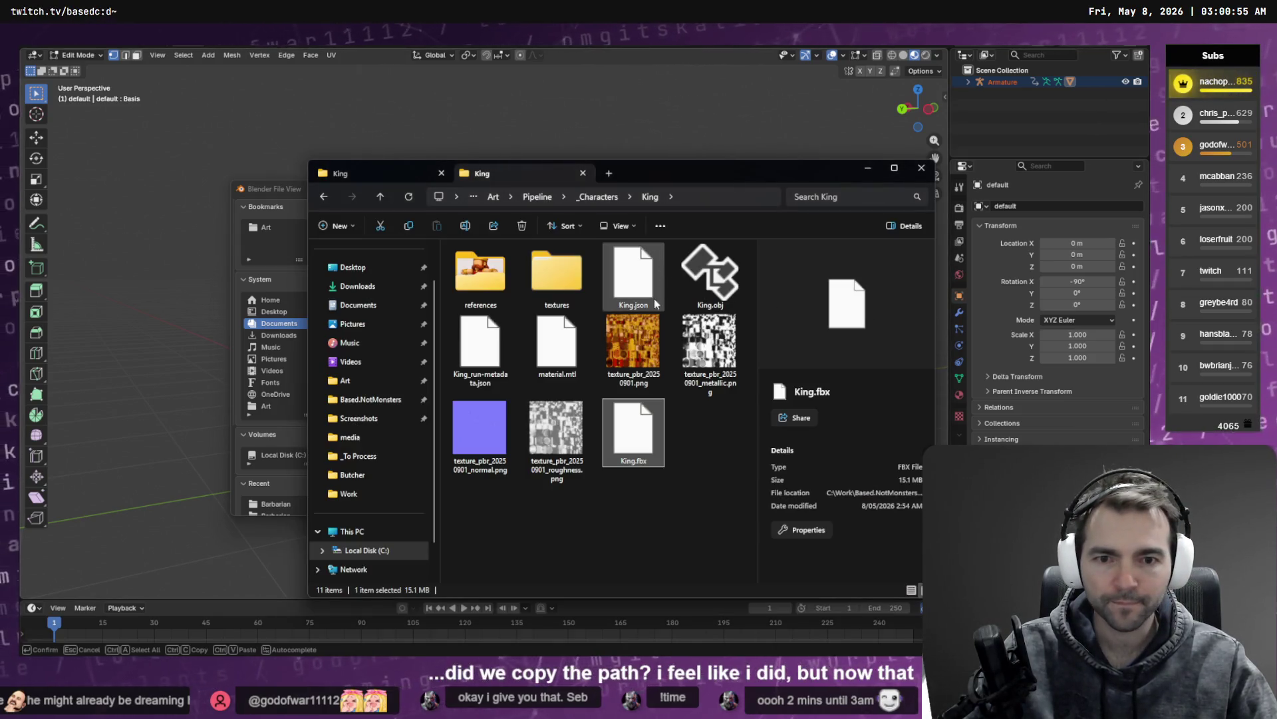
# Step: Close the duplicate King folder tab in File Explorer
pyautogui.rightClick(638, 445)
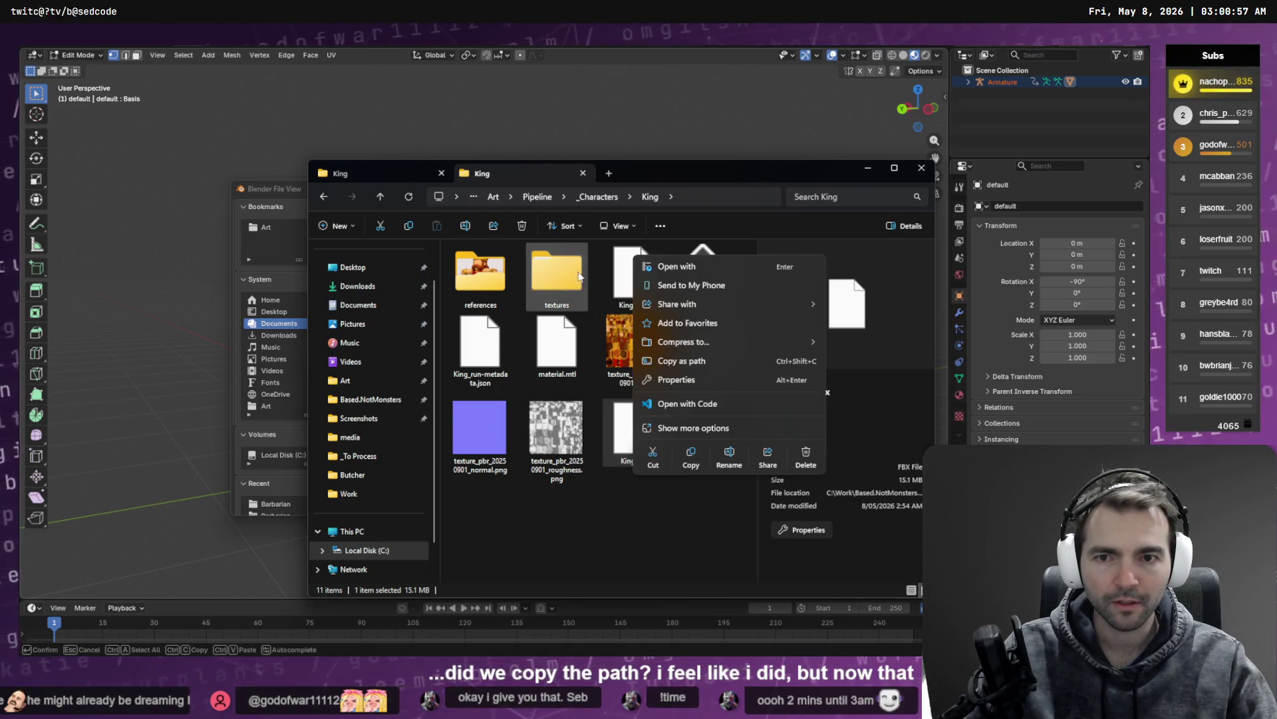
pyautogui.click(634, 553)
pyautogui.click(347, 175)
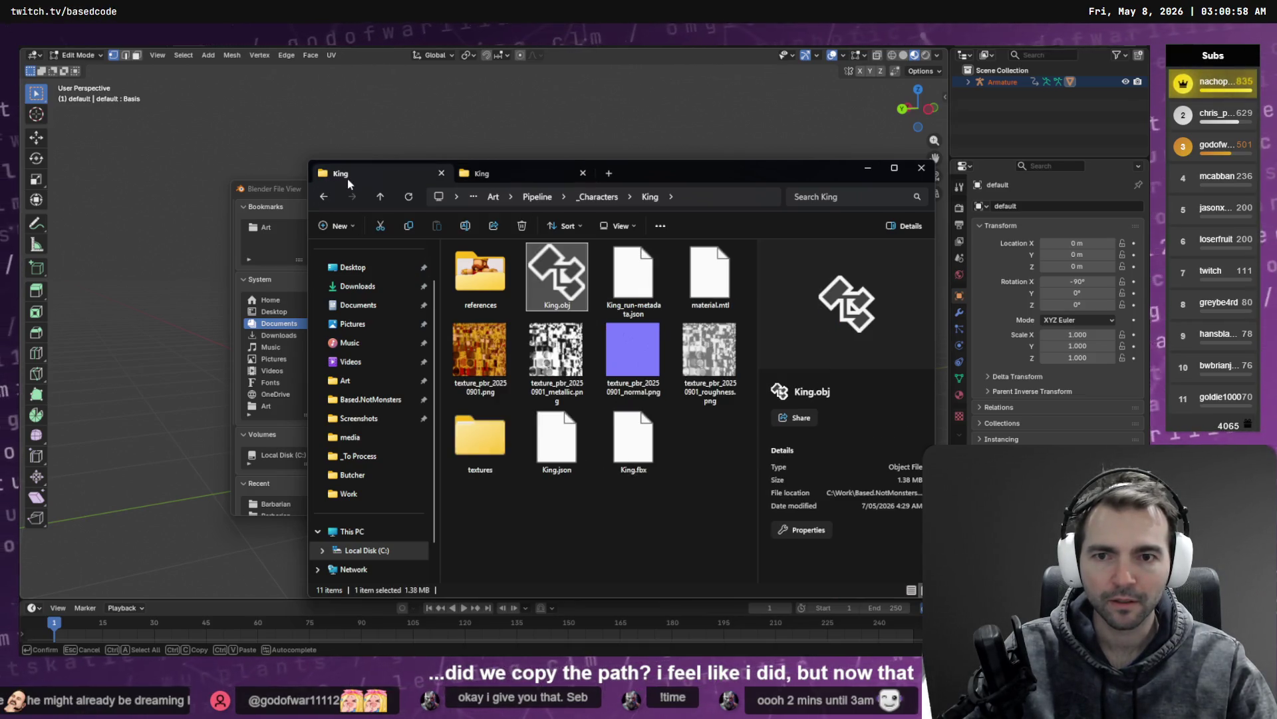
pyautogui.click(477, 177)
pyautogui.middleClick(515, 177)
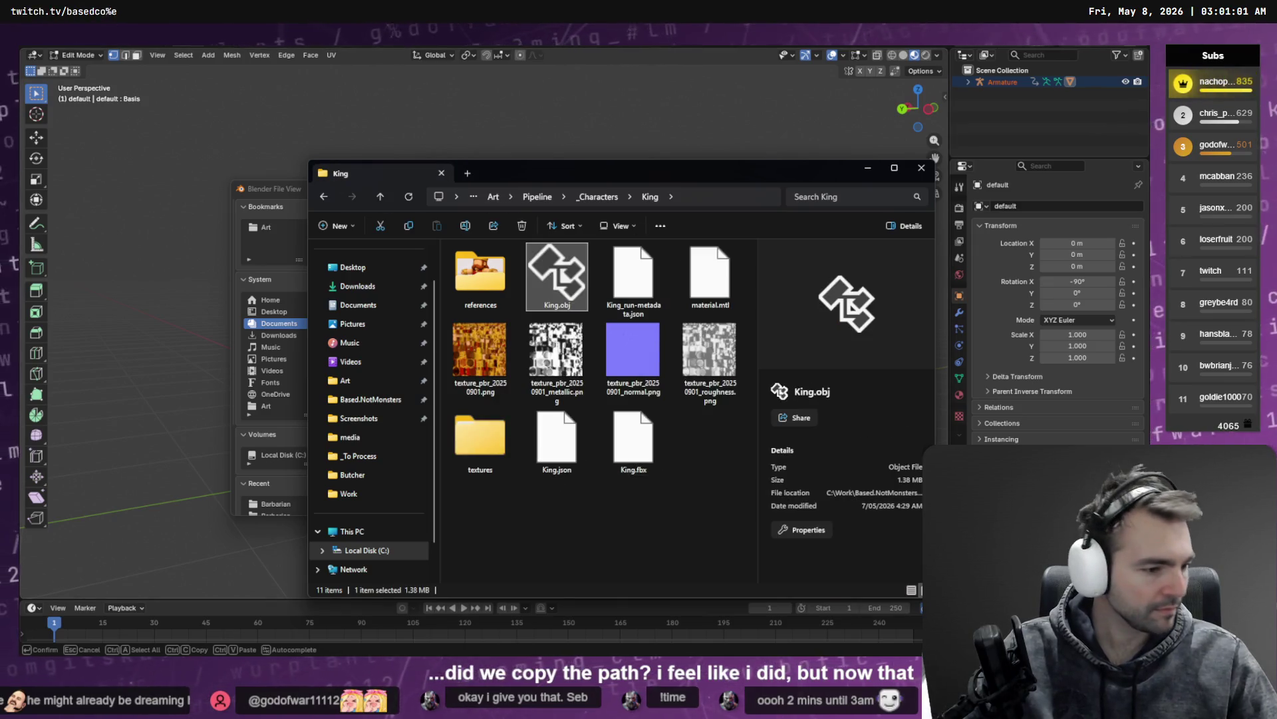
# Step: Paste King.fbx's absolute path from Godot into the export path and select King.fbx
pyautogui.hotkey('alt', 'Tab')
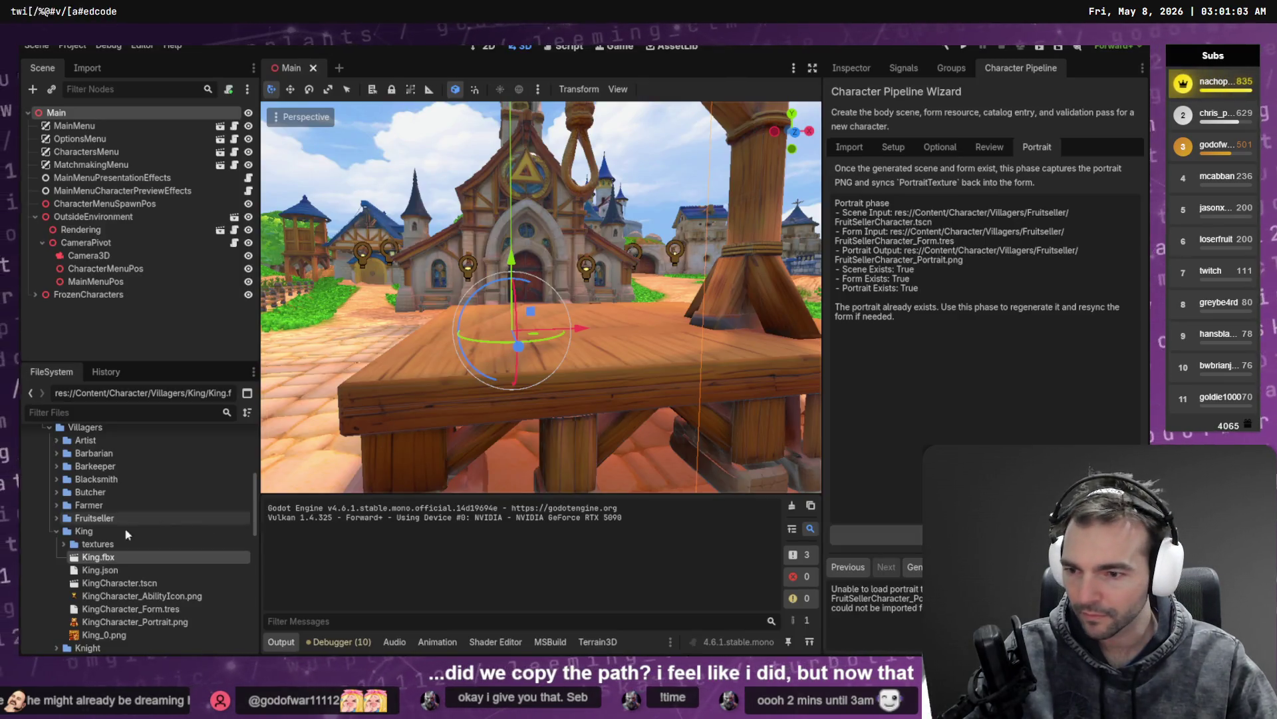
pyautogui.rightClick(103, 557)
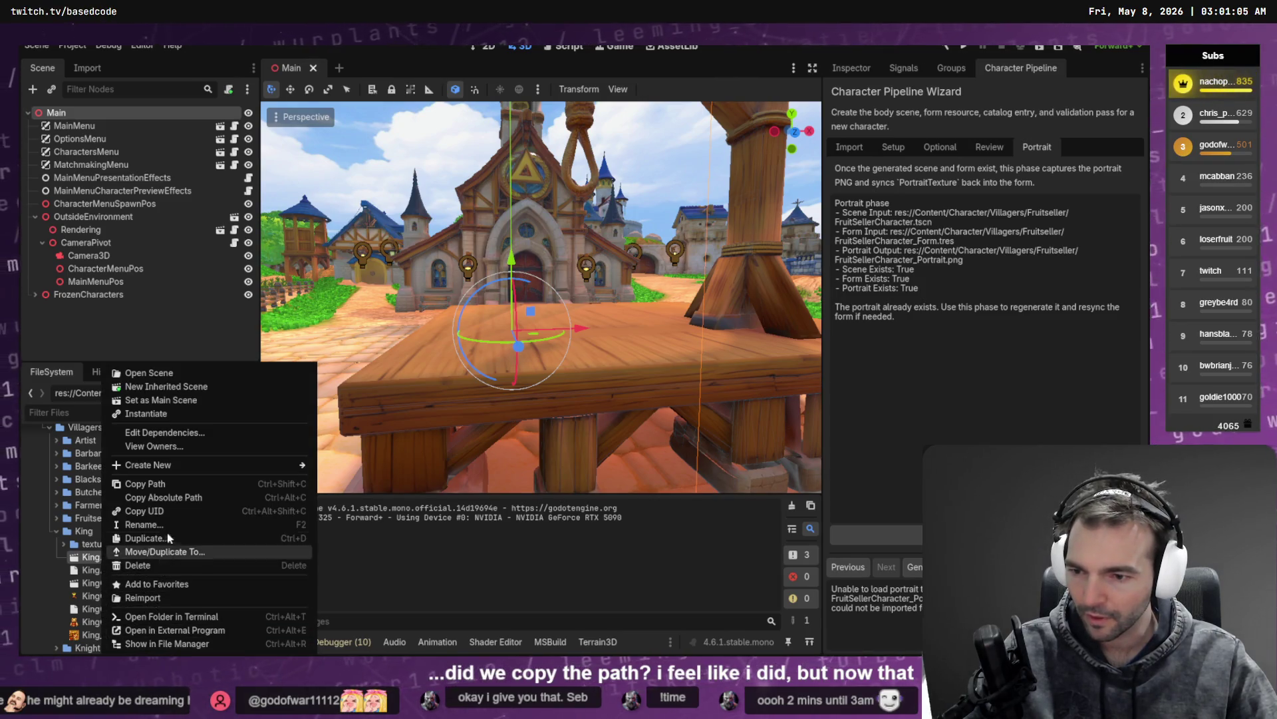
pyautogui.click(184, 501)
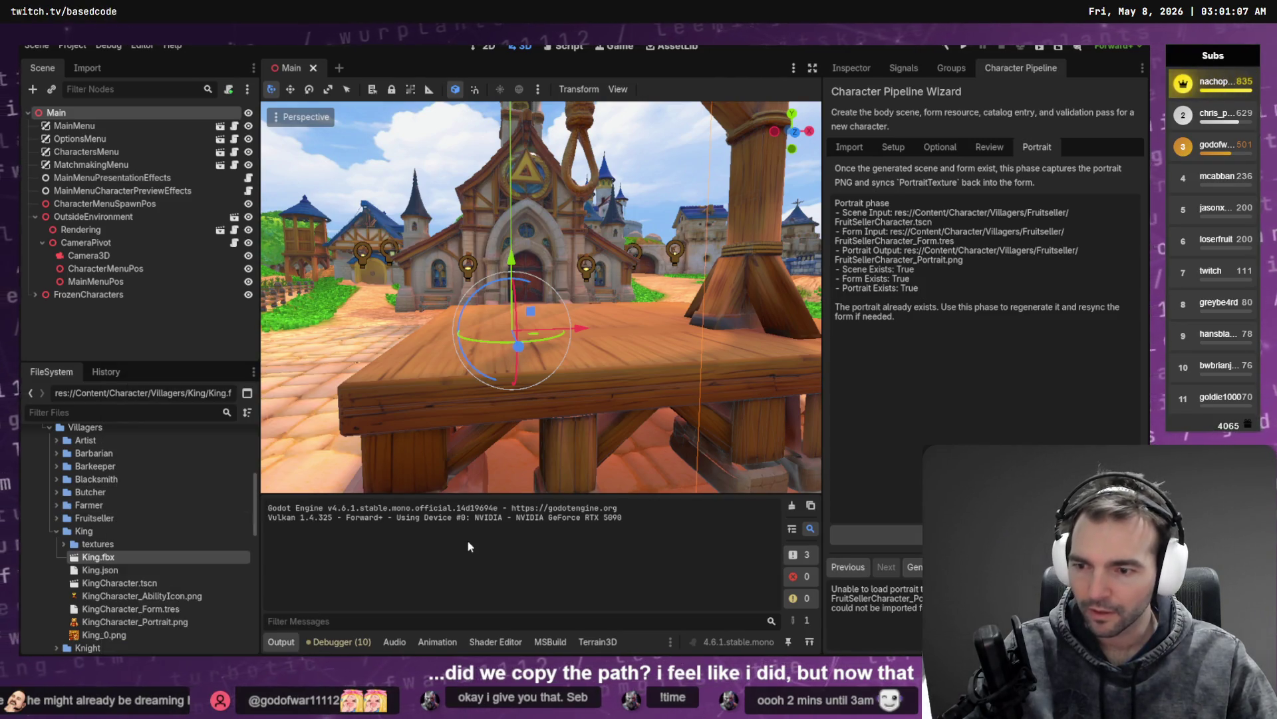
pyautogui.hotkey('alt', 'Tab')
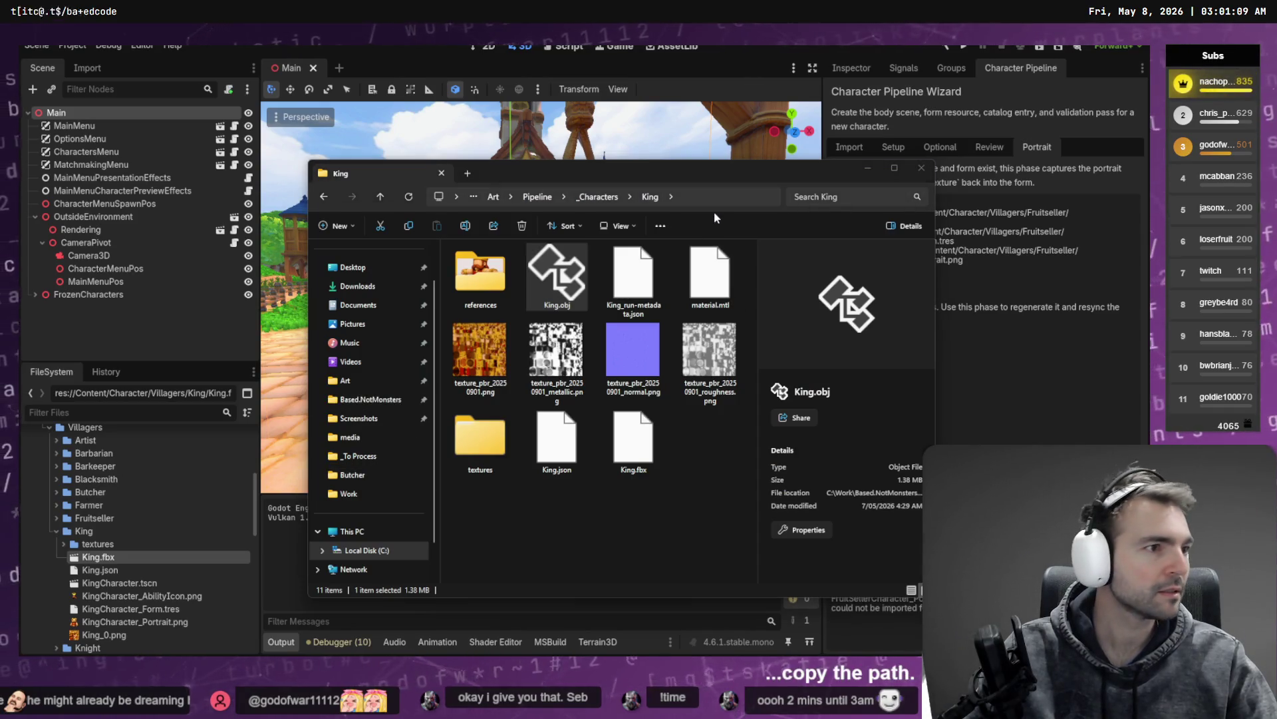
pyautogui.hotkey('alt', 'Tab')
pyautogui.click(585, 211)
pyautogui.hotkey('ctrl', 'v')
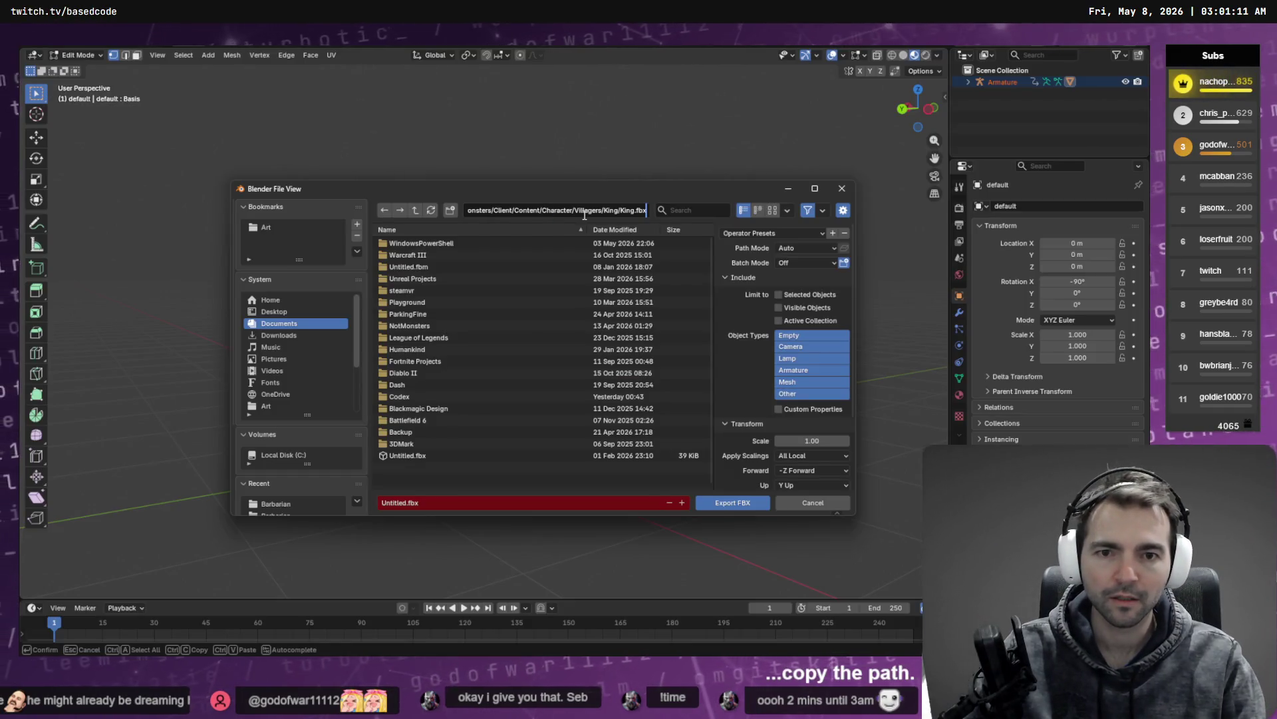
pyautogui.press('Return')
pyautogui.click(402, 255)
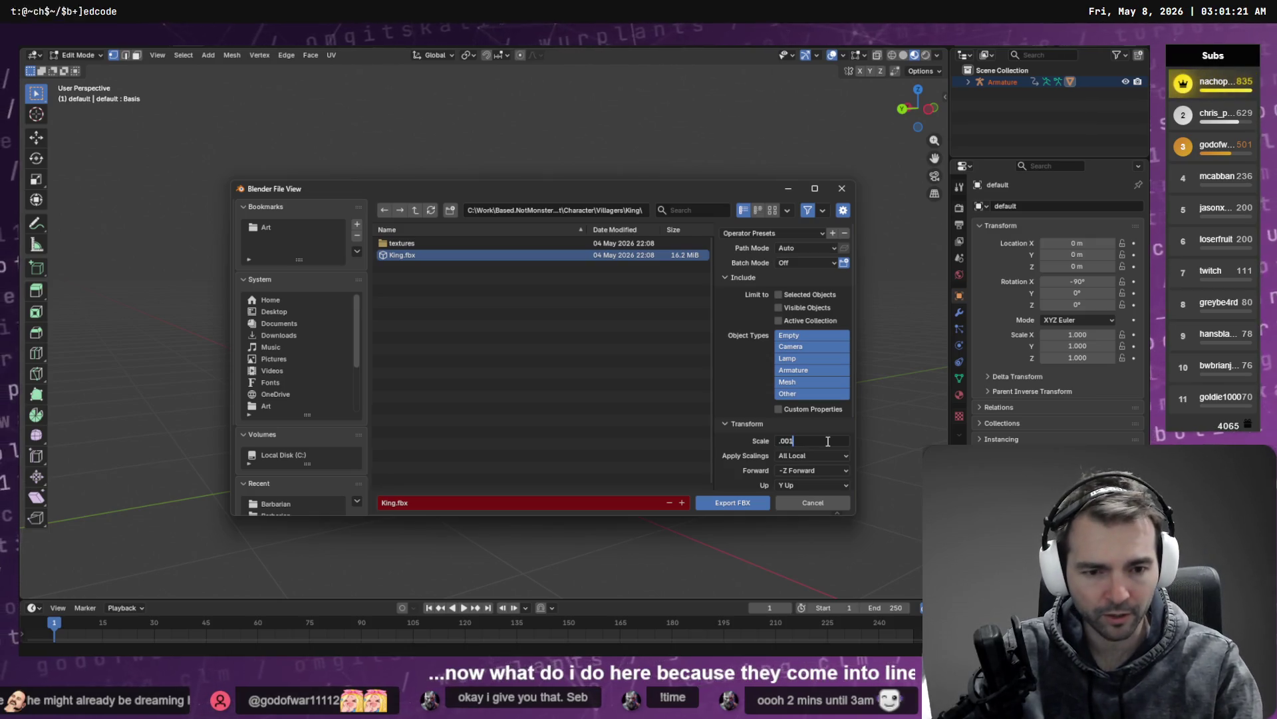
# Step: Export King.fbx at scale 0.001 with Path Mode Copy and embedded textures
pyautogui.press('Return')
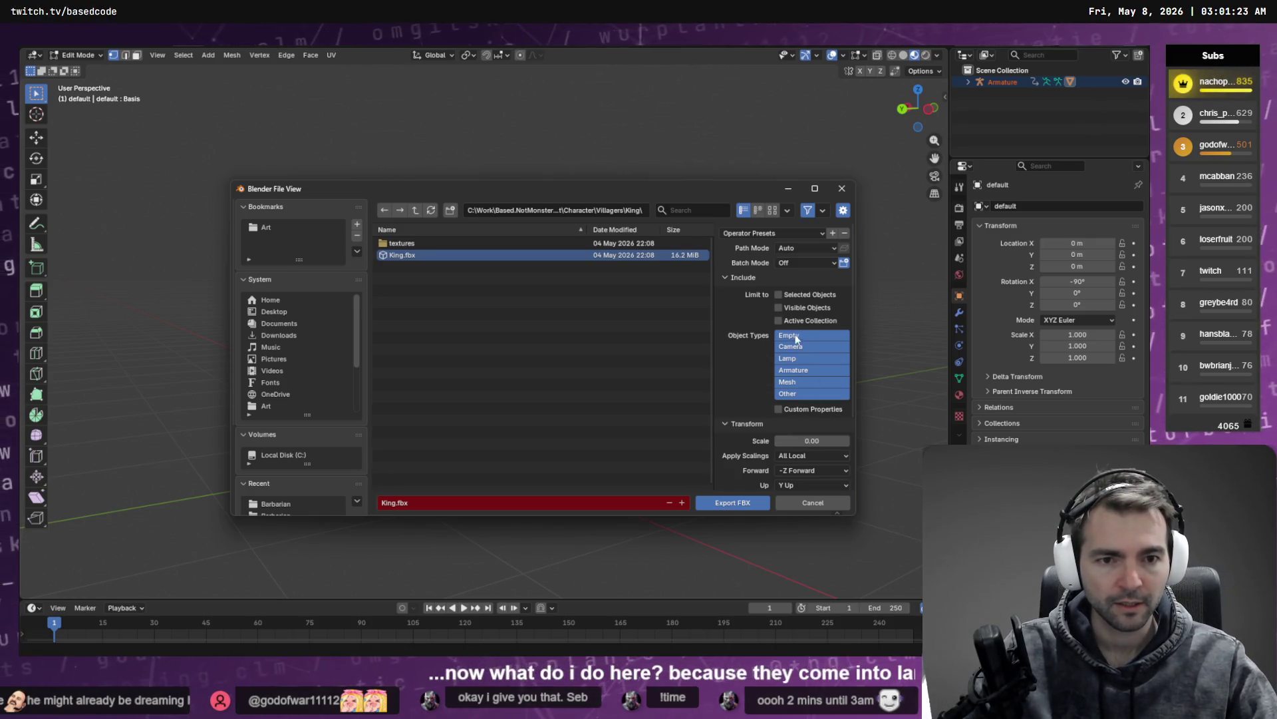
pyautogui.click(832, 248)
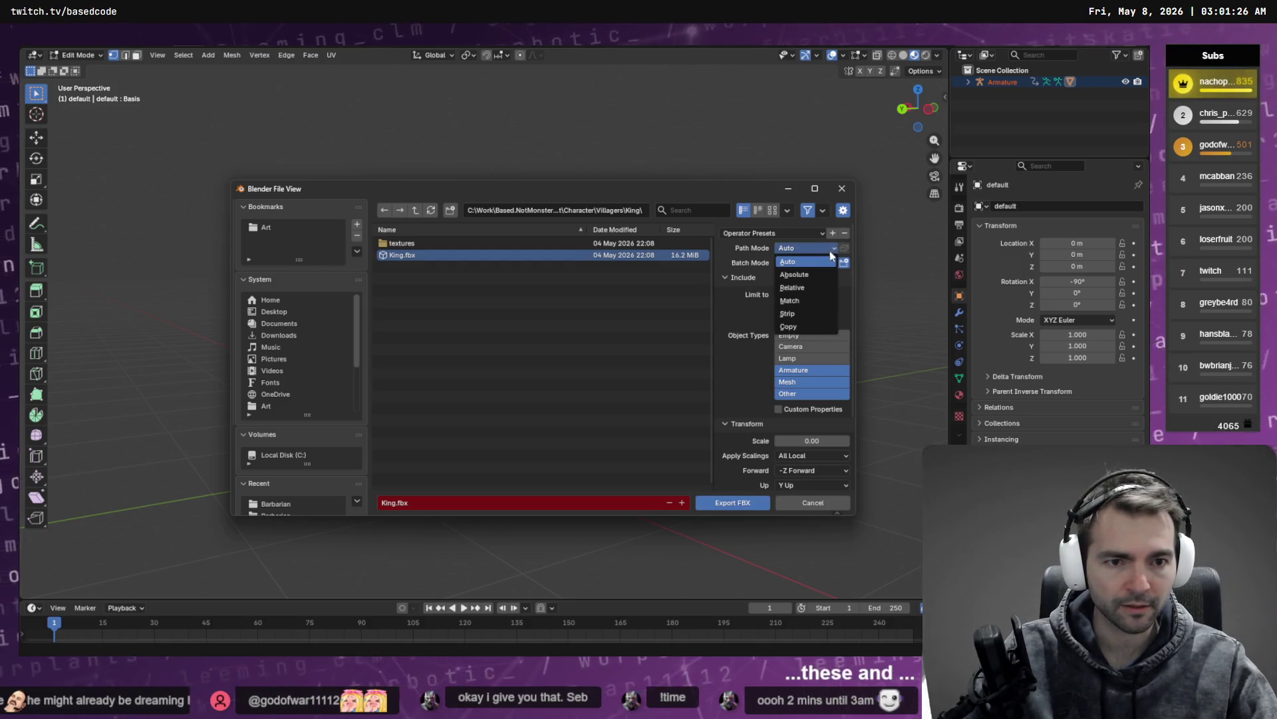
pyautogui.click(808, 328)
pyautogui.scroll(-3, 818, 282)
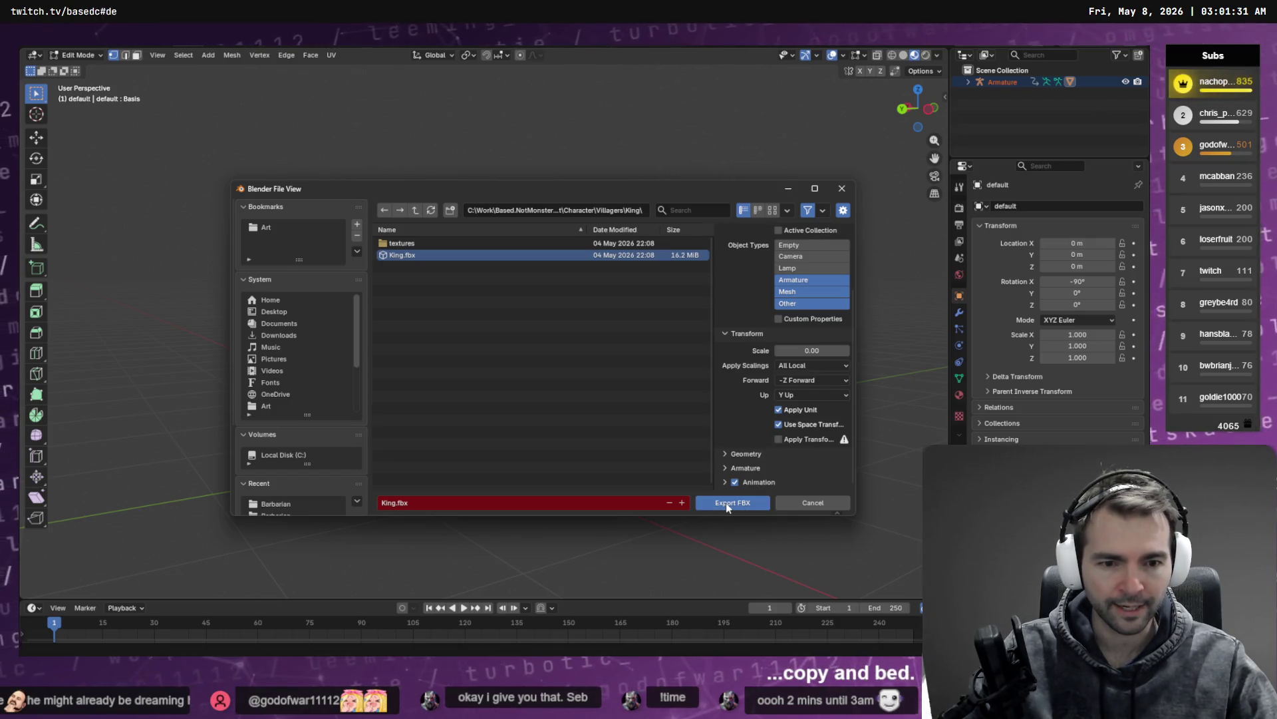
pyautogui.click(726, 502)
pyautogui.hotkey('alt', 'Tab')
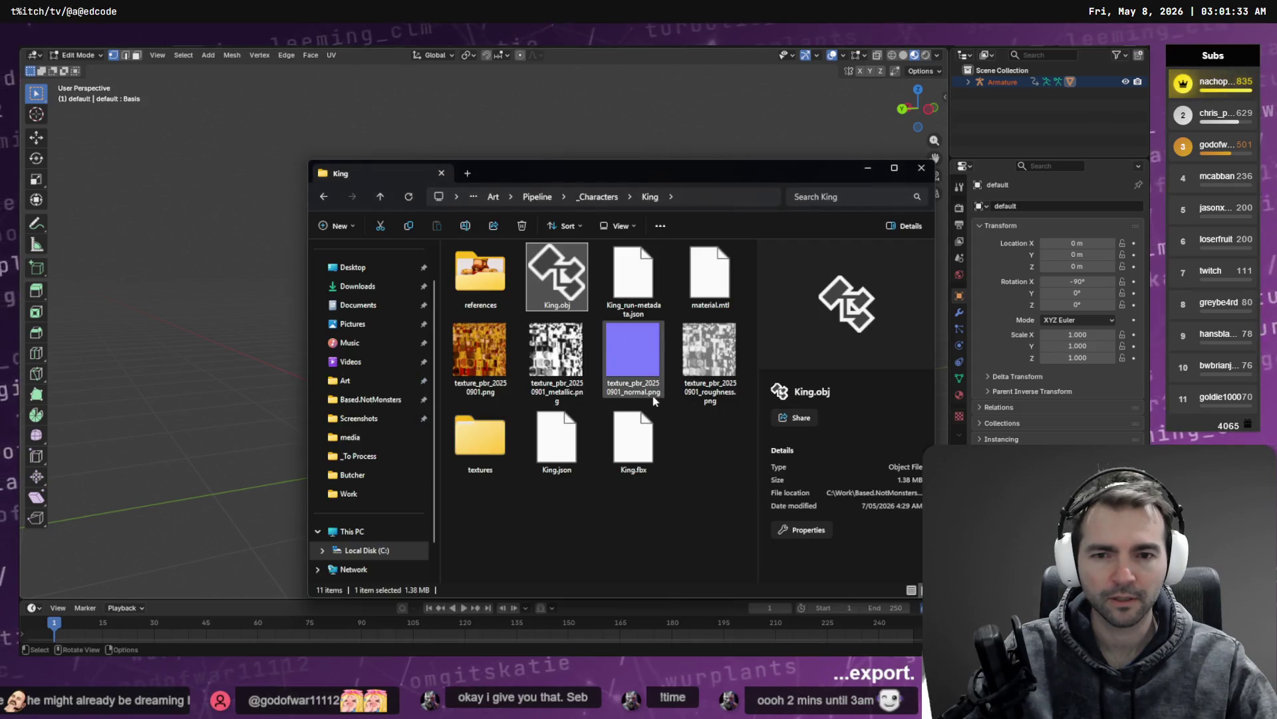
pyautogui.hotkey('alt', 'Tab')
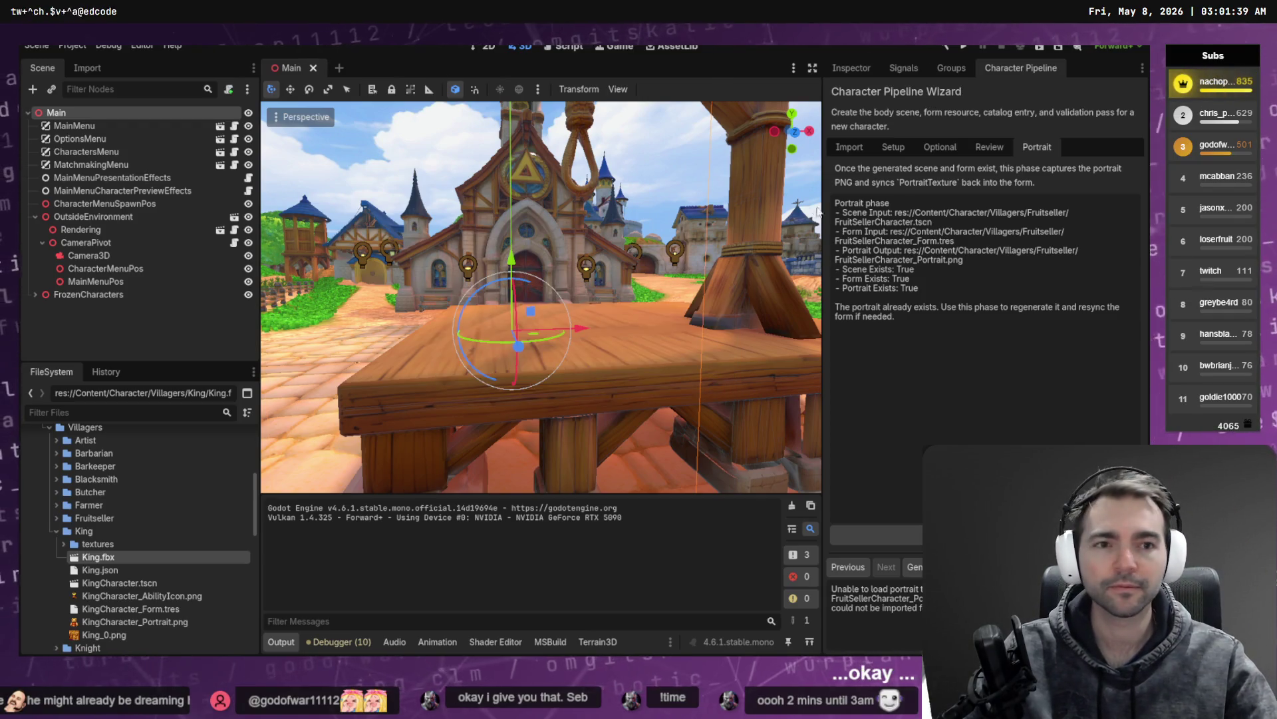
# Step: Pick King.fbx in the wizard's Import step, apply the 1.25 m height scale, and continue
pyautogui.click(853, 149)
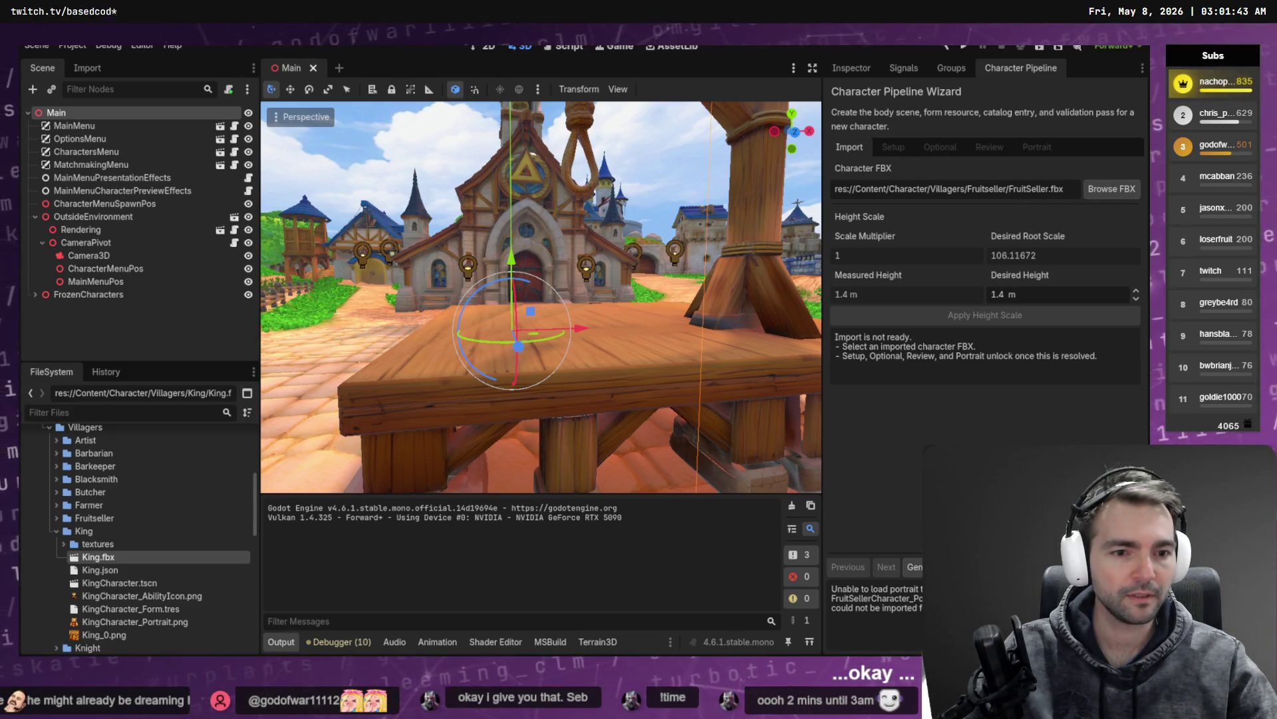
pyautogui.tripleClick(1067, 189)
pyautogui.write('Kink')
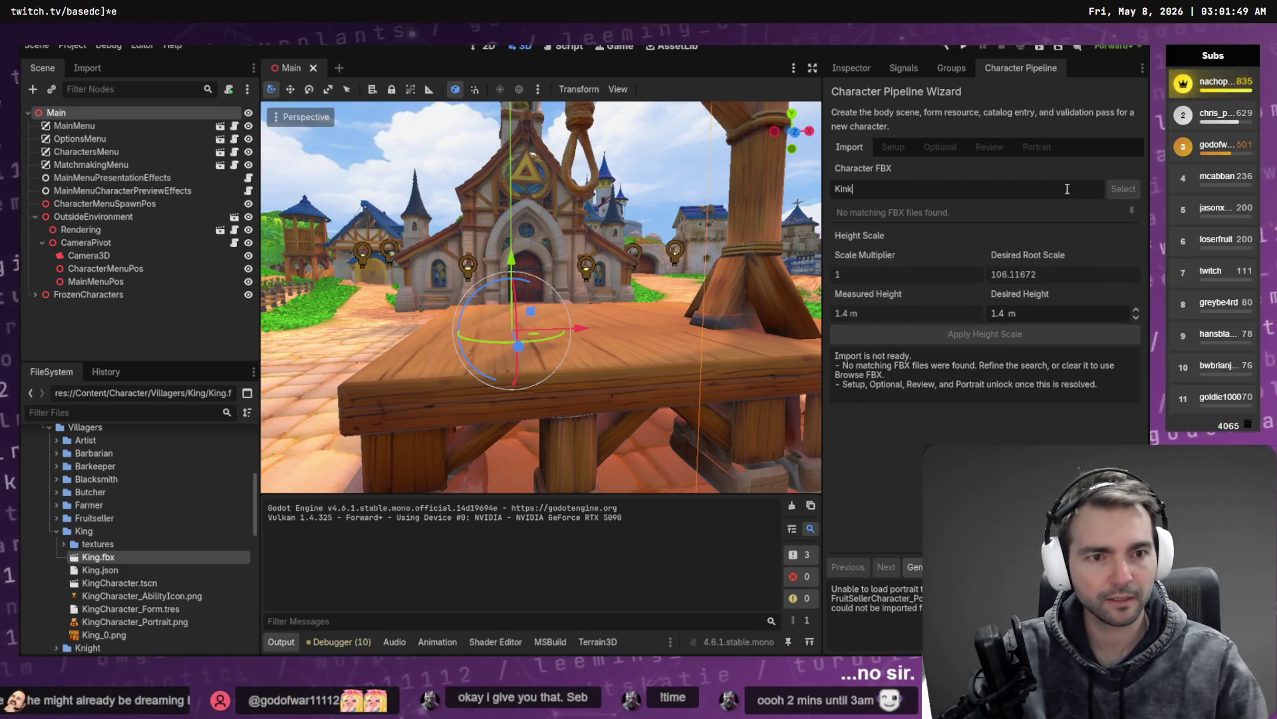
pyautogui.press('BackSpace')
pyautogui.click(932, 211)
pyautogui.click(1022, 308)
pyautogui.write('1.25')
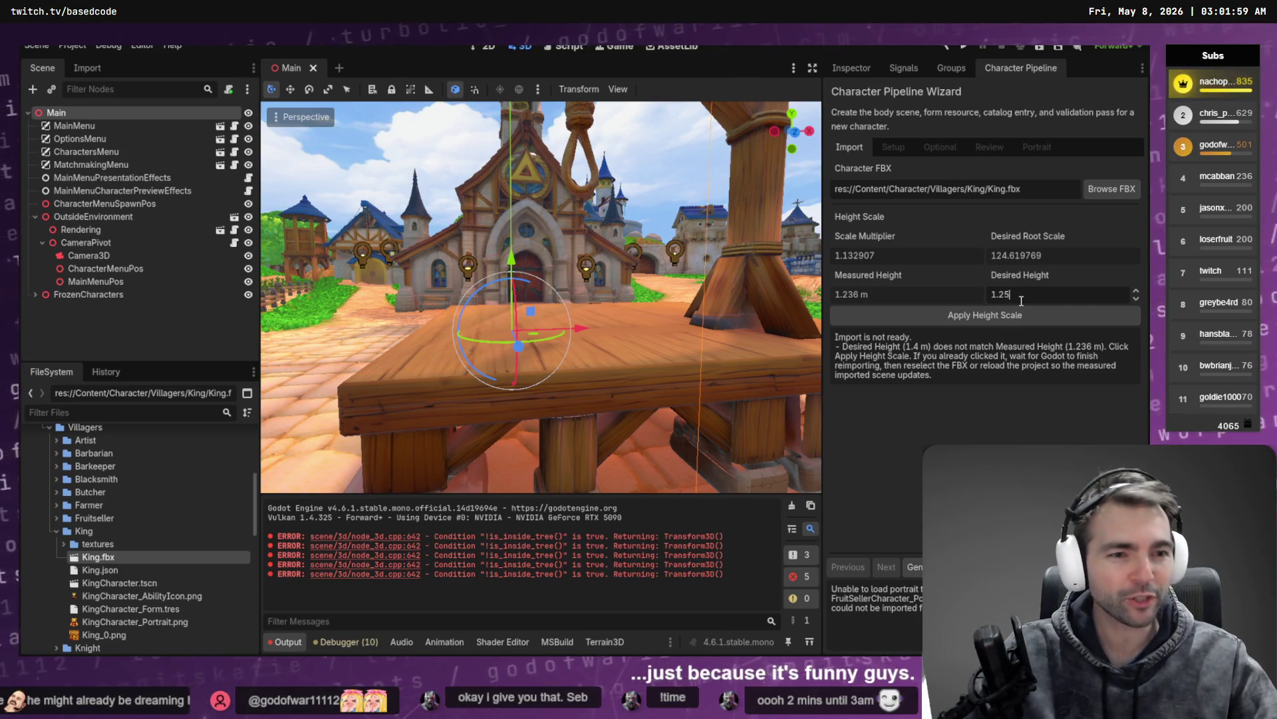
pyautogui.click(986, 319)
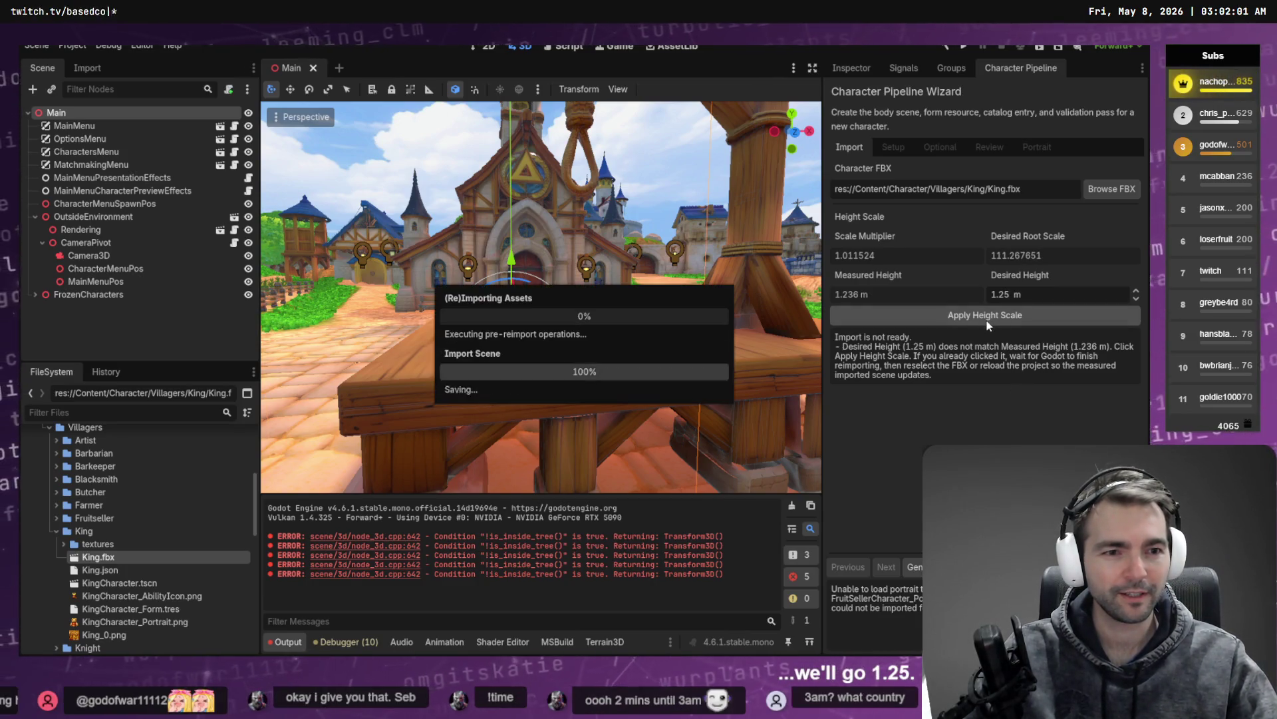
pyautogui.click(886, 568)
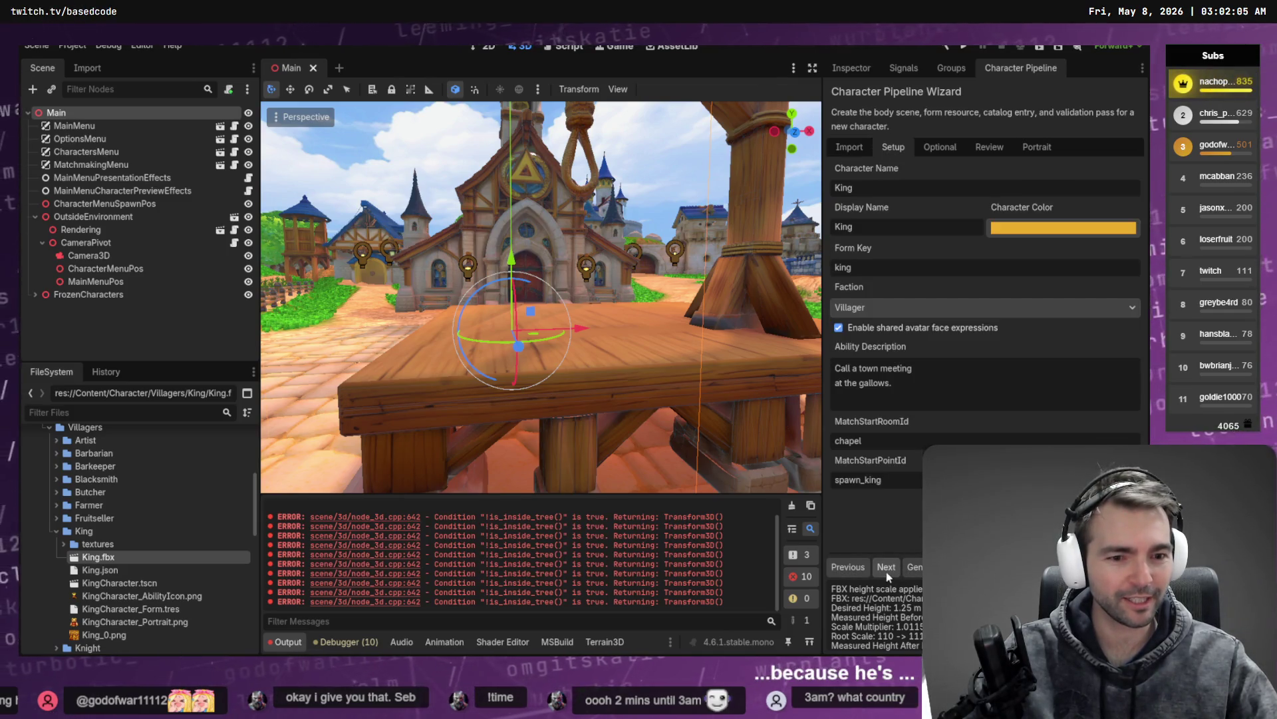
# Step: Skip to Review, clear the Output log, generate KingCharacter_Portrait.png, and run with F5
pyautogui.click(887, 568)
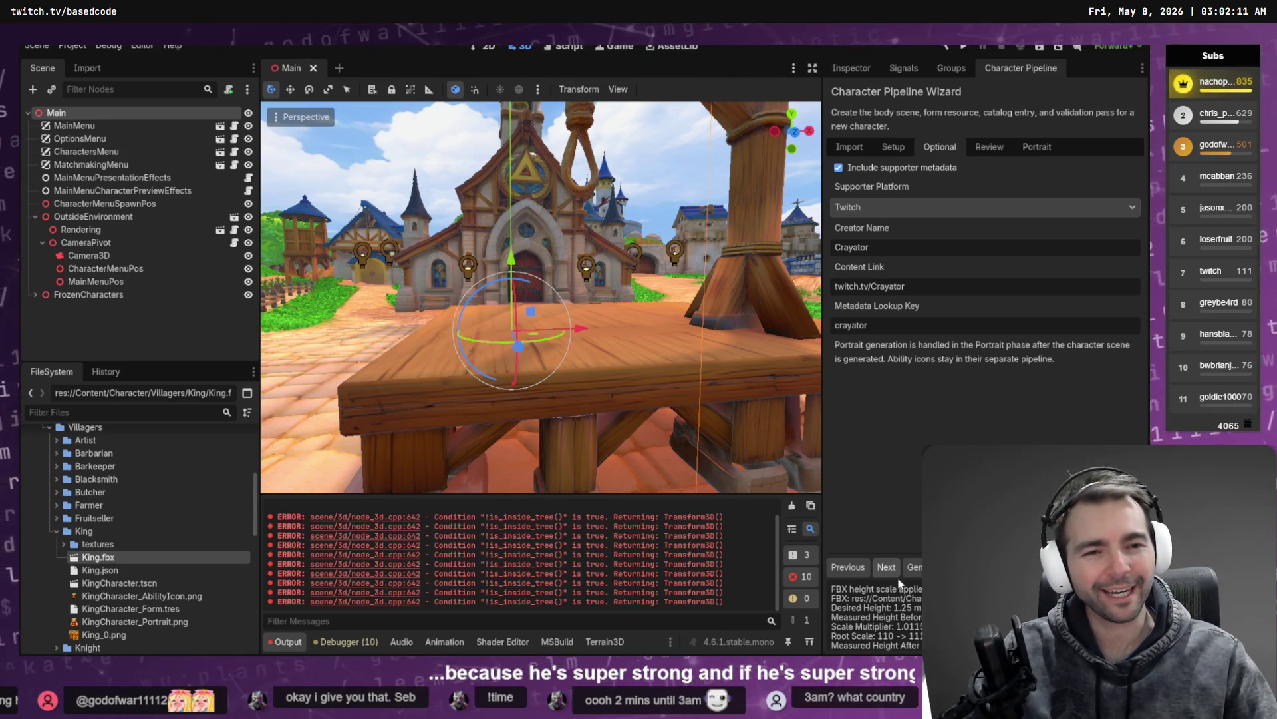
pyautogui.click(884, 568)
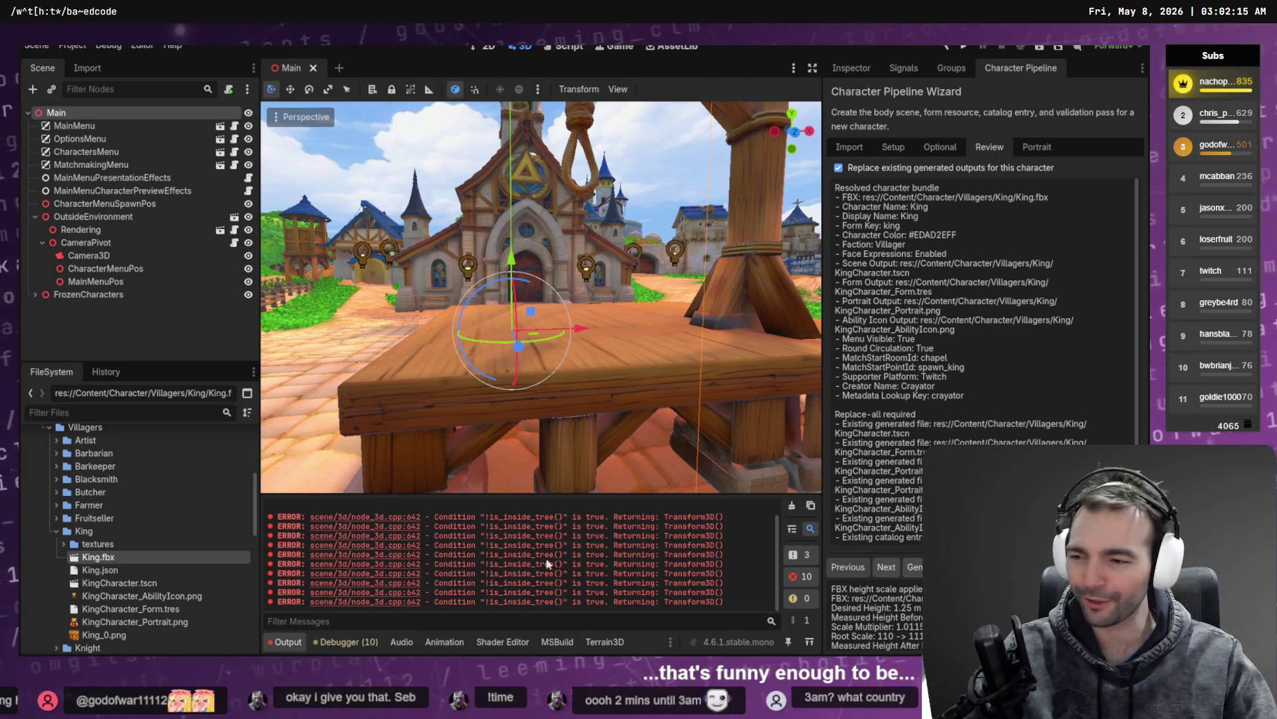
pyautogui.click(792, 507)
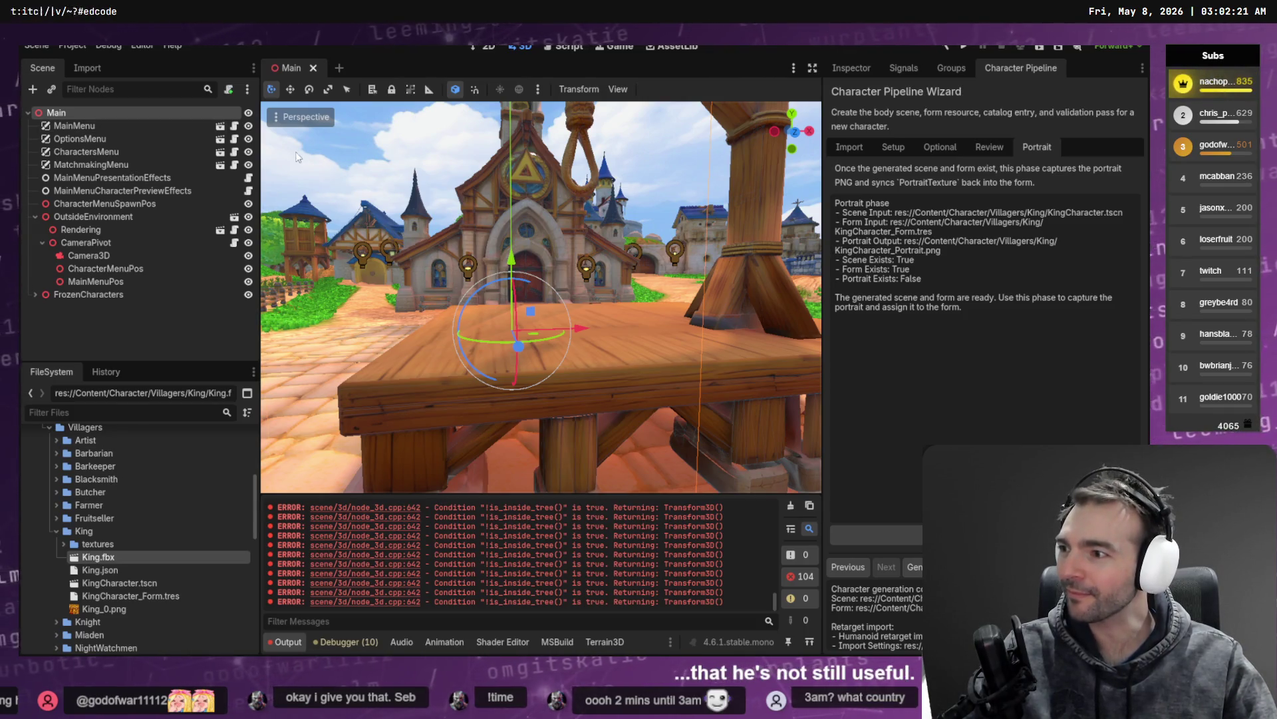
pyautogui.click(791, 506)
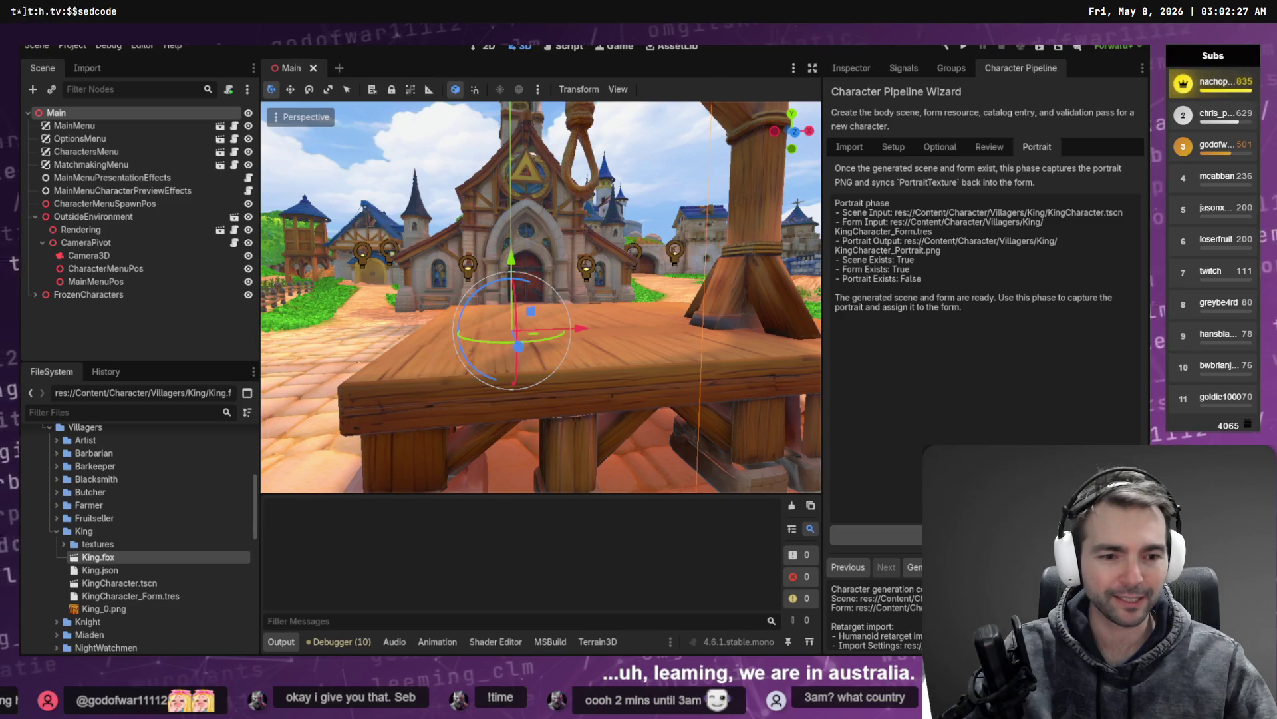
pyautogui.click(876, 535)
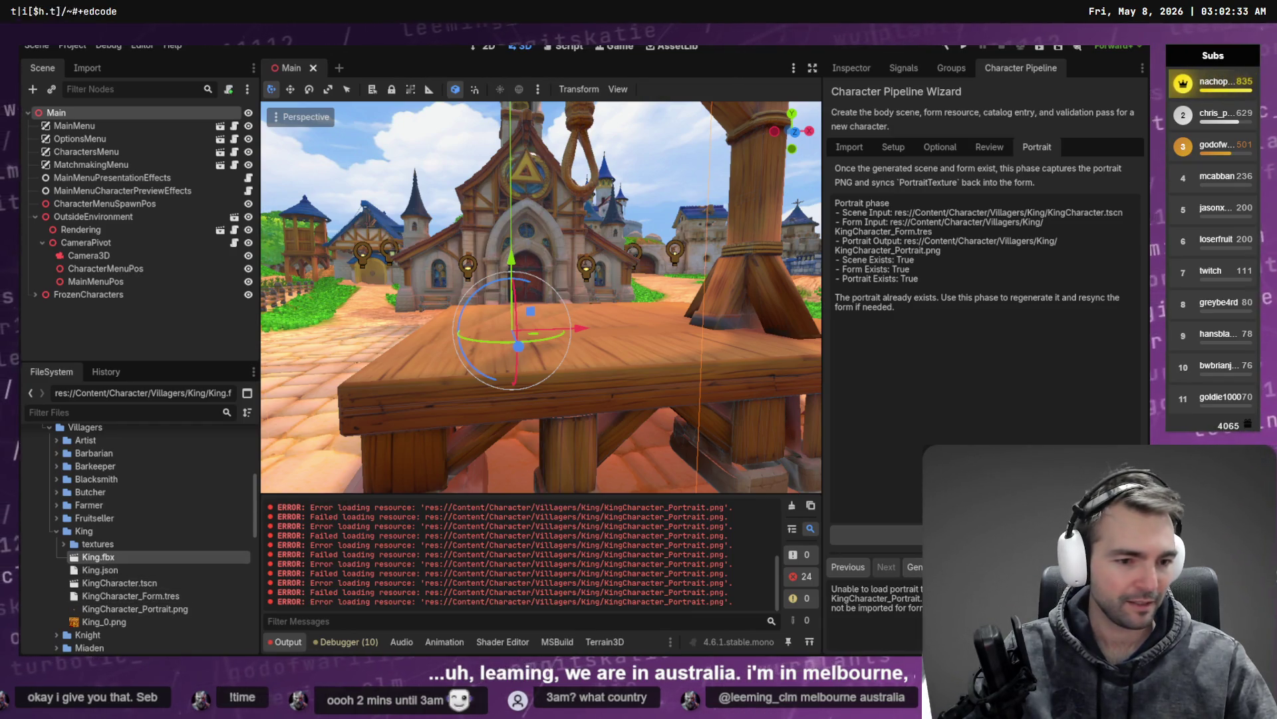
pyautogui.press('F5')
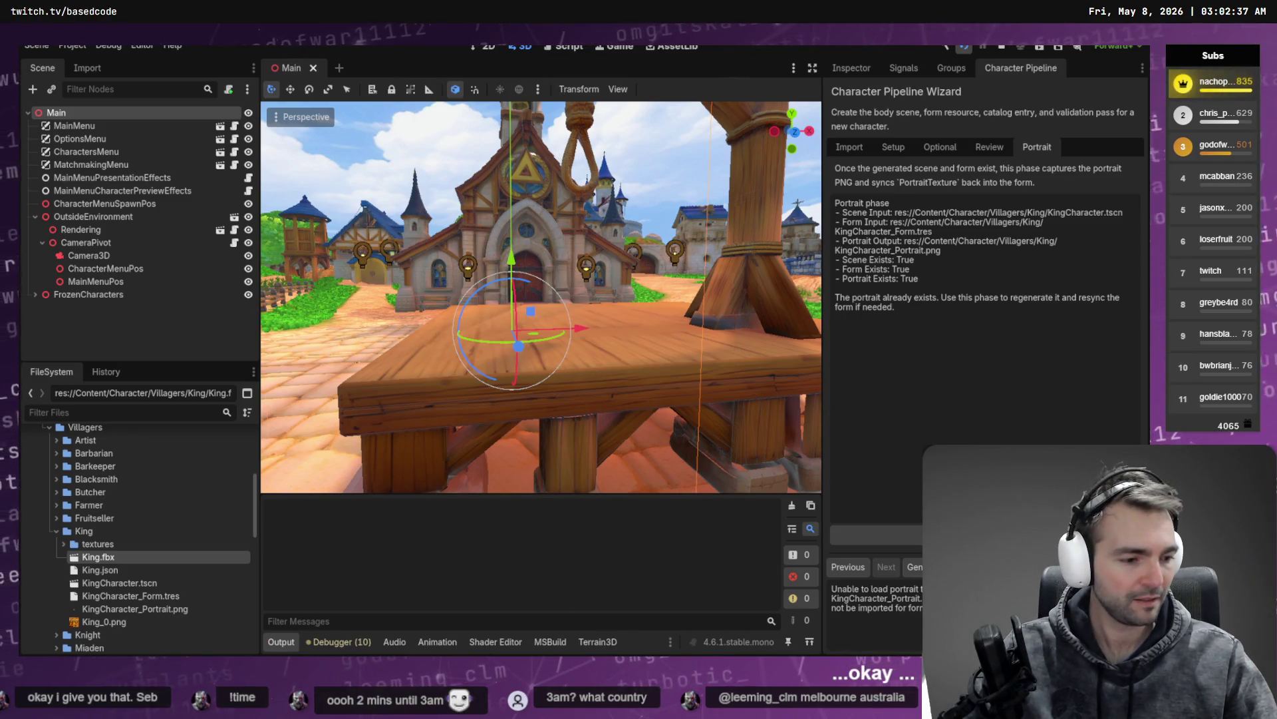
pyautogui.hotkey('alt', 'Tab')
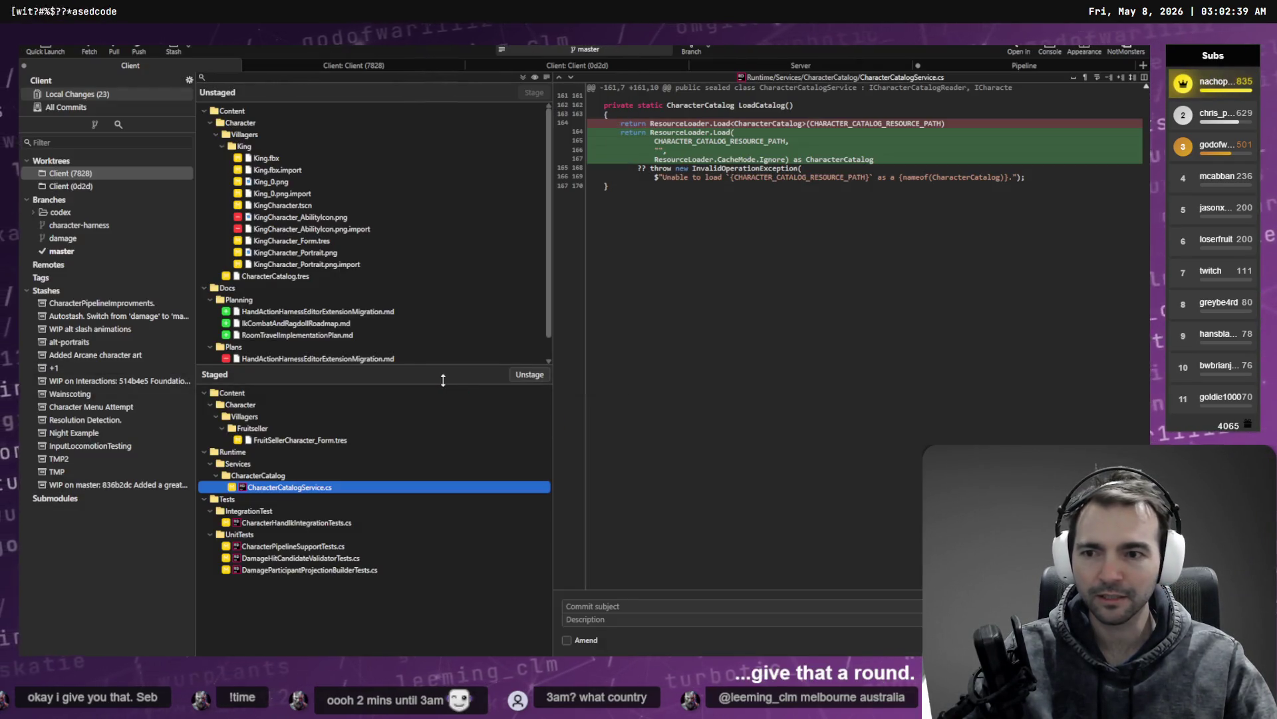
# Step: Review the CharacterCatalog.tres changes and unstage all staged files
pyautogui.scroll(-1, 318, 290)
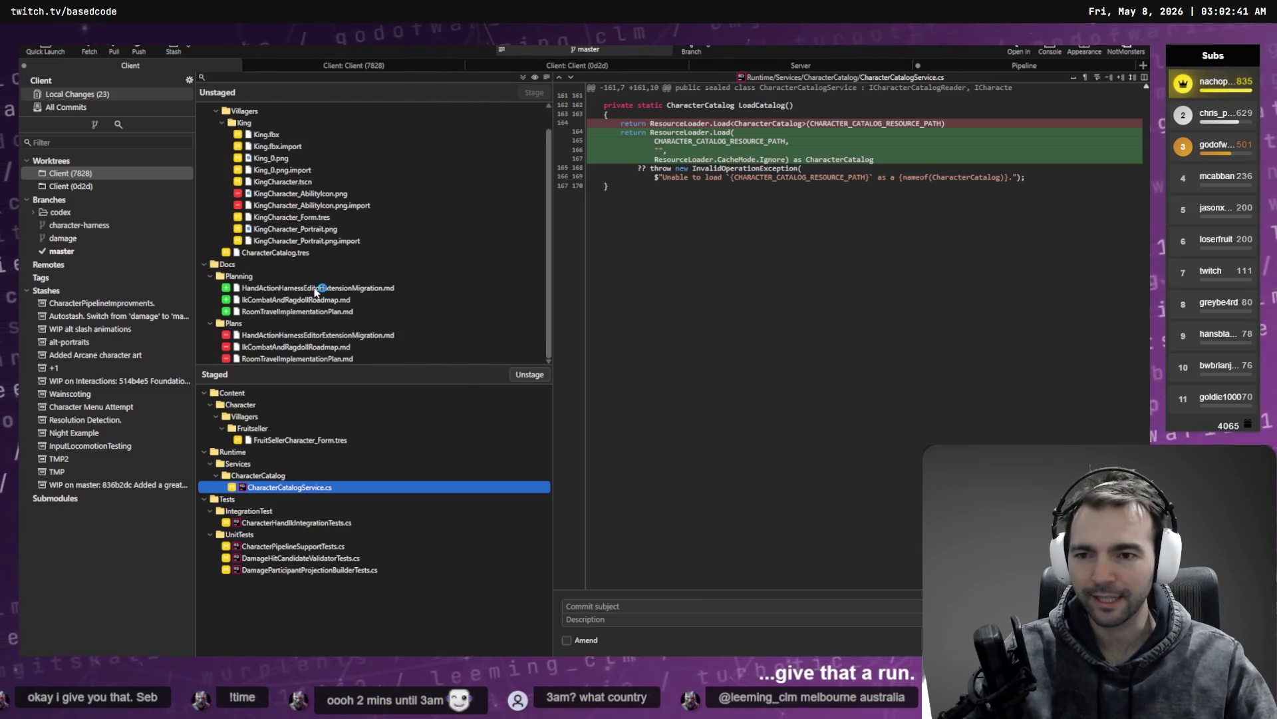
pyautogui.click(281, 253)
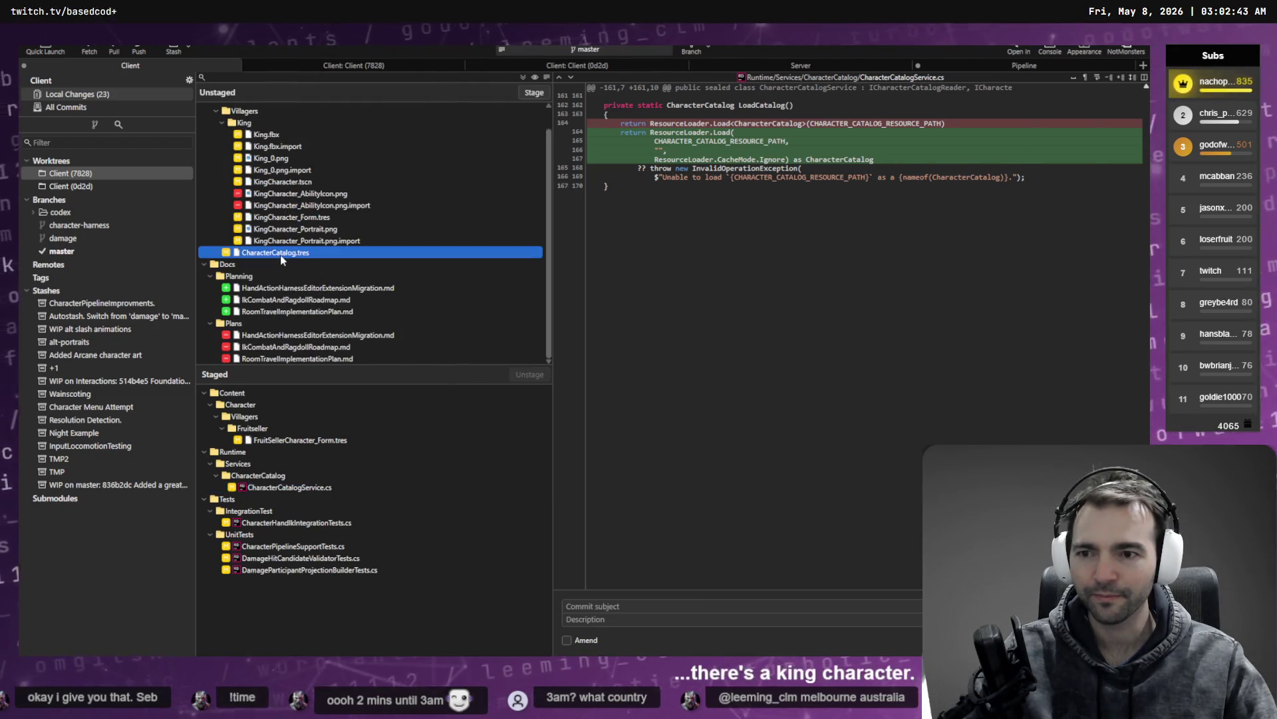
pyautogui.scroll(1, 281, 254)
pyautogui.click(313, 441)
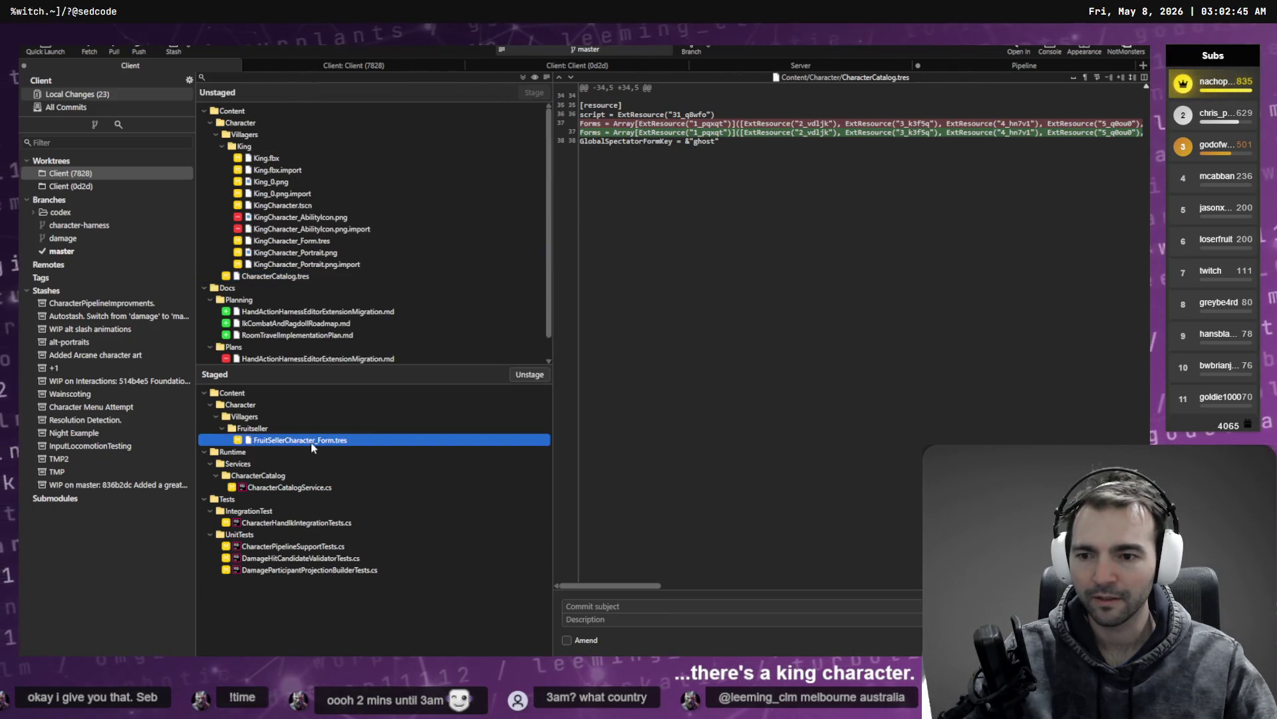
pyautogui.hotkey('ctrl', 'a')
pyautogui.click(530, 374)
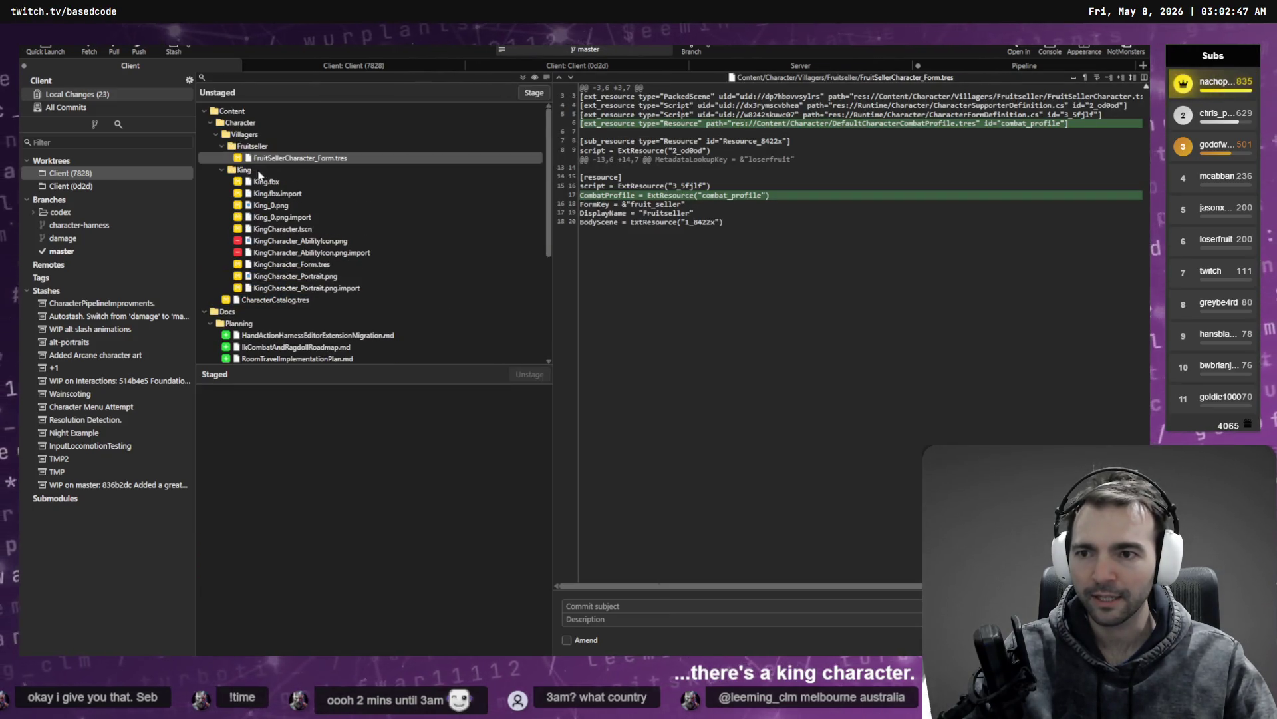
# Step: Stage FruitSellerCharacter_Form.tres and amend it into the previous FruitSeller commit
pyautogui.click(269, 160)
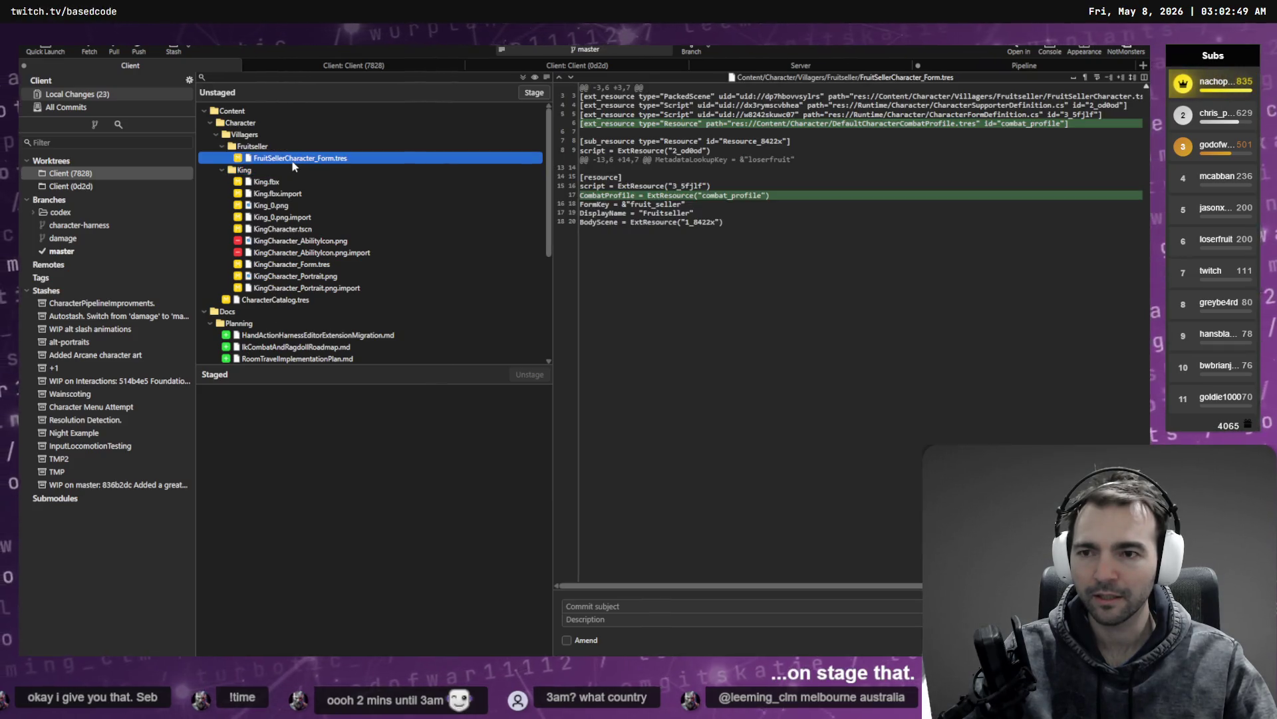
pyautogui.click(574, 641)
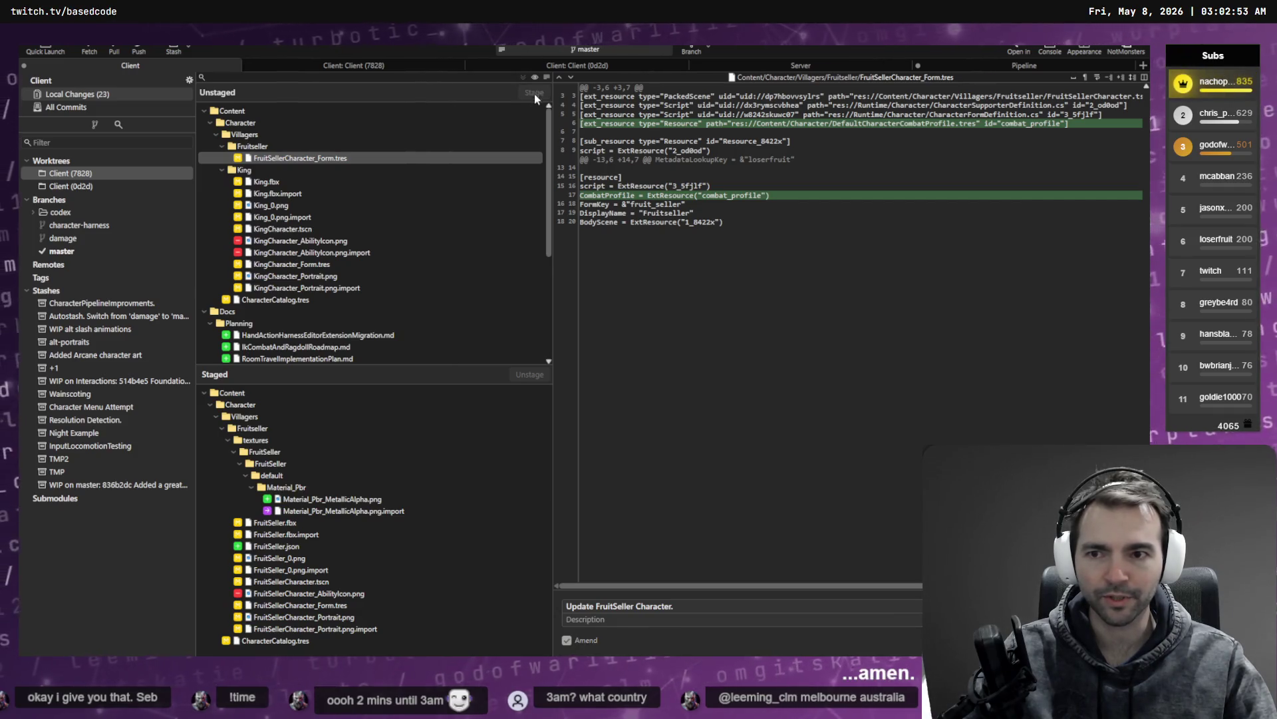
pyautogui.click(534, 93)
pyautogui.click(581, 641)
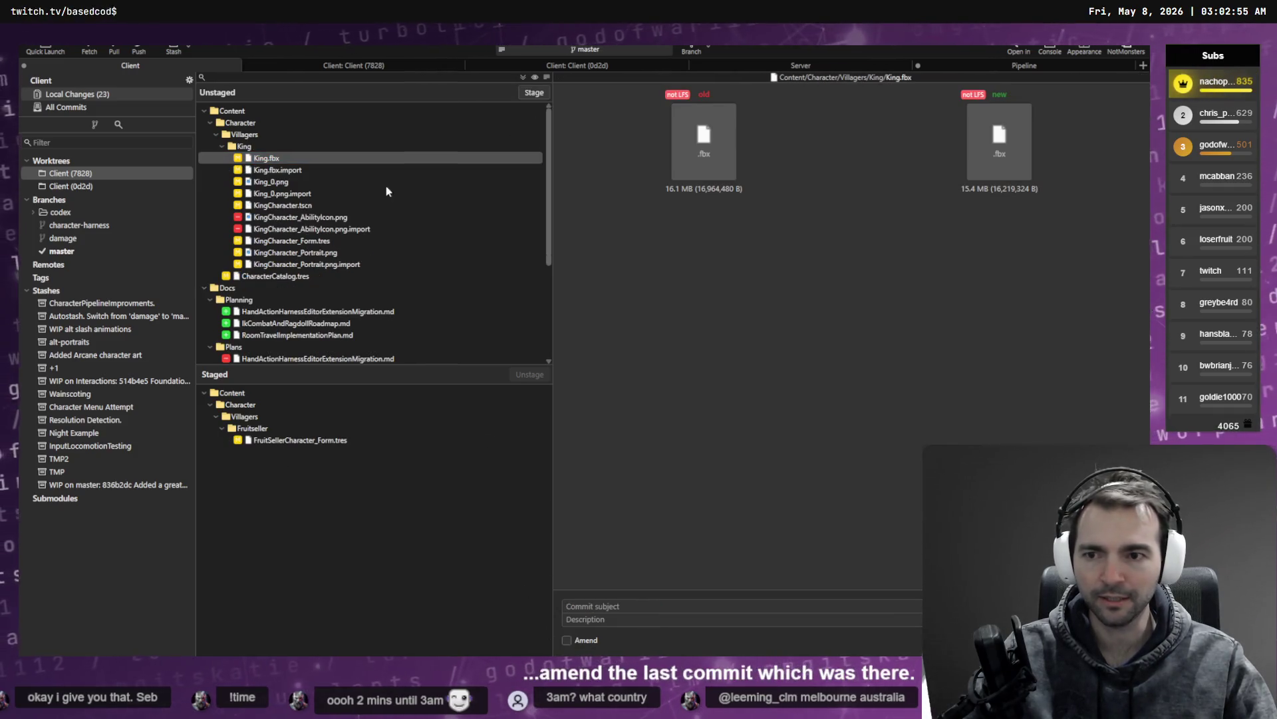
pyautogui.click(569, 642)
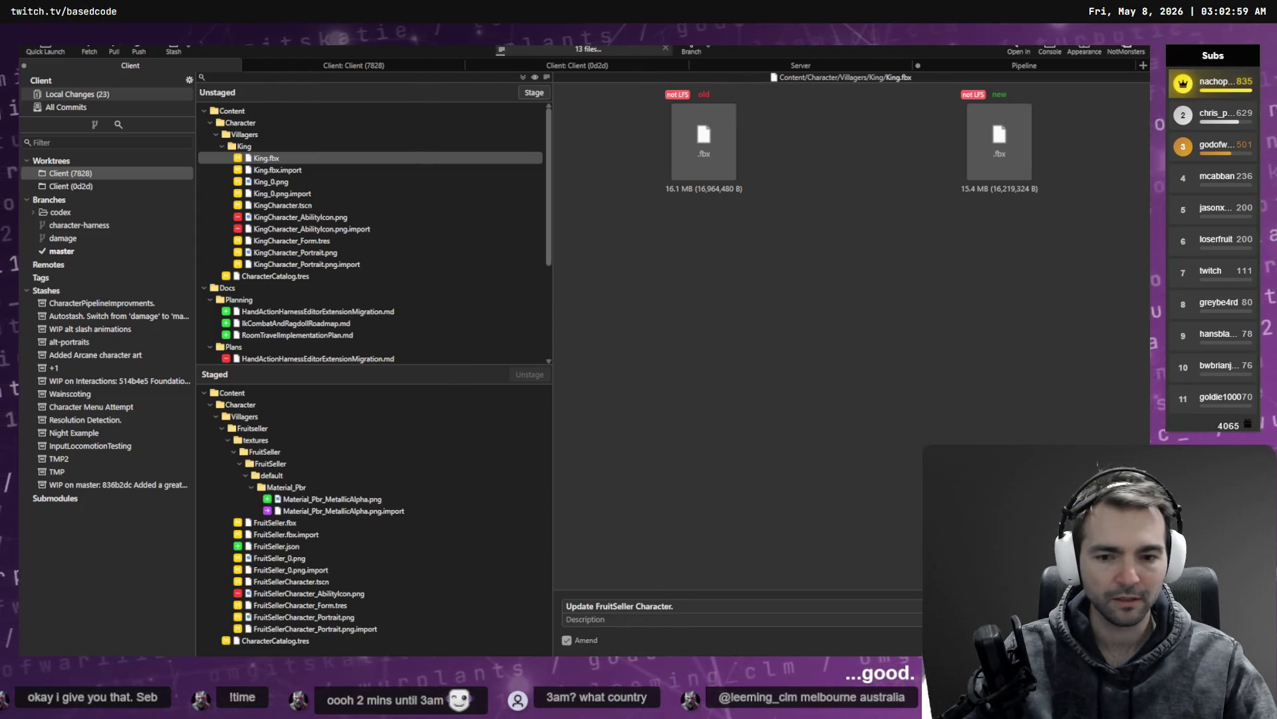
pyautogui.click(567, 640)
# Step: Stage the King character folder and its files
pyautogui.click(257, 147)
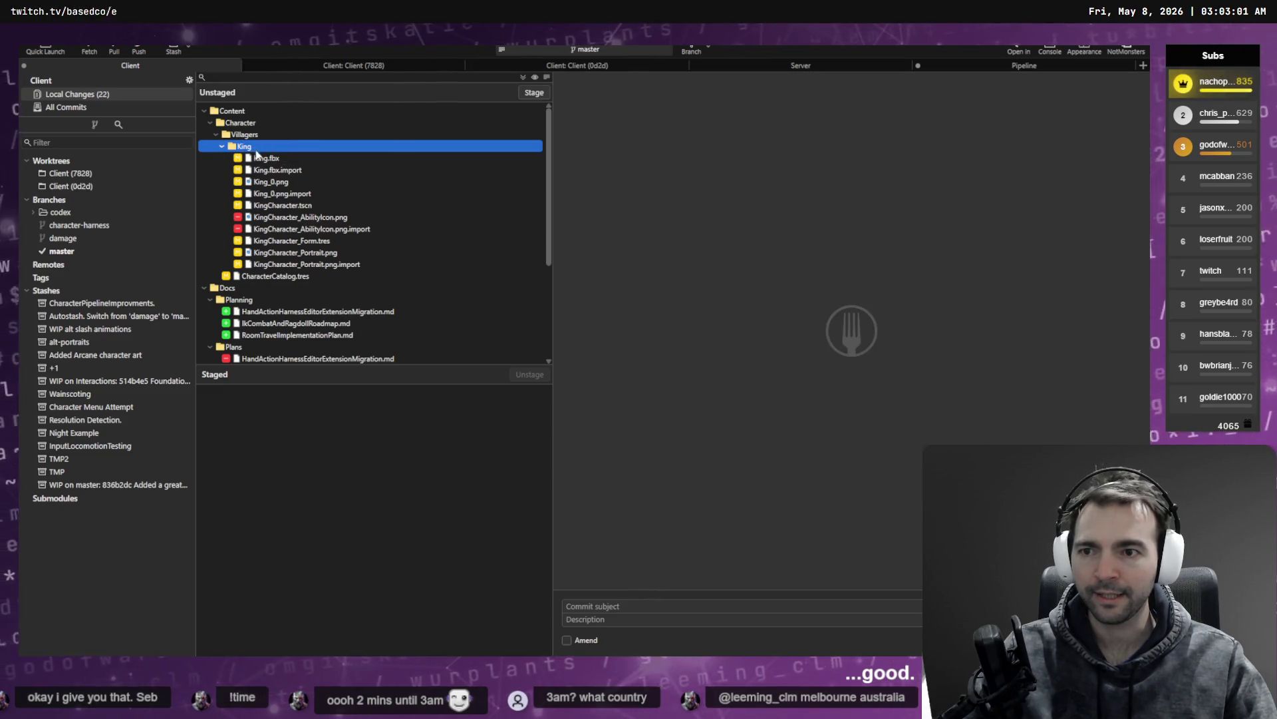
pyautogui.press('space')
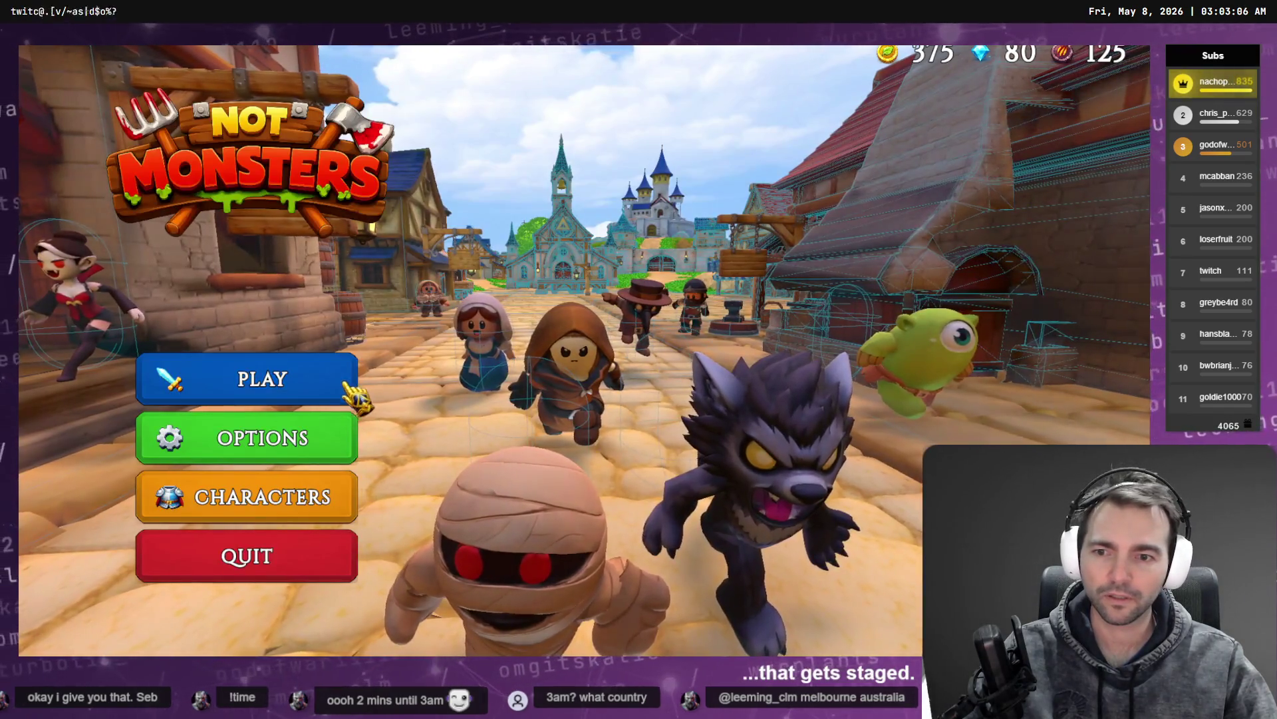
pyautogui.click(352, 397)
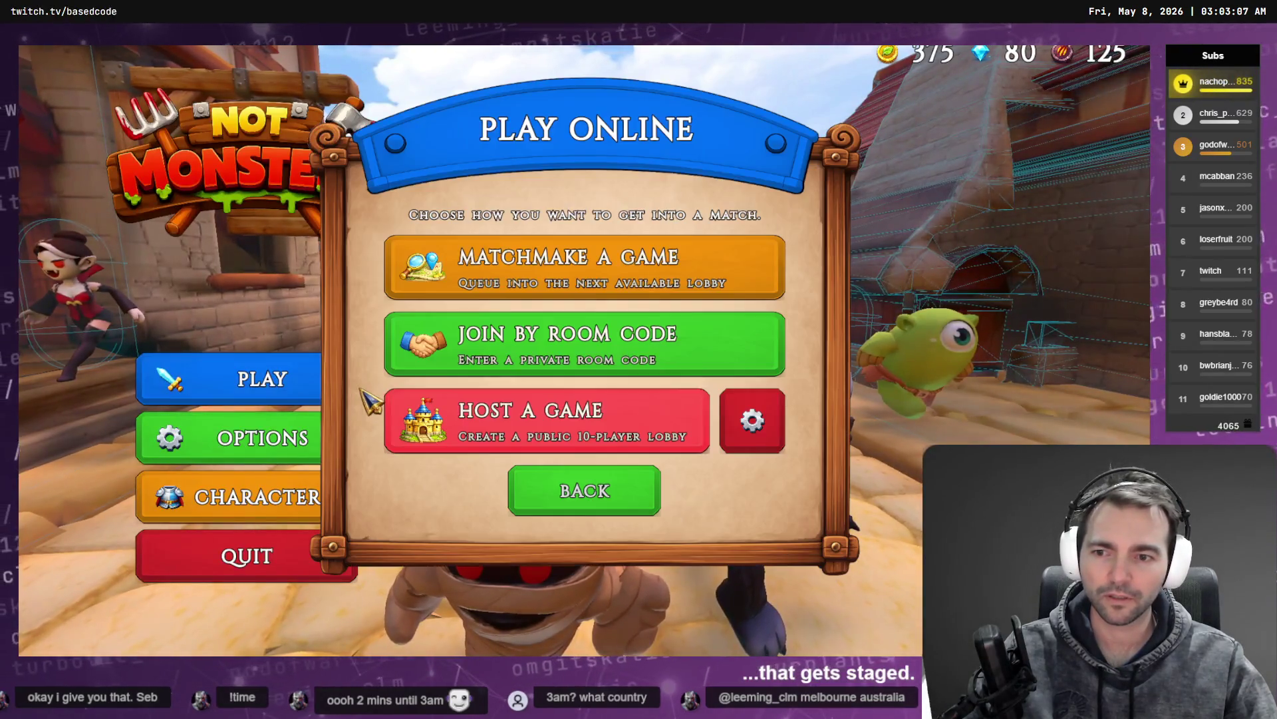
# Step: Host a game, pick the Fruitseller character, then leave the match via the pause menu
pyautogui.click(692, 423)
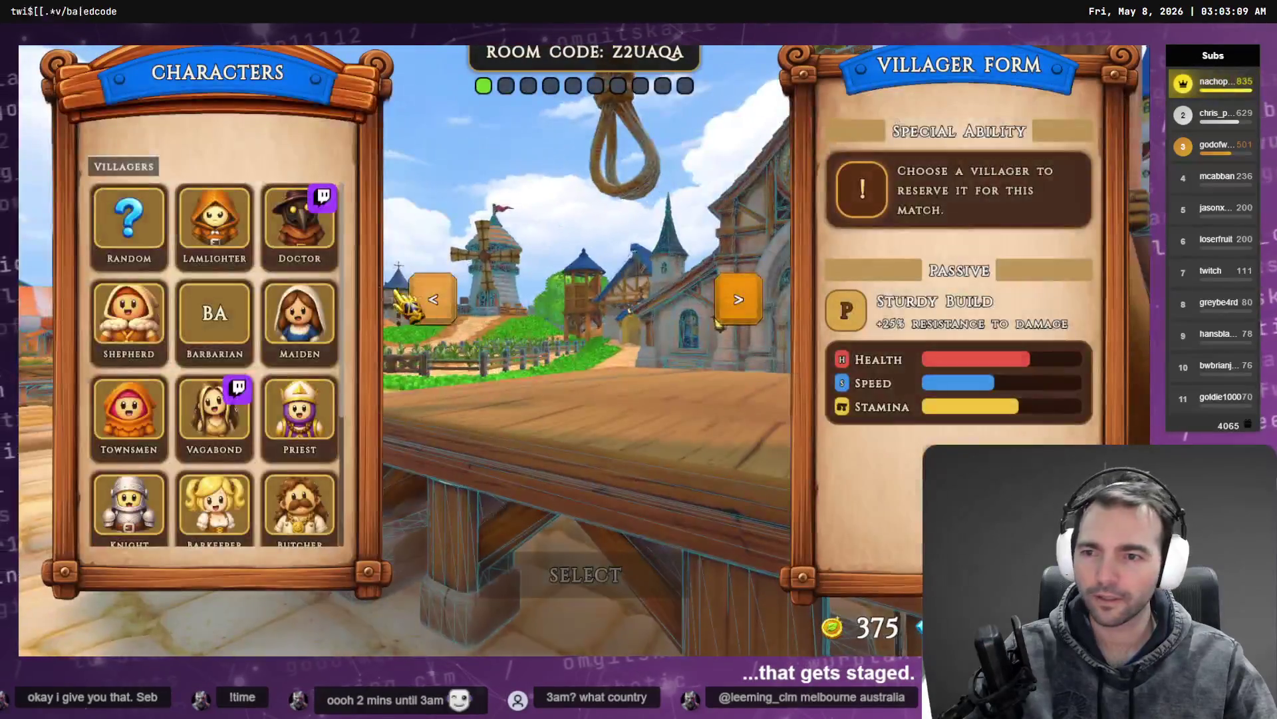
pyautogui.click(300, 223)
pyautogui.scroll(-3, 298, 233)
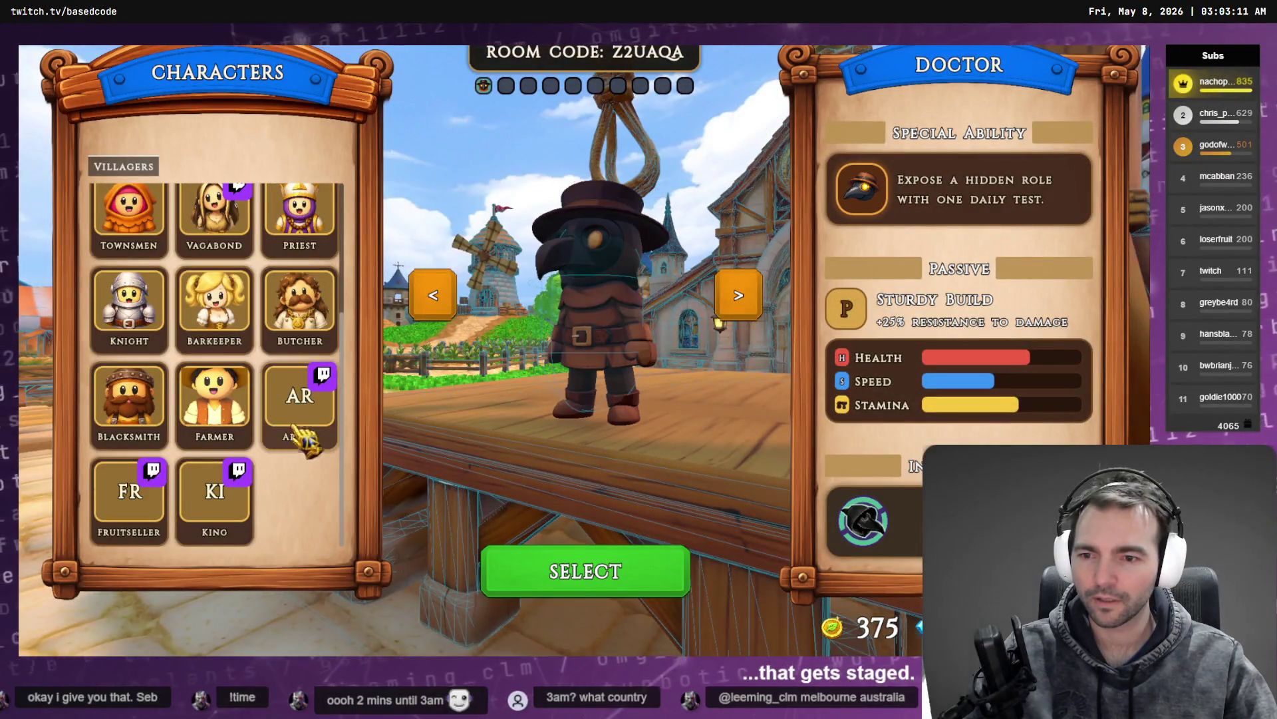
pyautogui.click(129, 499)
pyautogui.click(584, 576)
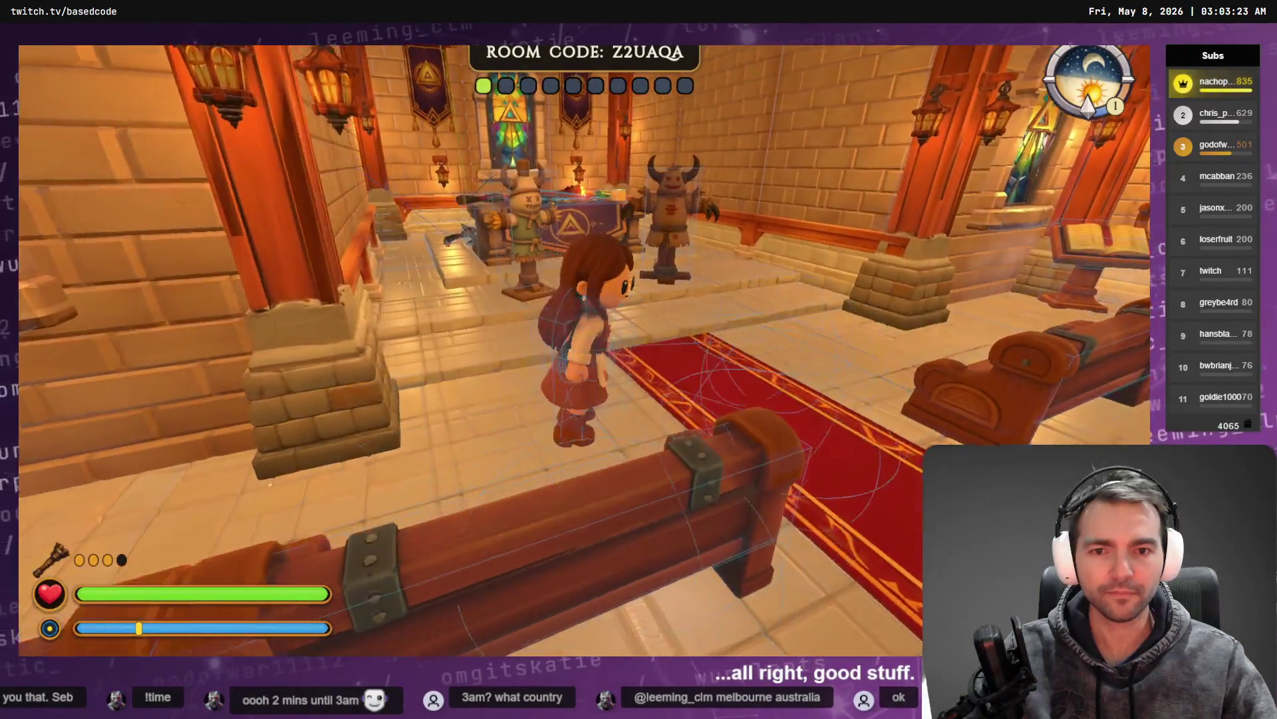
pyautogui.press('Escape')
pyautogui.click(594, 393)
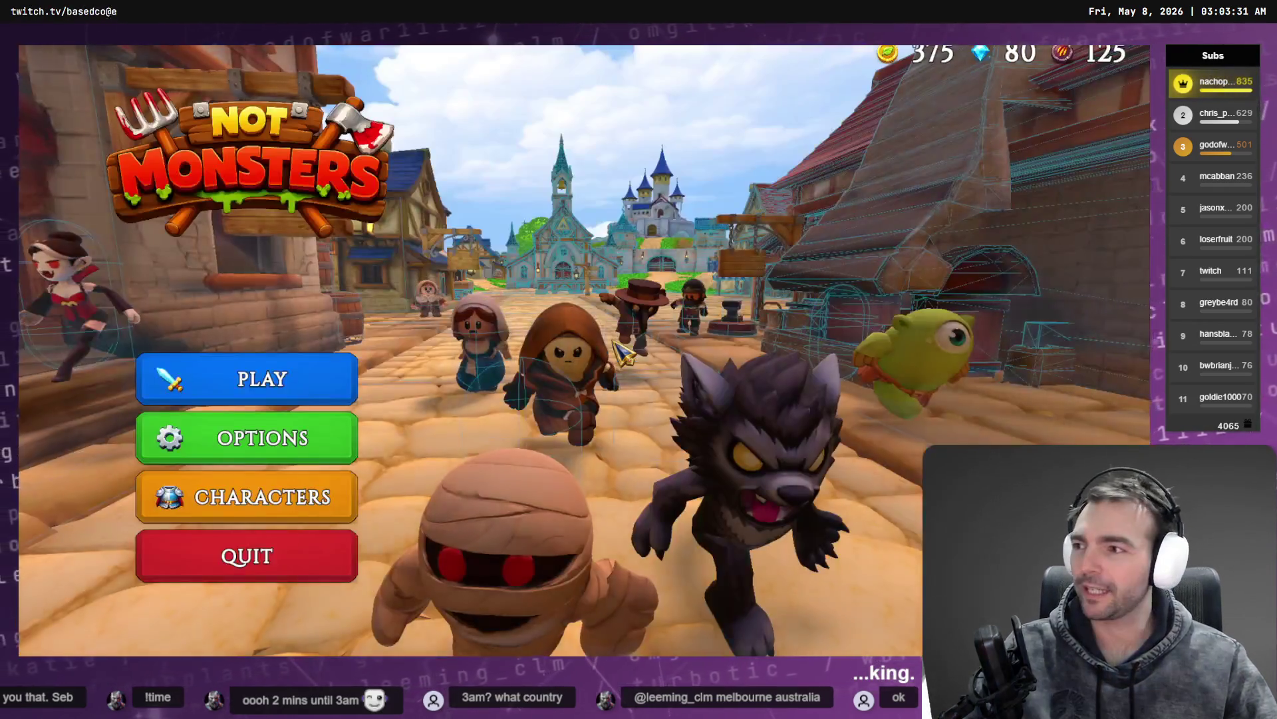
# Step: Host a new public lobby from Play Online
pyautogui.click(340, 389)
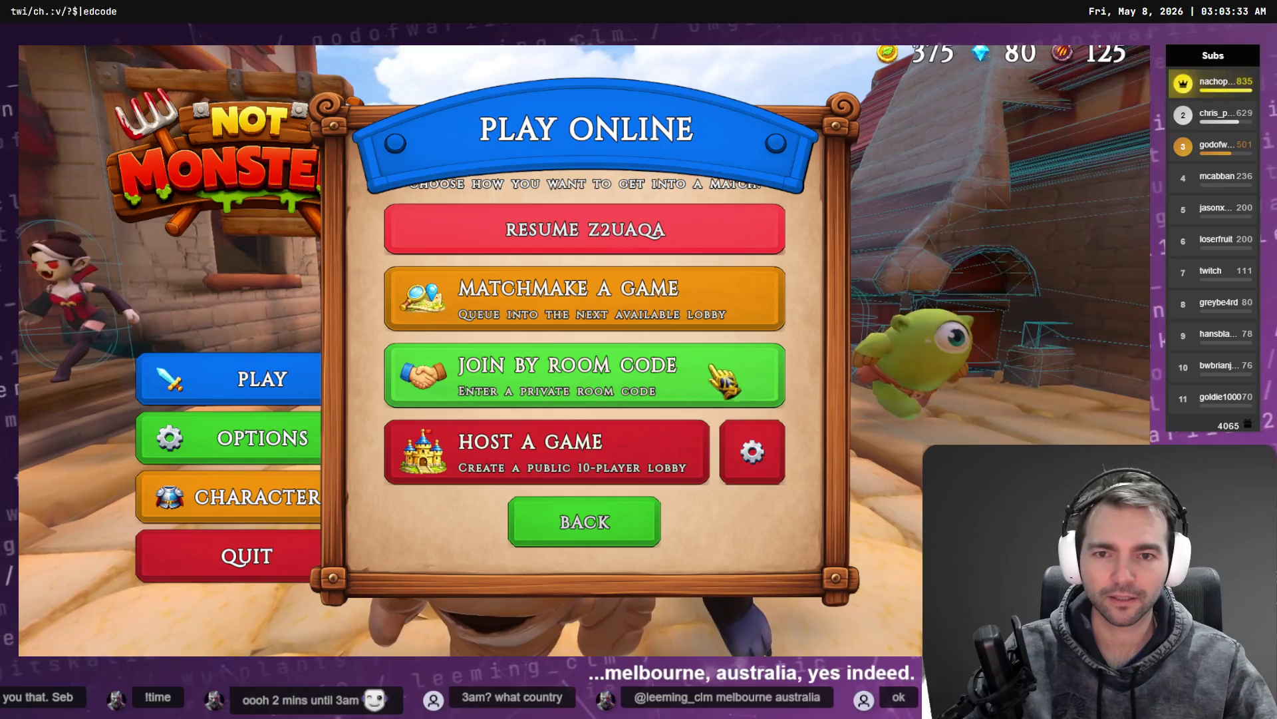
pyautogui.click(752, 469)
pyautogui.click(605, 478)
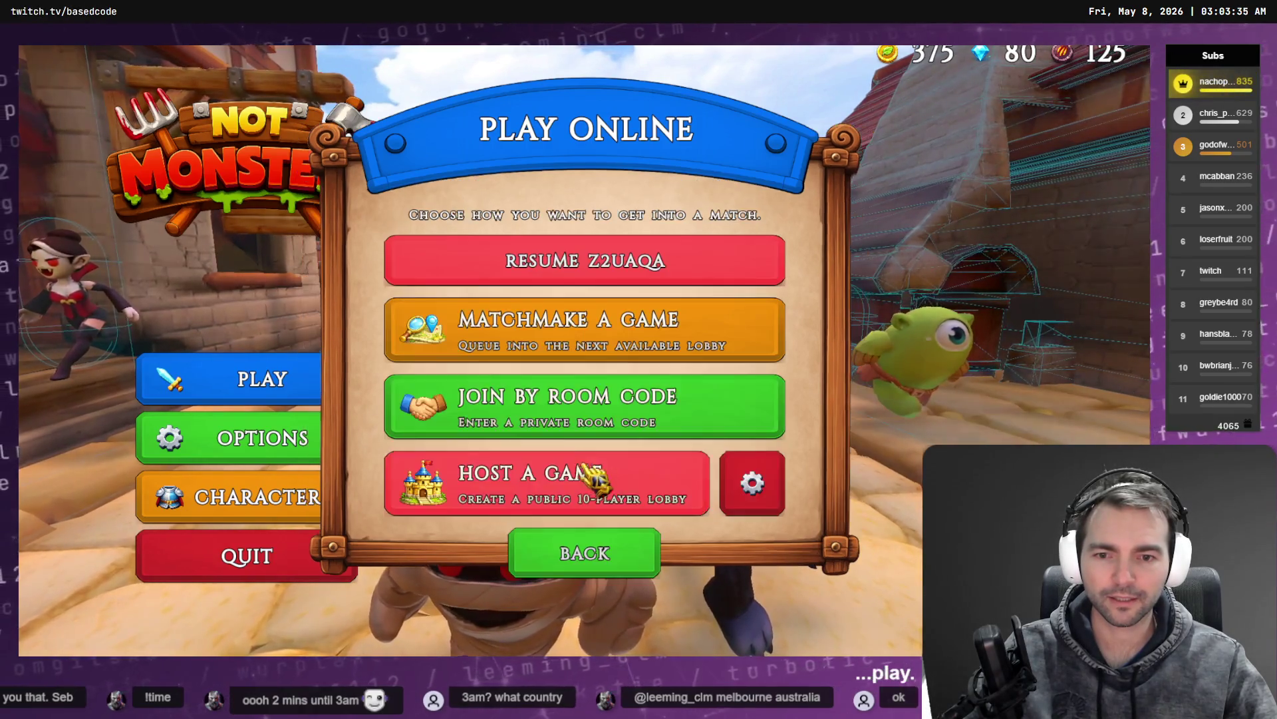
pyautogui.click(589, 489)
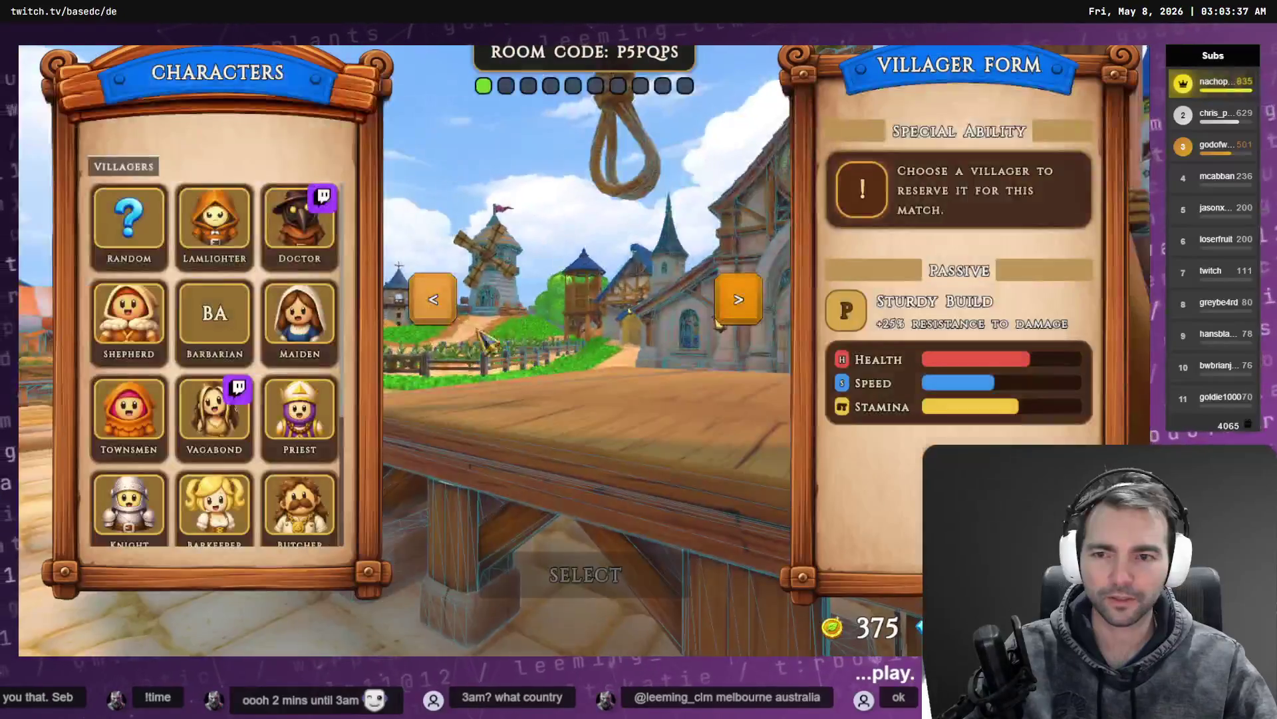
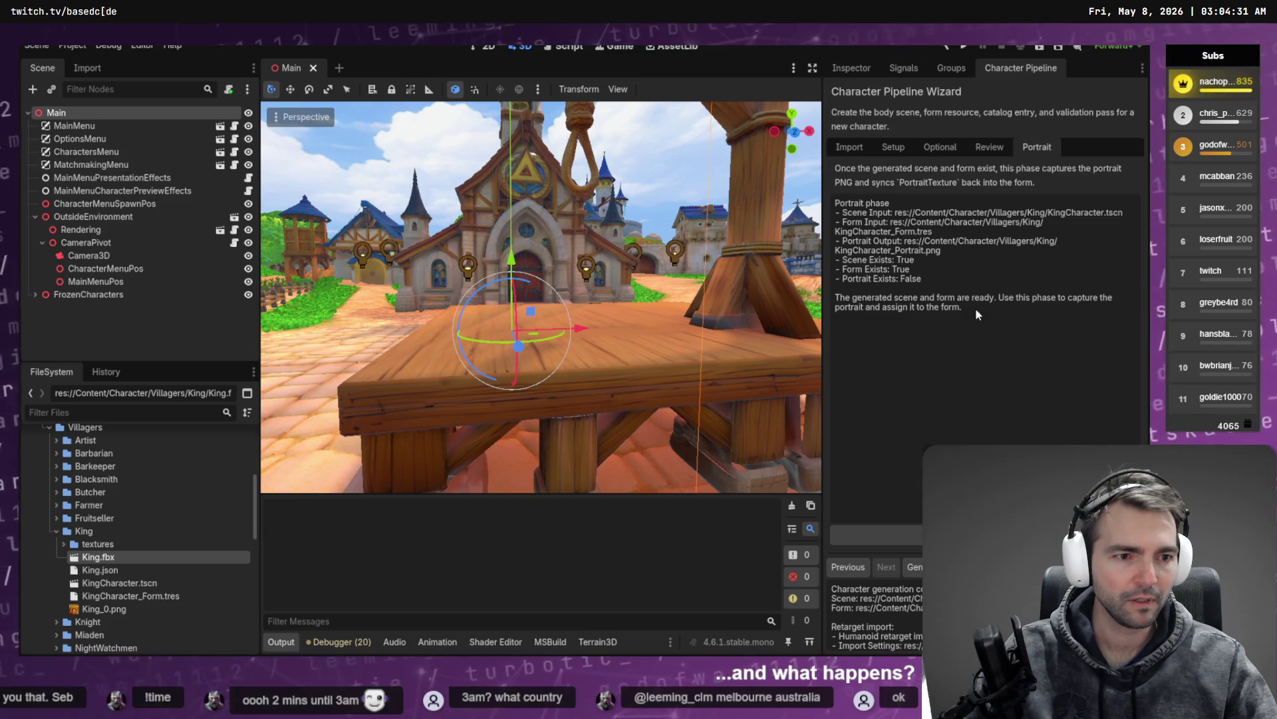
# Step: Generate the King's portrait and open KingCharacter_Form.tres in the Inspector
pyautogui.click(878, 535)
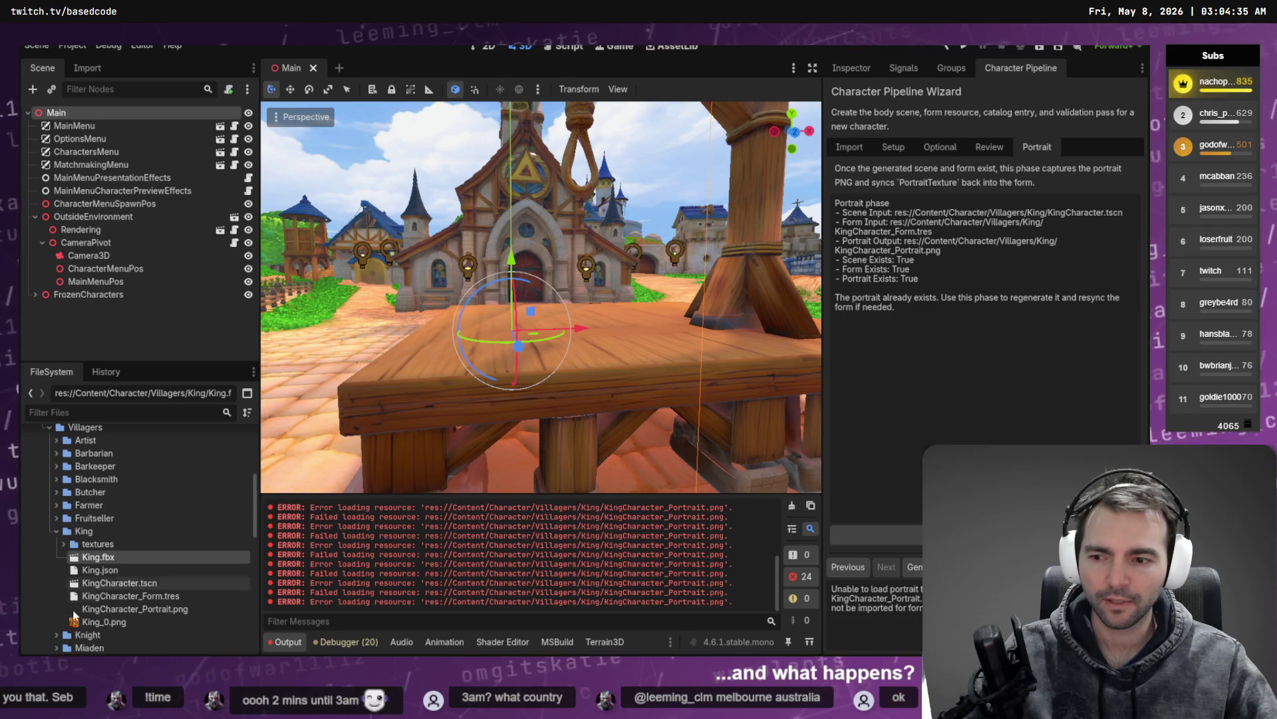
pyautogui.click(128, 597)
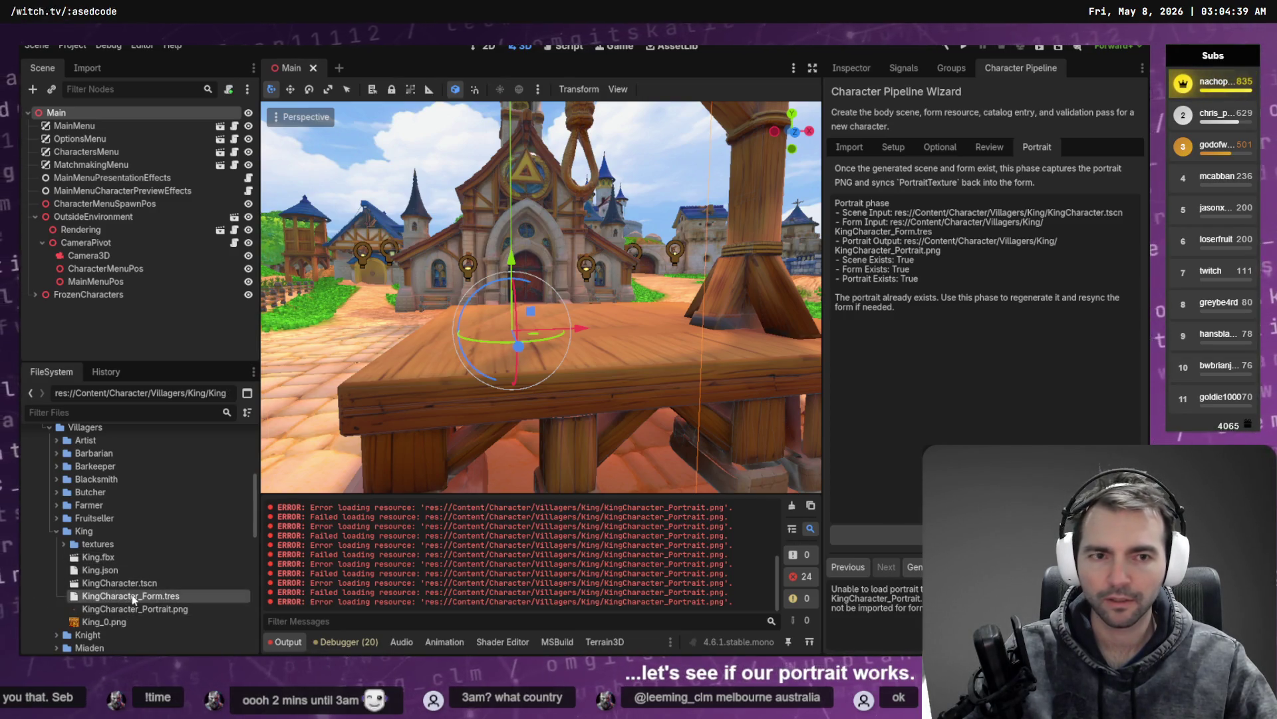
pyautogui.click(852, 67)
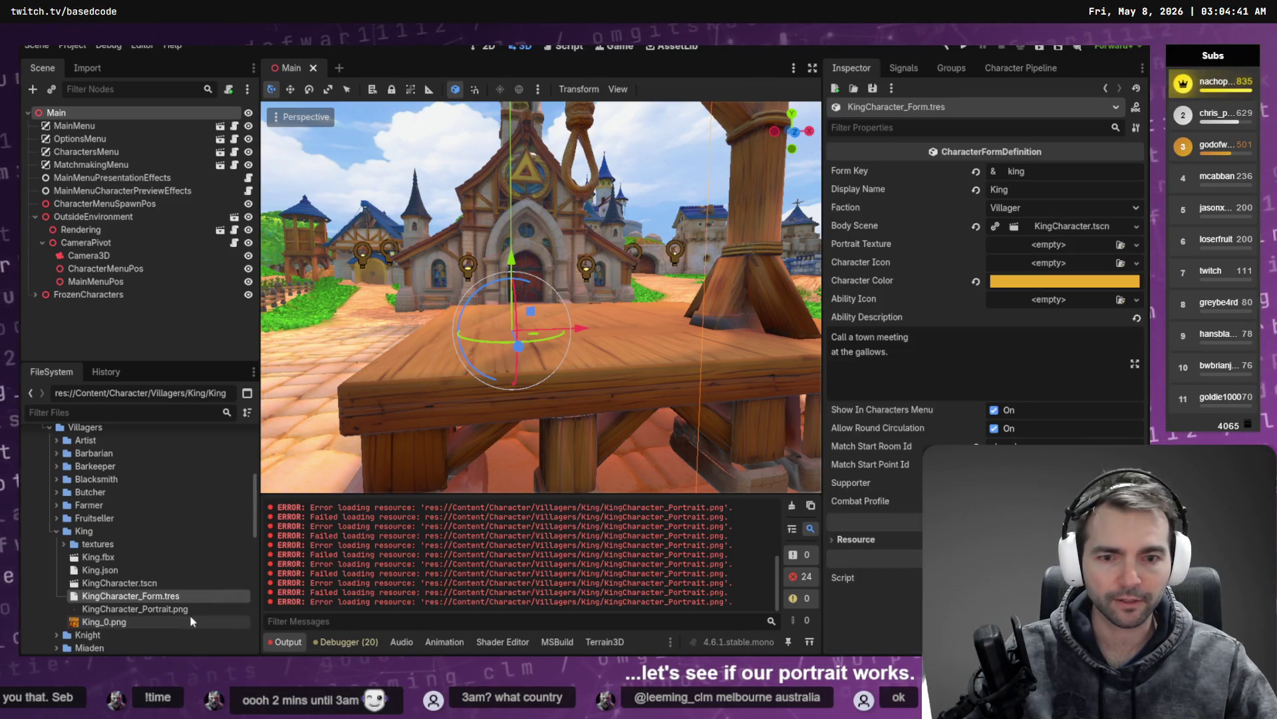
# Step: Assign KingCharacter_Portrait.png as the form's Portrait Texture and preview the king sprite
pyautogui.moveTo(148, 608); pyautogui.dragTo(1012, 252)
pyautogui.click(1134, 284)
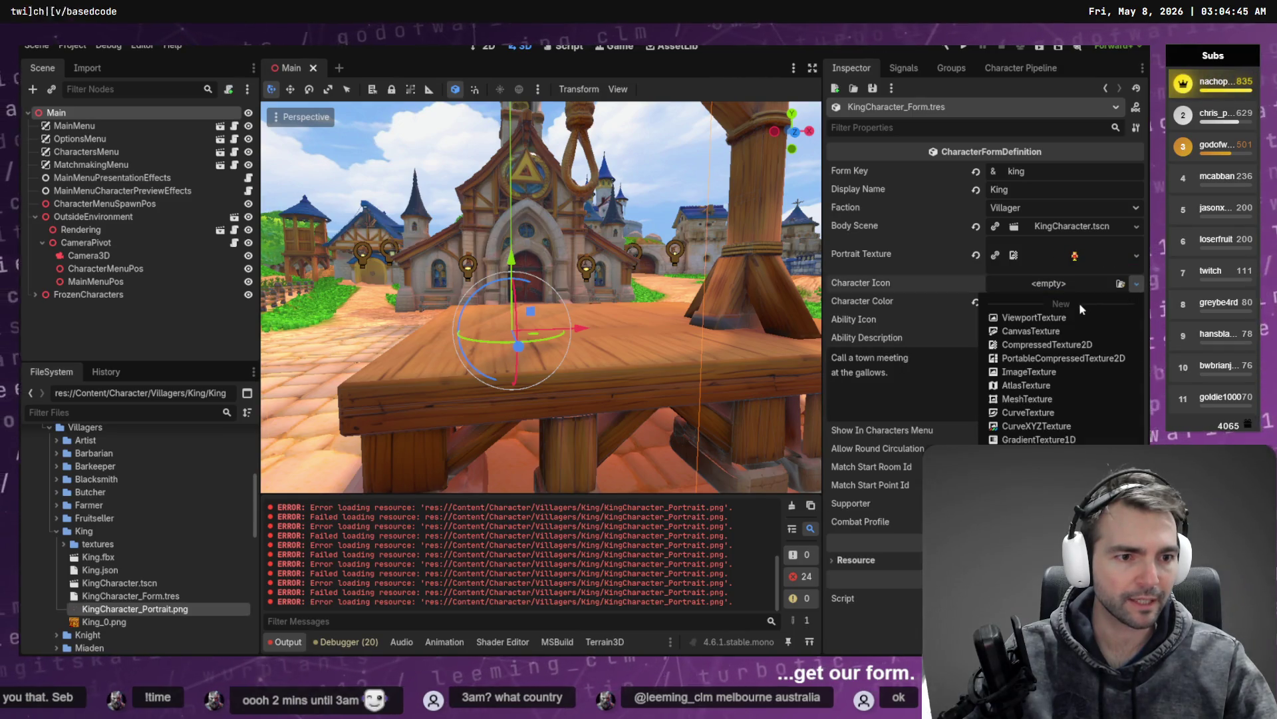
pyautogui.click(1083, 258)
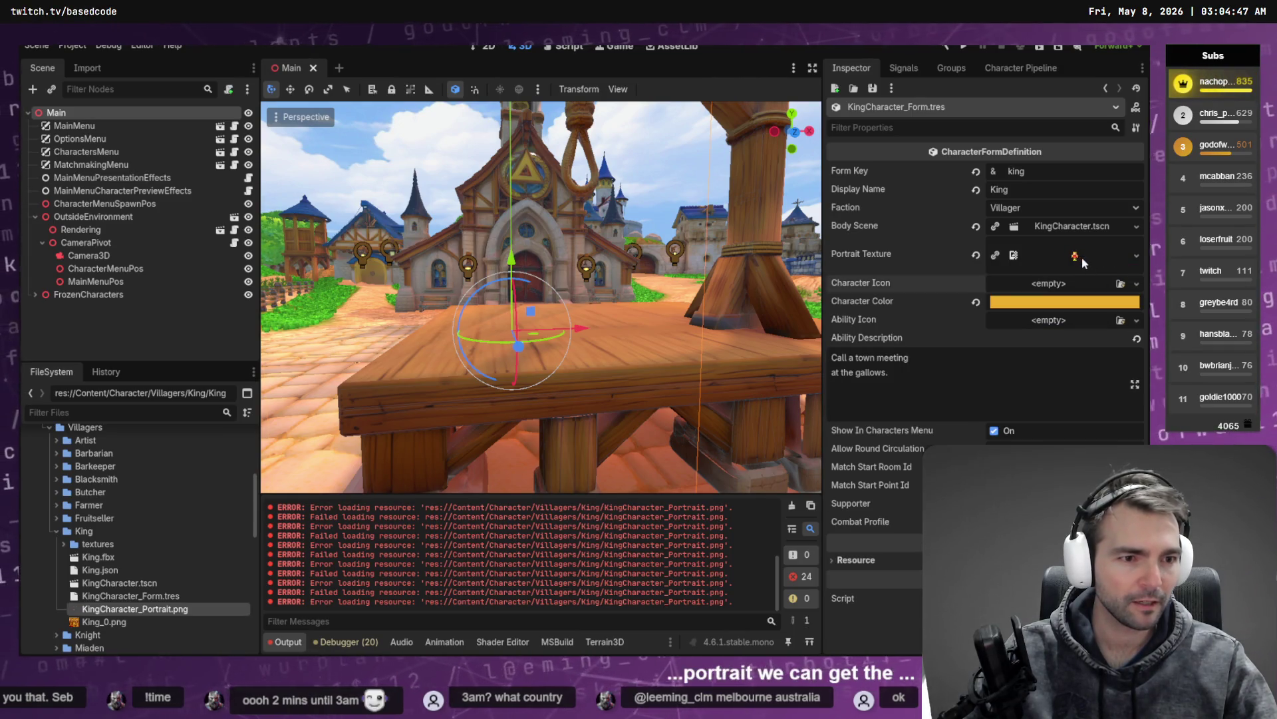
pyautogui.click(1079, 259)
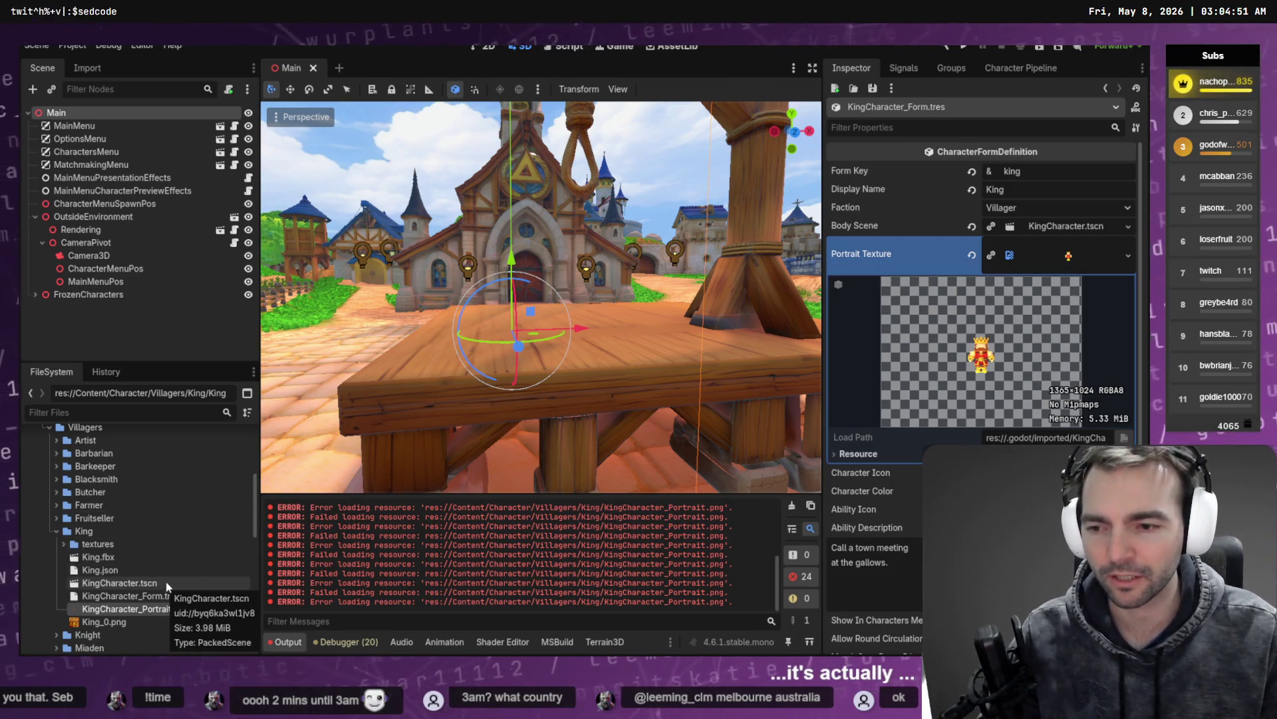
pyautogui.click(131, 558)
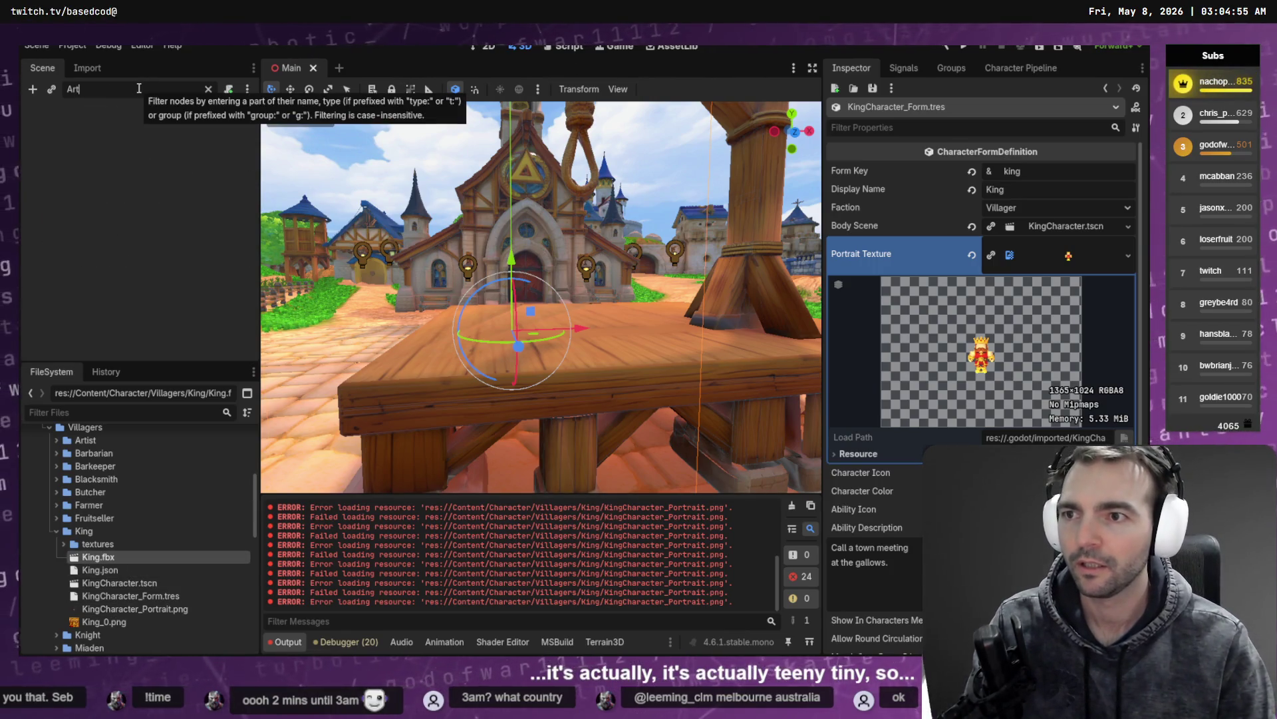
# Step: Filter the FileSystem for 'ARTe' and open the ArtTests scene, flying over the character crowd
pyautogui.click(67, 411)
pyautogui.write('ARTe')
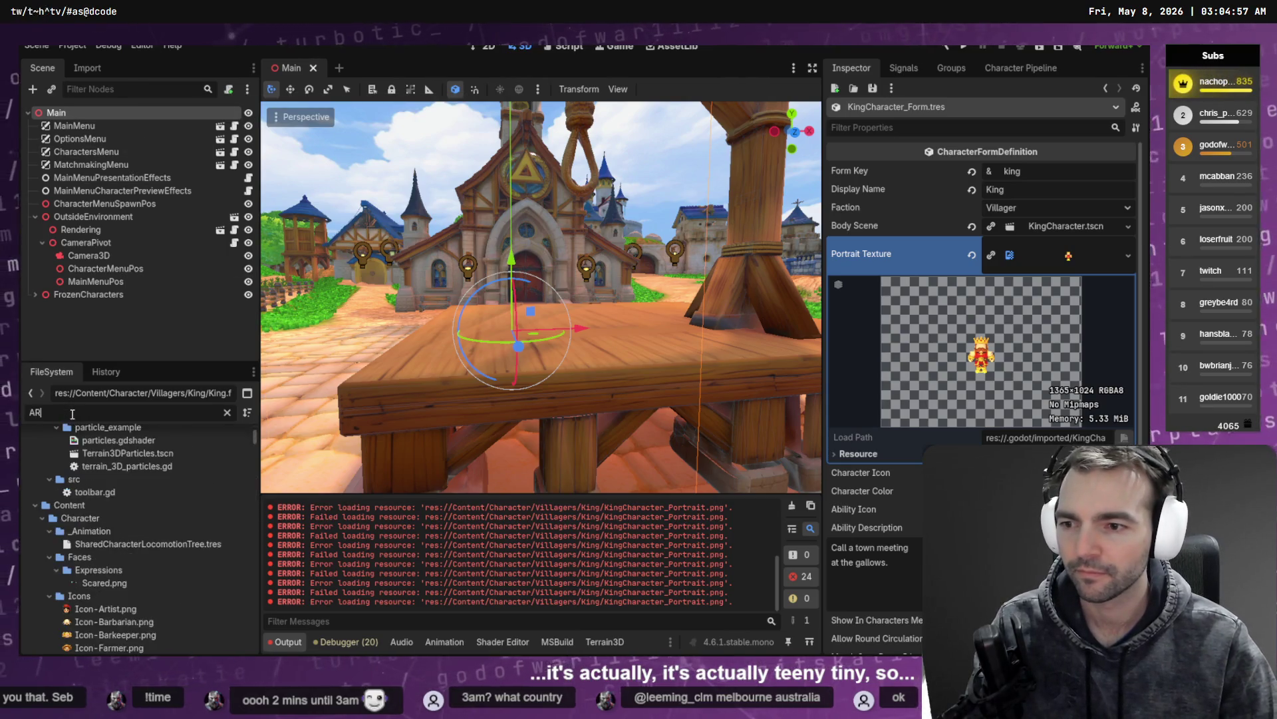
pyautogui.click(88, 489)
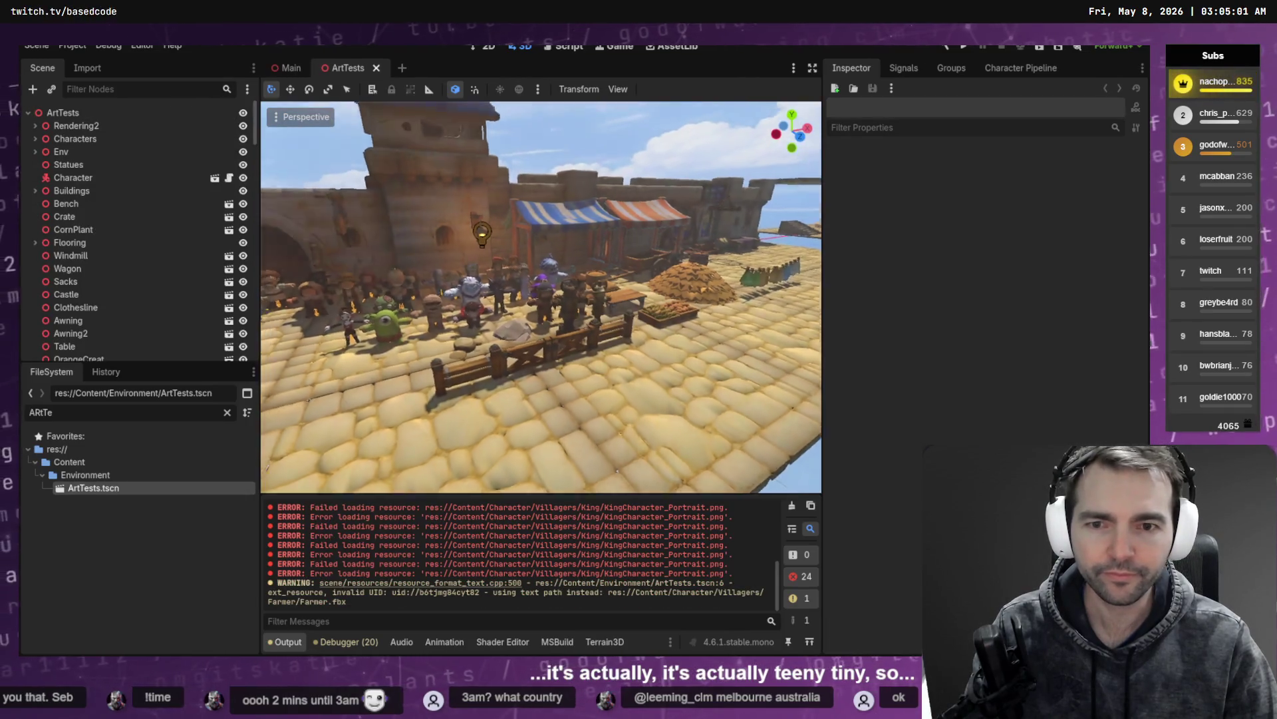
pyautogui.press('w')
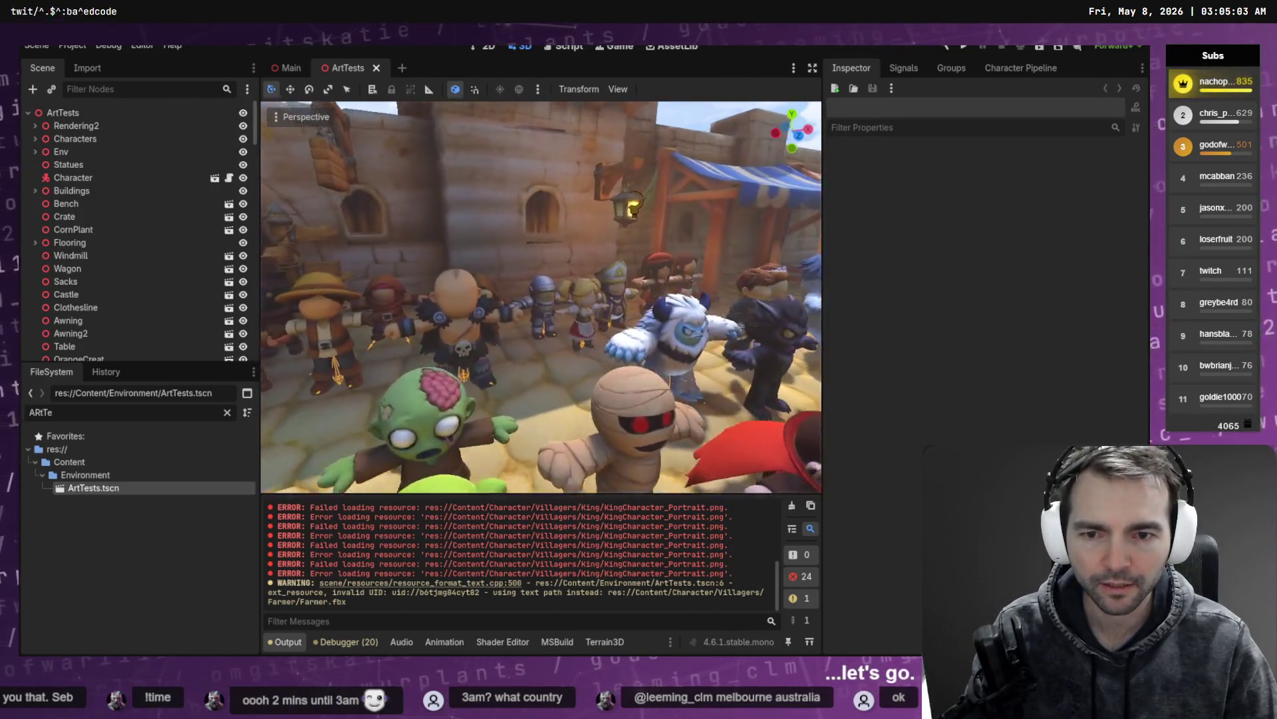
pyautogui.press('s')
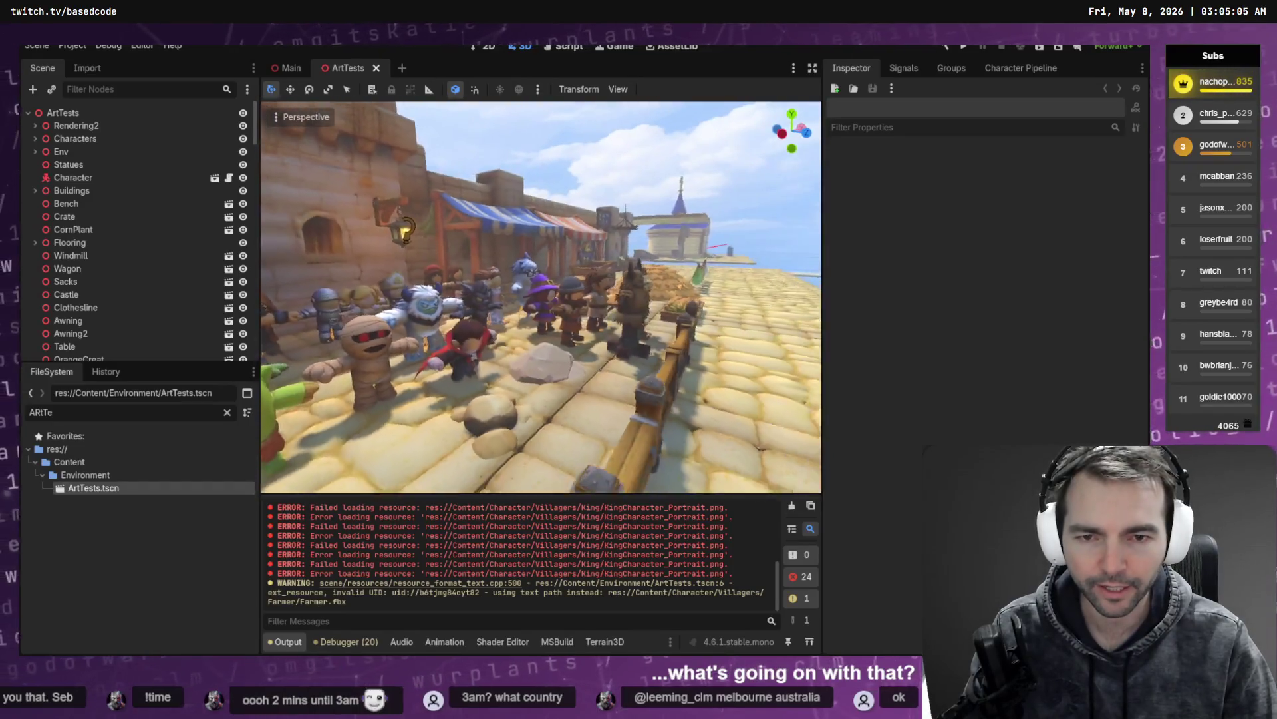
# Step: Search for 'King' and drop King.fbx into the 3D viewport among the characters
pyautogui.click(227, 413)
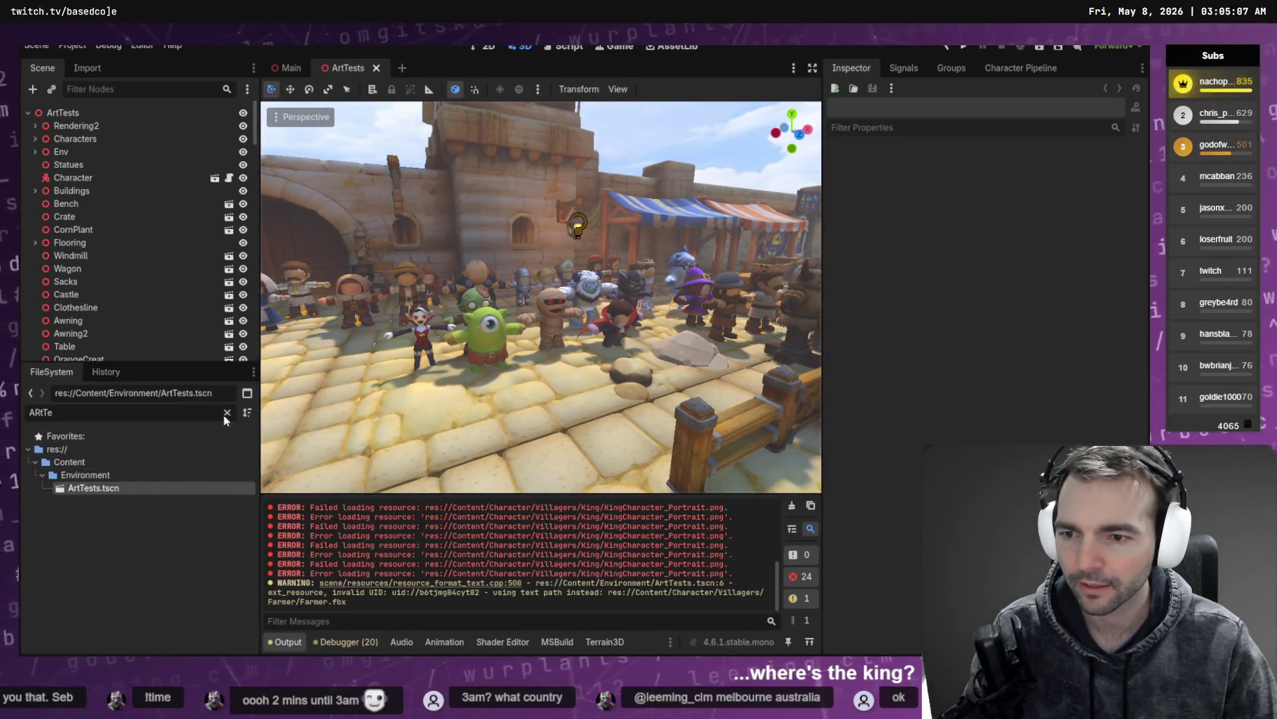
pyautogui.scroll(-10, 165, 574)
pyautogui.click(110, 413)
pyautogui.write('King')
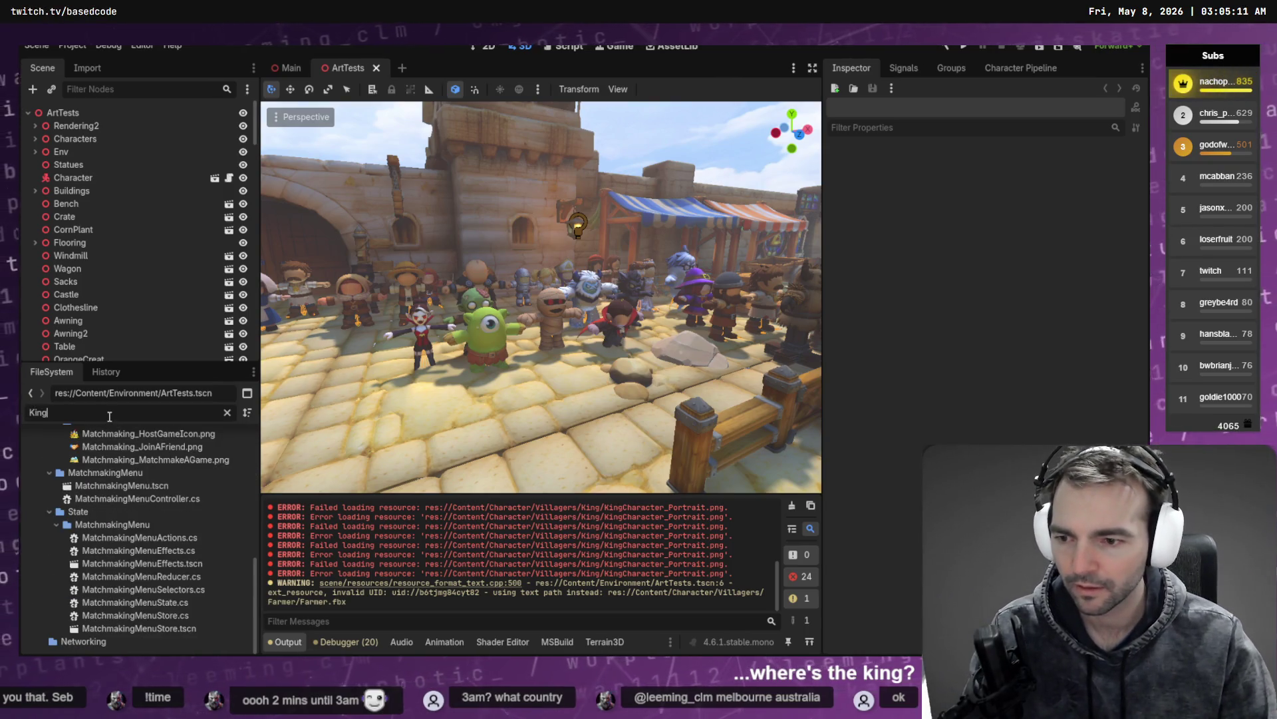
pyautogui.scroll(2, 125, 490)
pyautogui.moveTo(98, 469); pyautogui.dragTo(426, 434)
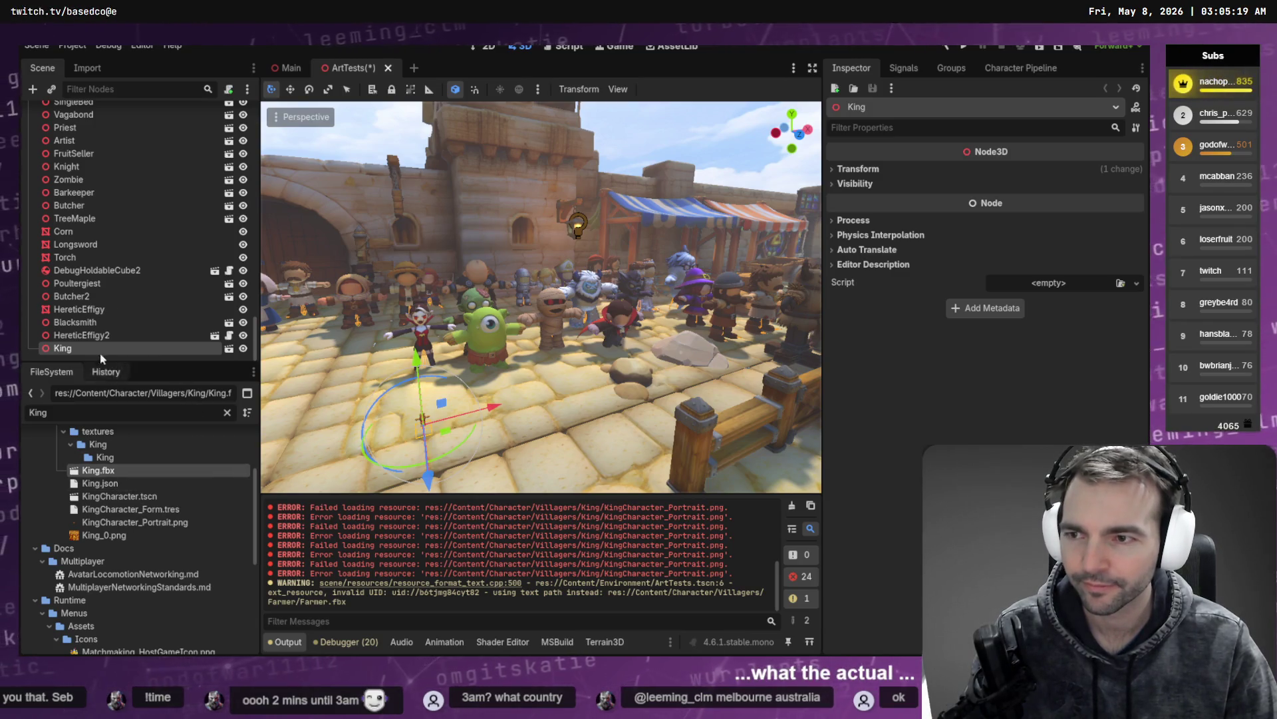
pyautogui.click(87, 68)
# Step: Set the King.fbx Root Scale to 1000.0 and reimport the model
pyautogui.click(198, 238)
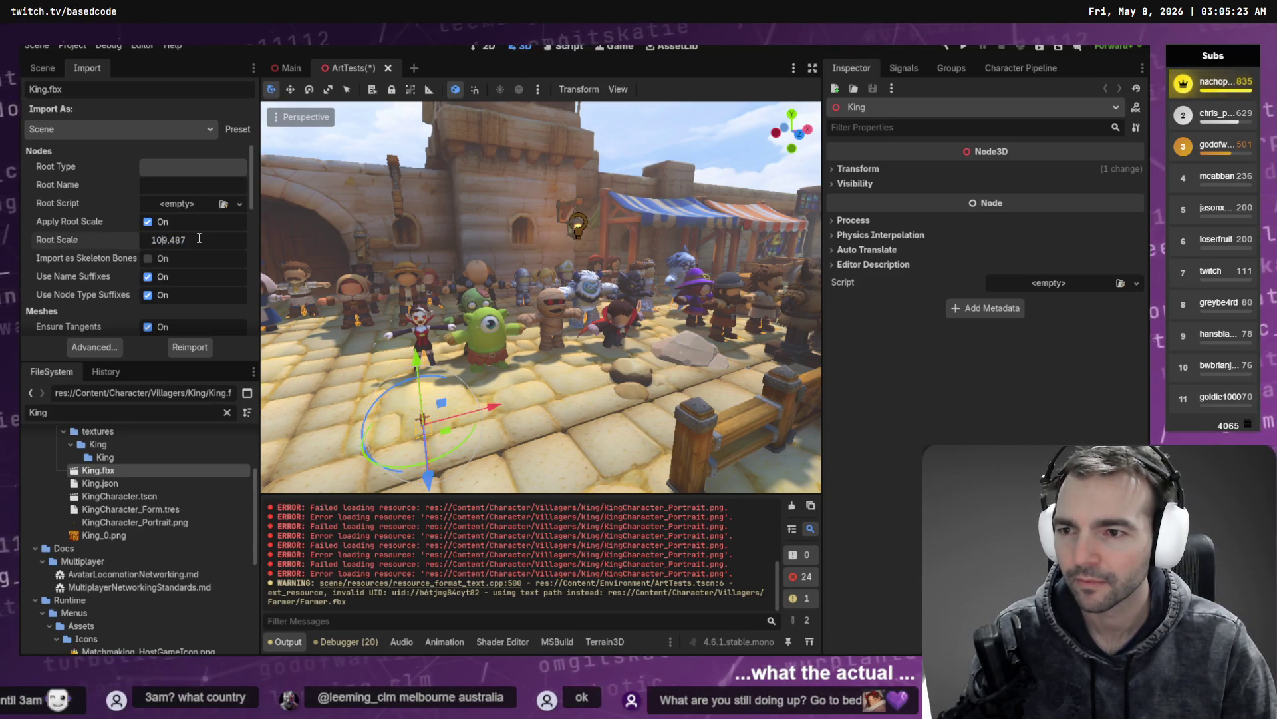
pyautogui.press('Return')
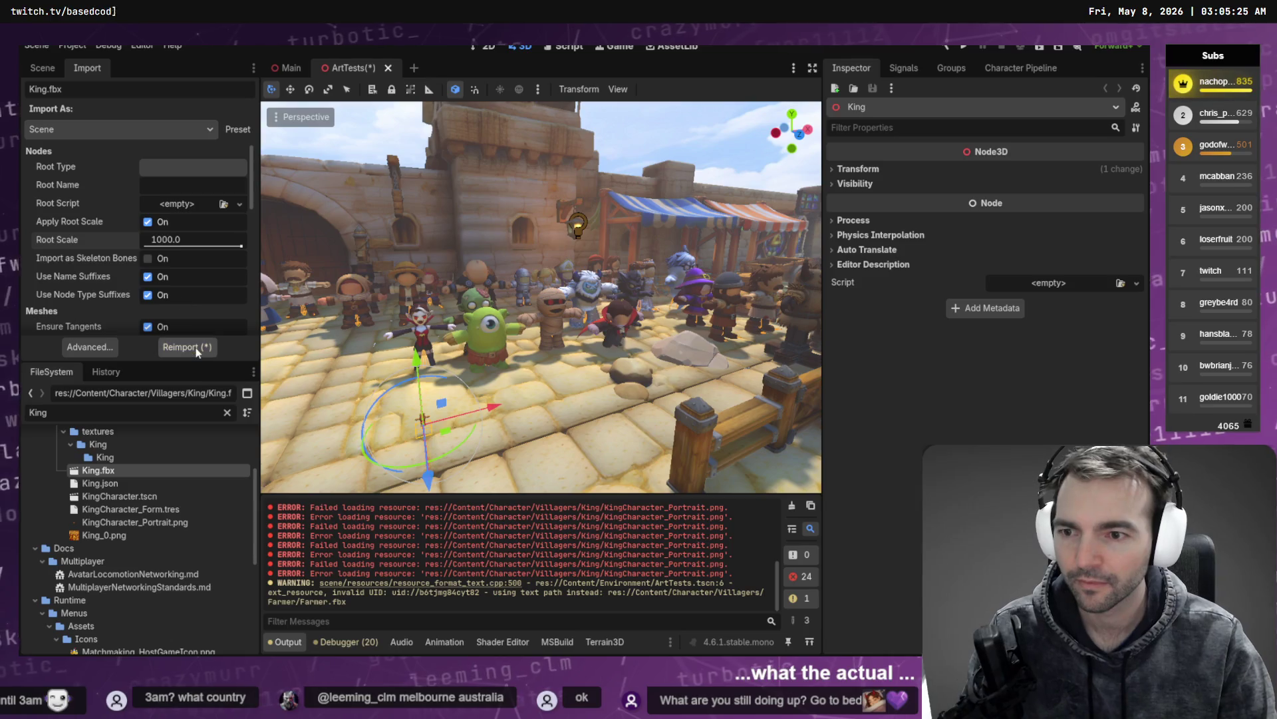
pyautogui.click(197, 351)
pyautogui.moveTo(469, 425); pyautogui.dragTo(470, 425)
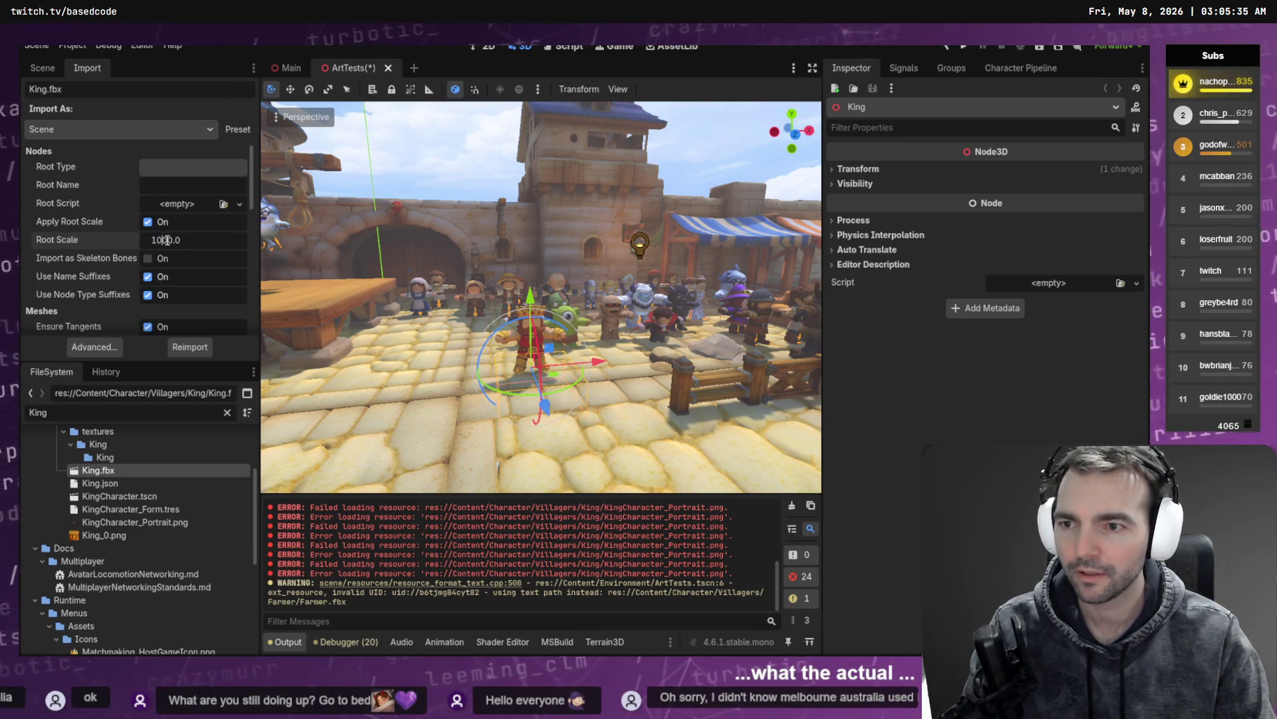
pyautogui.write('90')
pyautogui.write('900')
# Step: Reimport the King at Root Scale 900 and reposition it along X and Y
pyautogui.press('Return')
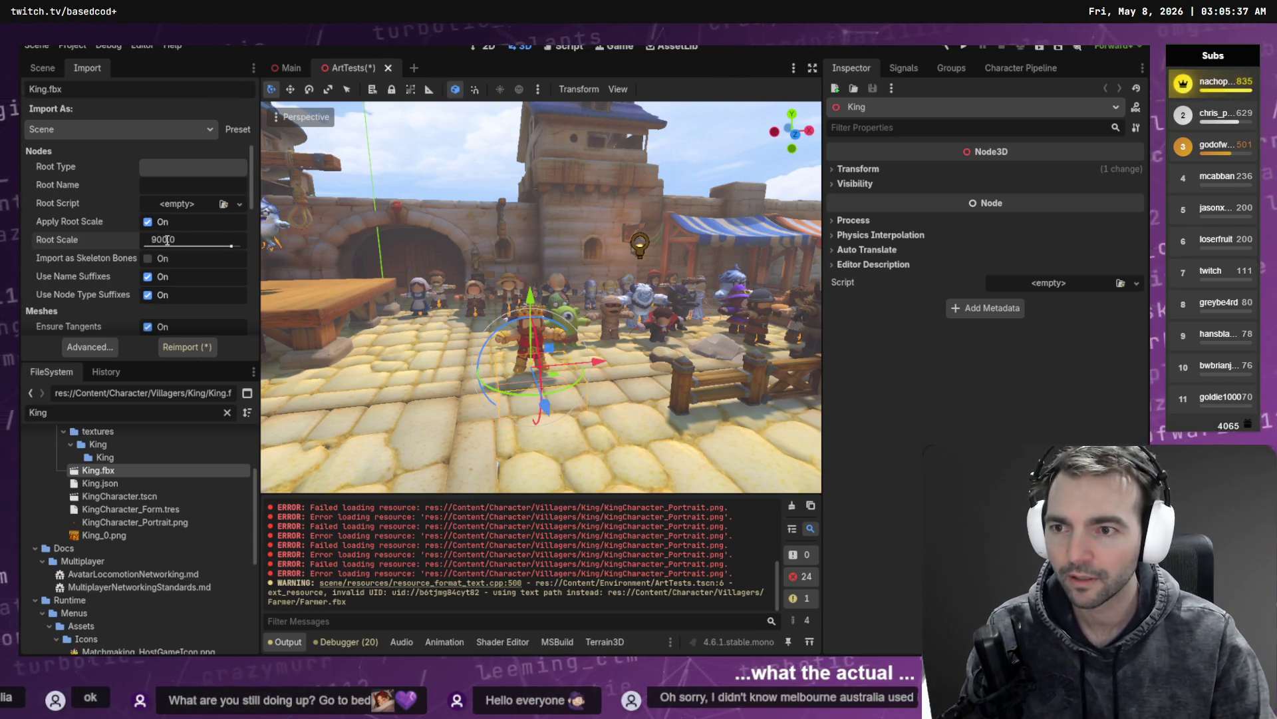
pyautogui.click(187, 343)
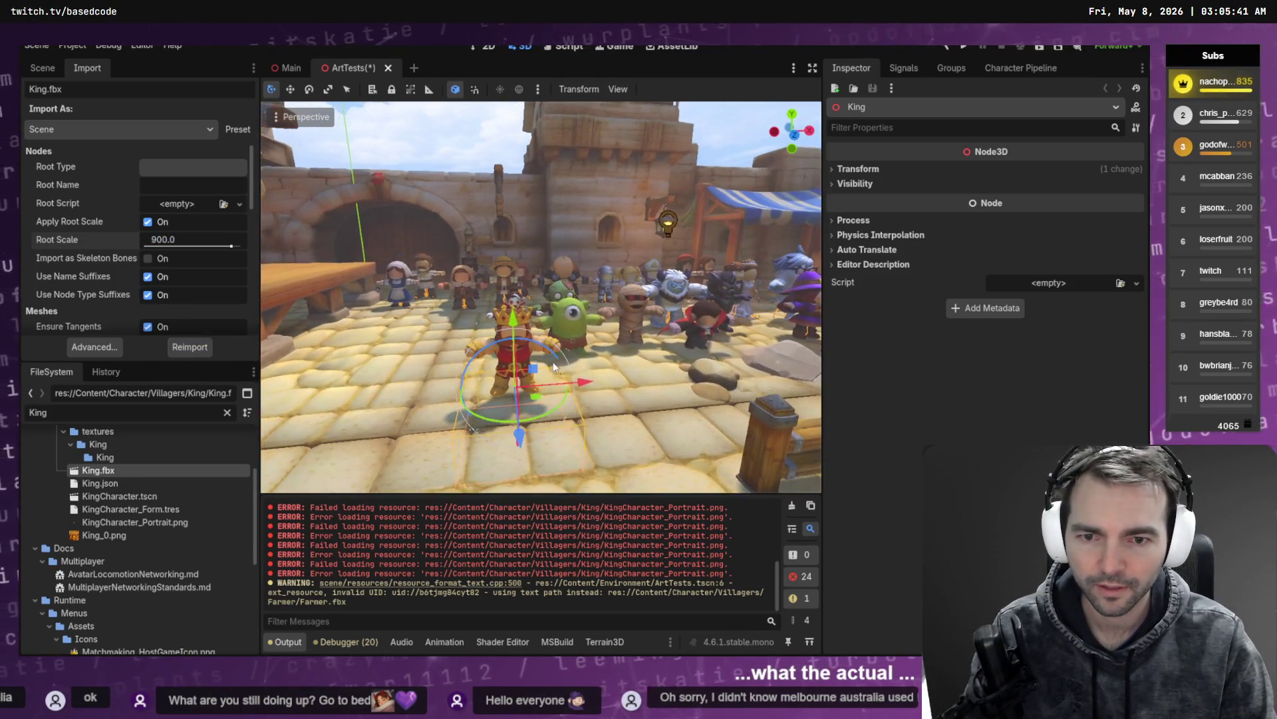
pyautogui.moveTo(576, 374); pyautogui.dragTo(748, 375)
pyautogui.press('f')
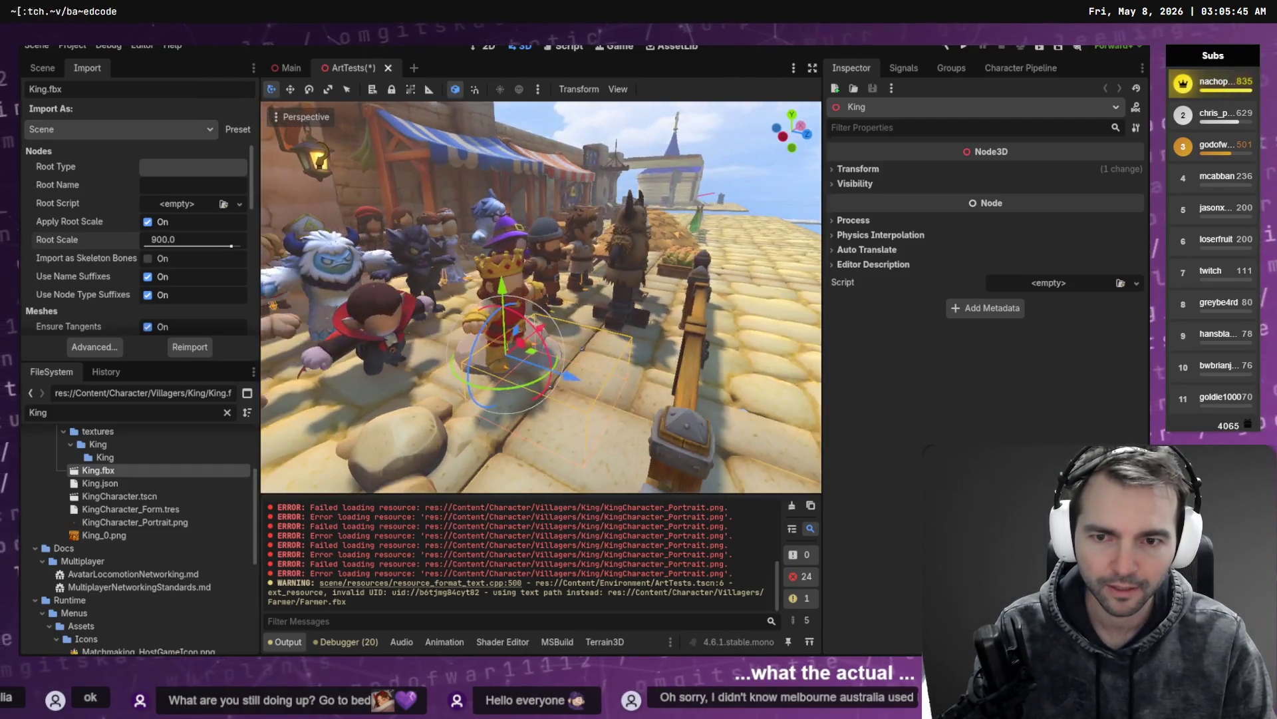
pyautogui.moveTo(544, 369); pyautogui.dragTo(561, 303)
pyautogui.scroll(5, 561, 306)
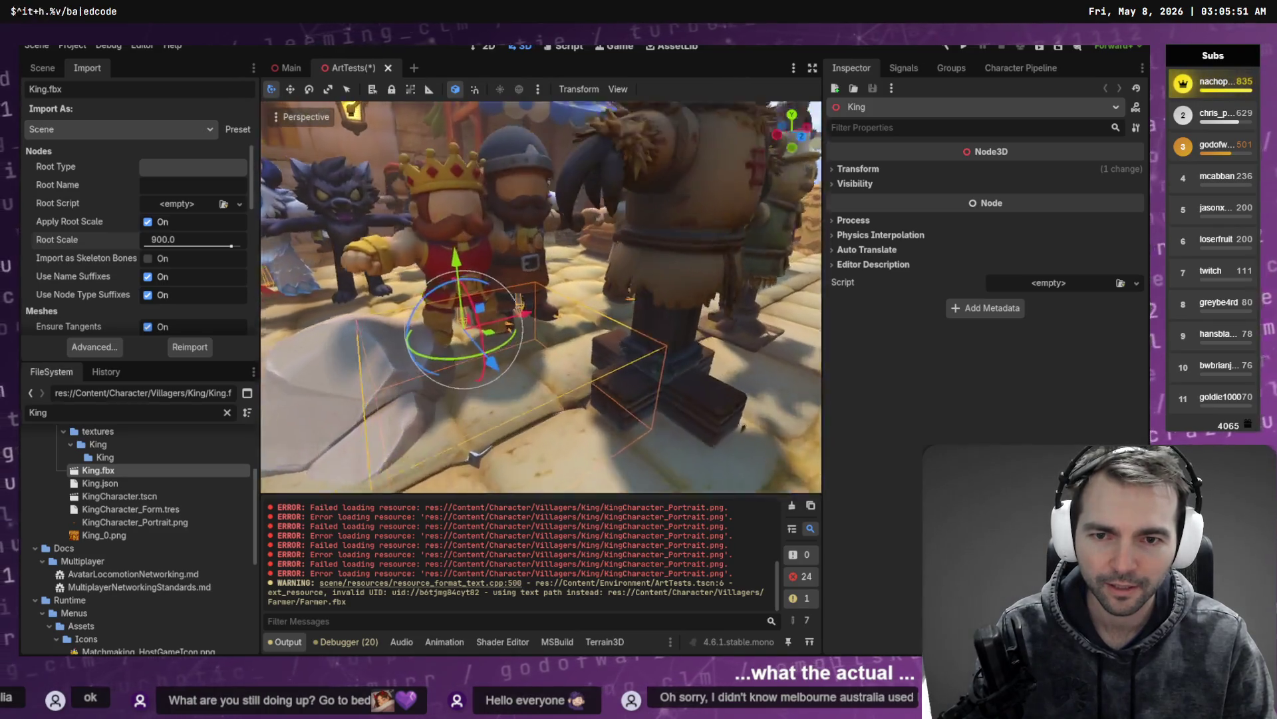
pyautogui.scroll(1, 586, 348)
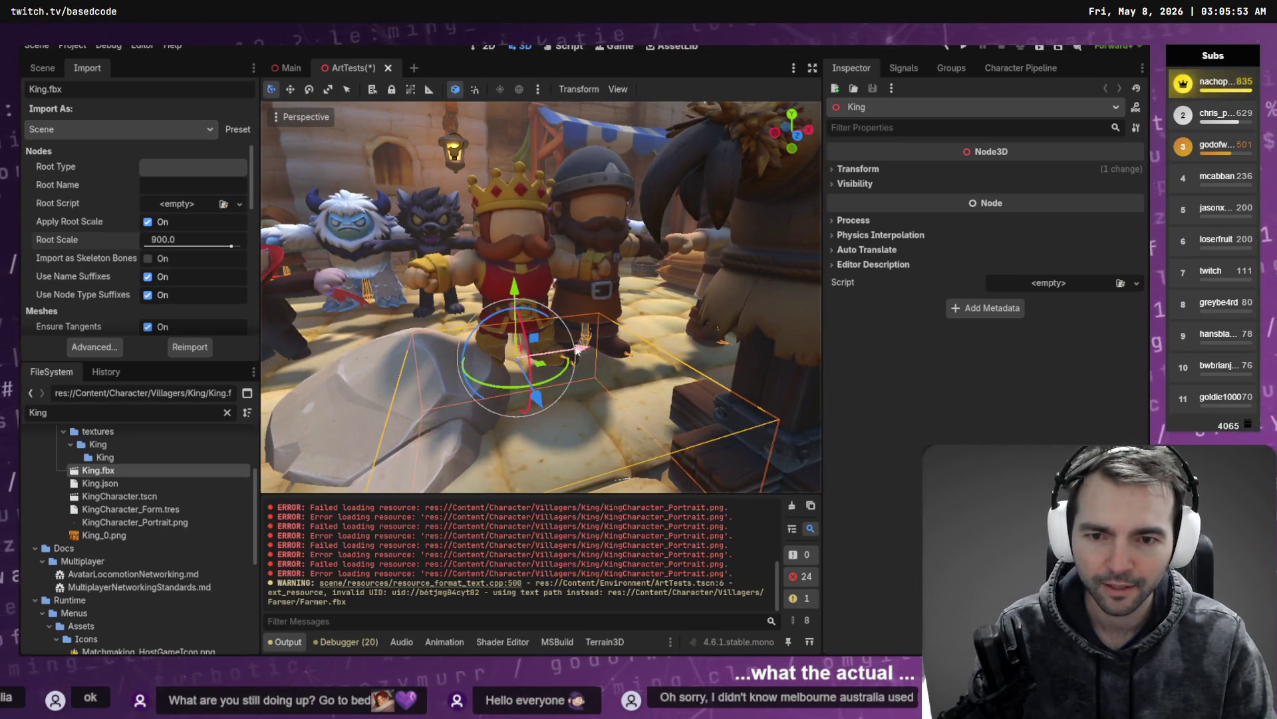
pyautogui.moveTo(520, 311); pyautogui.dragTo(517, 300)
# Step: Change the Root Scale to 950.0 and reimport the King
pyautogui.click(154, 240)
pyautogui.press('Delete')
pyautogui.write('5')
pyautogui.press('Return')
pyautogui.click(181, 353)
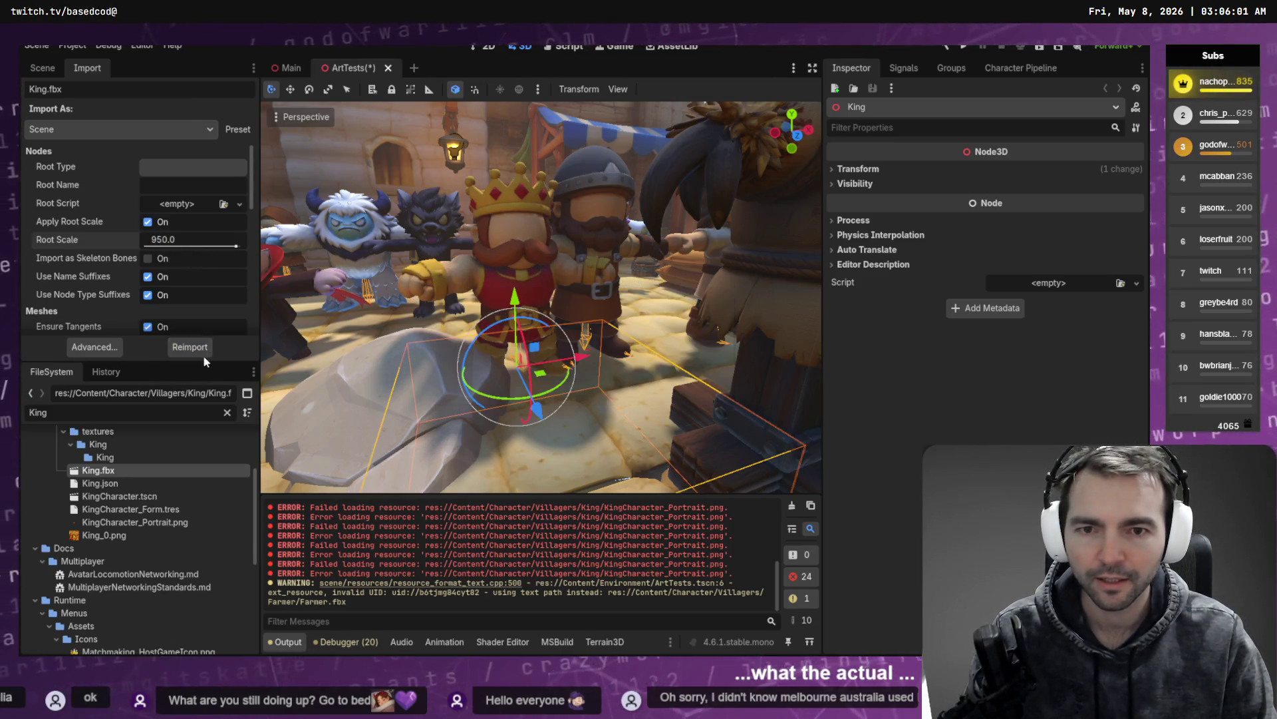
# Step: Return the Root Scale to 1000.0, reimport, and compare the King with the villagers
pyautogui.rightClick(267, 337)
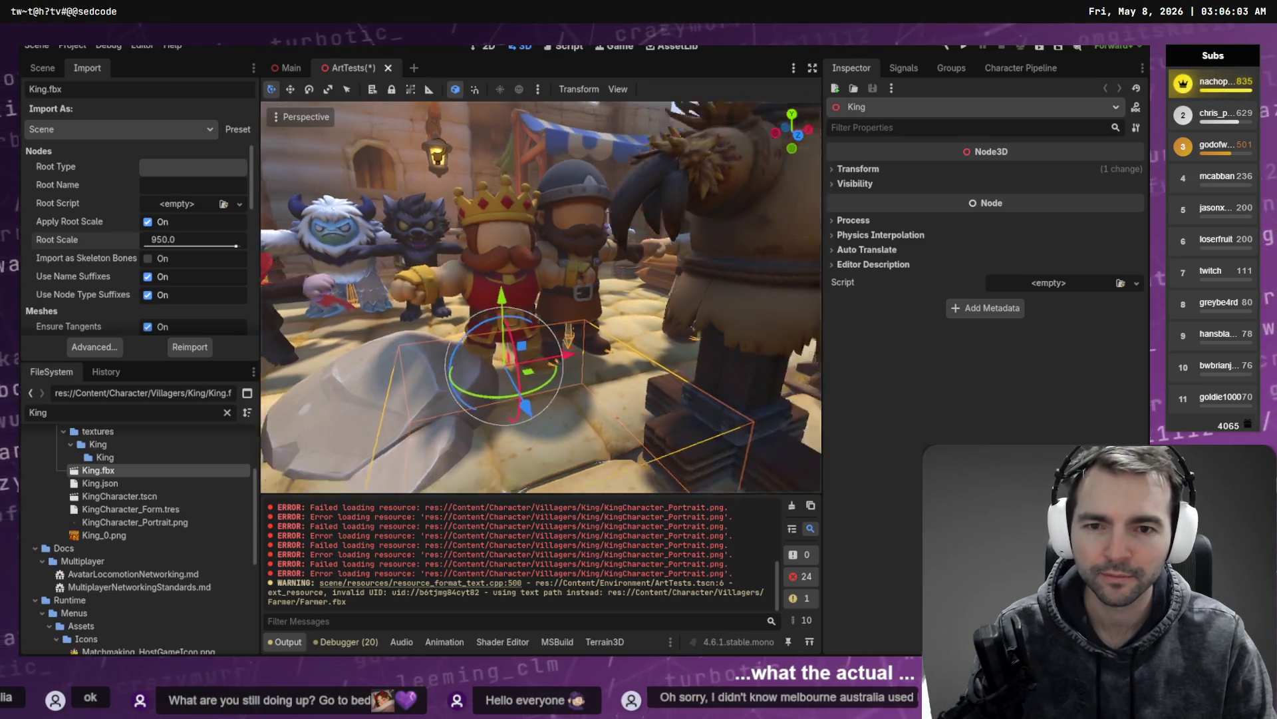
pyautogui.press('f')
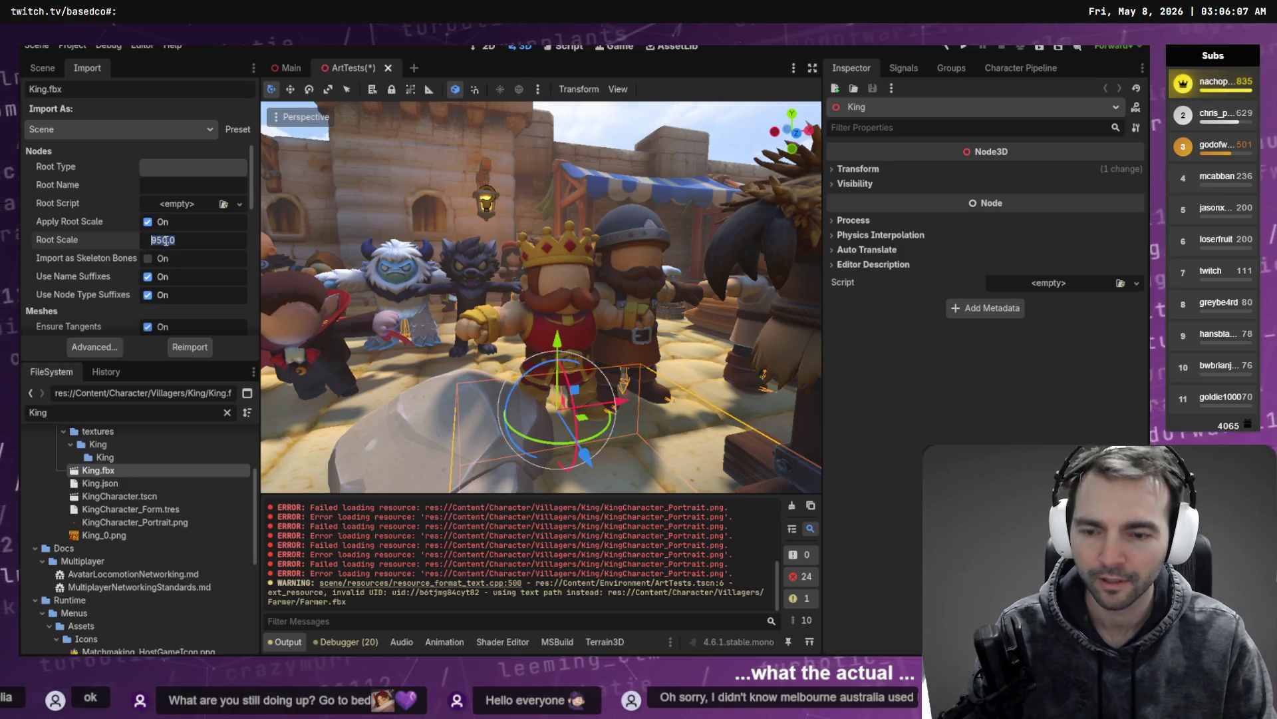
pyautogui.write('100')
pyautogui.press('Return')
pyautogui.click(189, 349)
pyautogui.moveTo(541, 297); pyautogui.dragTo(479, 301)
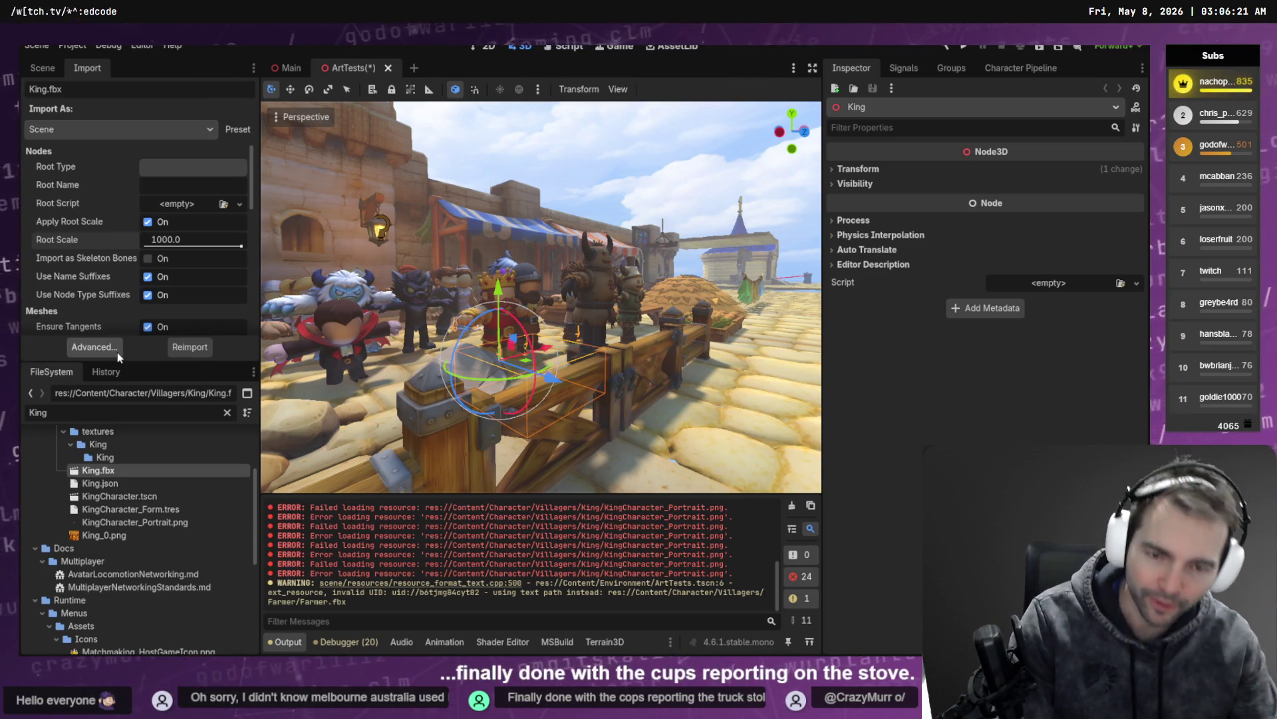
# Step: Clear the Output log and select the CittyGate node in the viewport
pyautogui.click(795, 508)
pyautogui.moveTo(487, 283)
pyautogui.mouseDown()
pyautogui.moveTo(603, 338)
pyautogui.moveTo(559, 349)
pyautogui.moveTo(578, 331)
pyautogui.mouseUp()
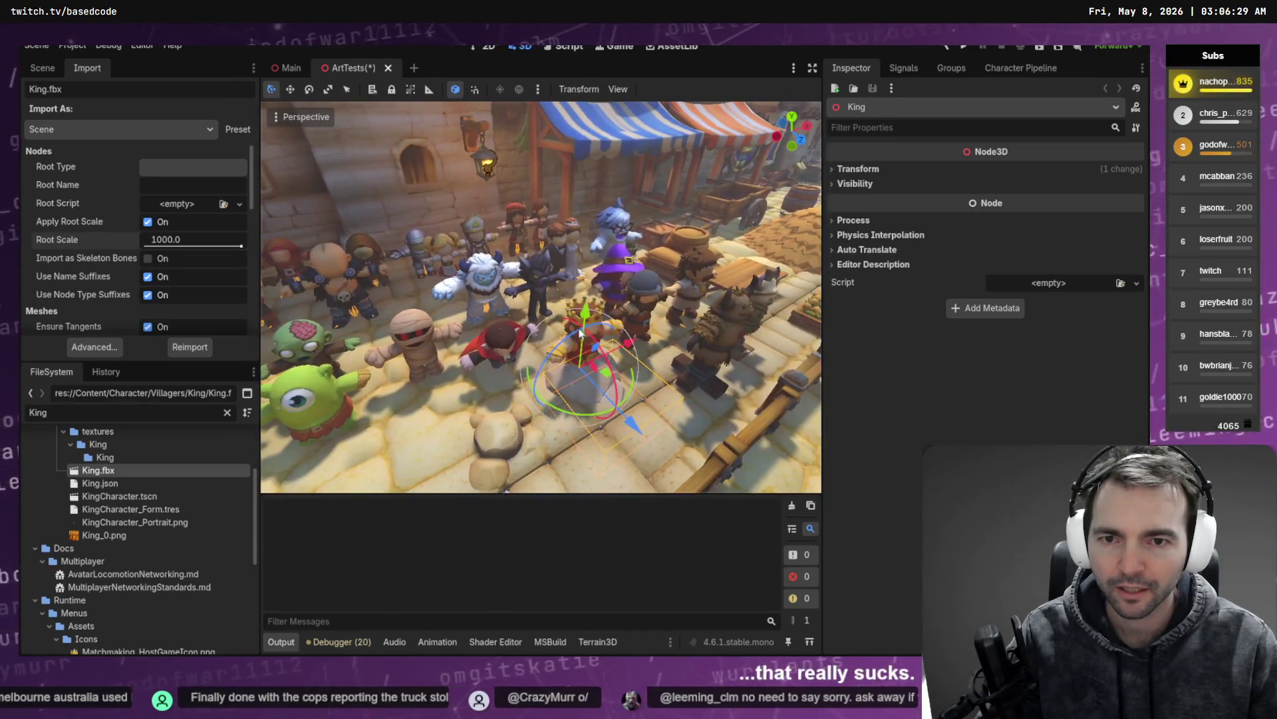
pyautogui.moveTo(625, 402); pyautogui.dragTo(513, 239)
pyautogui.click(513, 236)
pyautogui.scroll(5, 513, 236)
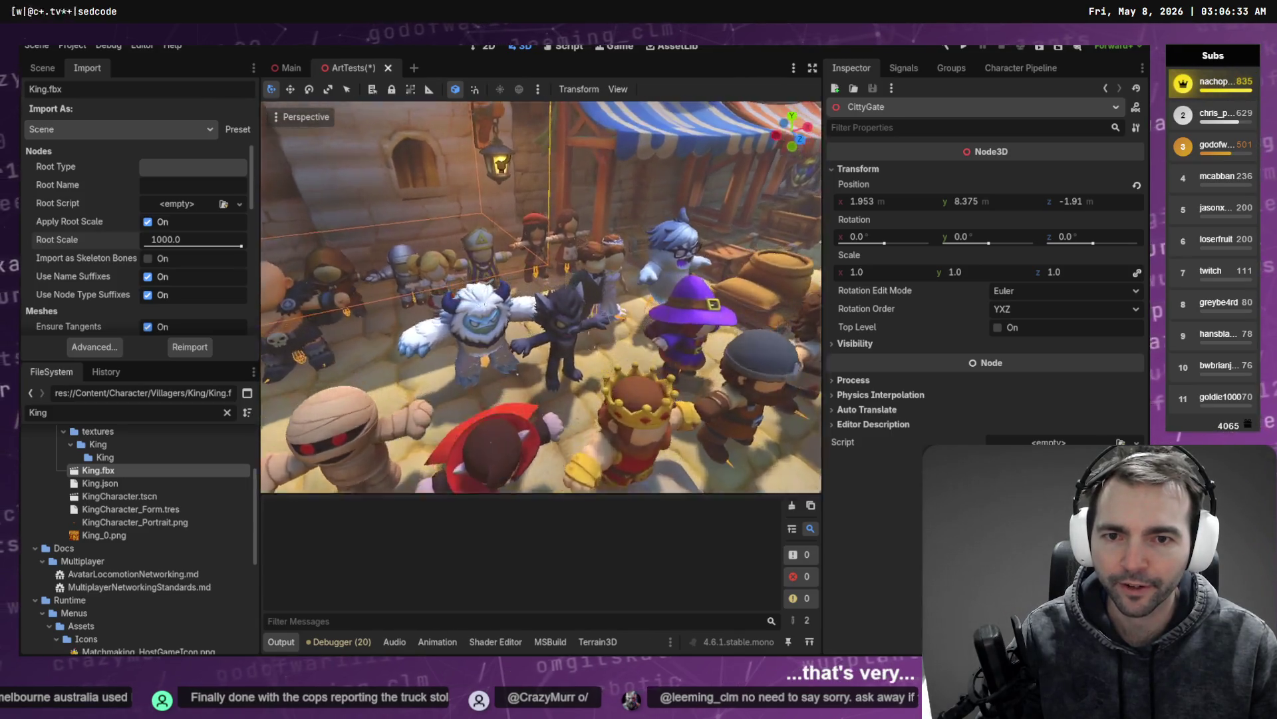
pyautogui.scroll(-5, 541, 297)
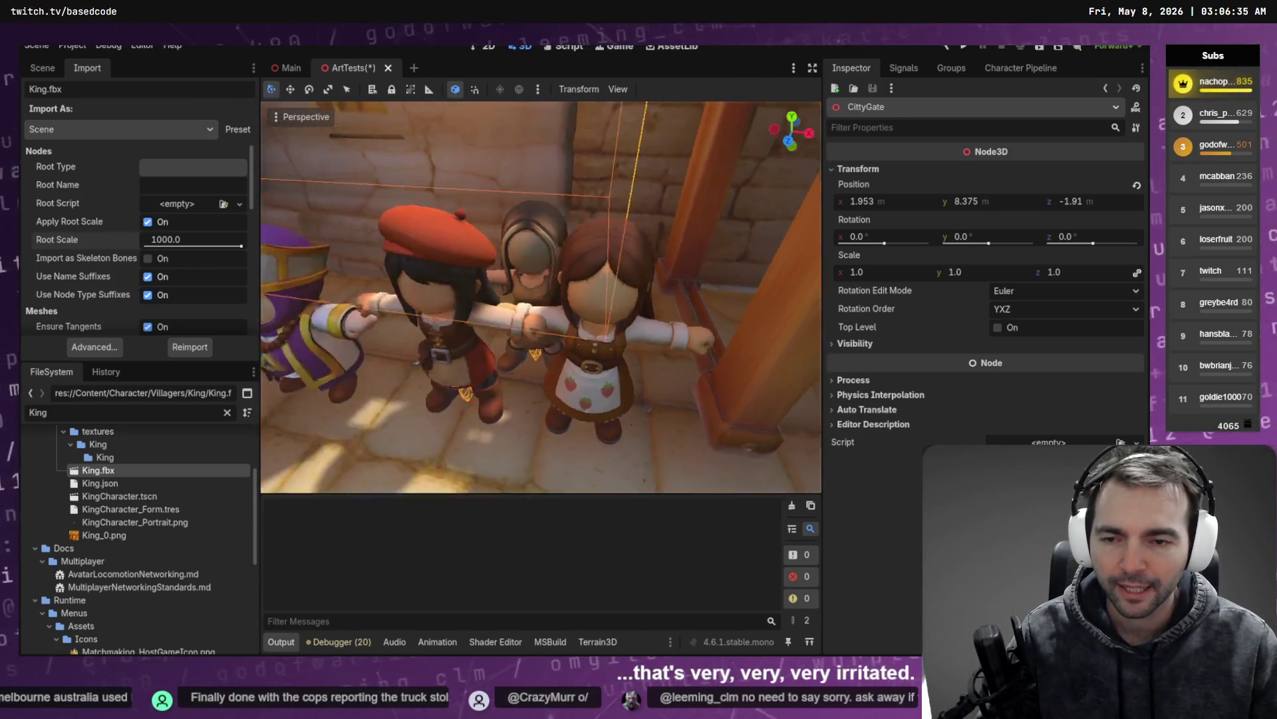
pyautogui.scroll(-5, 540, 297)
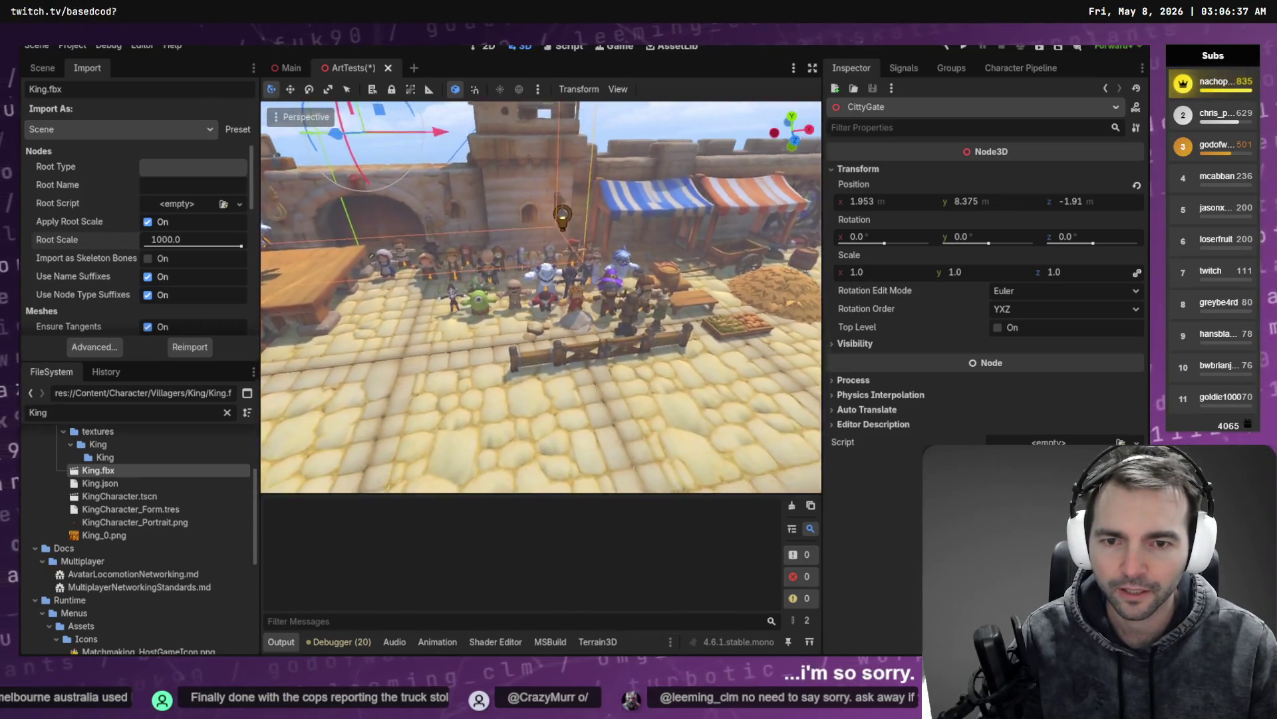
pyautogui.scroll(5, 596, 234)
# Step: Save the ArtTests scene with Ctrl+S and run the project with F5 to its main menu
pyautogui.hotkey('ctrl', 's')
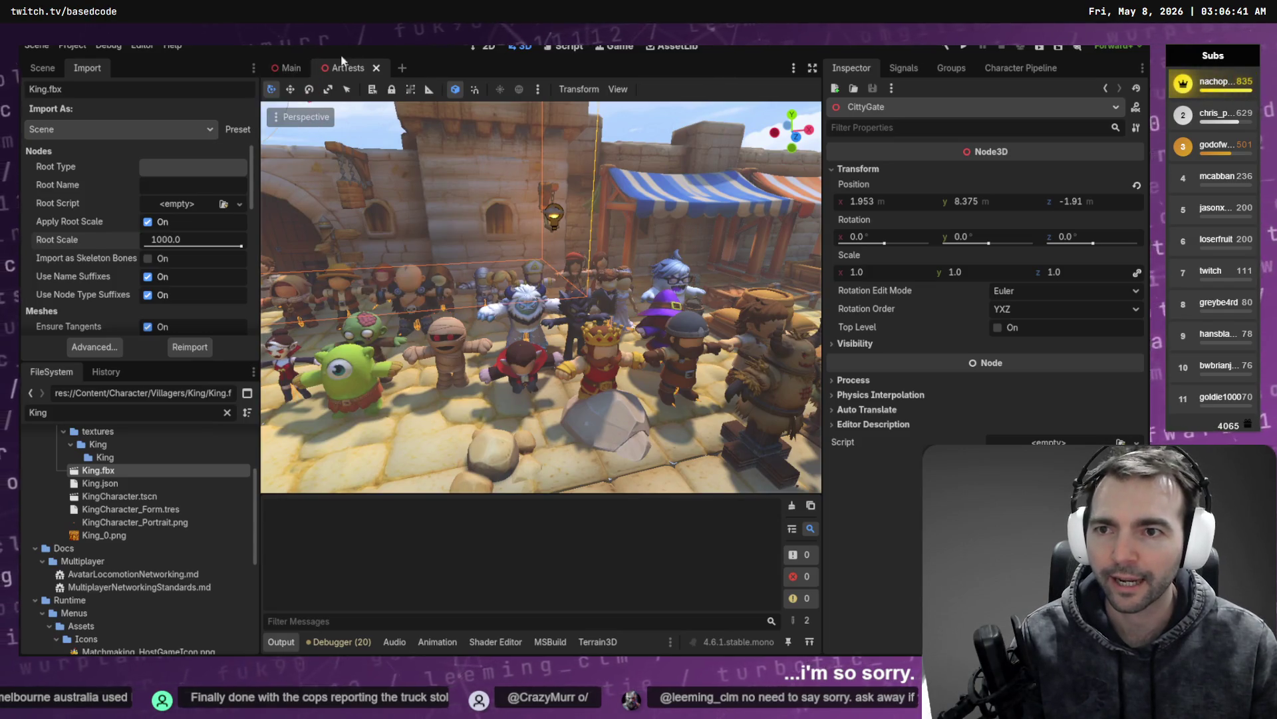
pyautogui.press('F5')
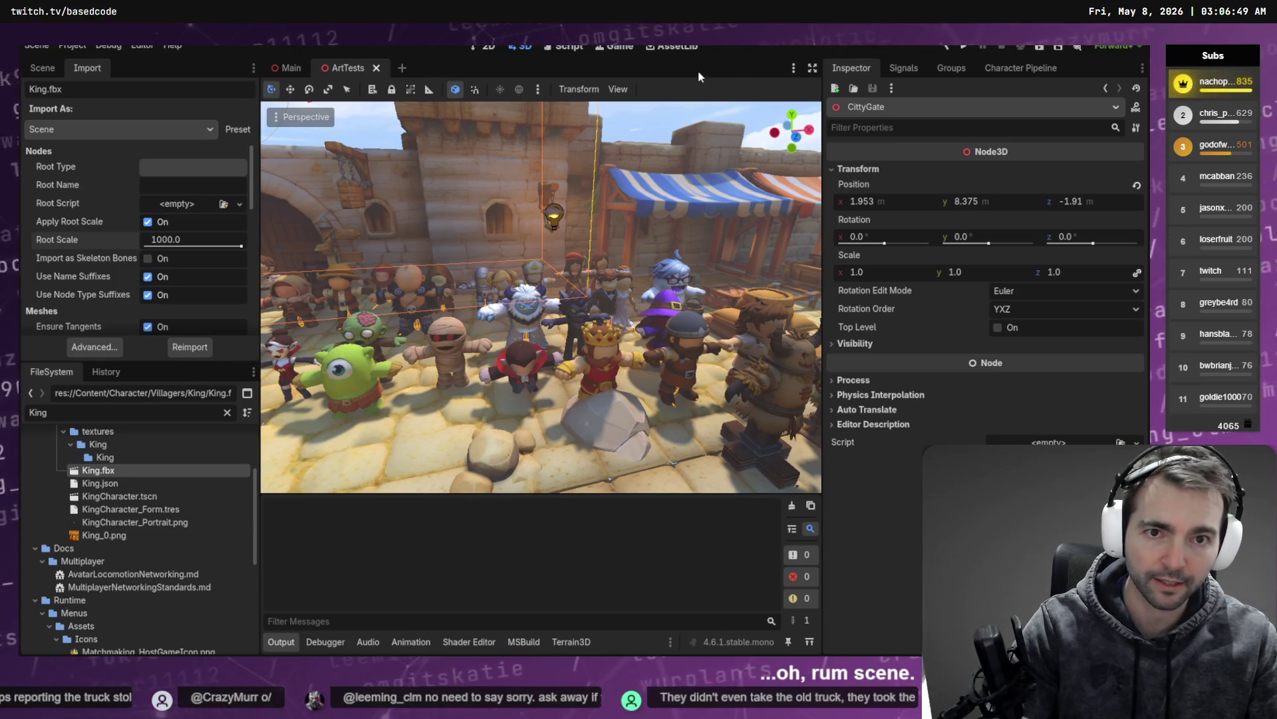
pyautogui.press('F5')
pyautogui.hotkey('alt', 'Tab')
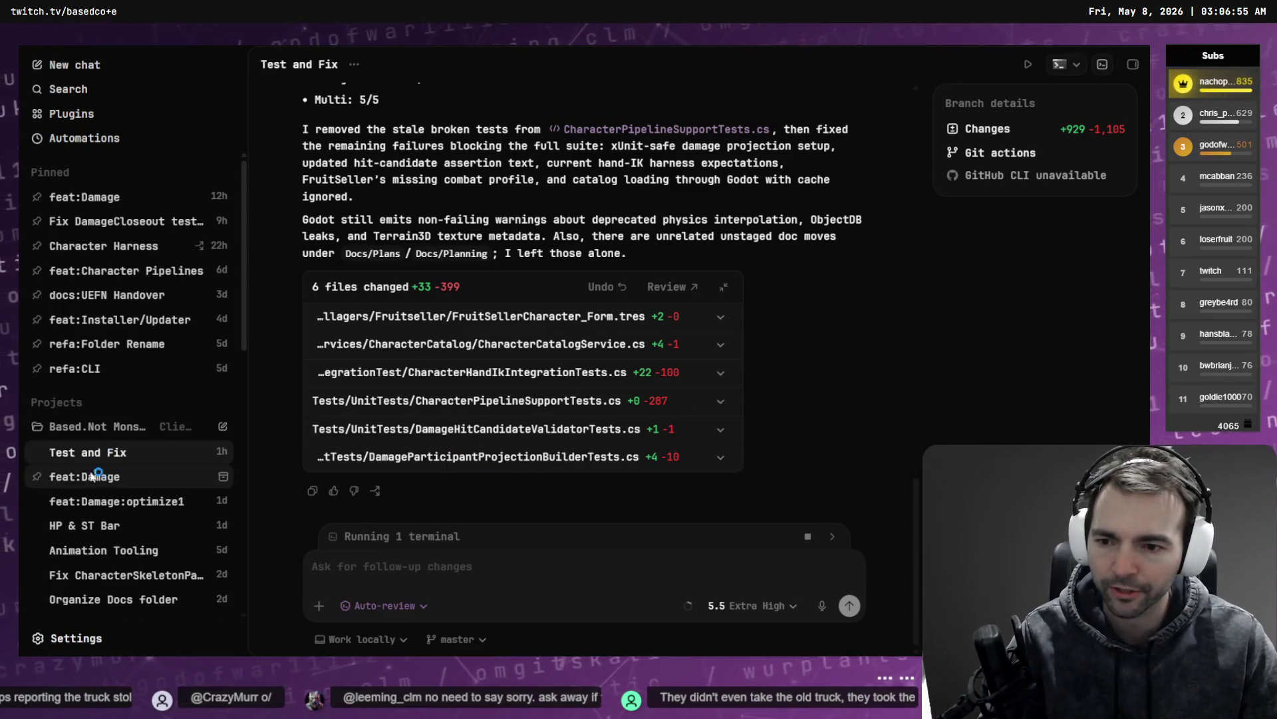
pyautogui.hotkey('alt', 'Tab')
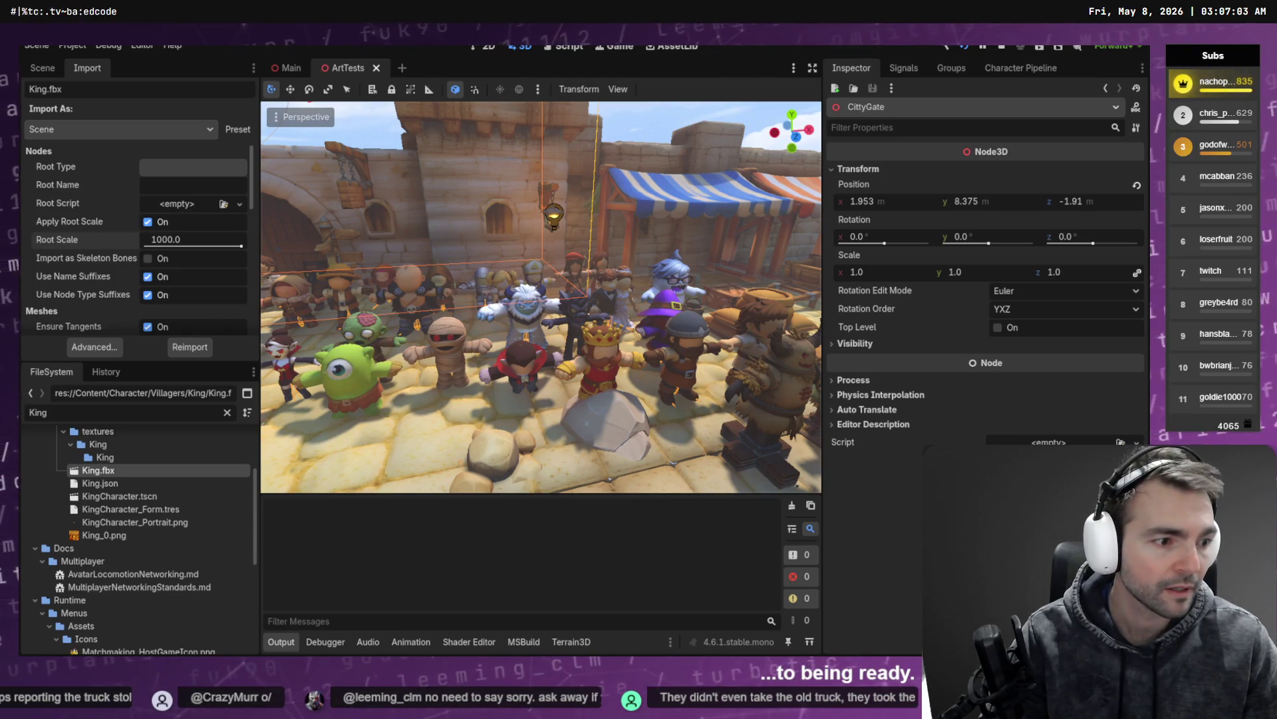
pyautogui.press('F5')
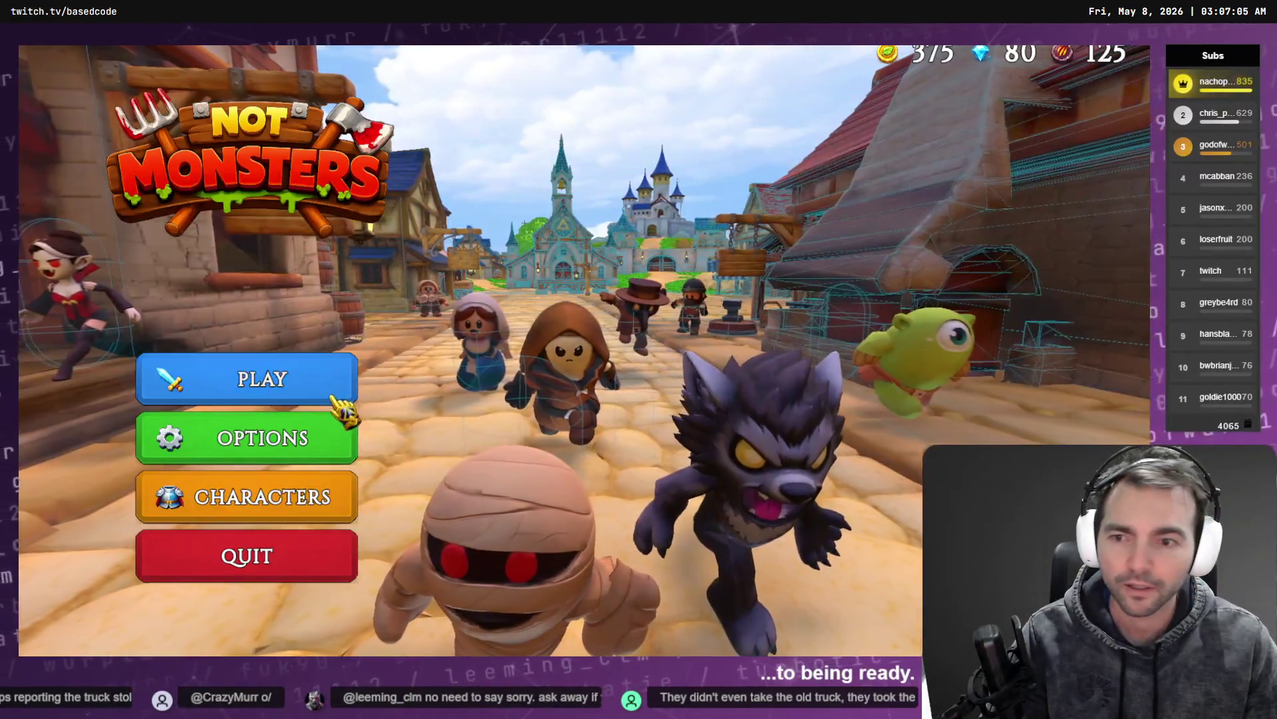
# Step: Create a 4-player room, choose King from the Villagers roster, then close the game
pyautogui.click(312, 392)
pyautogui.click(754, 426)
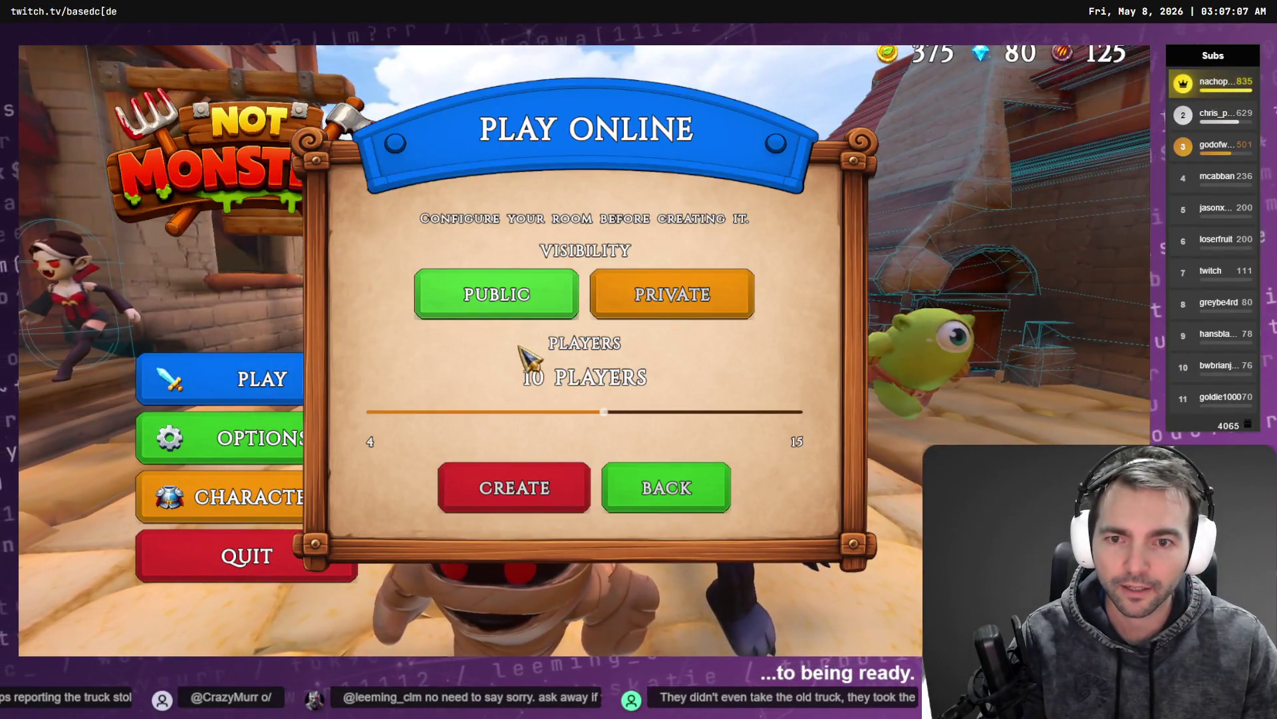
pyautogui.moveTo(559, 418); pyautogui.dragTo(370, 412)
pyautogui.click(559, 508)
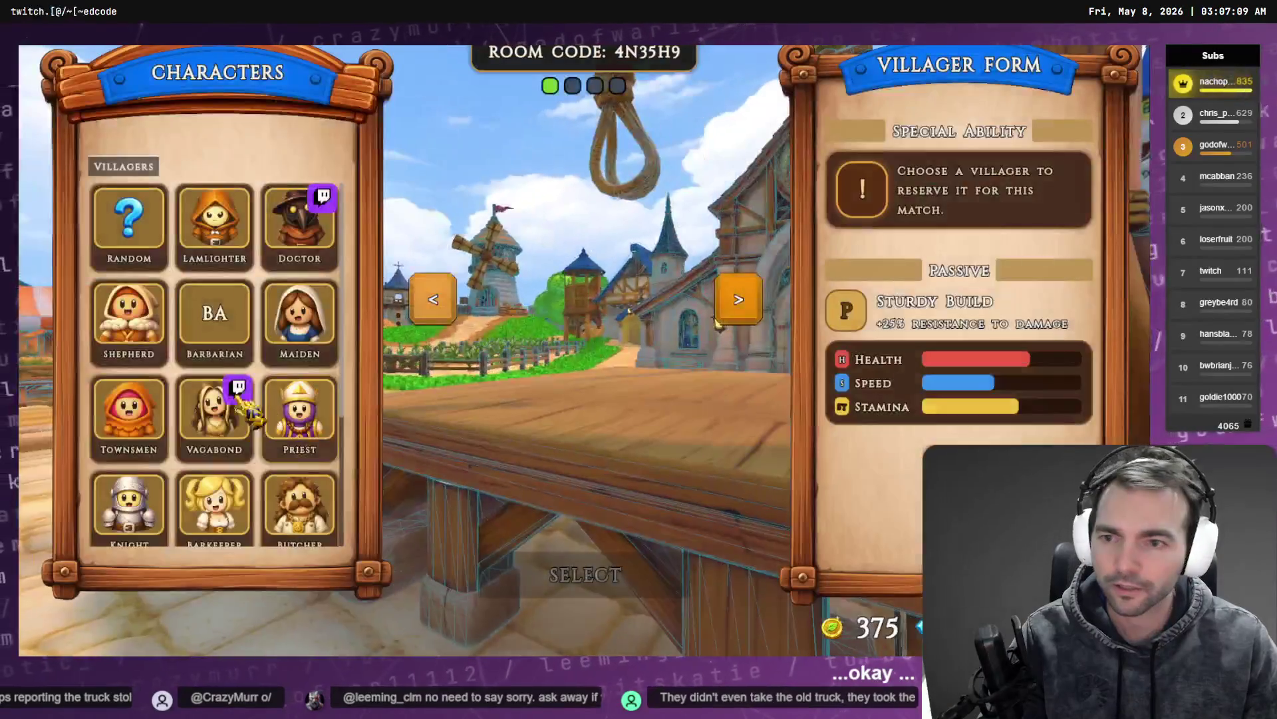
pyautogui.scroll(-3, 260, 368)
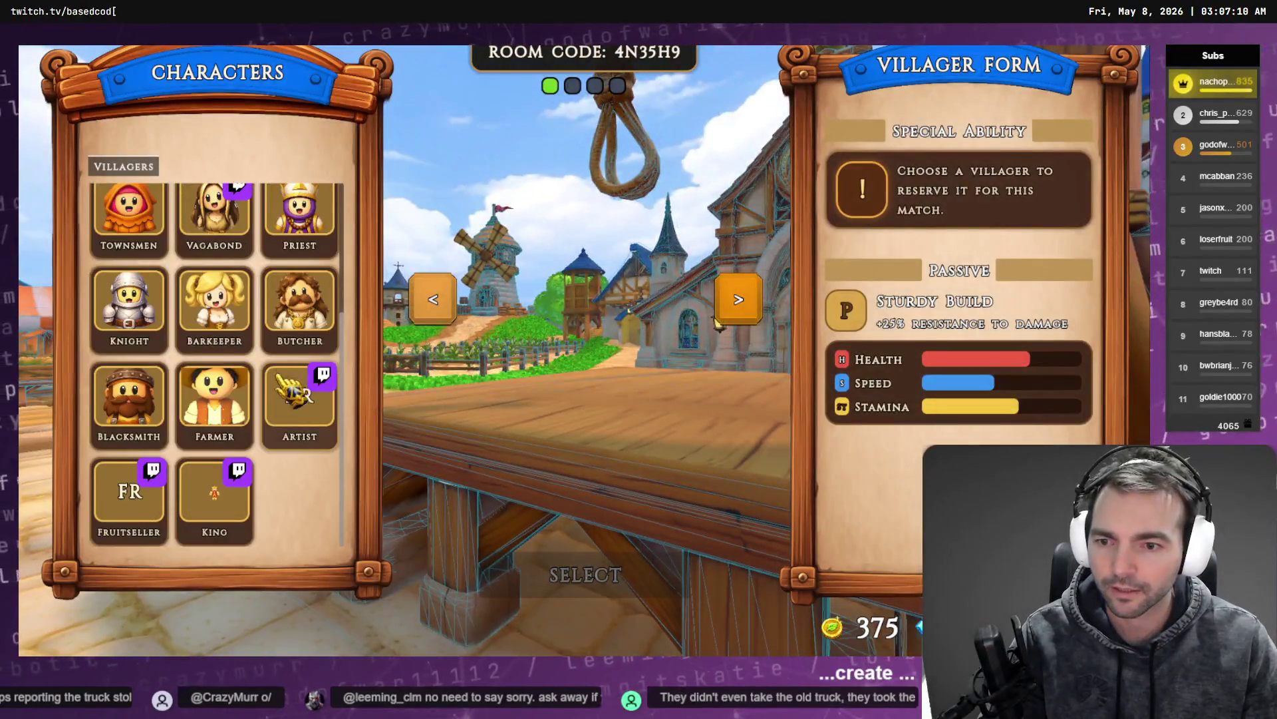
pyautogui.click(214, 491)
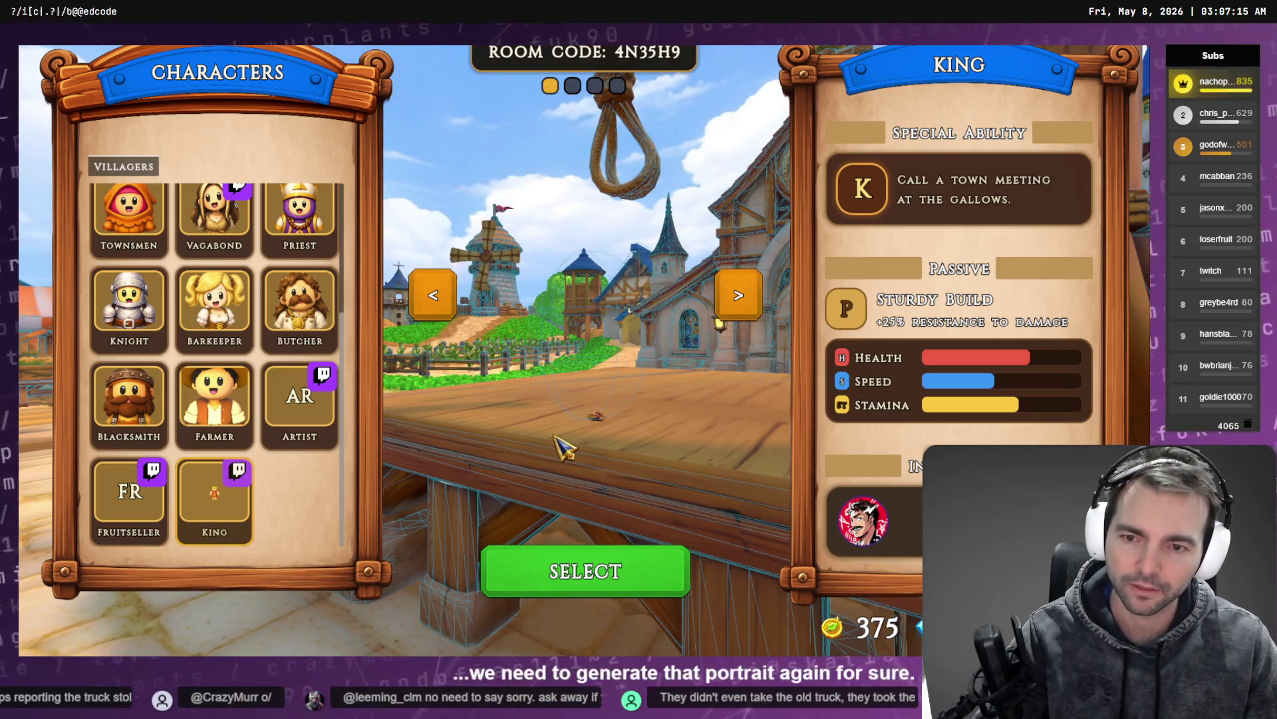
pyautogui.press('F8')
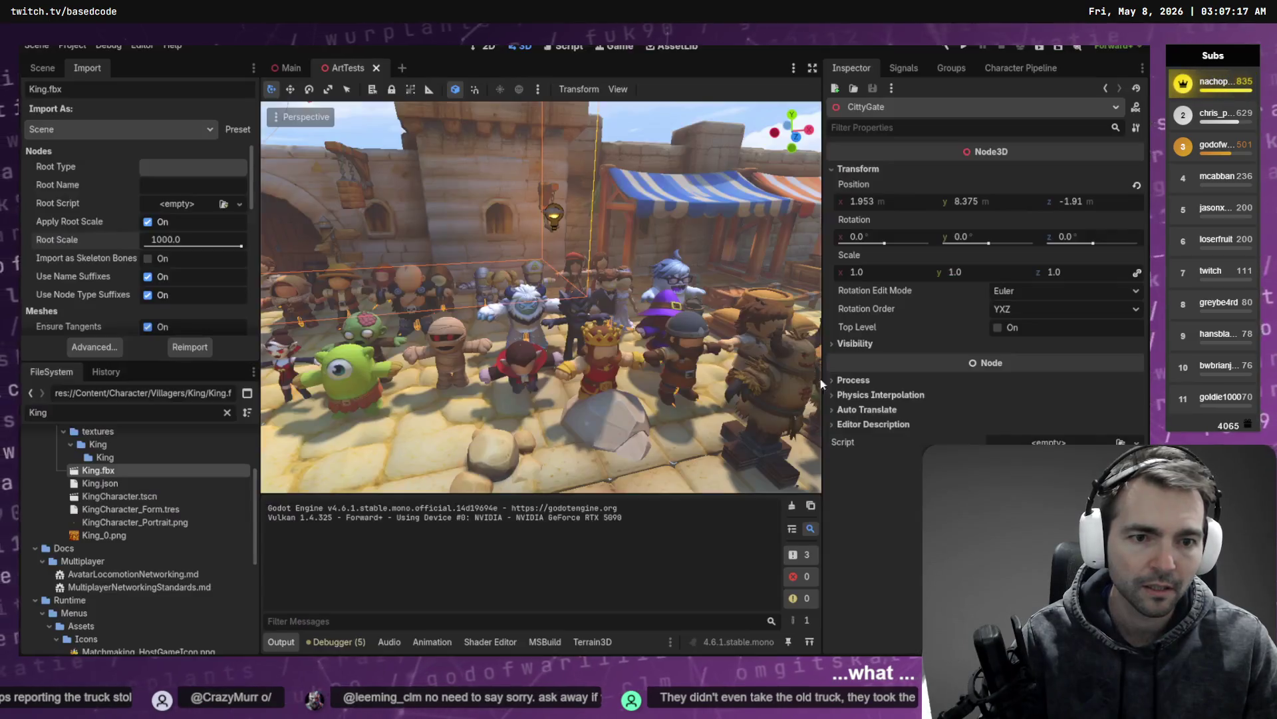
# Step: Show the King bundle on the Character Pipeline Review tab, clear Output, and select KingCharacter.tscn
pyautogui.click(1056, 68)
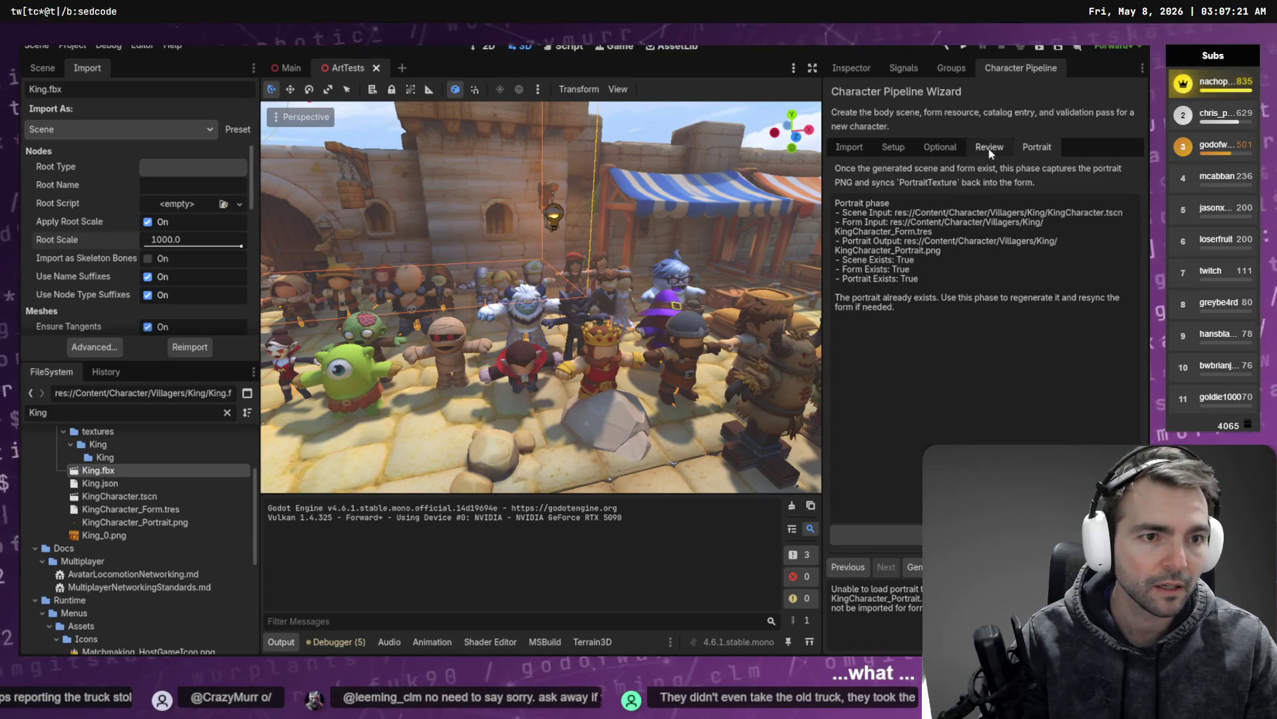
pyautogui.click(989, 146)
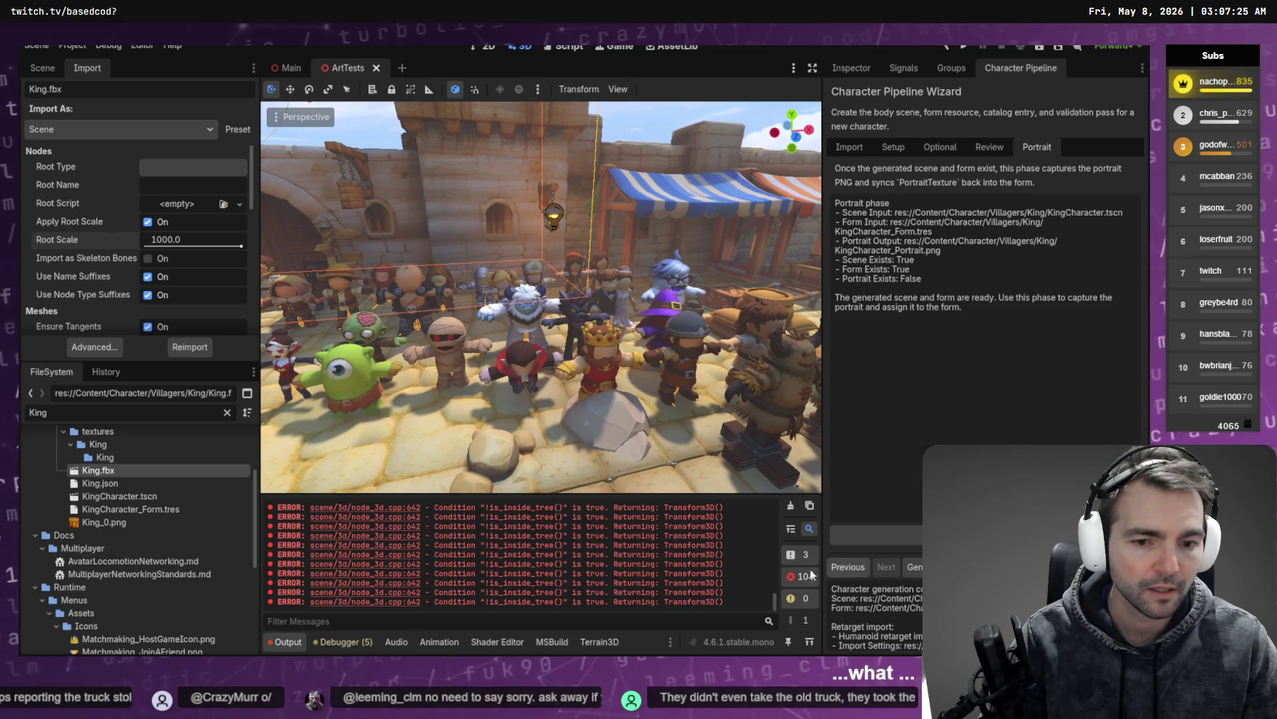
pyautogui.click(790, 506)
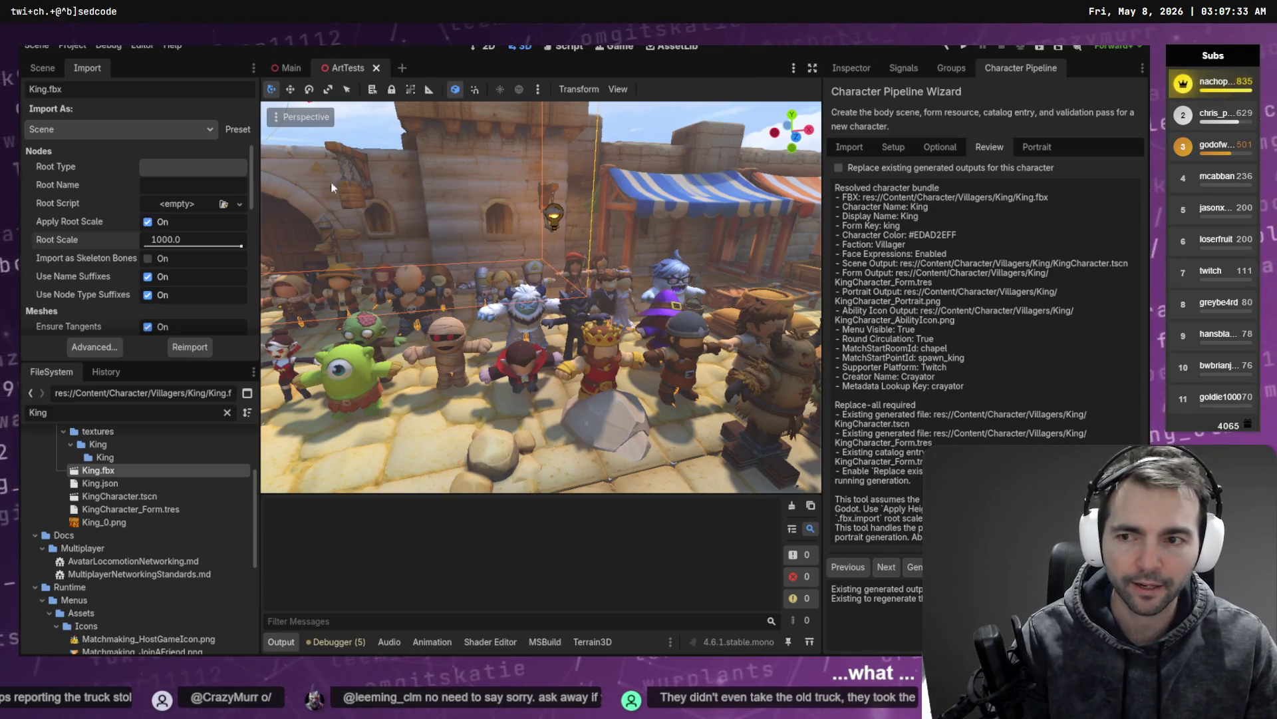
pyautogui.click(137, 497)
# Step: Open KingCharacter.tscn and orbit in on the King model, briefly checking the mesh in Blender
pyautogui.doubleClick(137, 498)
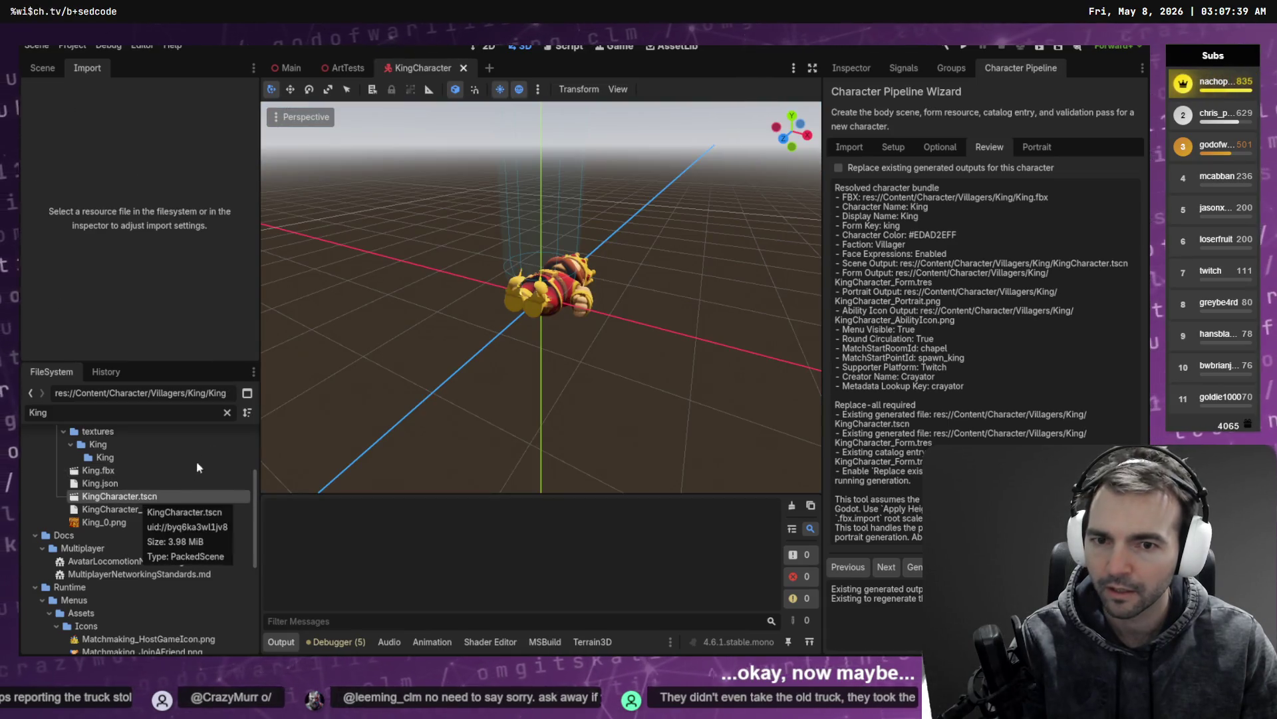
pyautogui.moveTo(499, 345); pyautogui.dragTo(399, 339)
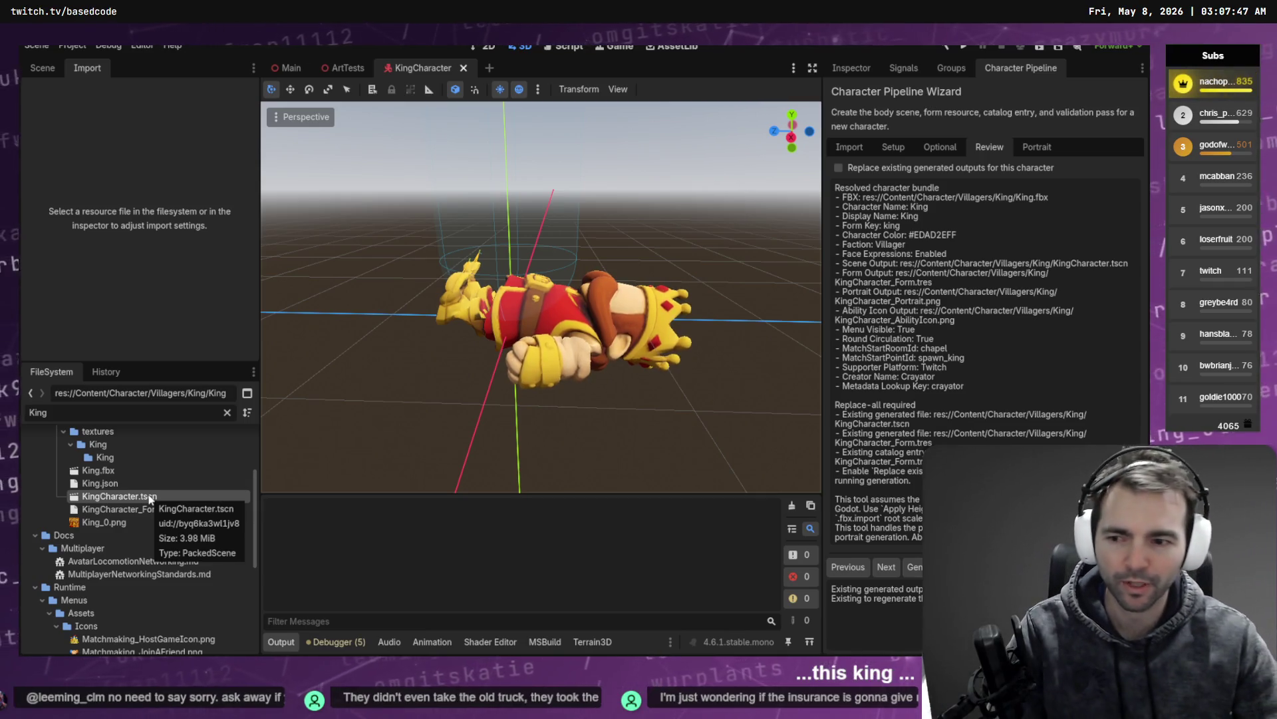
pyautogui.hotkey('alt', 'Tab')
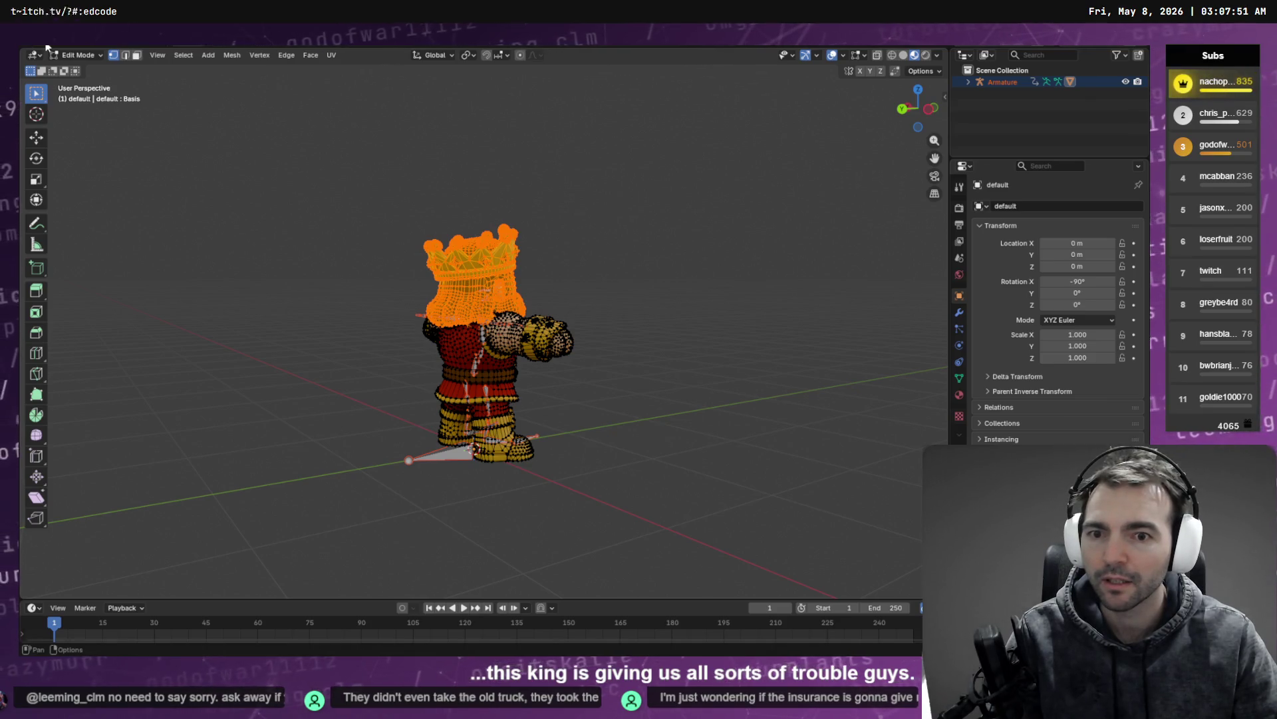
pyautogui.hotkey('alt', 'Tab')
# Step: Delete King.fbx together with its textures folder from the project
pyautogui.click(124, 469)
pyautogui.scroll(2, 111, 452)
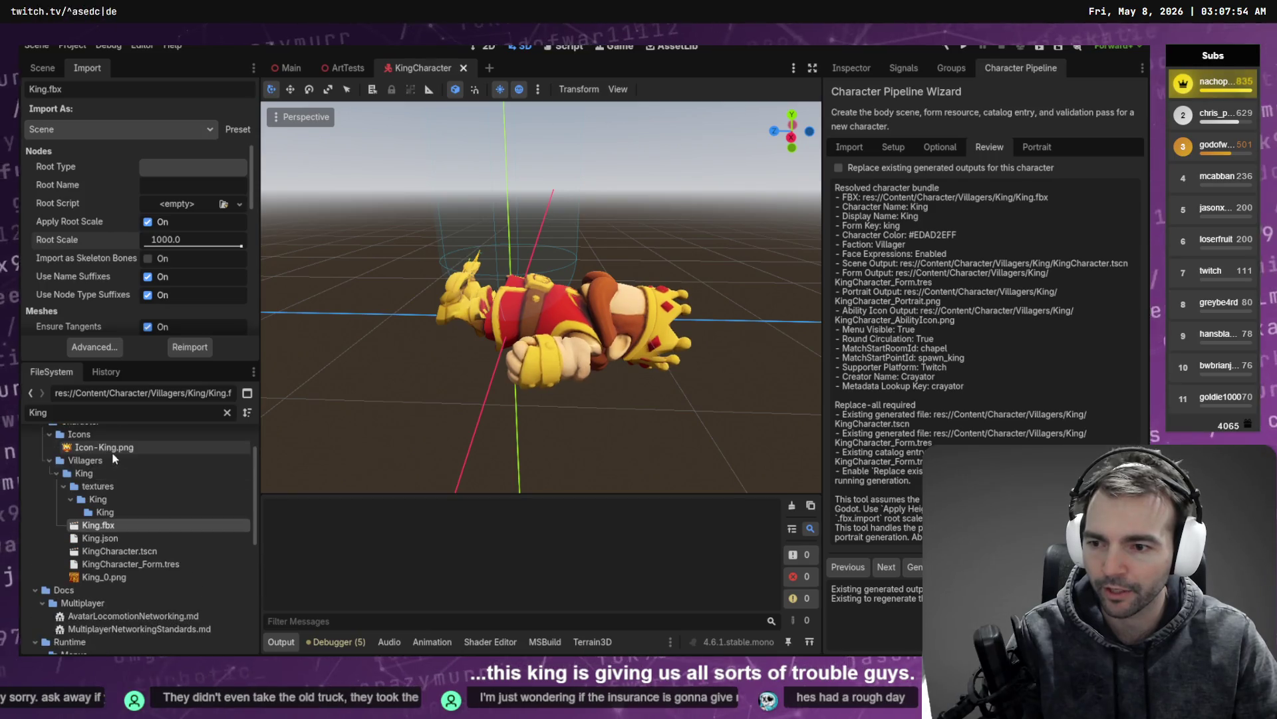
pyautogui.keyDown('shift'); pyautogui.click(107, 486); pyautogui.keyUp('shift')
pyautogui.press('Delete')
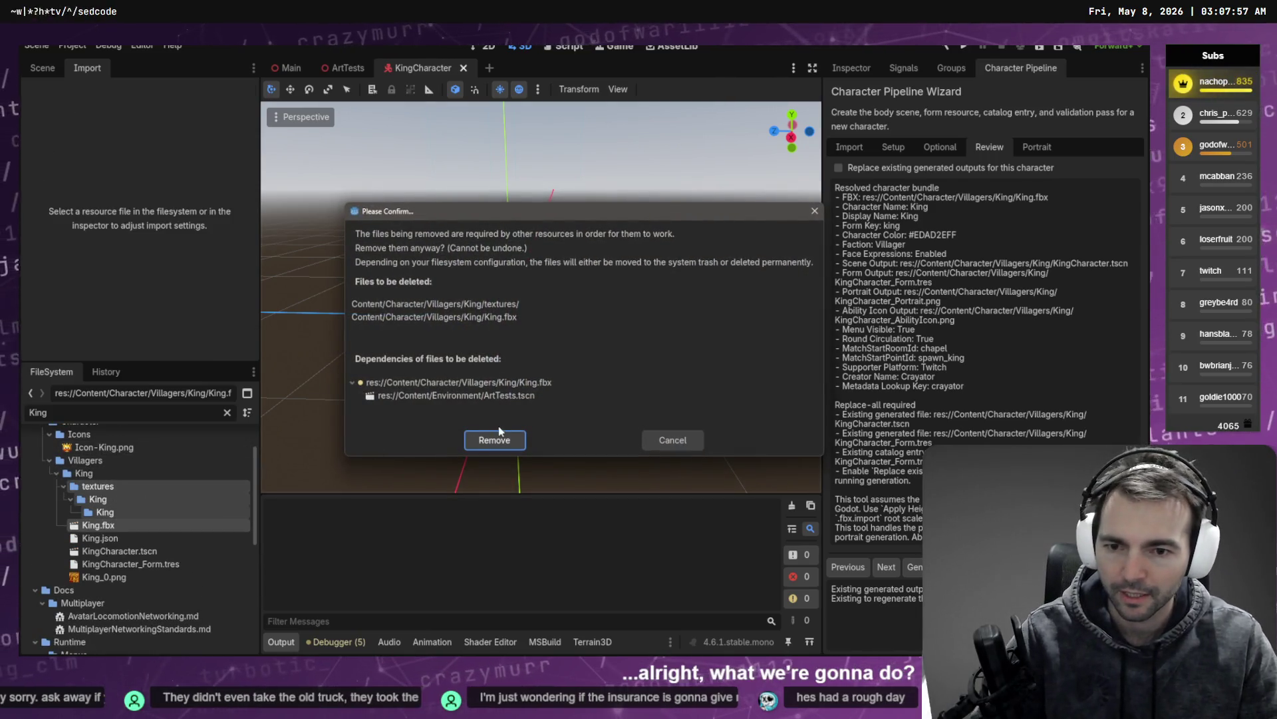
pyautogui.click(496, 437)
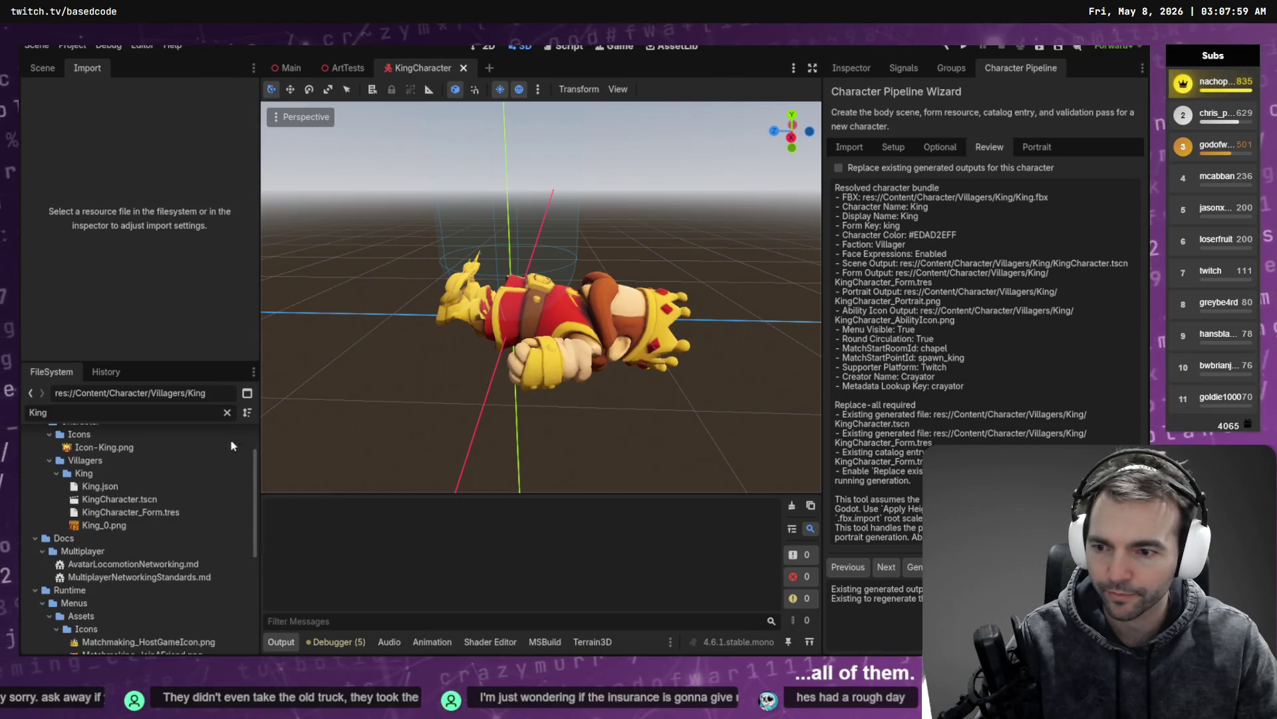
pyautogui.click(103, 525)
pyautogui.hotkey('alt', 'Tab')
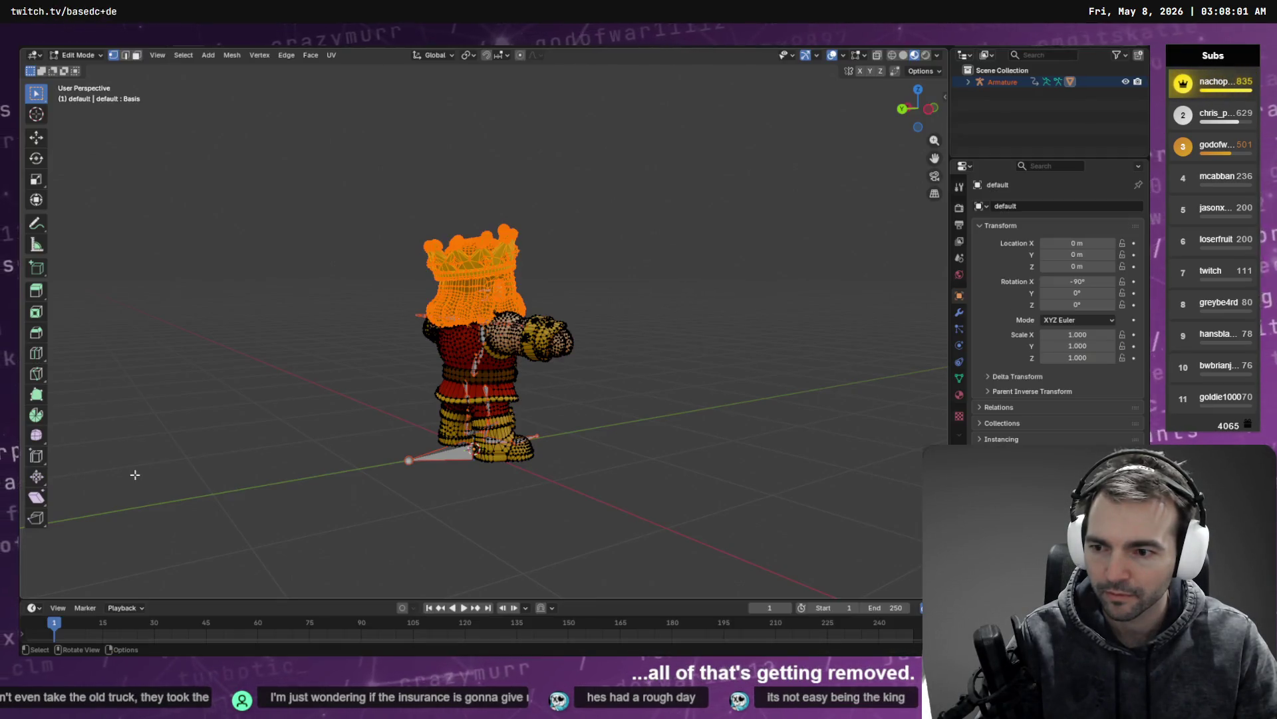
# Step: Leave Edit Mode and export the king as King.fbx into the Villagers/King folder
pyautogui.press('Tab')
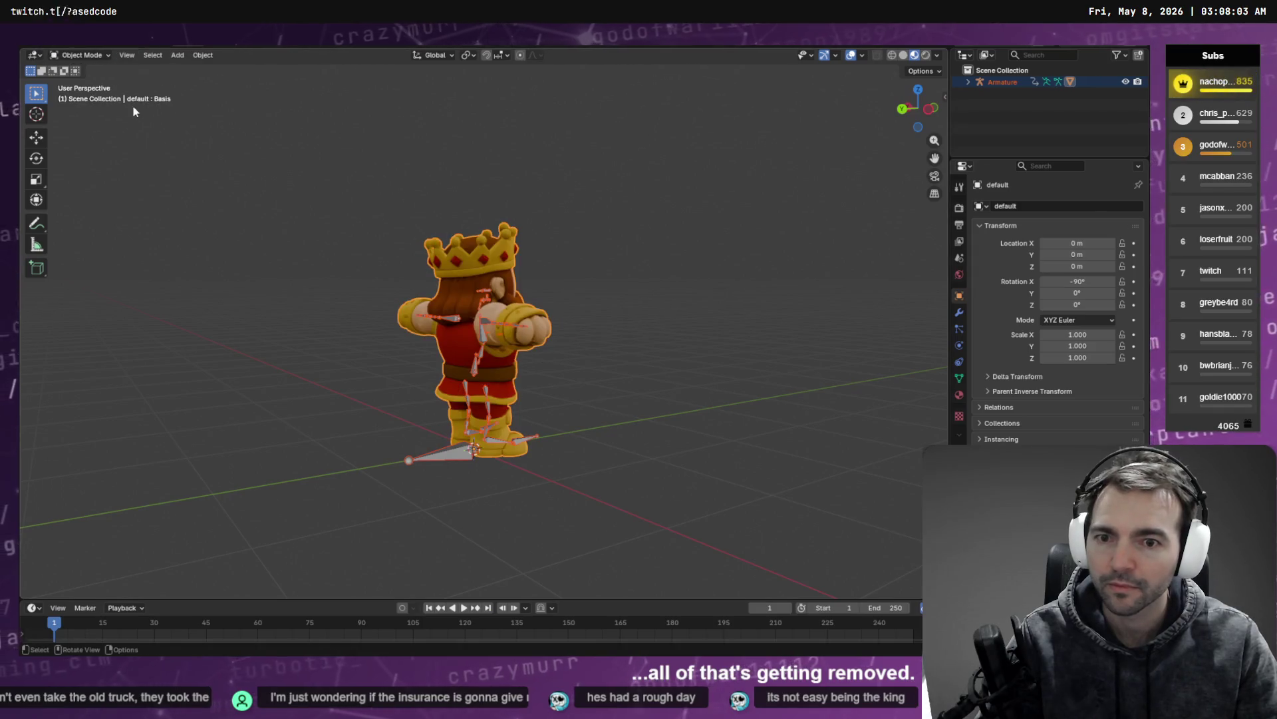
pyautogui.press('F4')
pyautogui.moveTo(137, 217)
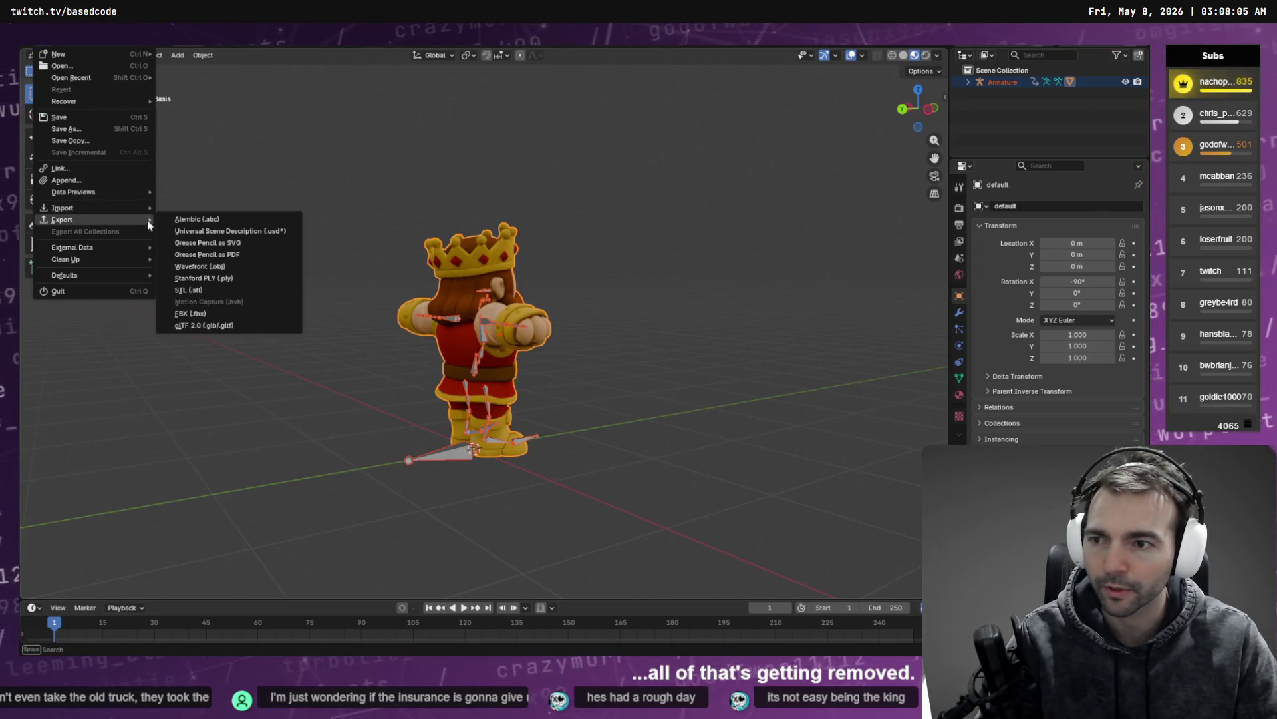
pyautogui.click(190, 314)
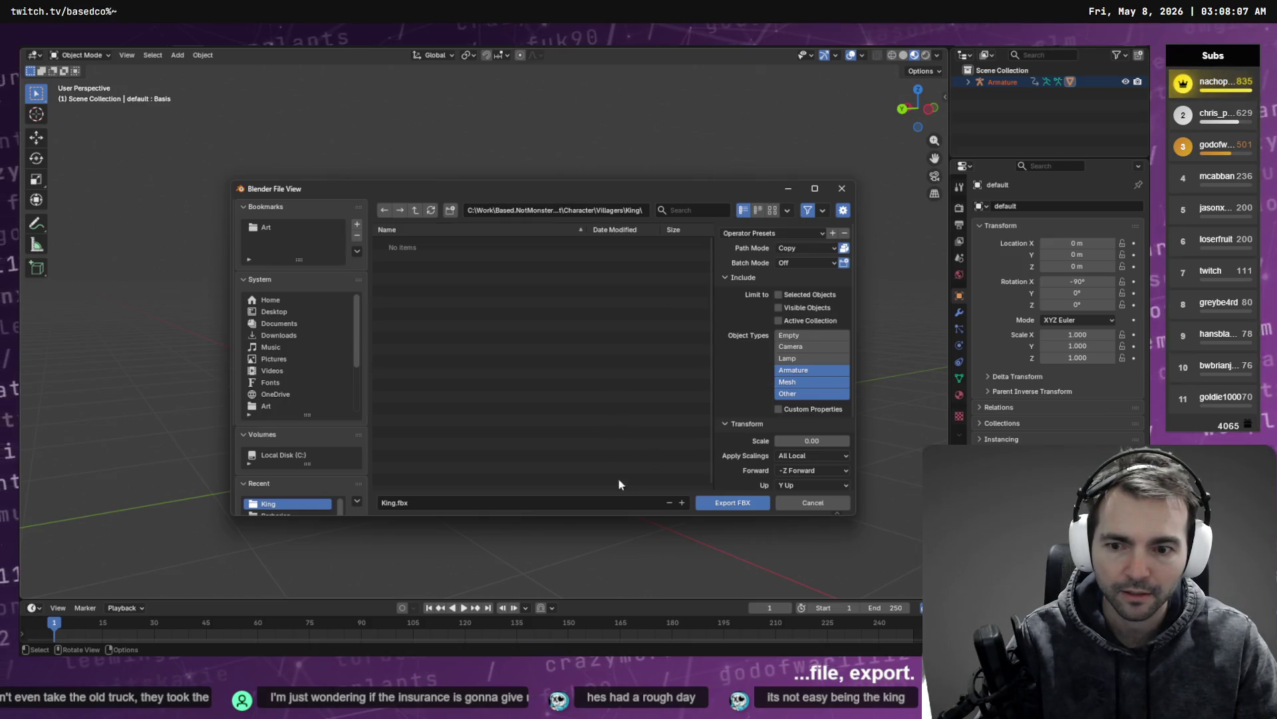
pyautogui.click(705, 501)
pyautogui.hotkey('alt', 'Tab')
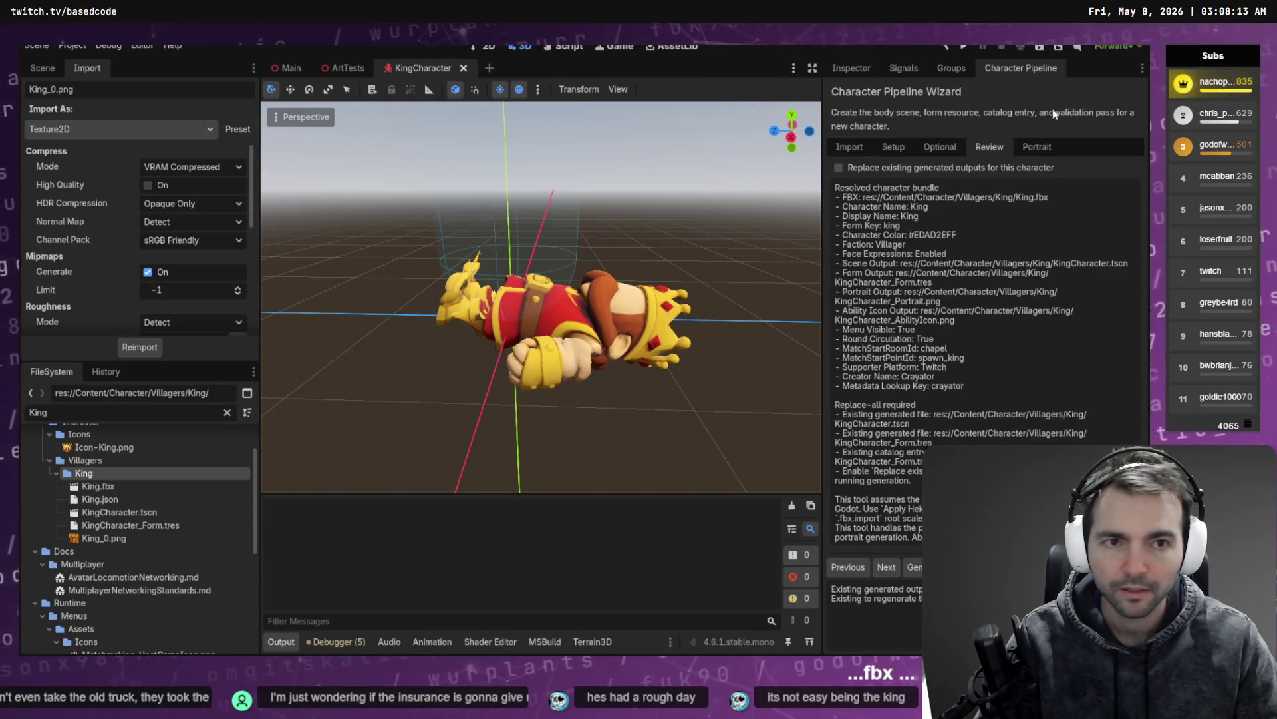
# Step: Pick Villagers/King/King.fbx in the pipeline's Import step and apply the 1.23 m height scale
pyautogui.click(849, 147)
pyautogui.tripleClick(1032, 191)
pyautogui.write('King')
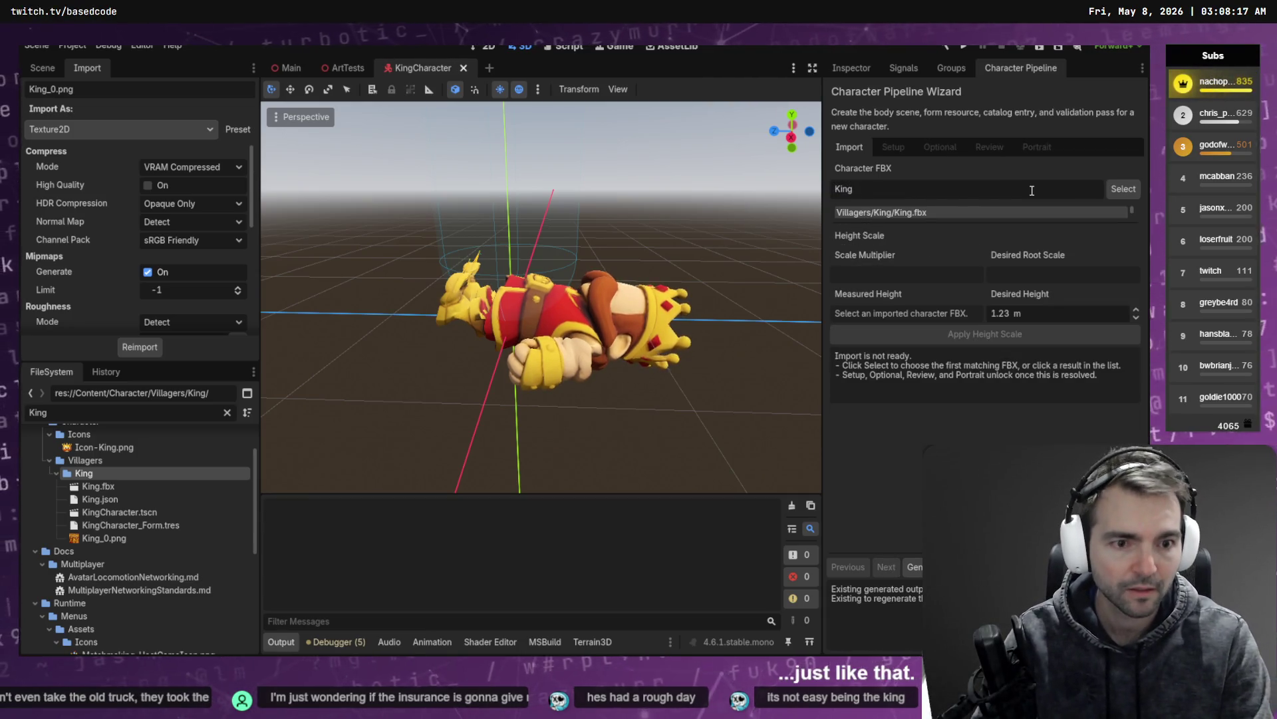
pyautogui.click(928, 212)
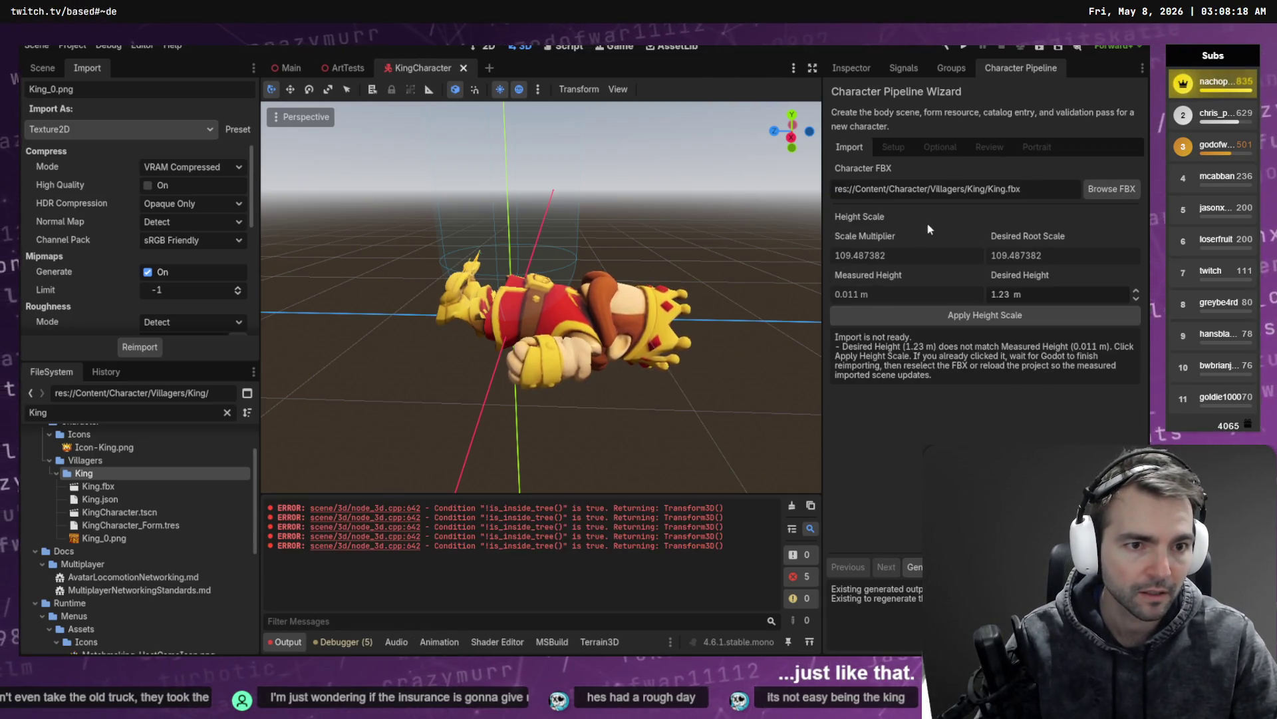
pyautogui.click(1012, 320)
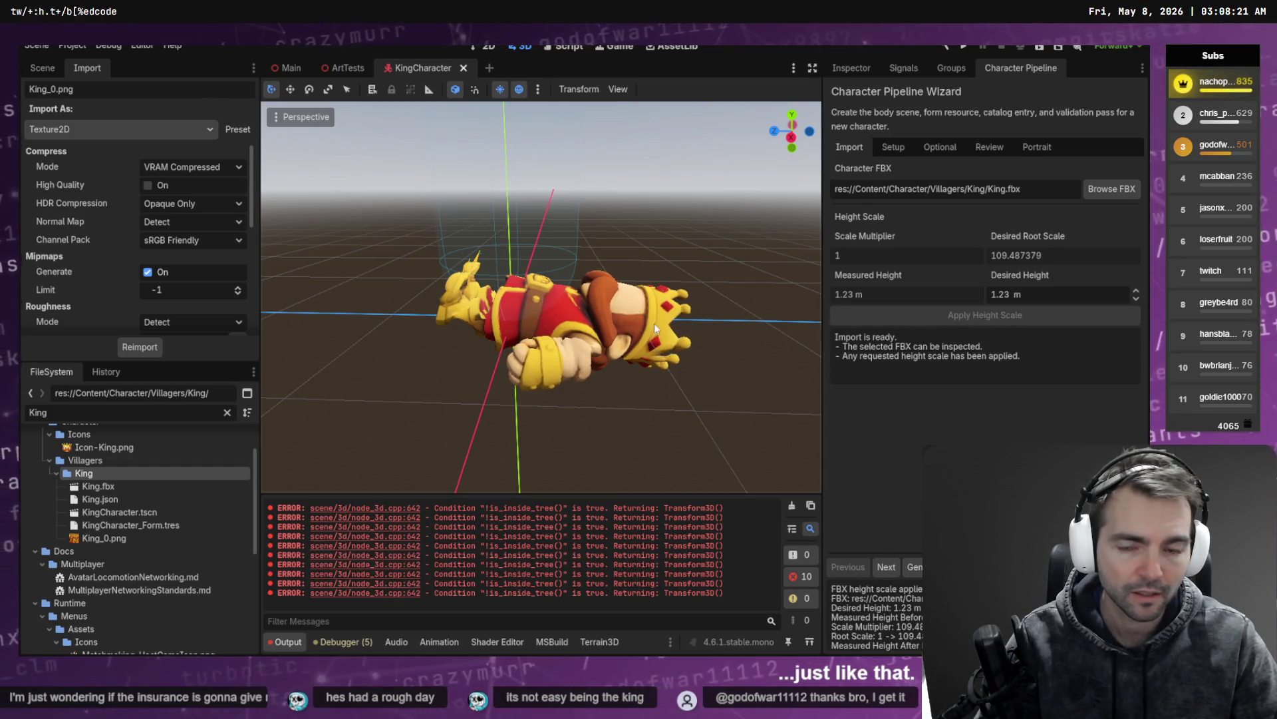
# Step: Generate the King character from the Review step, close the KingCharacter tab, and clear Output
pyautogui.click(884, 146)
pyautogui.click(940, 146)
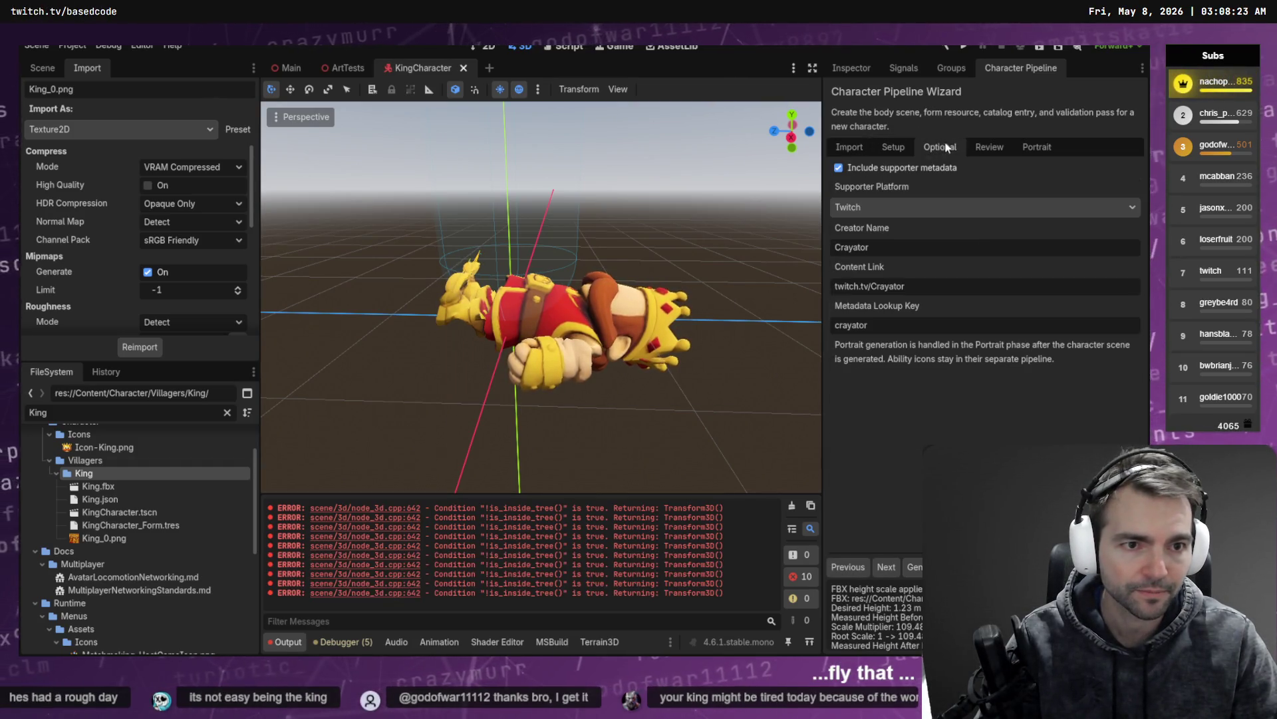
pyautogui.click(990, 146)
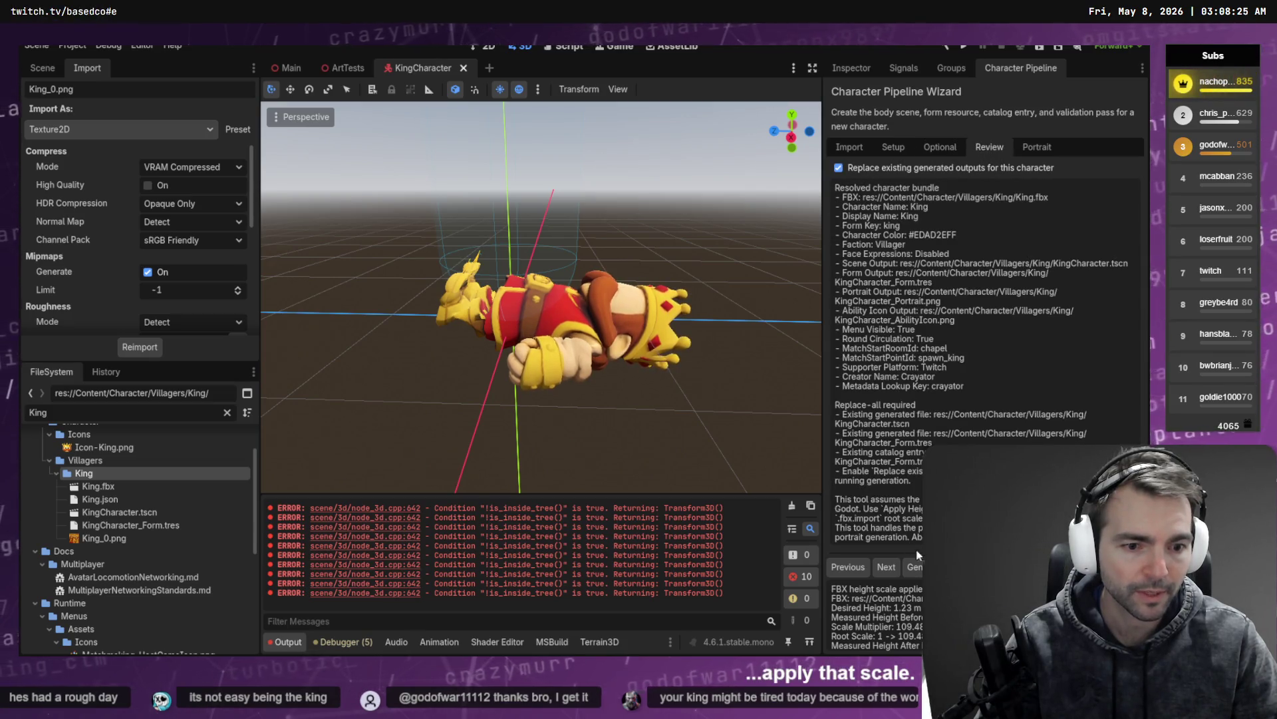
pyautogui.click(914, 566)
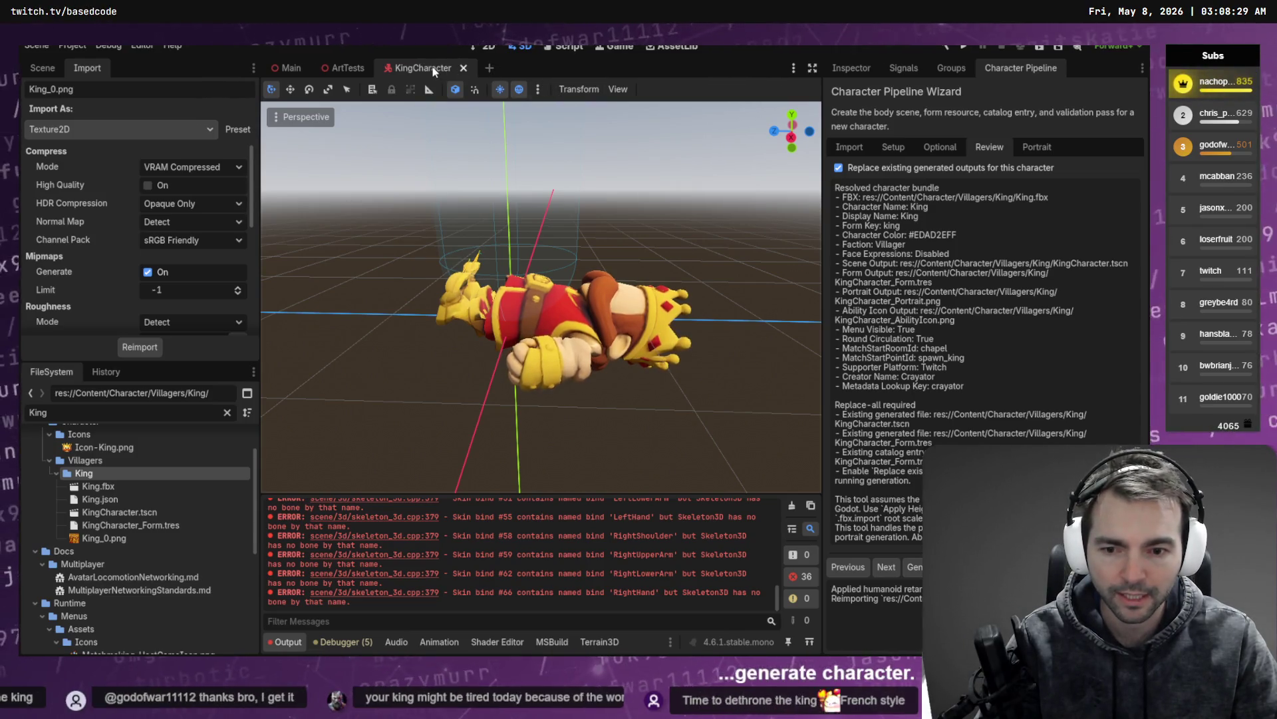
pyautogui.click(464, 68)
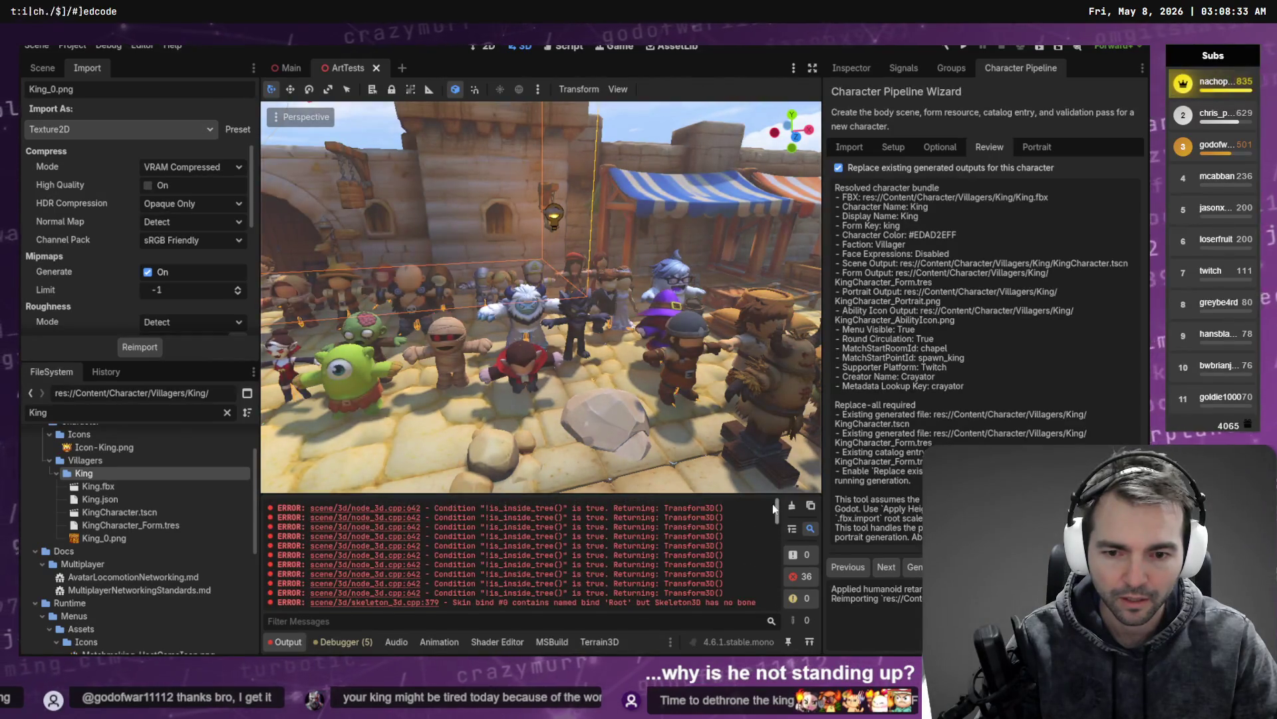
pyautogui.moveTo(777, 596); pyautogui.dragTo(773, 519)
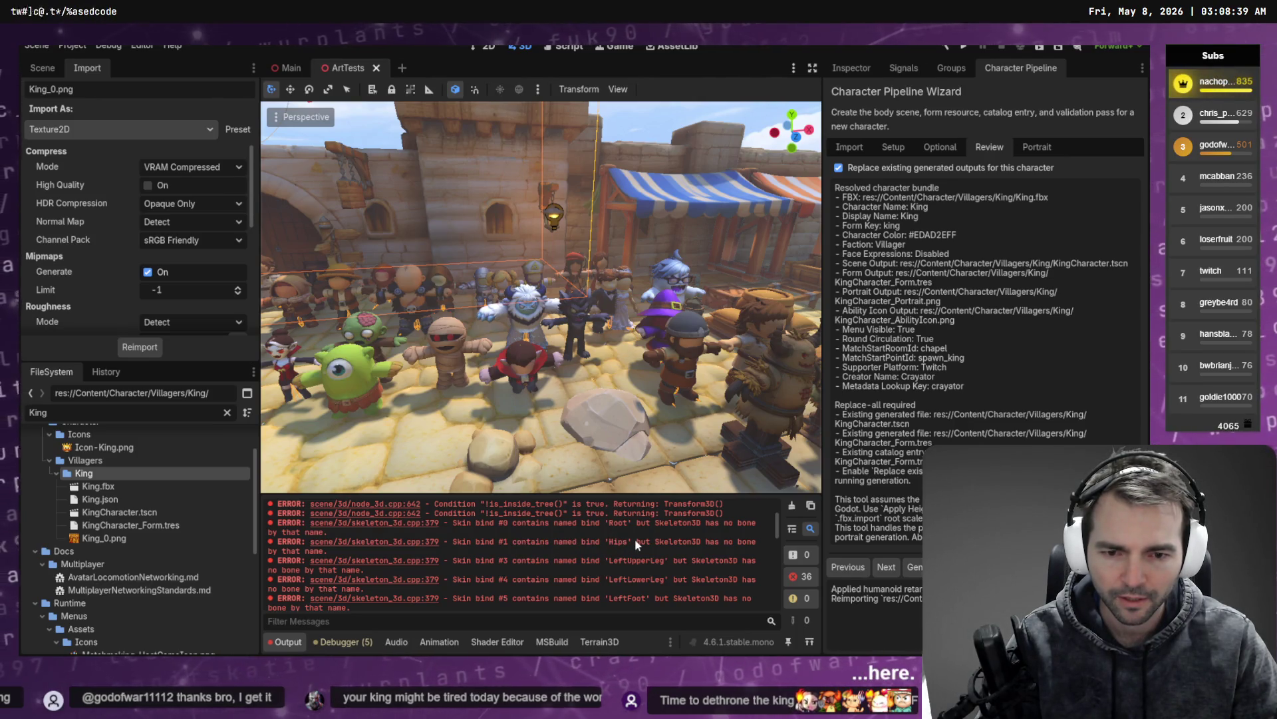
pyautogui.click(792, 505)
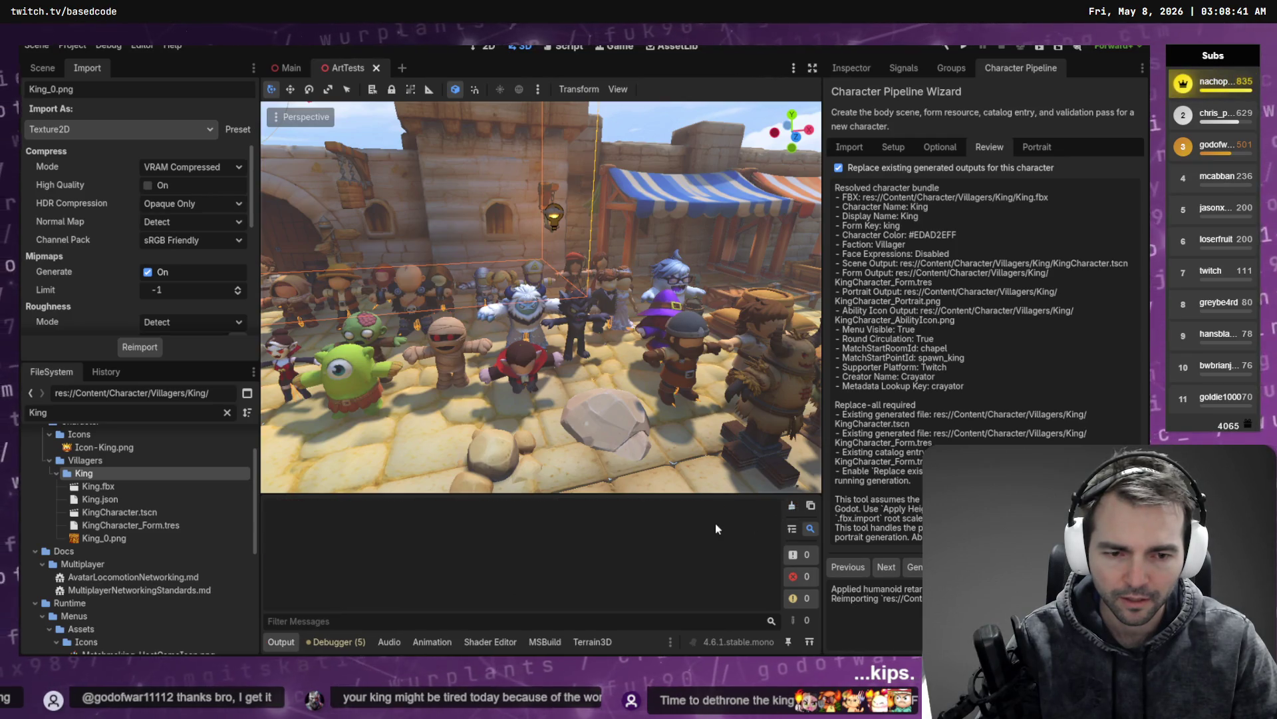
# Step: Expand the Armature in Blender's Outliner and select its whole hierarchy
pyautogui.hotkey('alt', 'Tab')
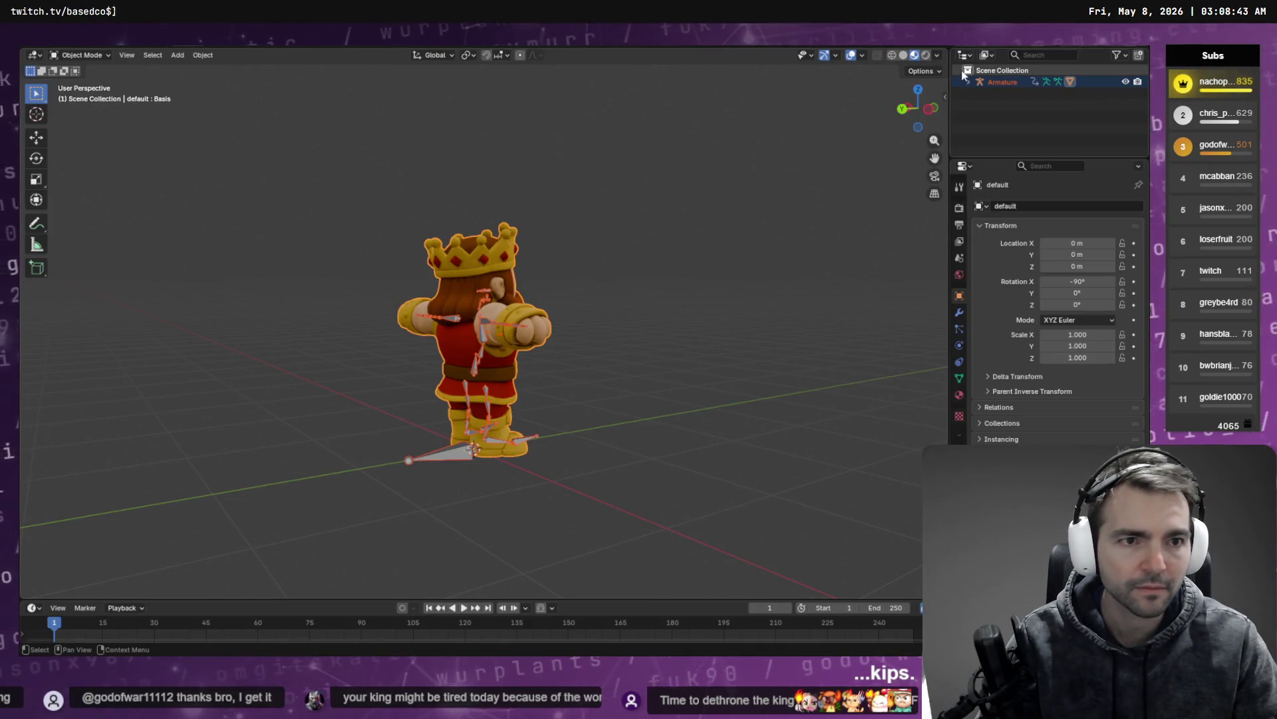
pyautogui.click(969, 81)
pyautogui.keyDown('shift'); pyautogui.click(991, 83); pyautogui.keyUp('shift')
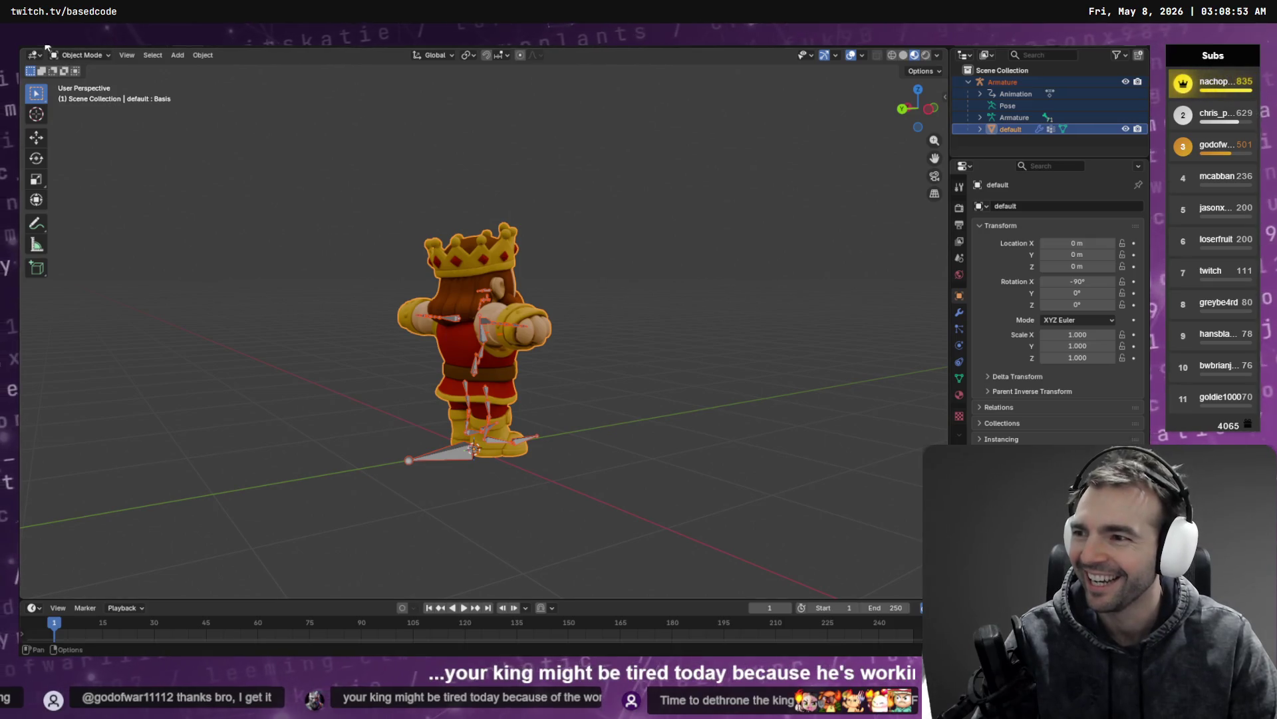
# Step: Export the armature and mesh as FBX, overwriting King.fbx in the King folder
pyautogui.press('F4')
pyautogui.moveTo(109, 258)
pyautogui.moveTo(118, 219)
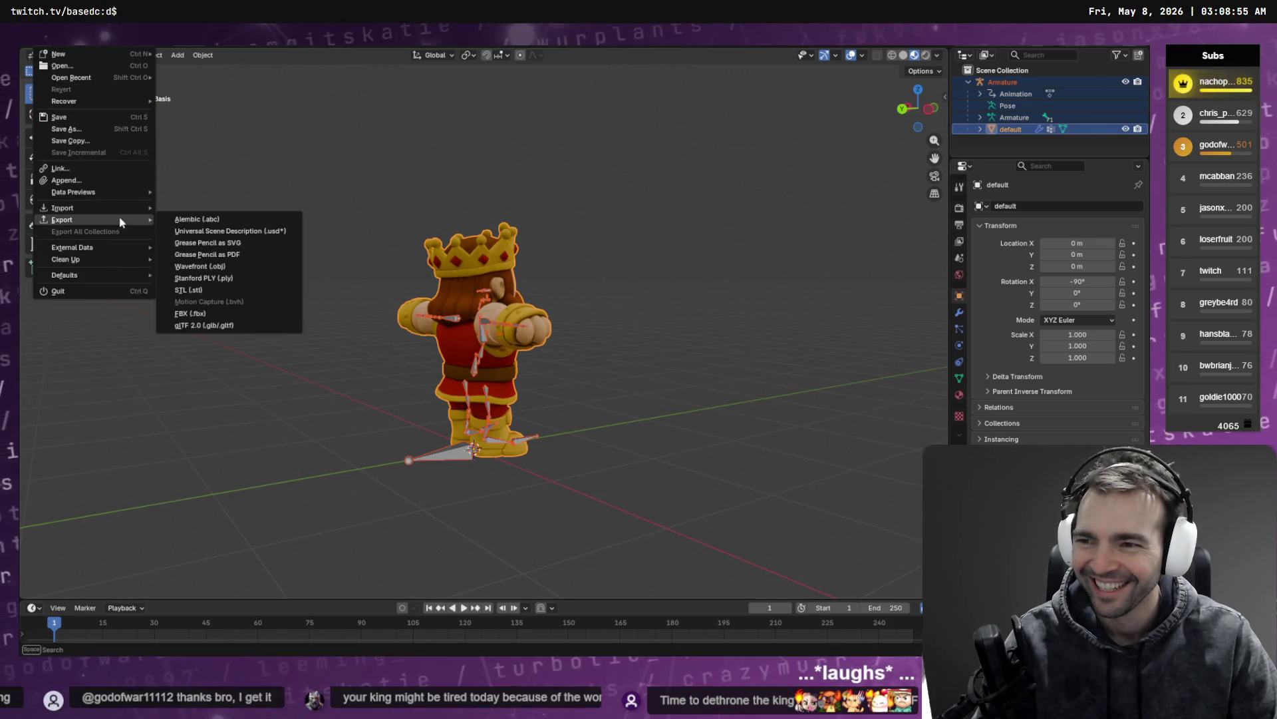
pyautogui.click(200, 314)
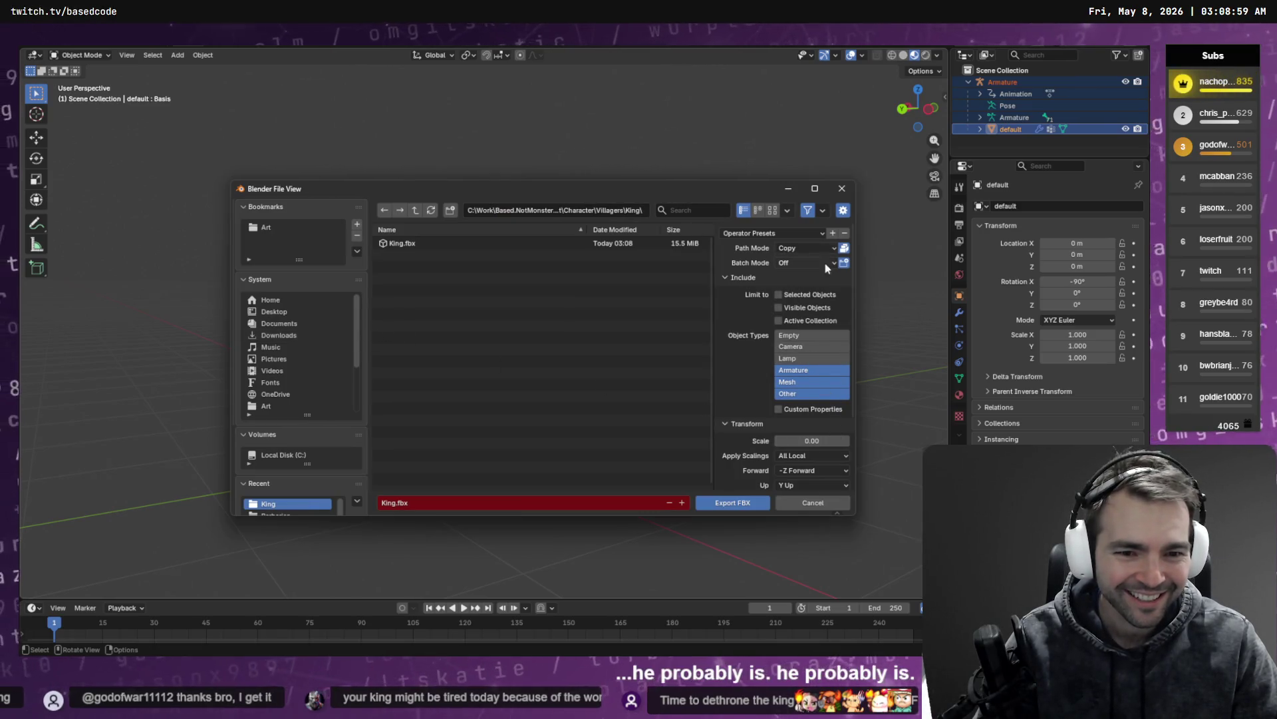
pyautogui.scroll(-3, 825, 263)
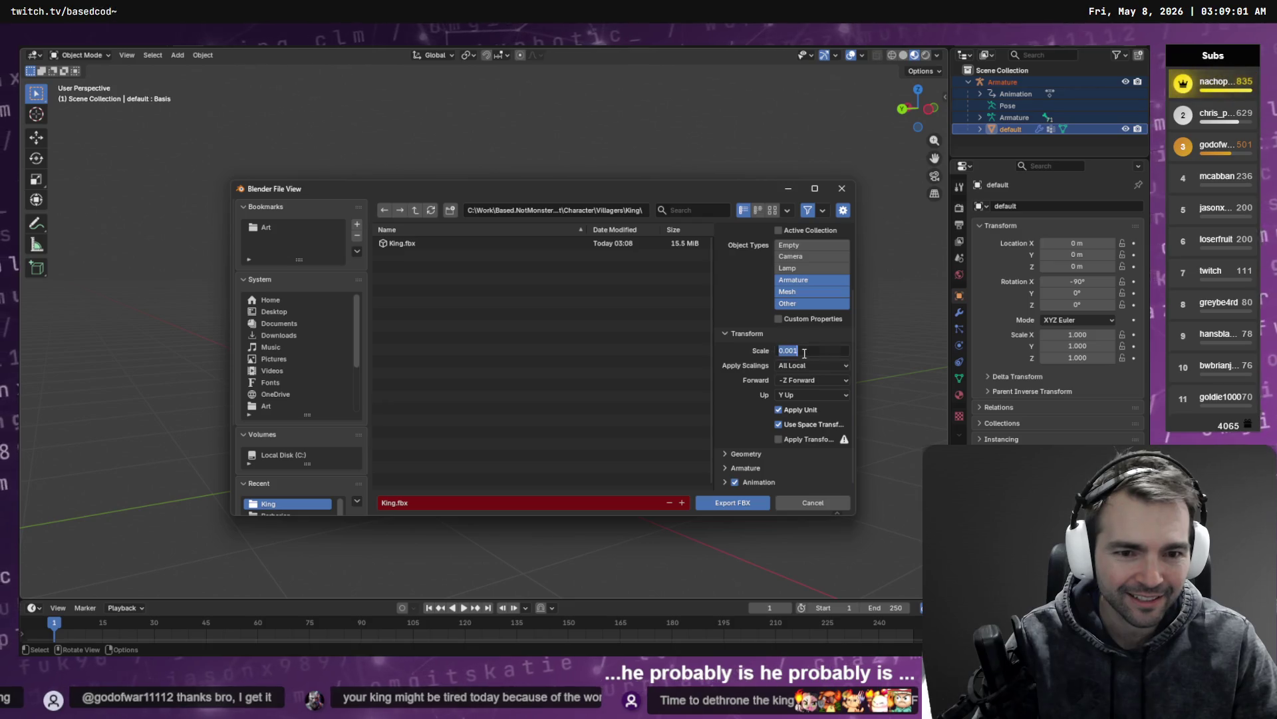
pyautogui.click(727, 506)
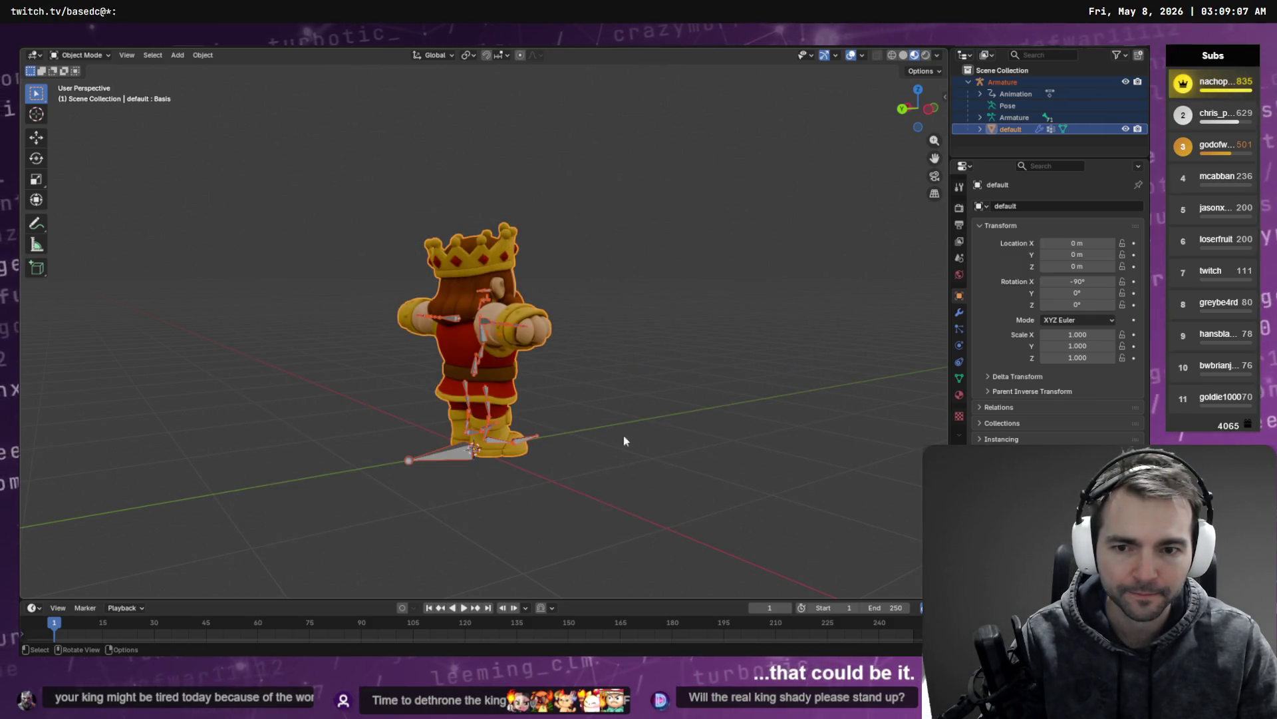
pyautogui.hotkey('alt', 'Tab')
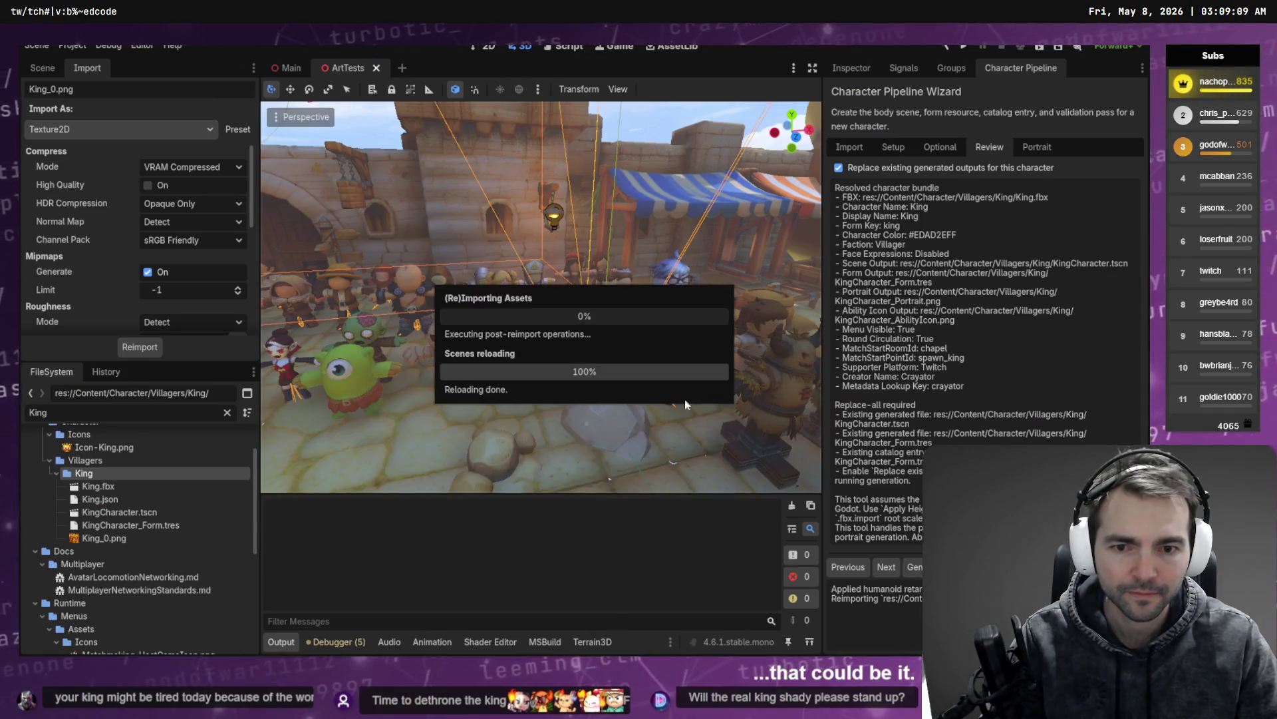
# Step: Commit a 1.25 m desired height in the import step and apply the height scale to the King
pyautogui.click(848, 142)
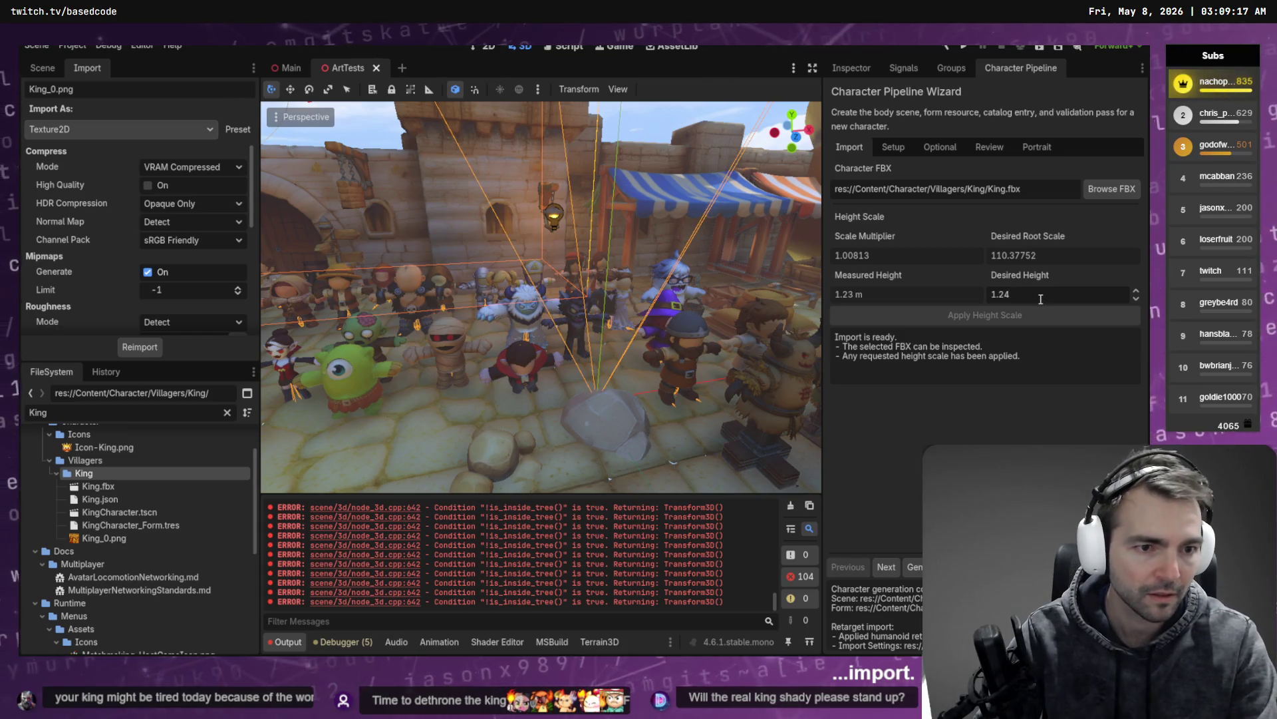
pyautogui.press('Return')
pyautogui.click(1012, 316)
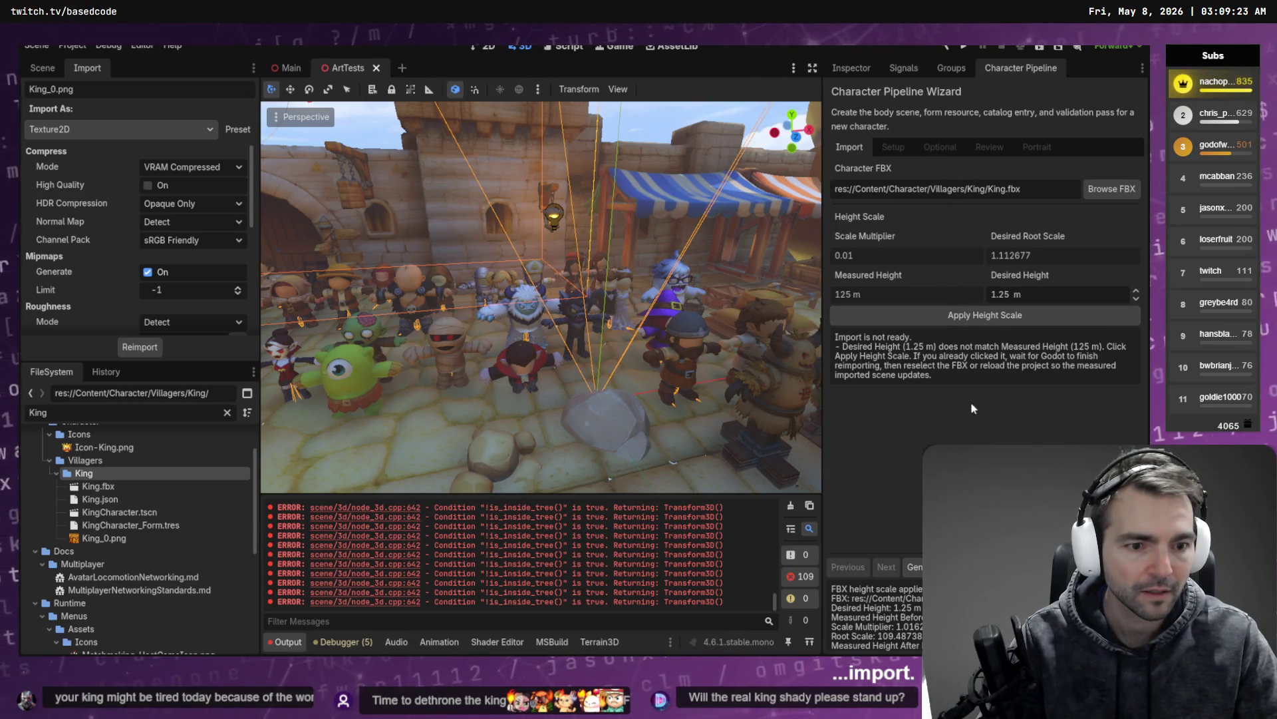
# Step: Reselect Villagers/King/King.fbx as the character file and clear the output log
pyautogui.click(1032, 189)
pyautogui.write('King')
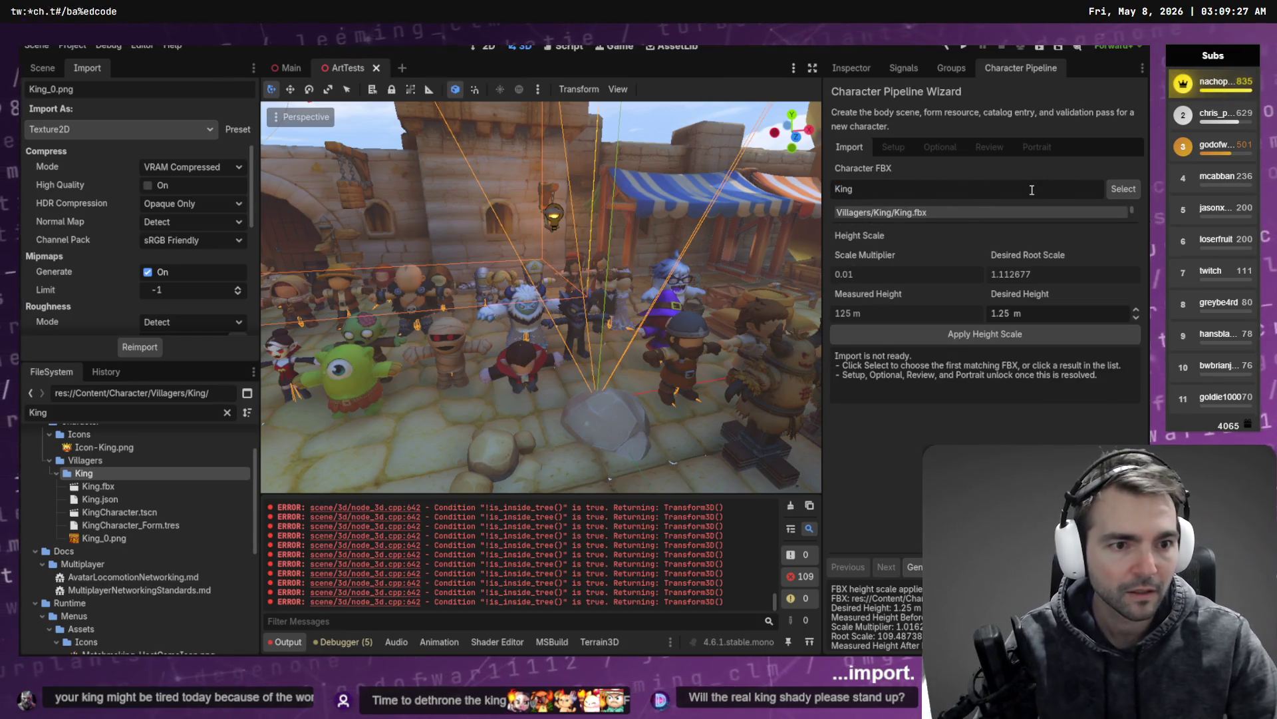
pyautogui.click(946, 212)
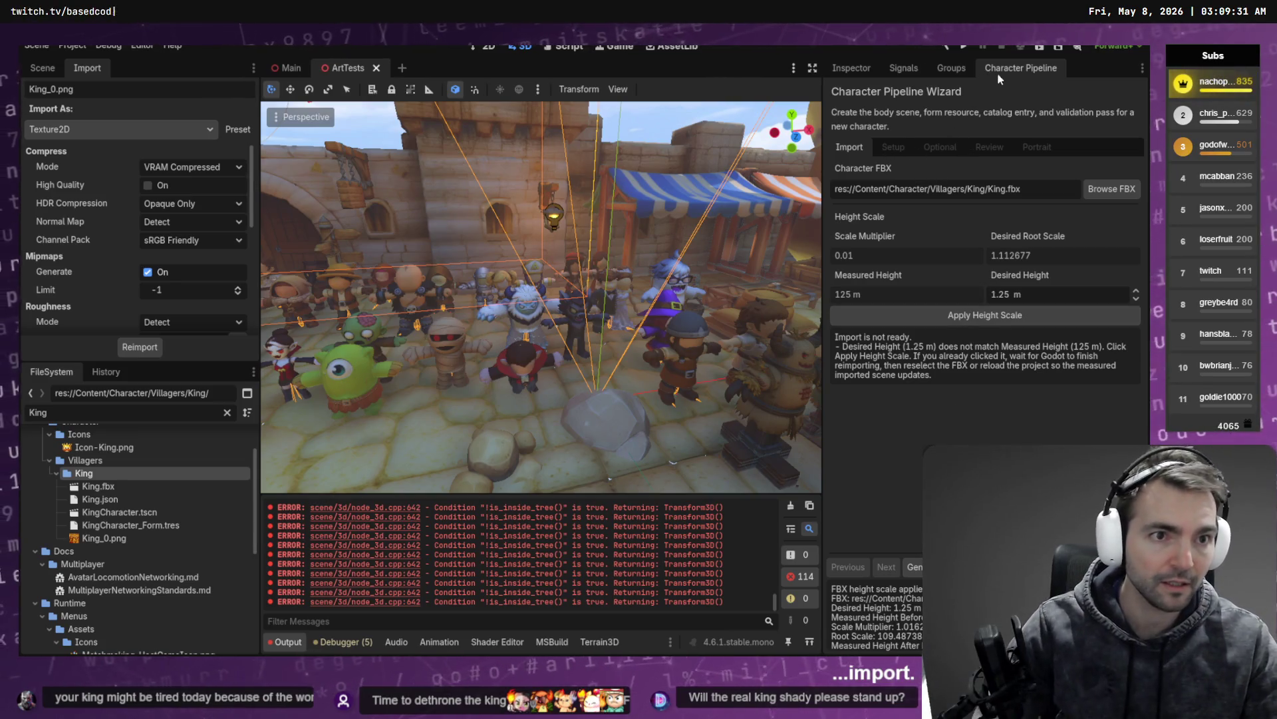
pyautogui.click(792, 506)
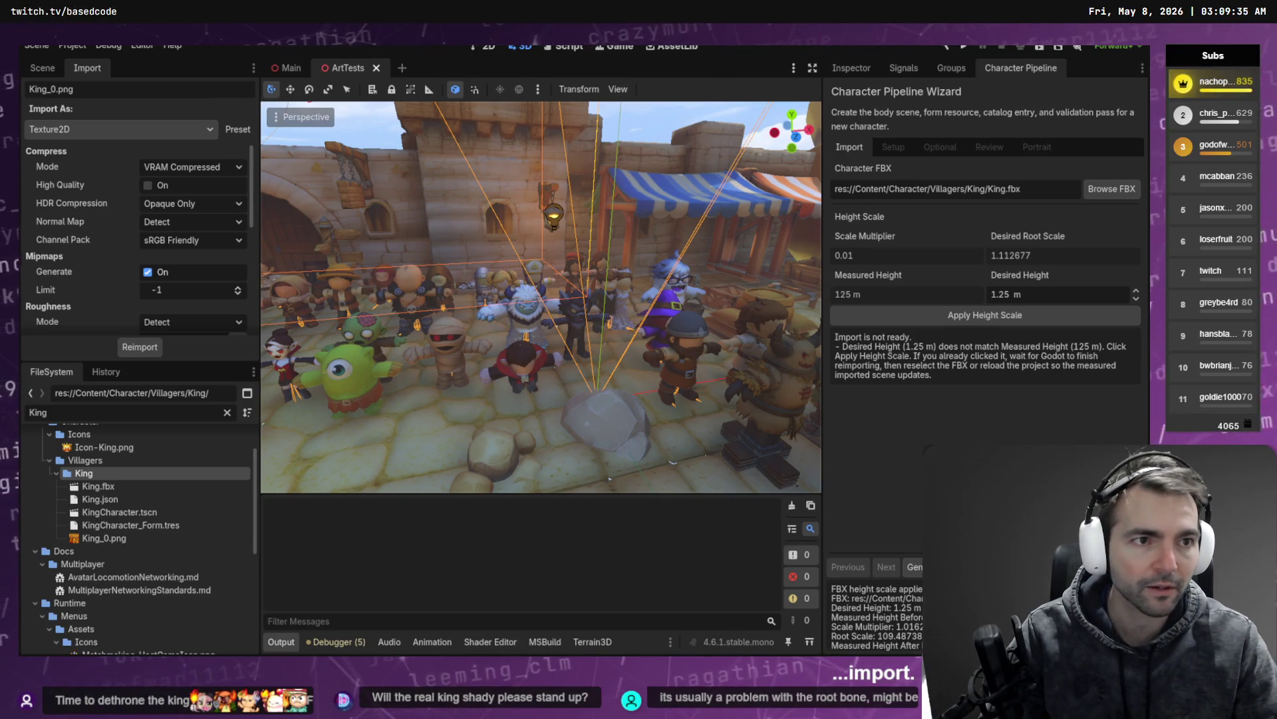
pyautogui.hotkey('alt', 'Tab')
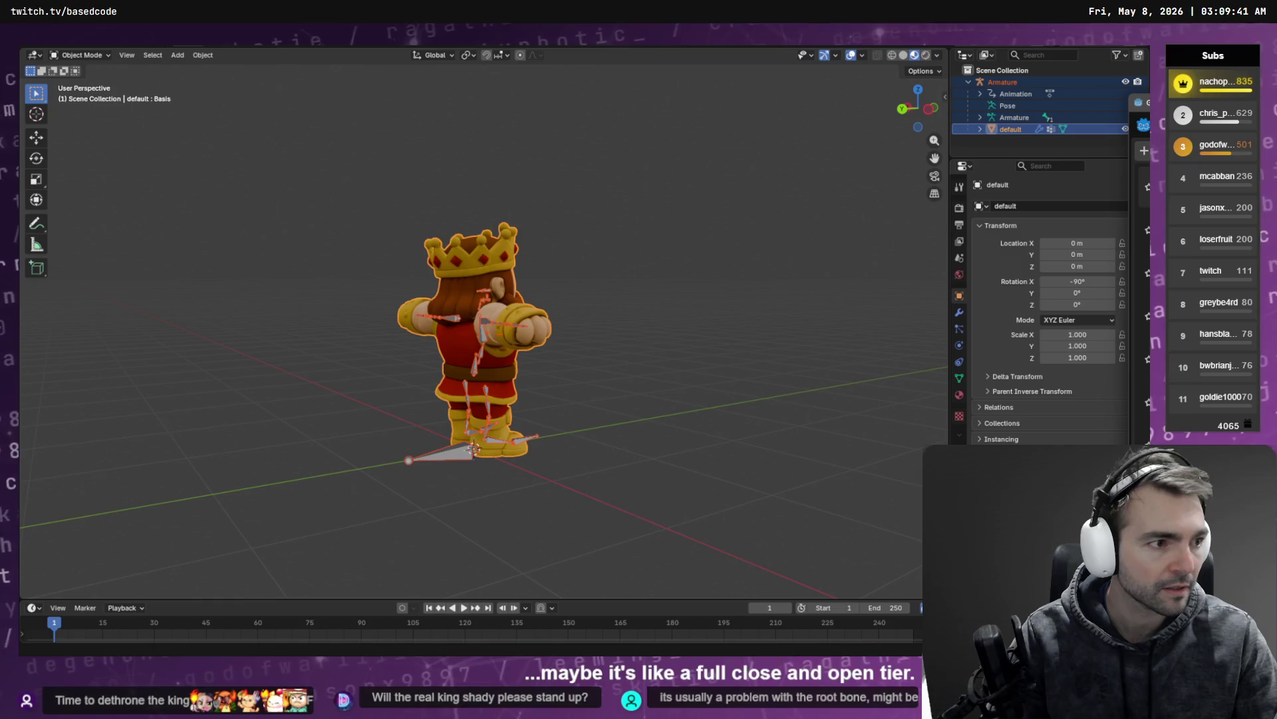
# Step: Switch back to Godot and restart the project with F5
pyautogui.hotkey('alt', 'Tab')
pyautogui.press('F5')
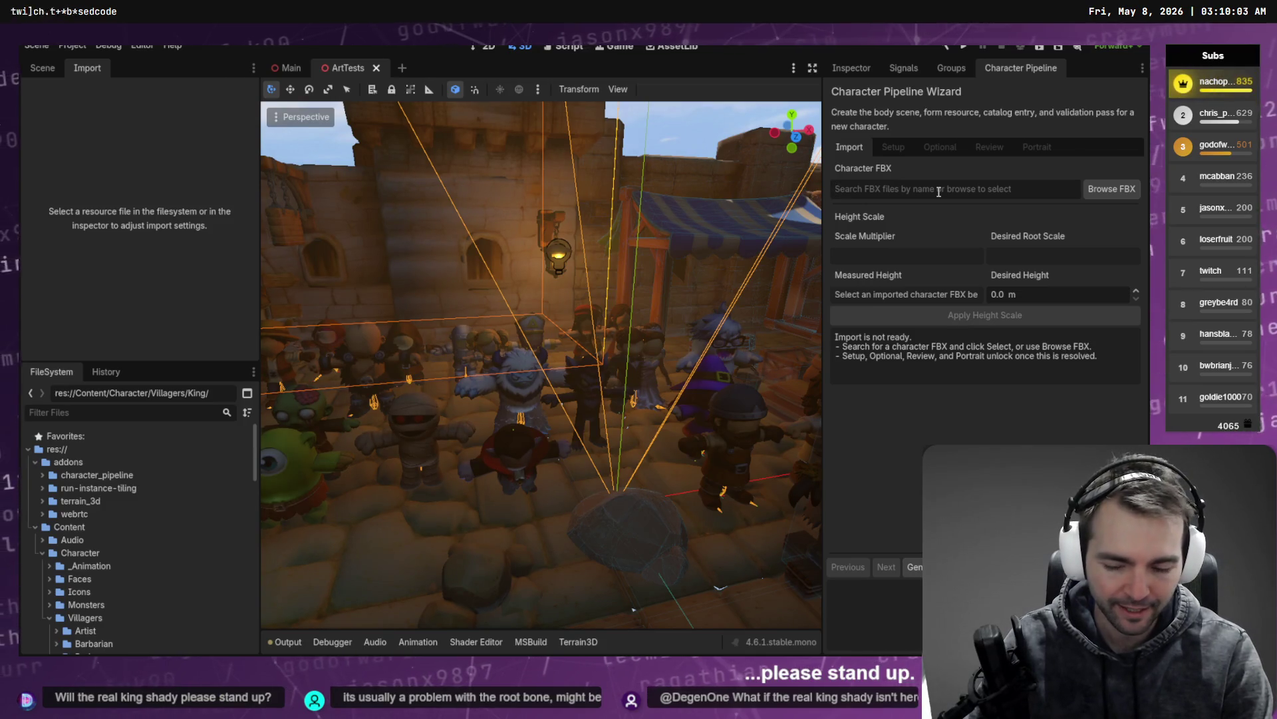
# Step: Choose King.fbx as the source, set Desired Height to 1.25 and apply the height scale
pyautogui.write('King')
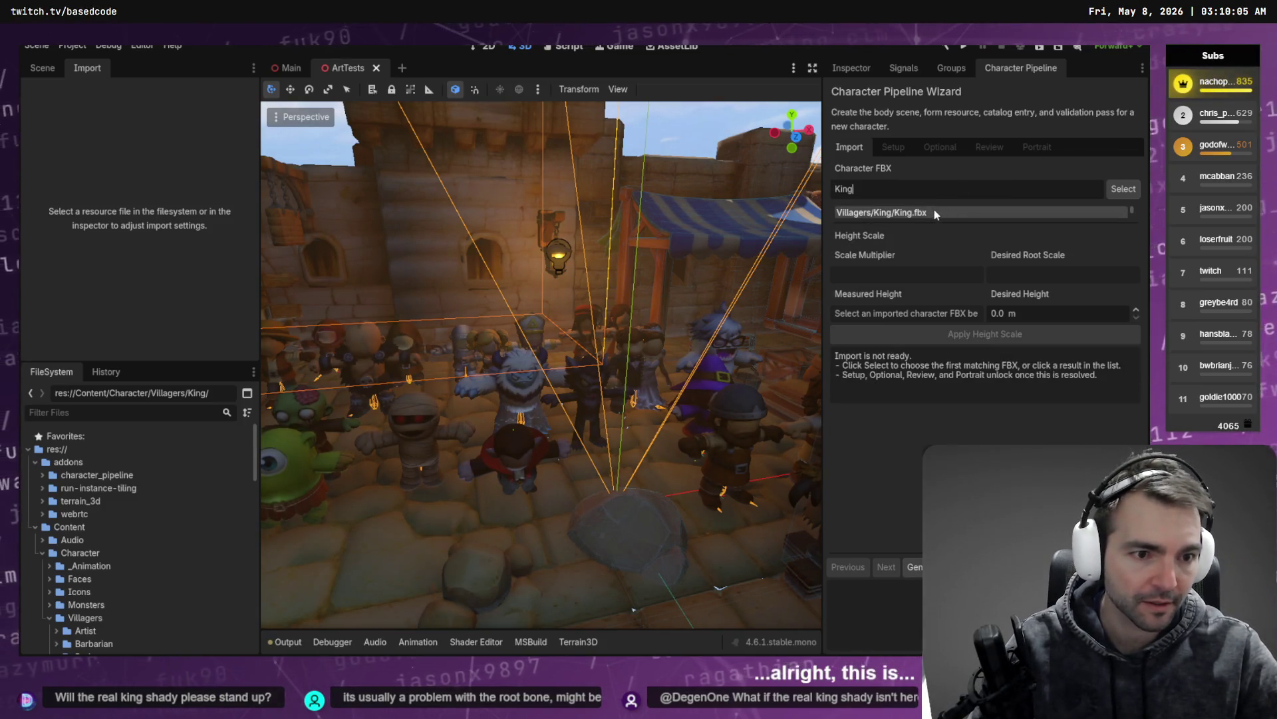
pyautogui.click(934, 213)
pyautogui.click(1056, 294)
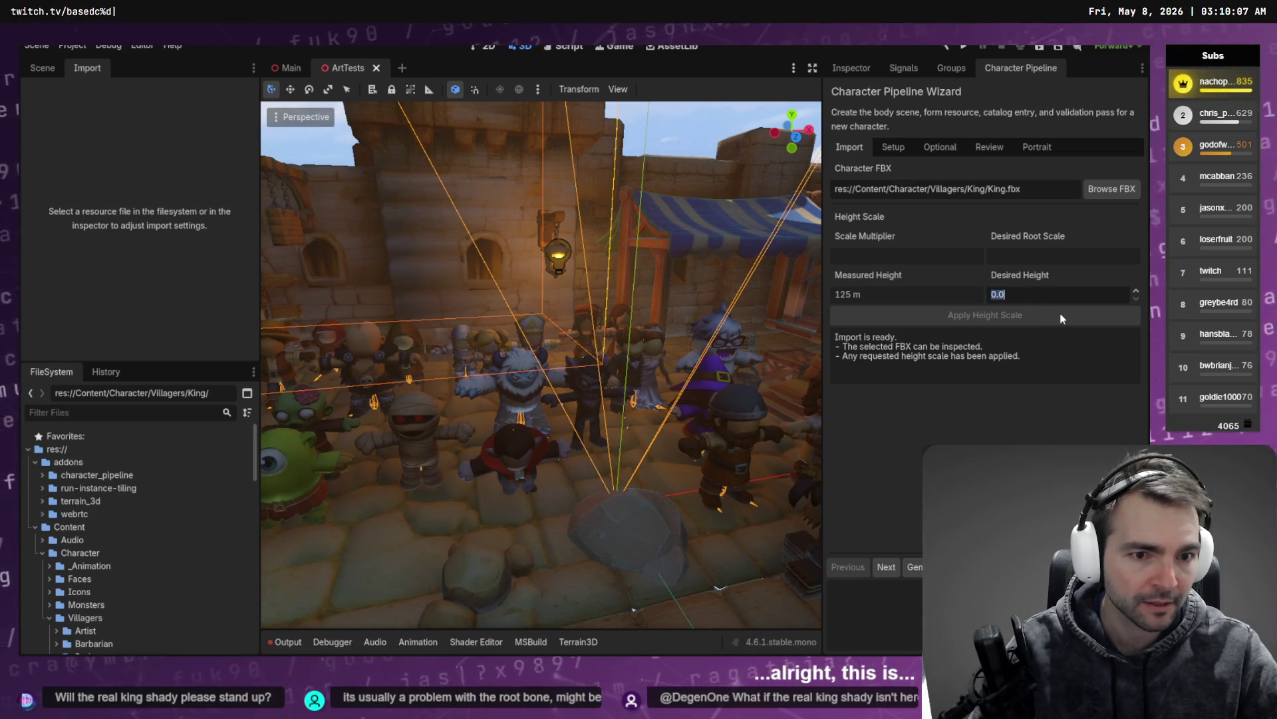
pyautogui.write('1.25')
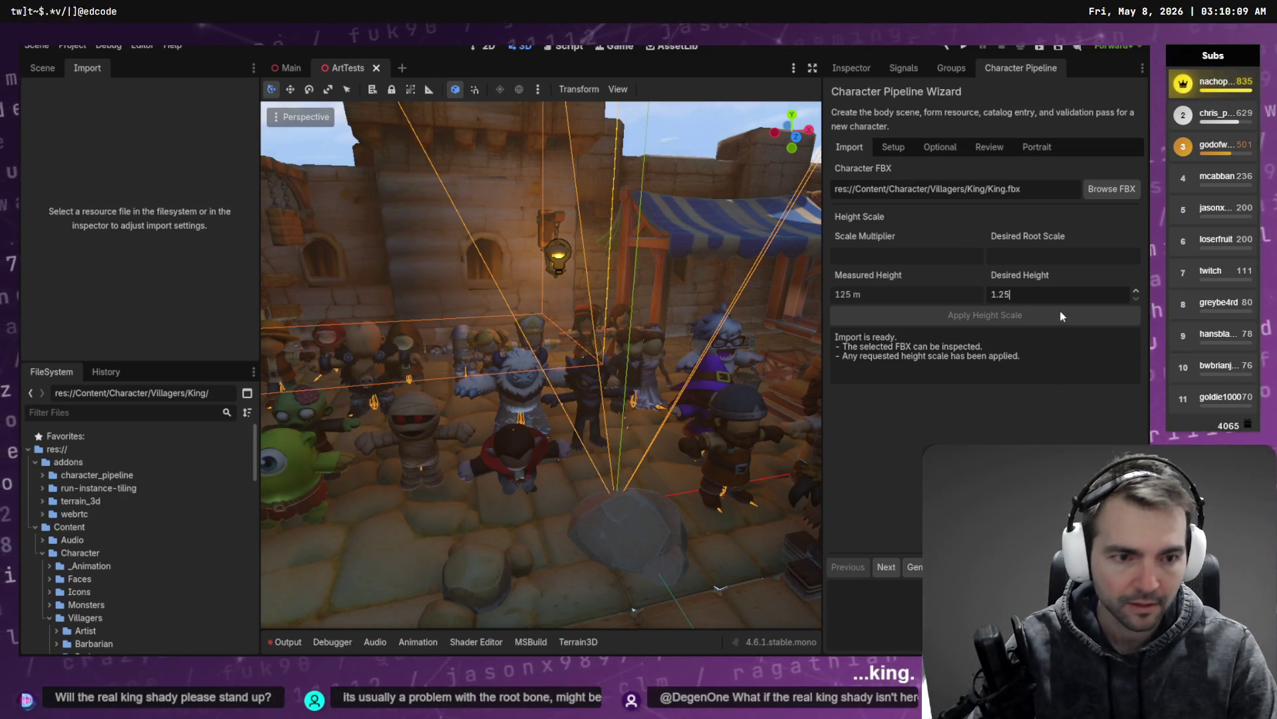
pyautogui.press('Return')
pyautogui.click(995, 319)
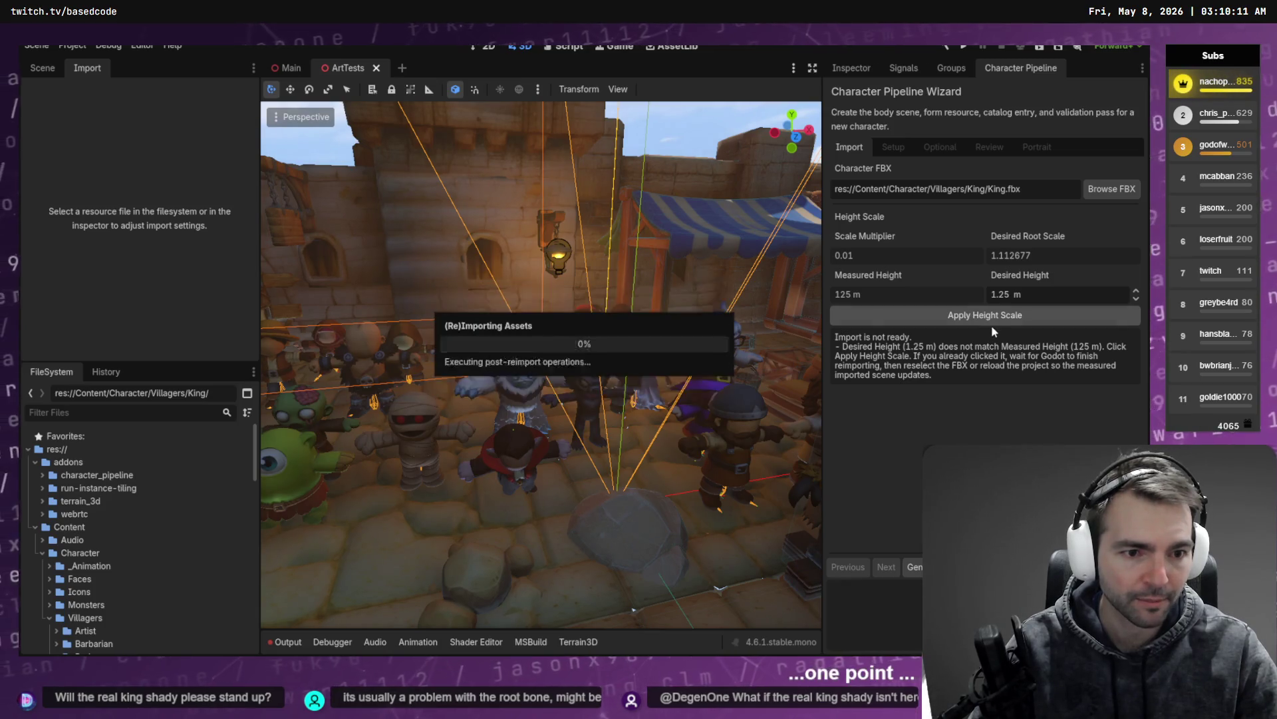
# Step: At the review step, enable Replace, generate the King's scene and form, and regenerate its portrait
pyautogui.click(894, 148)
pyautogui.click(940, 147)
pyautogui.click(989, 147)
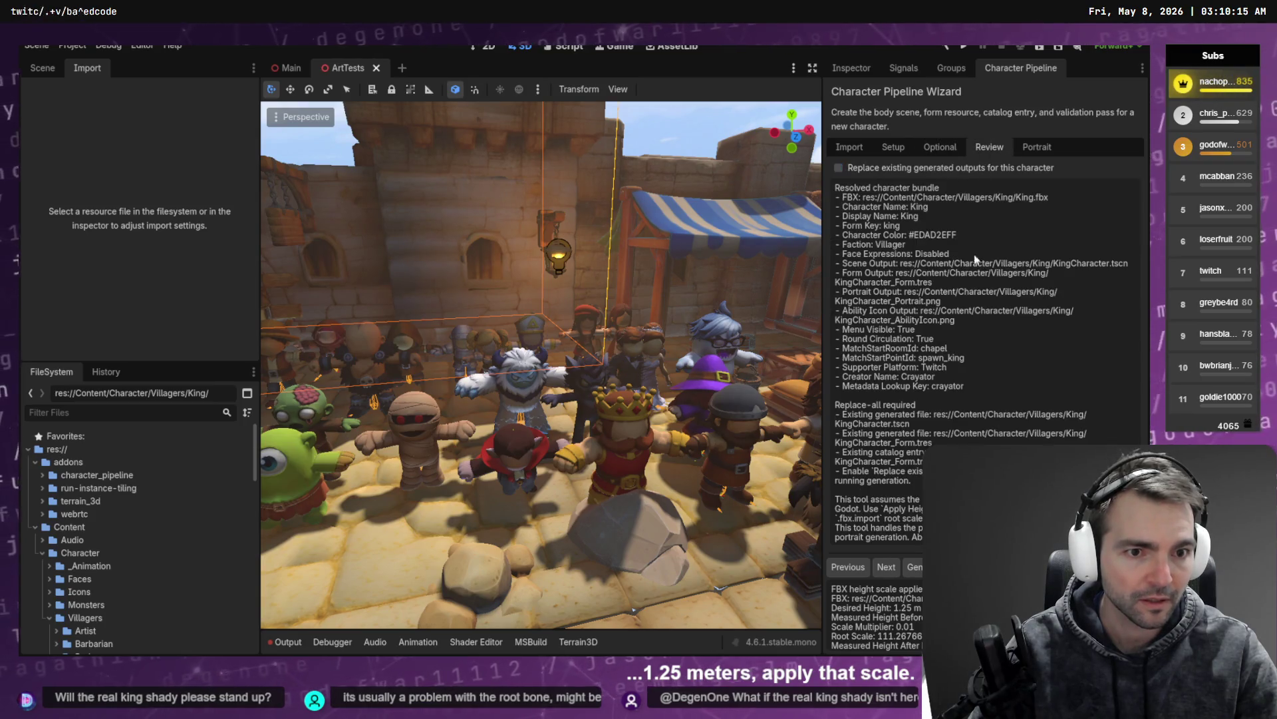
pyautogui.click(914, 567)
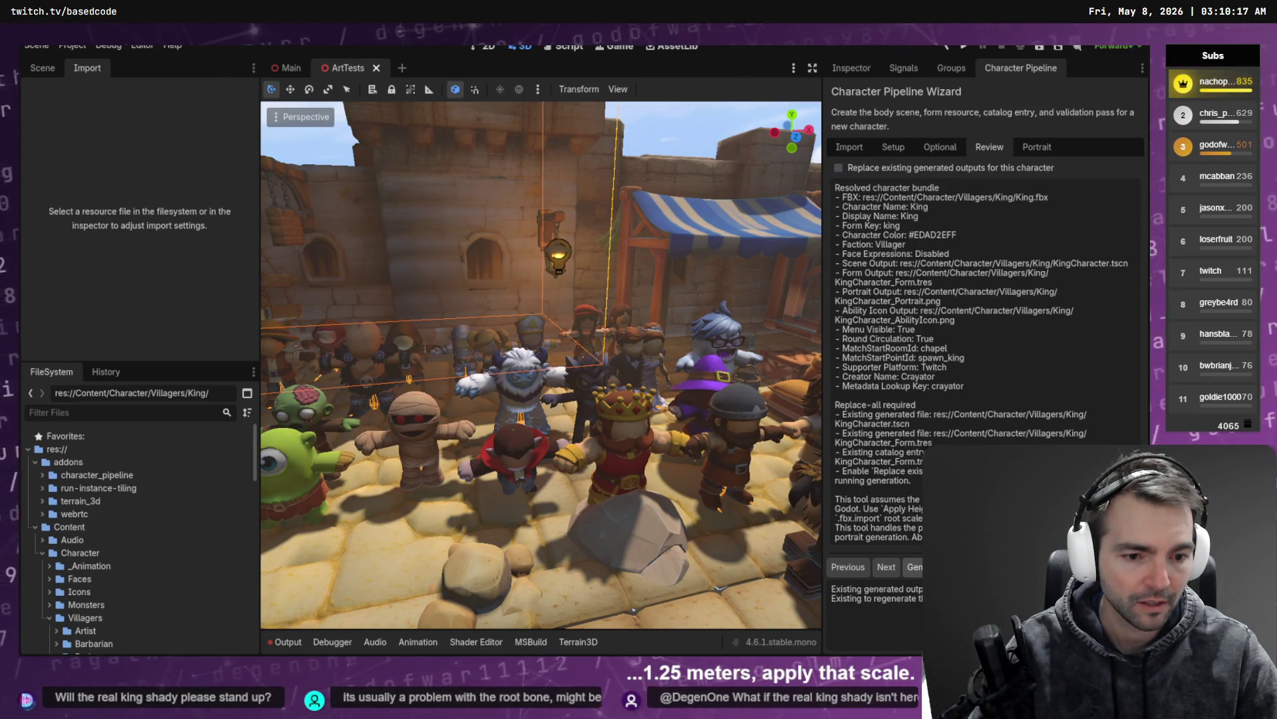
pyautogui.click(892, 168)
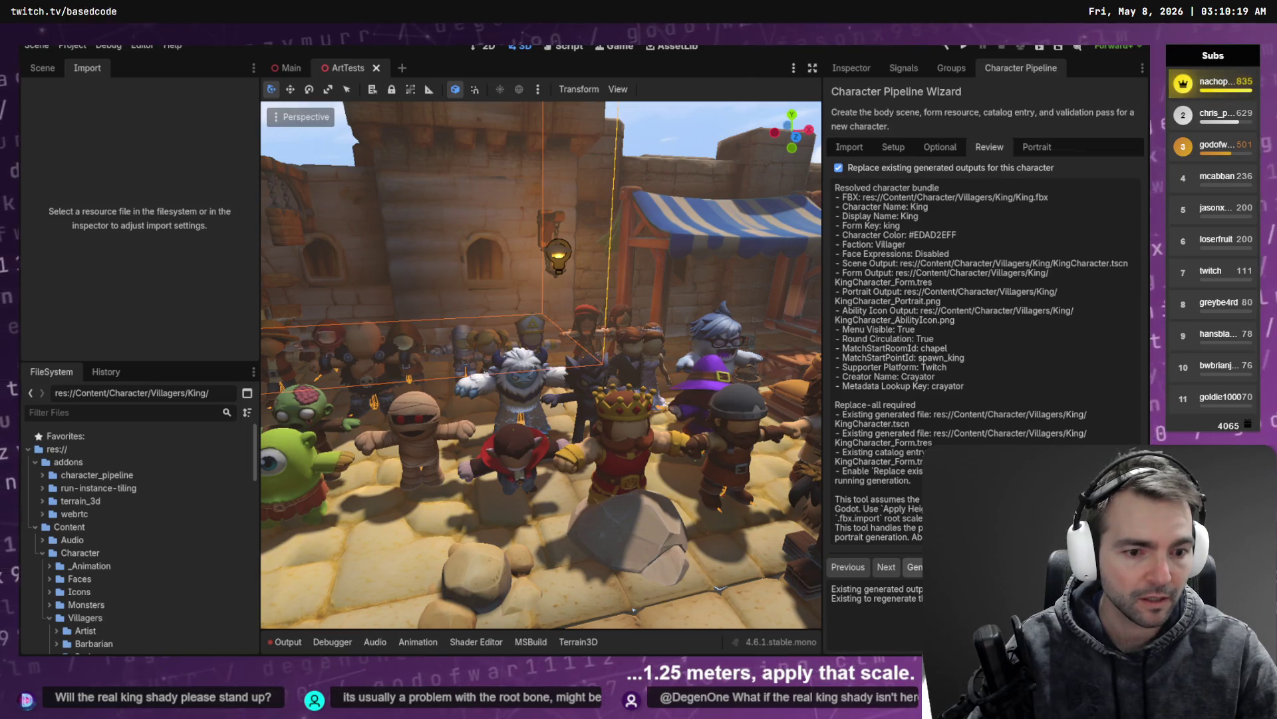
pyautogui.click(914, 567)
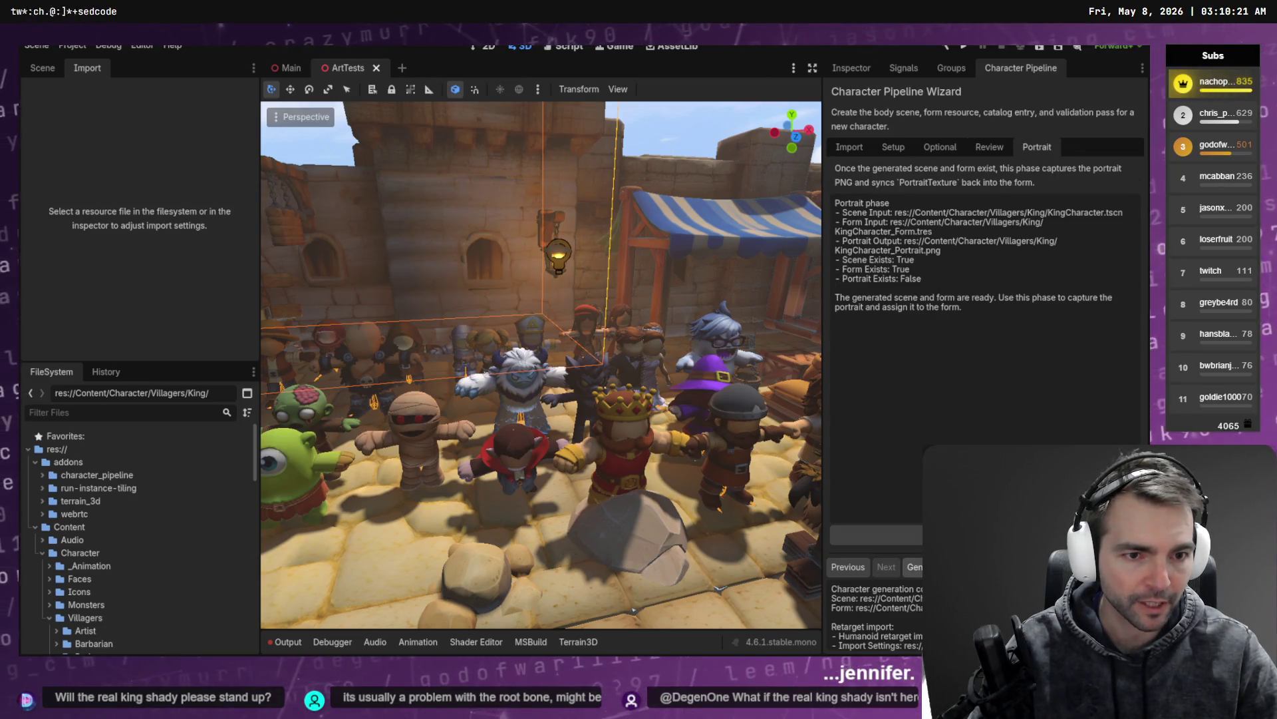
pyautogui.click(877, 534)
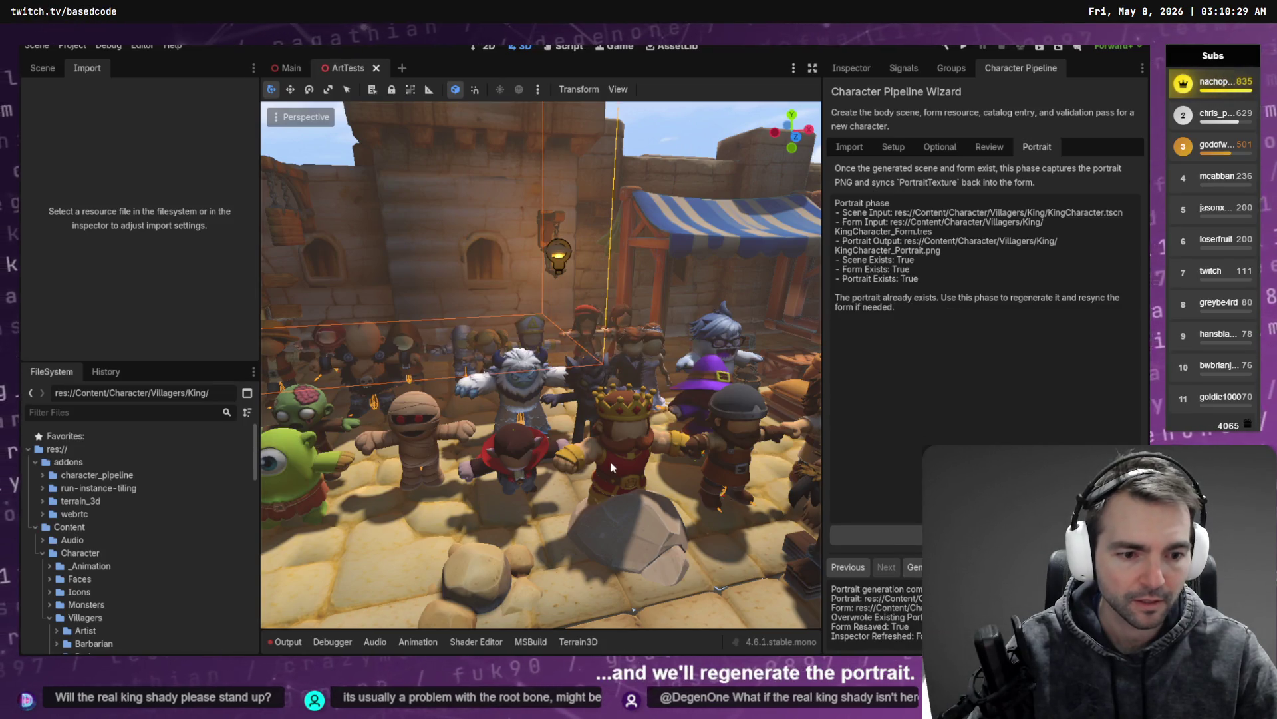
pyautogui.moveTo(536, 358)
pyautogui.mouseDown()
pyautogui.moveTo(755, 459)
pyautogui.moveTo(621, 270)
pyautogui.mouseUp()
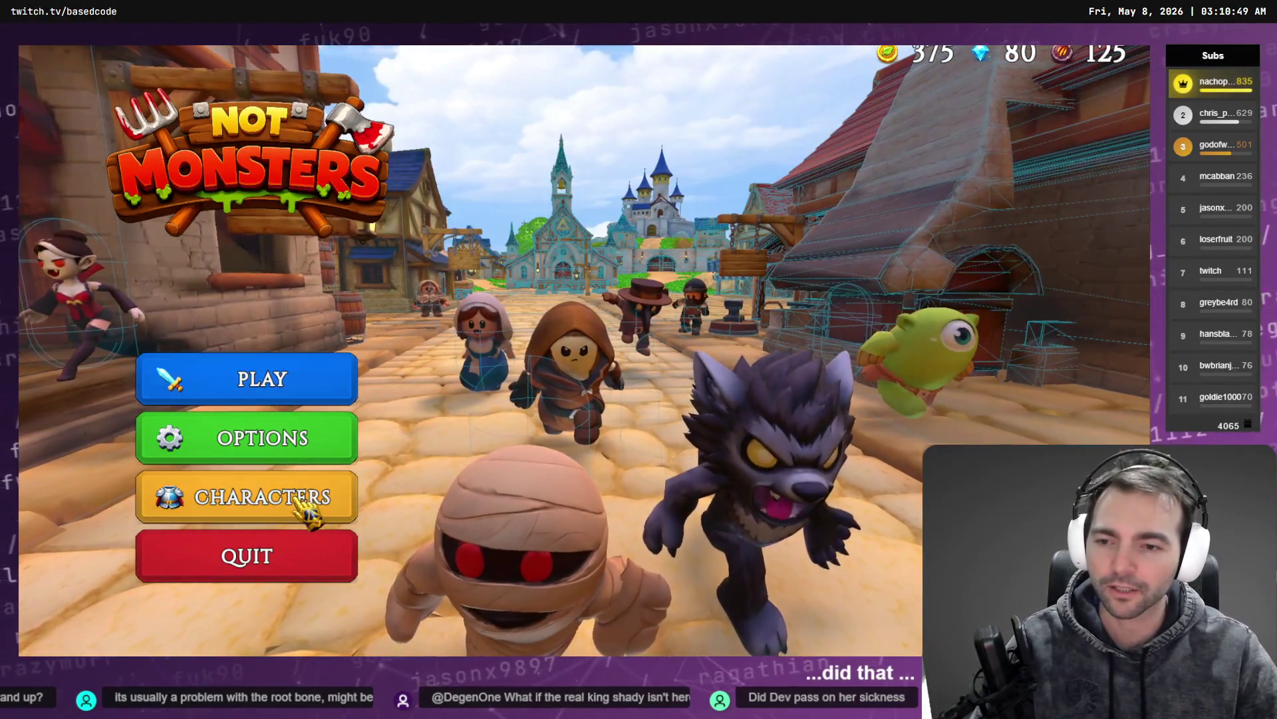
# Step: In the Characters screen, find the King in the villager list, view its details, then close the game
pyautogui.click(313, 513)
pyautogui.scroll(-3, 214, 465)
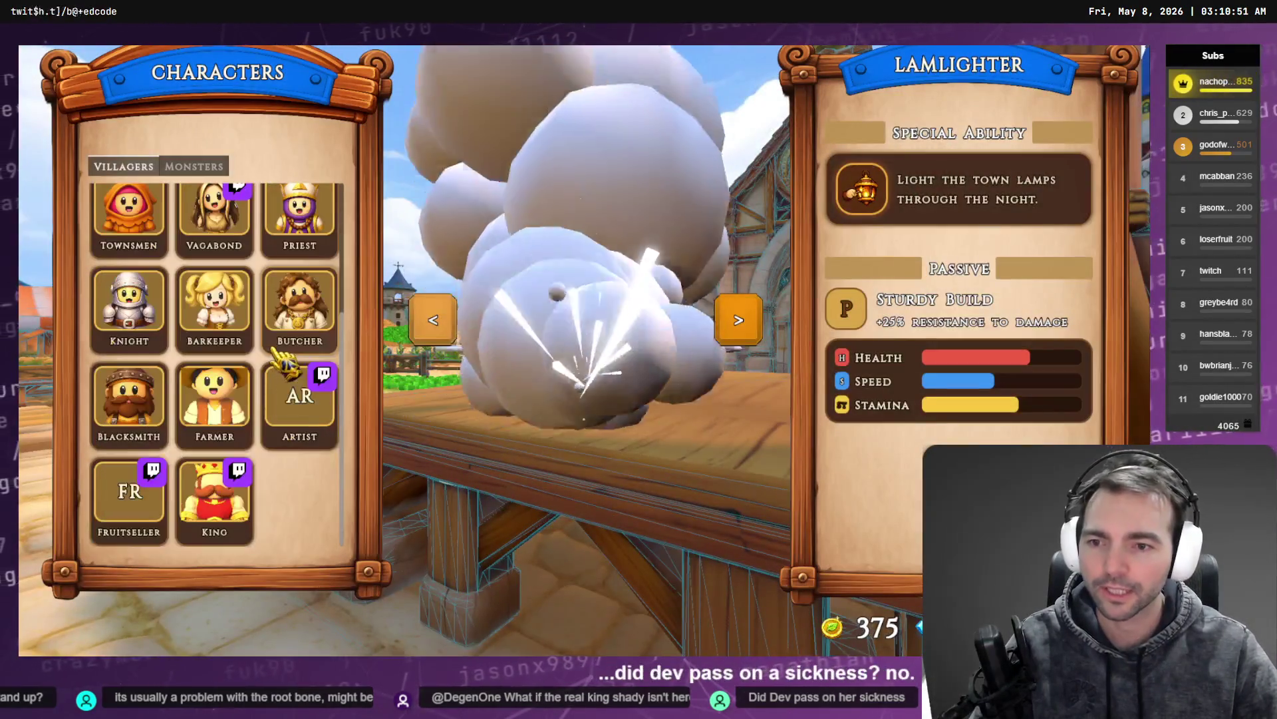
pyautogui.click(212, 520)
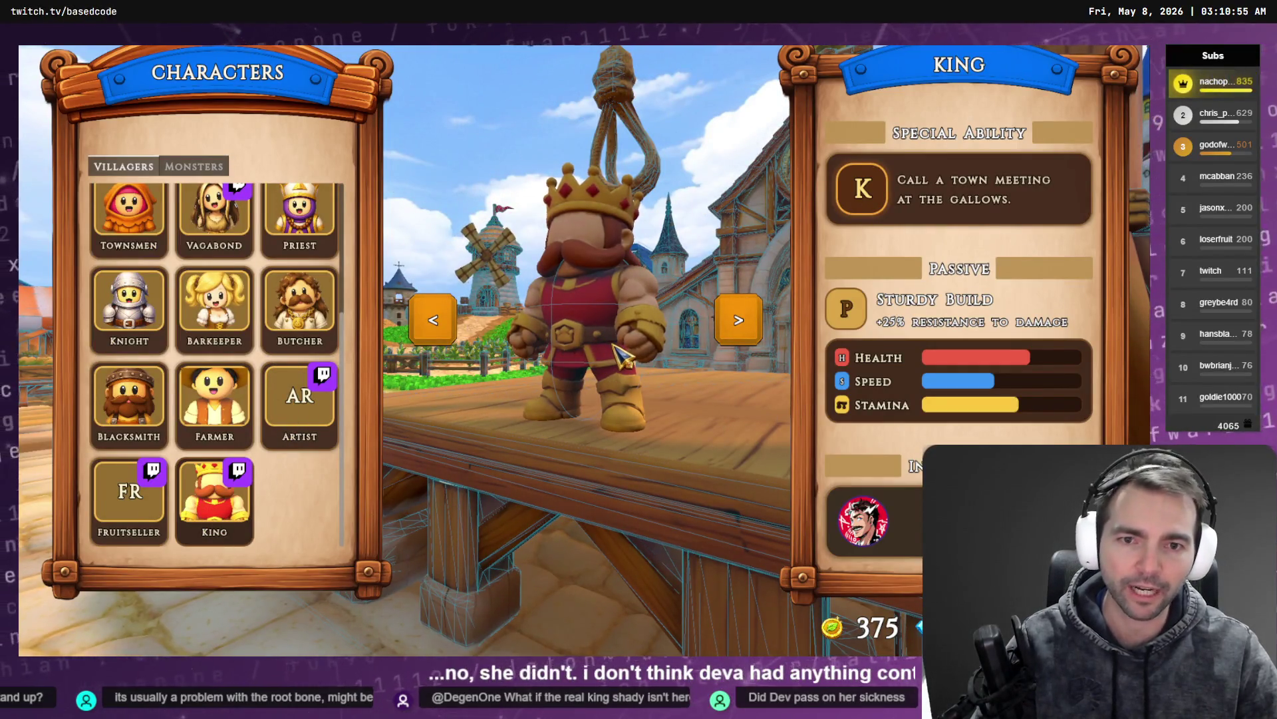
pyautogui.press('F8')
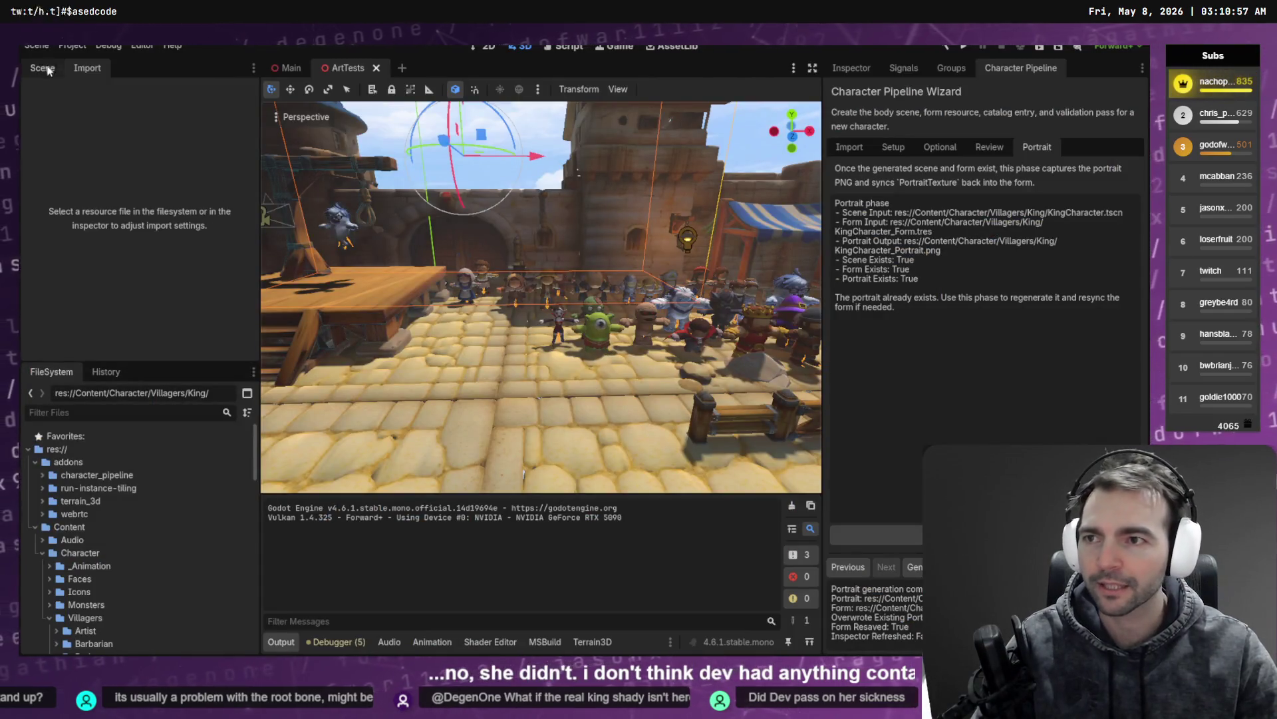
# Step: Open KingCharacter, then filter for 'Temp' to open CharacterTemplate and select its Face attachment
pyautogui.click(49, 71)
pyautogui.scroll(-5, 133, 563)
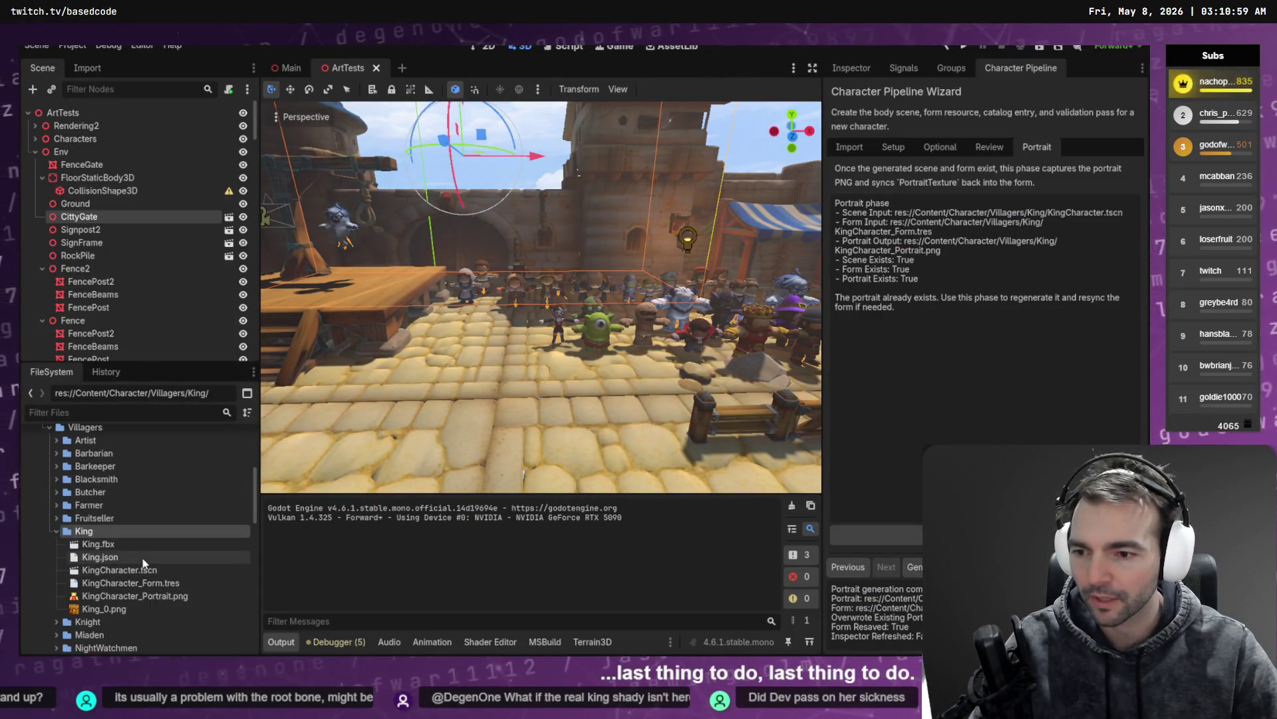
pyautogui.doubleClick(180, 570)
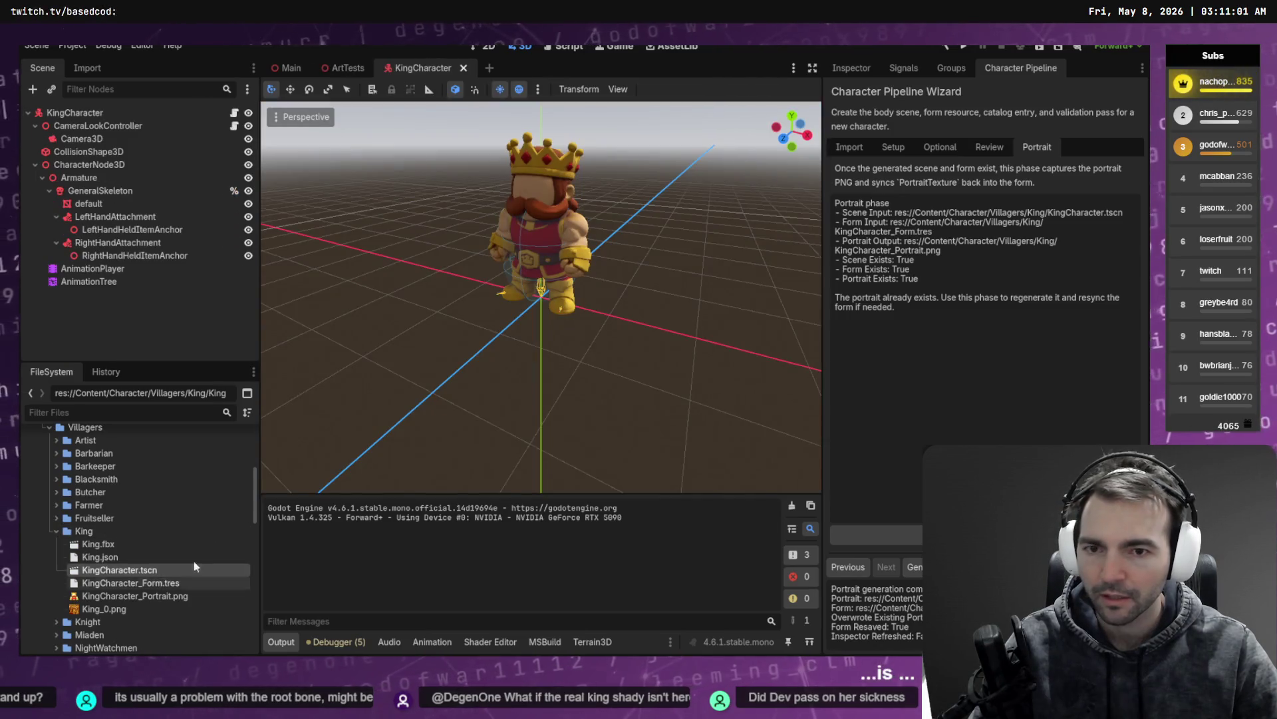
pyautogui.click(133, 413)
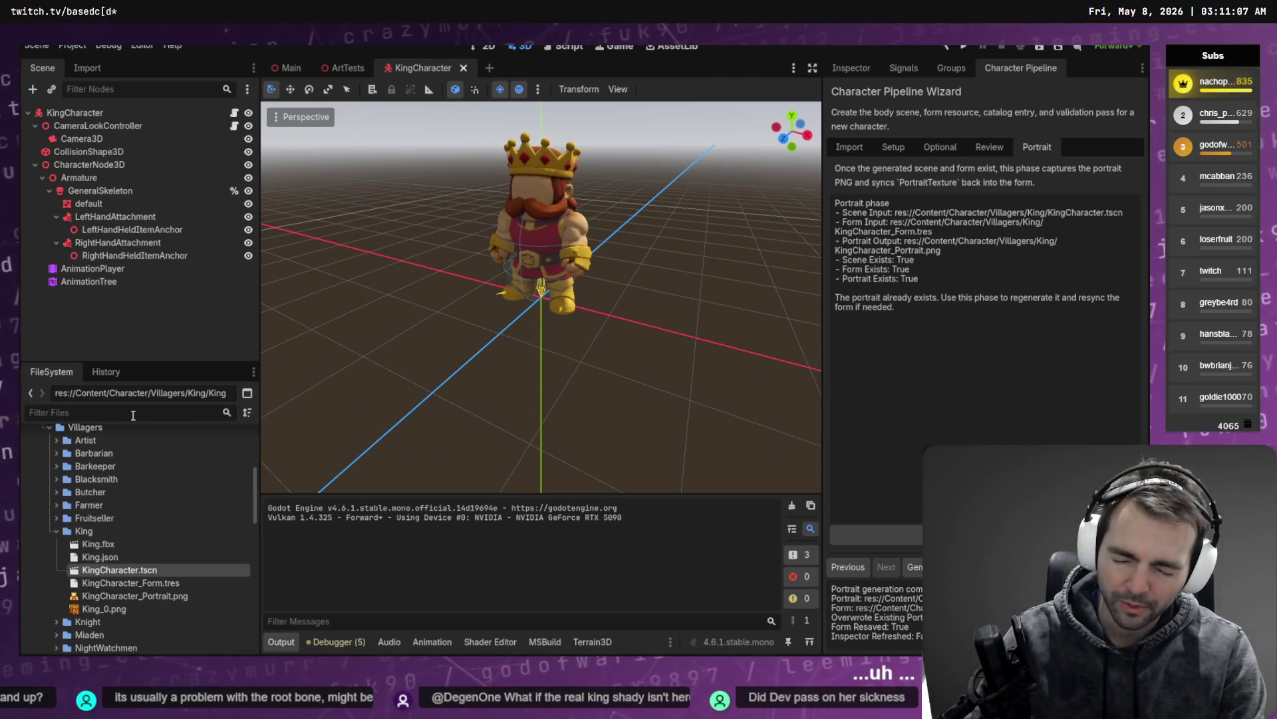
pyautogui.write('Temp')
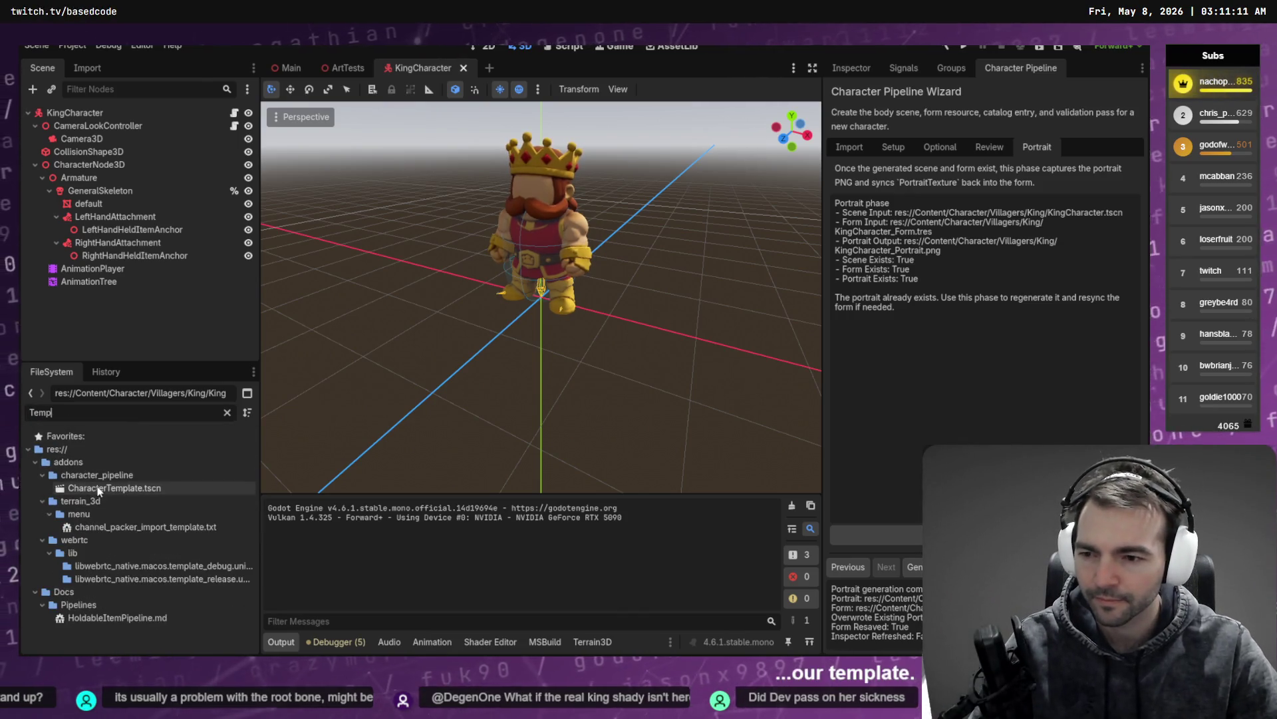
pyautogui.doubleClick(113, 487)
pyautogui.click(105, 204)
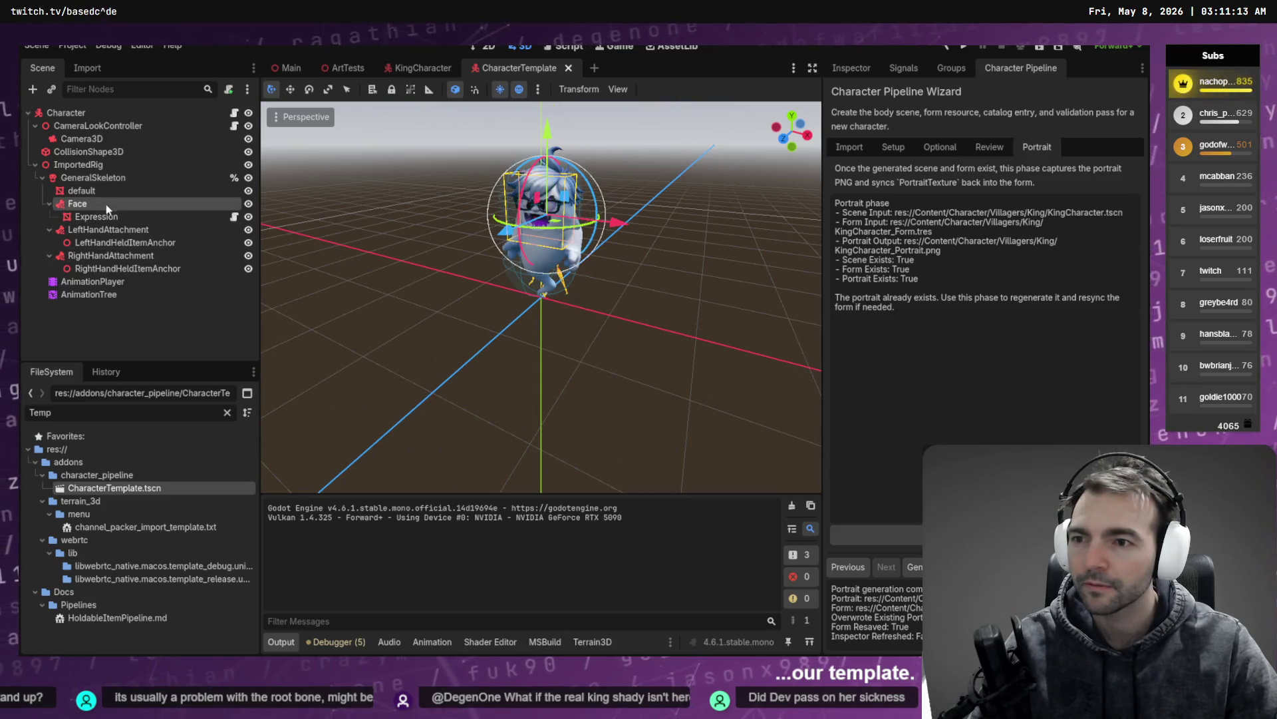
# Step: Return to KingCharacter.tscn and paste the Face attachment under GeneralSkeleton
pyautogui.click(227, 413)
pyautogui.scroll(-5, 146, 558)
pyautogui.scroll(-5, 146, 552)
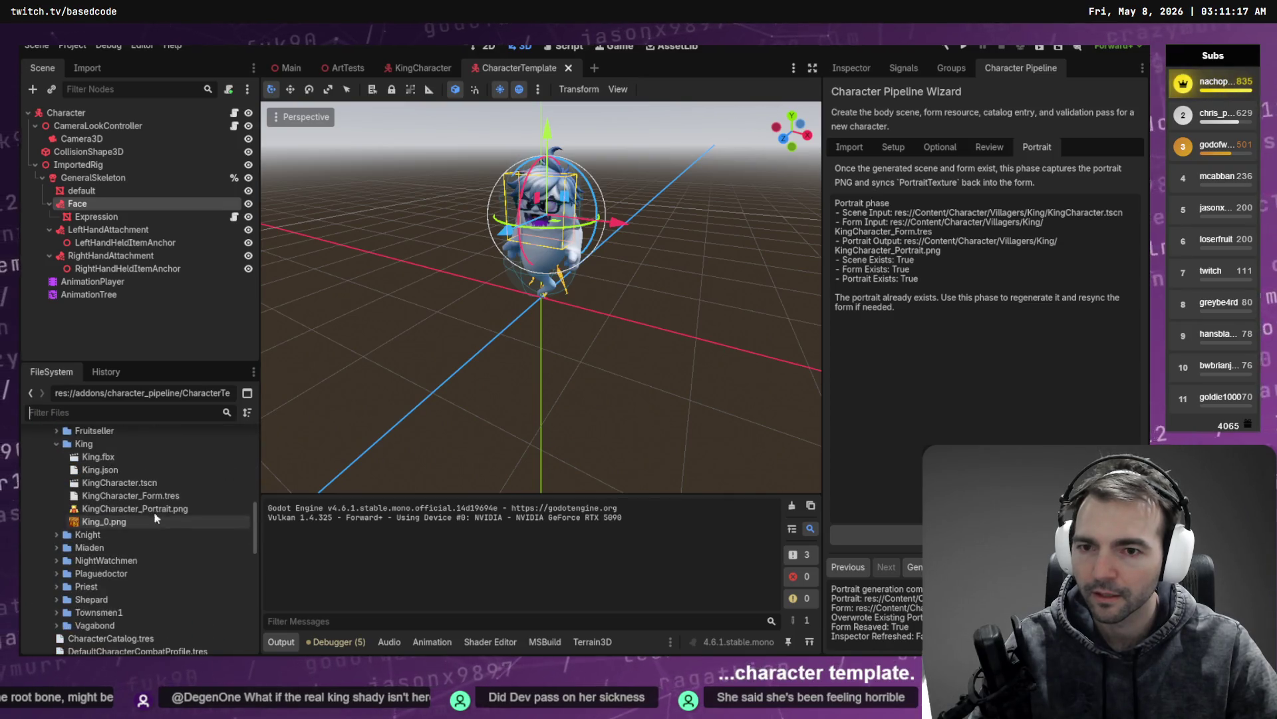
pyautogui.doubleClick(125, 483)
pyautogui.click(99, 190)
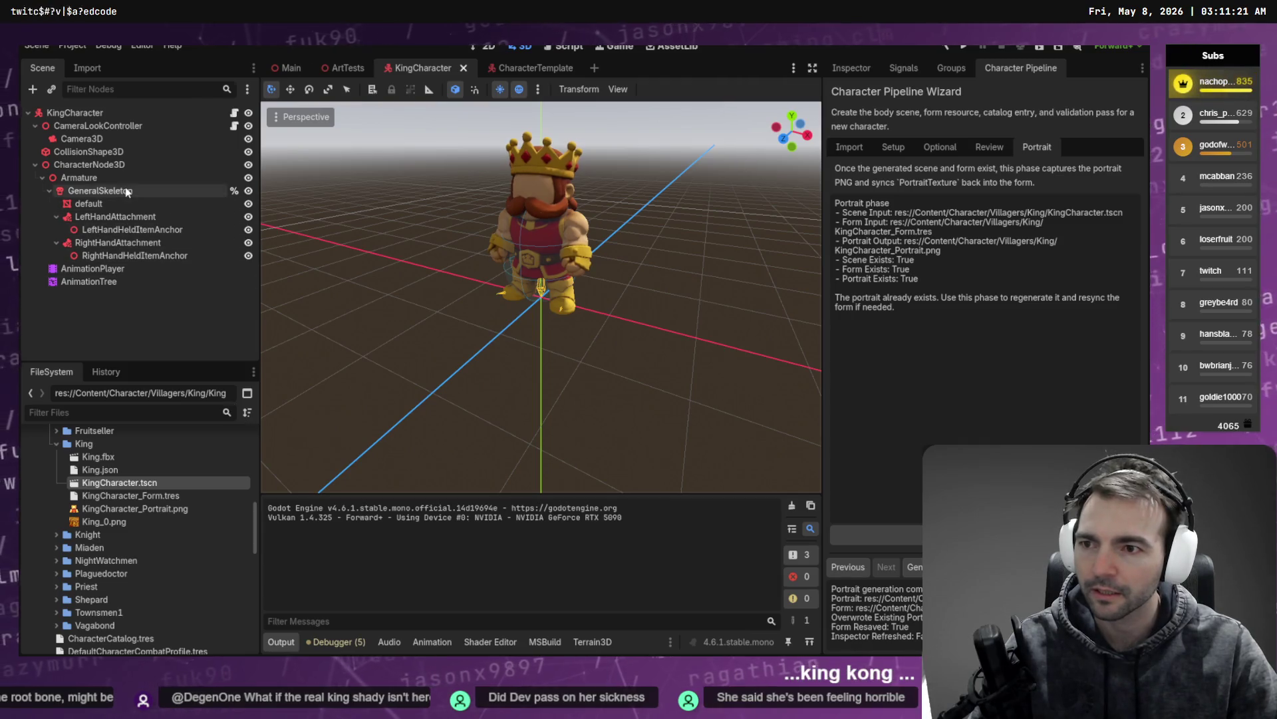
pyautogui.hotkey('ctrl', 'v')
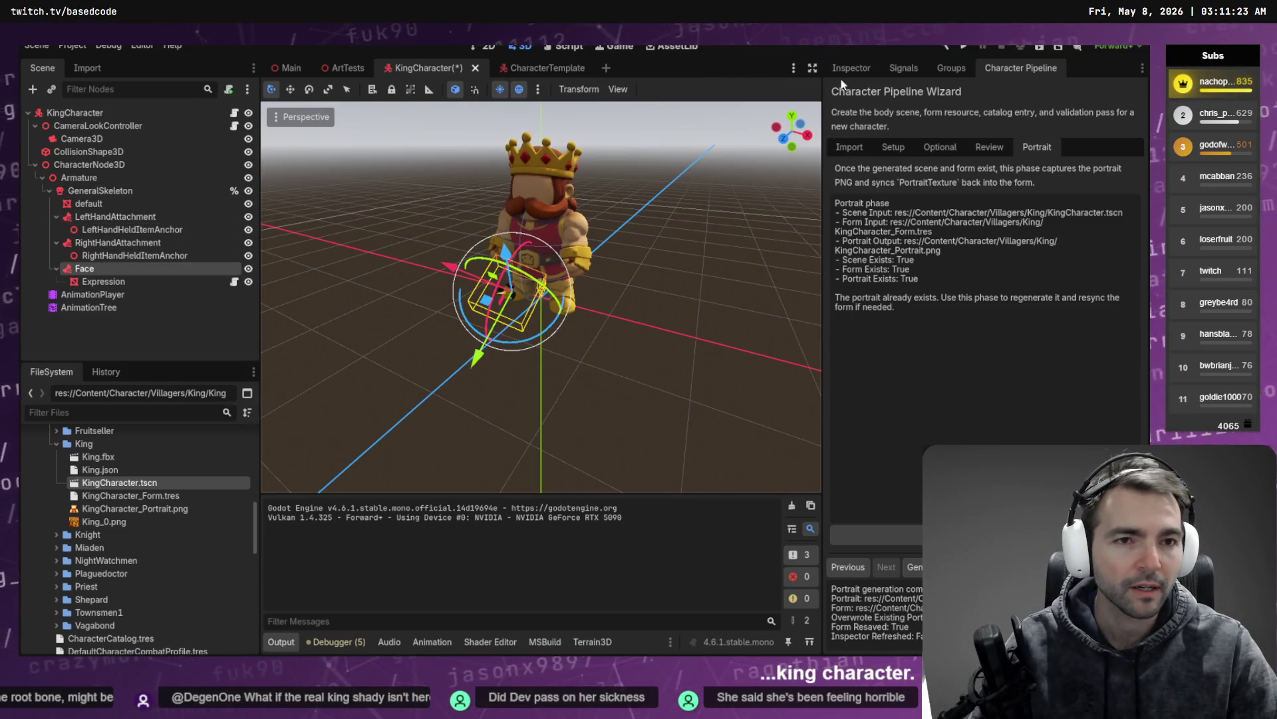
# Step: Set the Face attachment's Bone Name to Head and check its Expression child
pyautogui.click(850, 68)
pyautogui.click(995, 176)
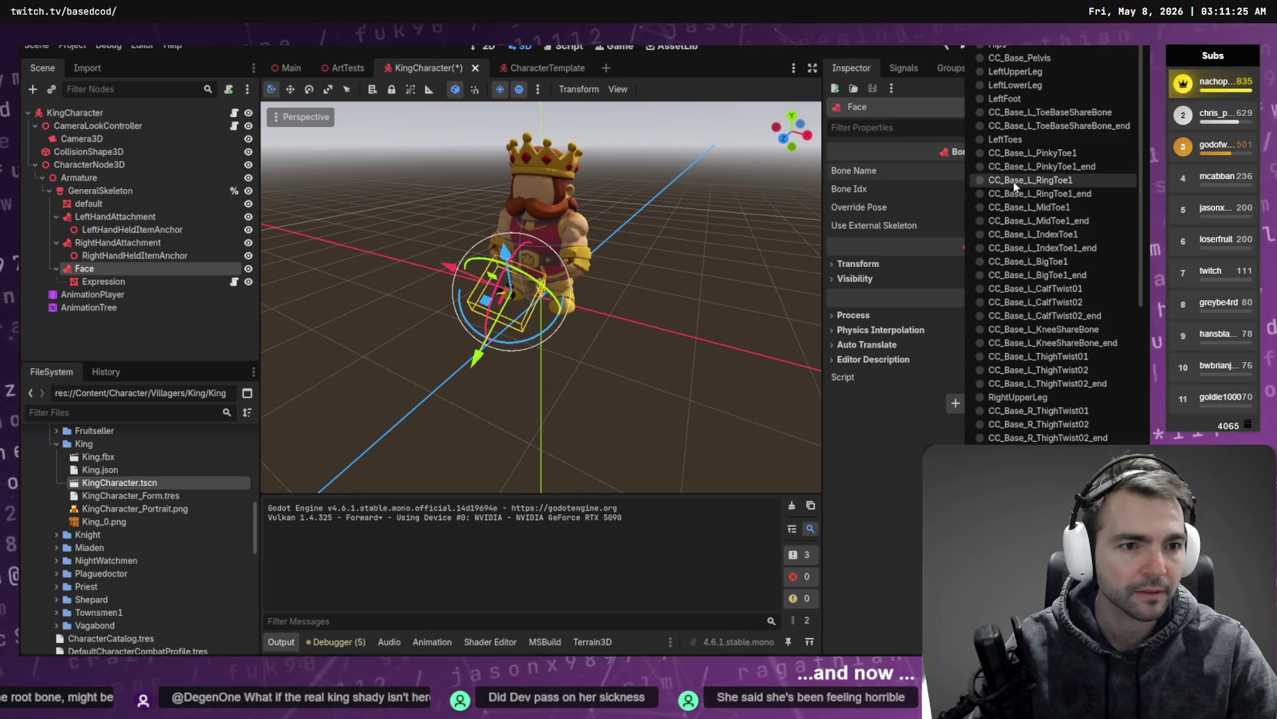
pyautogui.scroll(-10, 1029, 258)
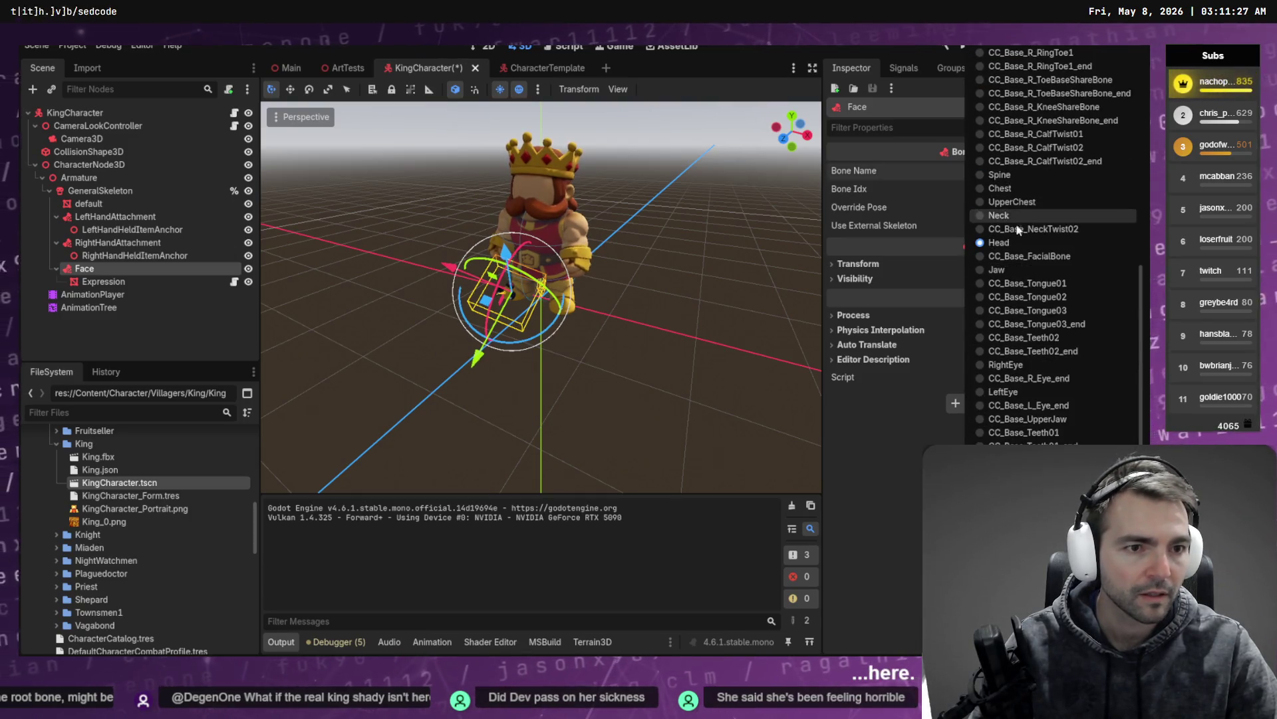
pyautogui.click(1016, 256)
pyautogui.click(995, 171)
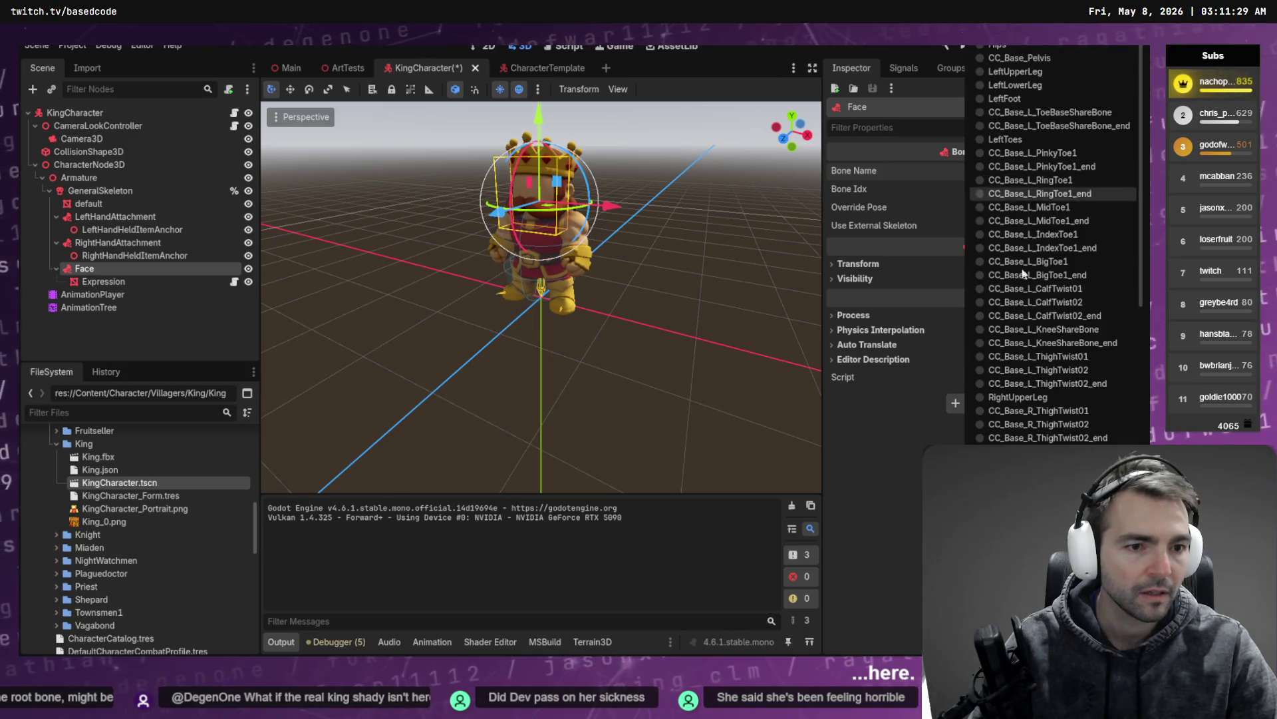
pyautogui.click(999, 321)
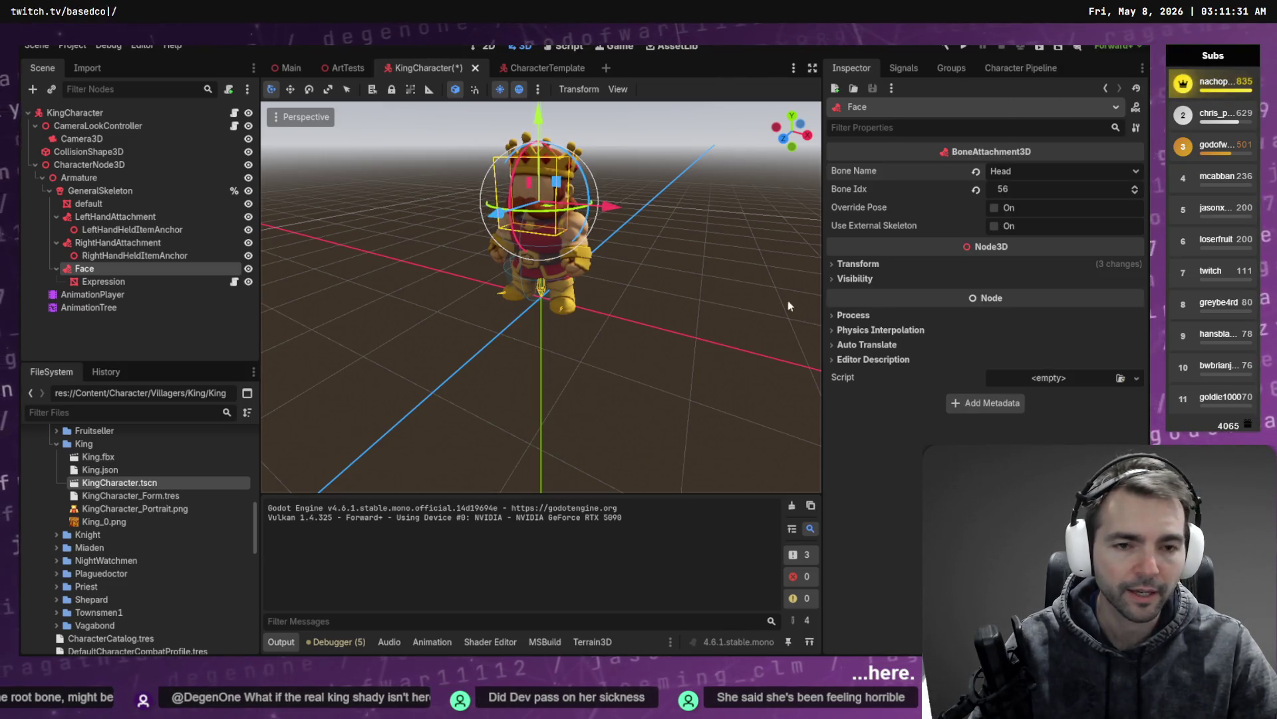
pyautogui.click(100, 281)
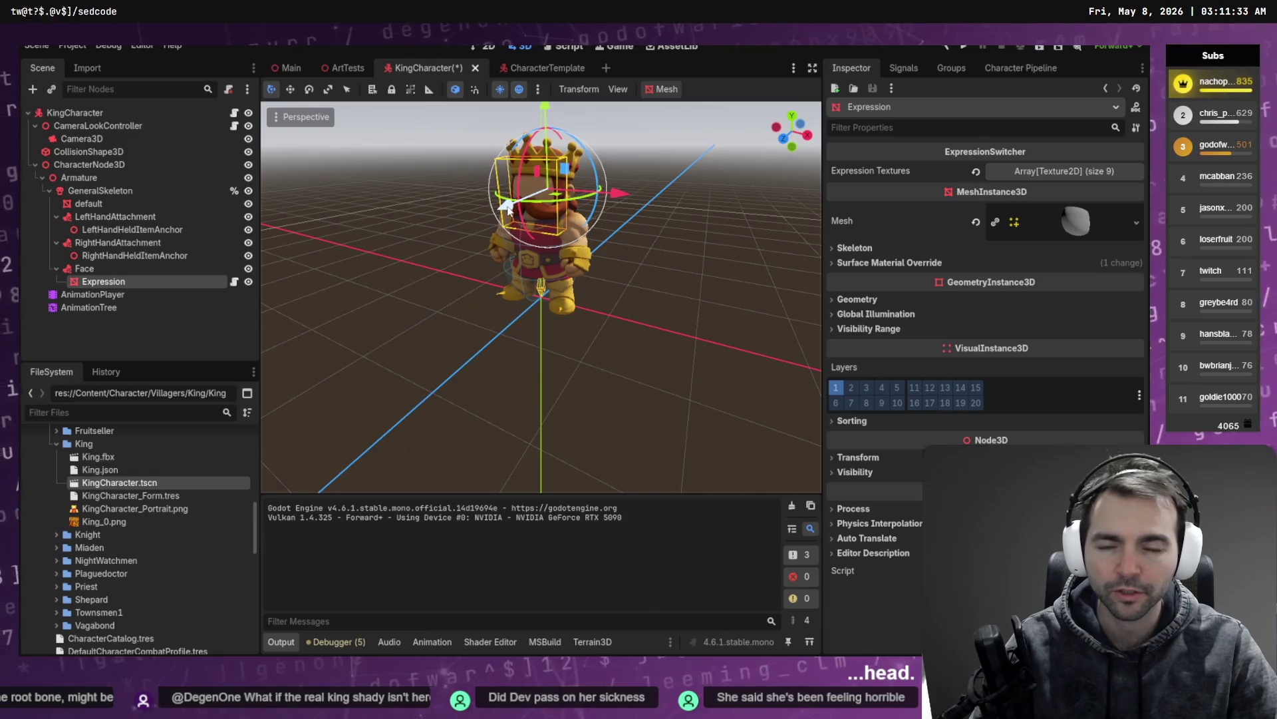